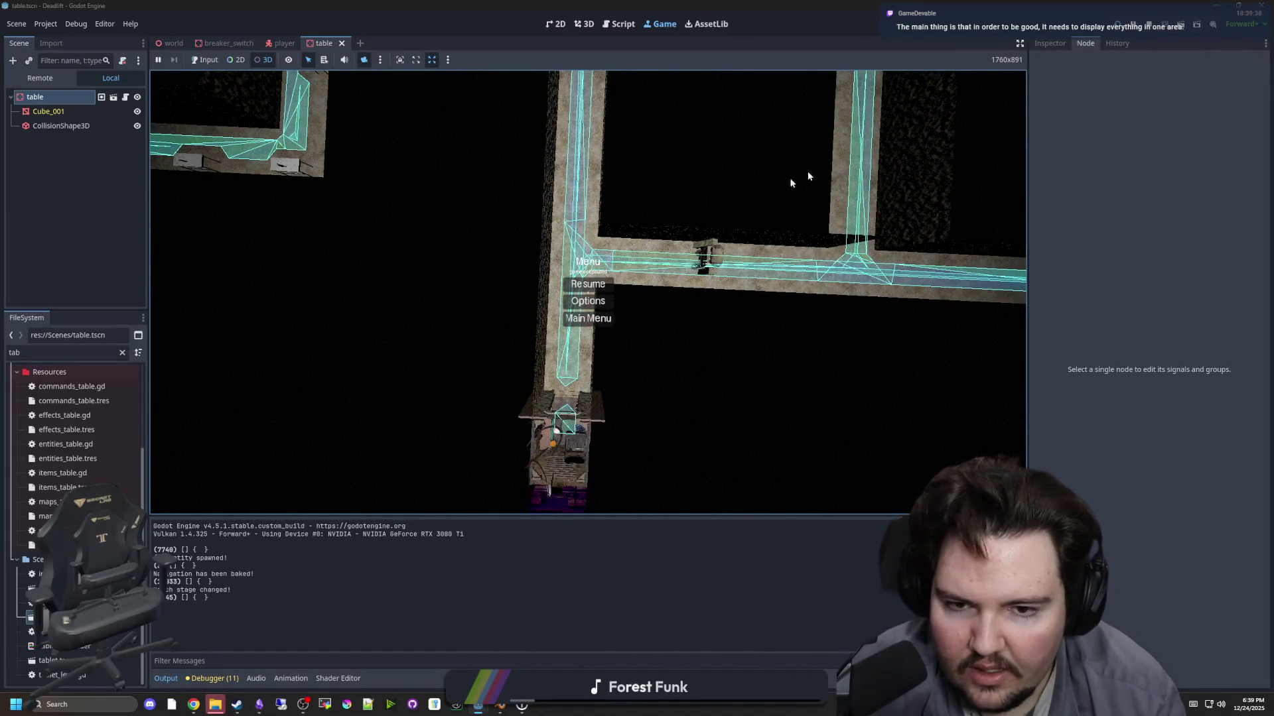
# - Stop the running game and save the current scene
pyautogui.click(1151, 28)
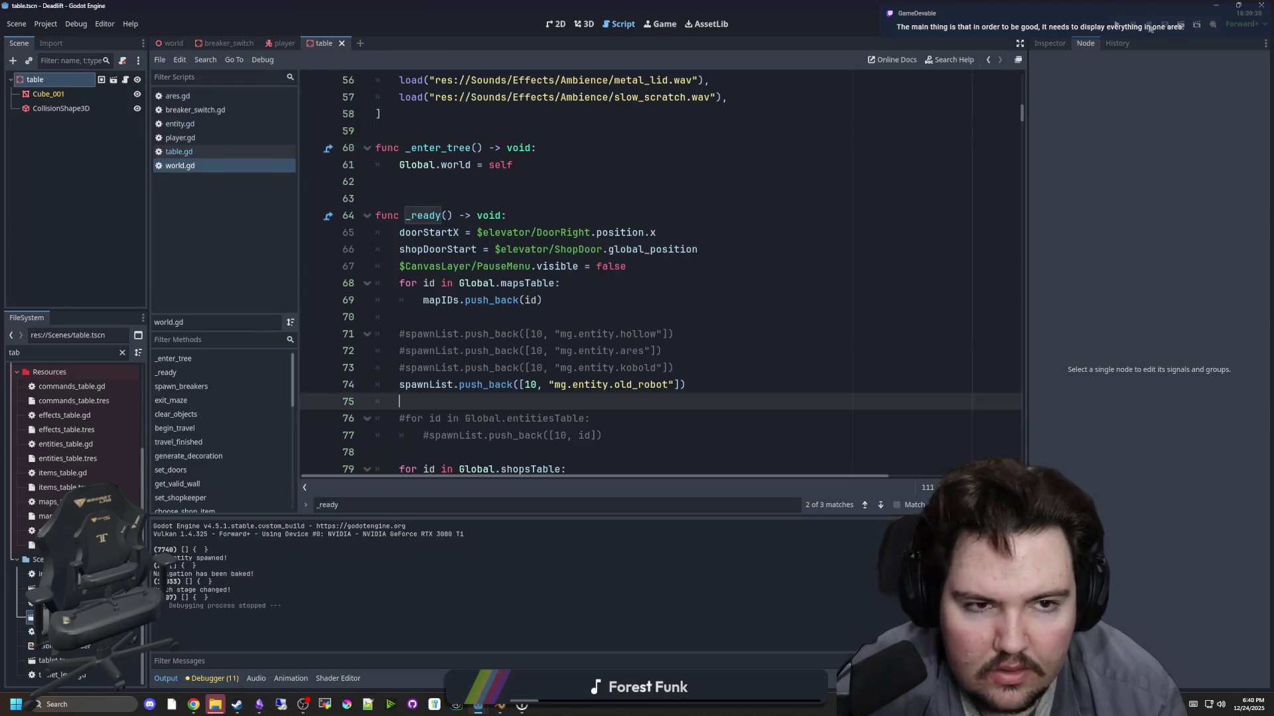
pyautogui.hotkey('ctrl', 's')
pyautogui.click(456, 197)
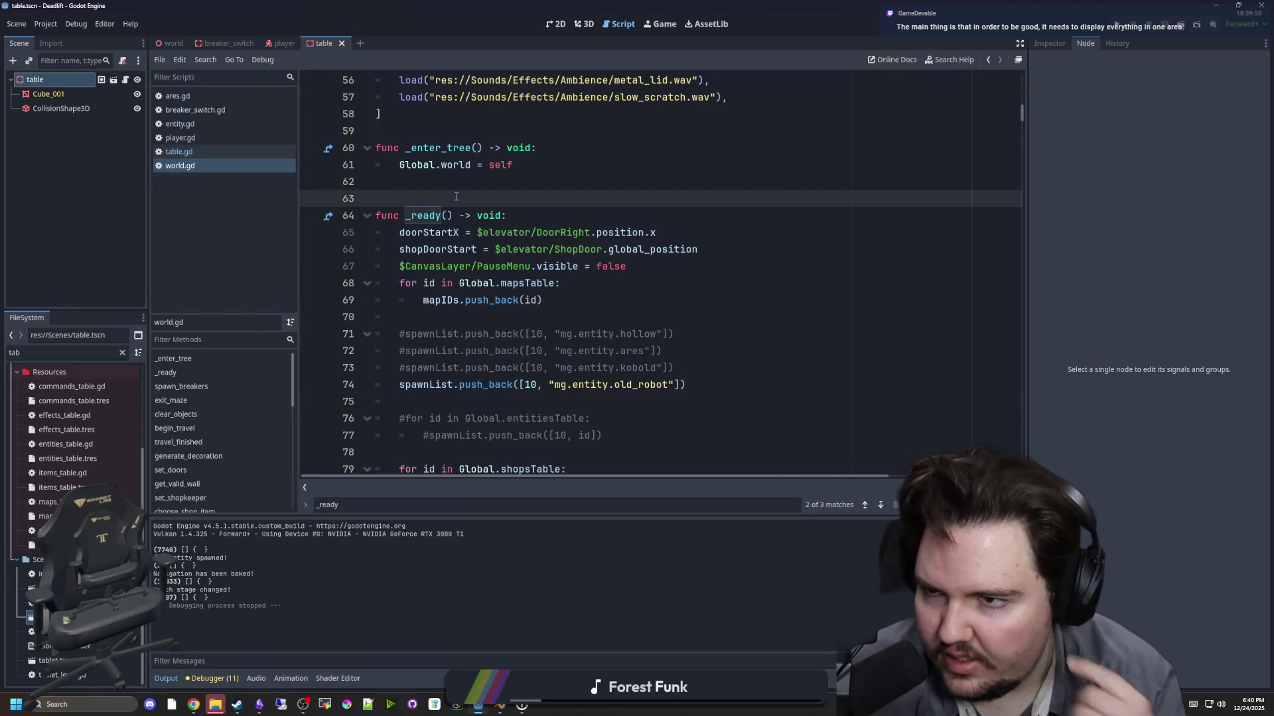
# - Select the table root node and expand its Collision settings in the Inspector
pyautogui.click(59, 109)
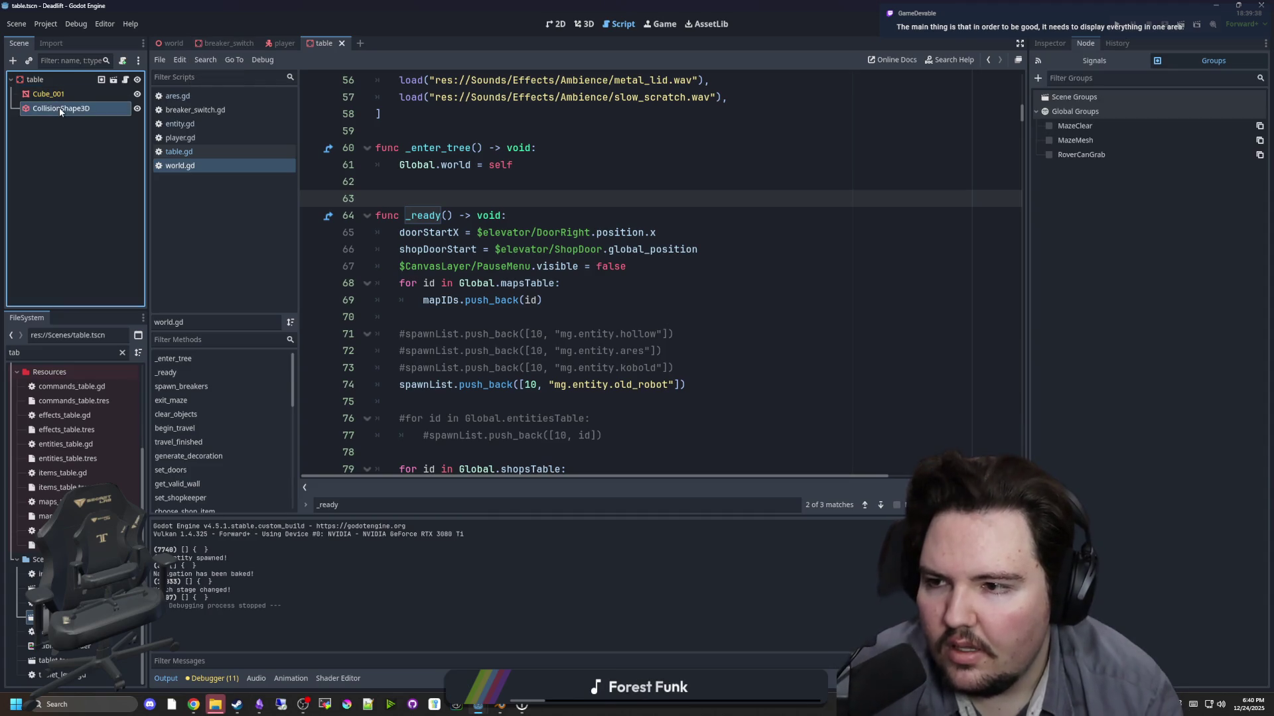
pyautogui.moveTo(1026, 128); pyautogui.dragTo(952, 128)
pyautogui.click(35, 79)
pyautogui.click(511, 182)
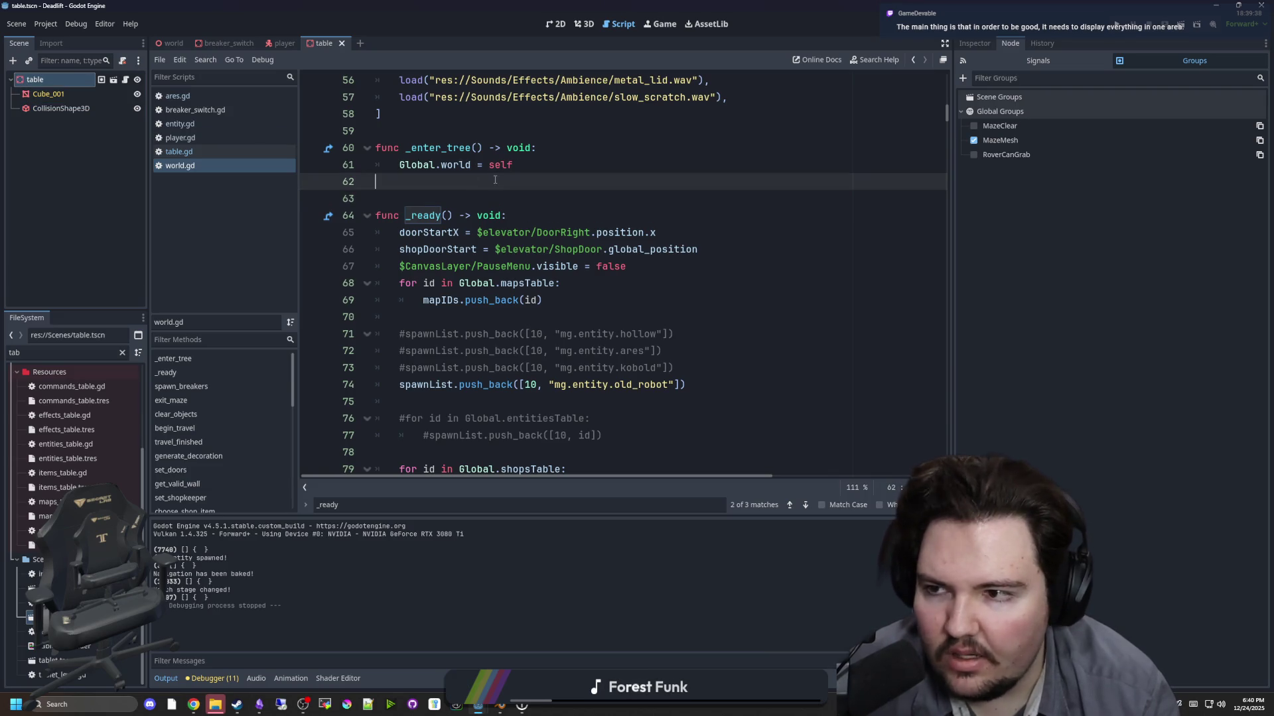
pyautogui.click(974, 43)
pyautogui.moveTo(954, 175); pyautogui.dragTo(895, 206)
pyautogui.click(922, 251)
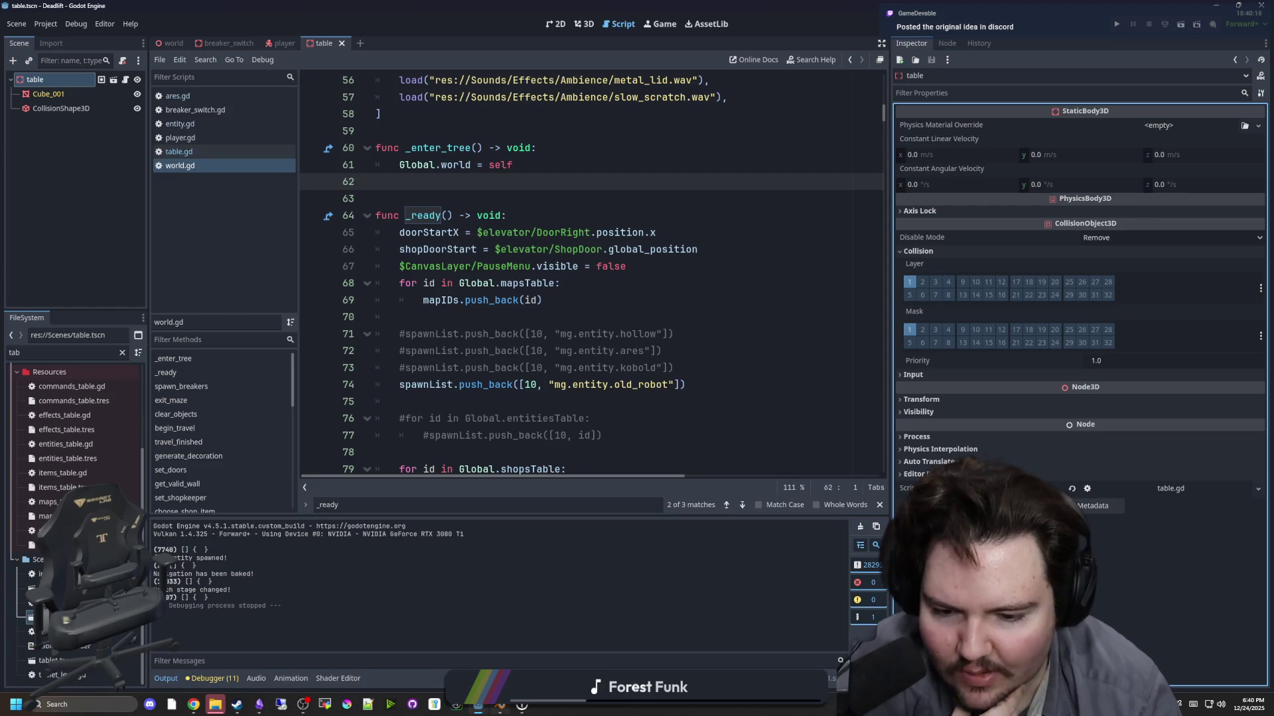
# - View the table model top-down in Blender, then return to the world.gd script
pyautogui.click(500, 704)
pyautogui.moveTo(680, 352); pyautogui.dragTo(637, 312)
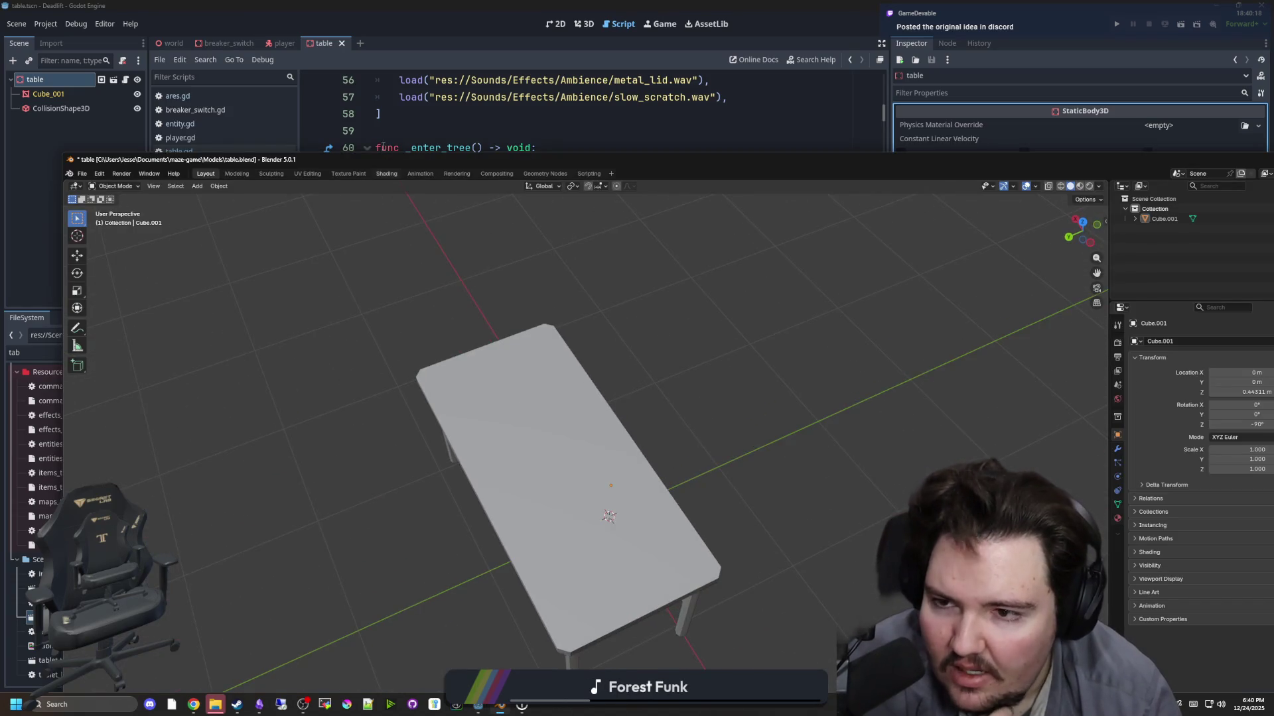
pyautogui.moveTo(347, 163); pyautogui.dragTo(494, 505)
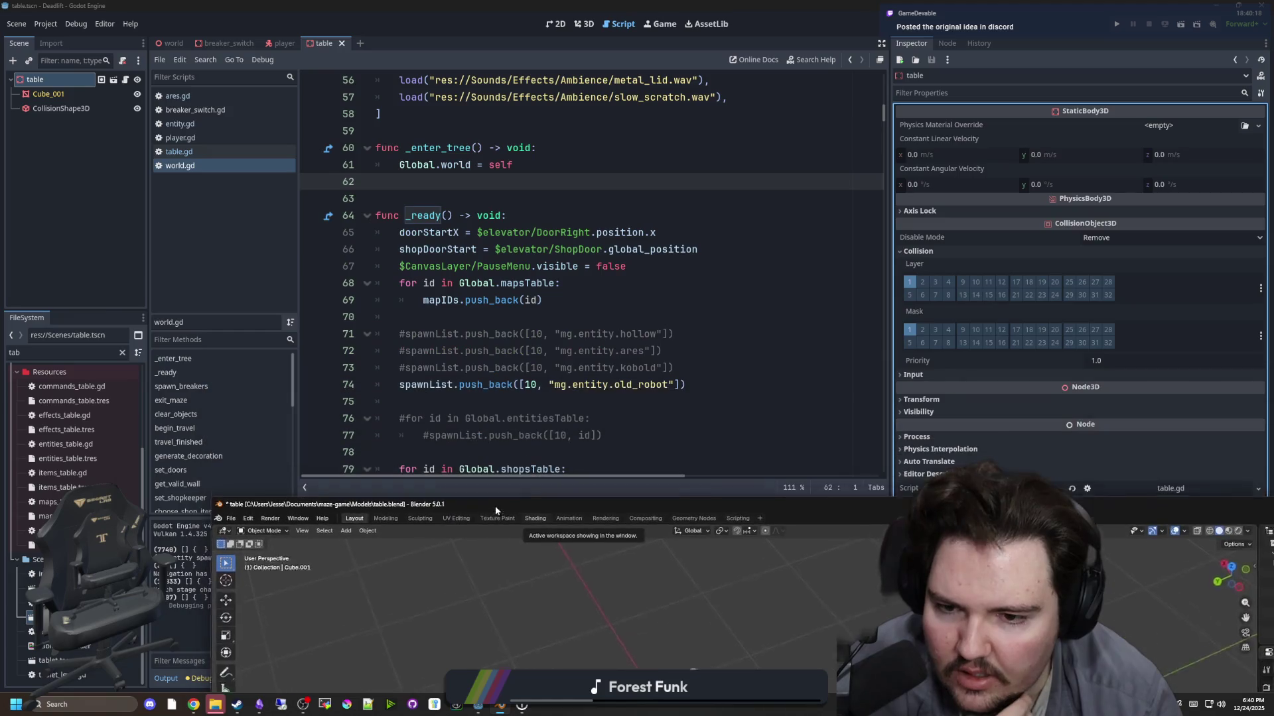
pyautogui.click(522, 319)
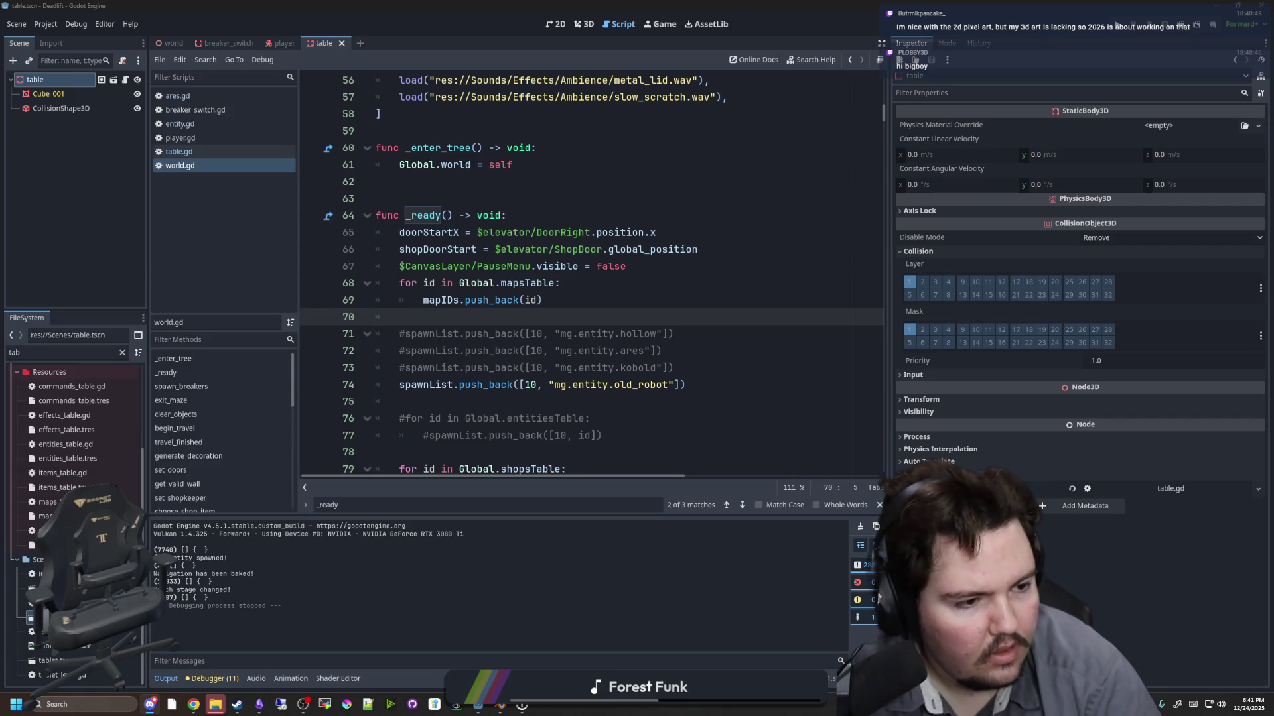
pyautogui.hotkey('alt', 'Tab')
# - Browse the shared Bomb Upgrades and Upgrades Hub screenshots enlarged in Discord's image viewer
pyautogui.click(401, 513)
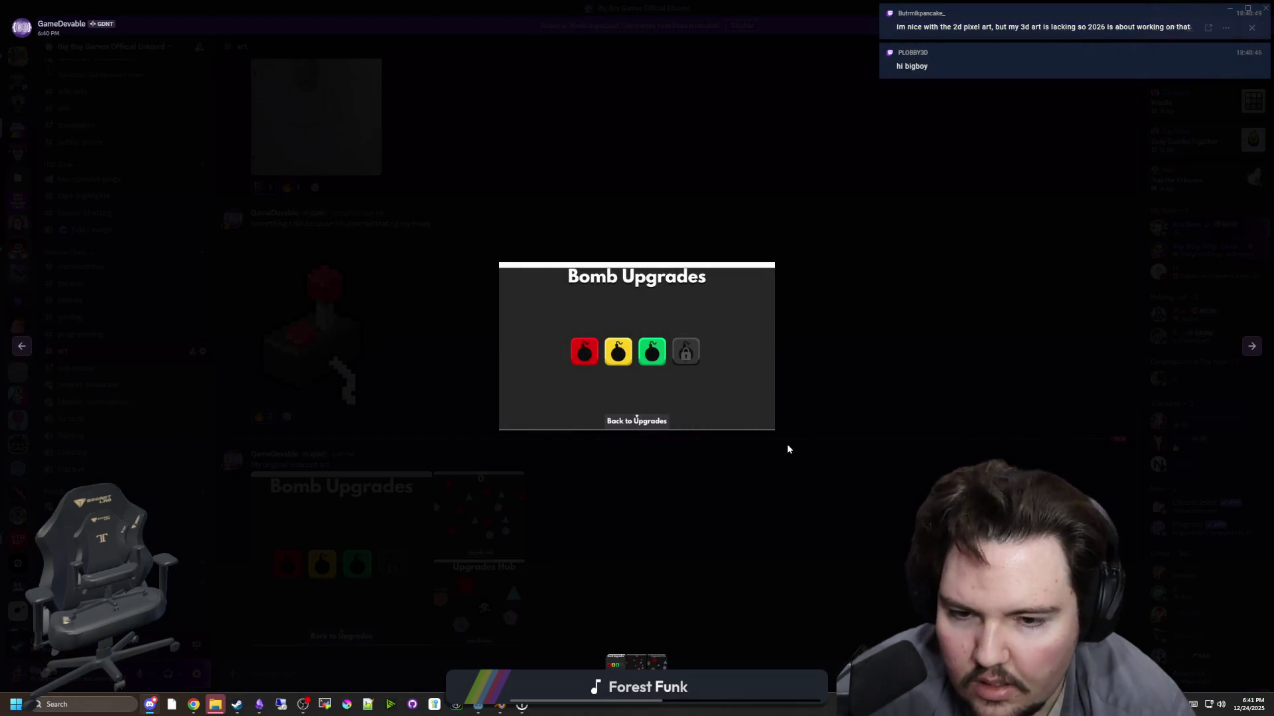
pyautogui.click(1251, 347)
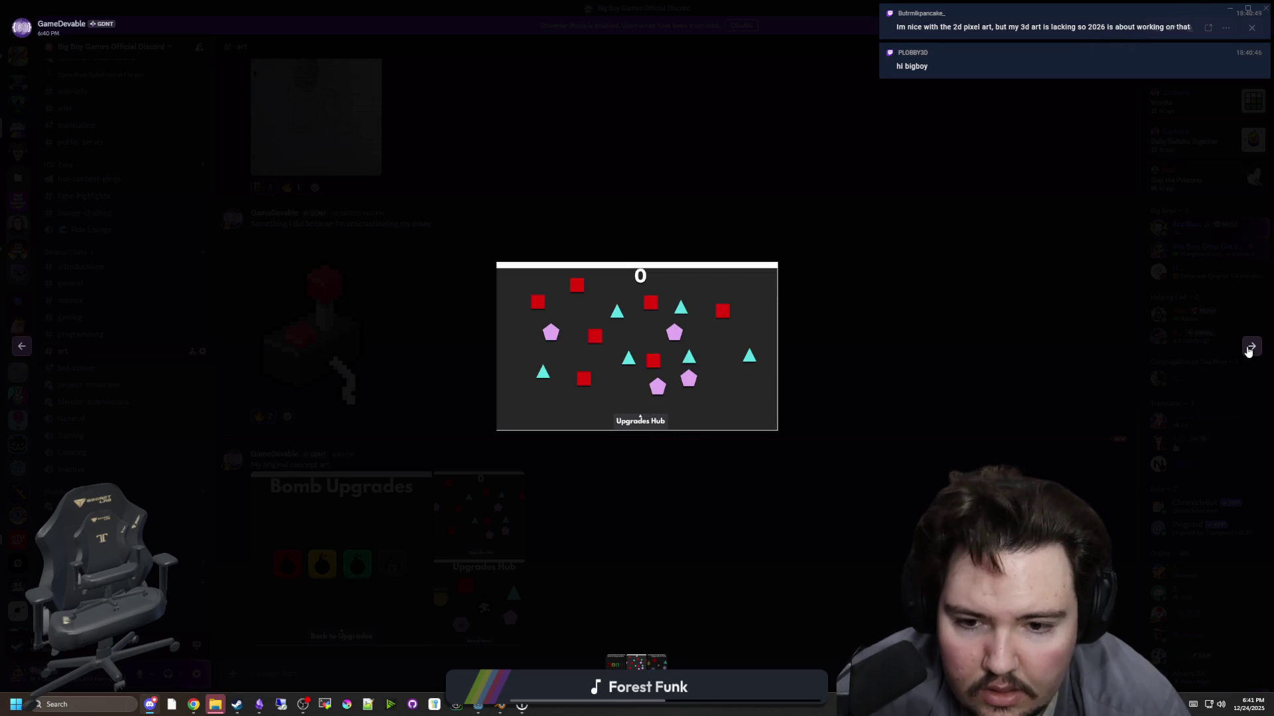
pyautogui.click(1250, 347)
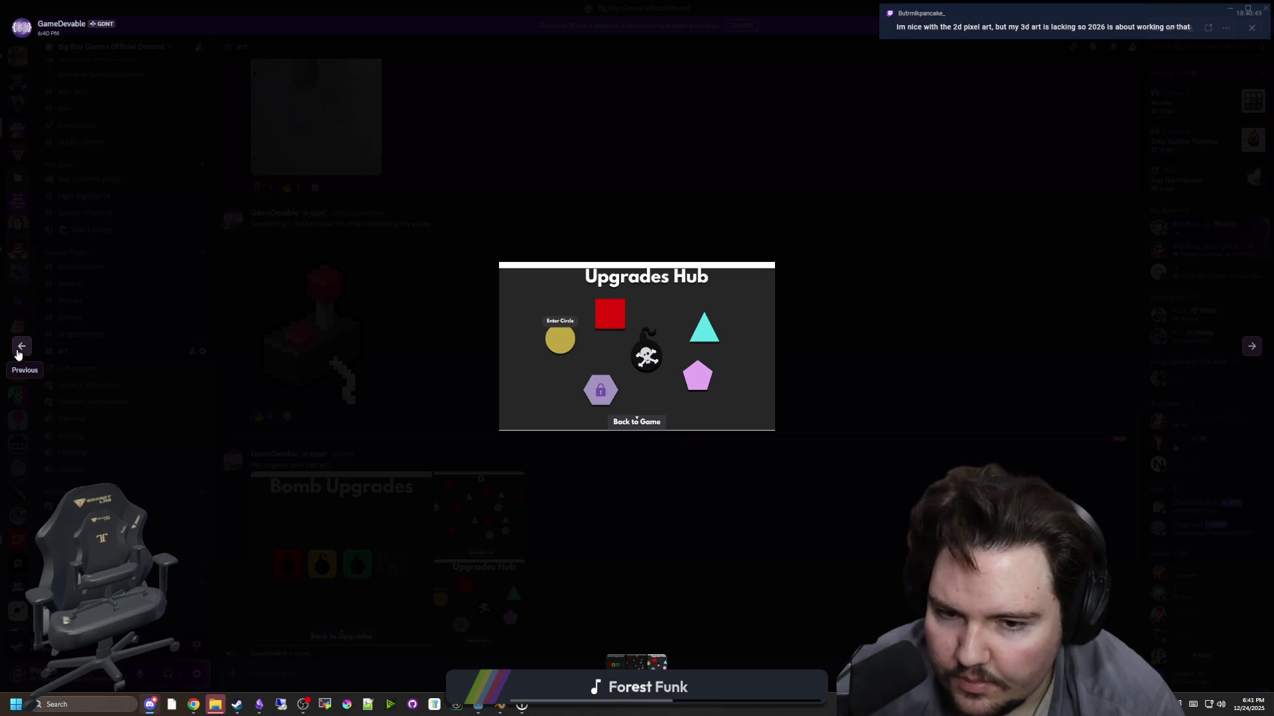
pyautogui.click(18, 353)
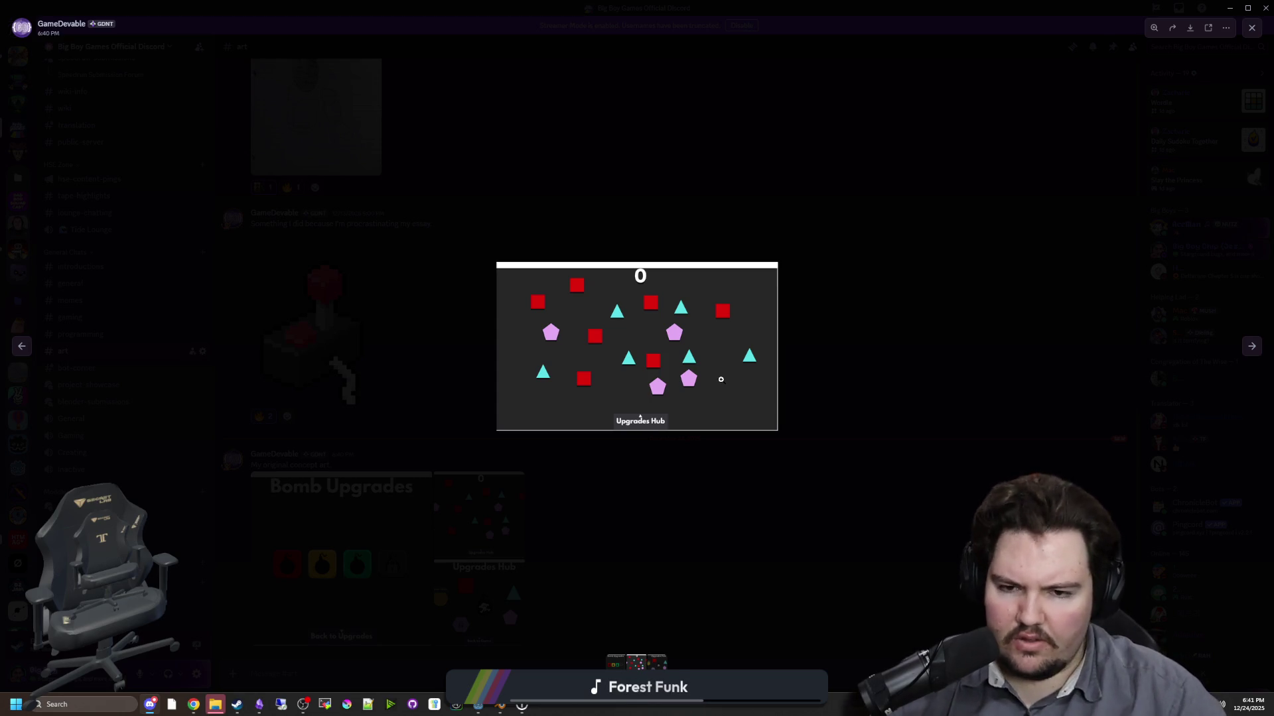
pyautogui.click(618, 27)
# - Search for 'tree' in the table's Add Child Node dialog and browse the node types
pyautogui.hotkey('alt', 'Tab')
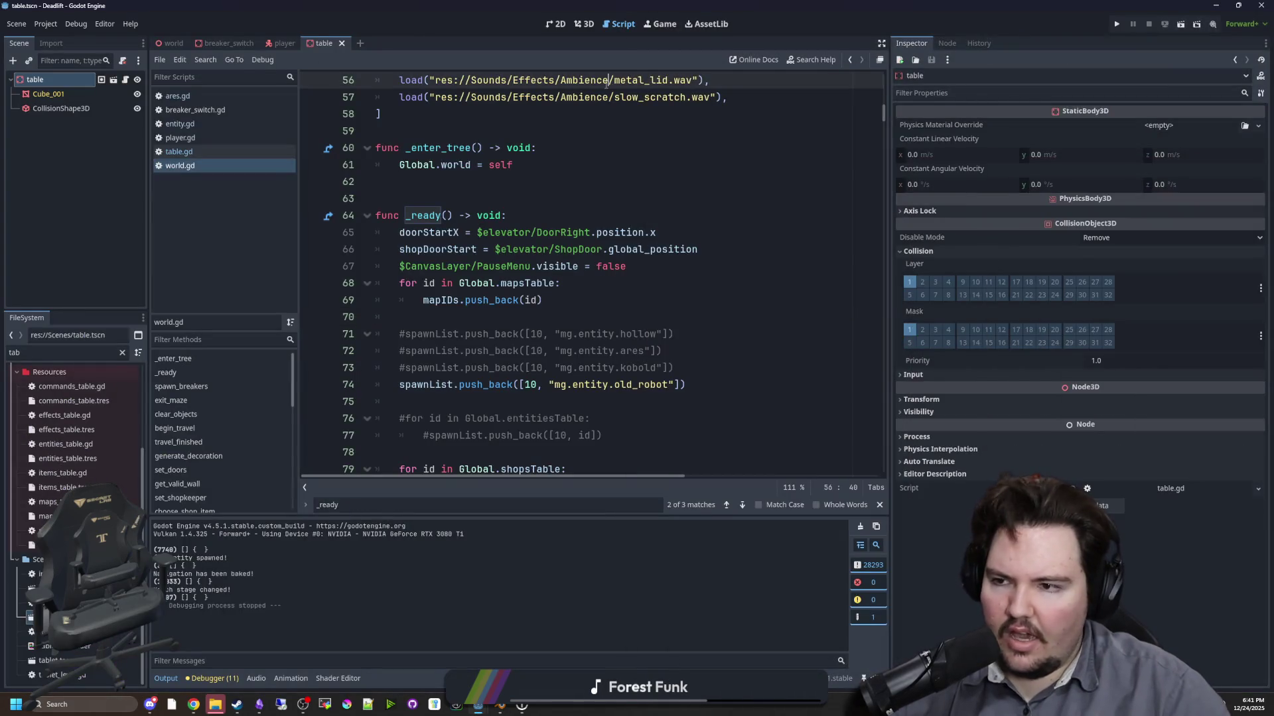
pyautogui.rightClick(83, 78)
pyautogui.click(128, 93)
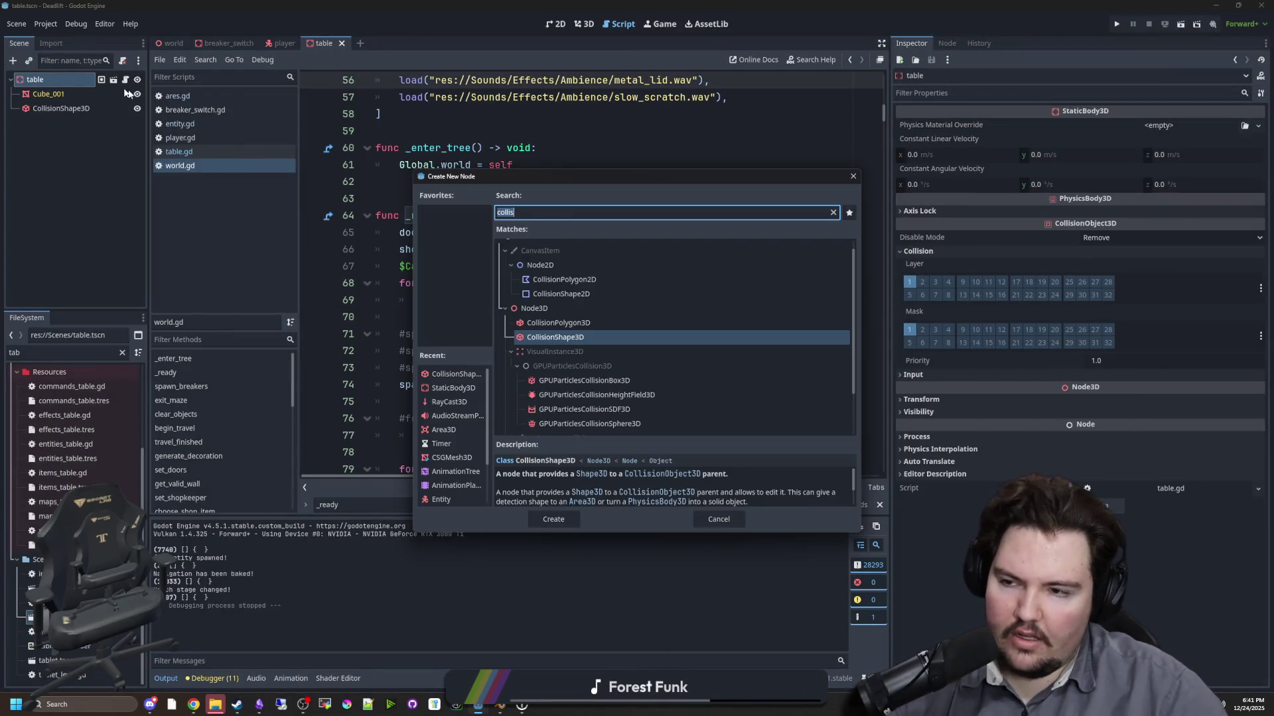
pyautogui.write('tree')
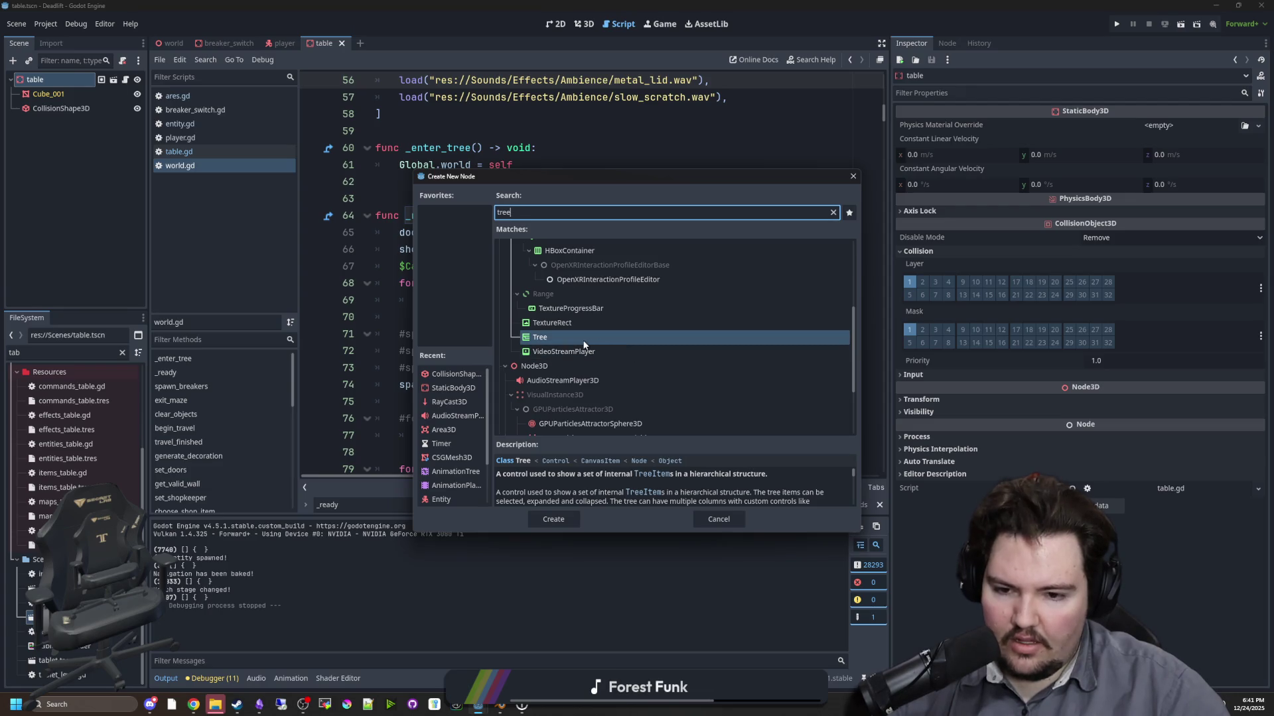
pyautogui.scroll(4, 577, 398)
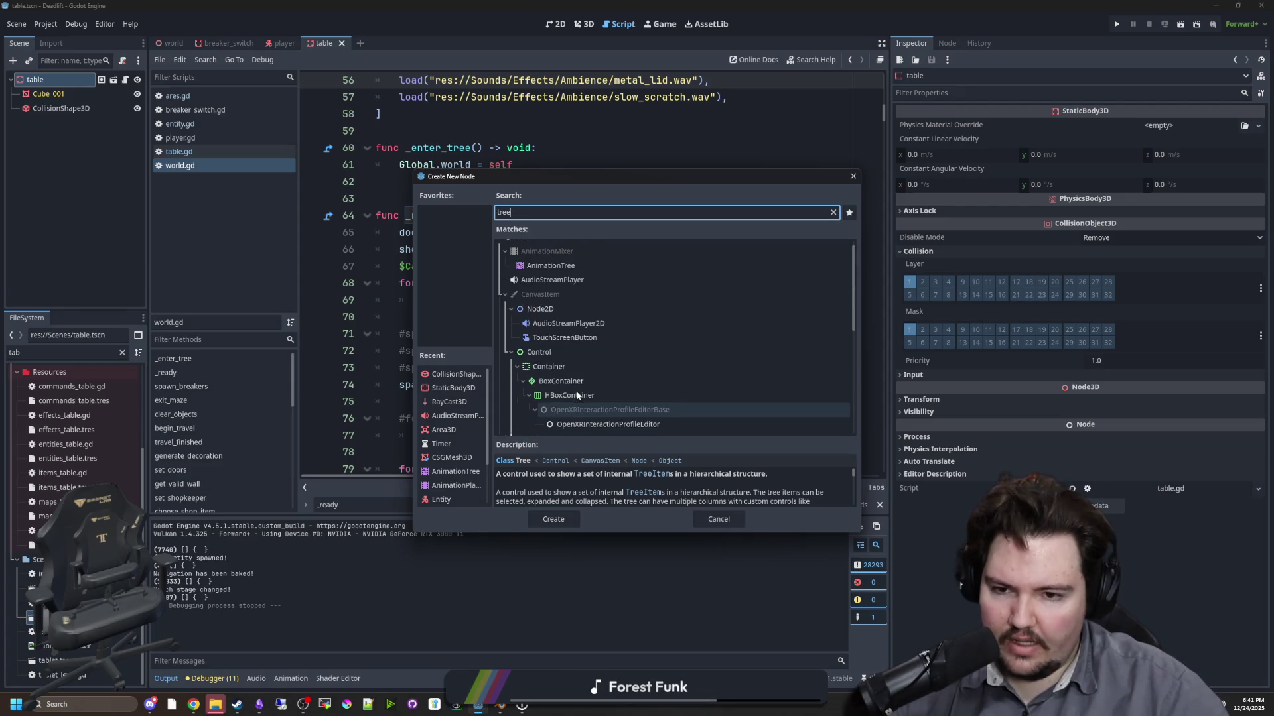
pyautogui.scroll(-4, 576, 392)
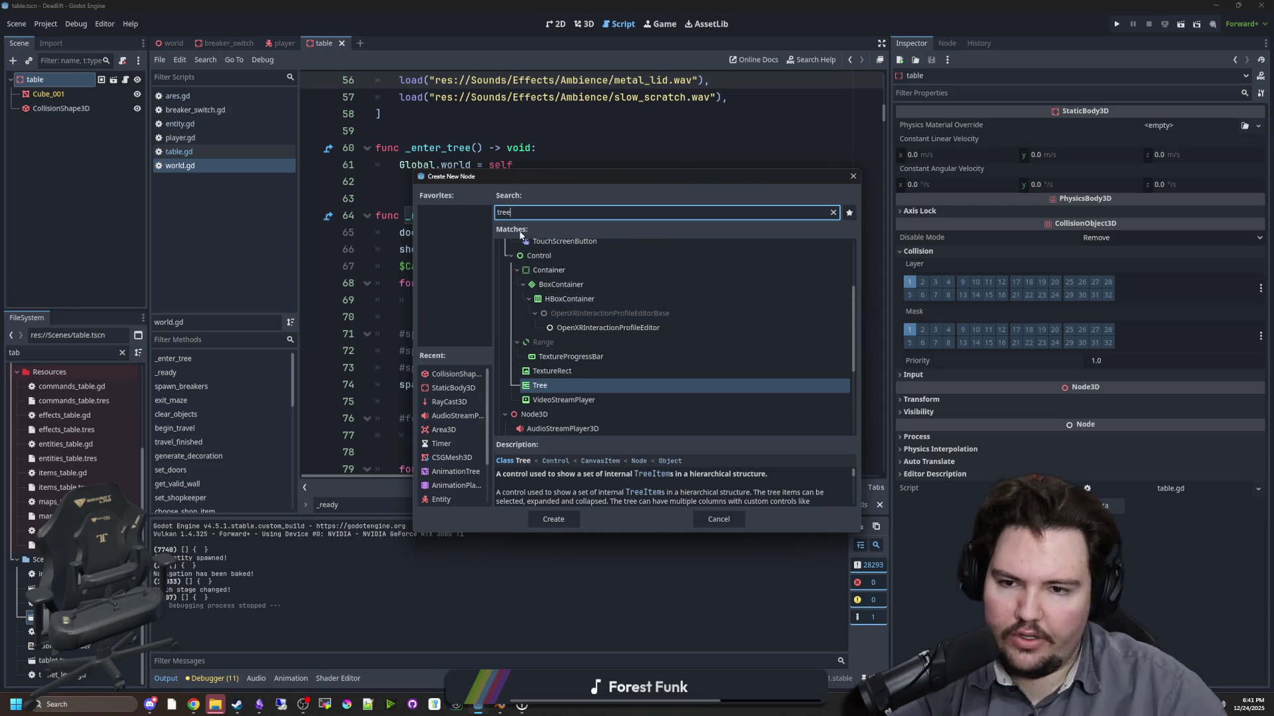
pyautogui.press('BackSpace')
pyautogui.press('BackSpace')
pyautogui.press('BackSpace')
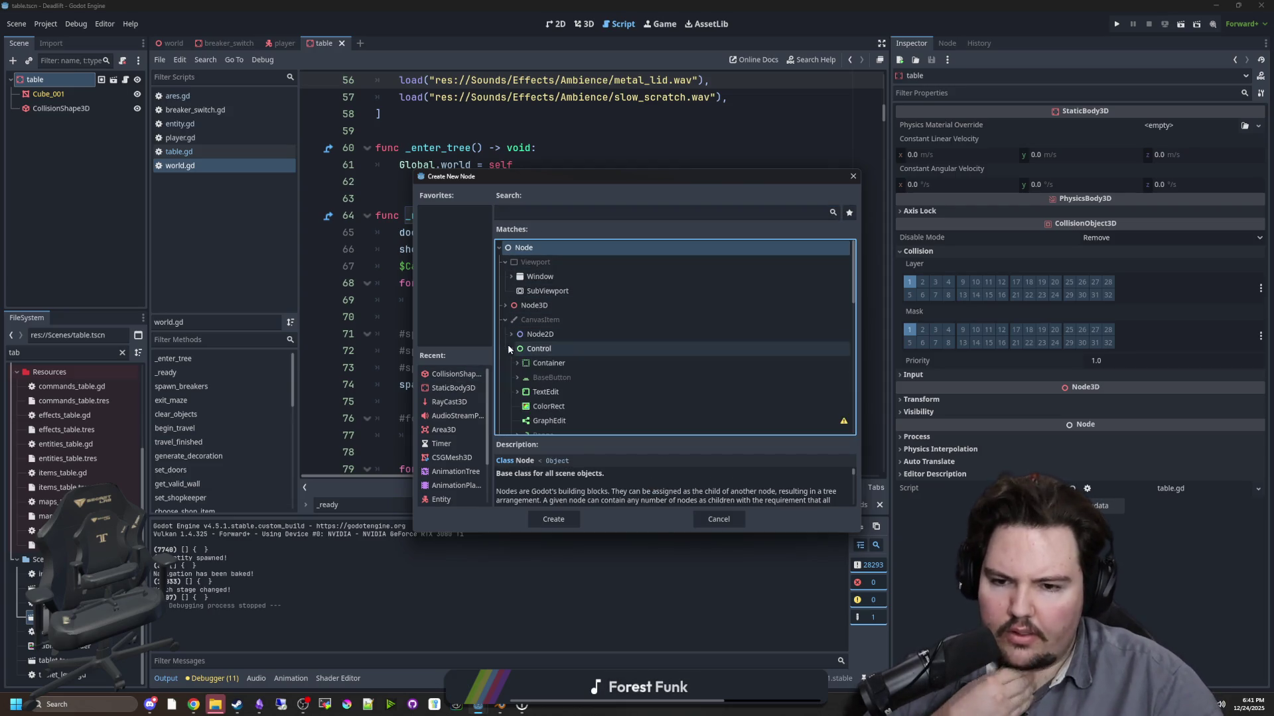
pyautogui.scroll(-2, 531, 362)
# - Read GraphEdit's description, open the GraphNode class reference, then go back to world.gd
pyautogui.click(559, 376)
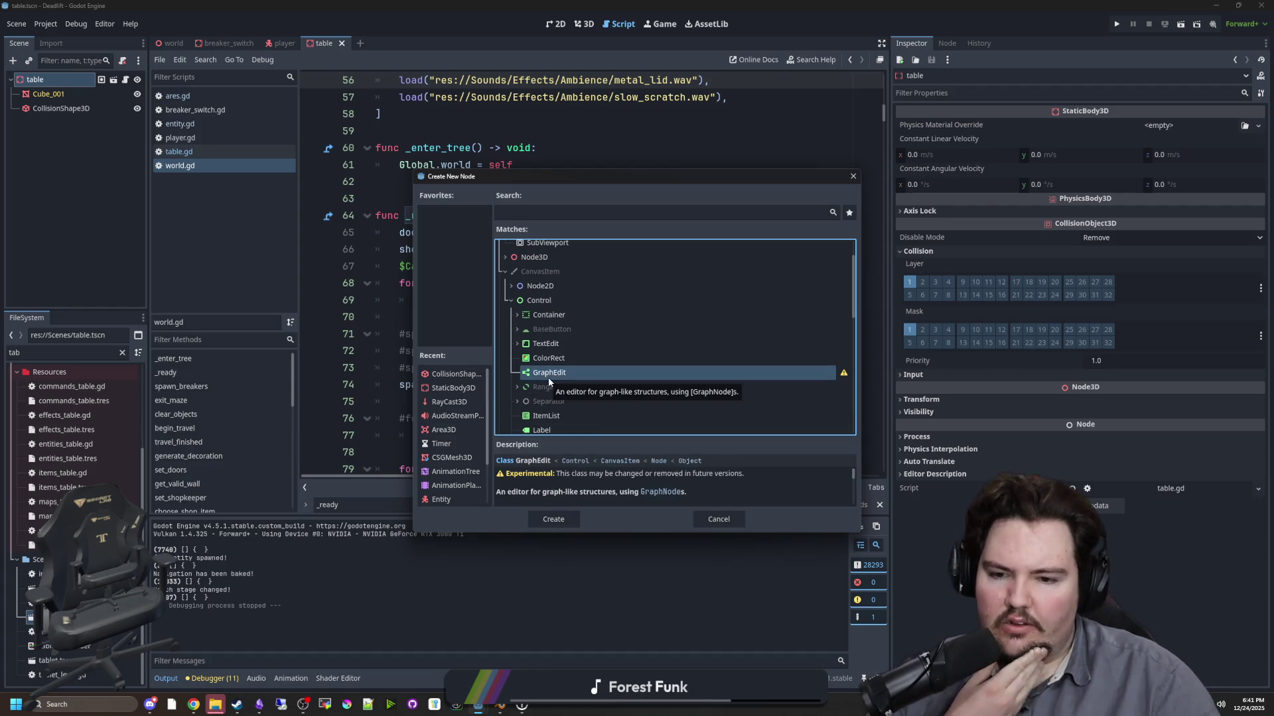
pyautogui.click(665, 491)
pyautogui.scroll(-10, 574, 304)
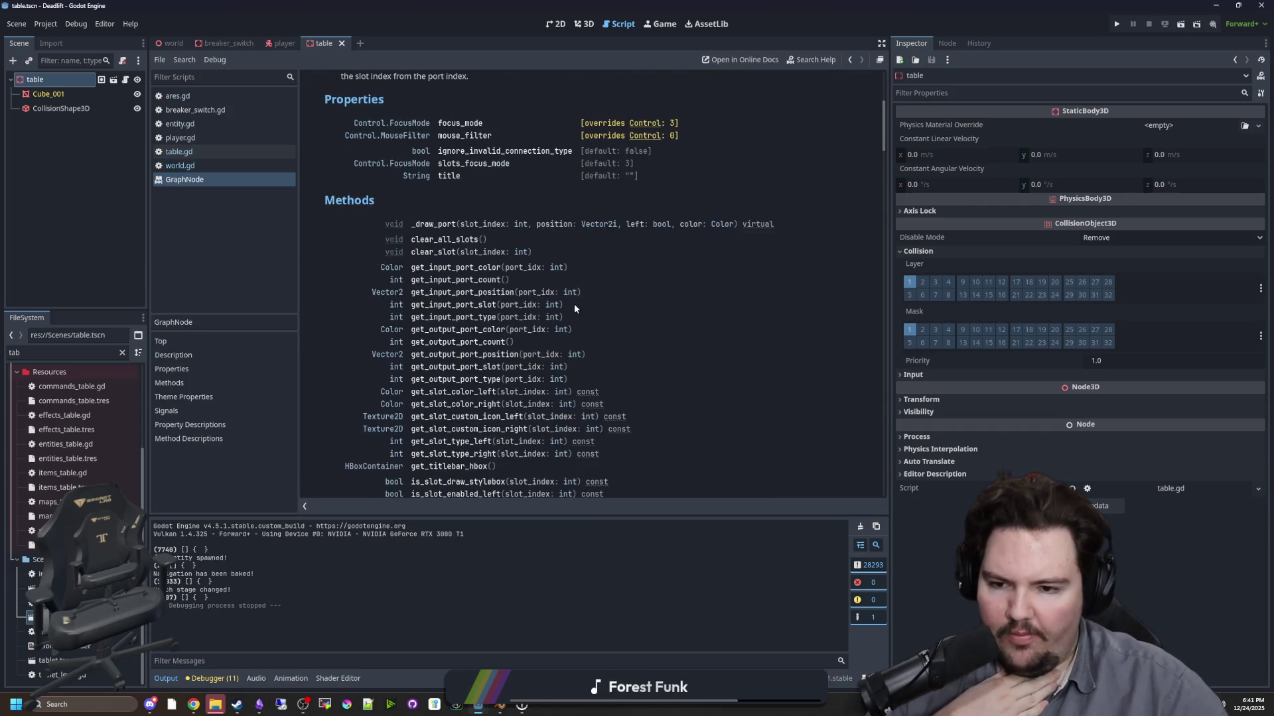
pyautogui.scroll(-15, 574, 305)
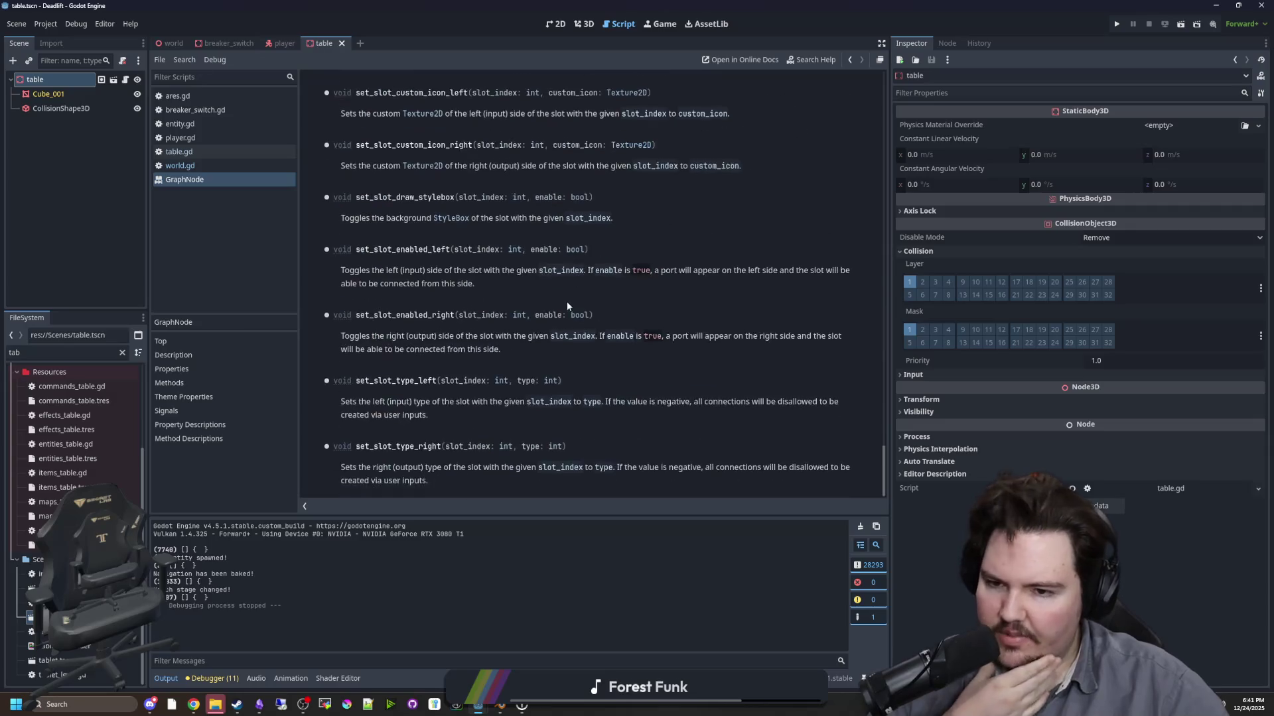
pyautogui.scroll(6, 572, 315)
pyautogui.scroll(15, 572, 315)
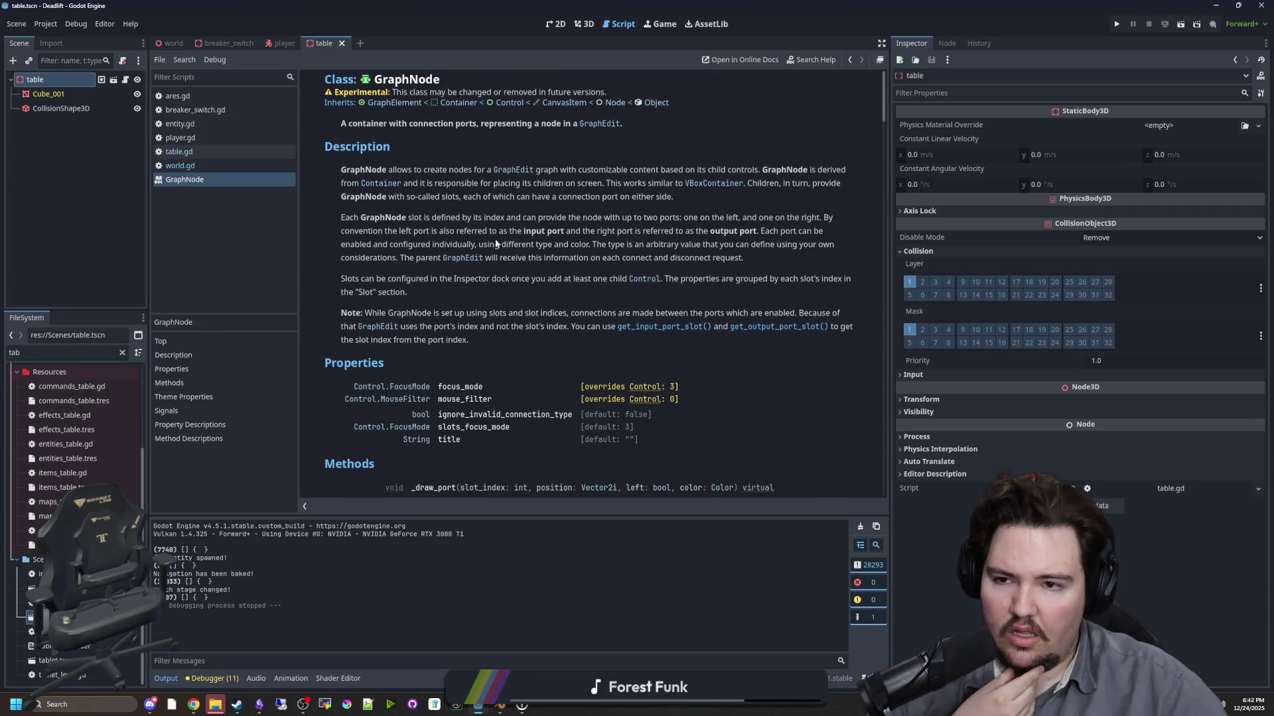
pyautogui.hotkey('alt', 'Left')
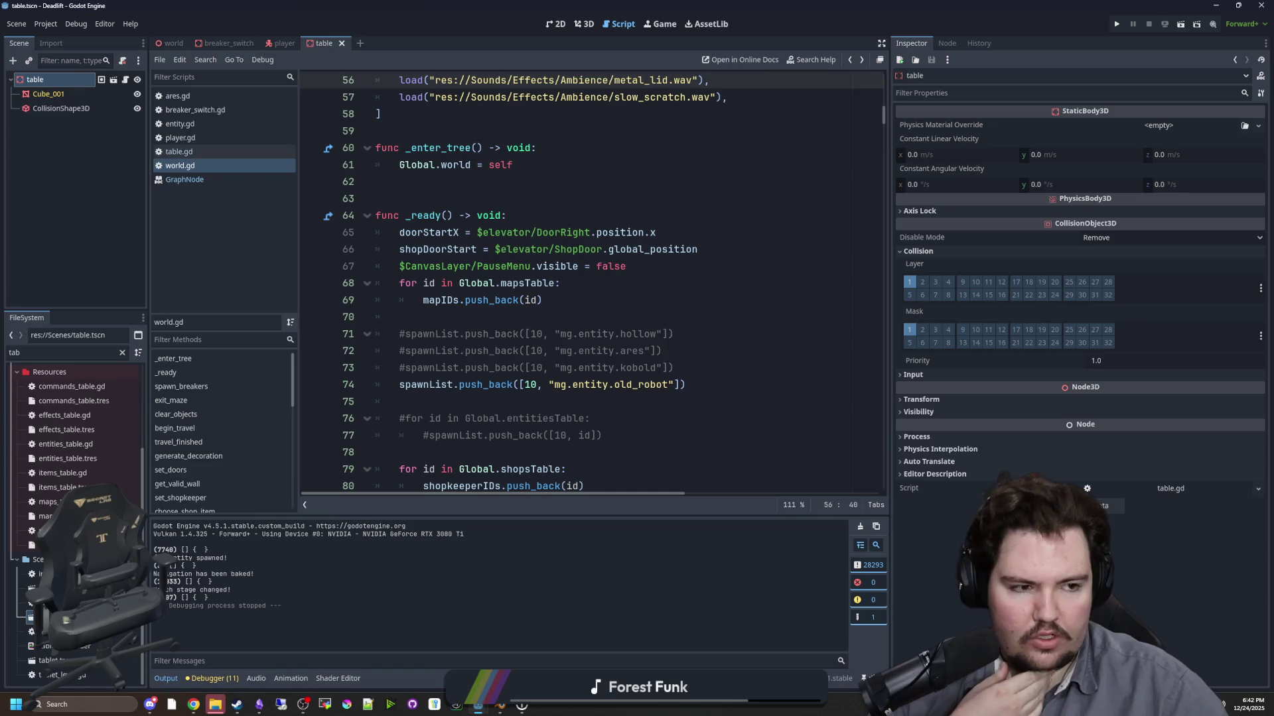
# - Step through world.gd's spawn-list lines and scroll down to the exit_maze code
pyautogui.click(530, 181)
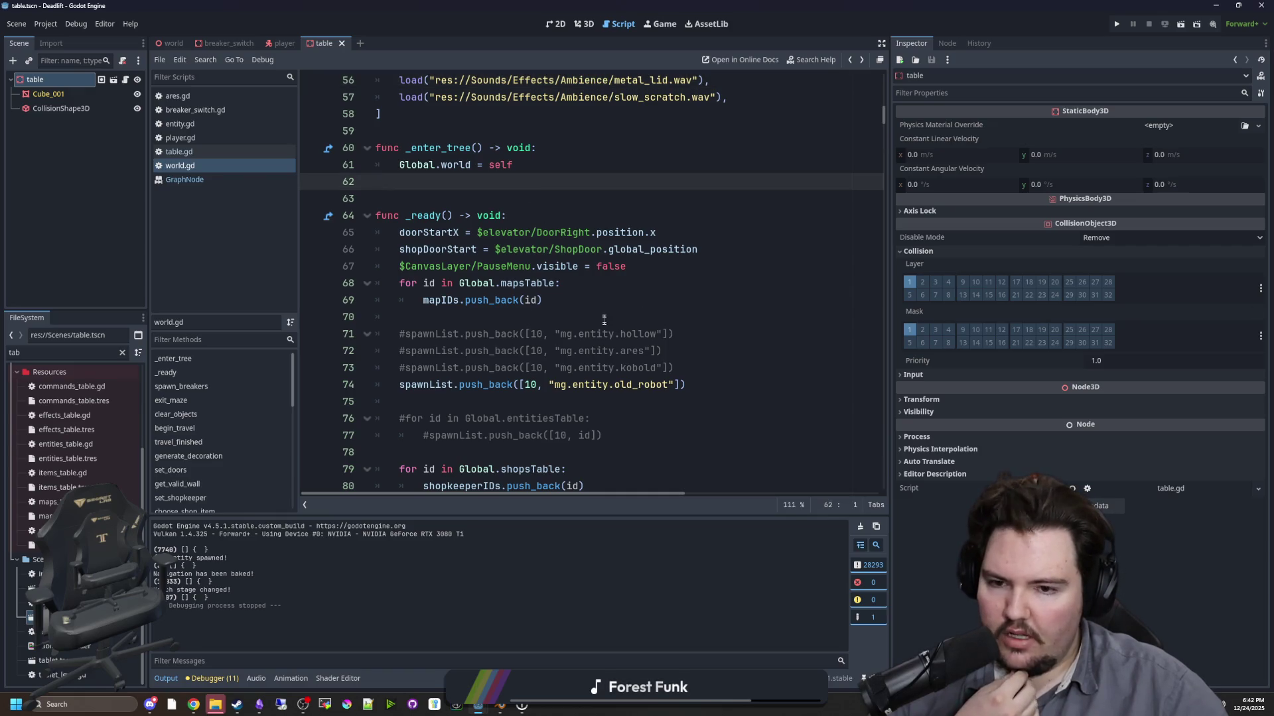
pyautogui.click(531, 322)
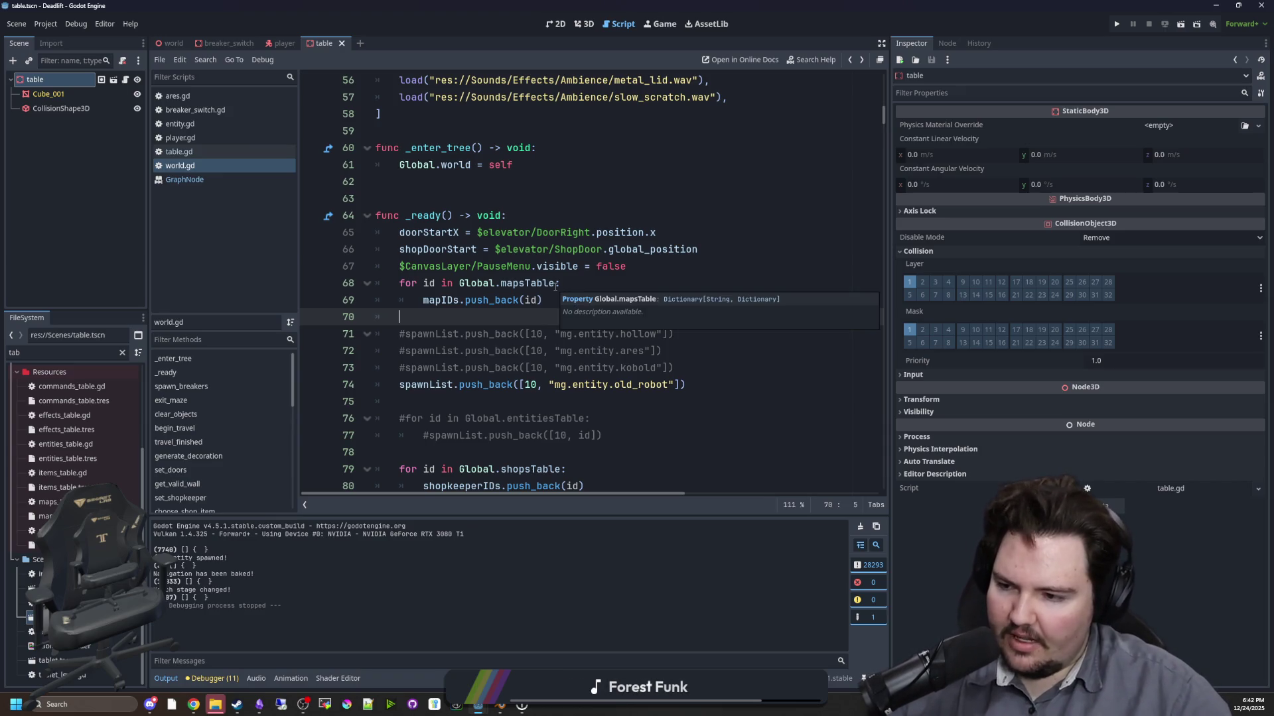
pyautogui.click(521, 332)
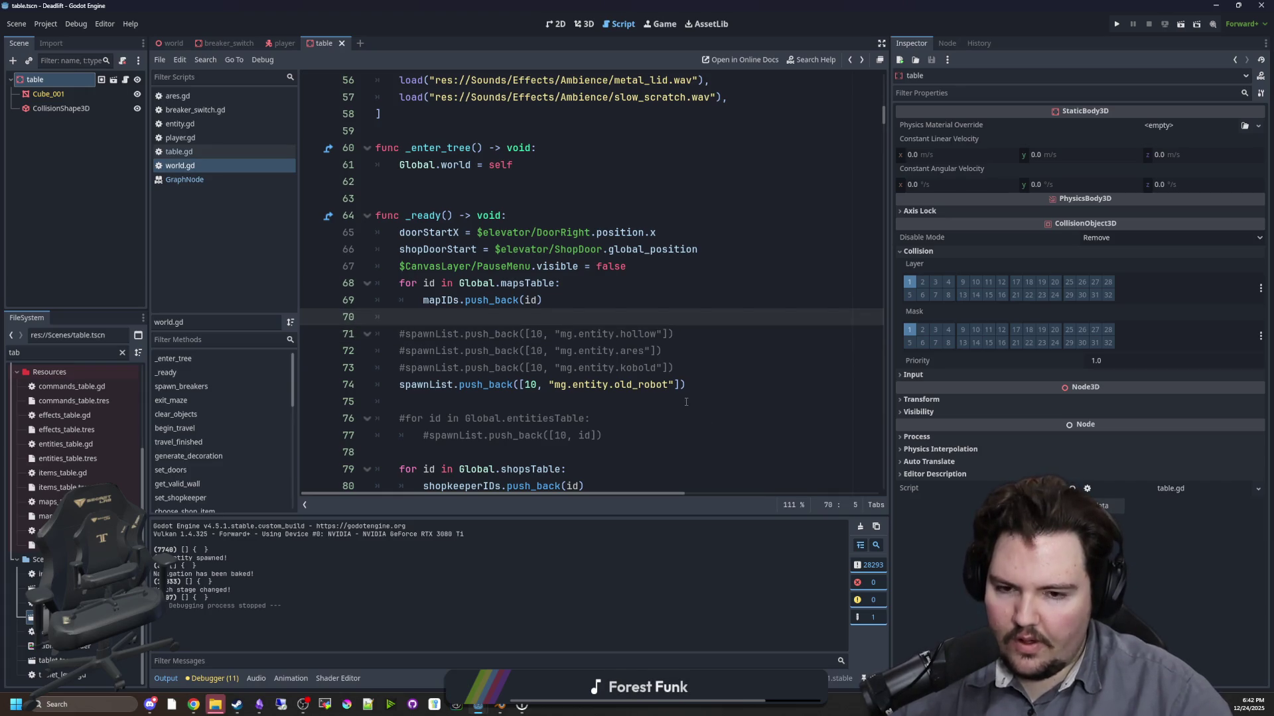
pyautogui.click(484, 401)
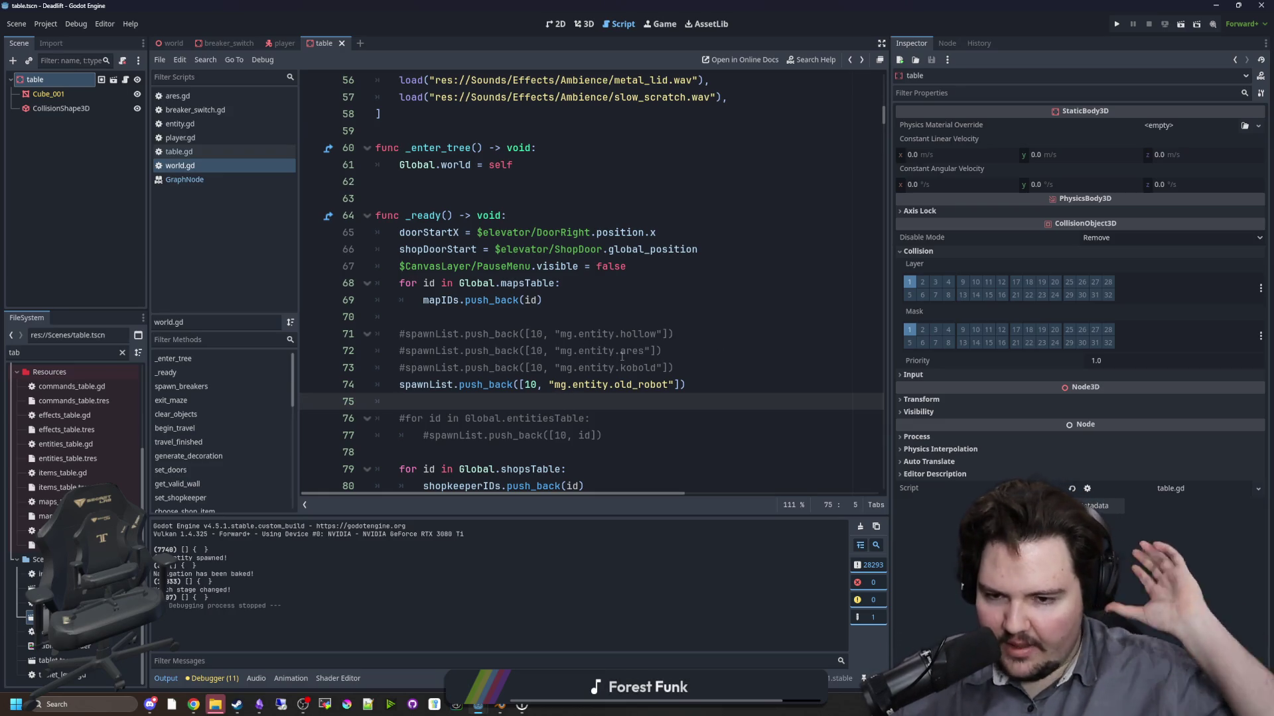
pyautogui.scroll(-2, 633, 357)
pyautogui.scroll(-1, 634, 357)
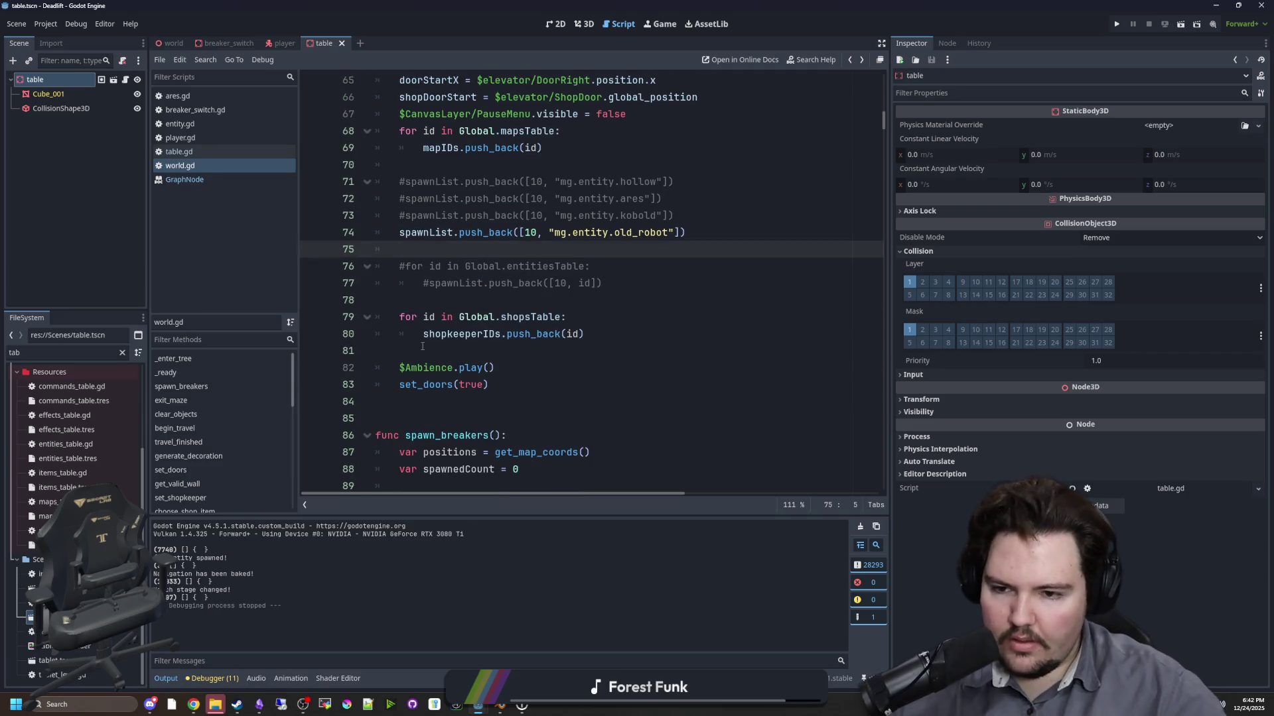
pyautogui.click(444, 301)
pyautogui.scroll(-2, 444, 323)
pyautogui.scroll(-7, 444, 324)
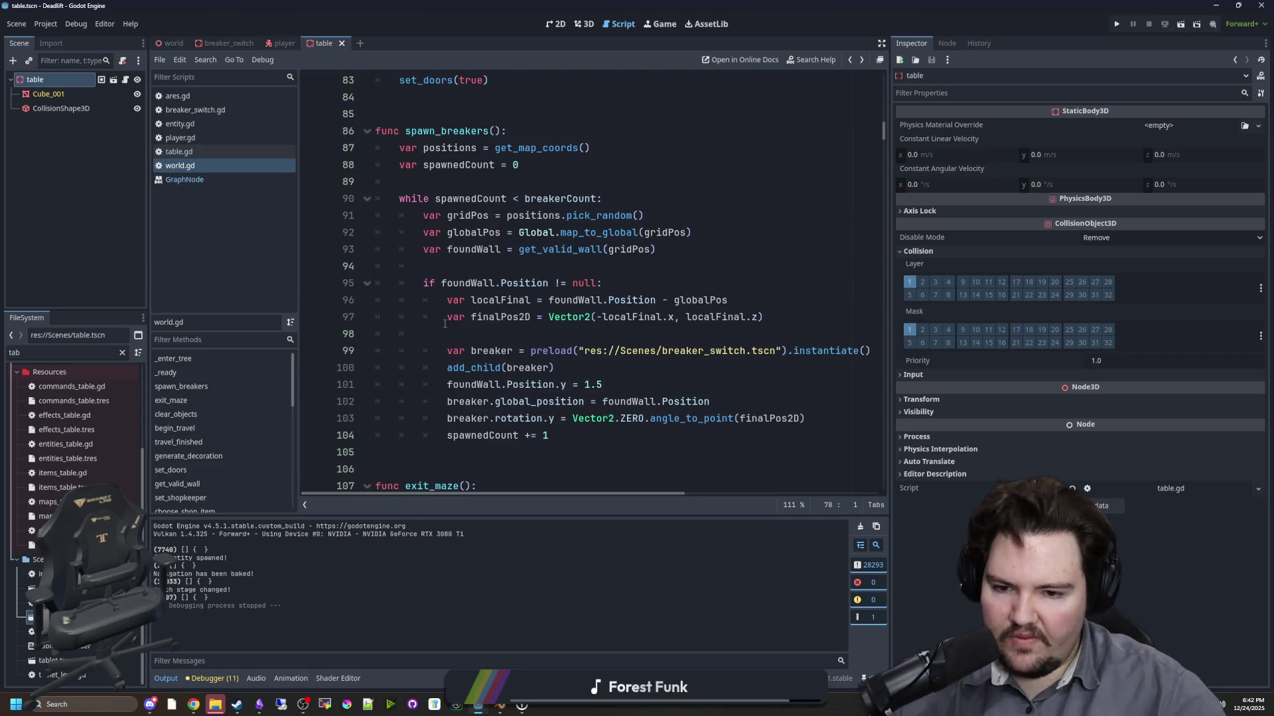
pyautogui.click(479, 300)
pyautogui.scroll(-3, 528, 455)
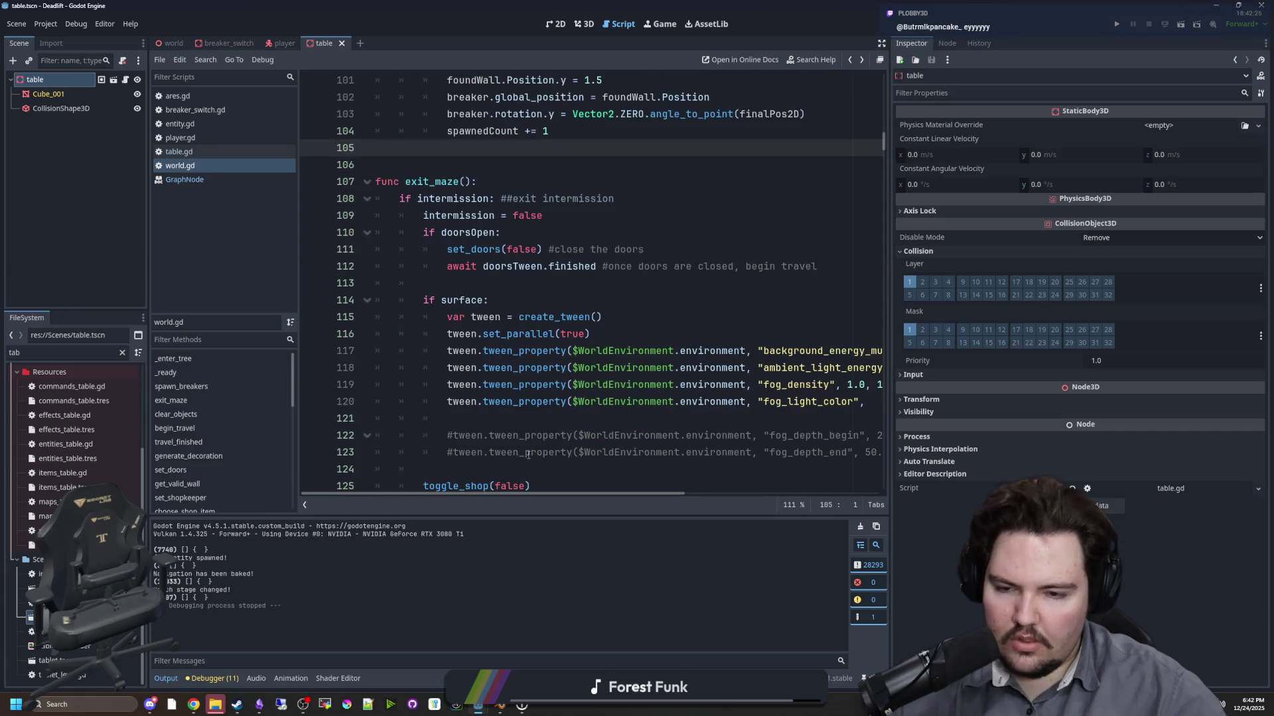
pyautogui.scroll(-3, 521, 330)
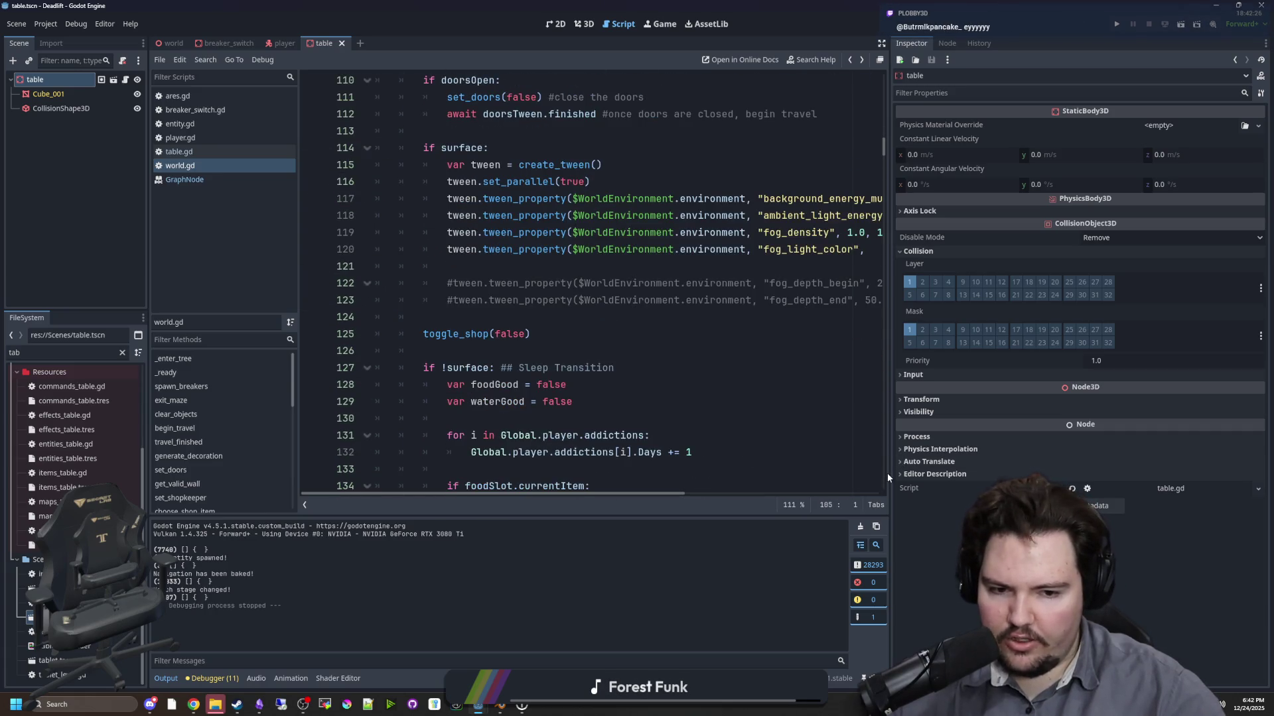
# - Widen the script view and inspect the Sleep Transition lines 124–128
pyautogui.moveTo(888, 473); pyautogui.dragTo(1061, 473)
pyautogui.click(800, 382)
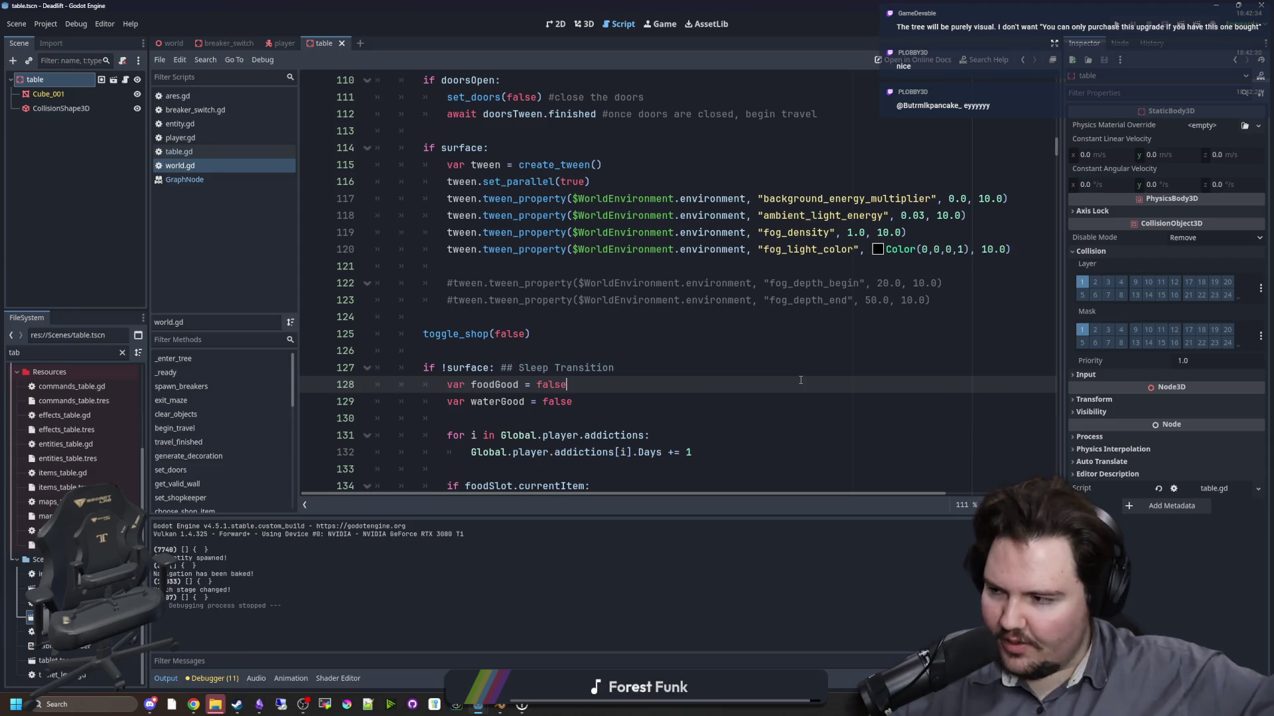
pyautogui.click(800, 366)
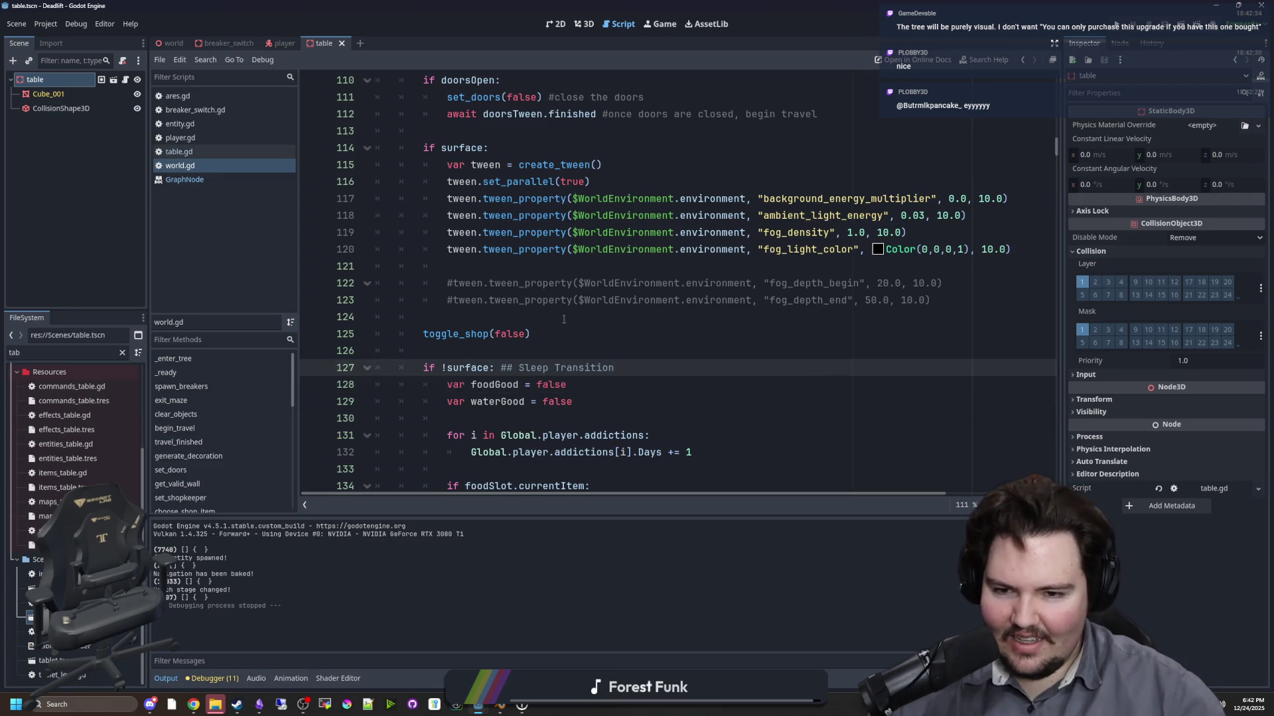
pyautogui.click(544, 329)
pyautogui.press('Up')
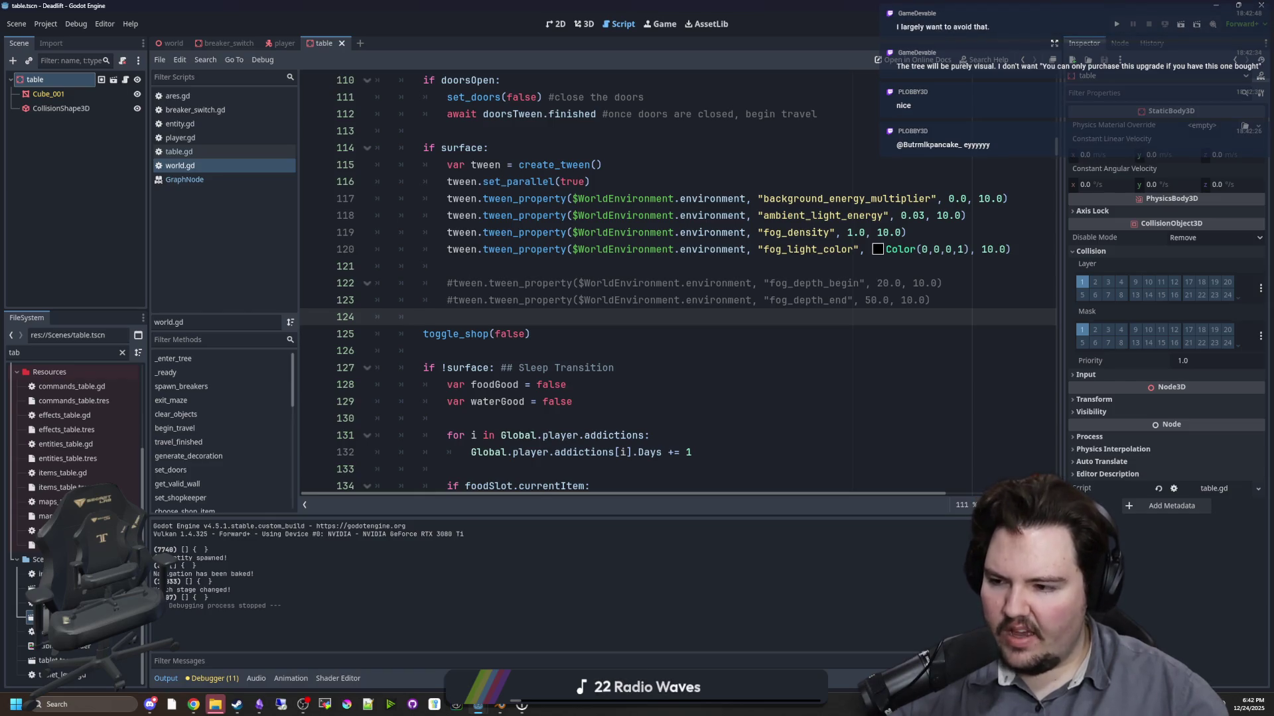
pyautogui.click(528, 350)
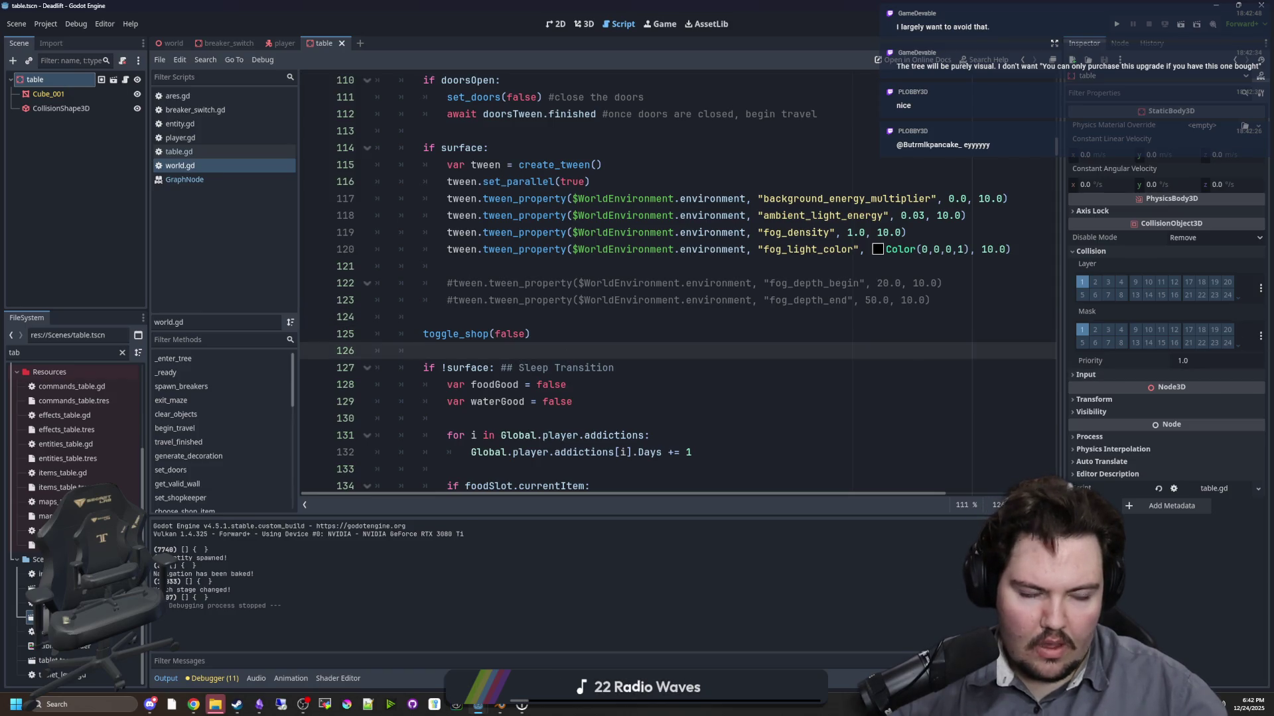
# - Switch to Discord and enlarge the Upgrades Hub concept image
pyautogui.hotkey('alt', 'Tab')
pyautogui.scroll(3, 464, 398)
pyautogui.click(513, 526)
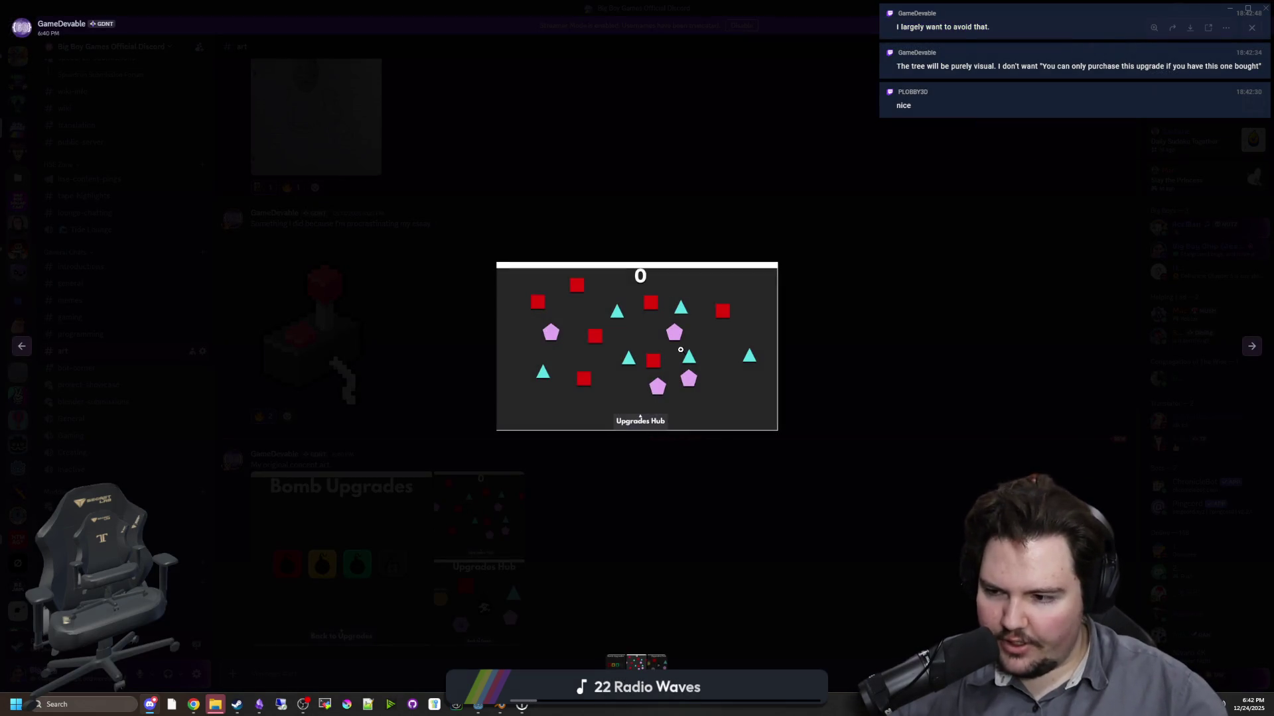
# - Repeatedly enlarge and close the Upgrades Hub, Bomb Upgrades and gameplay concept images
pyautogui.click(691, 506)
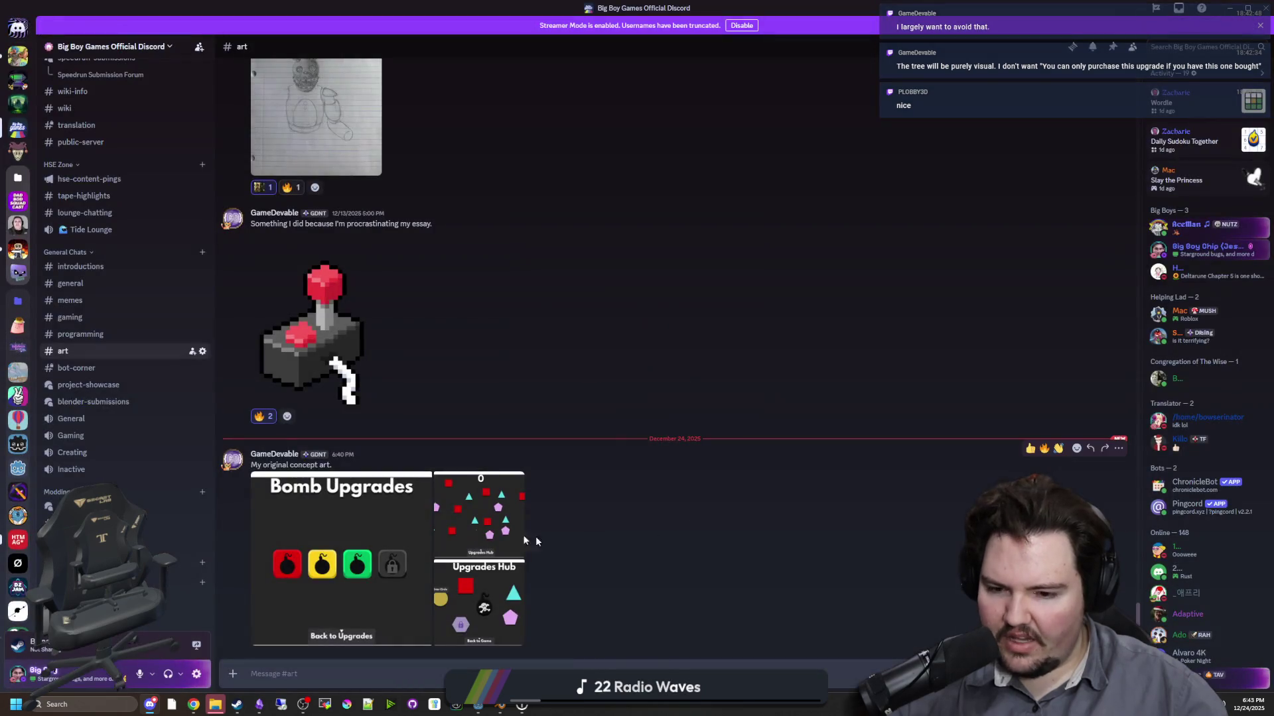
pyautogui.click(459, 530)
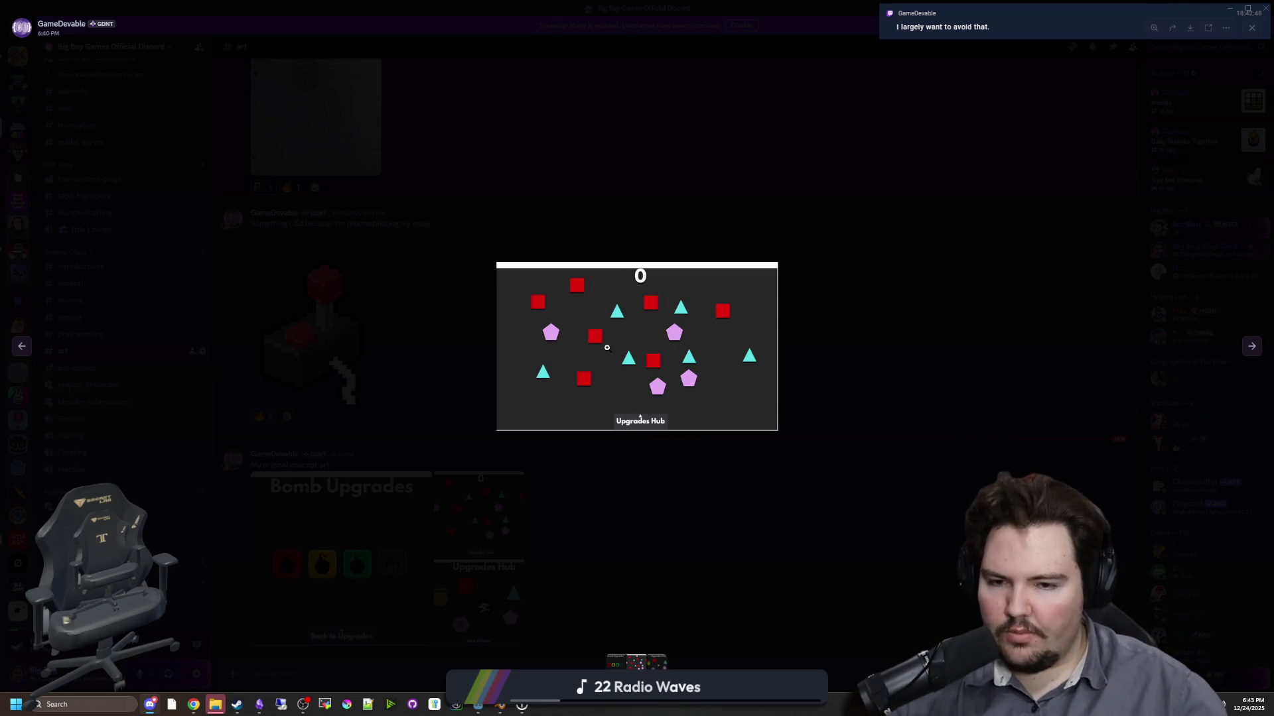
pyautogui.click(630, 474)
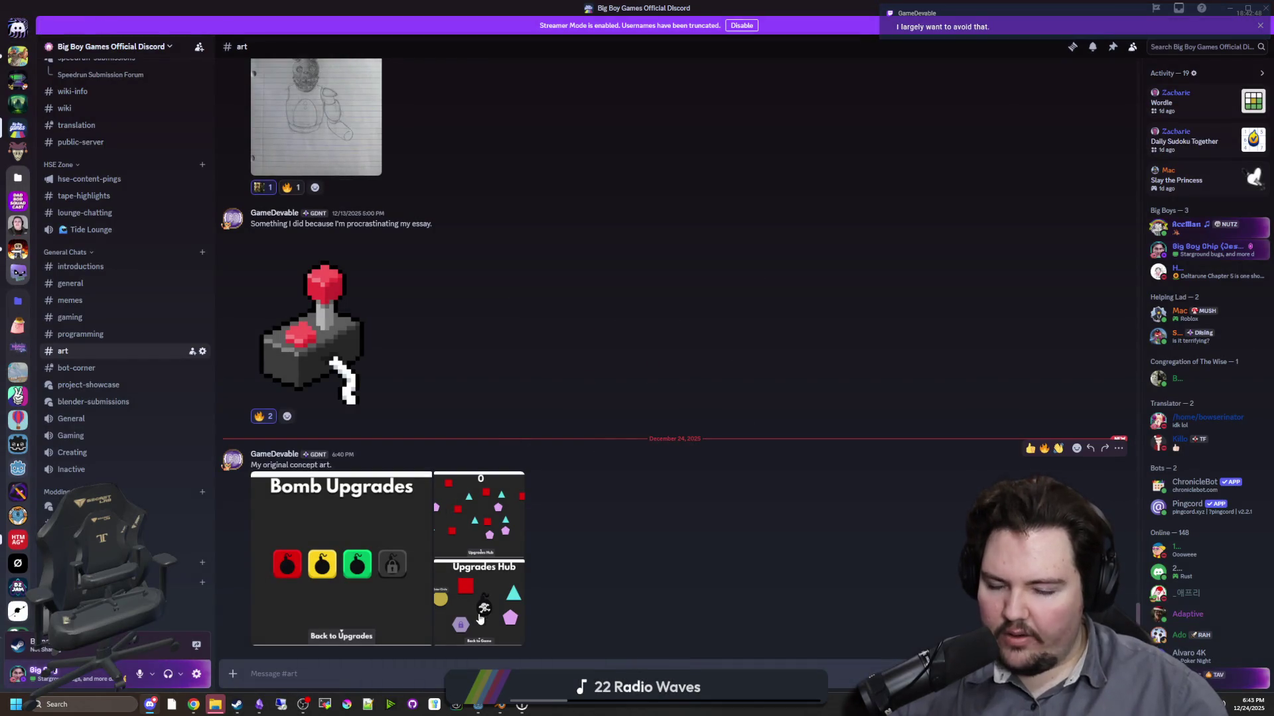
pyautogui.click(481, 619)
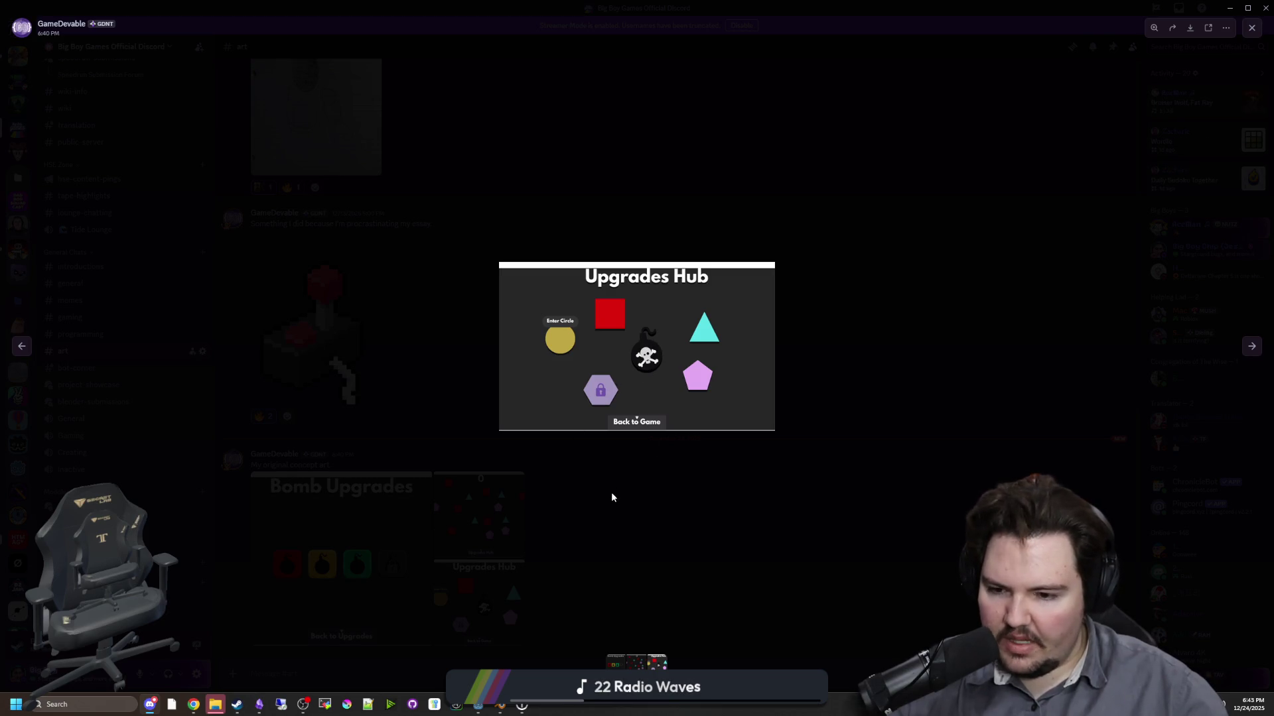
pyautogui.click(583, 508)
pyautogui.click(462, 540)
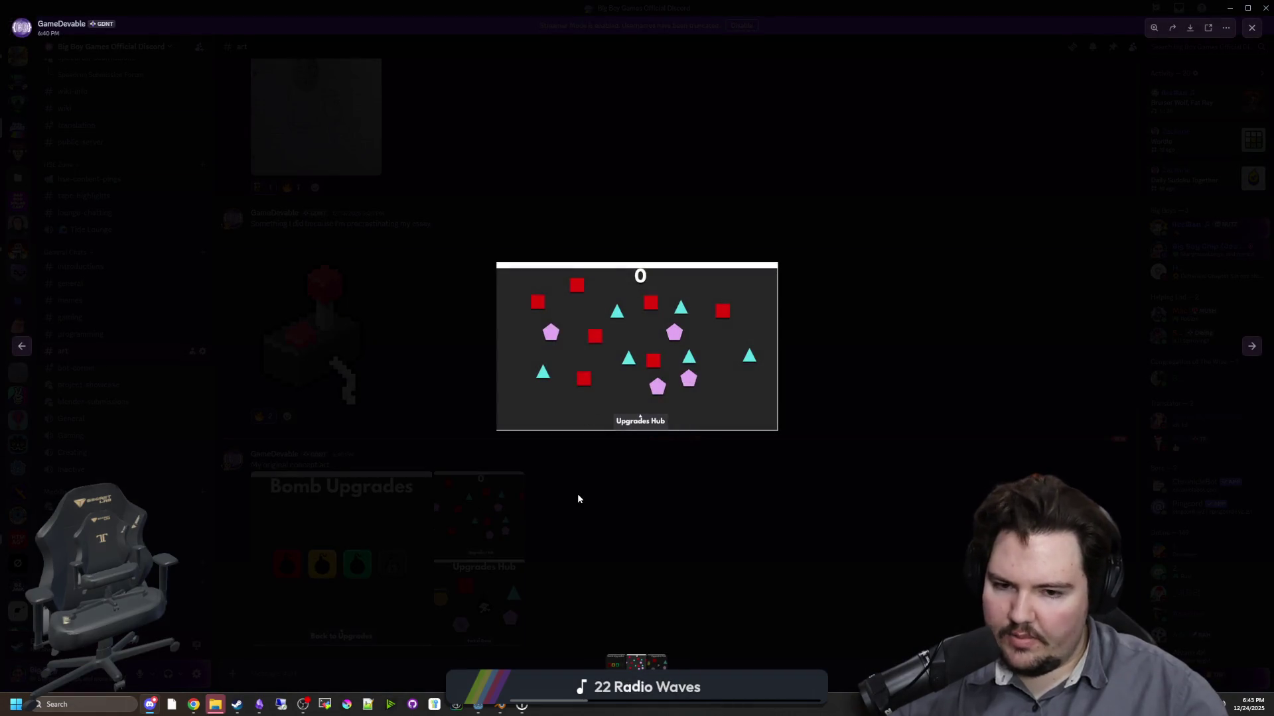
pyautogui.click(578, 499)
pyautogui.click(381, 543)
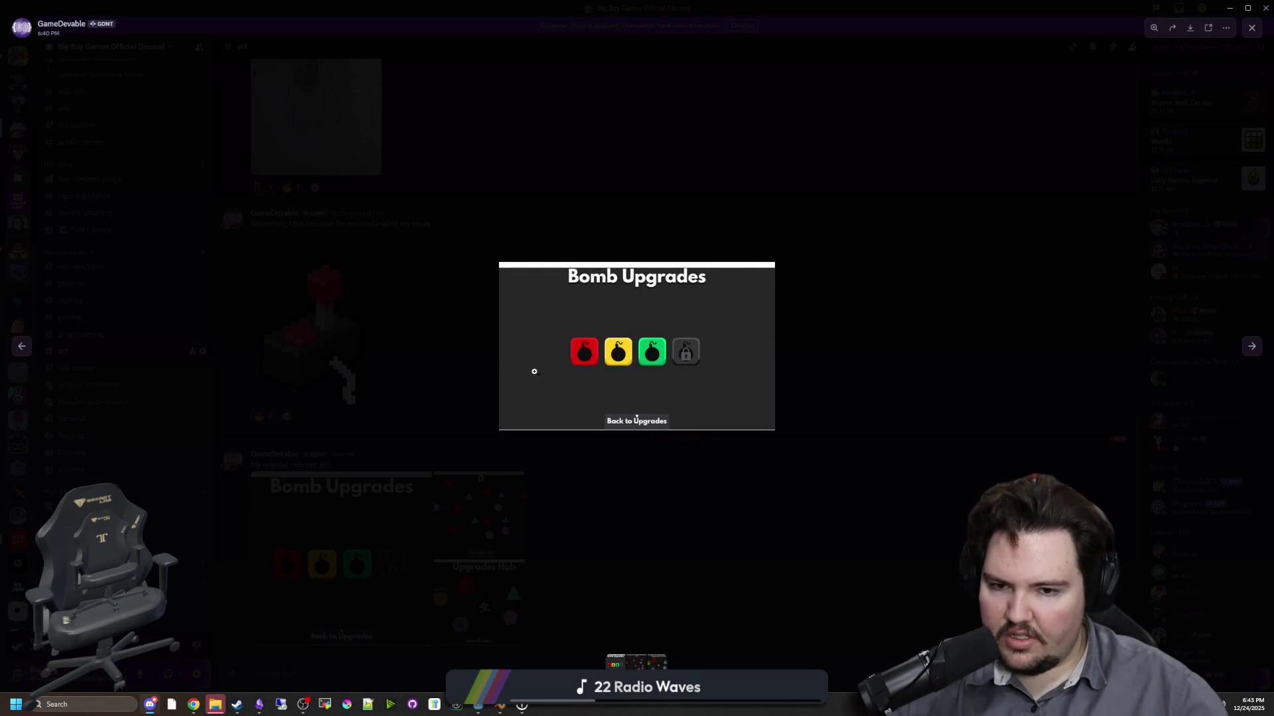
pyautogui.click(586, 534)
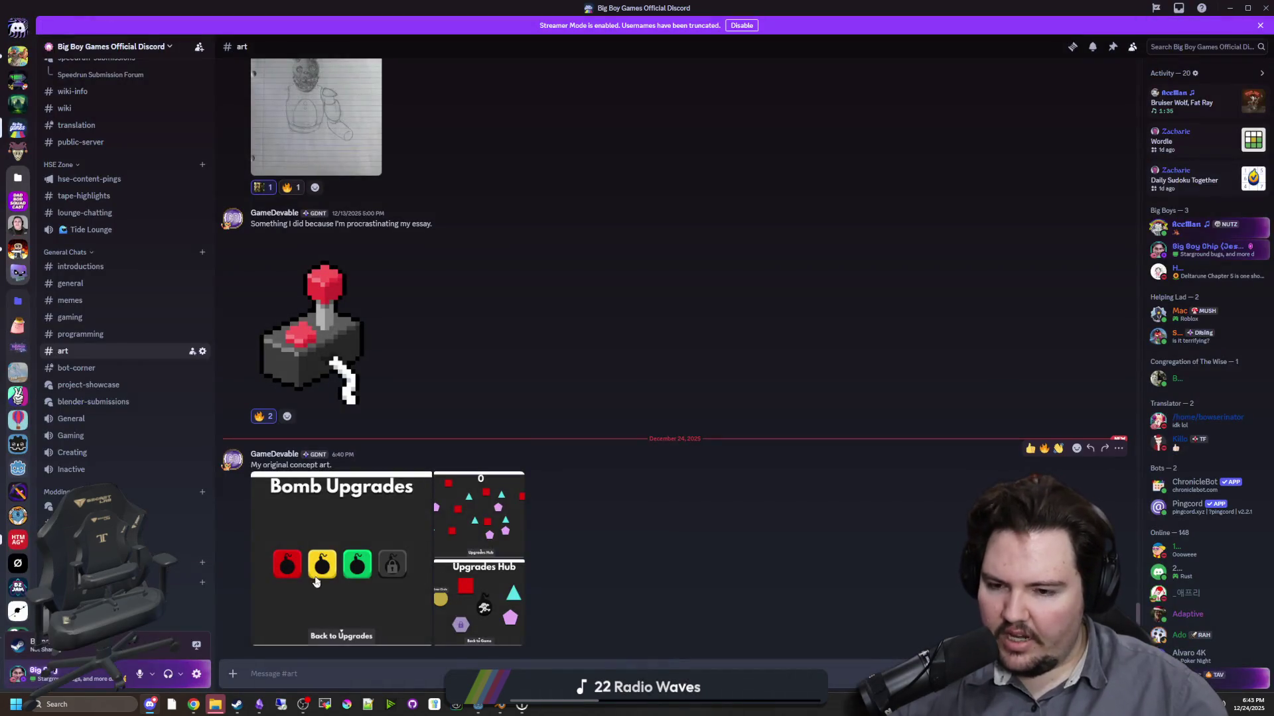
pyautogui.click(372, 538)
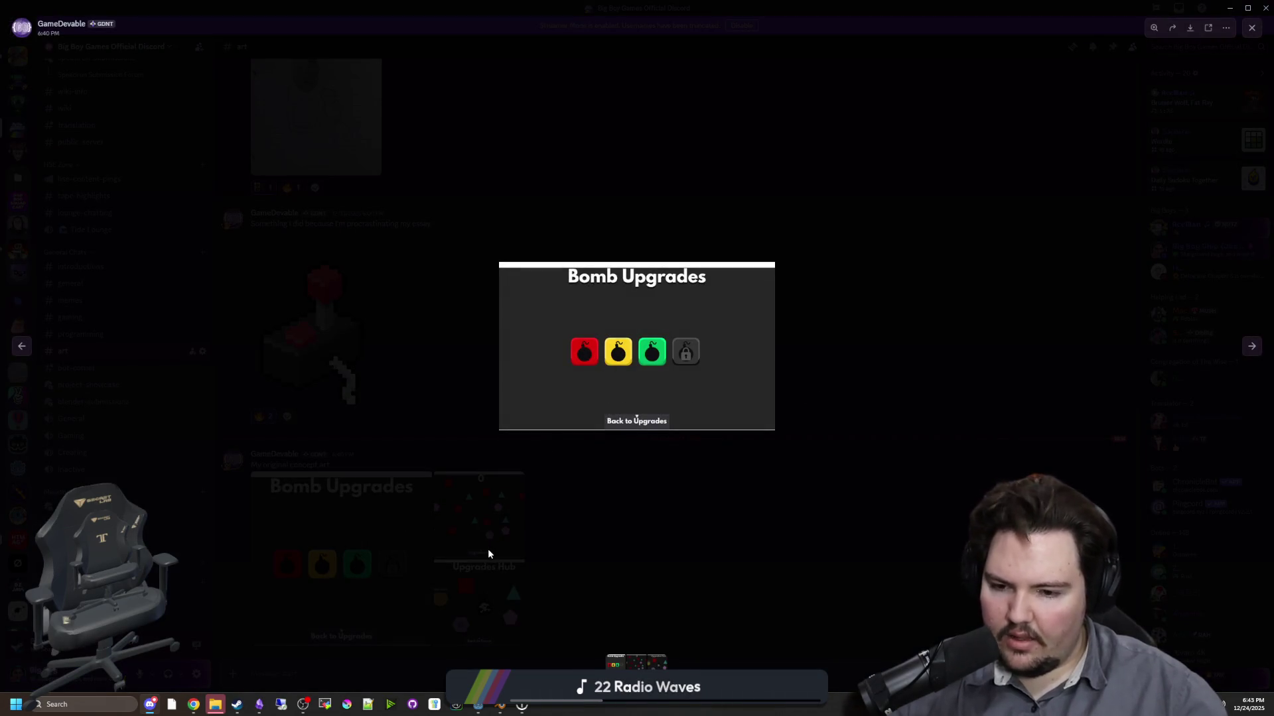
pyautogui.click(488, 551)
pyautogui.click(486, 530)
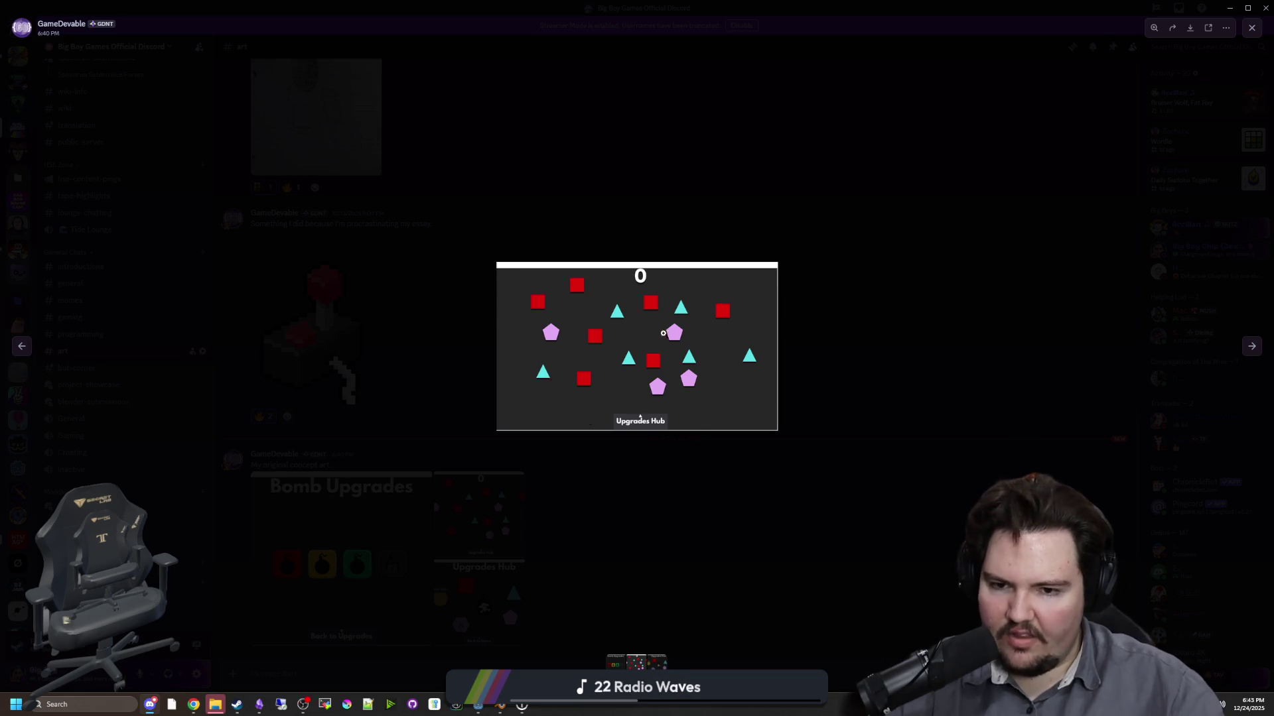
pyautogui.click(606, 489)
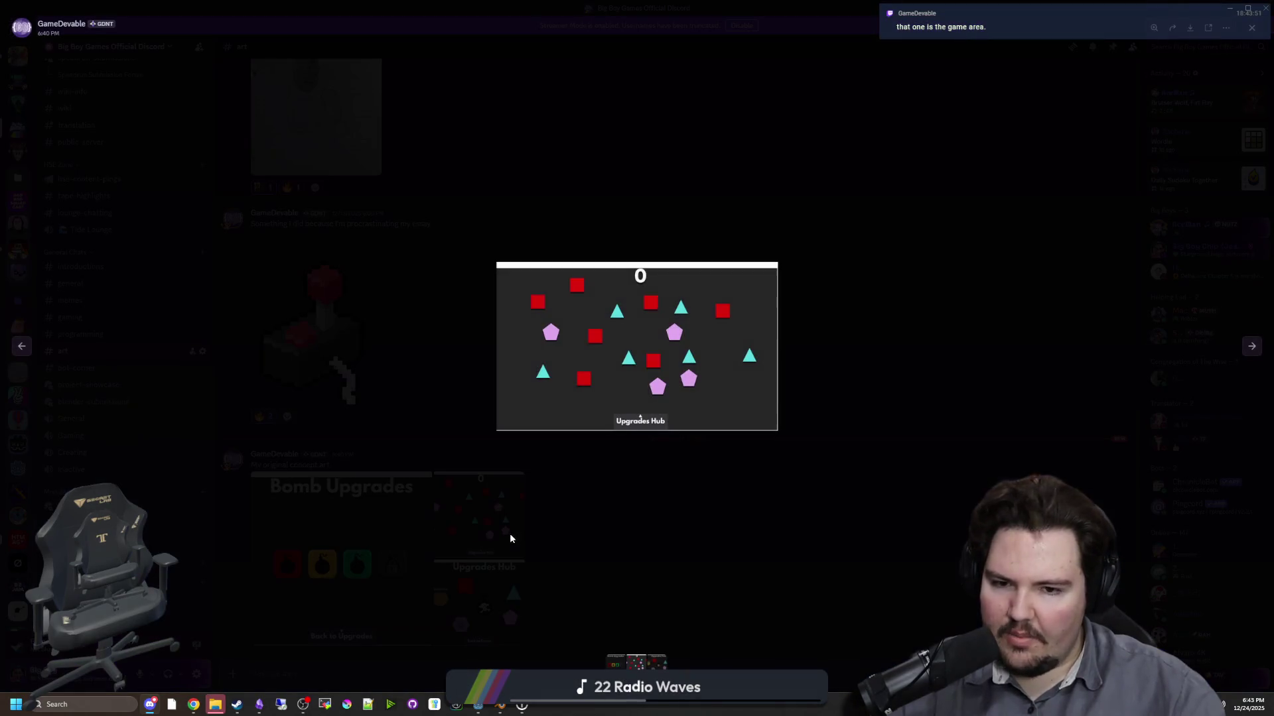
pyautogui.click(510, 534)
pyautogui.click(542, 531)
# - Keep comparing the Upgrades Hub and Bomb Upgrades concept images enlarged
pyautogui.click(458, 597)
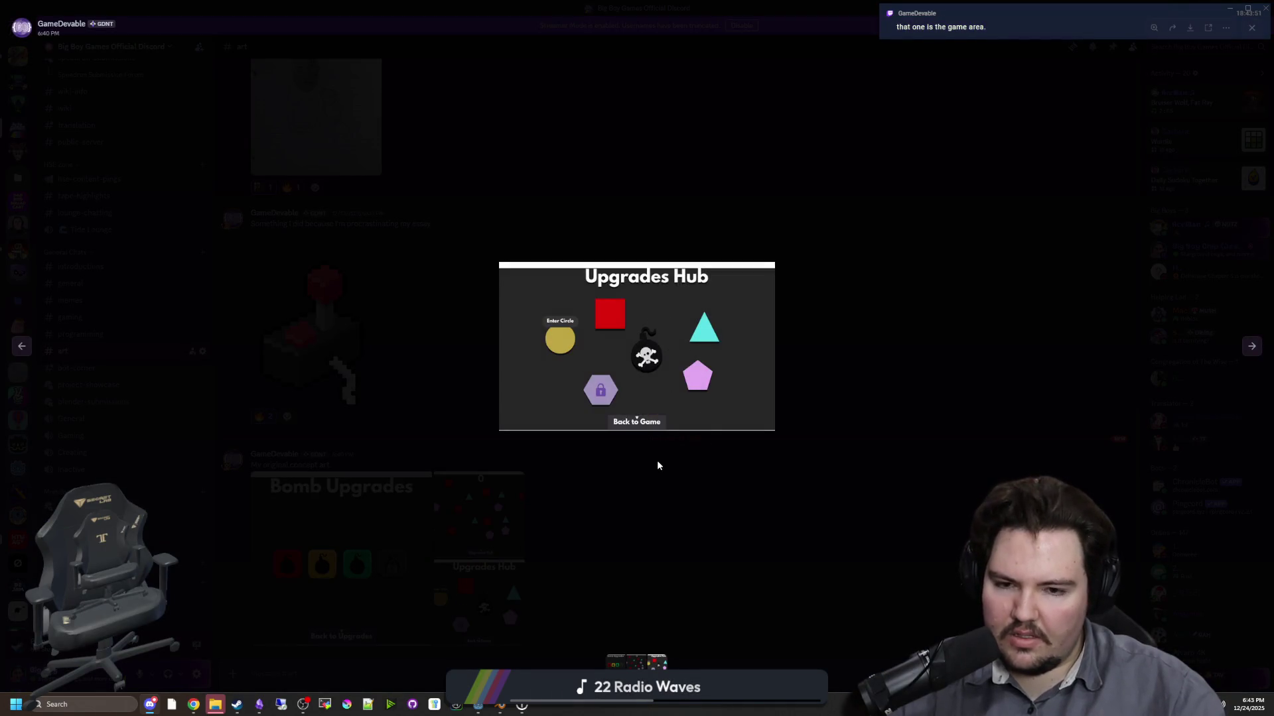
pyautogui.click(639, 521)
pyautogui.click(503, 599)
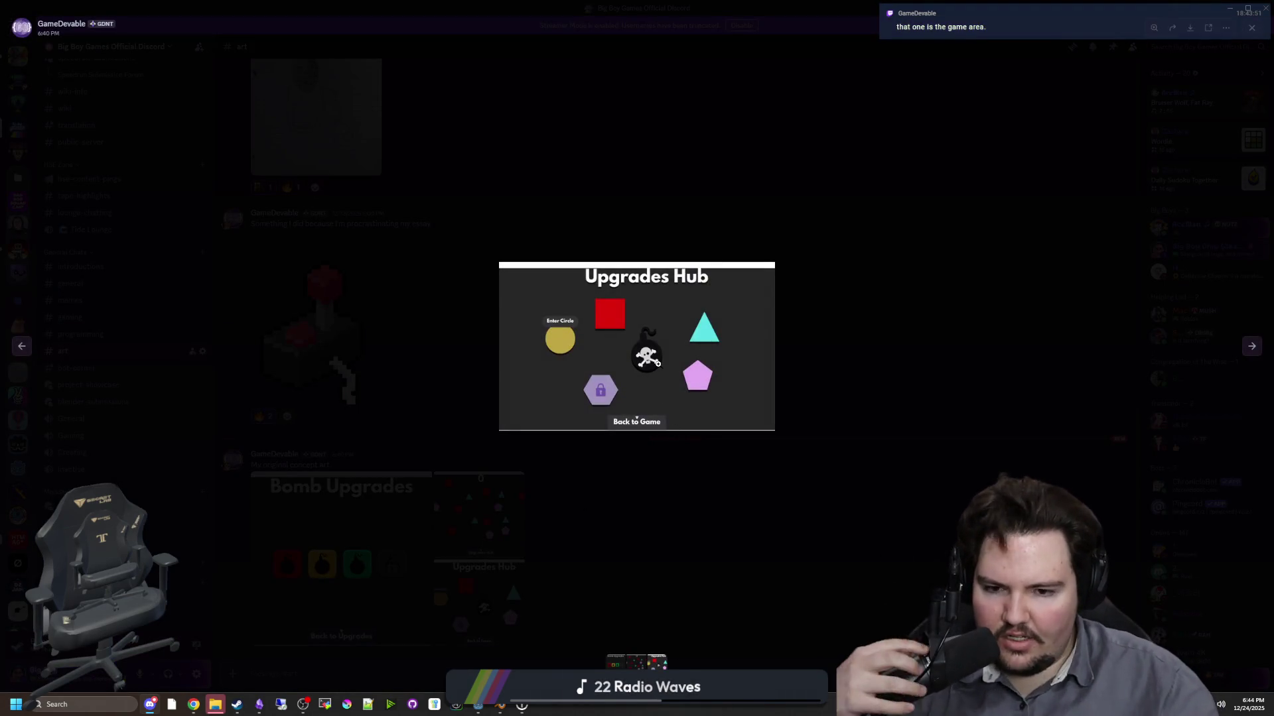
pyautogui.click(606, 540)
pyautogui.click(367, 576)
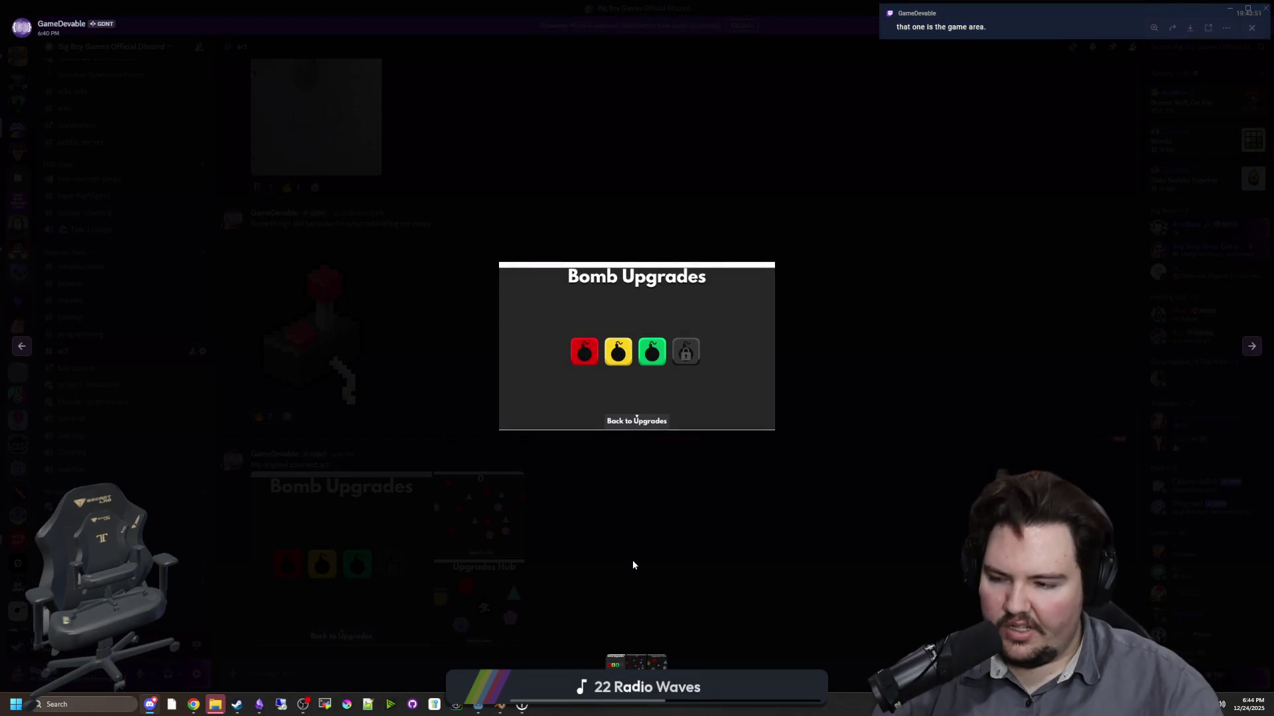
pyautogui.click(633, 564)
pyautogui.click(503, 597)
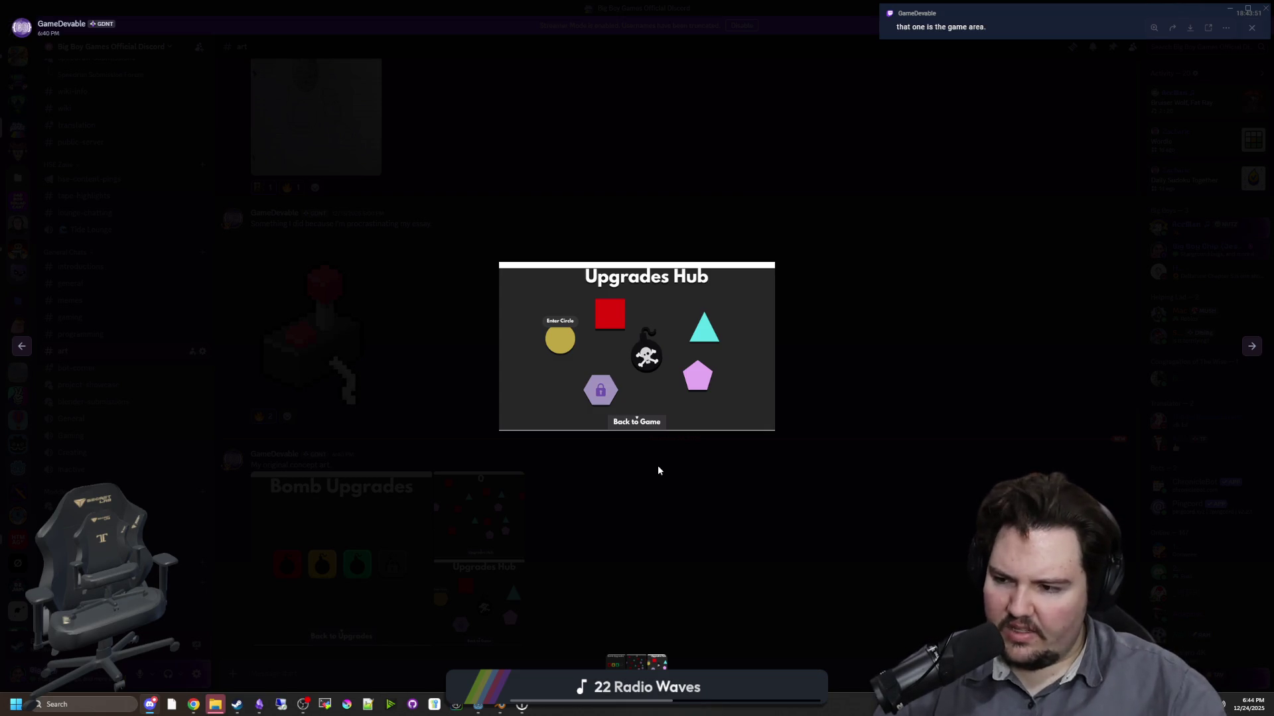
pyautogui.click(643, 480)
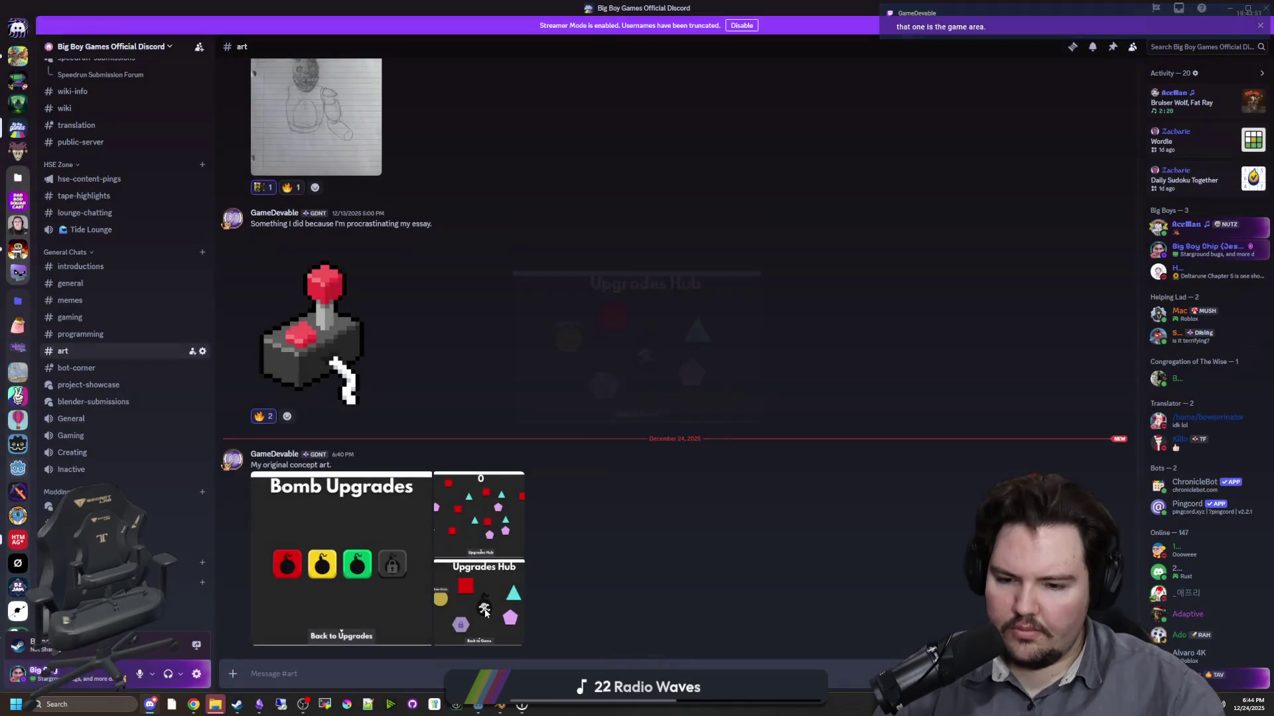
pyautogui.click(485, 607)
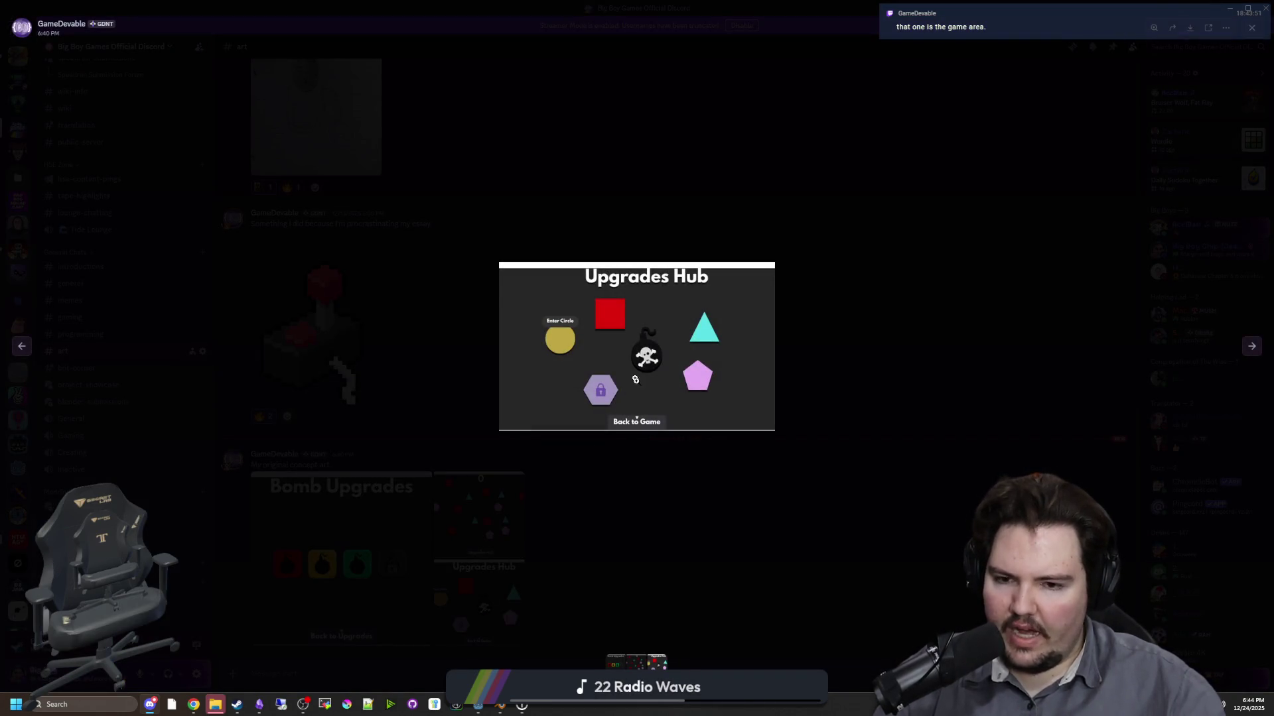
pyautogui.click(541, 569)
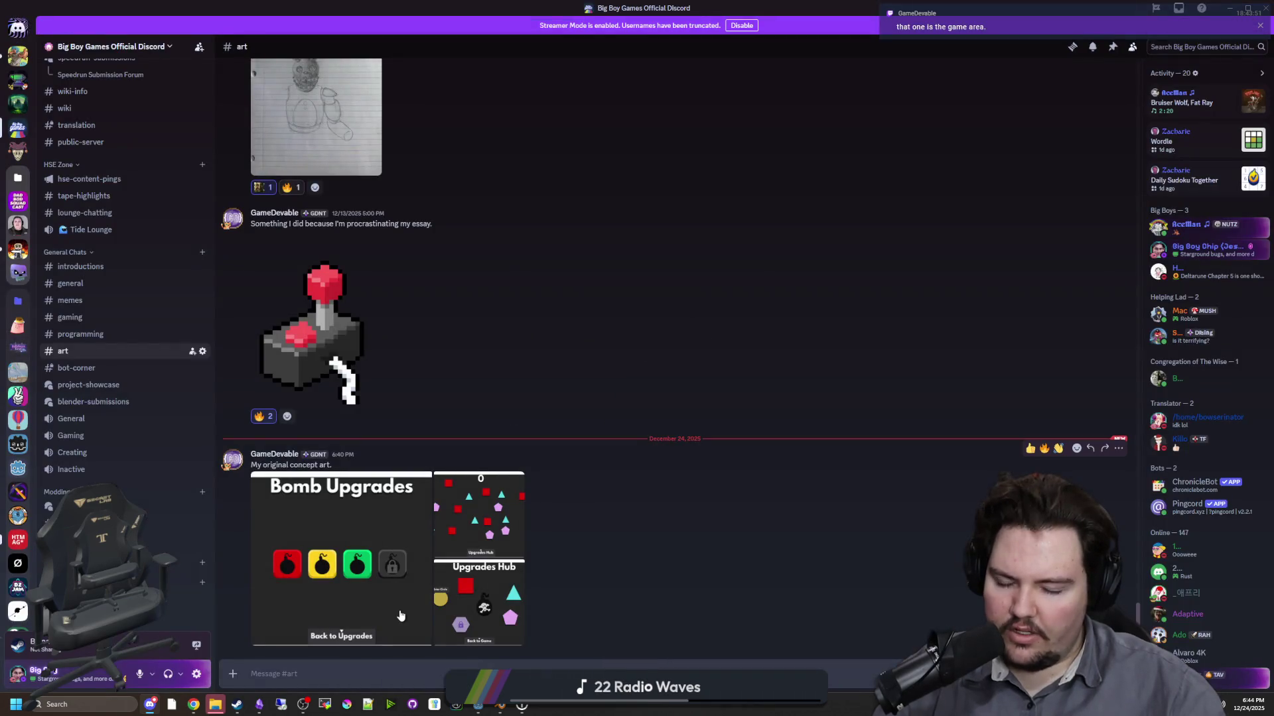
pyautogui.click(491, 600)
pyautogui.click(484, 523)
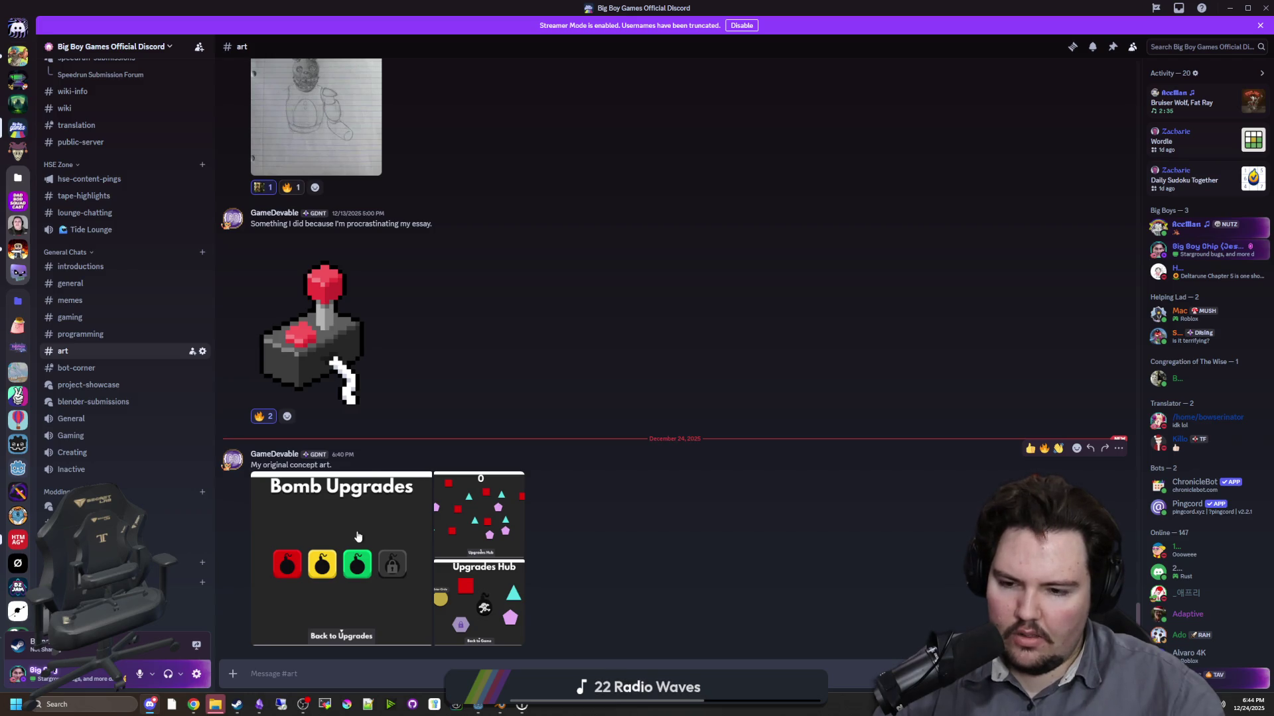
pyautogui.click(502, 606)
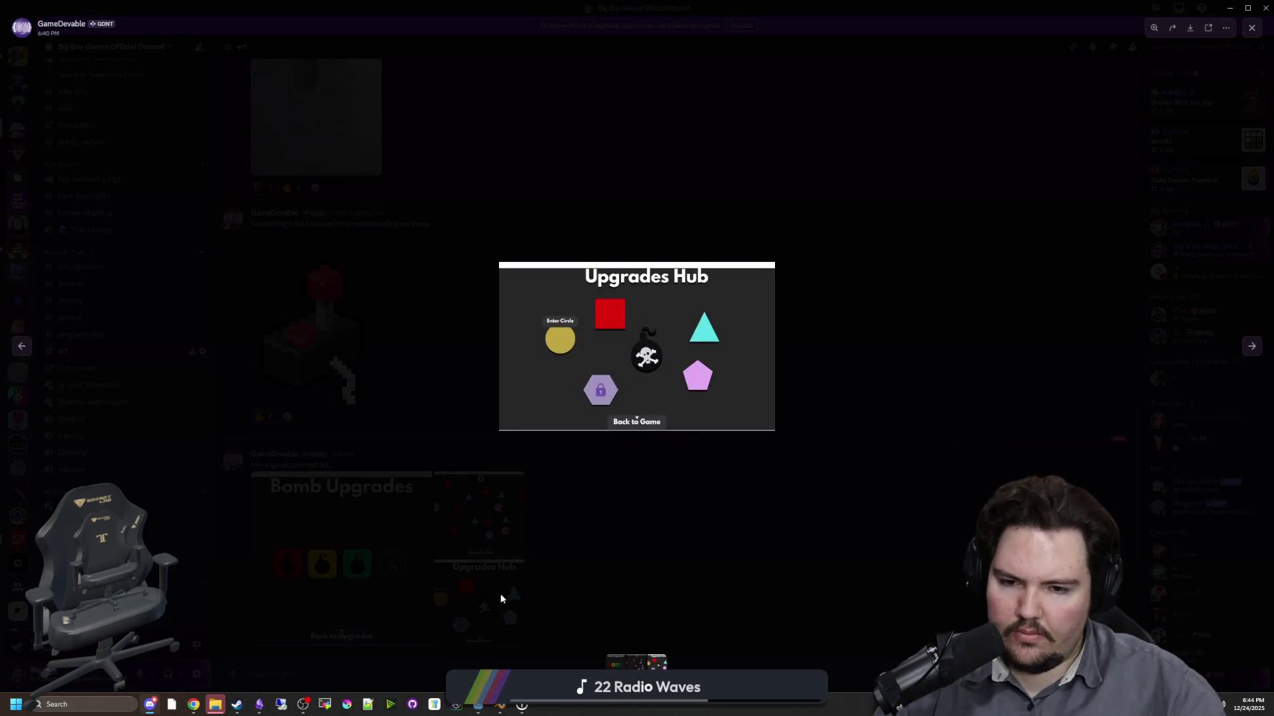
pyautogui.click(482, 533)
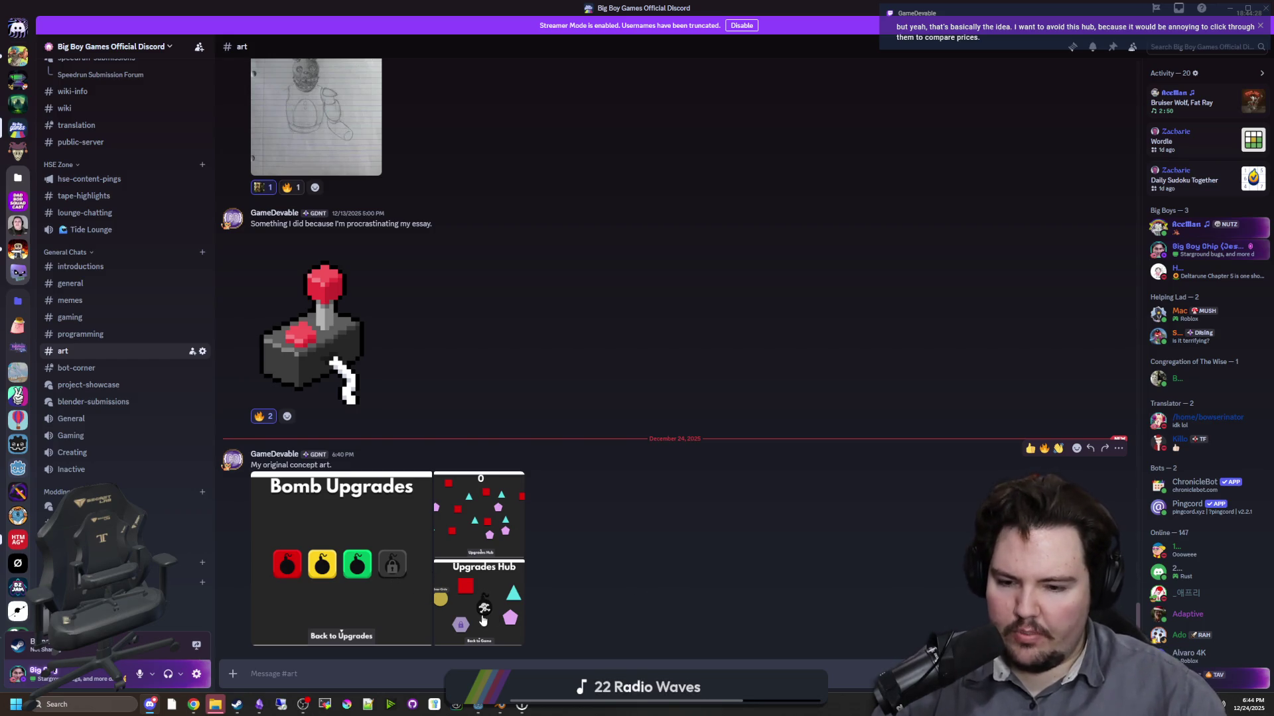
pyautogui.click(484, 623)
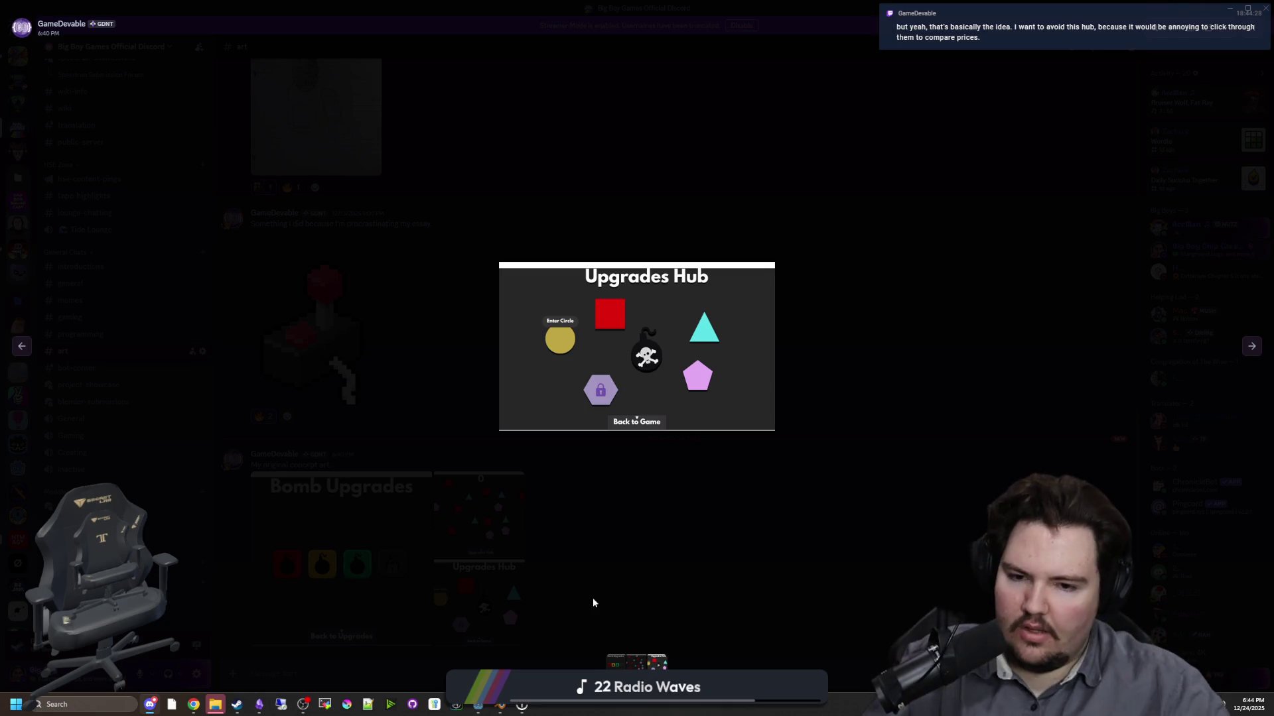
pyautogui.click(594, 603)
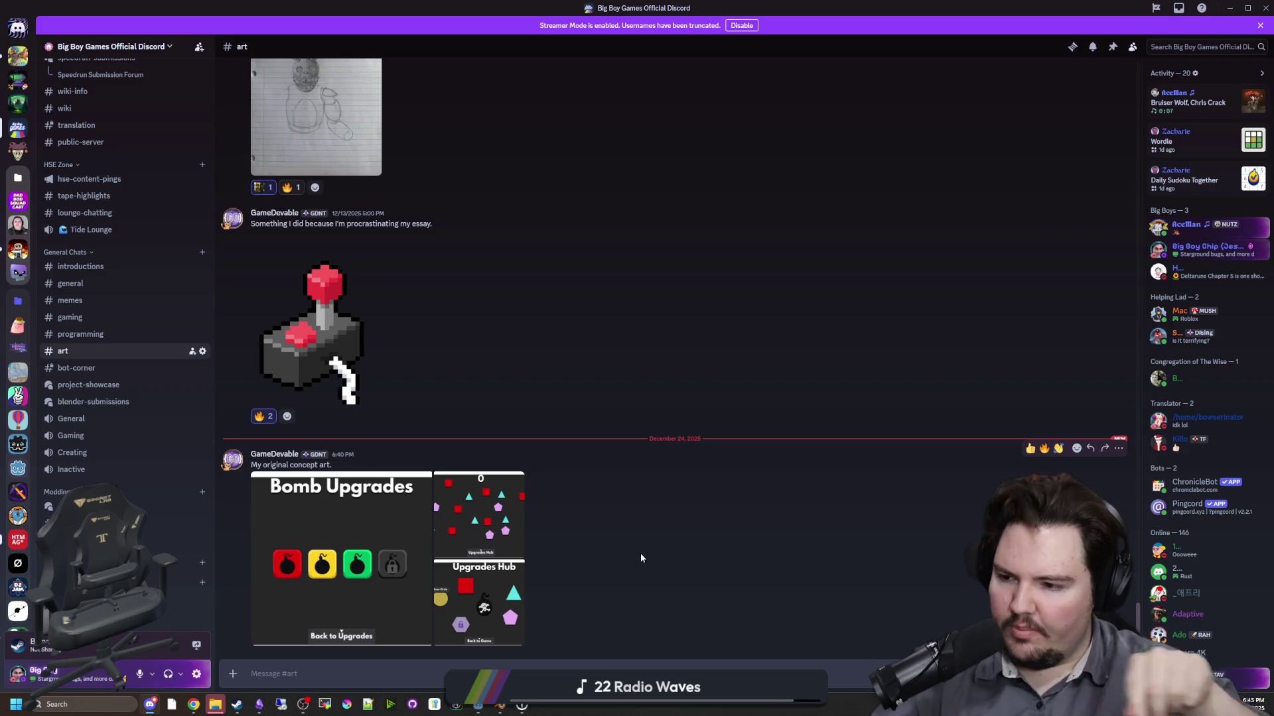
# - View the Bomb Upgrades and Upgrades Hub images once more, close the viewer, and return to Godot
pyautogui.click(295, 554)
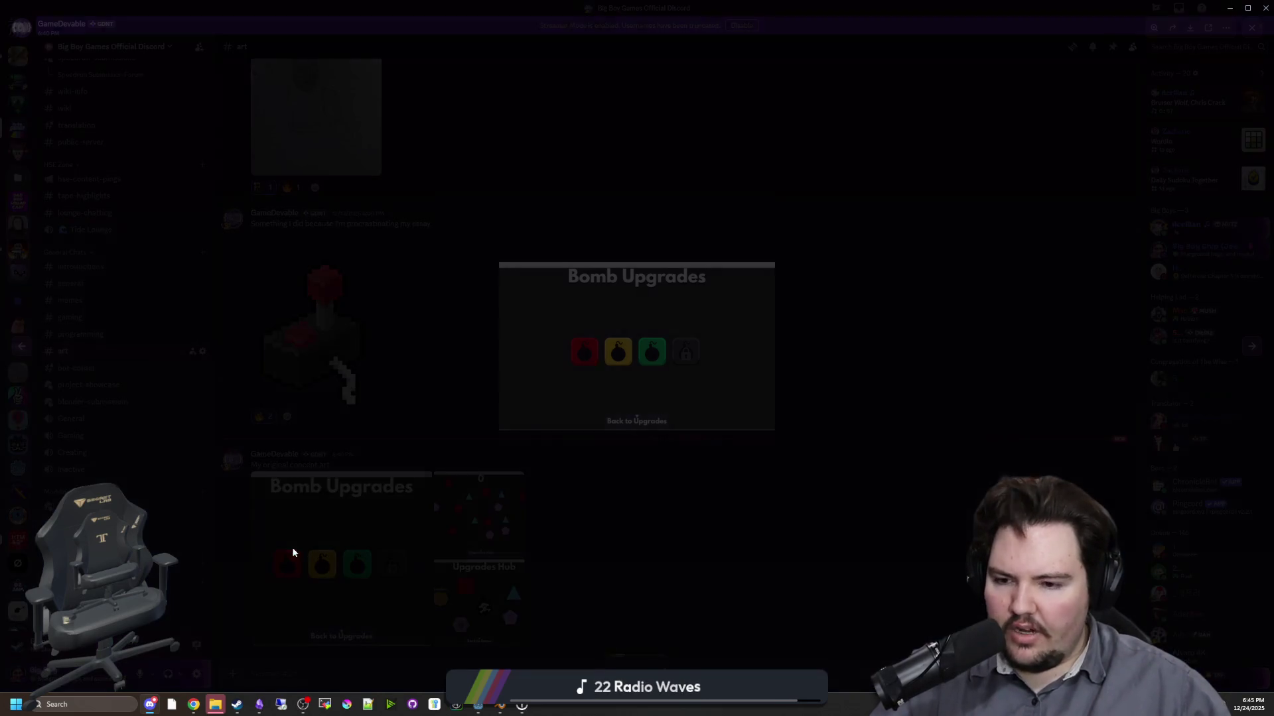
pyautogui.click(633, 513)
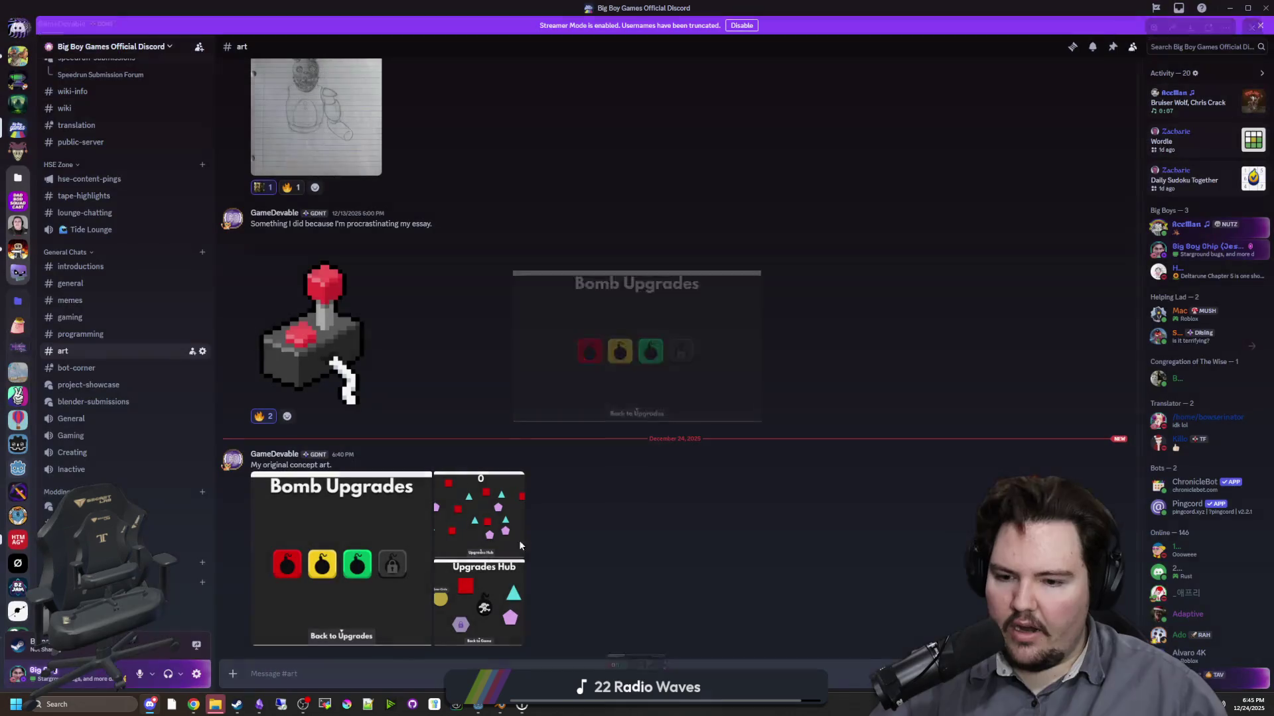
pyautogui.click(515, 544)
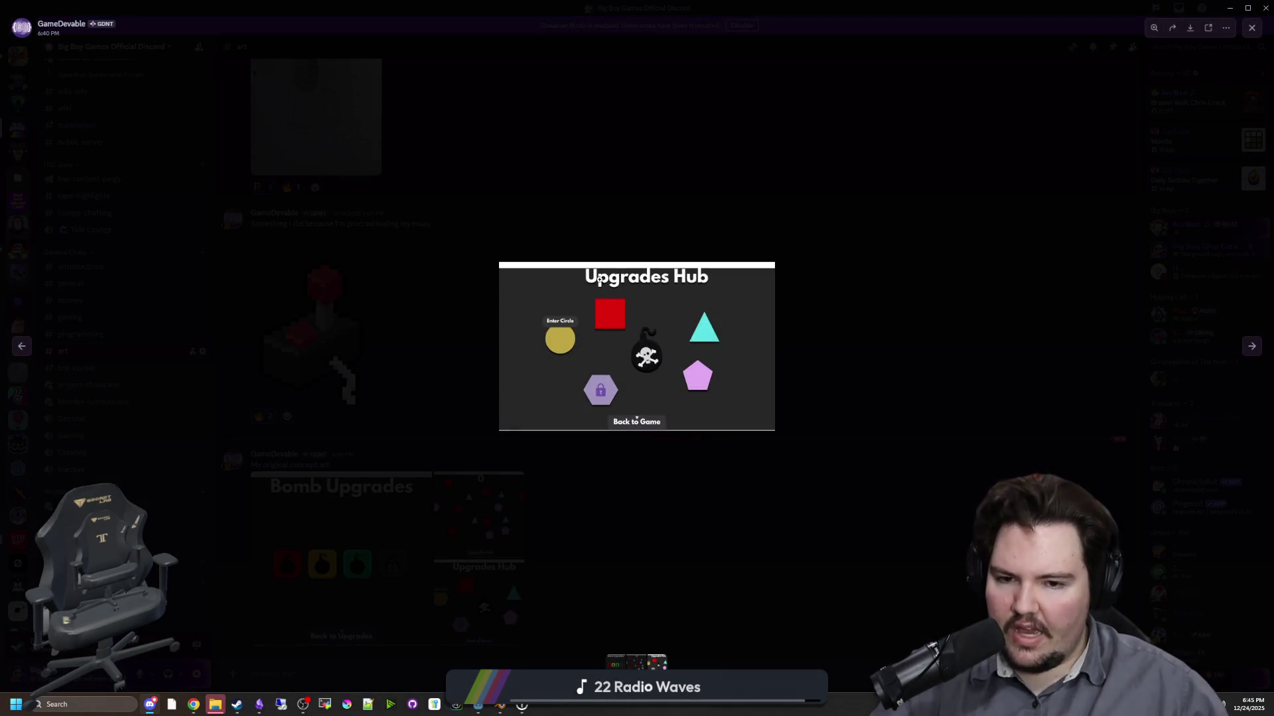
pyautogui.press('Escape')
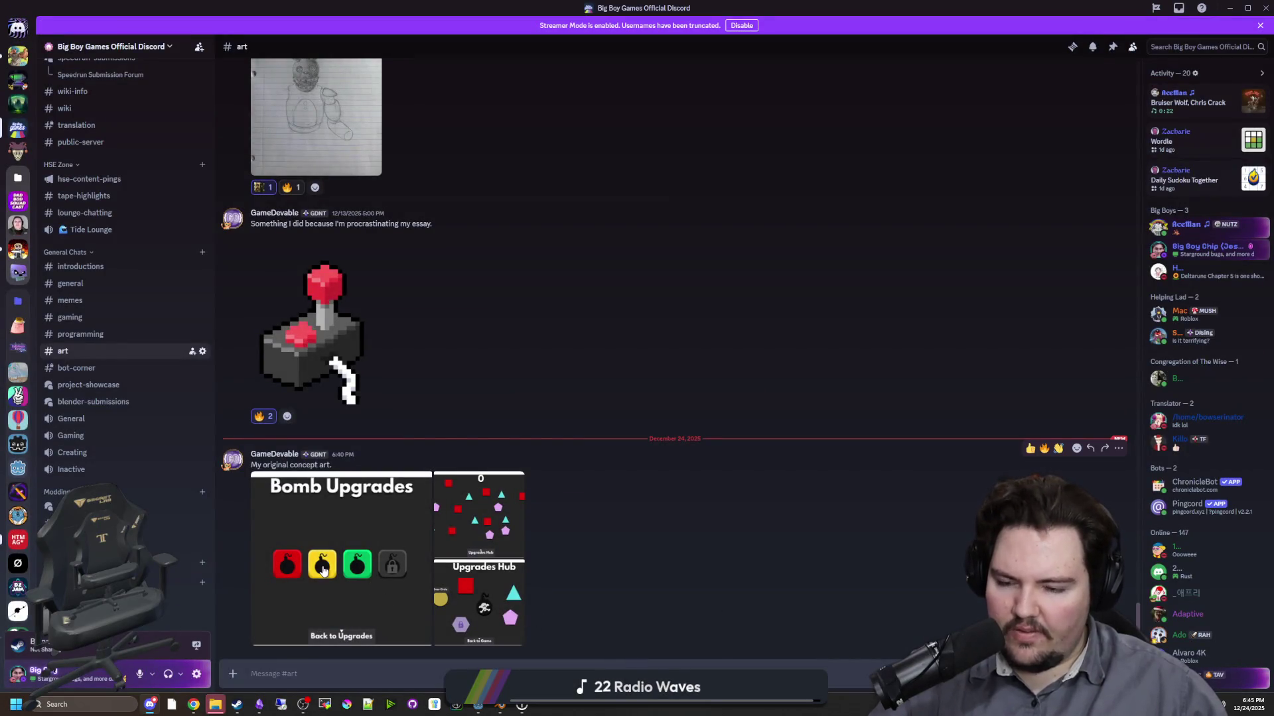
pyautogui.click(323, 572)
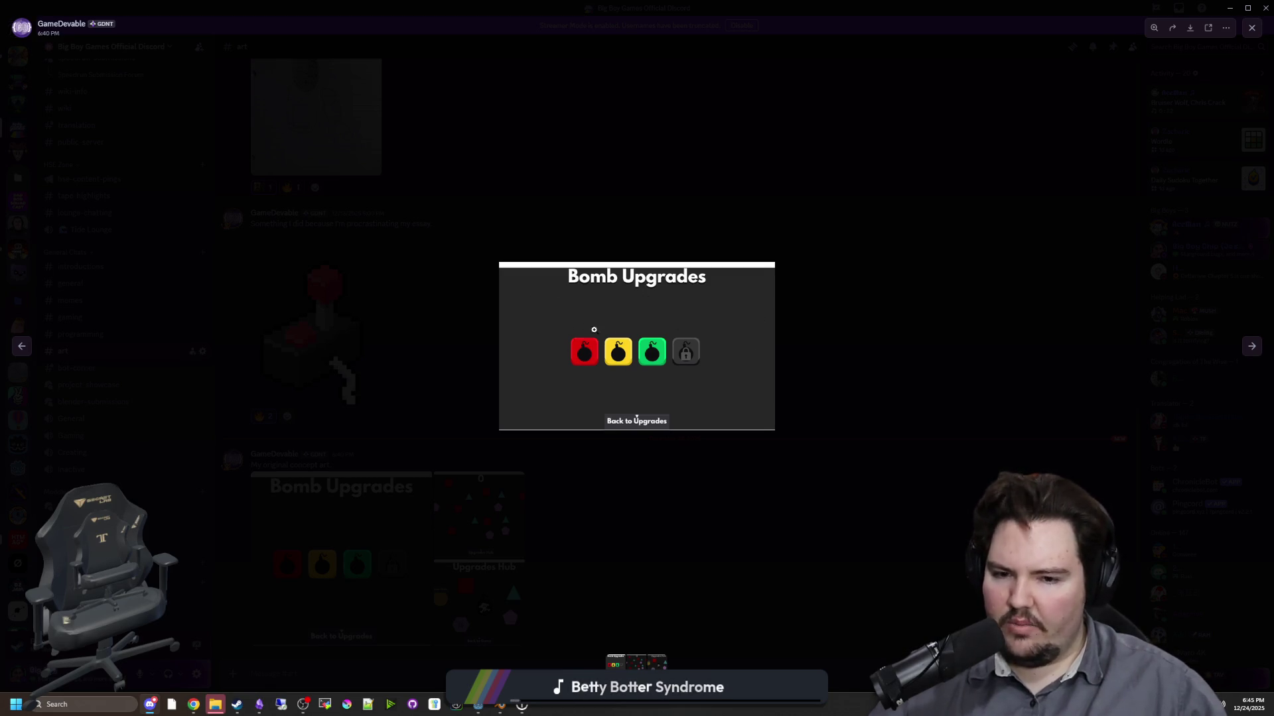
pyautogui.click(674, 569)
pyautogui.hotkey('alt', 'Tab')
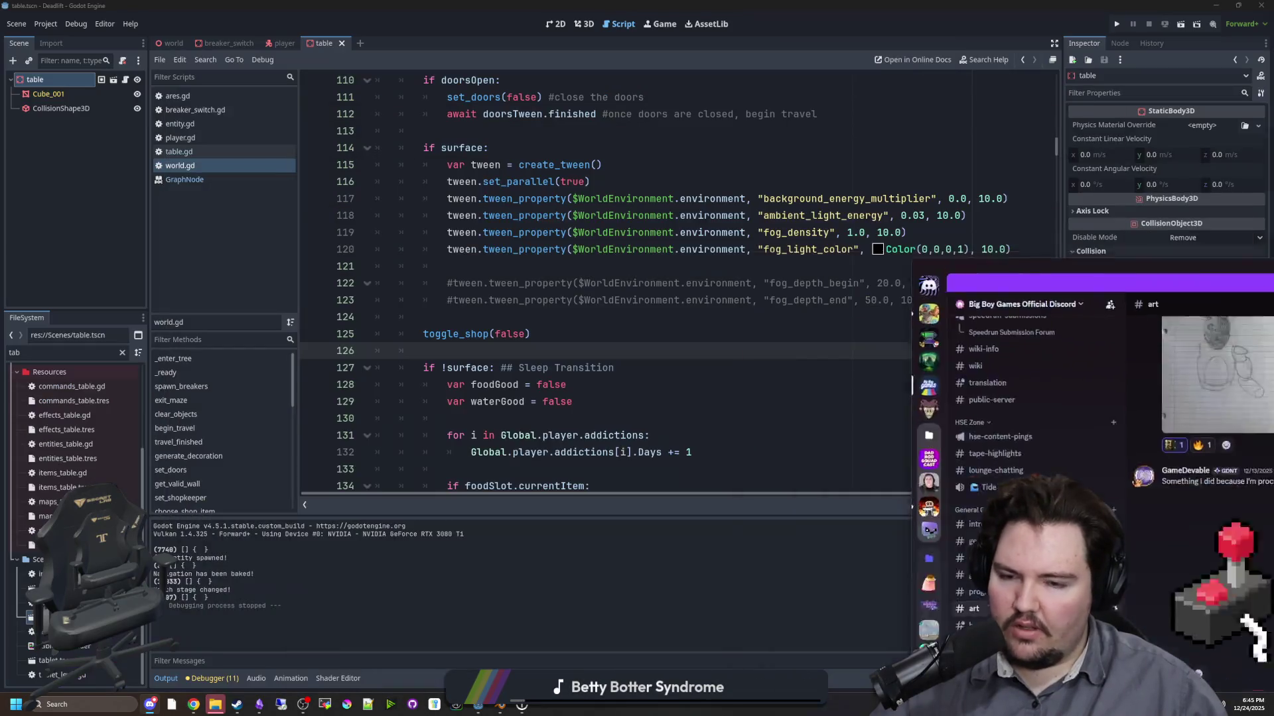
pyautogui.click(807, 367)
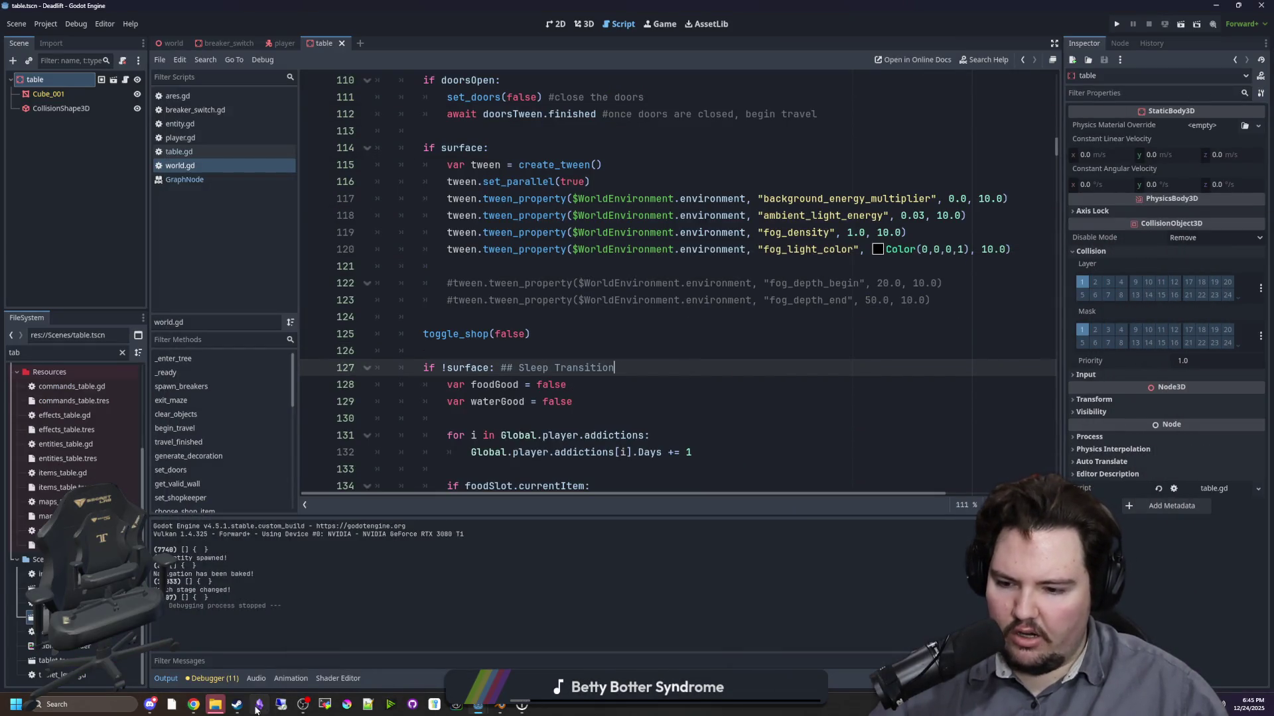
pyautogui.moveTo(239, 708)
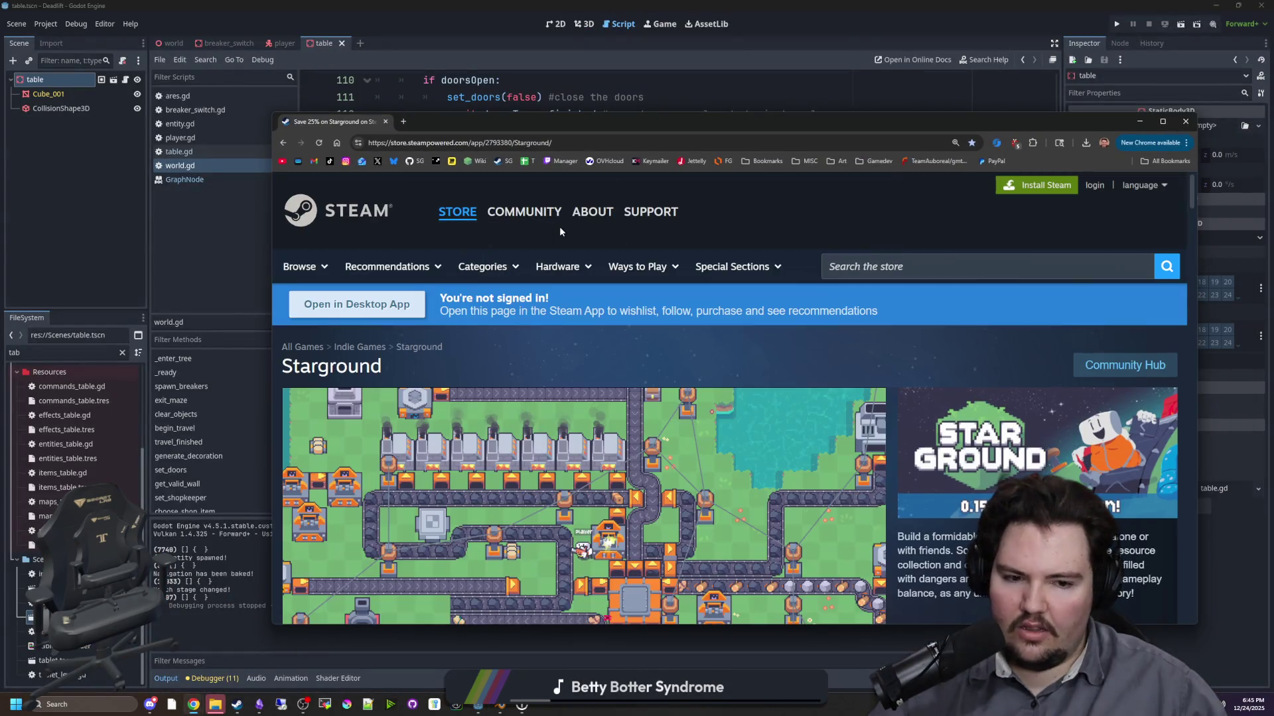
pyautogui.doubleClick(823, 123)
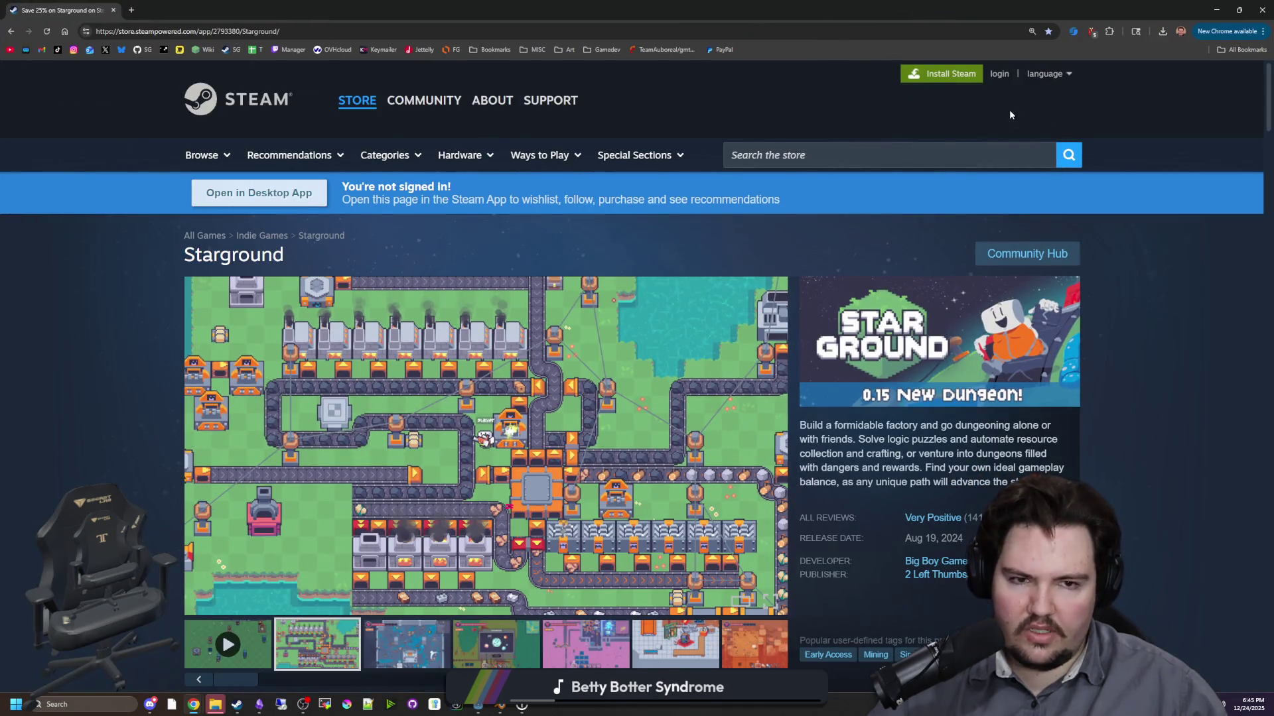
pyautogui.scroll(-3, 729, 331)
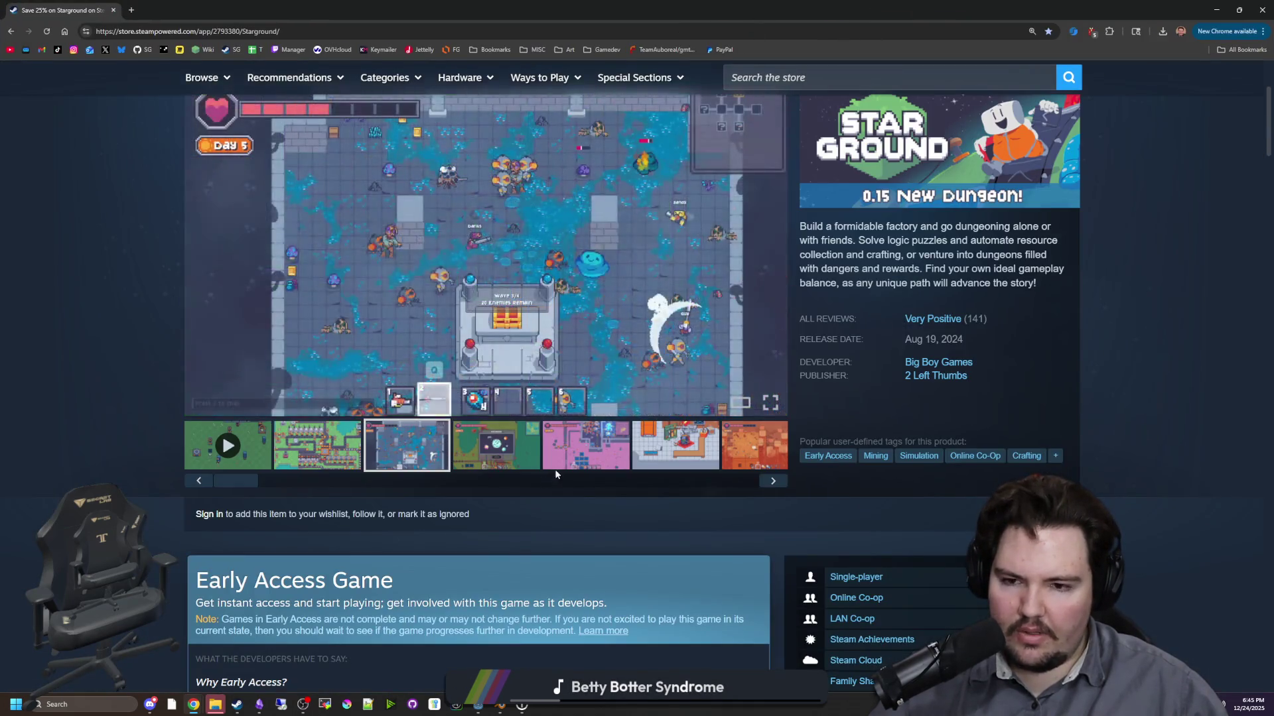
pyautogui.scroll(1, 517, 518)
pyautogui.click(517, 518)
pyautogui.click(783, 546)
pyautogui.click(783, 546)
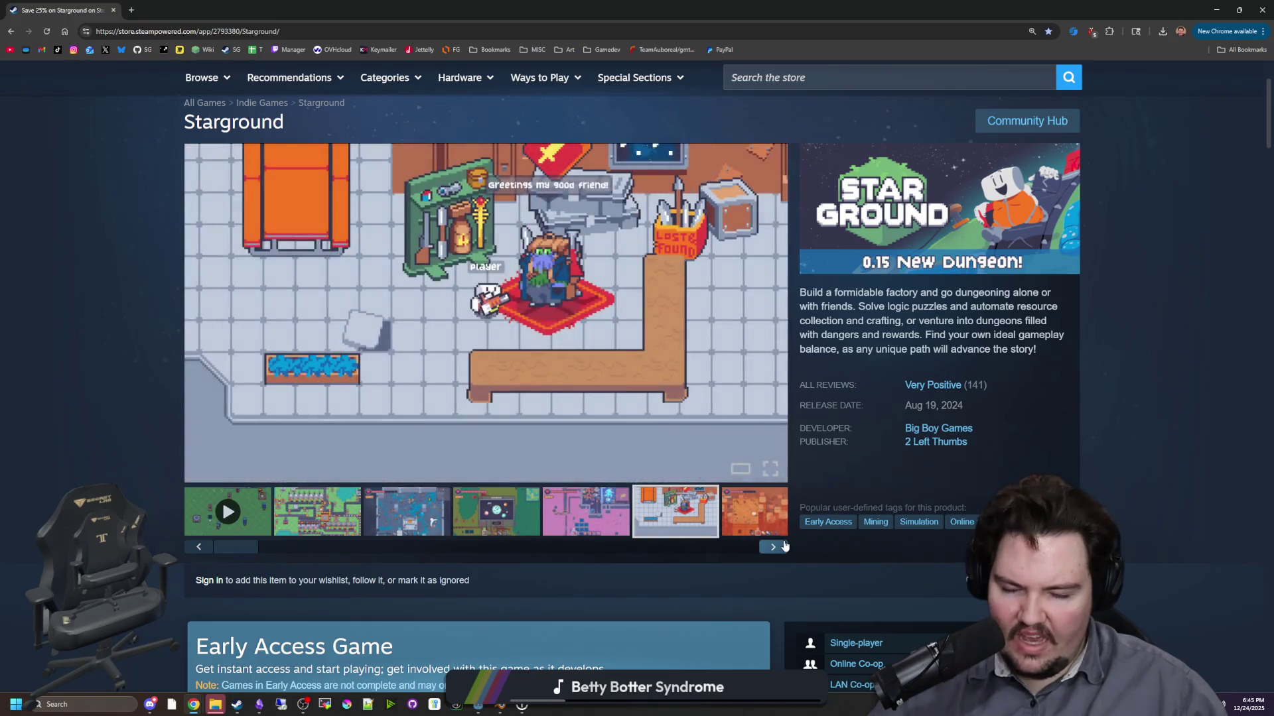
pyautogui.click(783, 546)
pyautogui.click(783, 546)
pyautogui.click(783, 546)
pyautogui.click(783, 546)
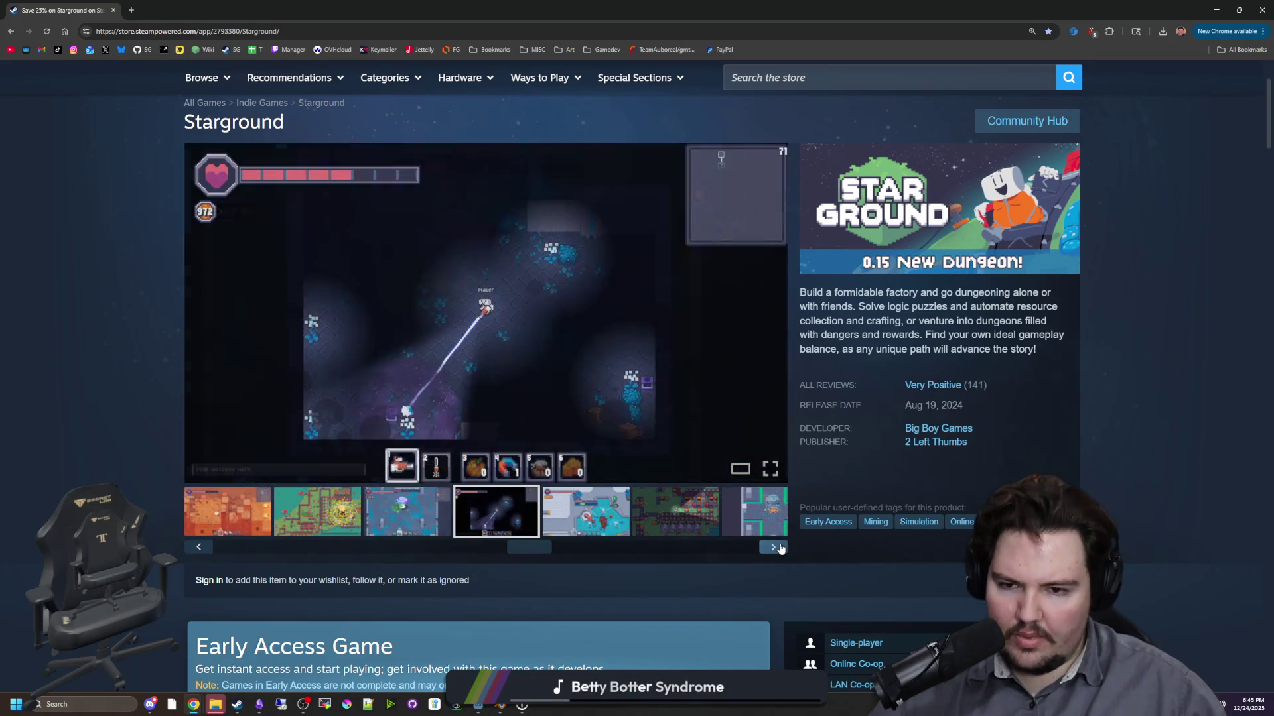
pyautogui.click(781, 547)
pyautogui.click(780, 548)
pyautogui.click(781, 547)
pyautogui.click(780, 548)
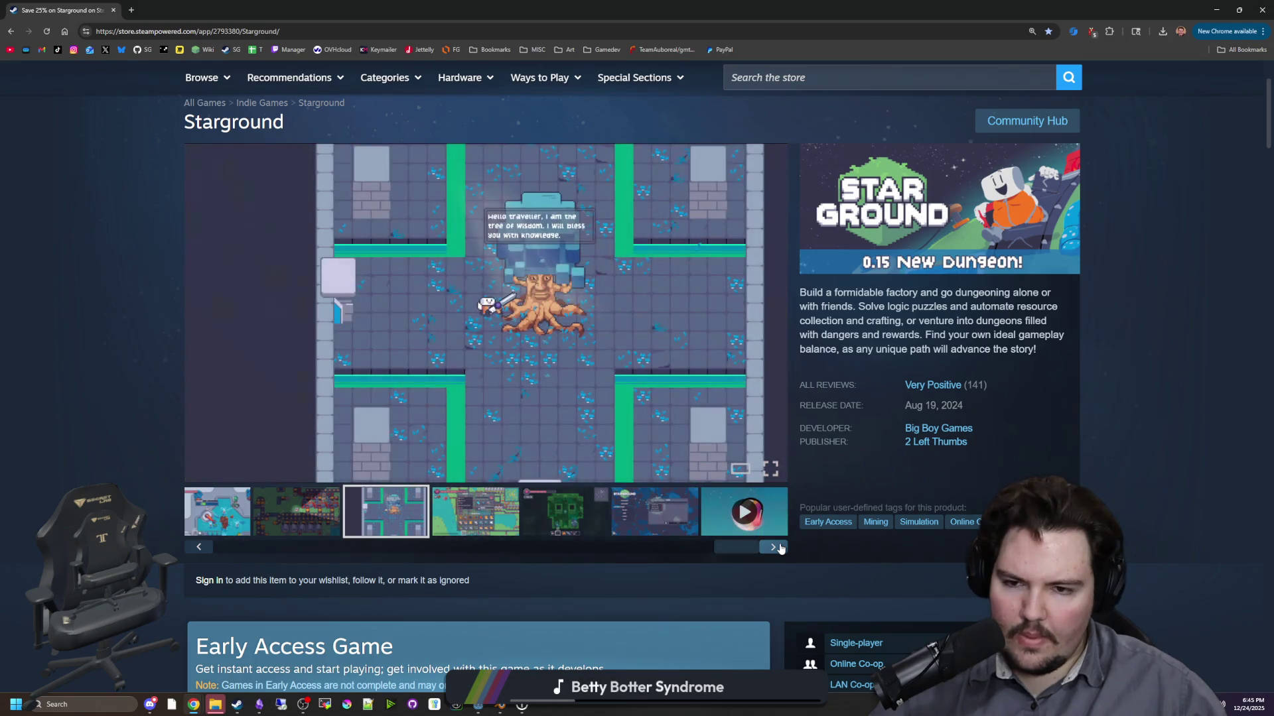
pyautogui.click(780, 547)
pyautogui.click(780, 547)
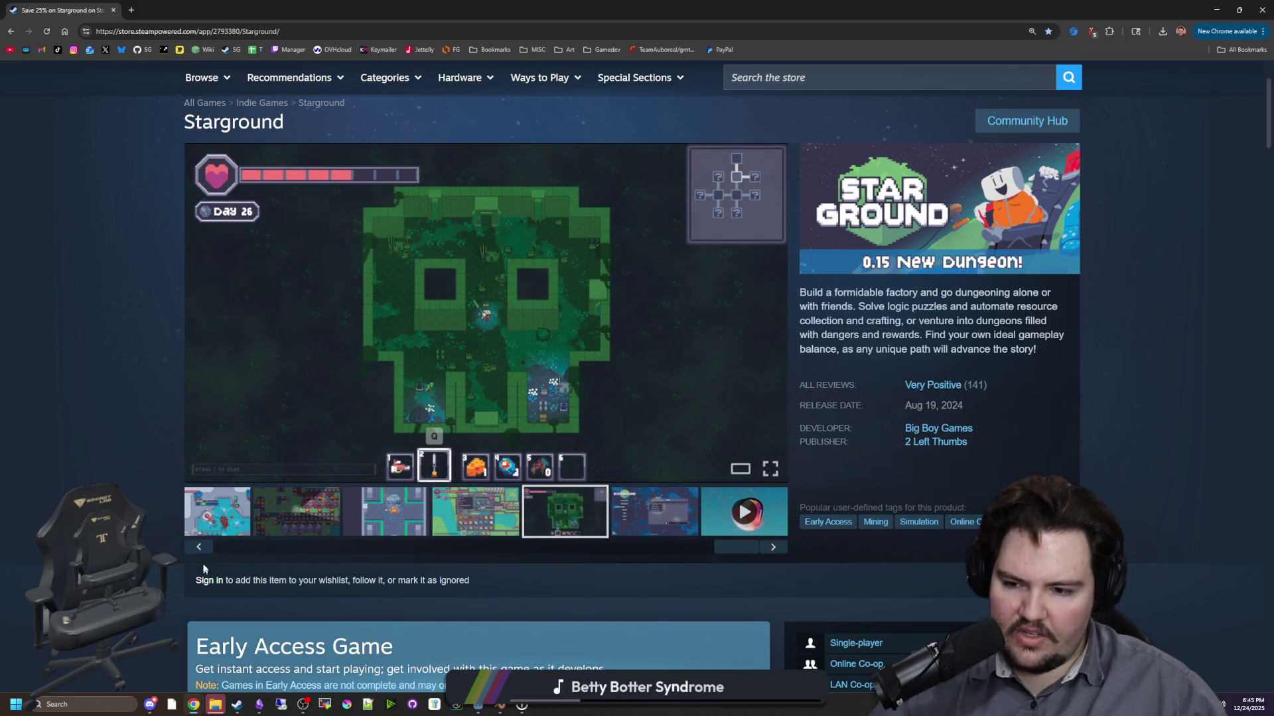
pyautogui.click(199, 547)
pyautogui.click(783, 548)
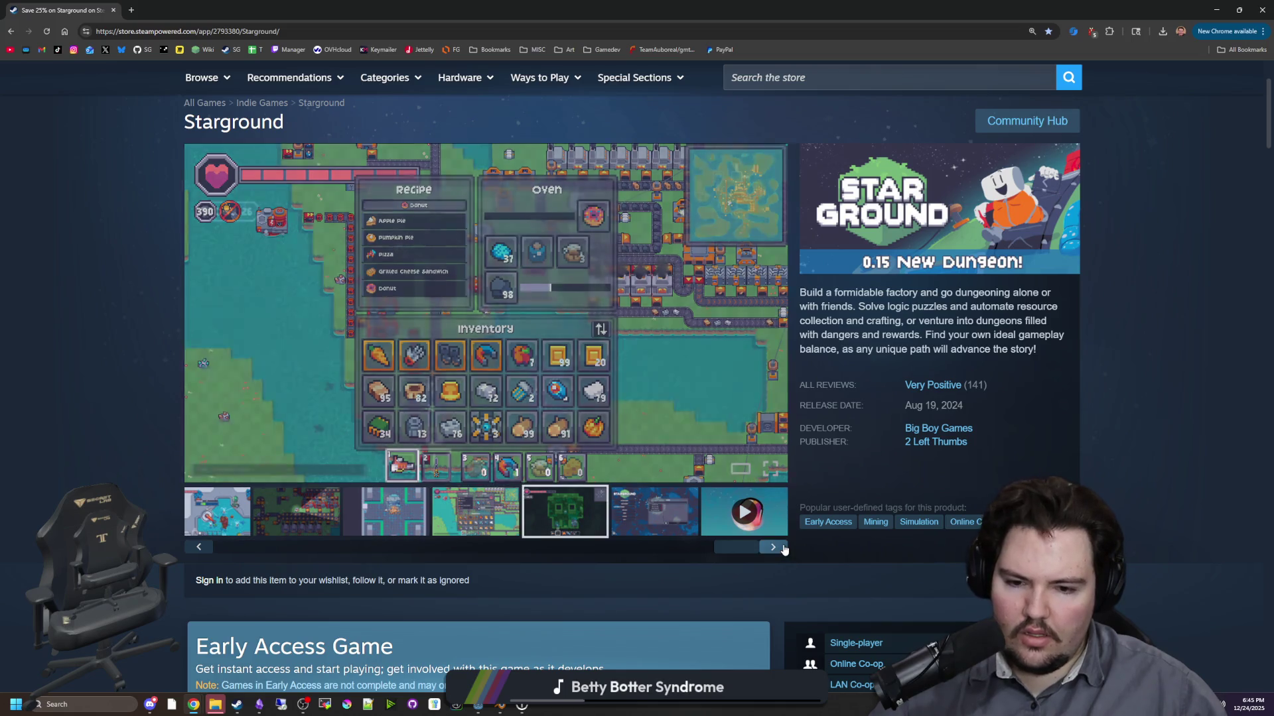
pyautogui.click(783, 548)
pyautogui.click(782, 548)
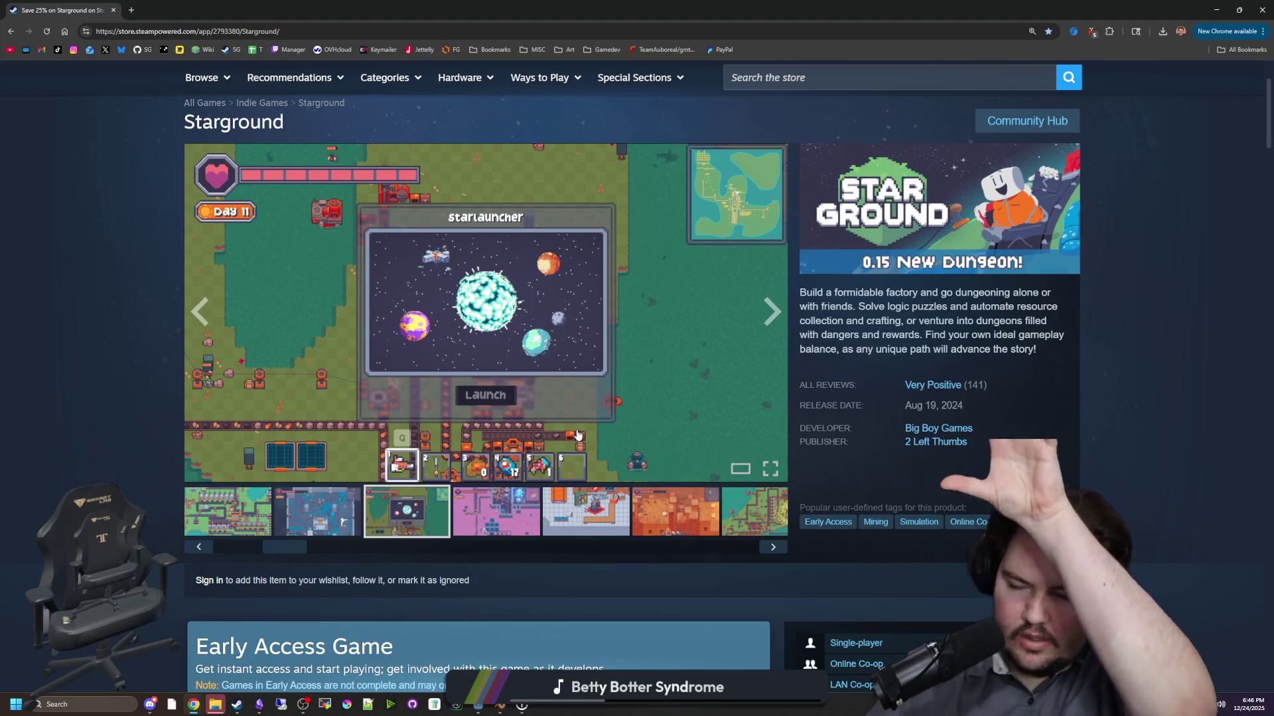
pyautogui.scroll(-2, 126, 475)
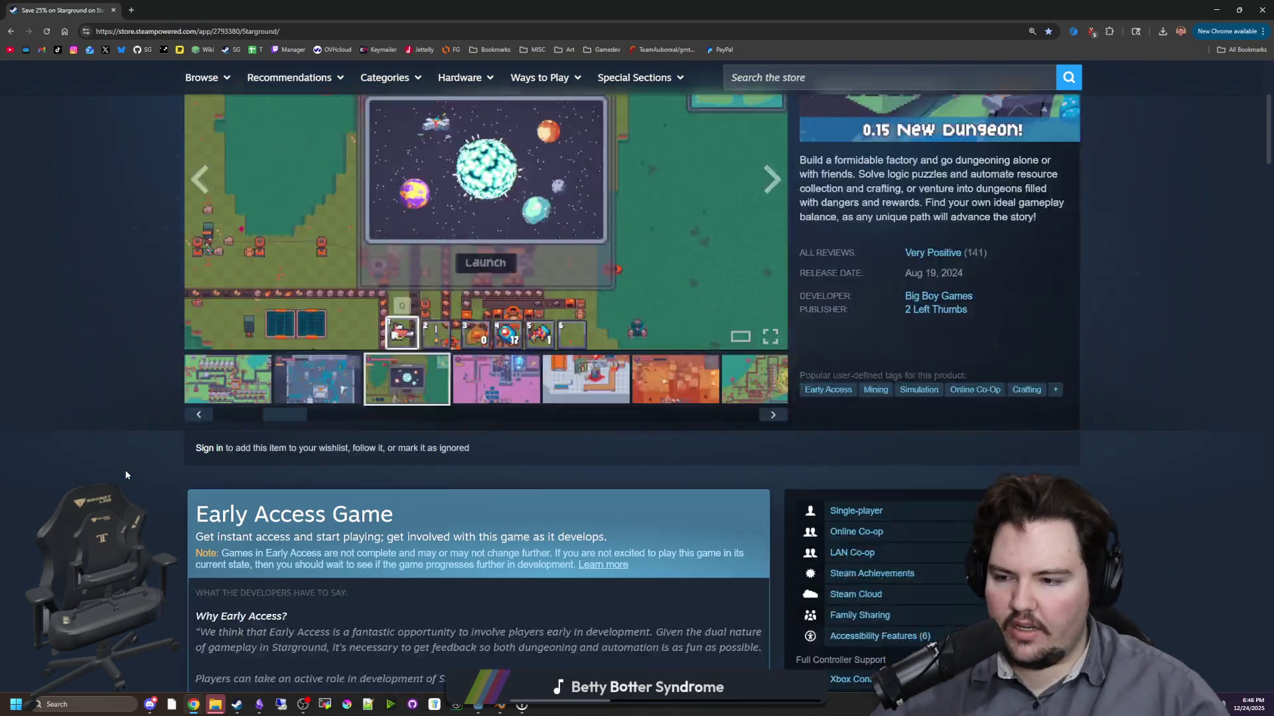
pyautogui.scroll(-6, 126, 475)
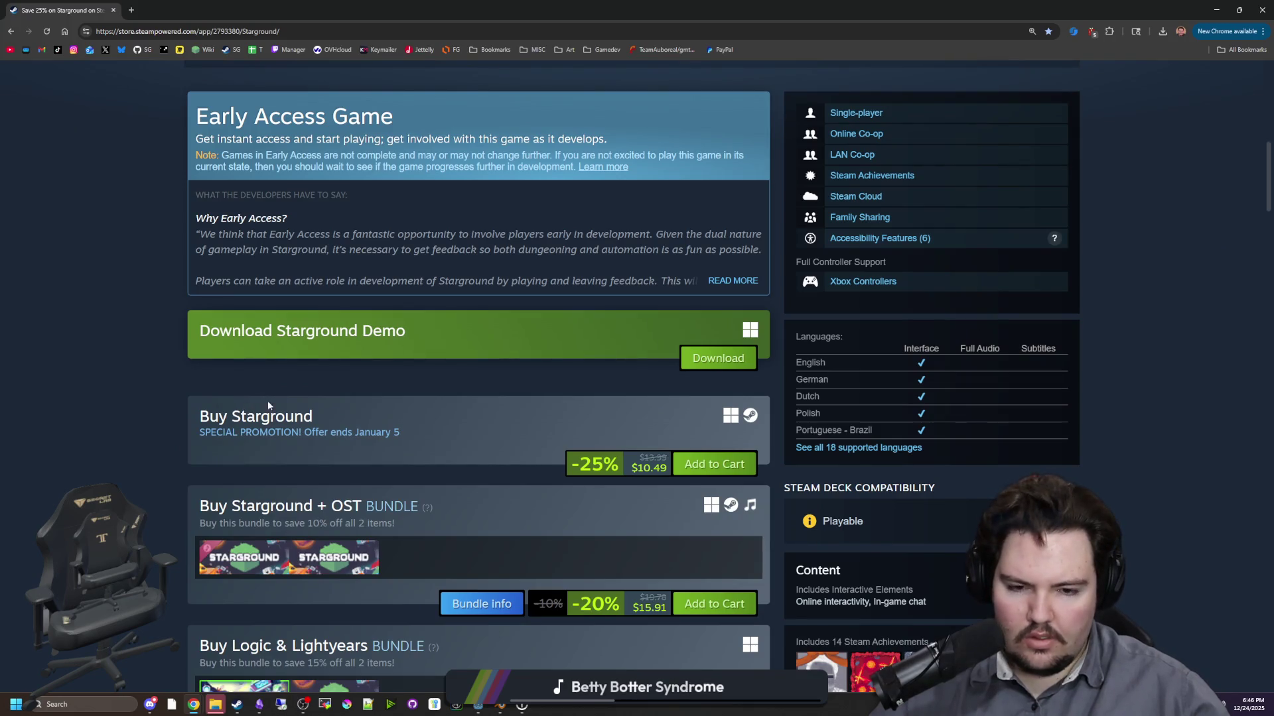
pyautogui.hotkey('alt', 'Tab')
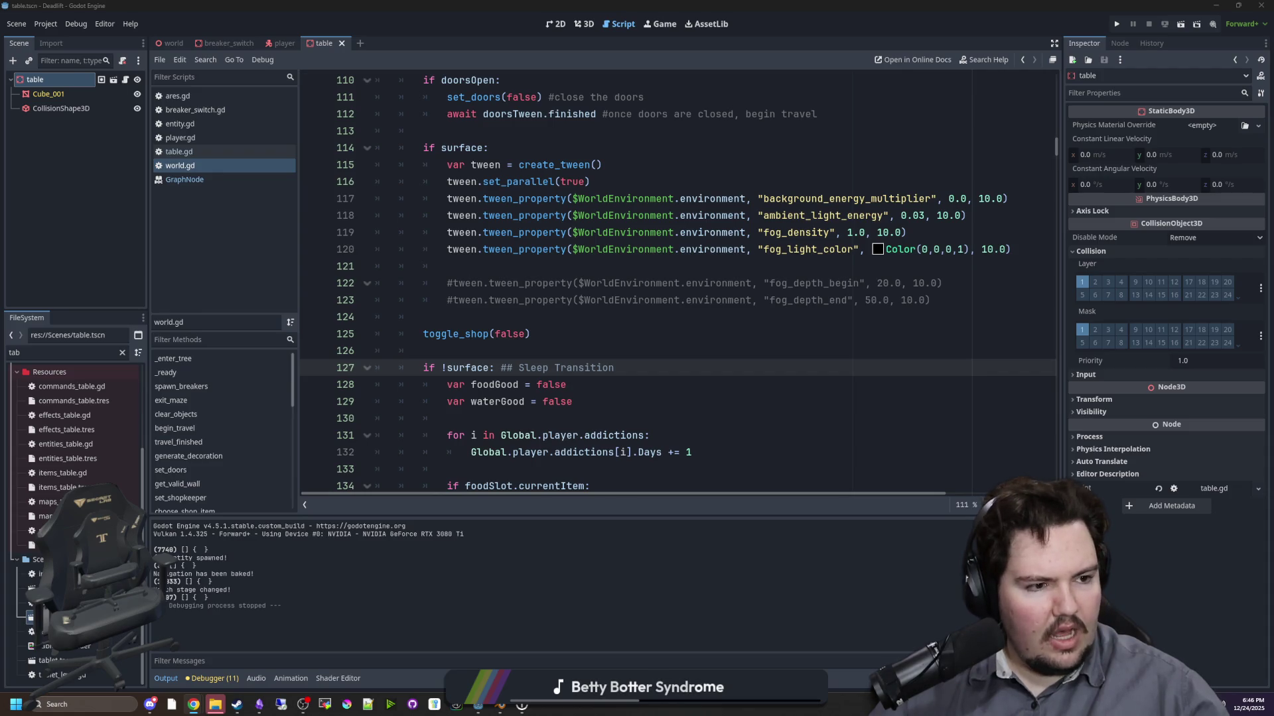
pyautogui.hotkey('alt', 'Tab')
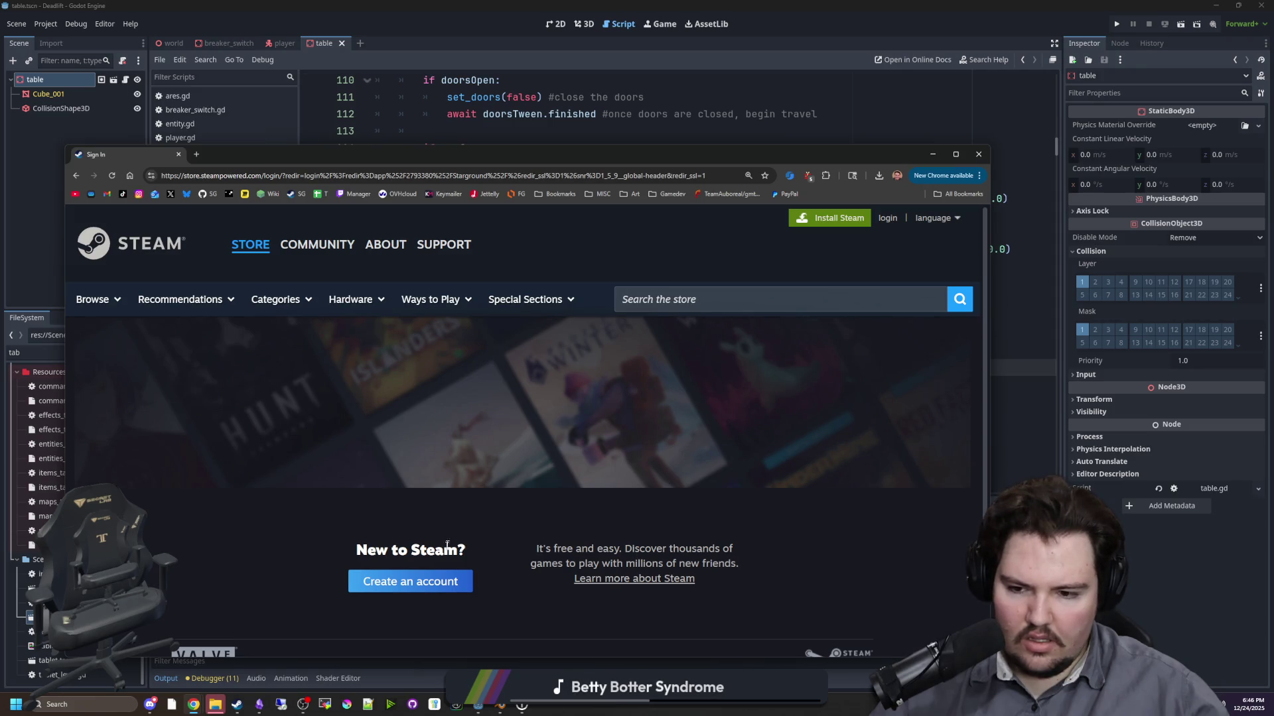
pyautogui.scroll(-2, 410, 582)
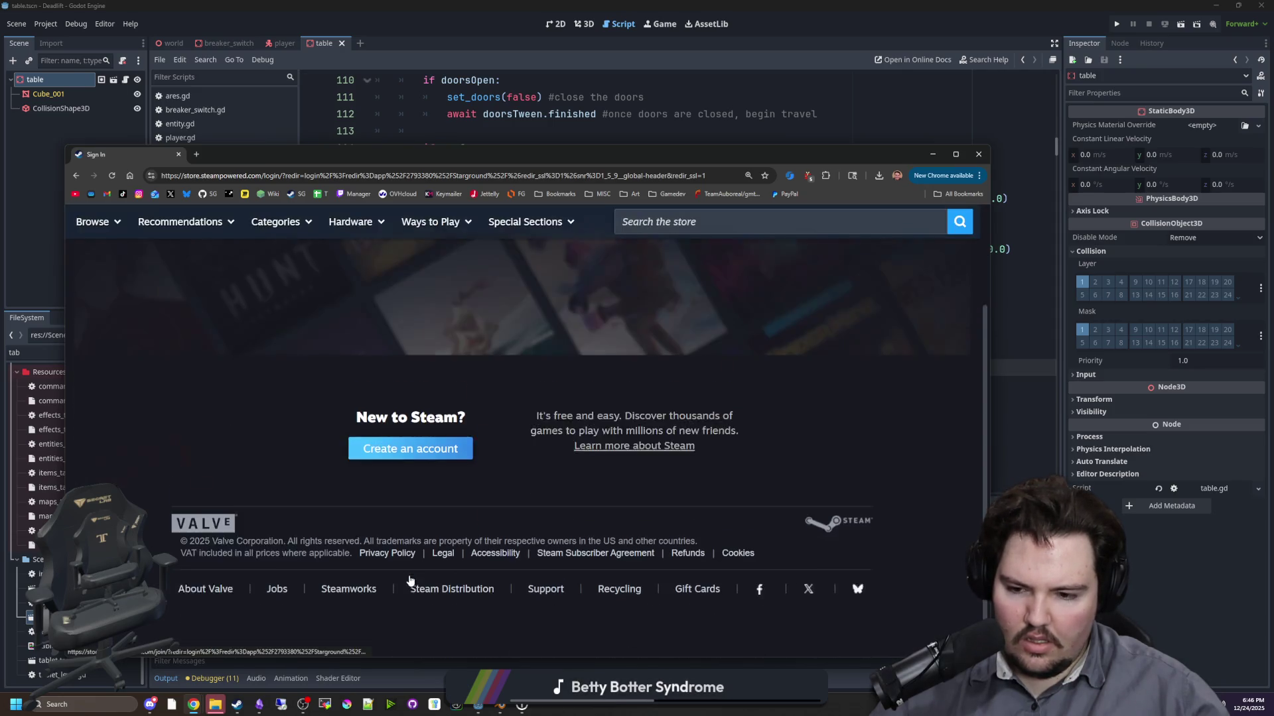
pyautogui.scroll(2, 785, 500)
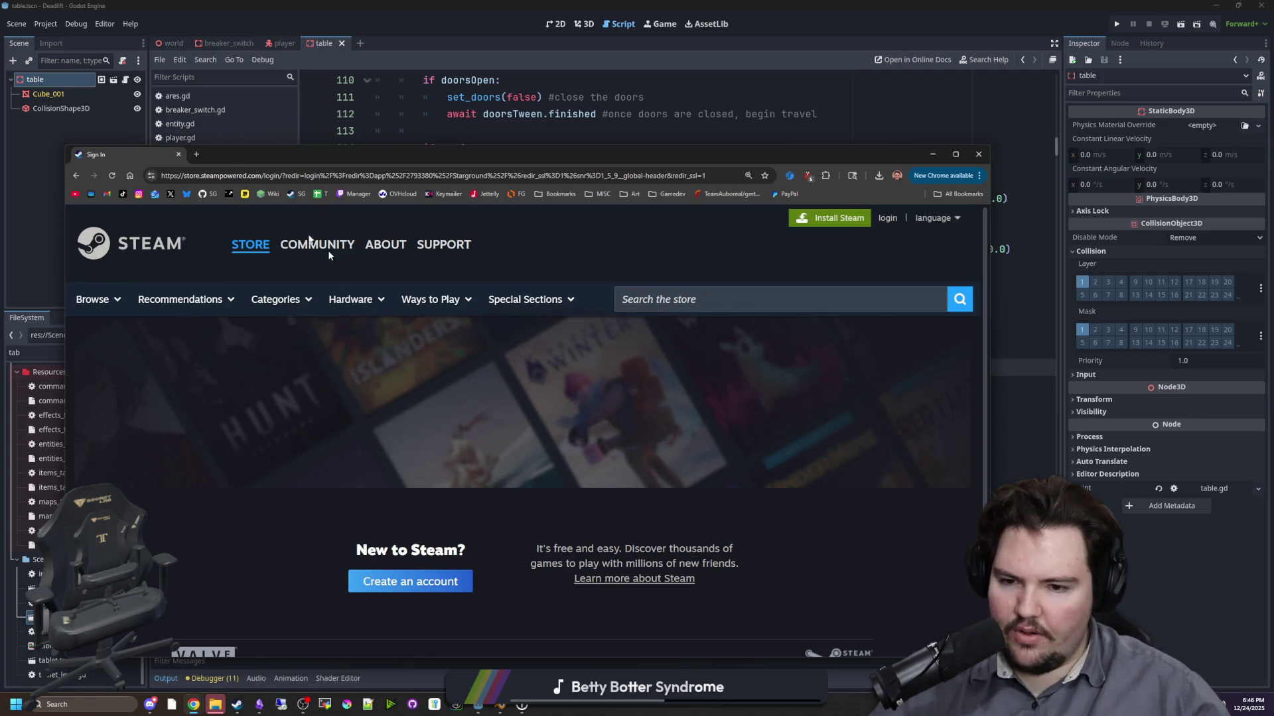
pyautogui.click(371, 581)
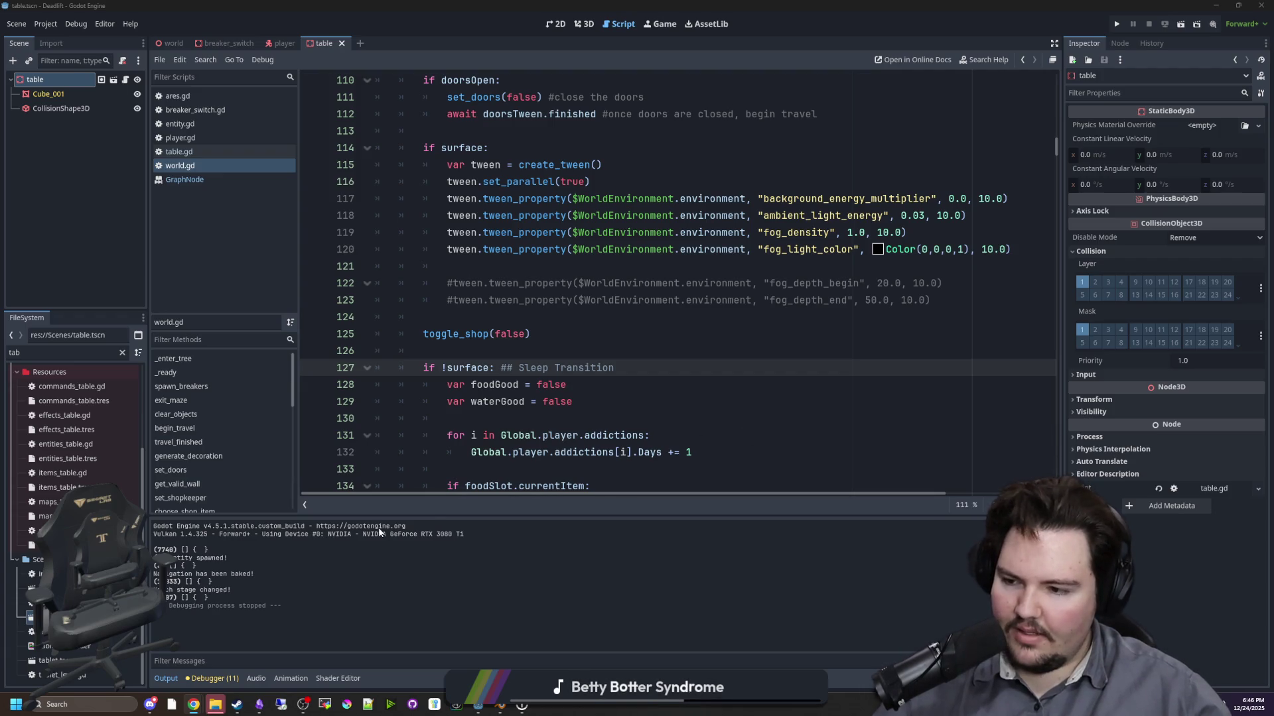
pyautogui.click(574, 353)
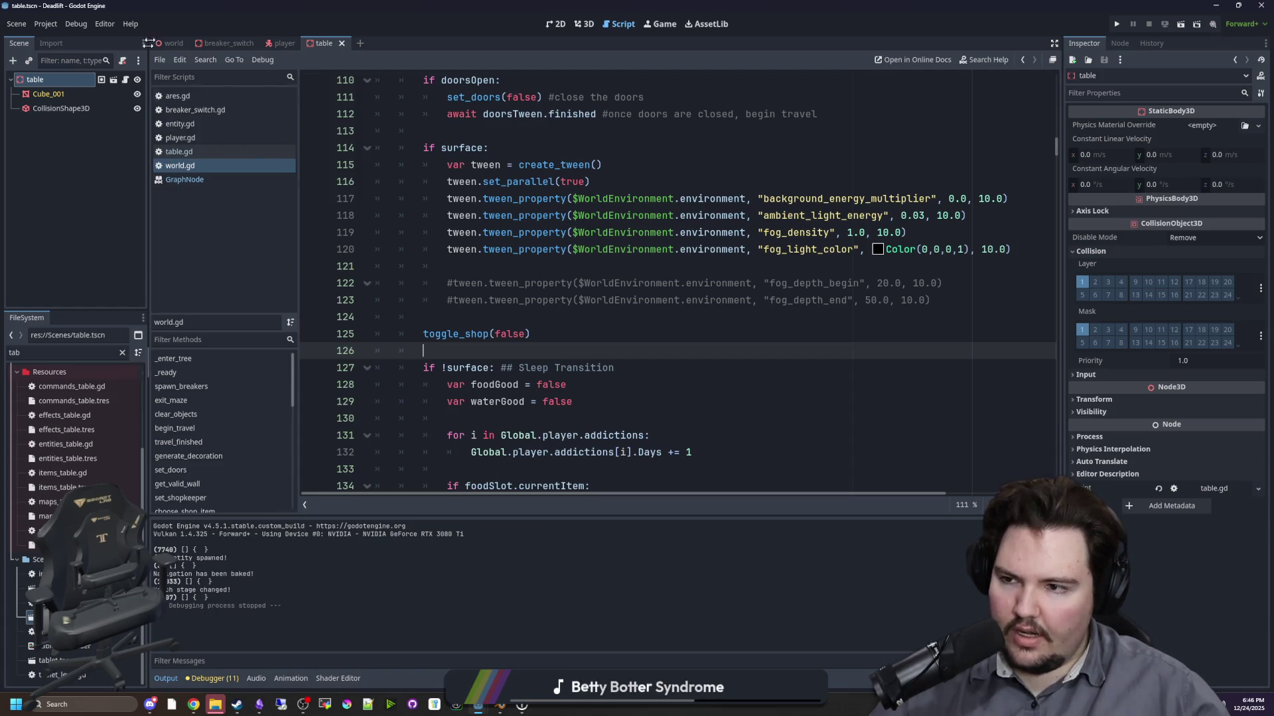
# - Show the table scene in the 3D workspace and zoom in on the table
pyautogui.click(584, 24)
pyautogui.moveTo(653, 391)
pyautogui.mouseDown()
pyautogui.moveTo(711, 432)
pyautogui.moveTo(745, 435)
pyautogui.moveTo(759, 471)
pyautogui.mouseUp()
pyautogui.scroll(3, 757, 464)
pyautogui.moveTo(685, 440)
pyautogui.mouseDown()
pyautogui.moveTo(715, 424)
pyautogui.moveTo(703, 424)
pyautogui.mouseUp()
pyautogui.scroll(2, 715, 424)
pyautogui.scroll(-2, 715, 423)
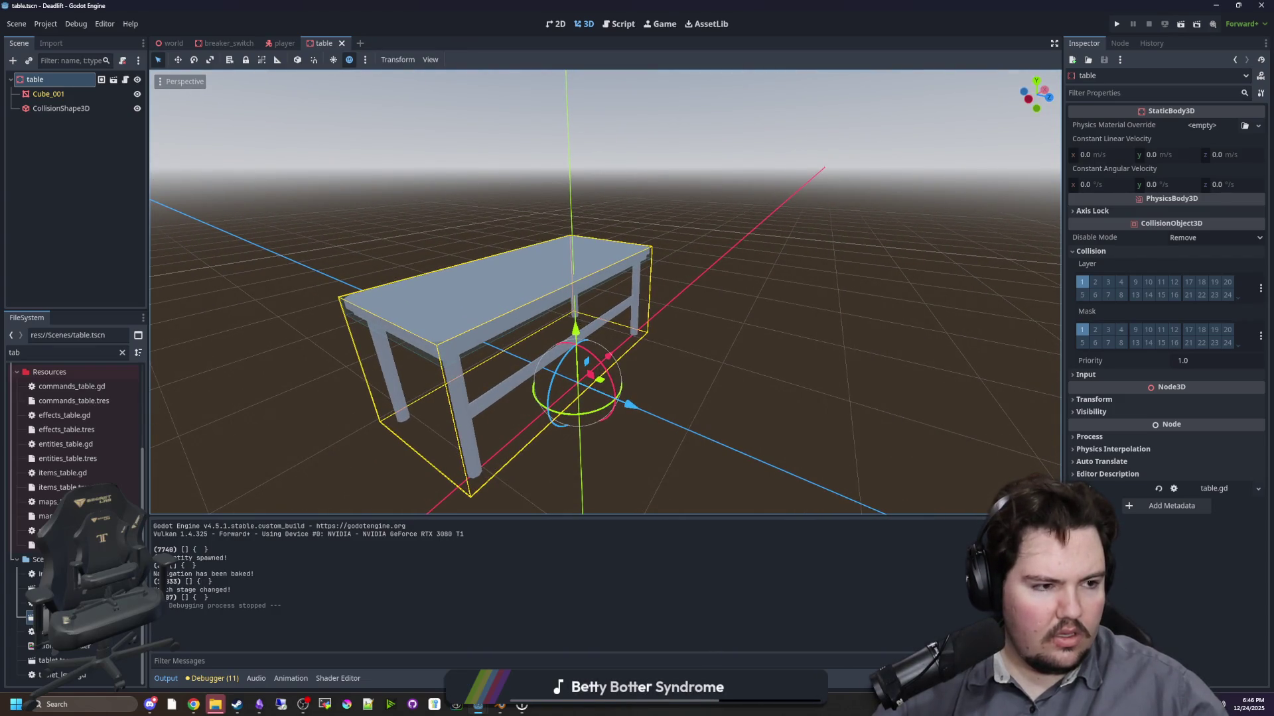
pyautogui.moveTo(1273, 150)
pyautogui.mouseDown()
pyautogui.moveTo(622, 149)
pyautogui.moveTo(1273, 150)
pyautogui.mouseUp()
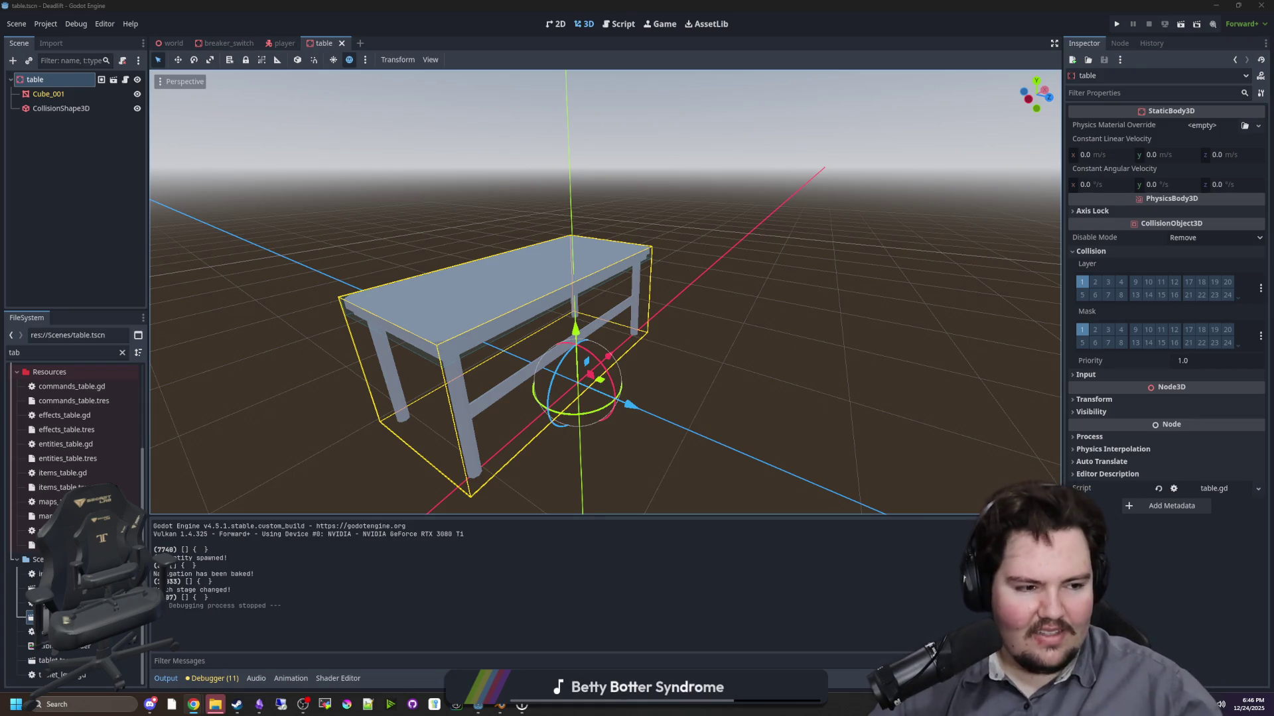
# - Orbit around the table to view it from several angles
pyautogui.moveTo(702, 404)
pyautogui.mouseDown()
pyautogui.moveTo(1001, 369)
pyautogui.moveTo(767, 404)
pyautogui.moveTo(781, 408)
pyautogui.moveTo(743, 431)
pyautogui.mouseUp()
pyautogui.moveTo(237, 705)
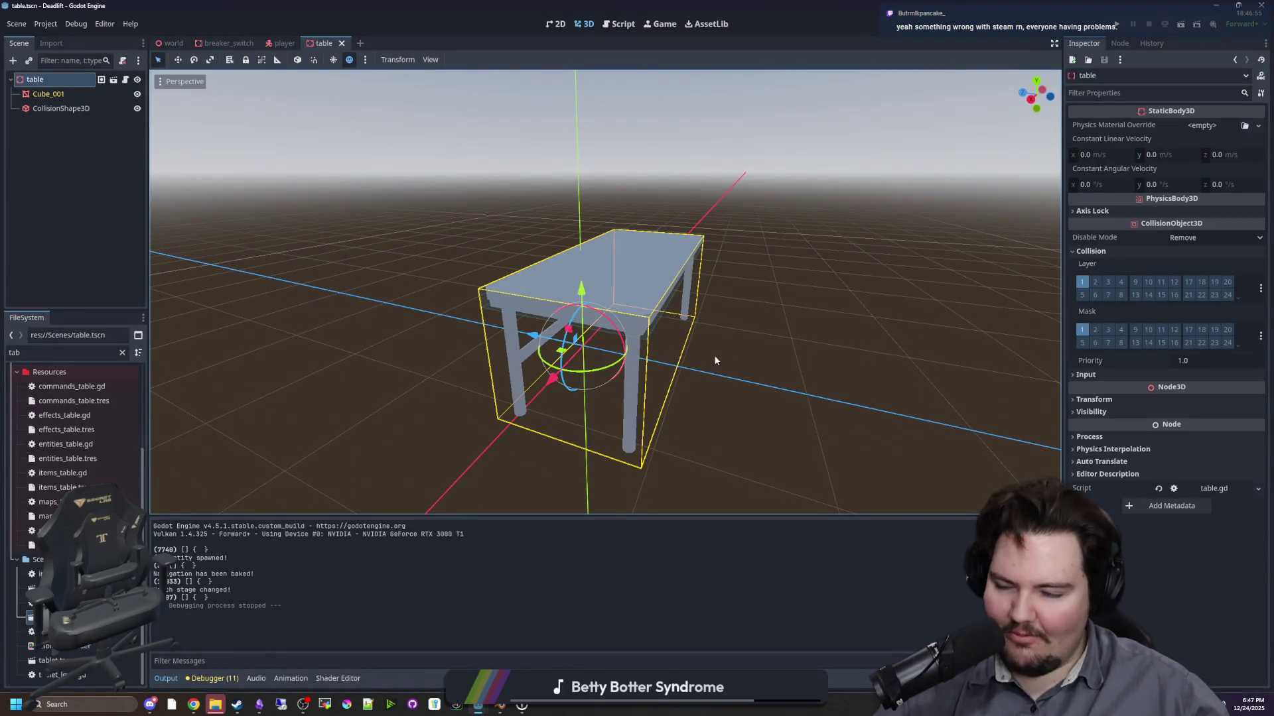
pyautogui.moveTo(714, 361); pyautogui.dragTo(567, 366)
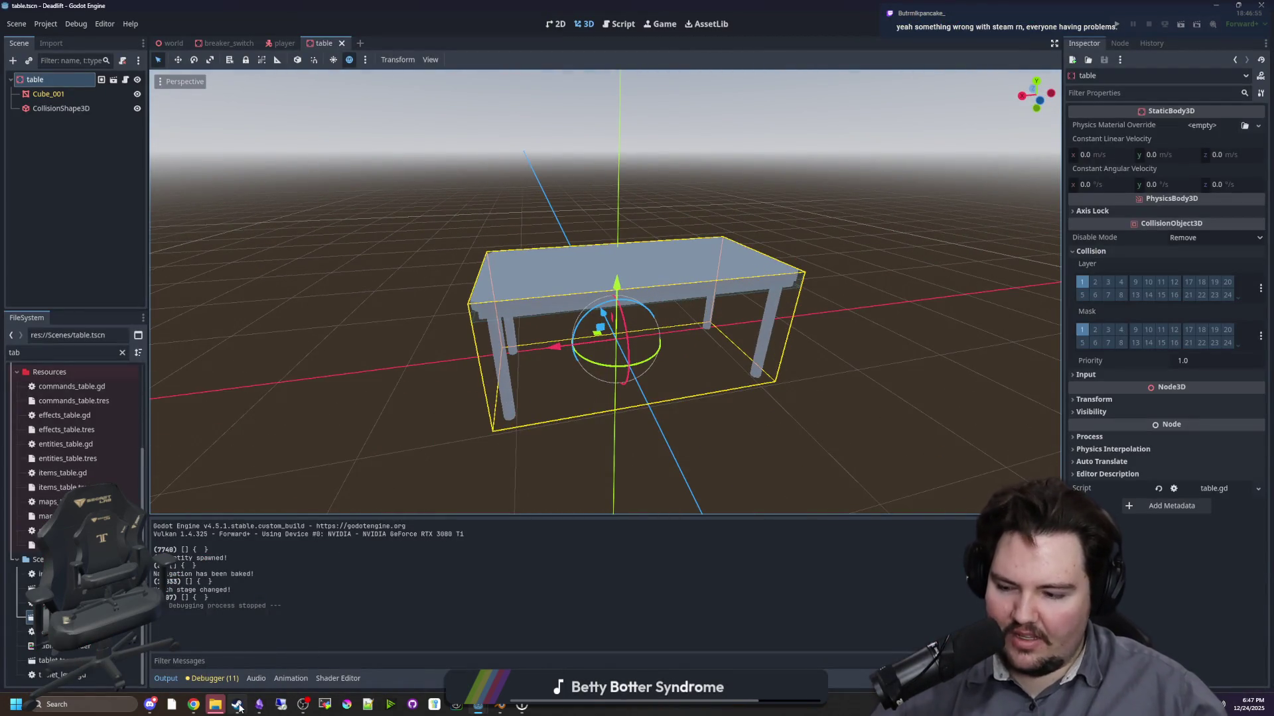
pyautogui.moveTo(239, 708)
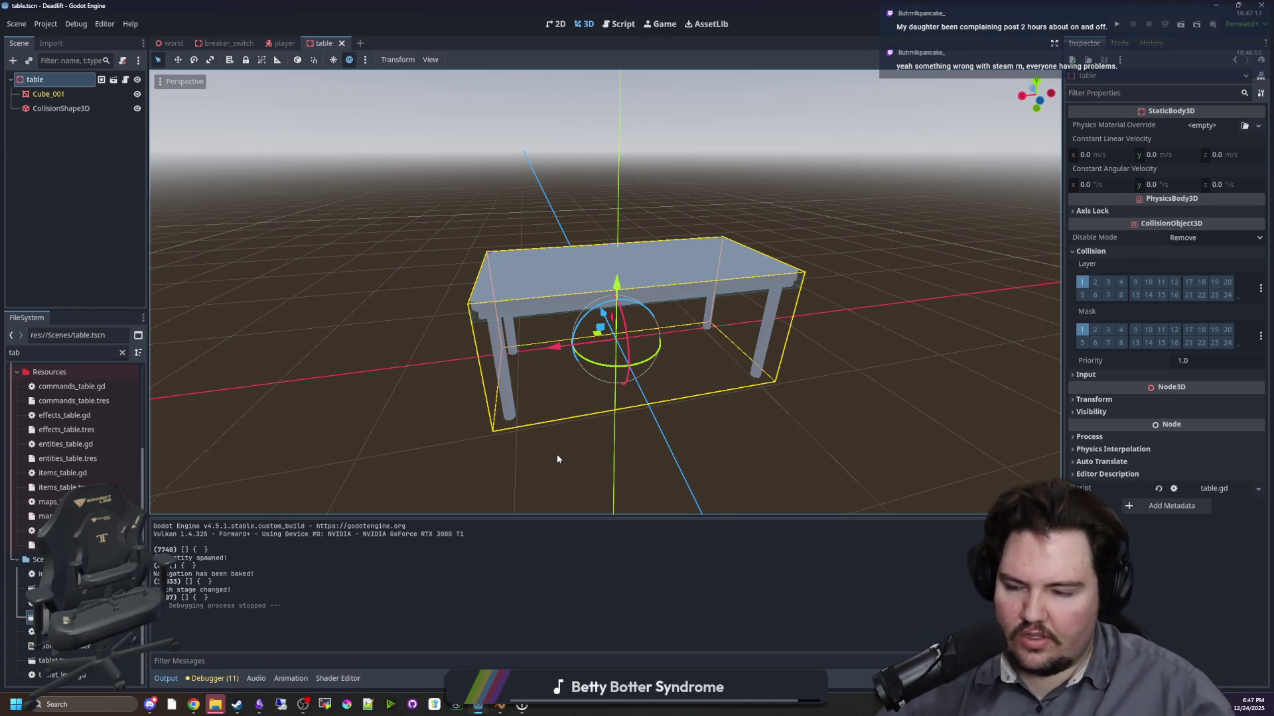
pyautogui.moveTo(669, 440)
pyautogui.mouseDown()
pyautogui.moveTo(770, 455)
pyautogui.moveTo(767, 364)
pyautogui.moveTo(787, 421)
pyautogui.moveTo(644, 464)
pyautogui.moveTo(654, 449)
pyautogui.moveTo(813, 436)
pyautogui.mouseUp()
pyautogui.scroll(3, 770, 455)
pyautogui.scroll(-3, 782, 421)
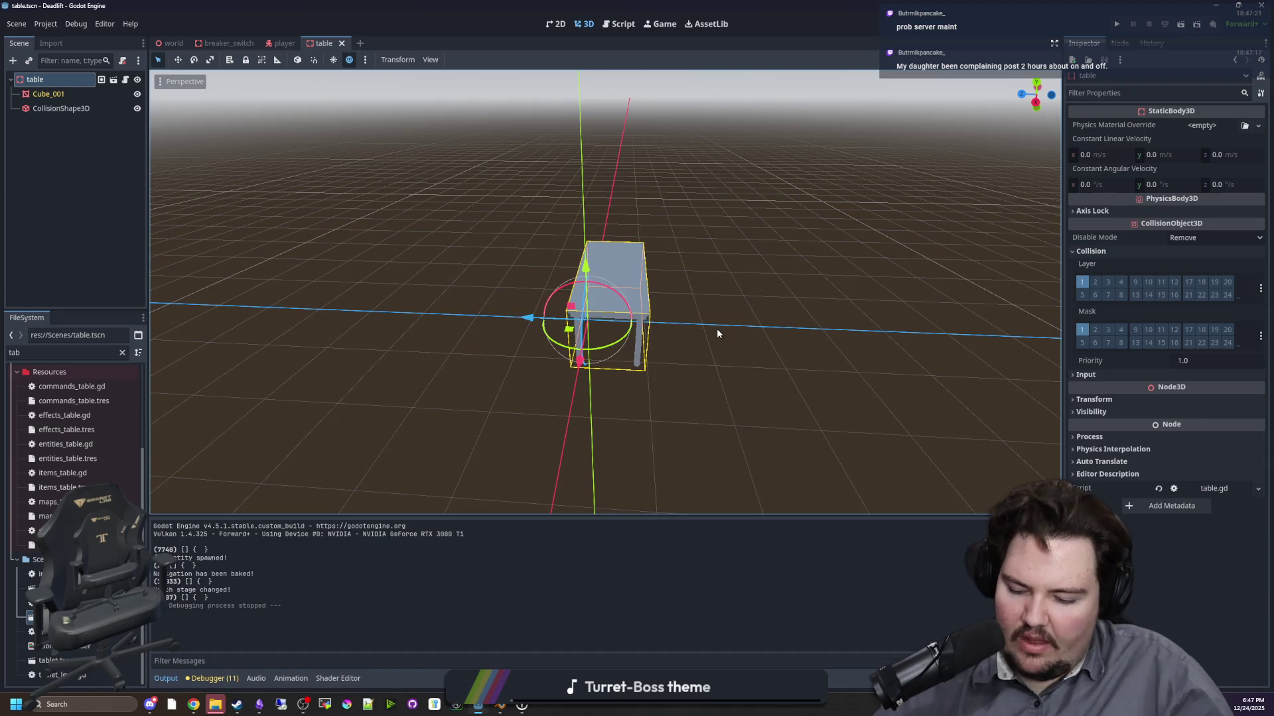
pyautogui.moveTo(725, 346)
pyautogui.mouseDown()
pyautogui.moveTo(648, 347)
pyautogui.moveTo(660, 347)
pyautogui.mouseUp()
pyautogui.scroll(5, 634, 361)
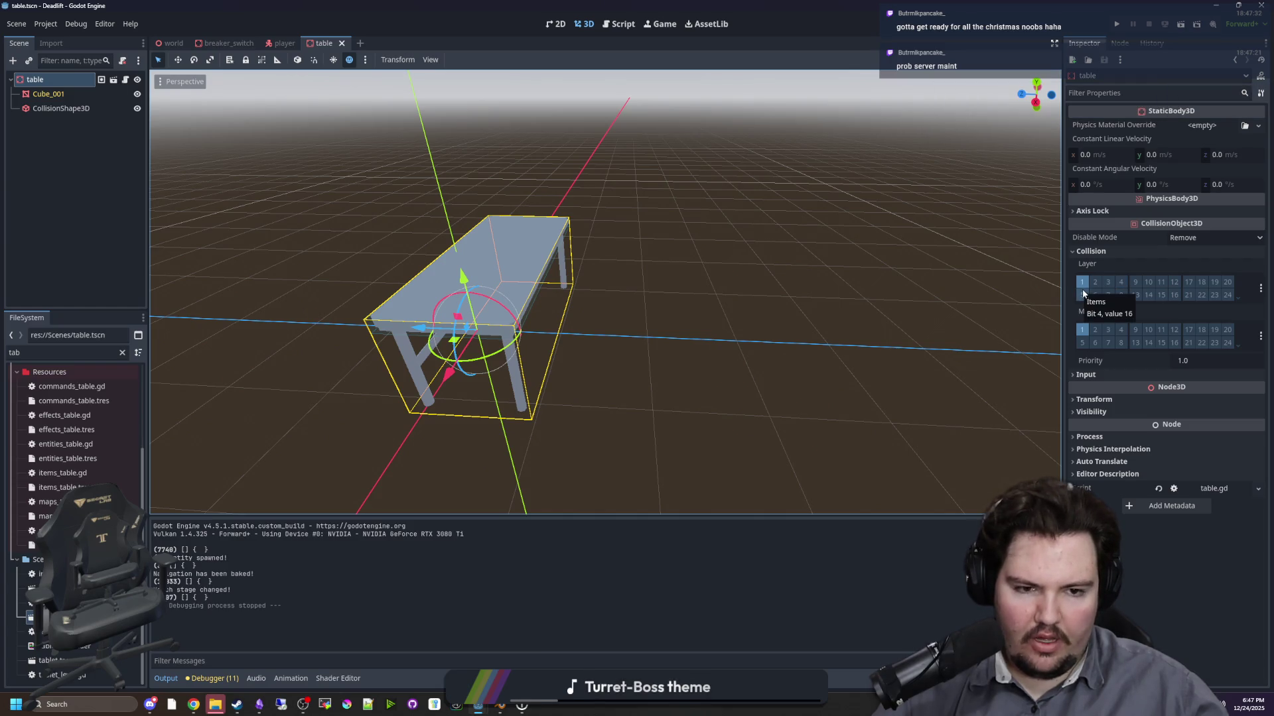
# - Put the table on collision layer 6 only, turning off layer 1
pyautogui.click(1096, 295)
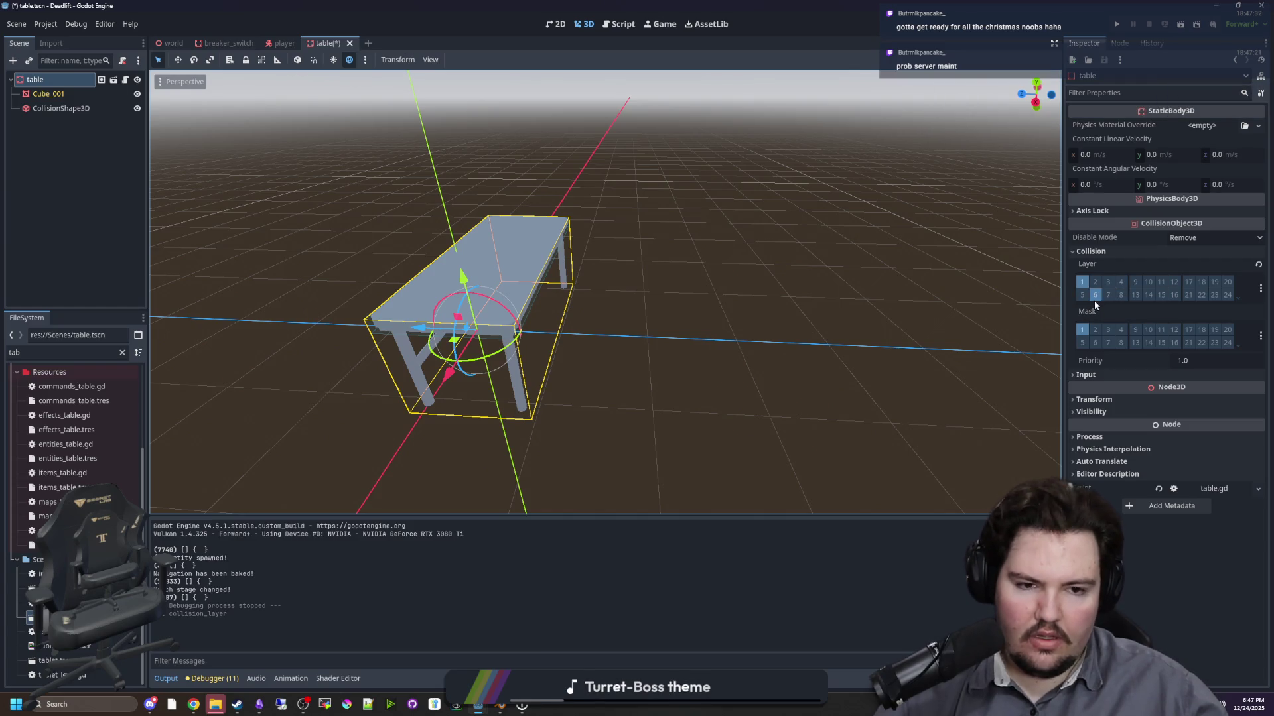
pyautogui.click(1082, 290)
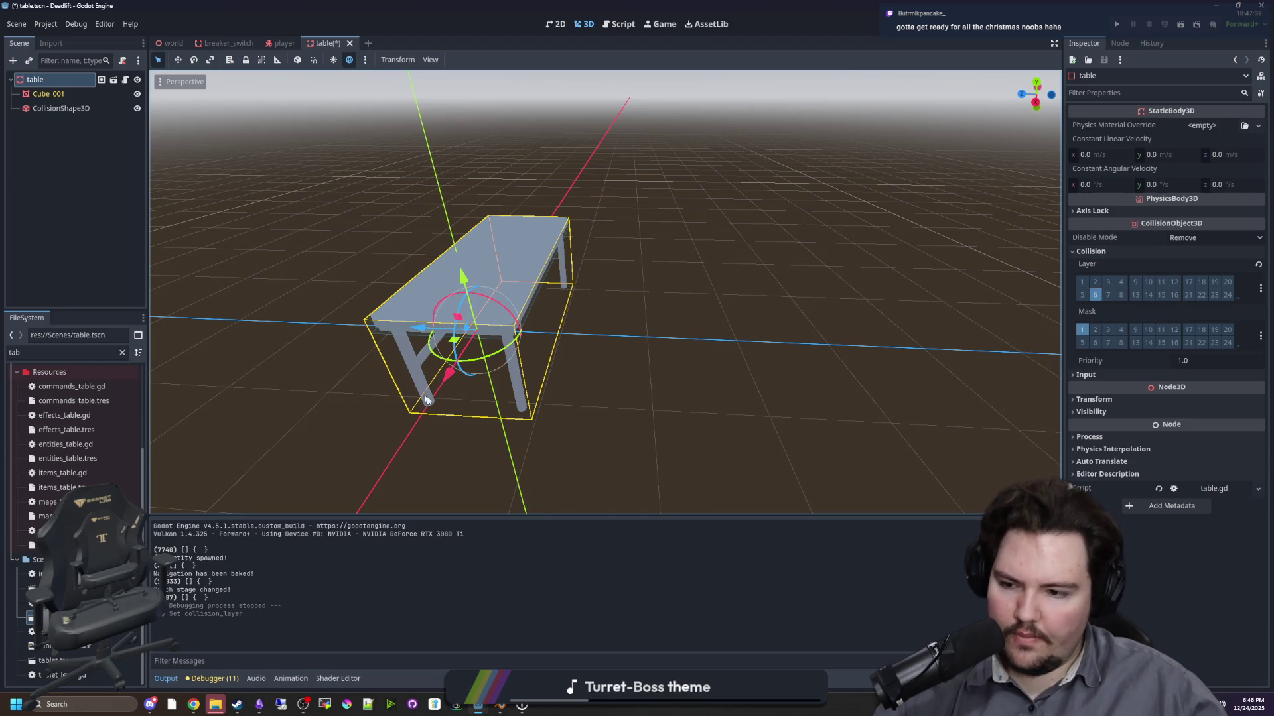
pyautogui.scroll(-3, 427, 399)
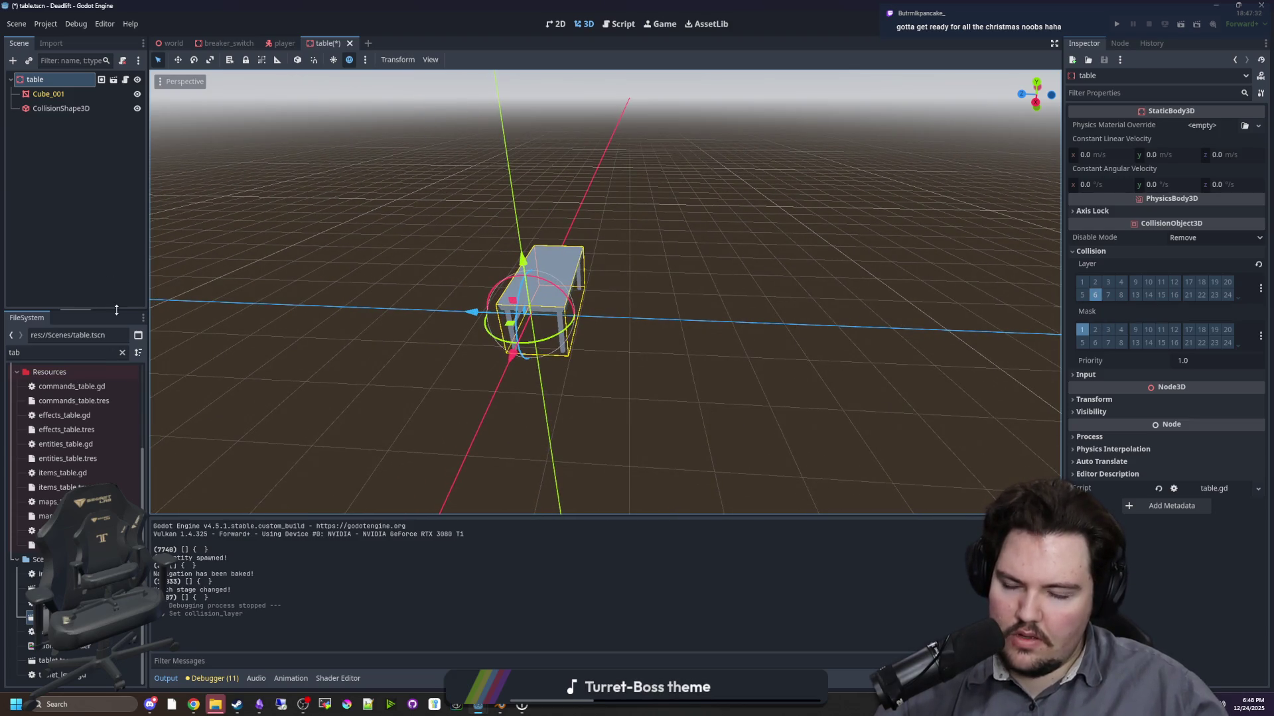
pyautogui.scroll(3, 733, 288)
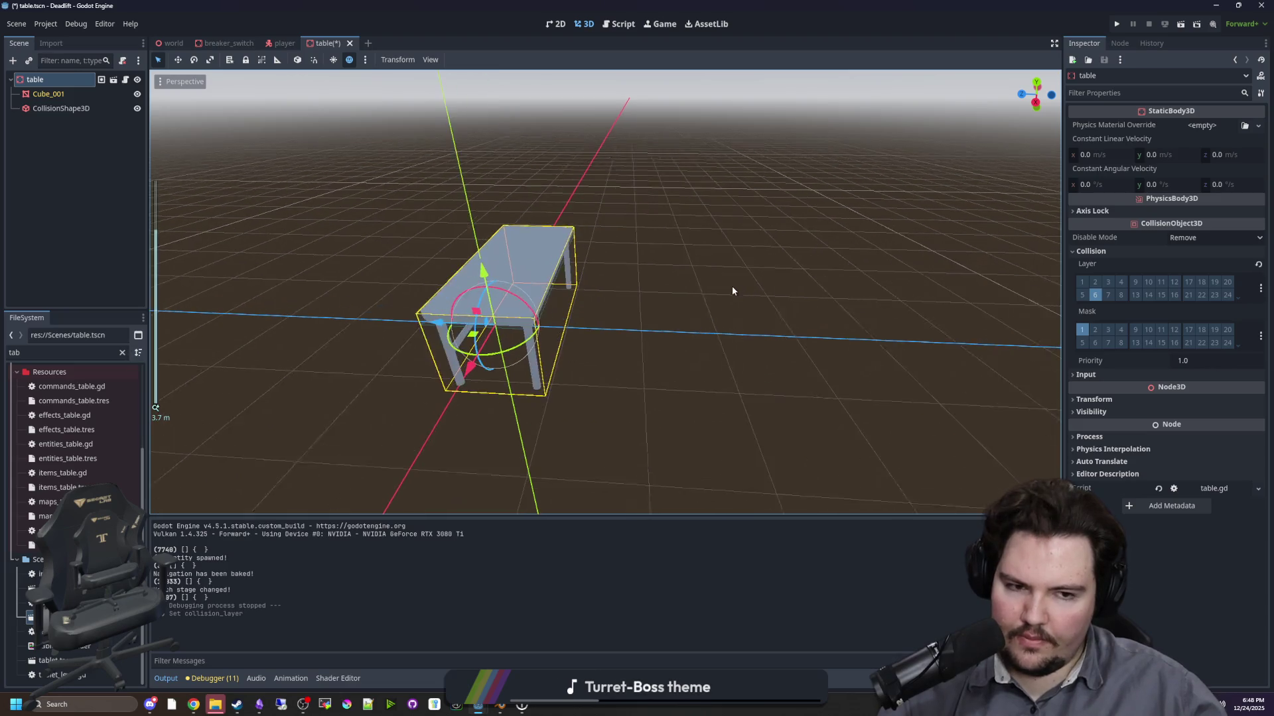
pyautogui.click(1095, 295)
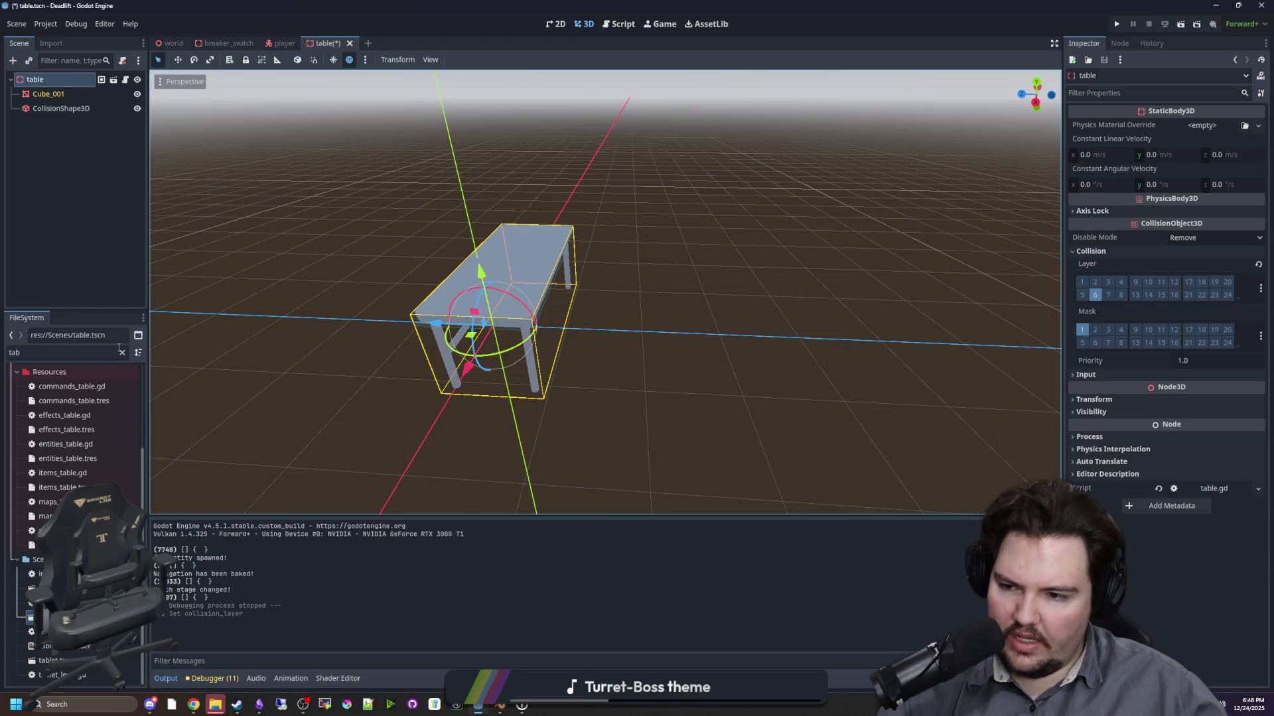
pyautogui.click(41, 26)
# - Name 3D physics layer 6 'Furniture' in Project Settings, close the dialog and save
pyautogui.click(66, 37)
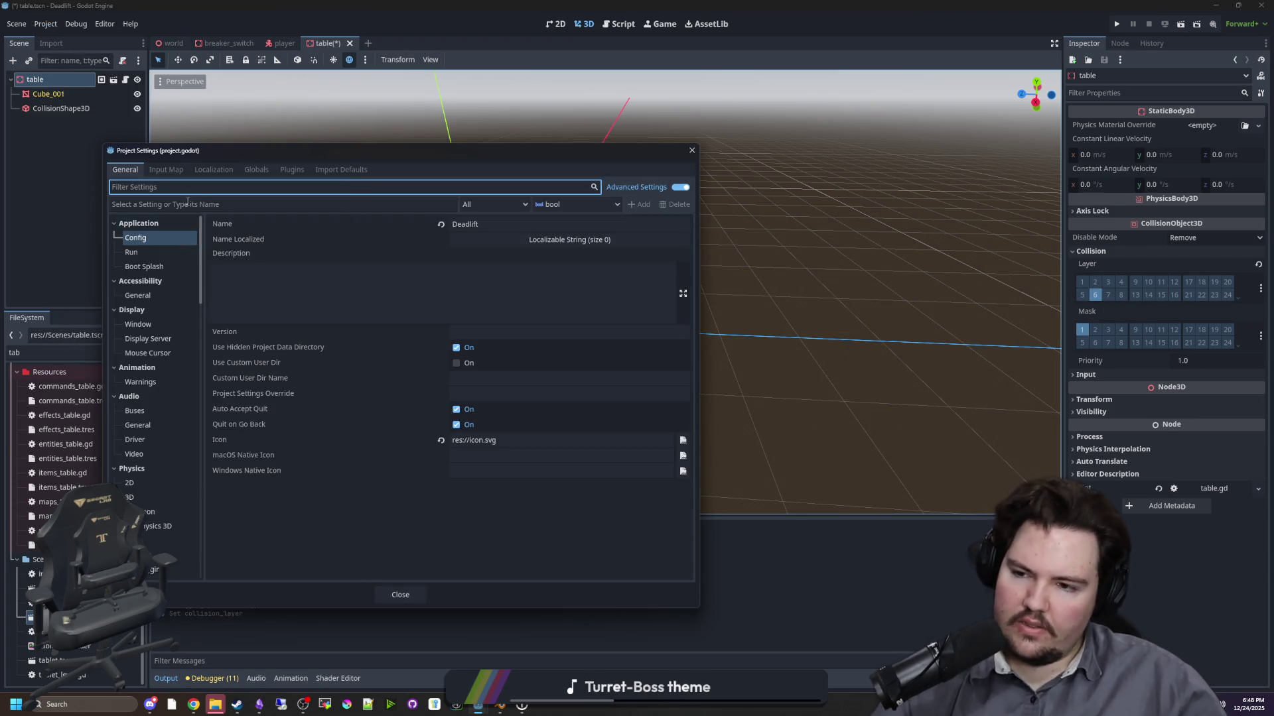
pyautogui.scroll(-10, 162, 333)
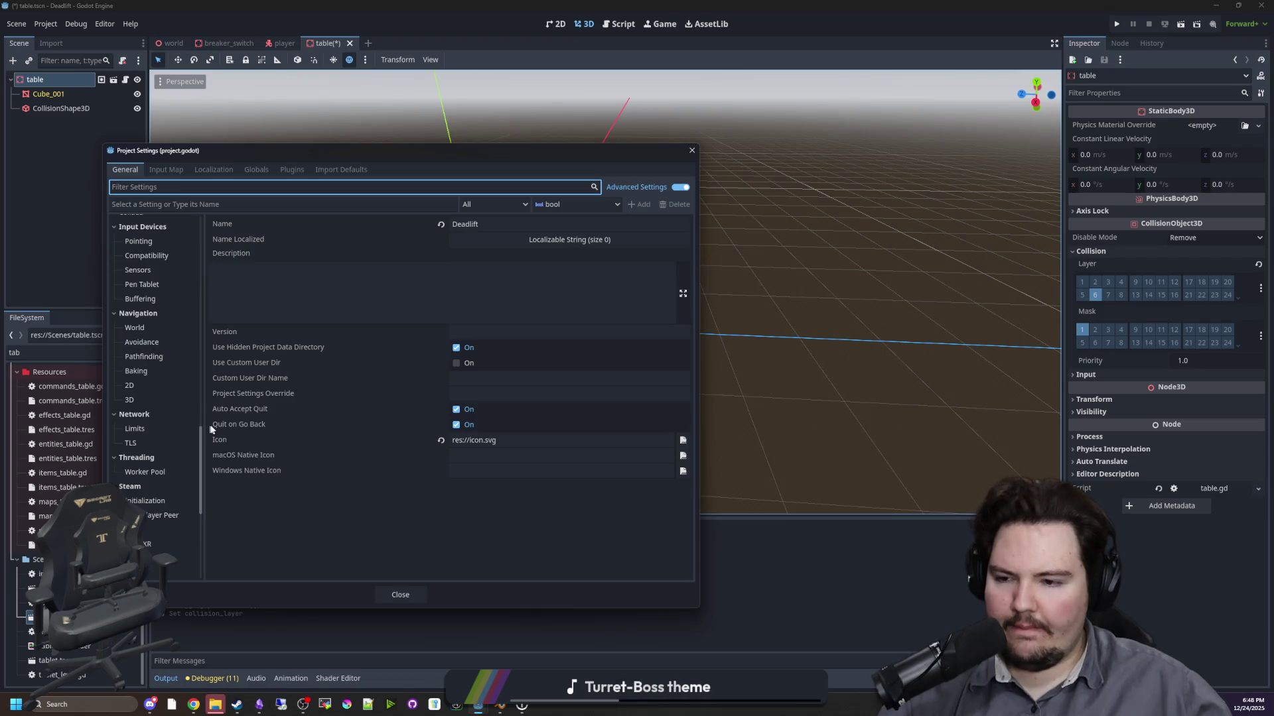
pyautogui.scroll(-3, 165, 498)
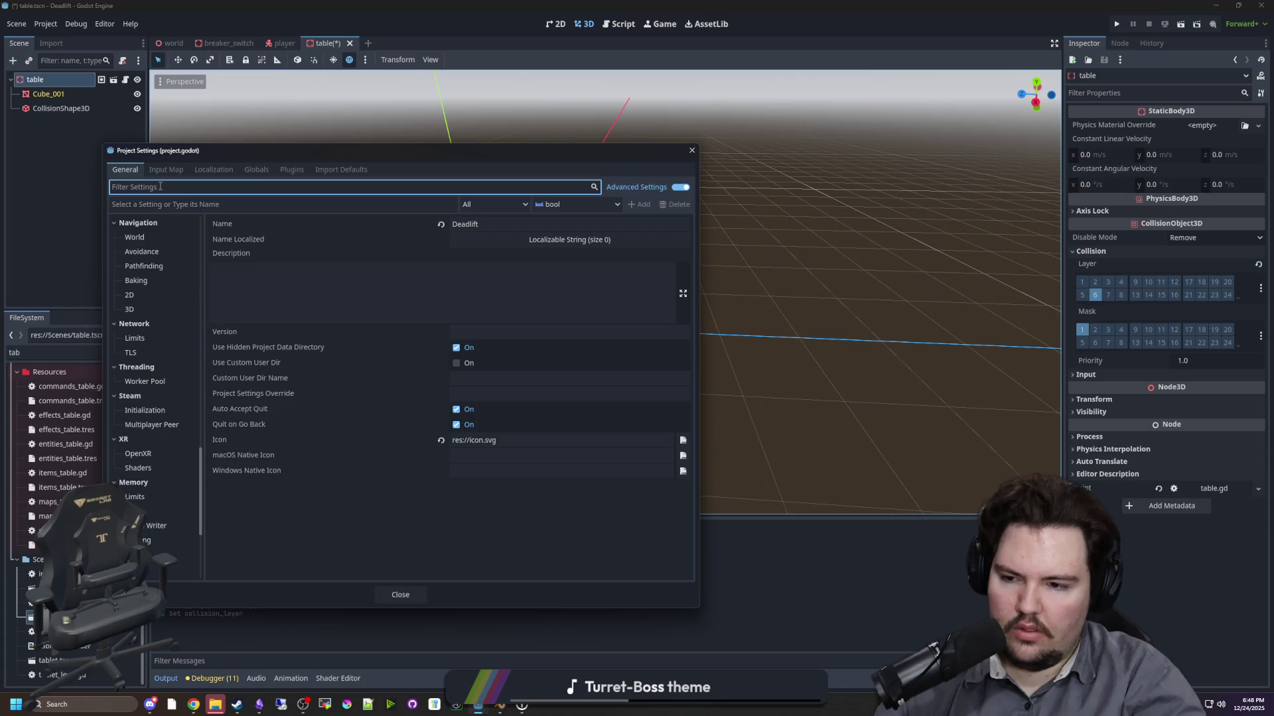
pyautogui.scroll(-3, 163, 363)
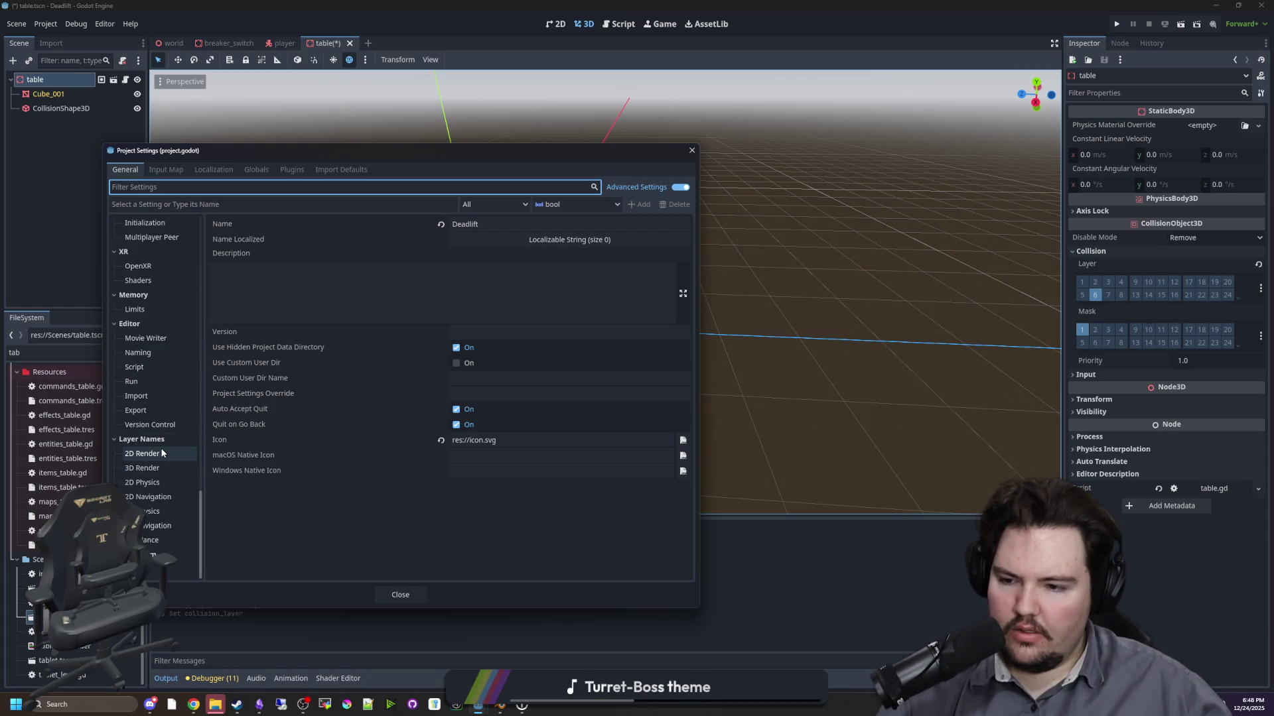
pyautogui.click(164, 483)
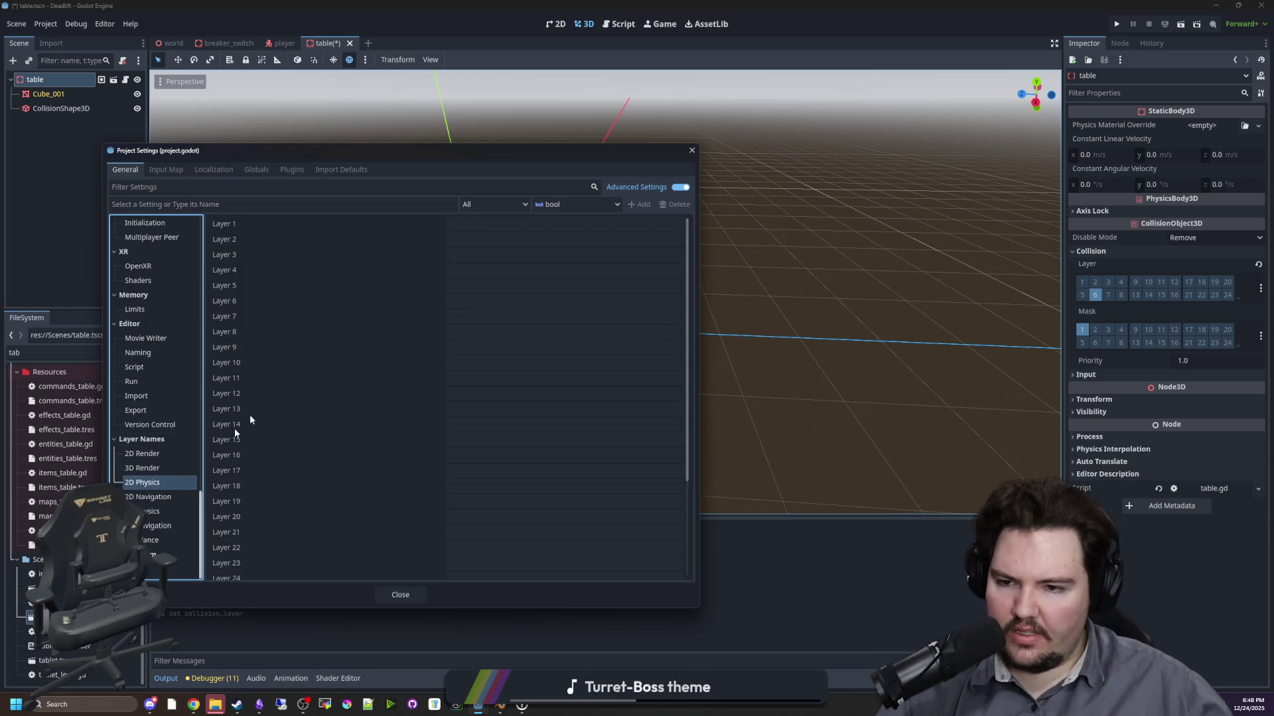
pyautogui.click(151, 512)
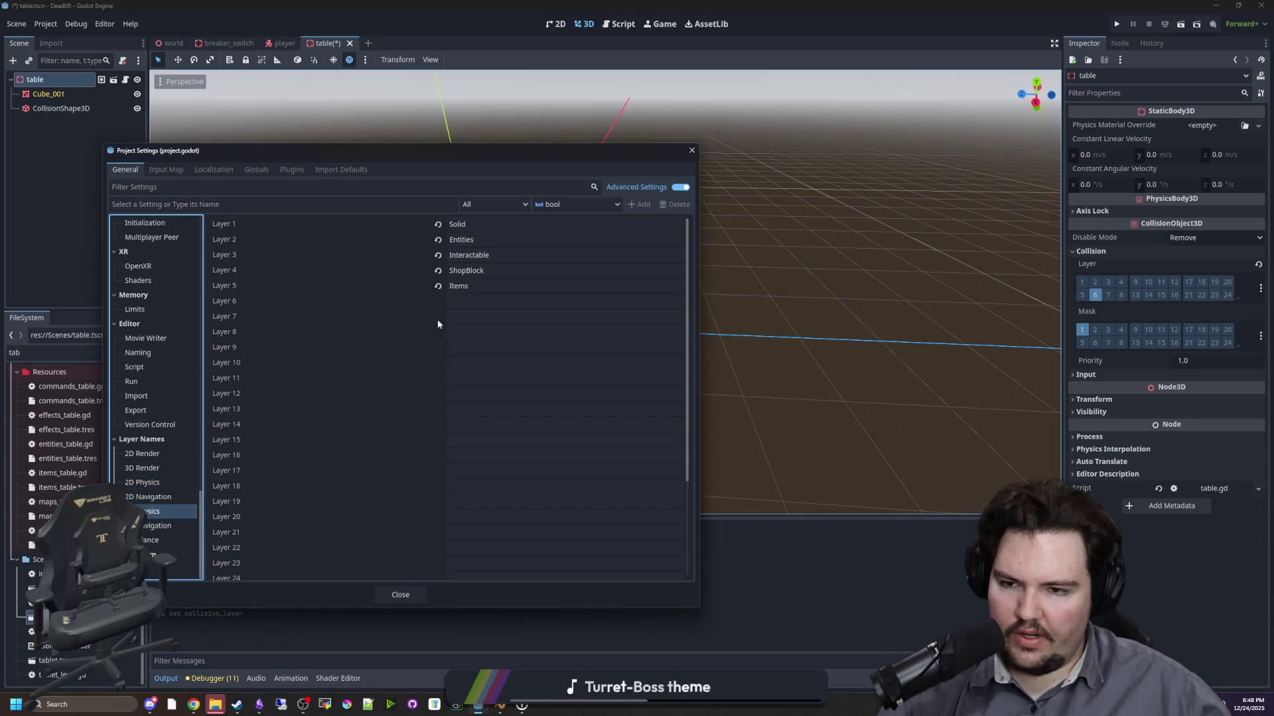
pyautogui.click(473, 301)
pyautogui.write('Furniture')
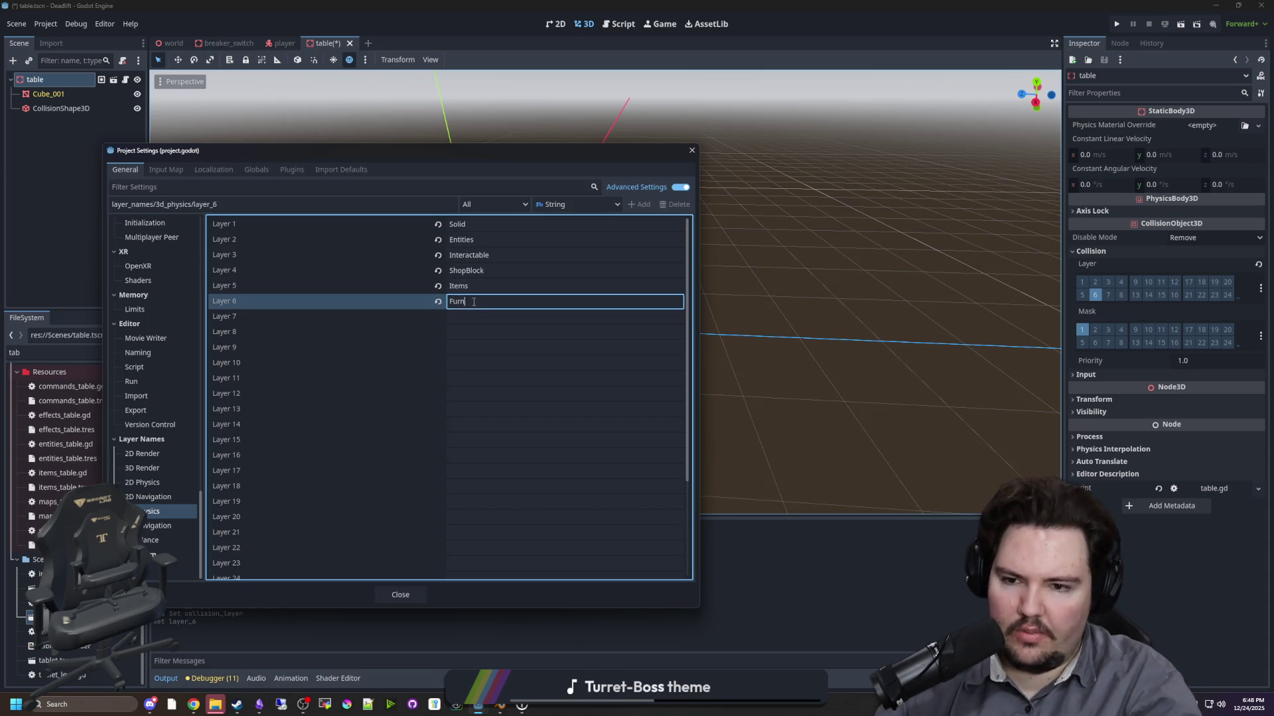
pyautogui.click(400, 595)
pyautogui.hotkey('ctrl', 's')
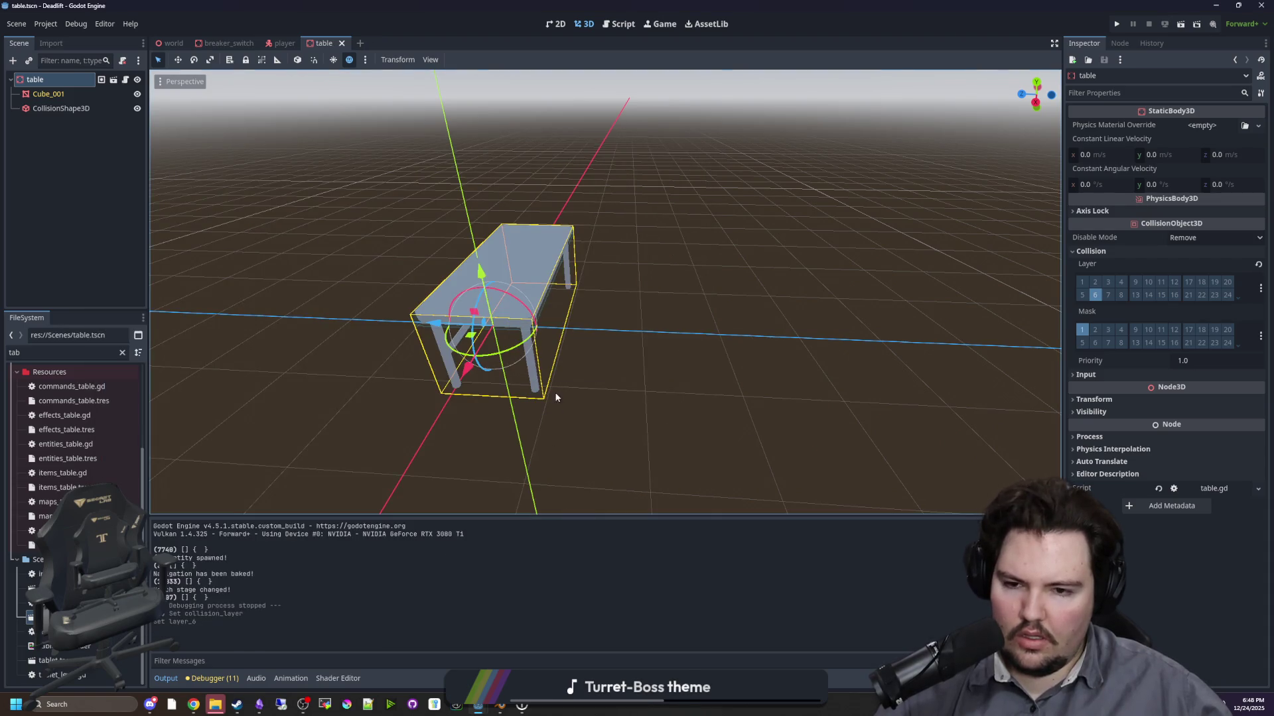
# - Return to the 3D workspace and open the world scene
pyautogui.scroll(2, 542, 388)
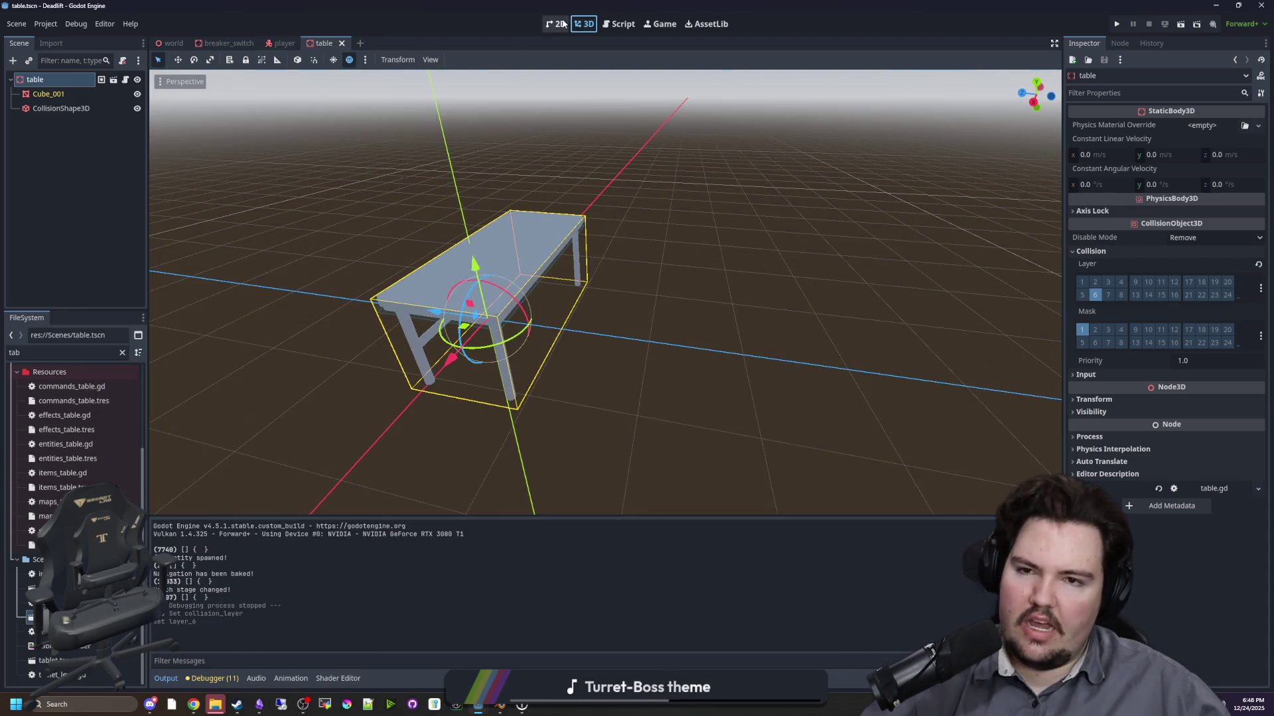
pyautogui.click(556, 24)
pyautogui.click(583, 24)
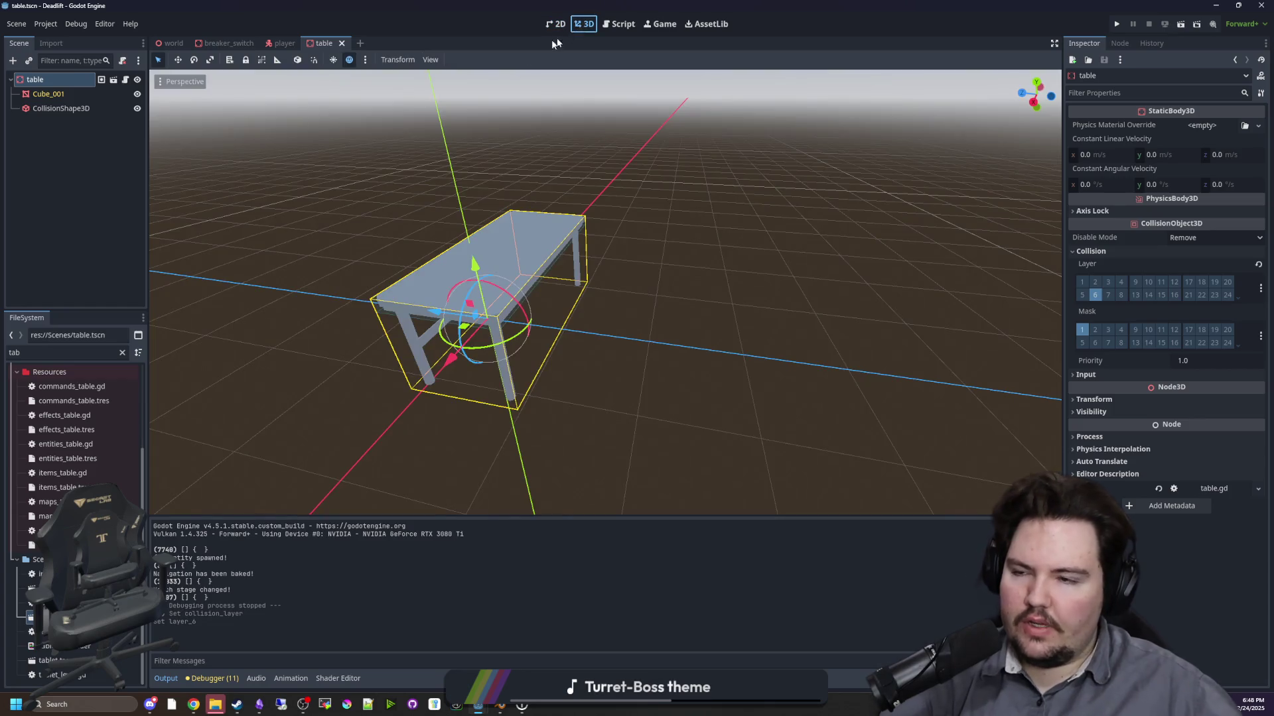
pyautogui.click(170, 43)
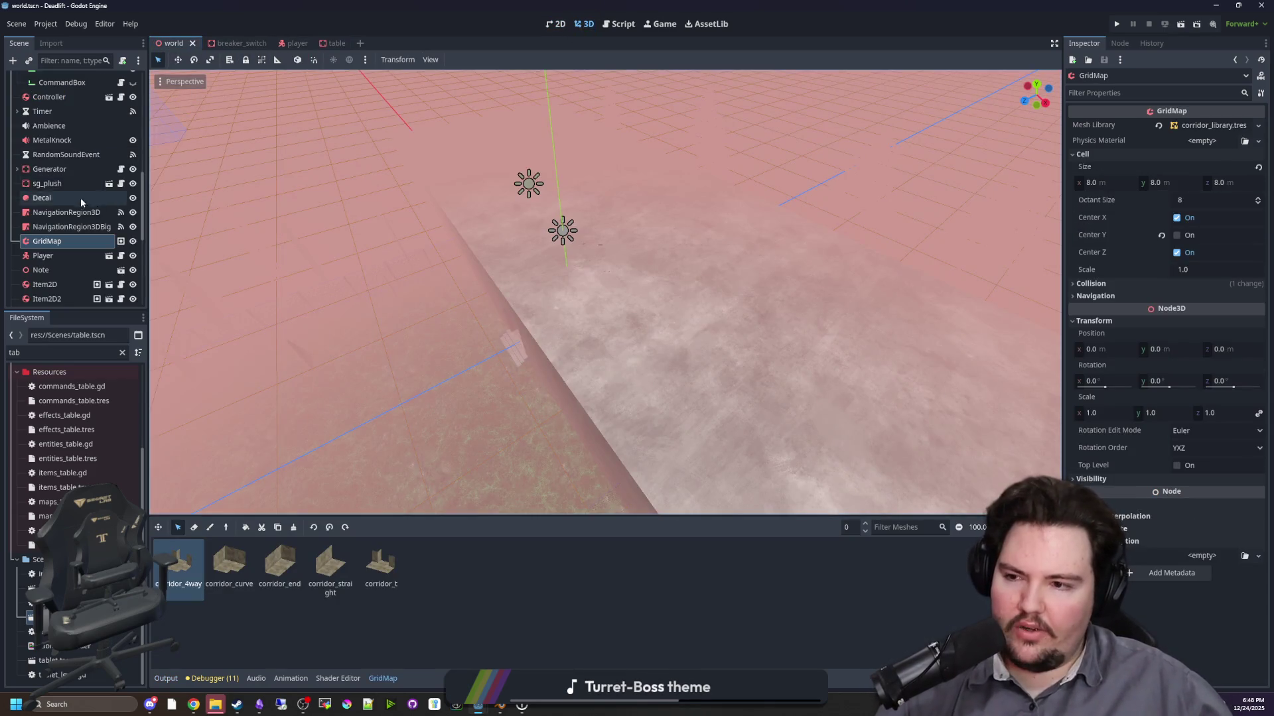
pyautogui.scroll(-2, 80, 199)
pyautogui.scroll(-5, 78, 210)
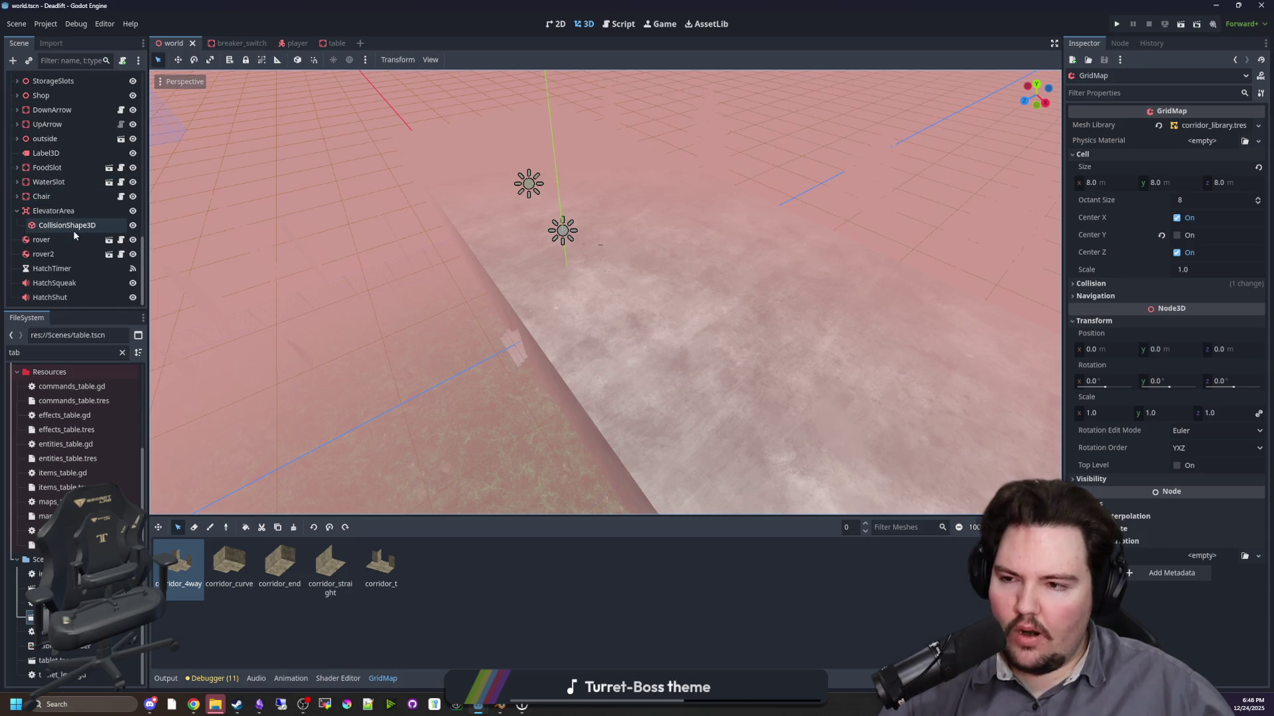
pyautogui.scroll(5, 70, 268)
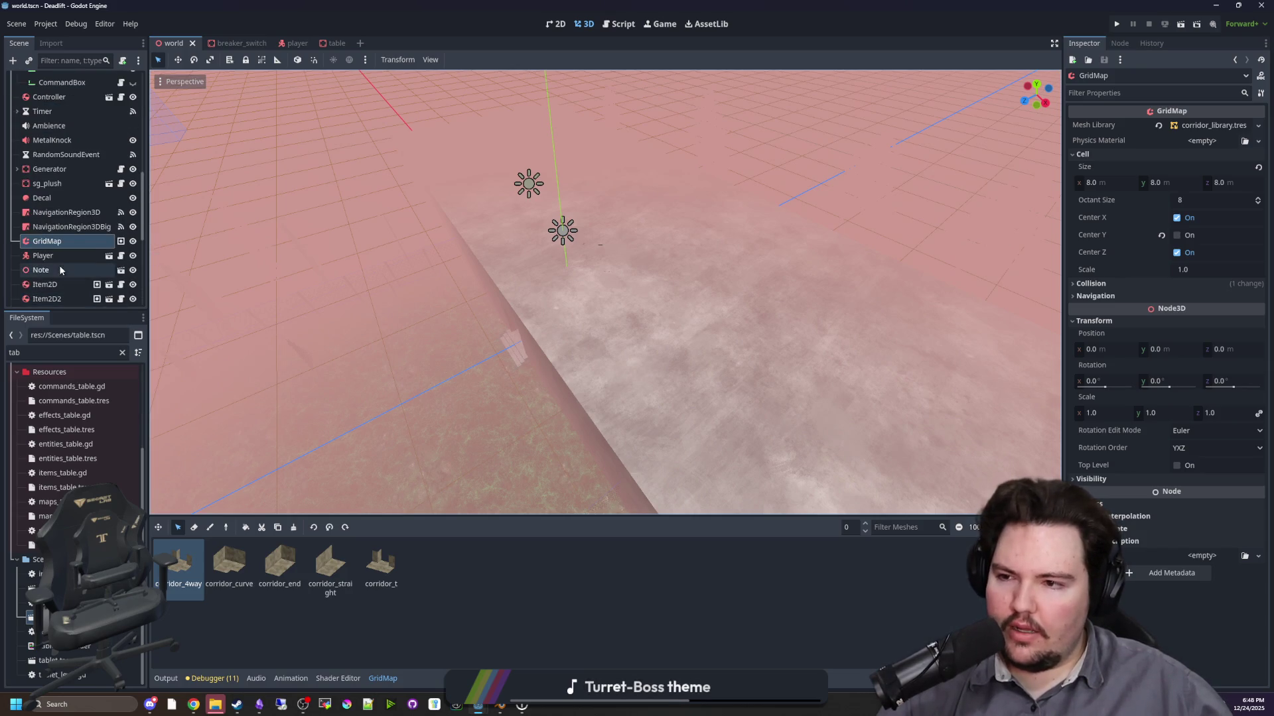
# - Remove layer 6 from NavigationRegion3DBig's navmesh collision mask and save the world scene
pyautogui.click(72, 227)
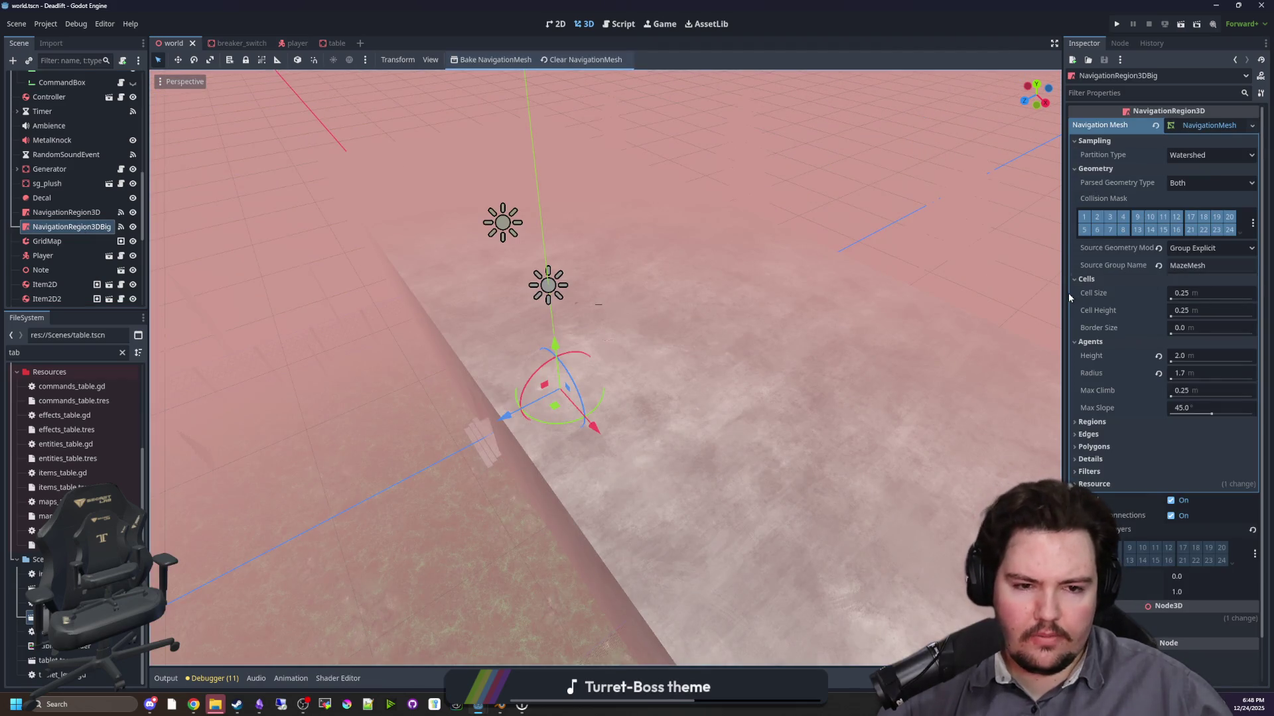
pyautogui.moveTo(1063, 296); pyautogui.dragTo(772, 303)
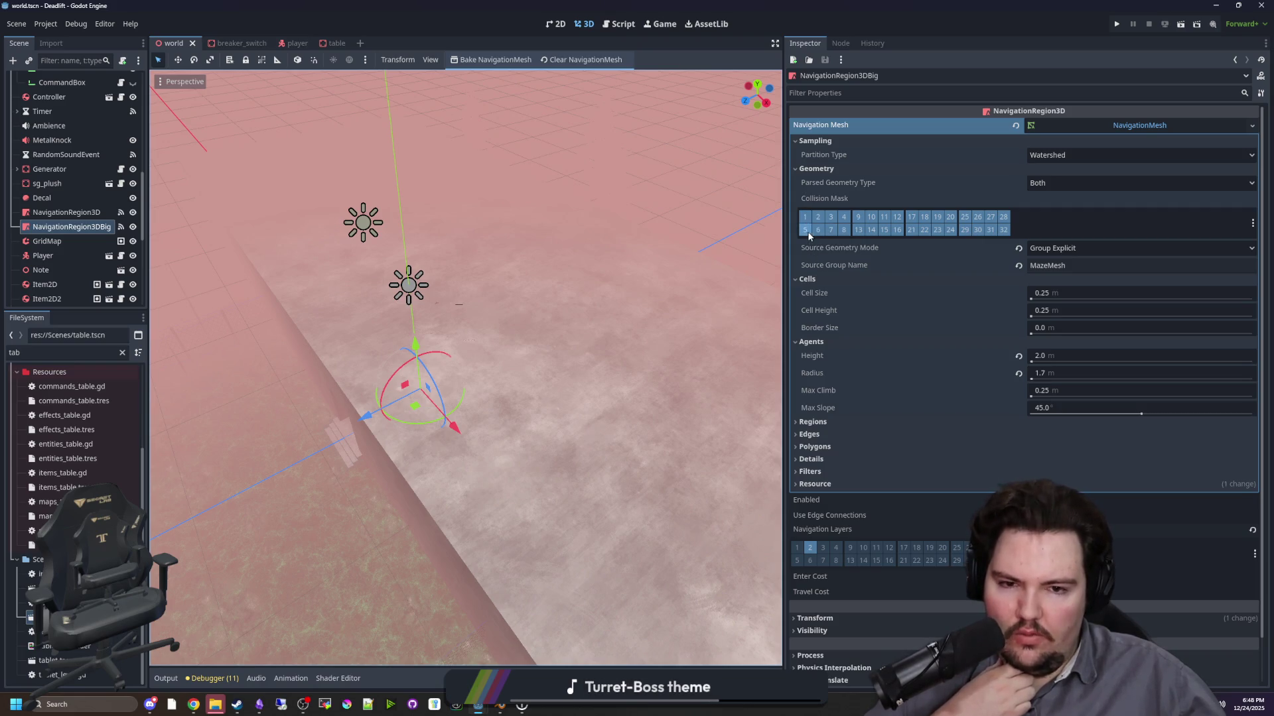
pyautogui.click(816, 229)
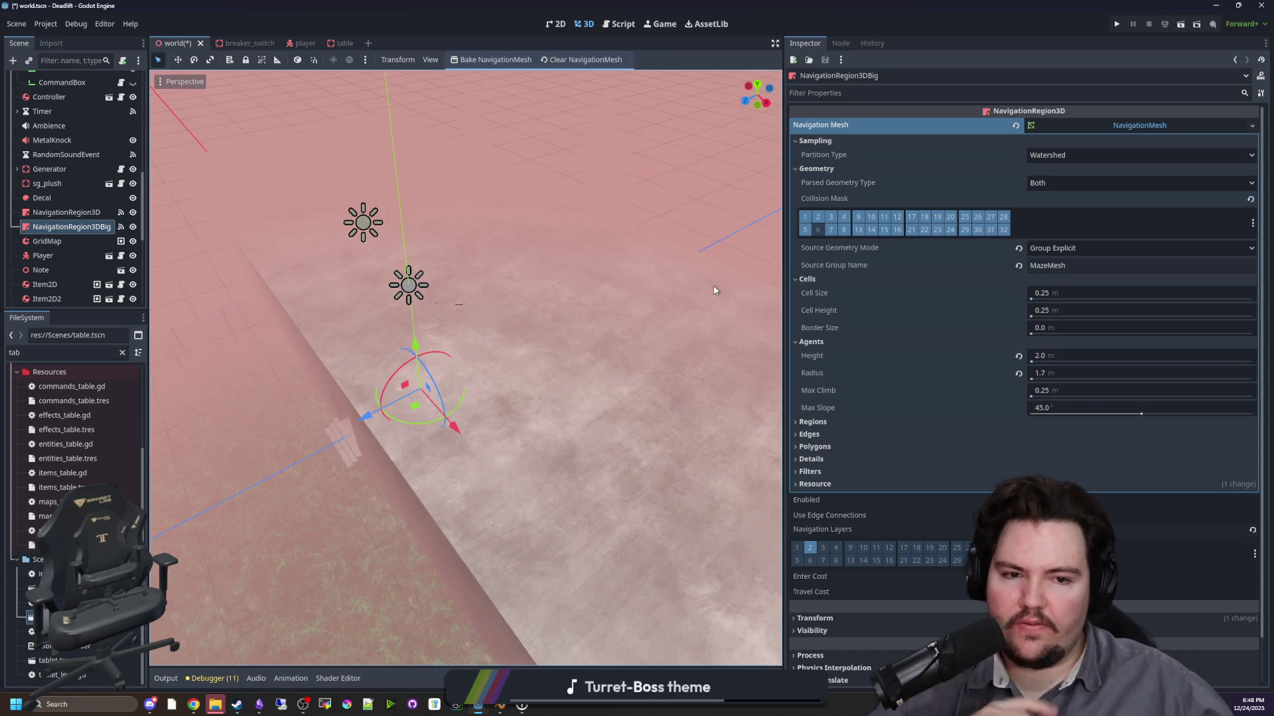
pyautogui.hotkey('ctrl', 's')
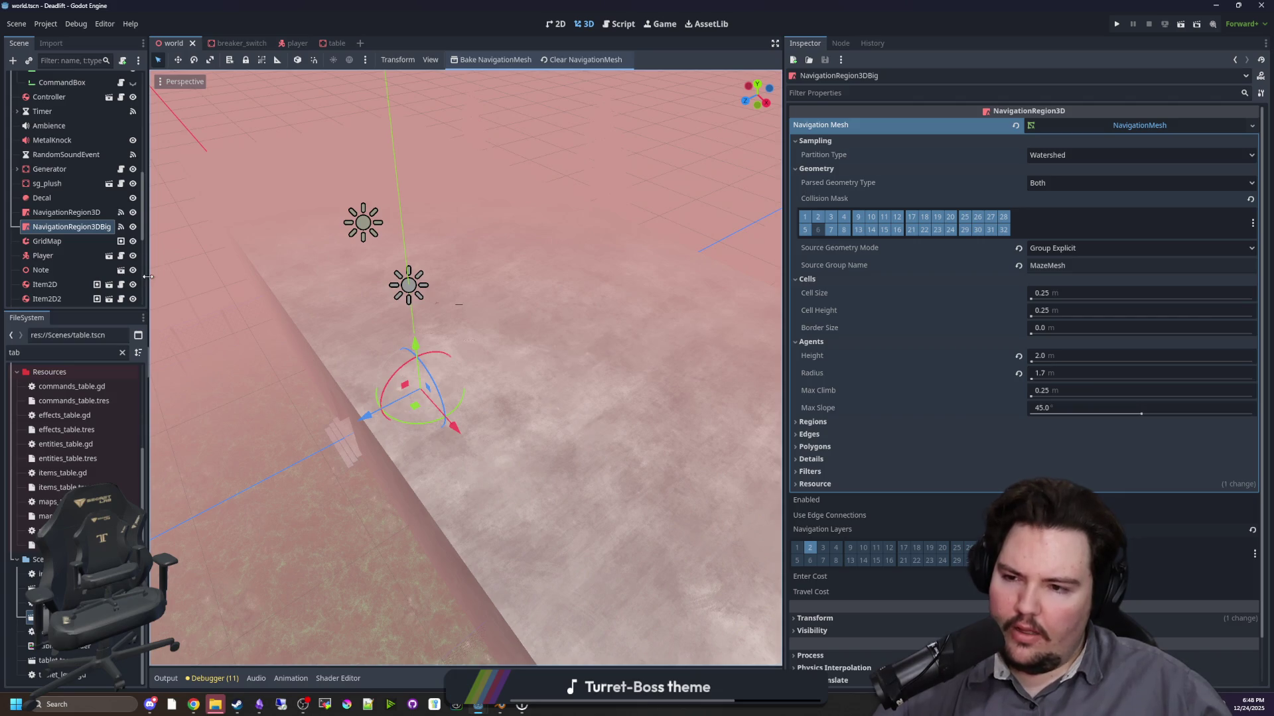
pyautogui.moveTo(148, 281); pyautogui.dragTo(185, 281)
pyautogui.hotkey('ctrl', 's')
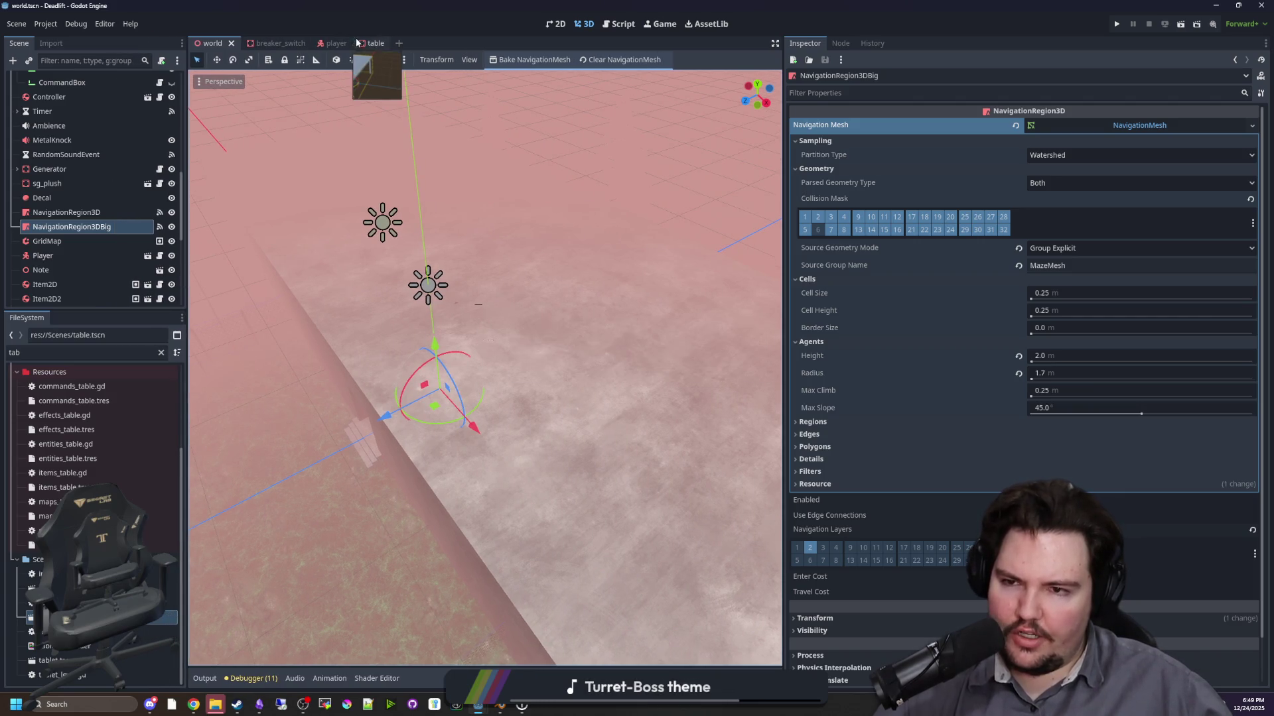
# - Remove layer 1 from the table's collision mask and save the table scene
pyautogui.click(373, 42)
pyautogui.click(74, 83)
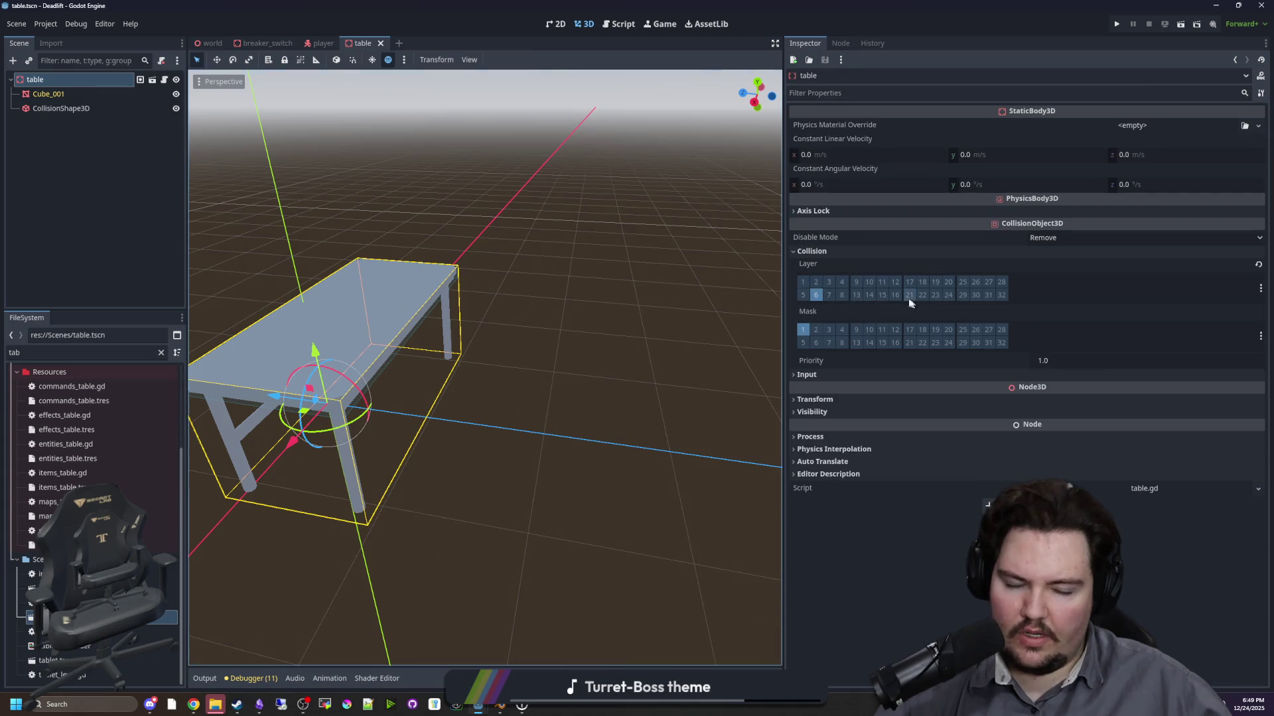
pyautogui.click(816, 296)
pyautogui.click(816, 295)
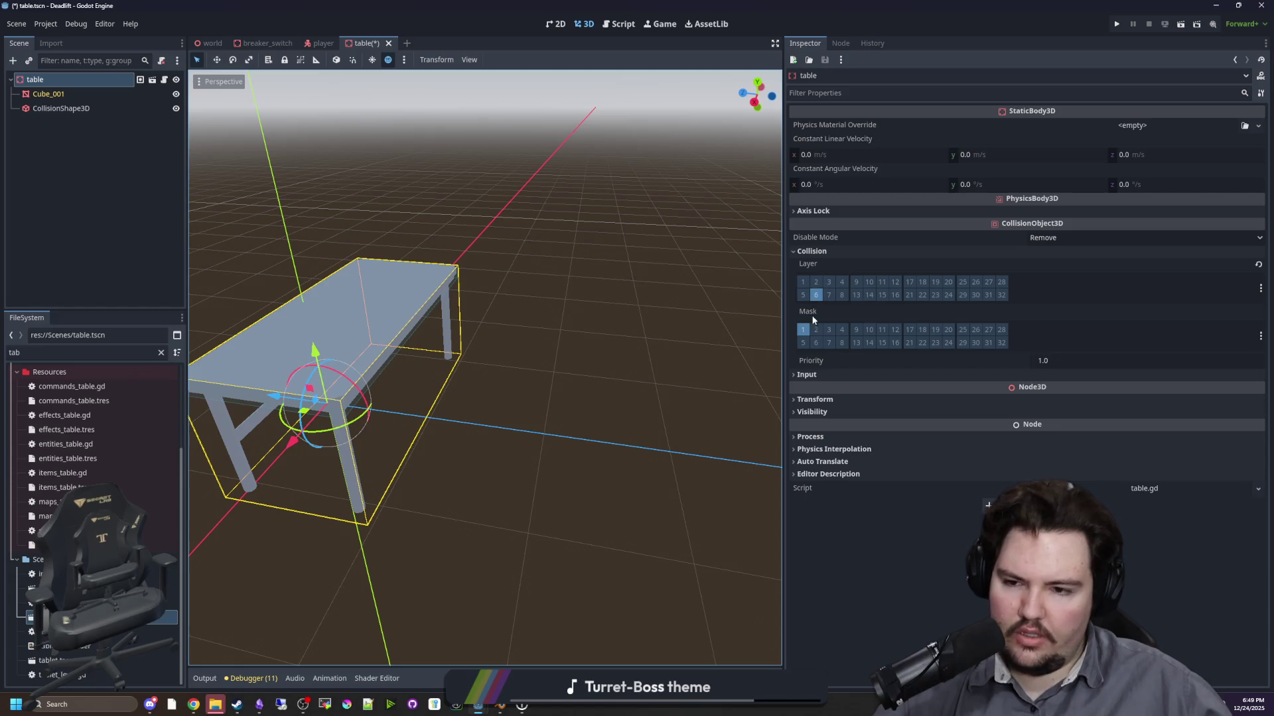
pyautogui.click(804, 330)
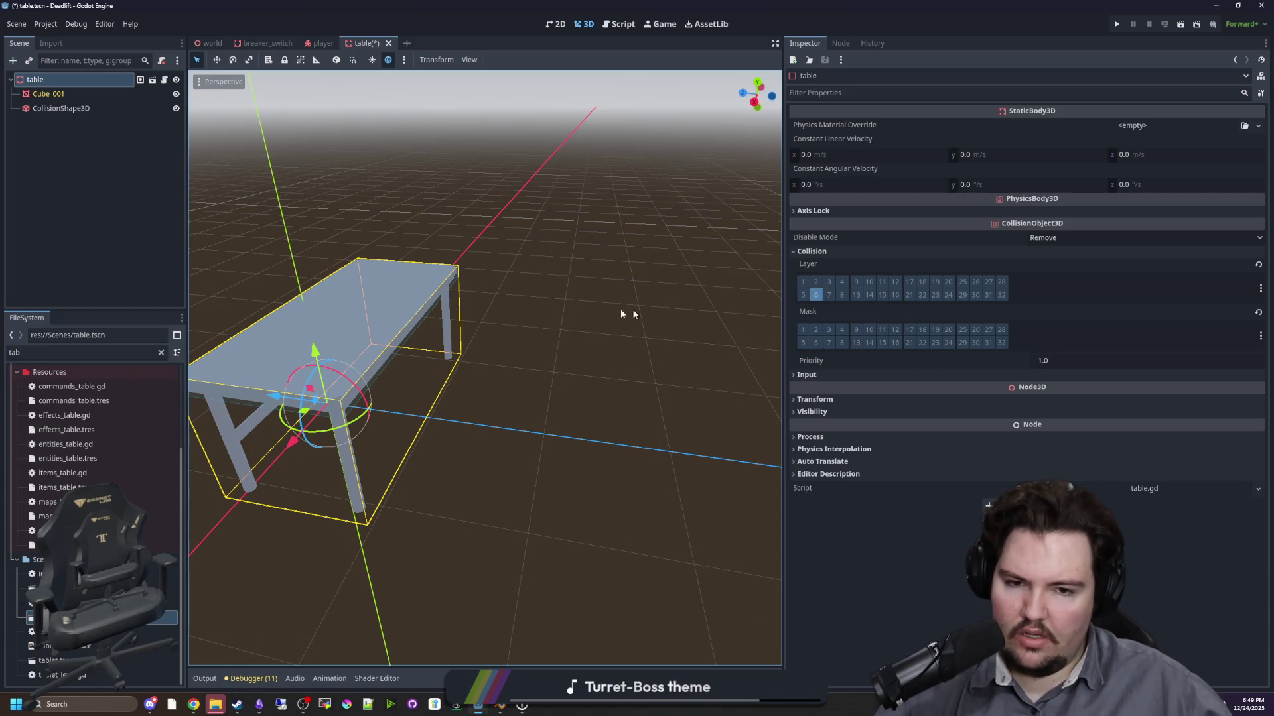
pyautogui.hotkey('ctrl', 's')
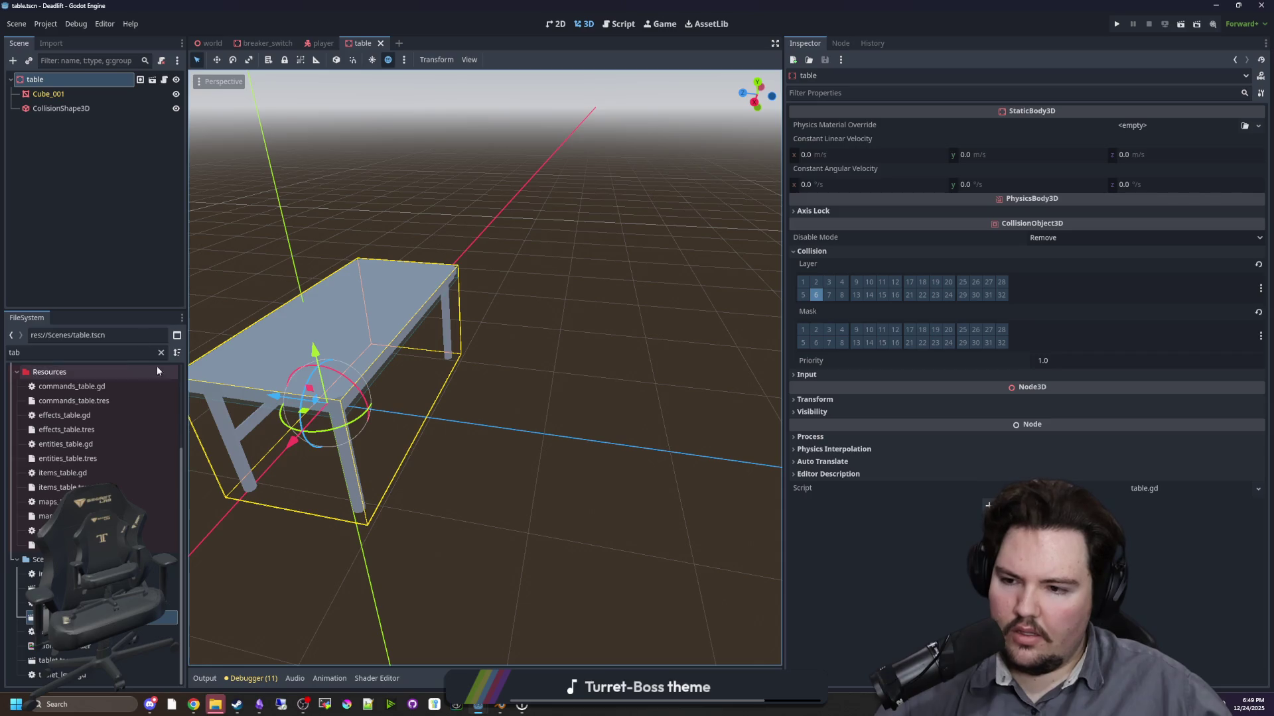
# - Filter the FileSystem for 'entities' and open entities_table.gd
pyautogui.doubleClick(155, 353)
pyautogui.write('entities')
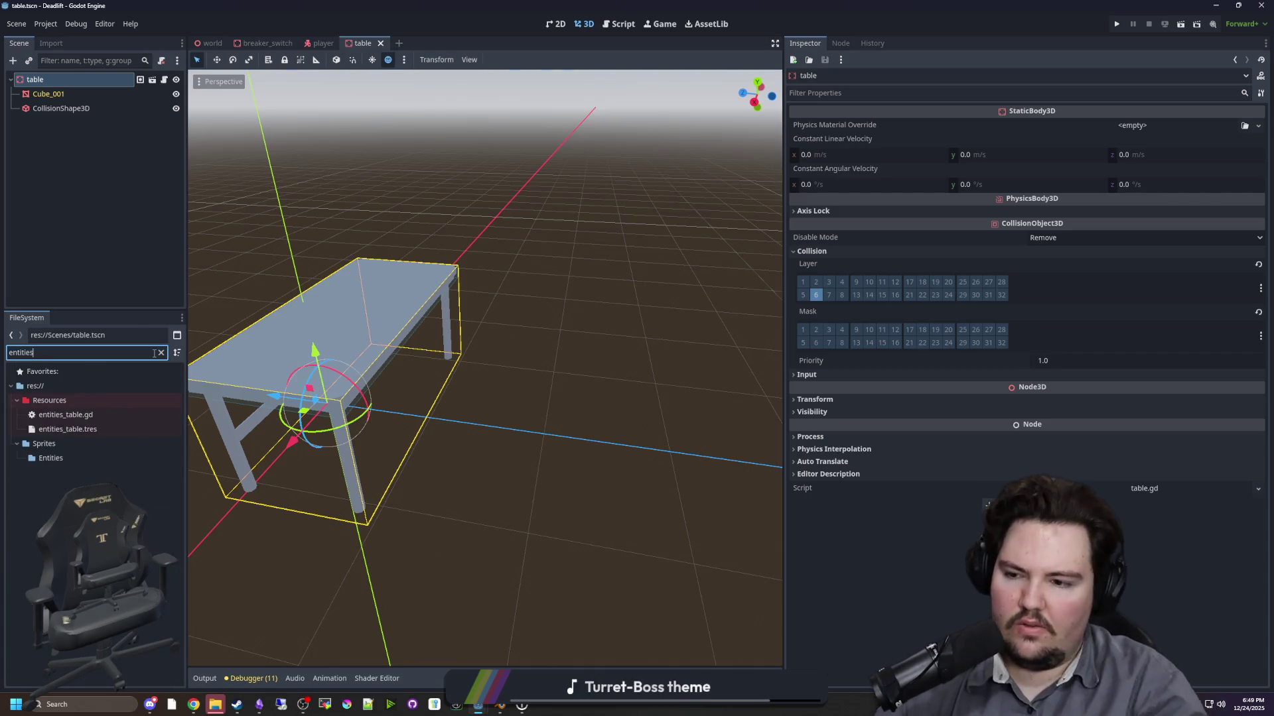
pyautogui.doubleClick(59, 416)
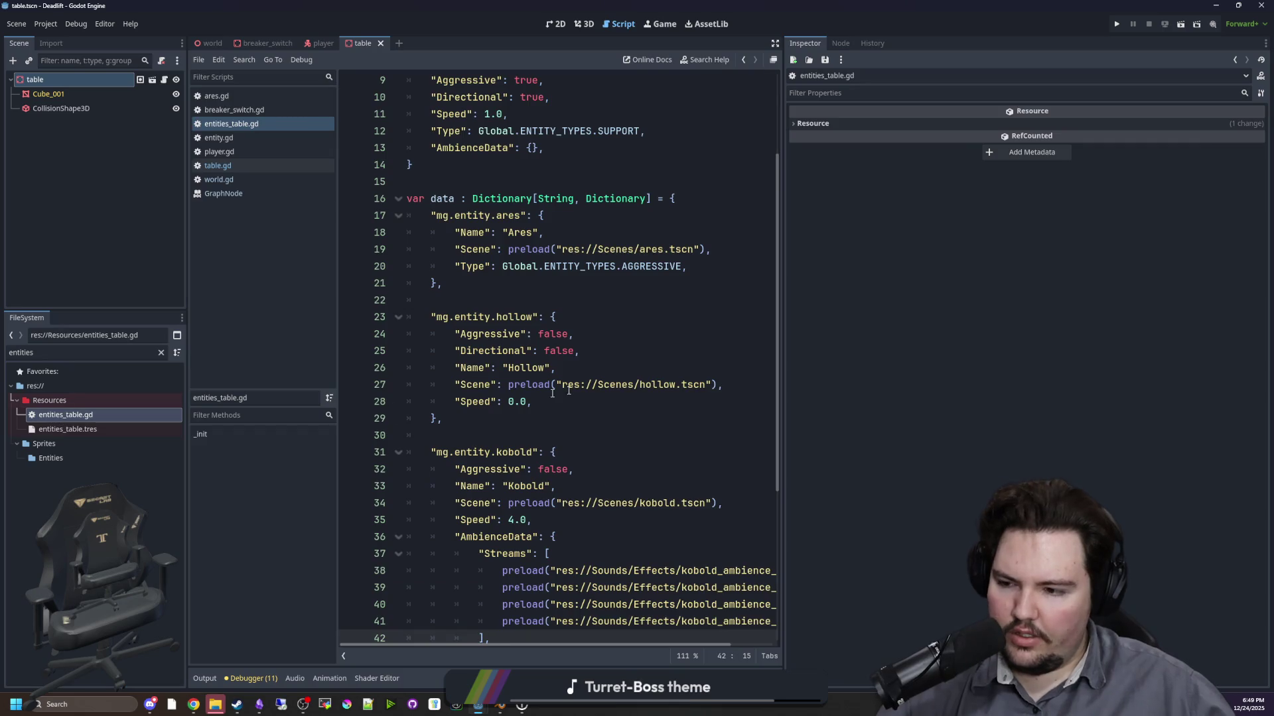
pyautogui.click(577, 350)
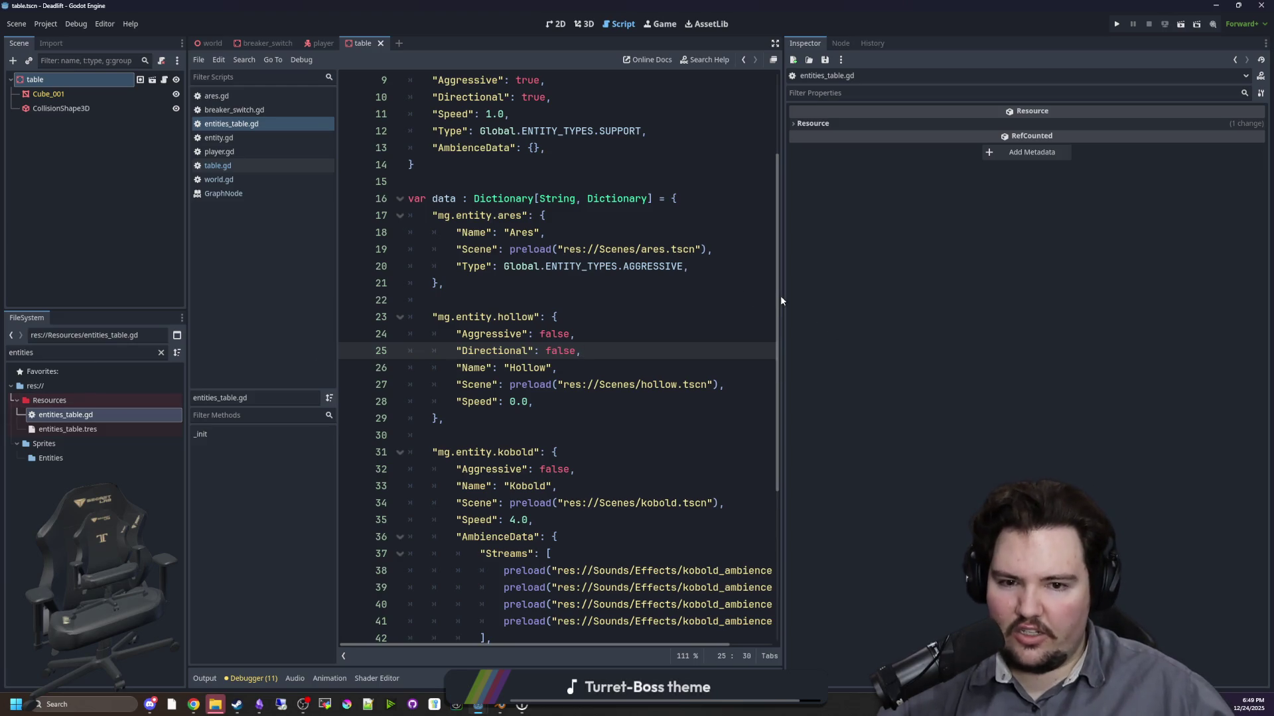
pyautogui.moveTo(781, 301); pyautogui.dragTo(1005, 305)
pyautogui.click(826, 317)
pyautogui.hotkey('alt', 'Tab')
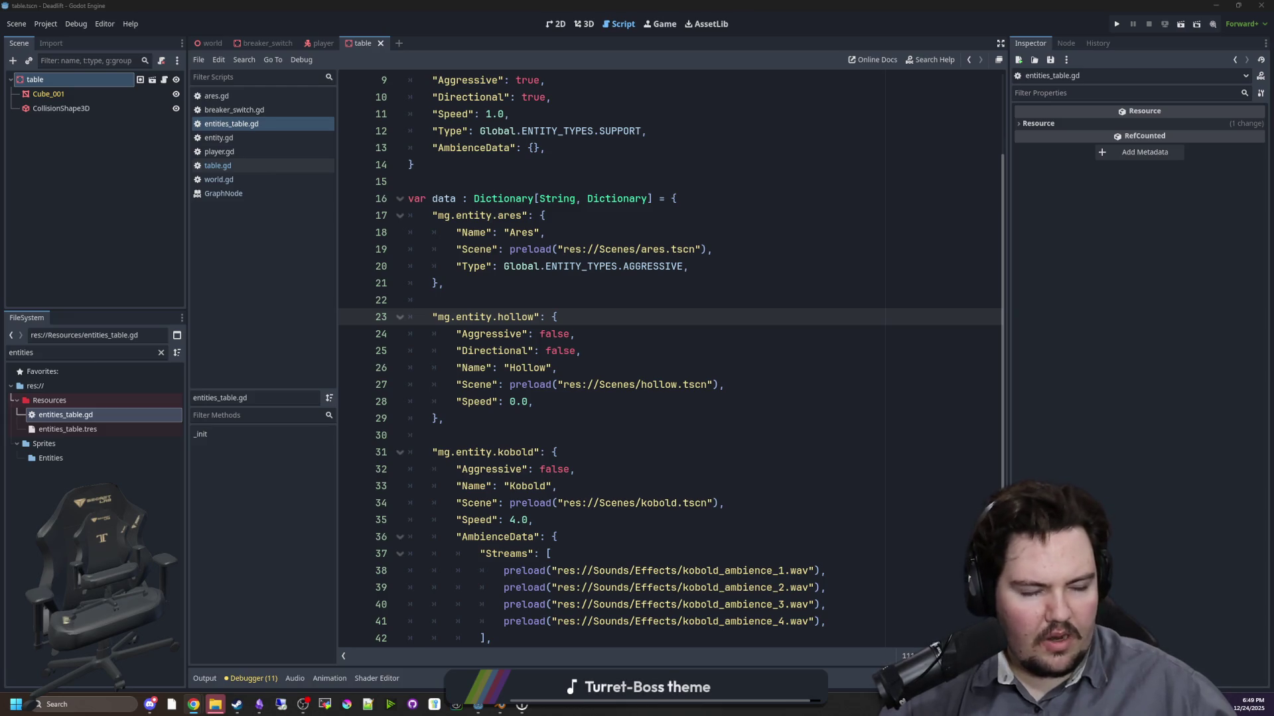
pyautogui.click(716, 366)
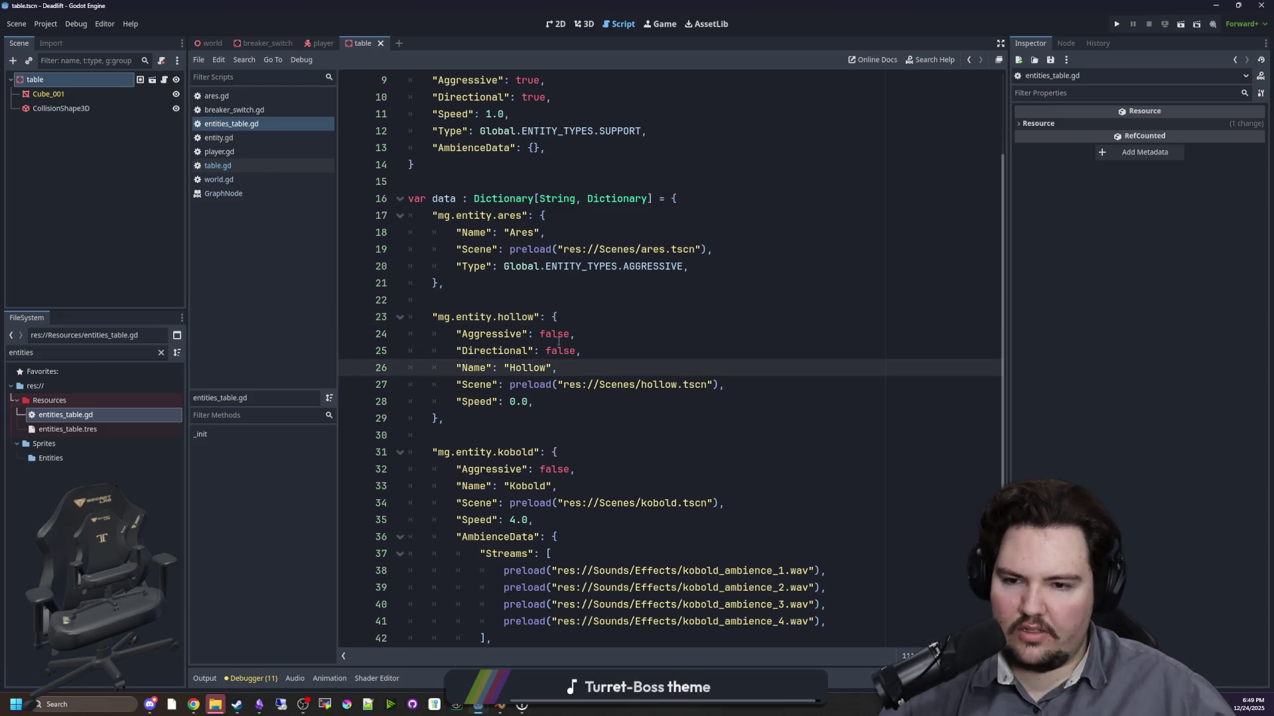
pyautogui.click(597, 300)
pyautogui.scroll(3, 564, 318)
pyautogui.click(536, 317)
pyautogui.click(570, 283)
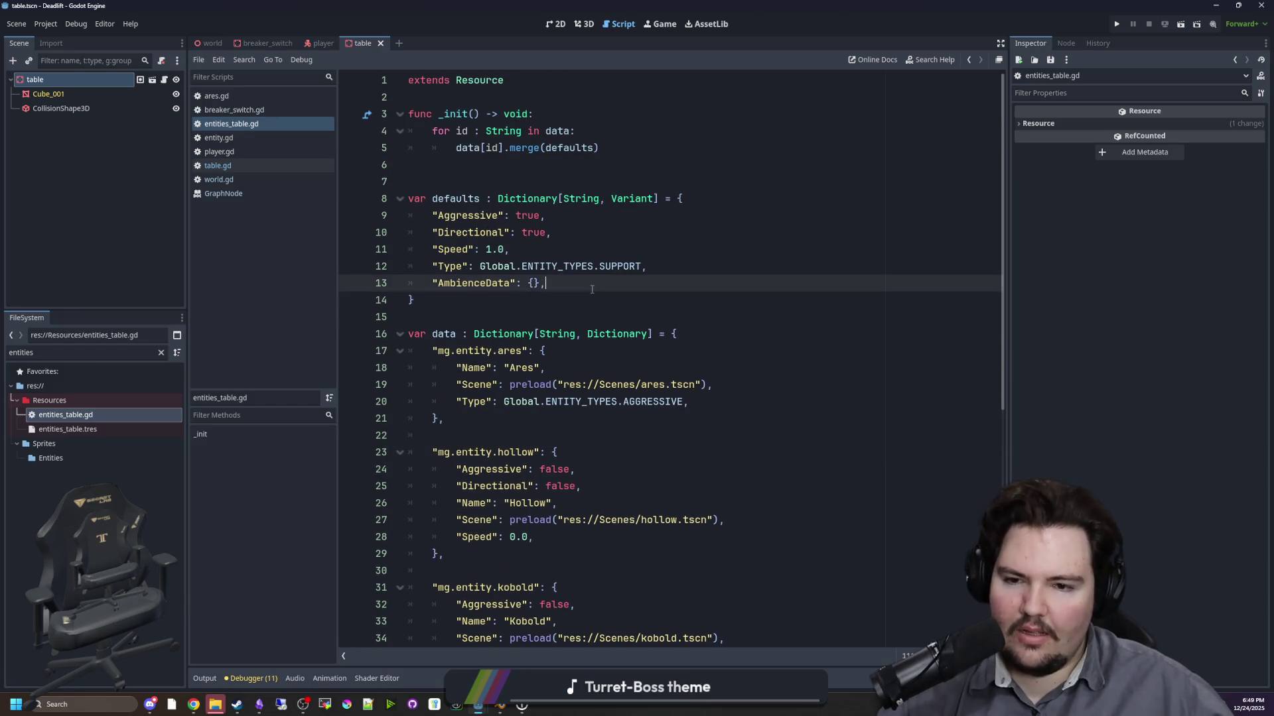
# - Add a "Size": Global.SIZE.SMALL default after Speed in entities_table.gd and save it
pyautogui.press('Return')
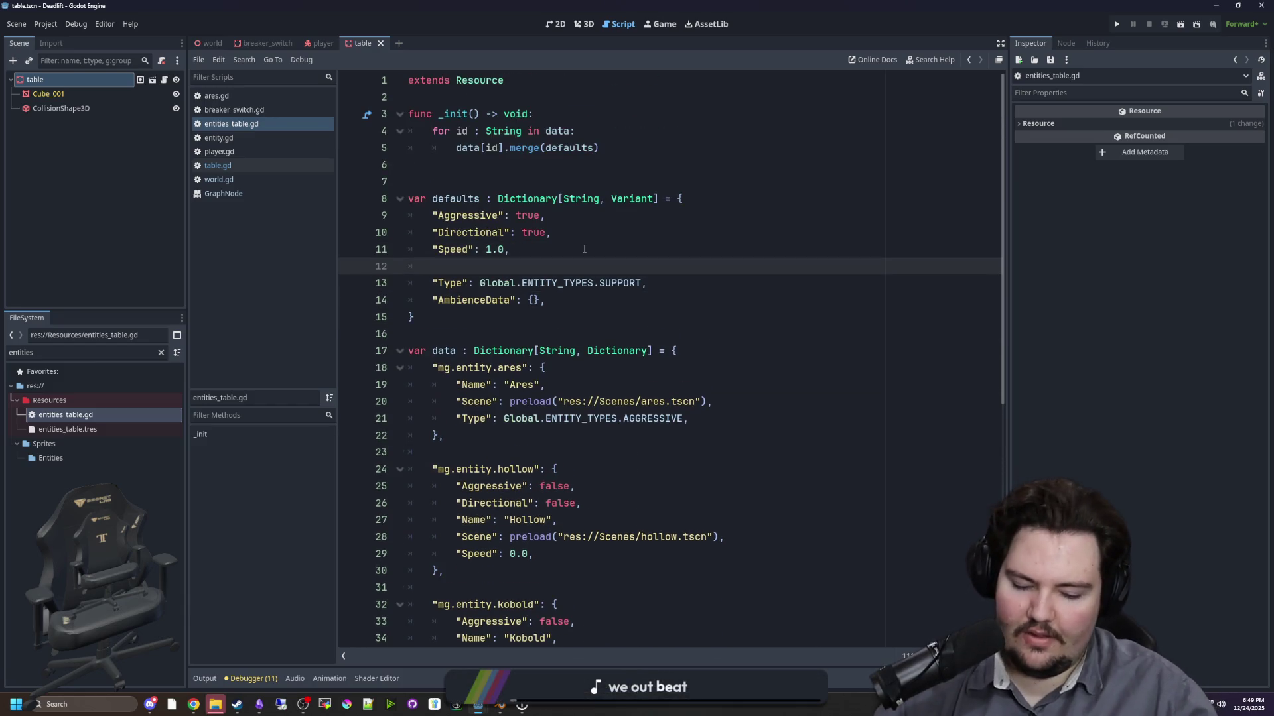
pyautogui.write('"')
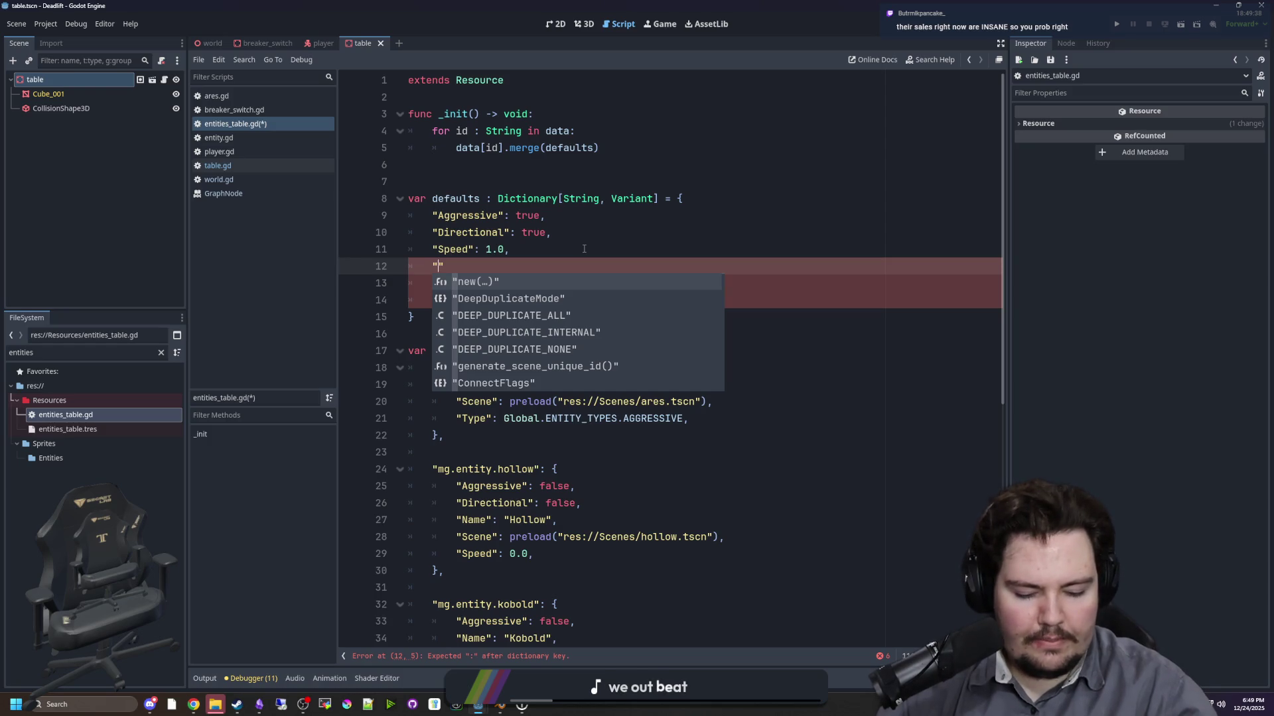
pyautogui.write('B')
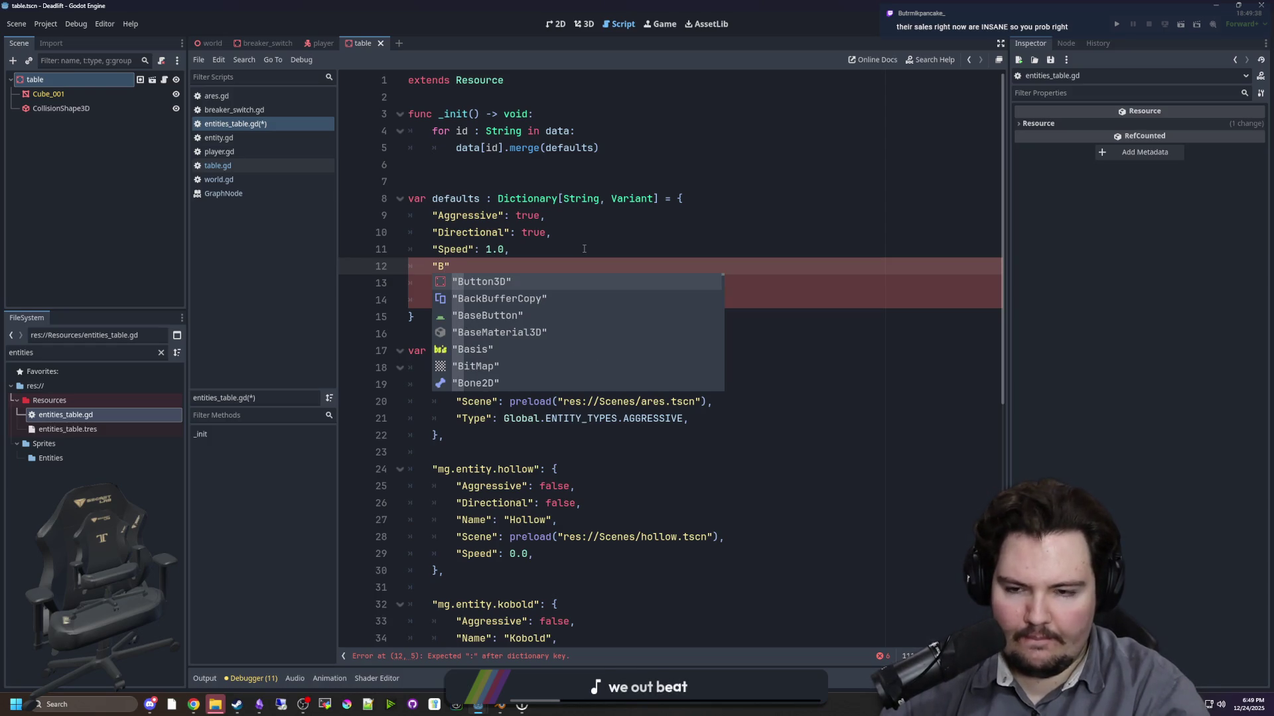
pyautogui.press('BackSpace')
pyautogui.write('Size": Gl')
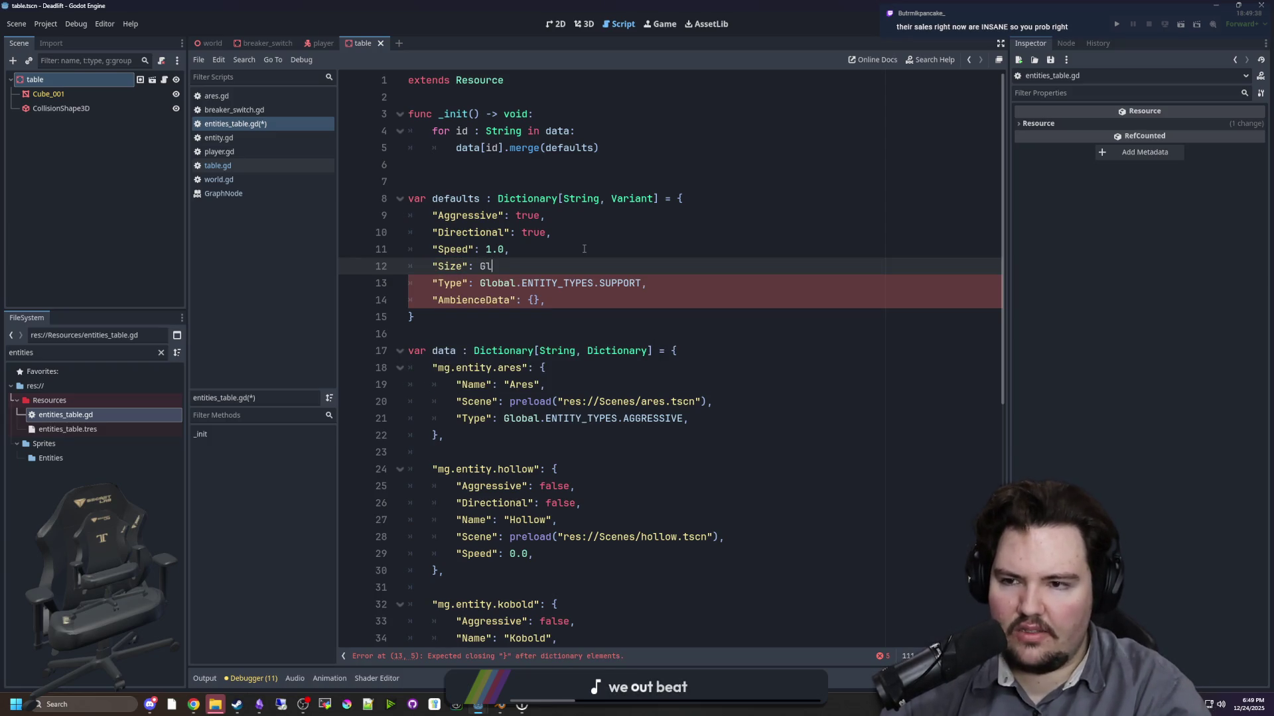
pyautogui.write('obal.SIZE.')
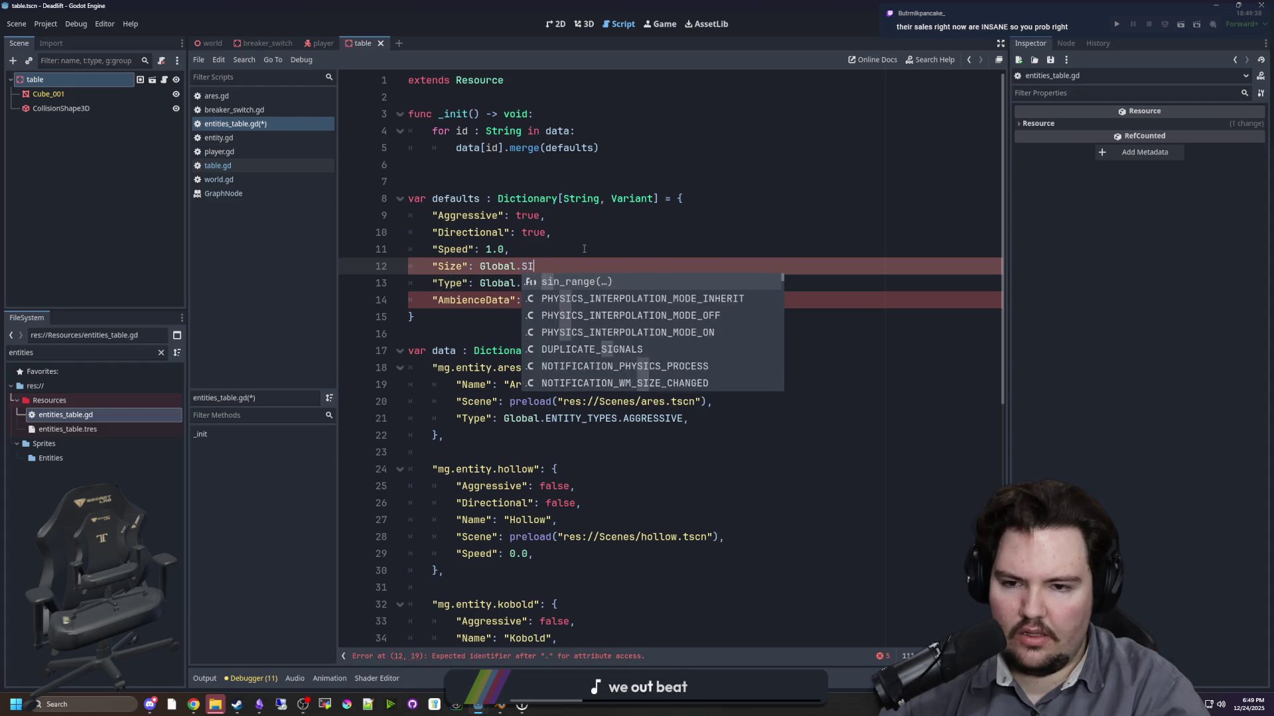
pyautogui.write('SMALL,')
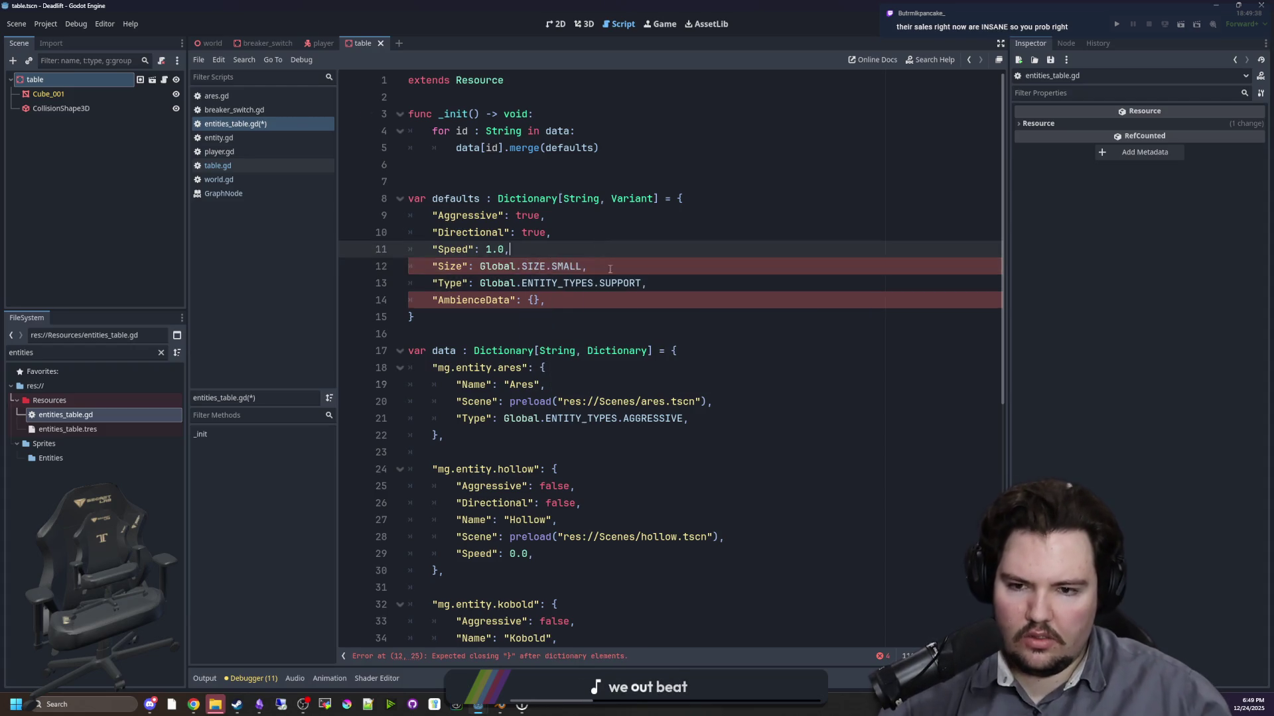
pyautogui.moveTo(586, 266); pyautogui.dragTo(457, 266)
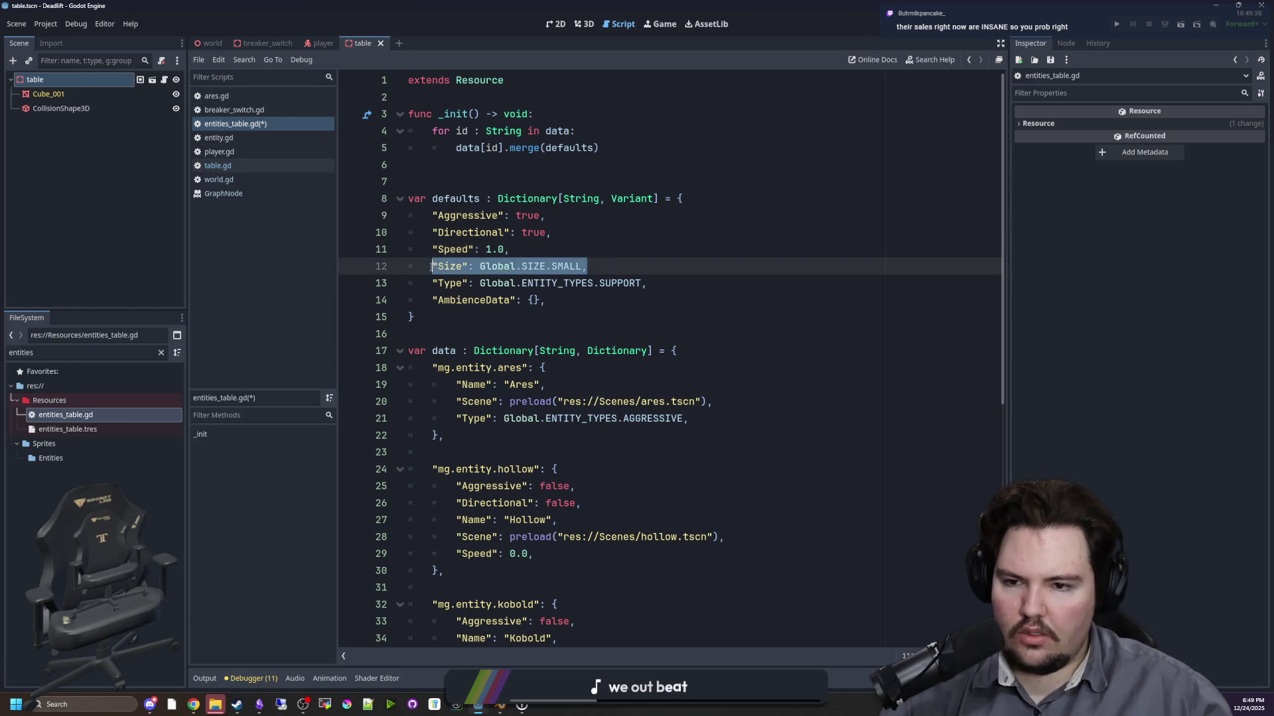
pyautogui.click(569, 250)
pyautogui.click(616, 229)
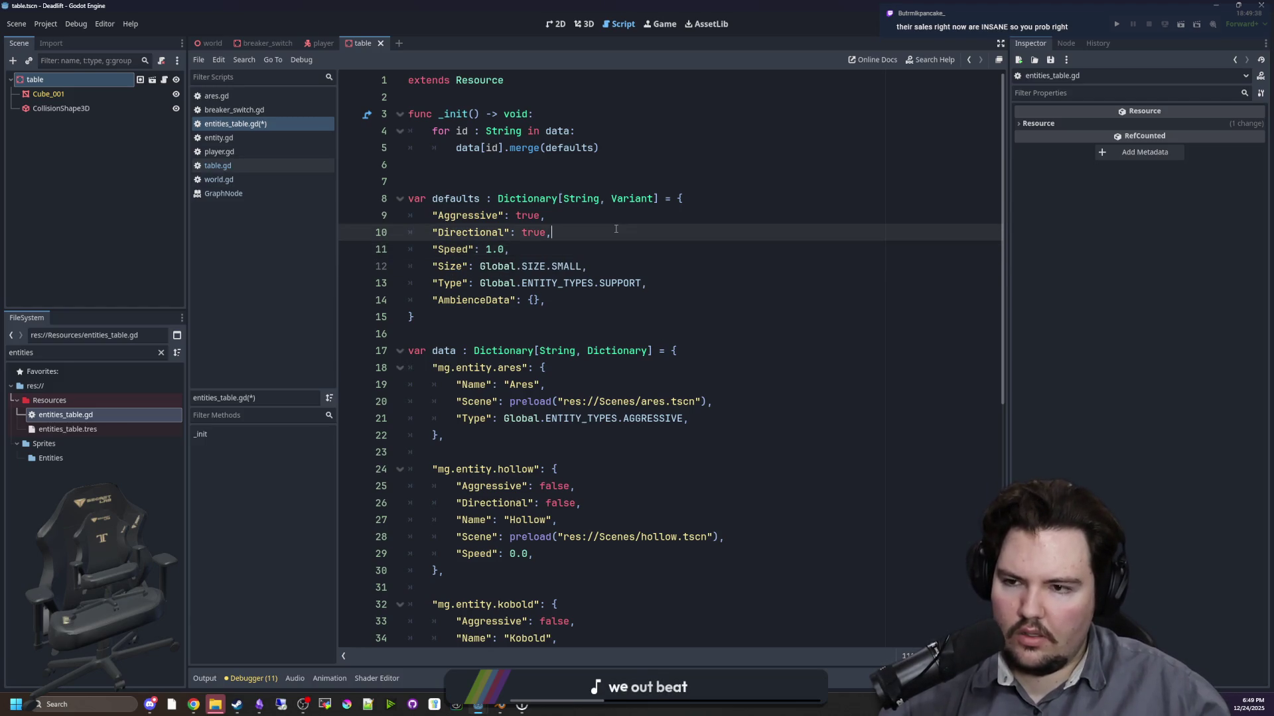
pyautogui.hotkey('ctrl', 's')
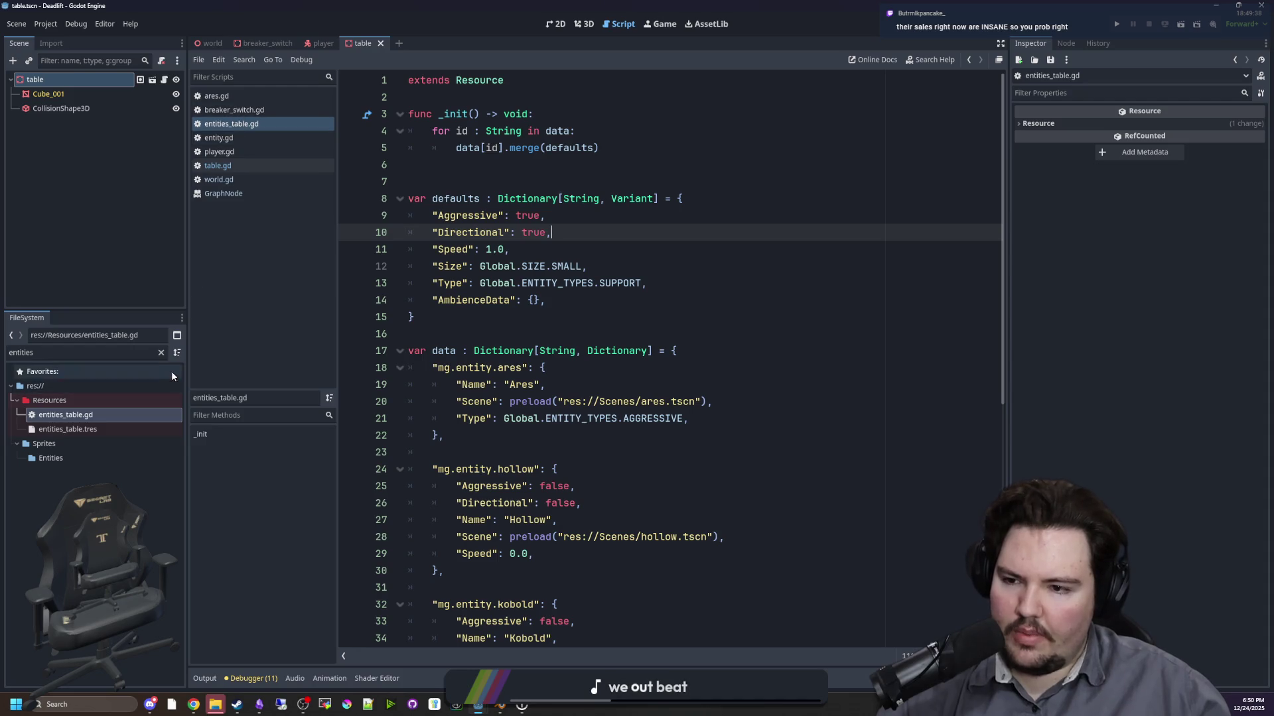
pyautogui.click(158, 356)
pyautogui.click(160, 355)
# - Open global.gd, declare enum SIZES{SMALL, BIG} below FOOD_CATEGORIES, then return to entities_table.gd
pyautogui.write('glob')
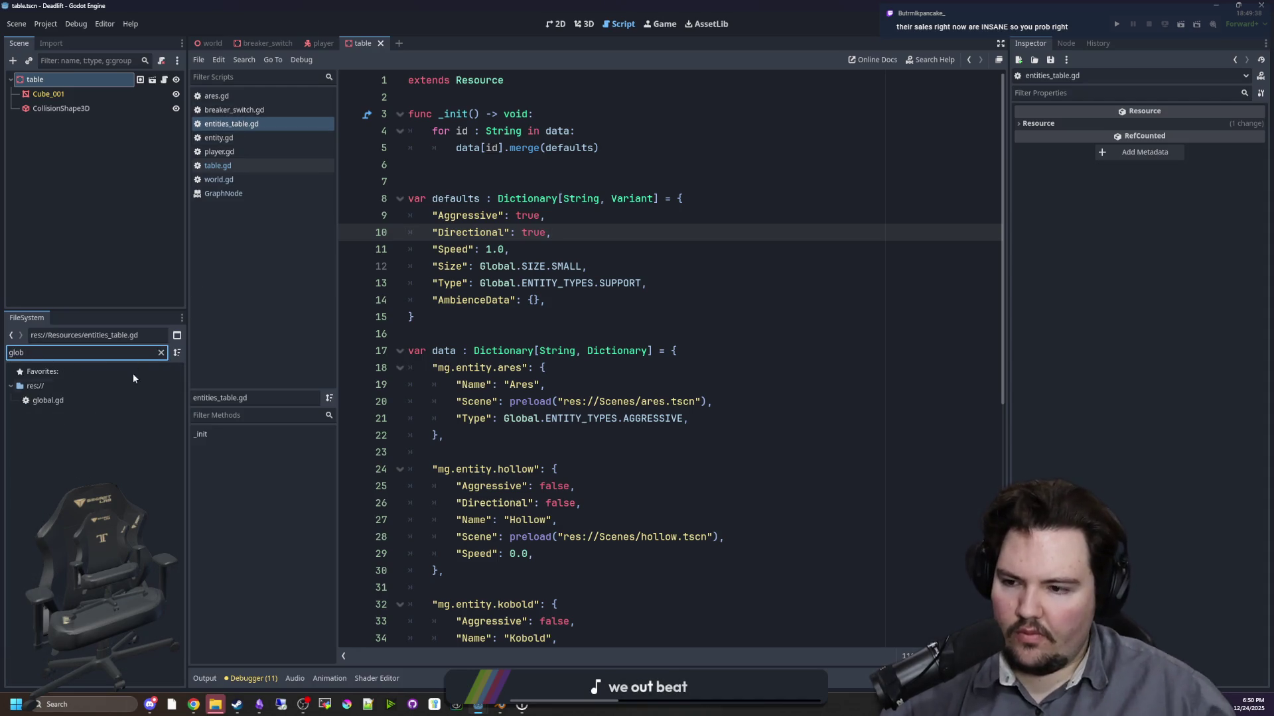
pyautogui.doubleClick(47, 400)
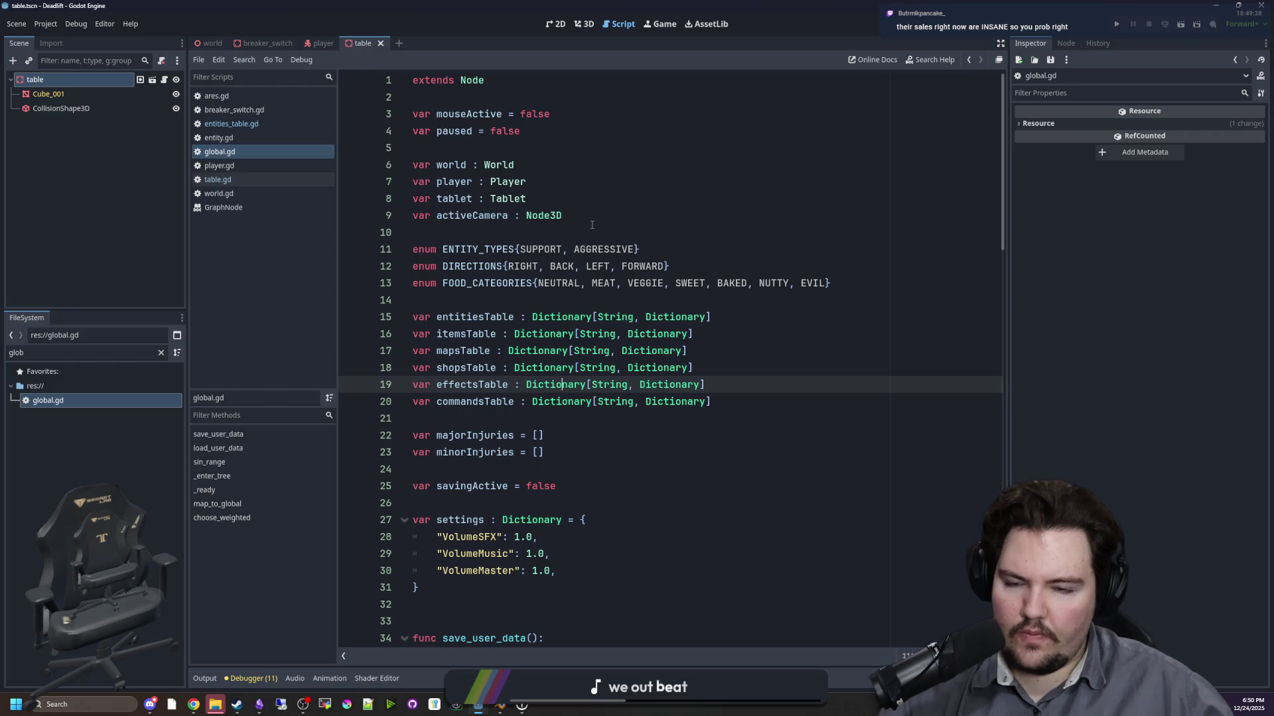
pyautogui.click(592, 225)
pyautogui.click(511, 317)
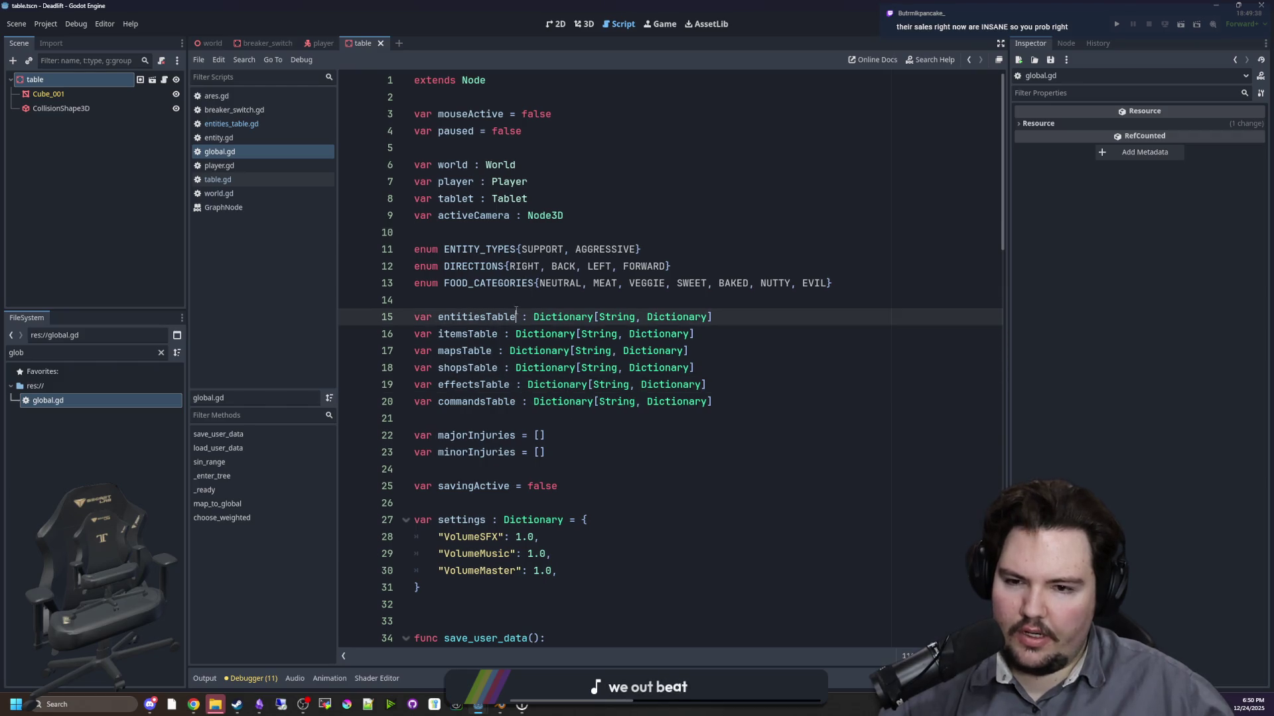
pyautogui.click(512, 283)
pyautogui.click(514, 300)
pyautogui.press('Return')
pyautogui.write('enum')
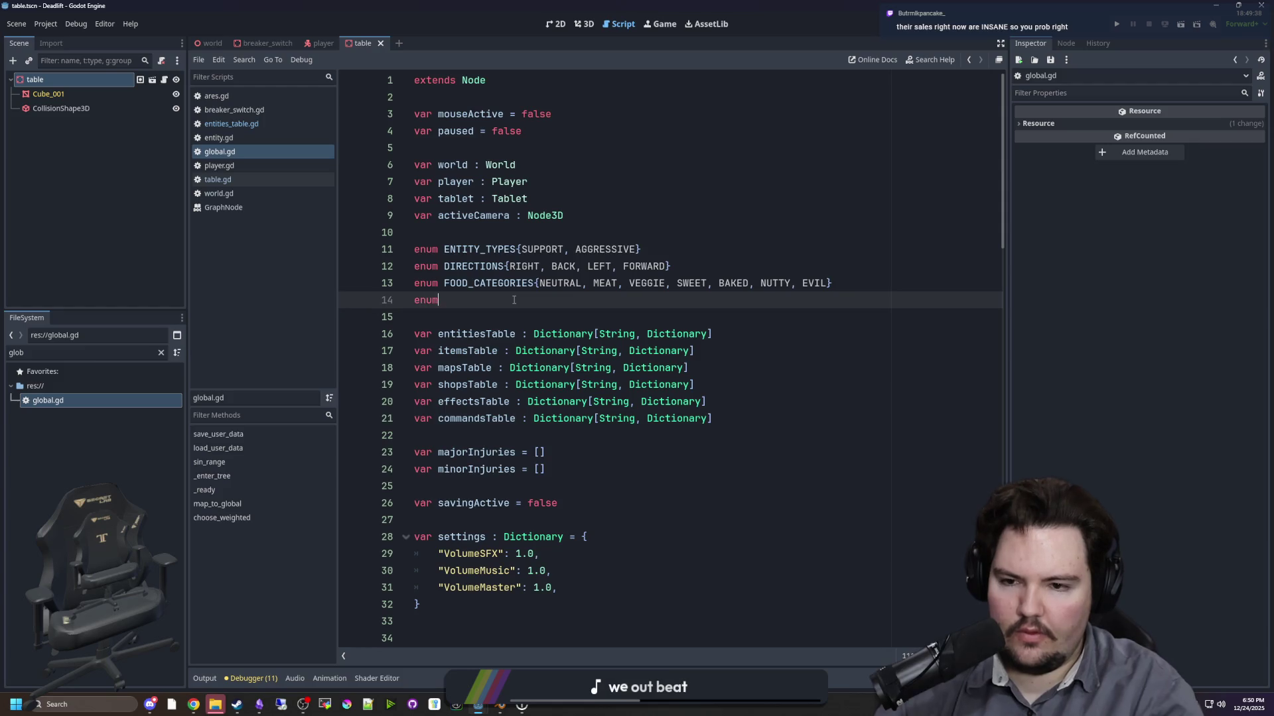
pyautogui.write(' SIZES{SMALL, BIG')
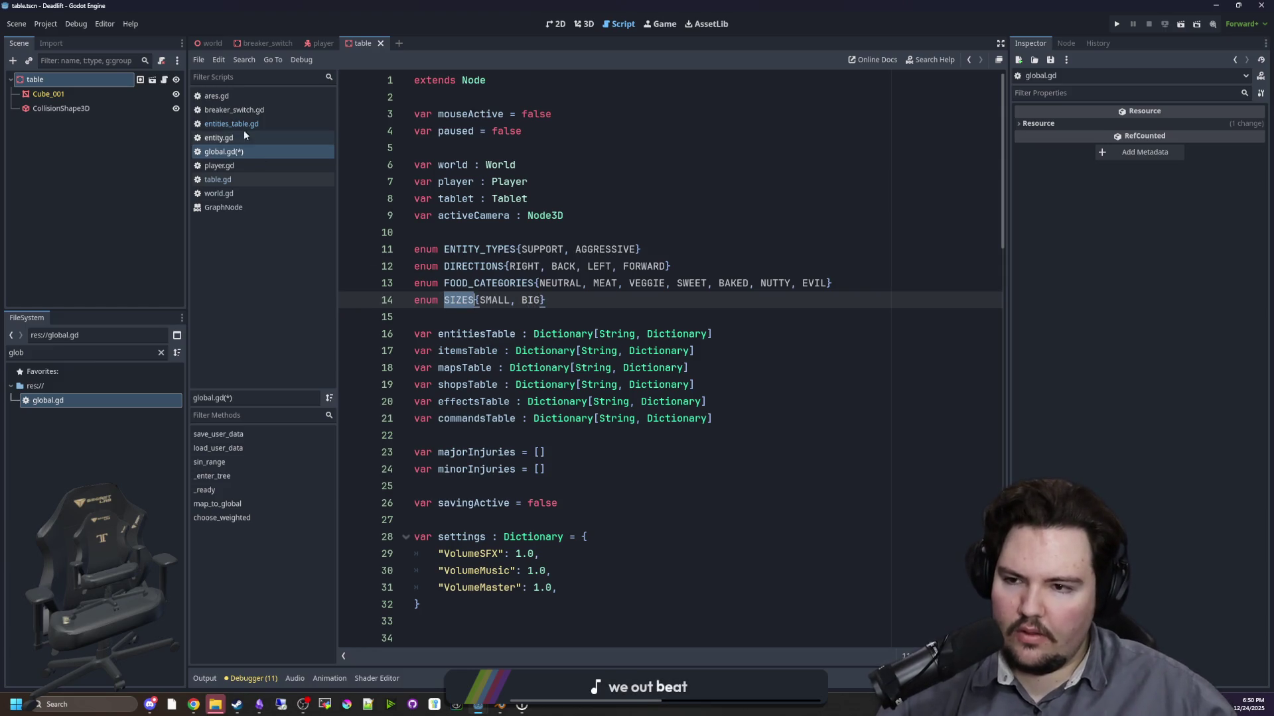
pyautogui.click(242, 125)
pyautogui.doubleClick(533, 269)
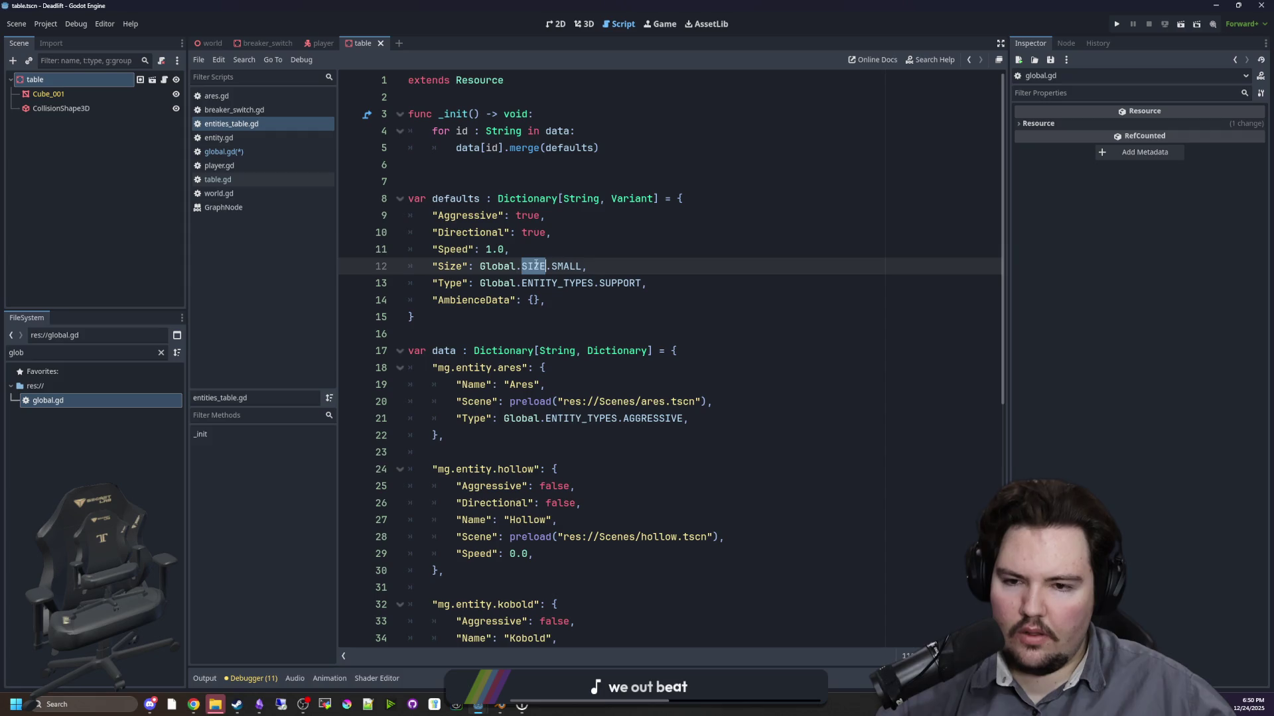
# - Change the Size default to Global.SIZES.SMALL
pyautogui.click(572, 255)
pyautogui.click(544, 266)
pyautogui.write('S')
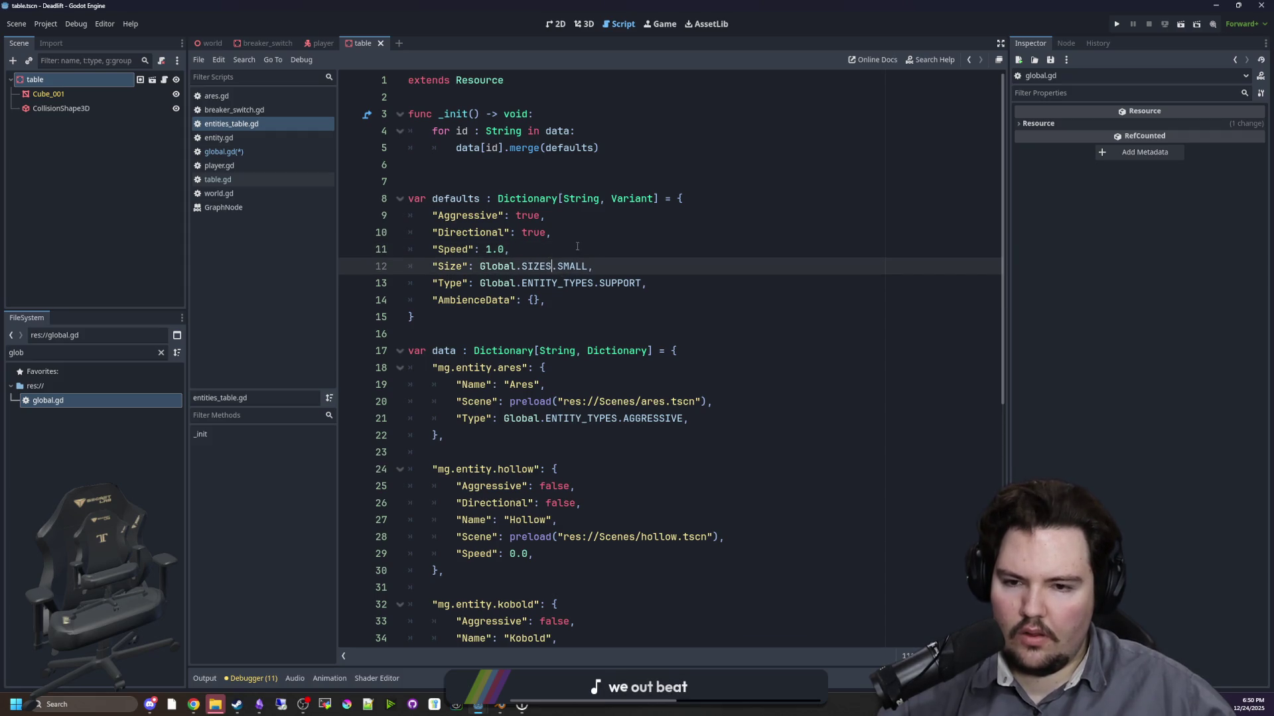
# - Give the old_robot entry "Size": Global.SIZES.BIG and save both scripts
pyautogui.moveTo(592, 266); pyautogui.dragTo(437, 268)
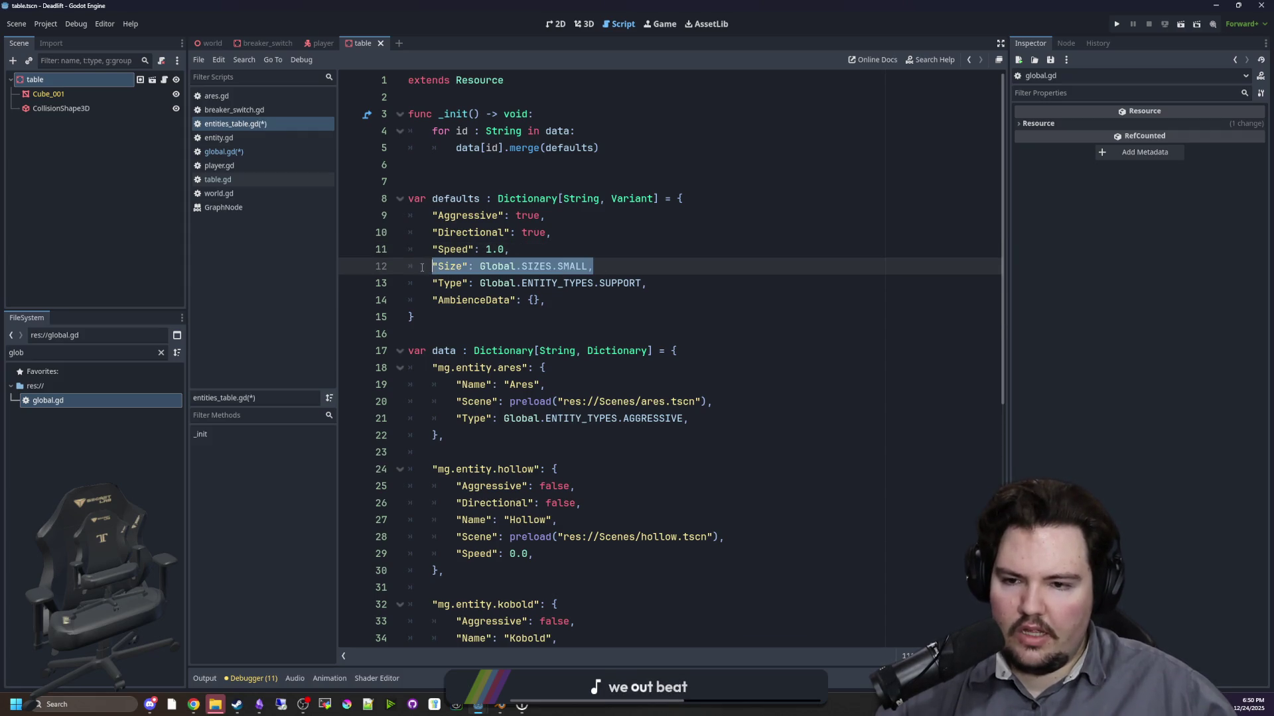
pyautogui.scroll(-8, 559, 493)
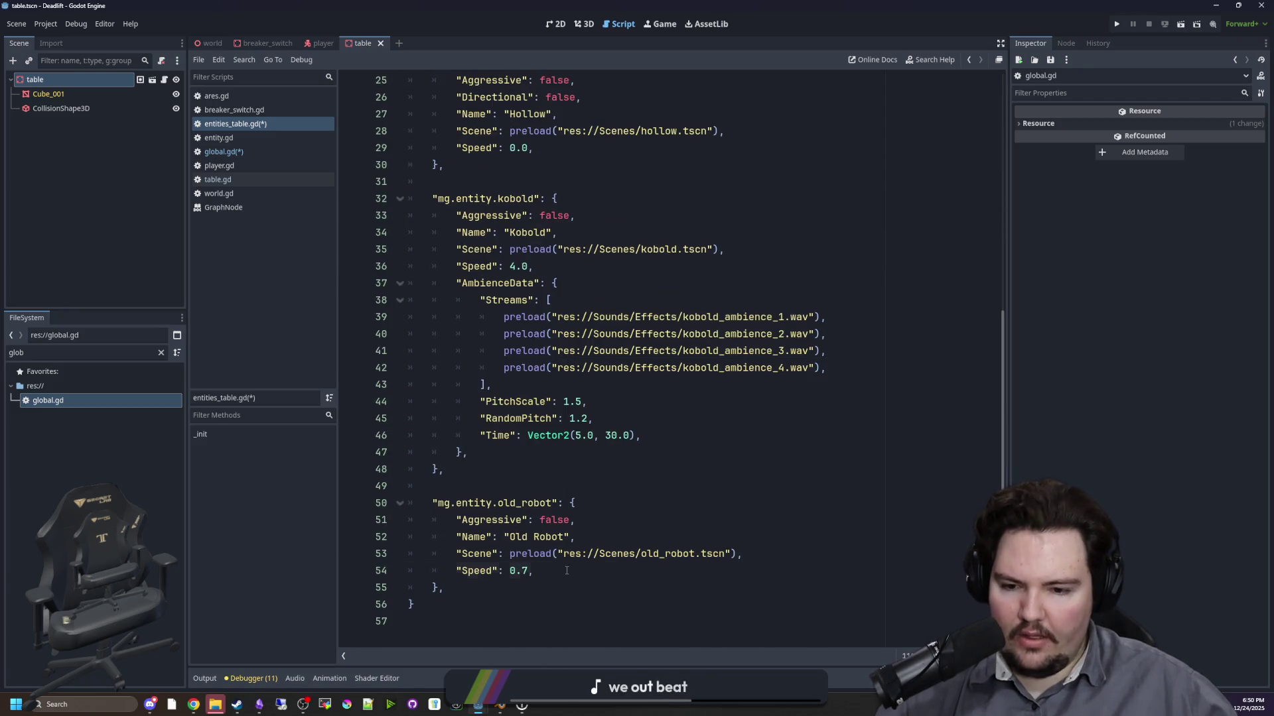
pyautogui.click(567, 570)
pyautogui.press('Return')
pyautogui.write('"Size": Global.SIZES.SMALL,')
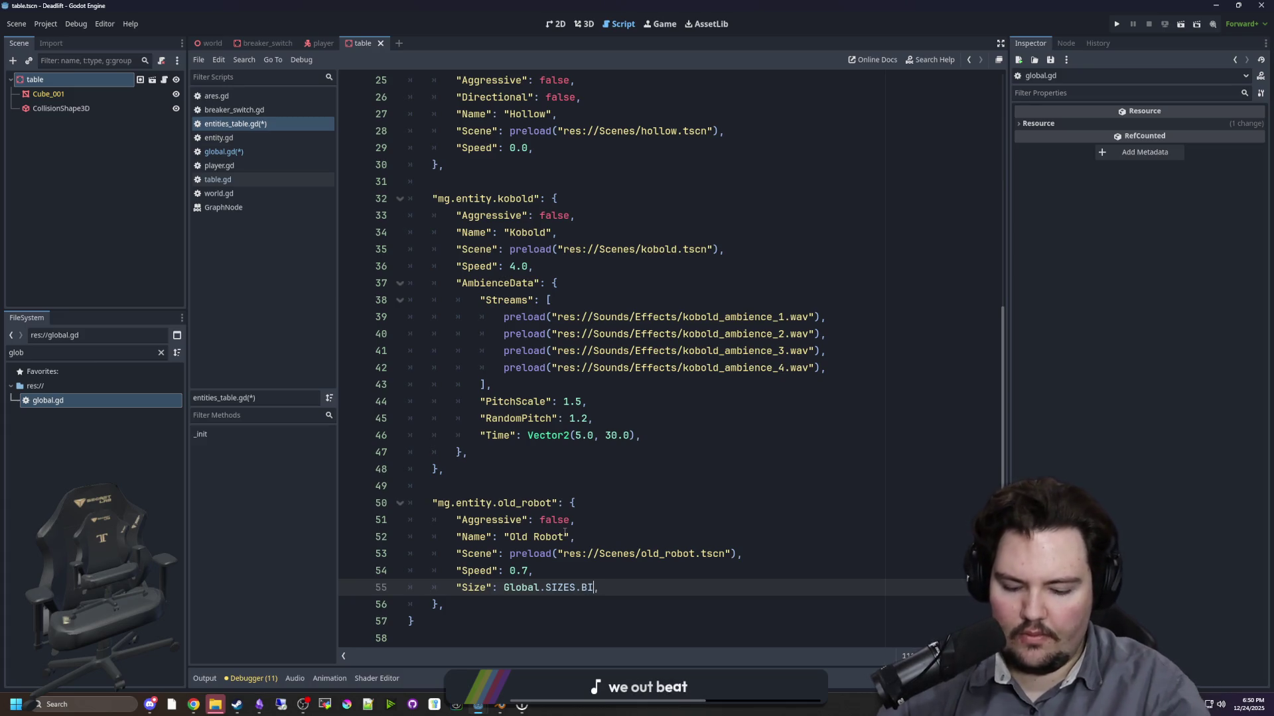
pyautogui.rightClick(570, 526)
pyautogui.click(438, 485)
pyautogui.hotkey('ctrl', 's')
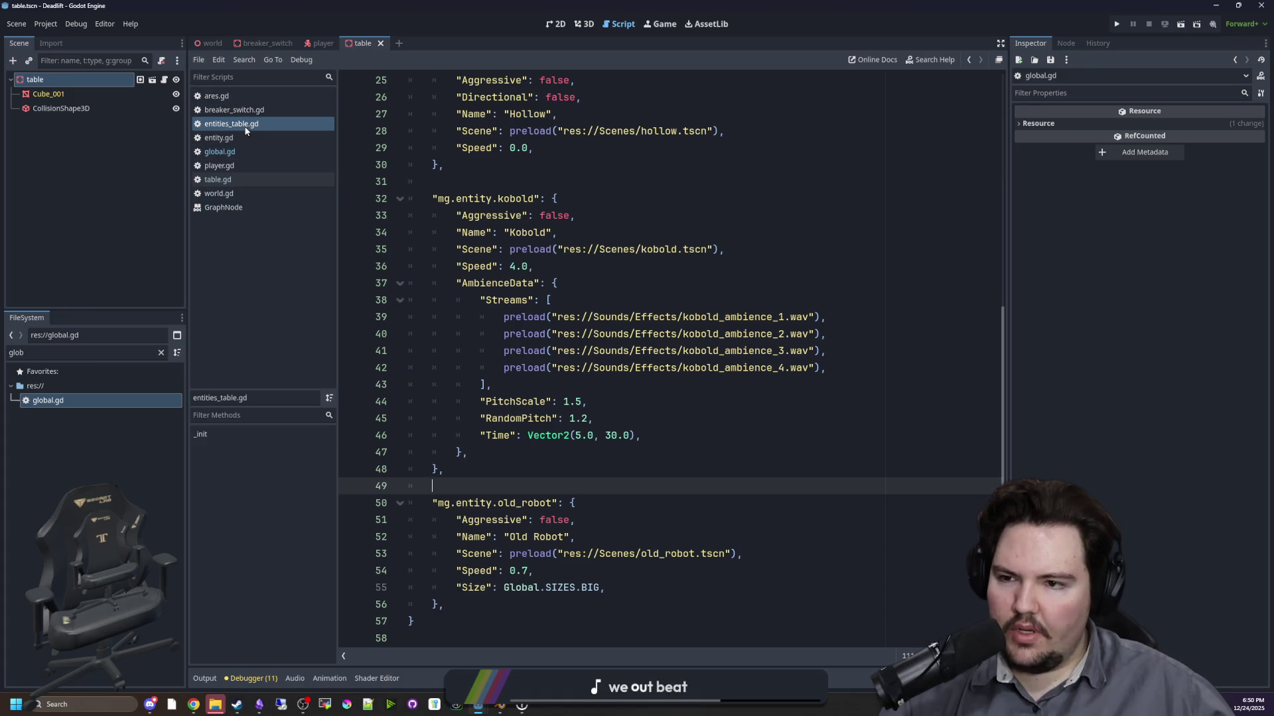
pyautogui.scroll(2, 764, 300)
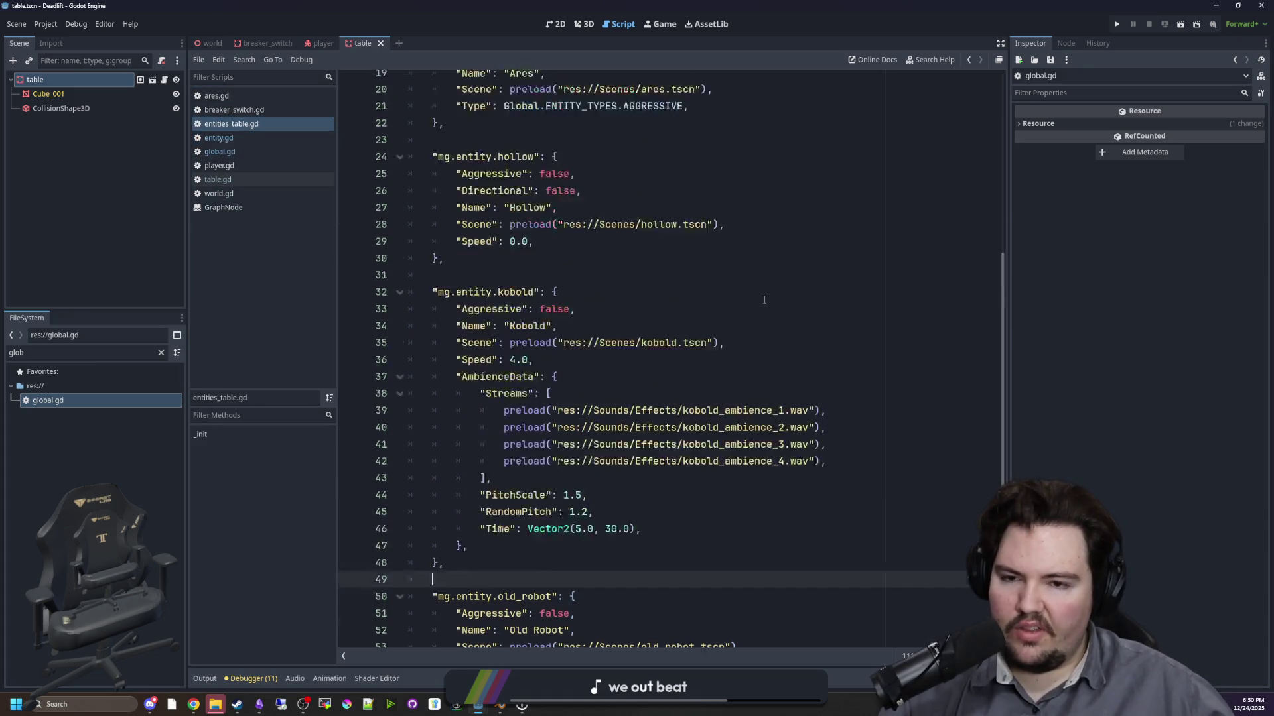
# - Open entity.gd and insert a blank line after the speed lookup in _ready
pyautogui.scroll(6, 582, 319)
pyautogui.click(416, 184)
pyautogui.click(219, 137)
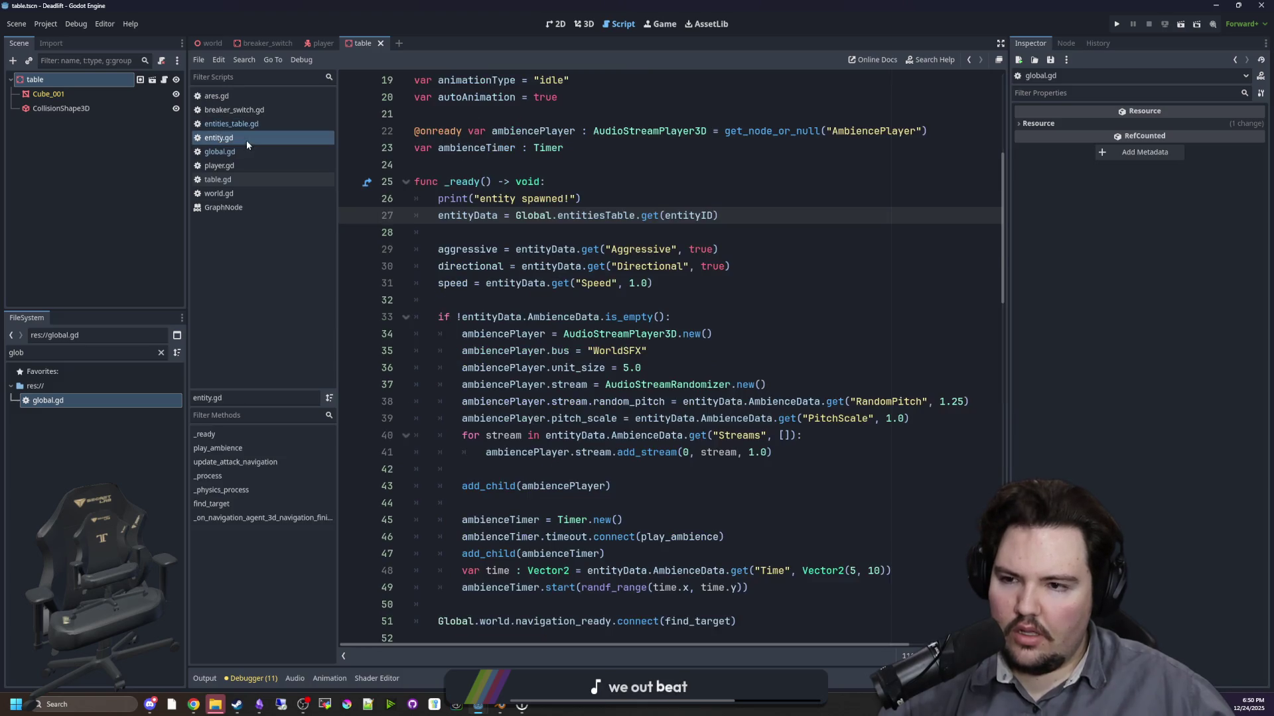
pyautogui.scroll(5, 578, 319)
pyautogui.scroll(-7, 577, 318)
pyautogui.click(488, 248)
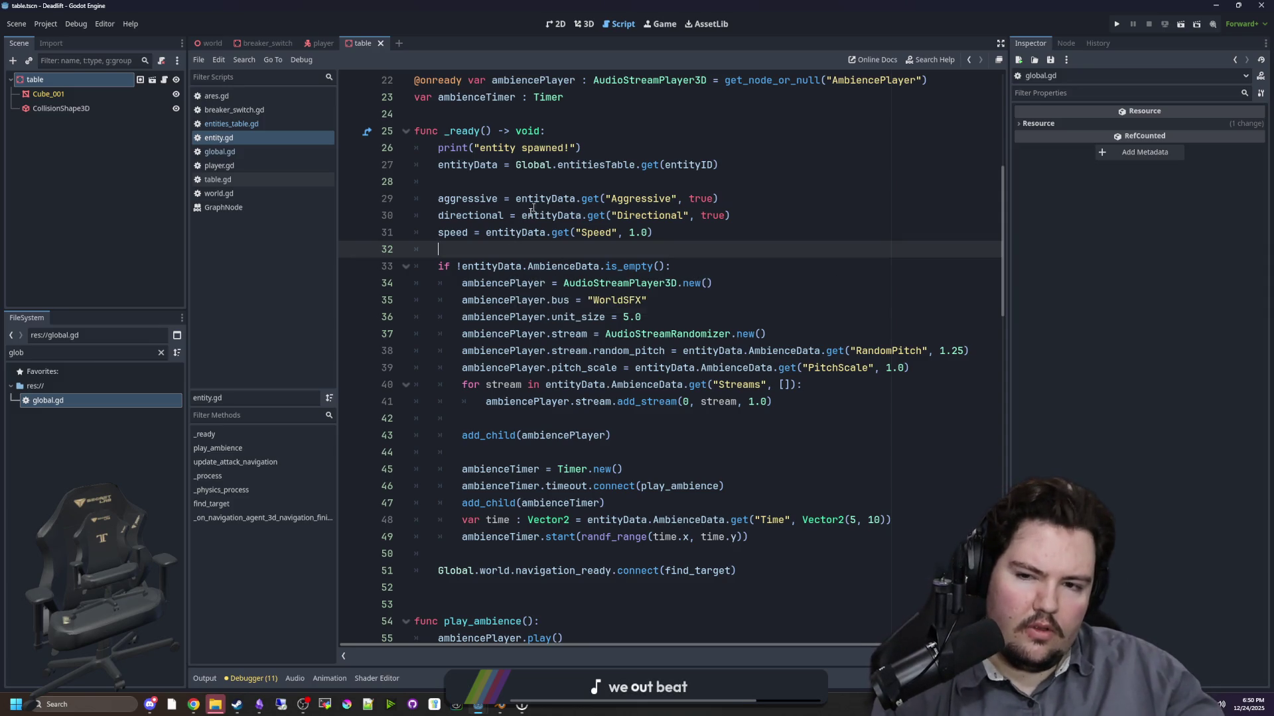
pyautogui.press('Return')
pyautogui.press('Up')
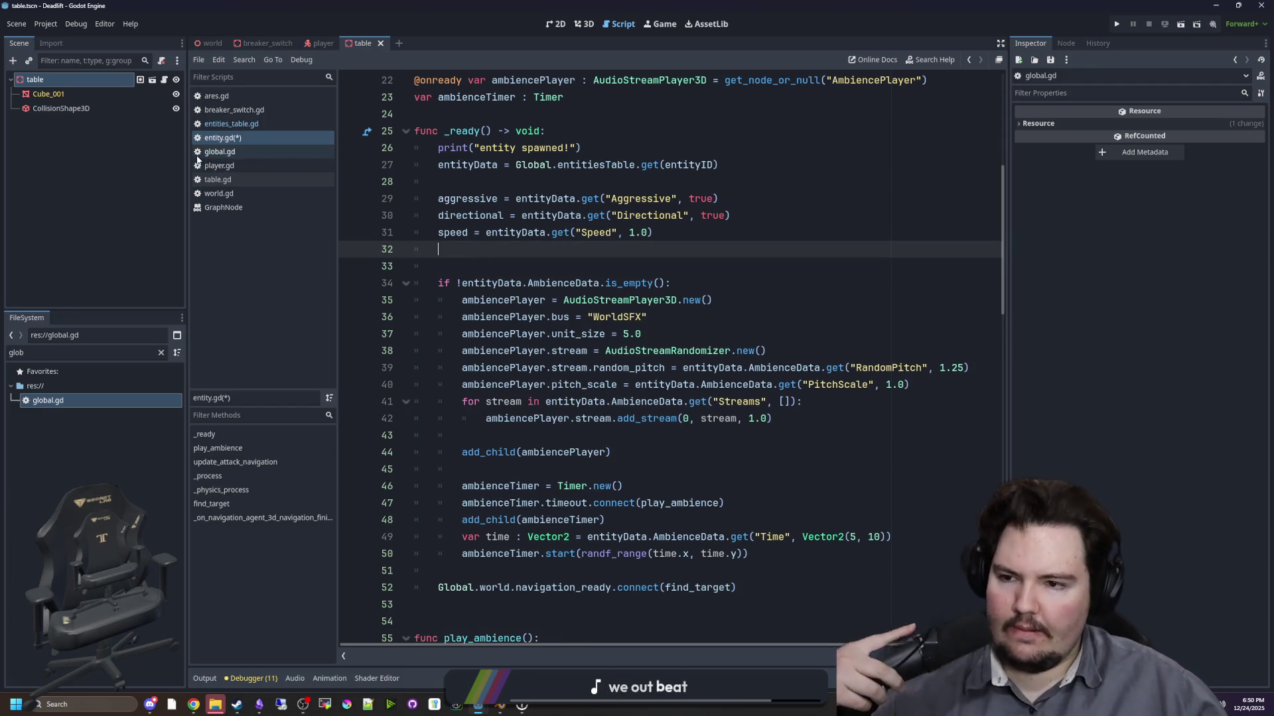
# - Open the ares scene and show the Ares node's collision layer and mask grids
pyautogui.click(161, 353)
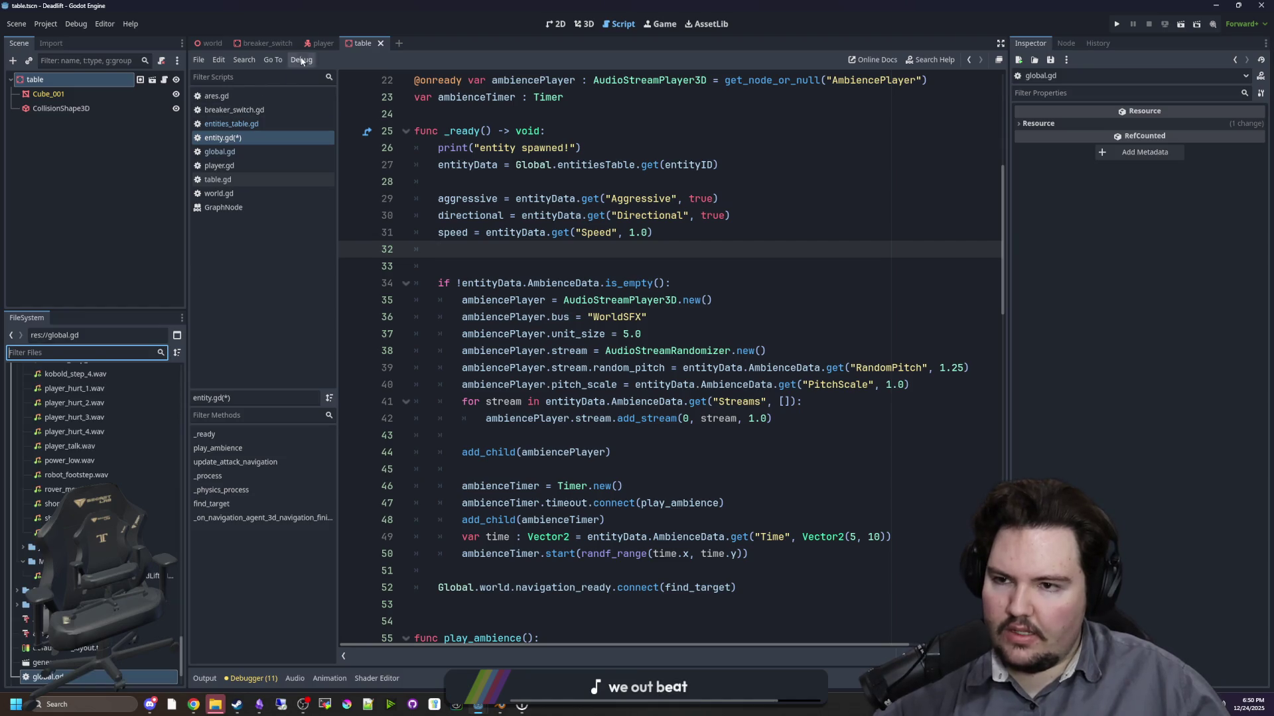
pyautogui.write('ares')
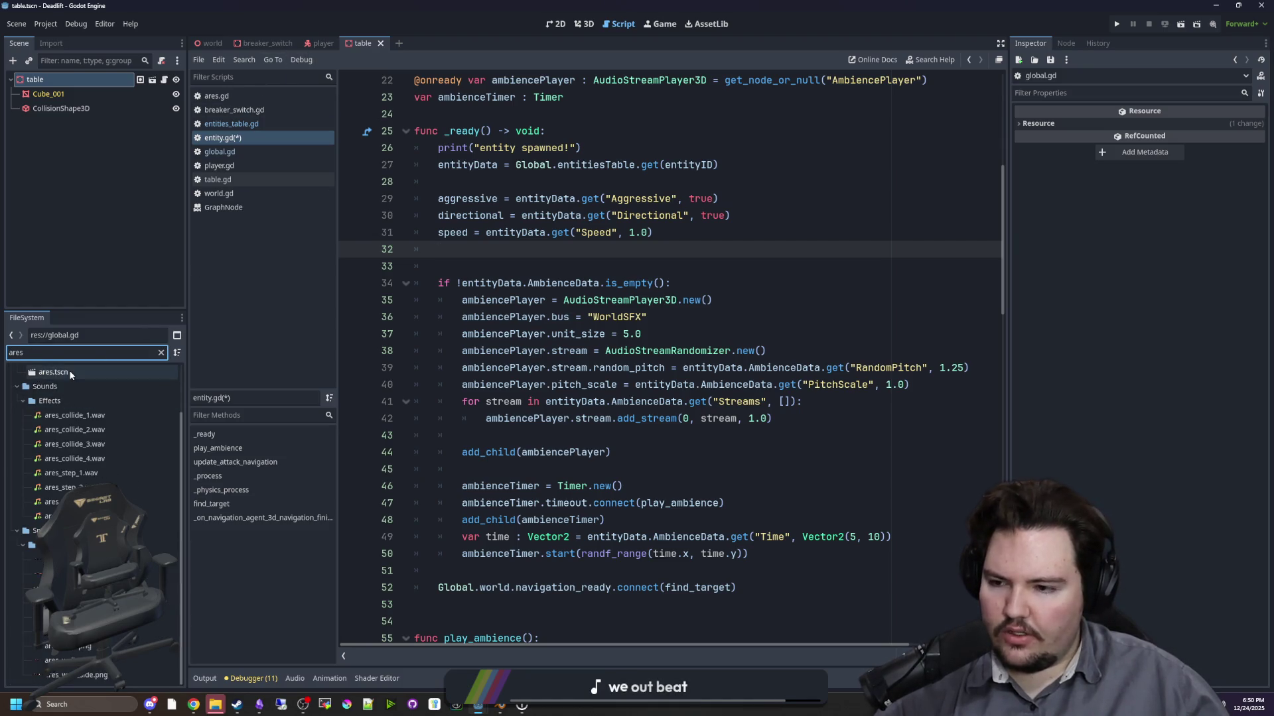
pyautogui.doubleClick(69, 373)
pyautogui.click(222, 137)
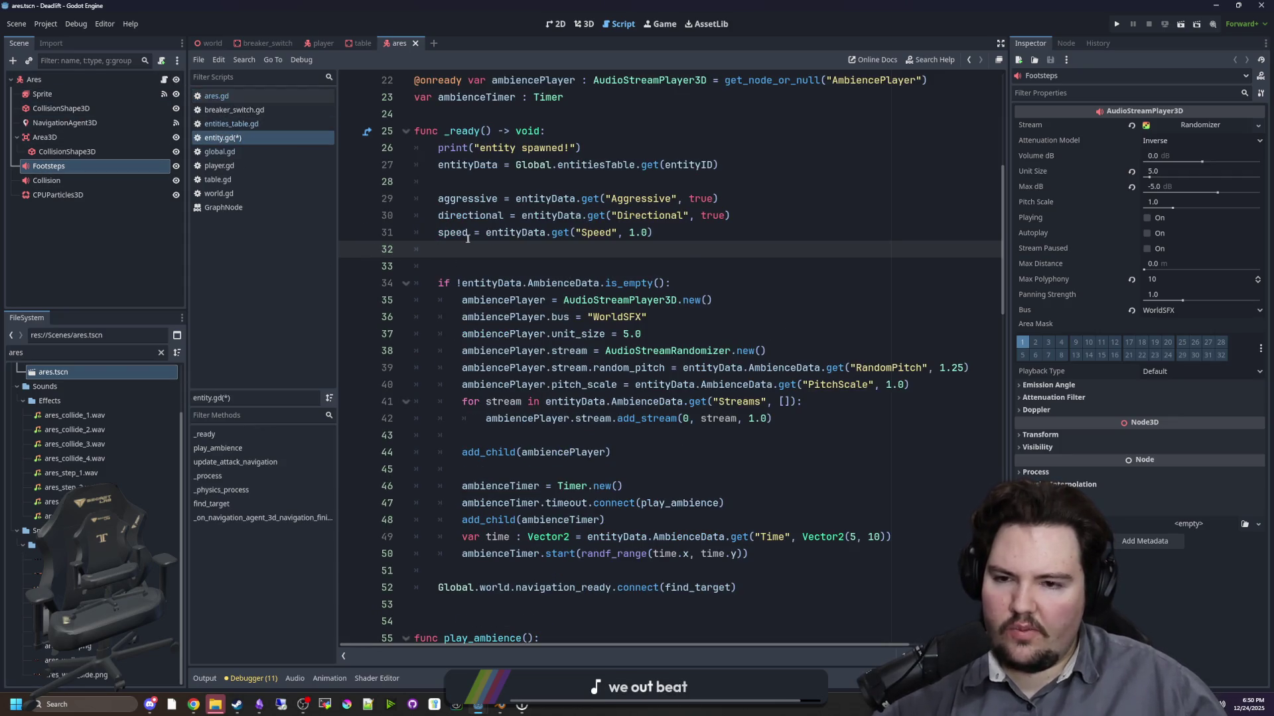
pyautogui.click(40, 80)
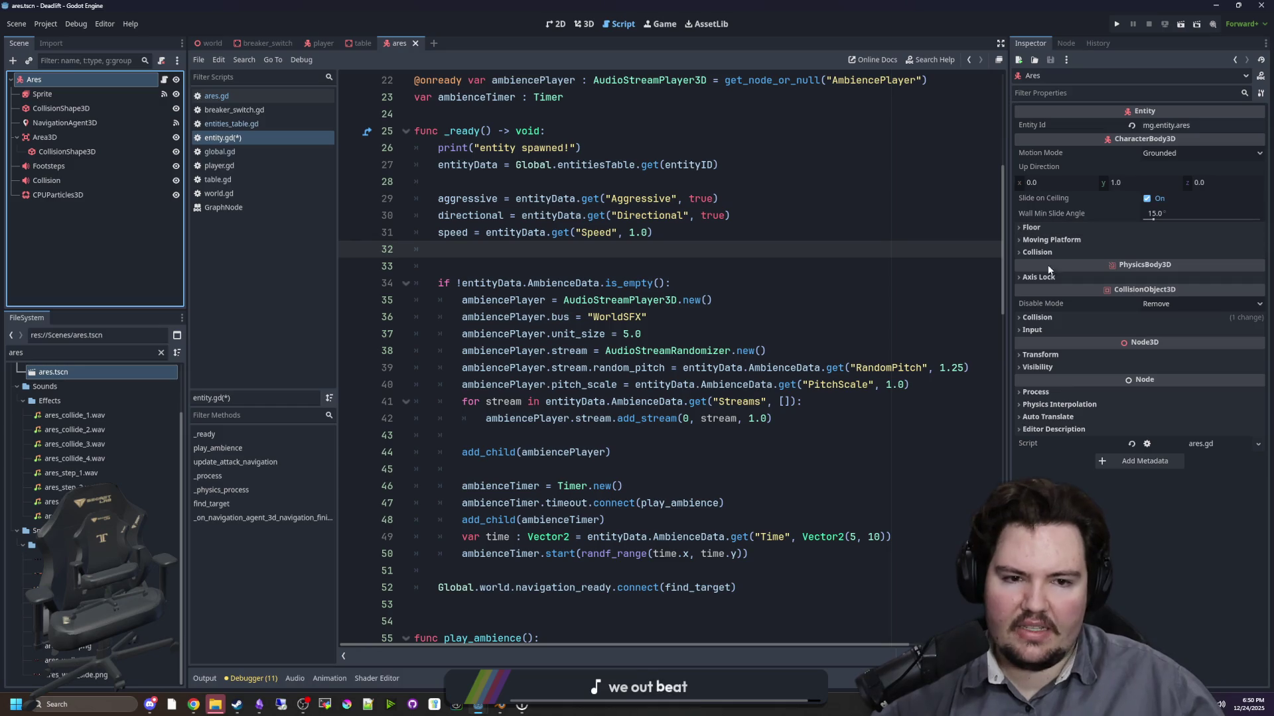
pyautogui.click(1046, 253)
pyautogui.click(1055, 253)
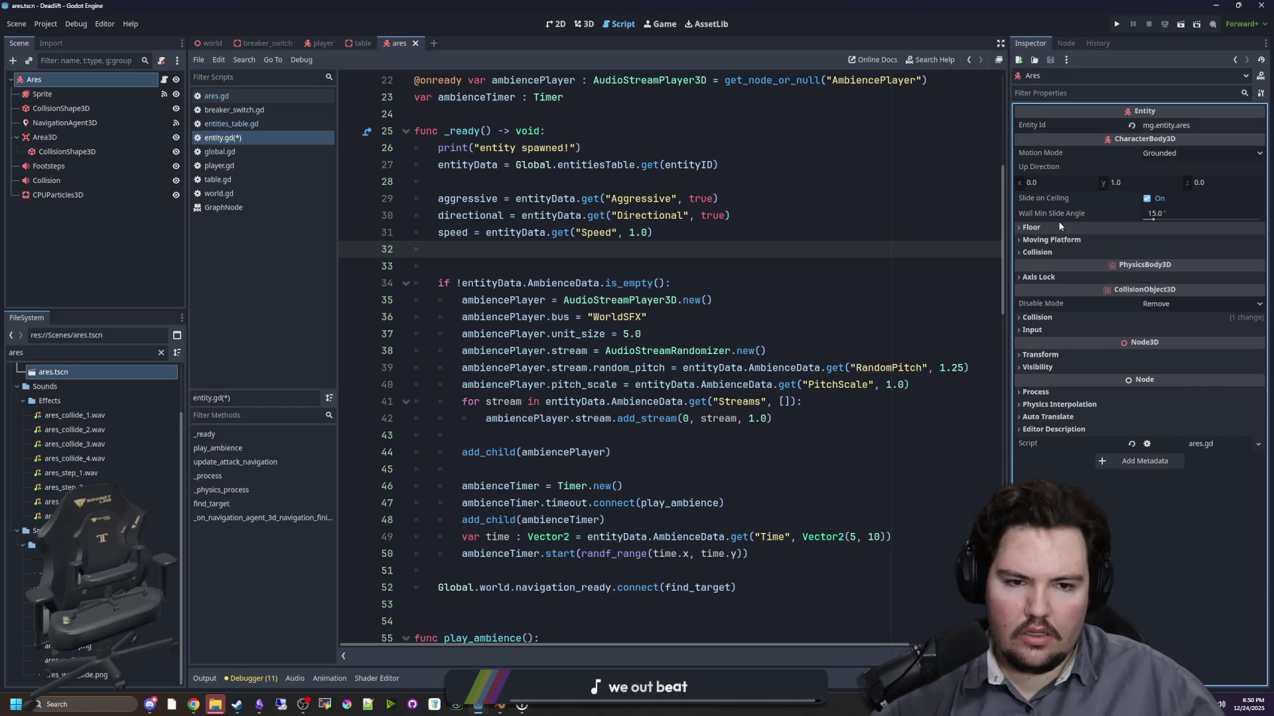
pyautogui.click(1064, 317)
pyautogui.write('c')
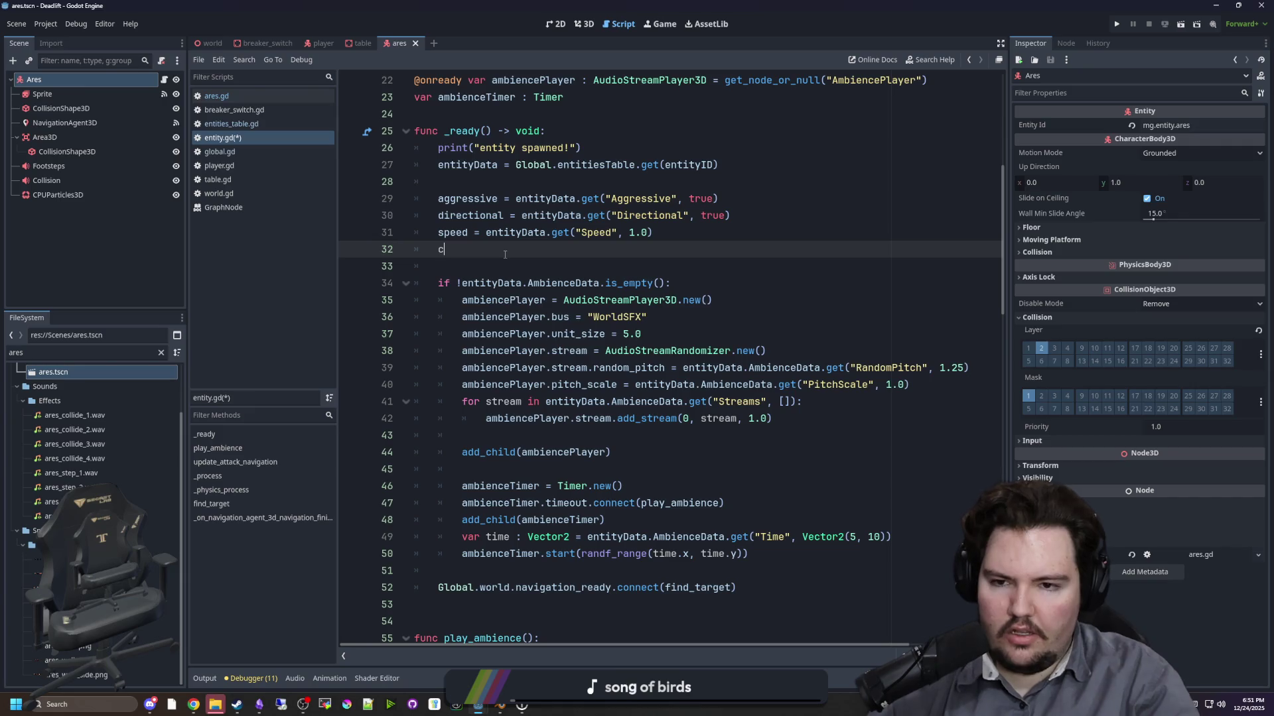
# - Insert a set_collision_mask_value(6, ...) call in entity.gd's _ready, starting with entityData
pyautogui.write('oll')
pyautogui.press('BackSpace')
pyautogui.press('BackSpace')
pyautogui.press('BackSpace')
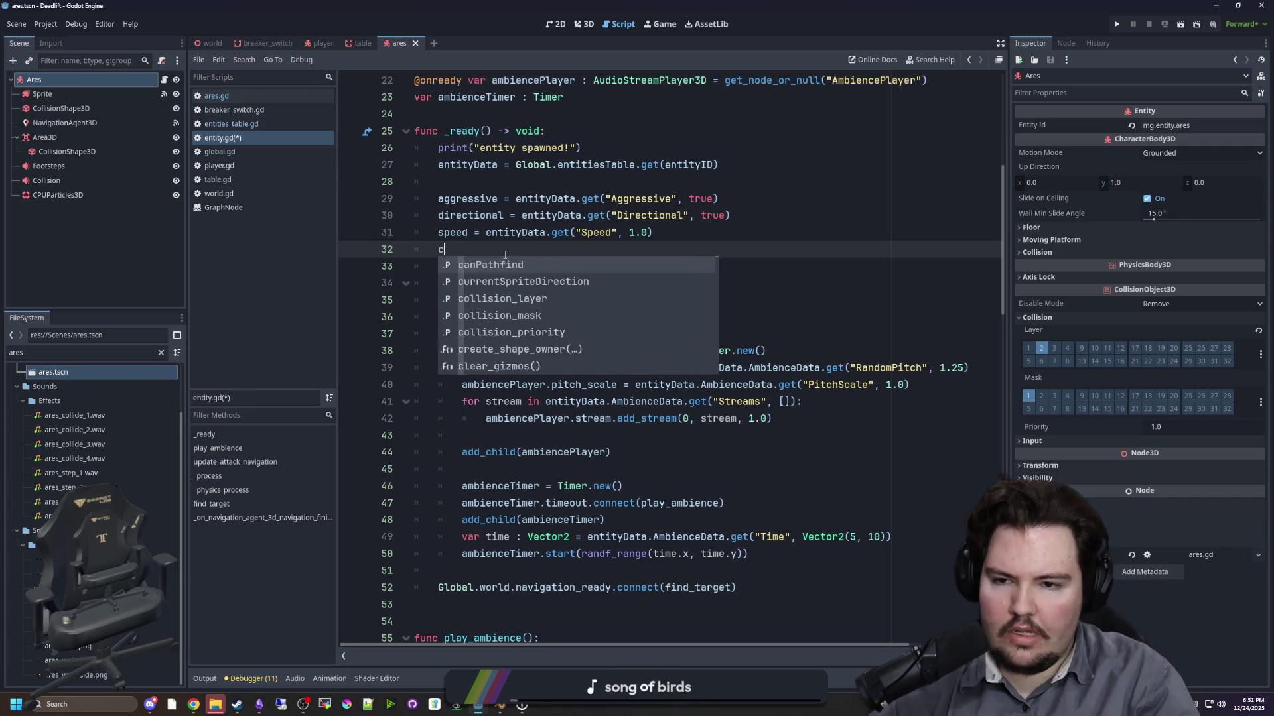
pyautogui.write('set_coll')
pyautogui.press('Down')
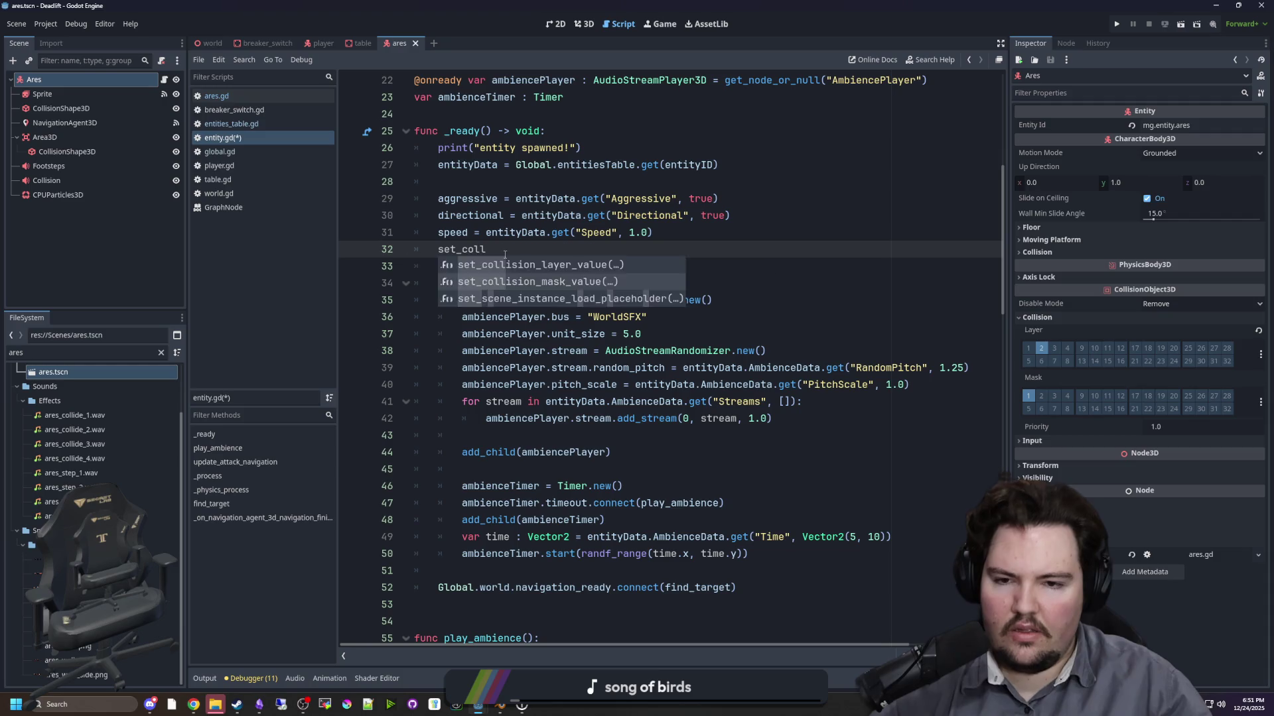
pyautogui.press('Return')
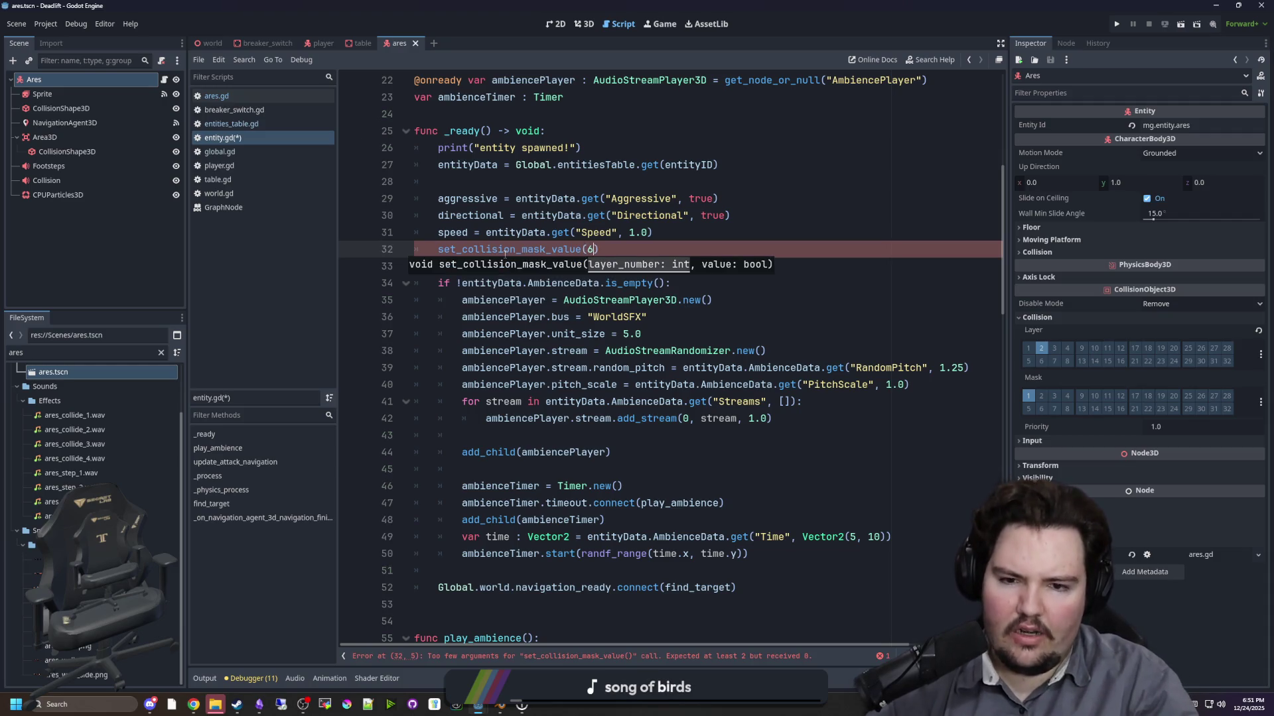
pyautogui.write(',')
pyautogui.press('BackSpace')
pyautogui.write('ent')
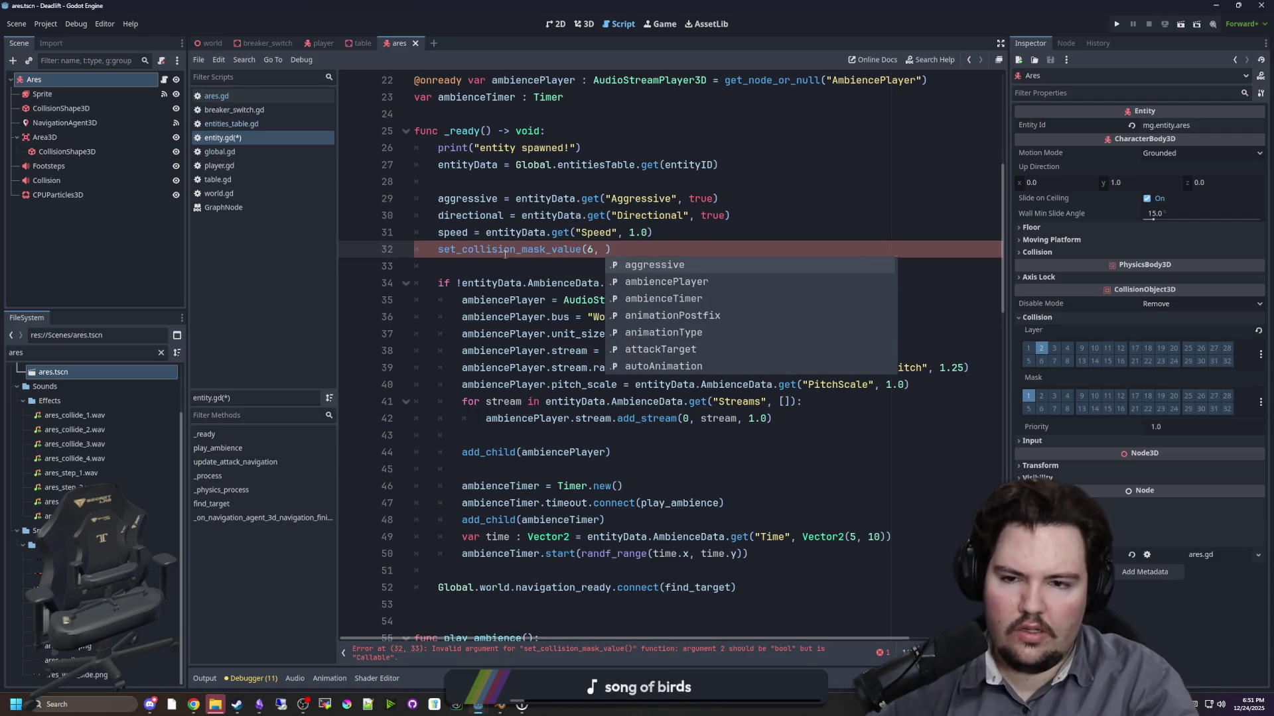
pyautogui.press('Return')
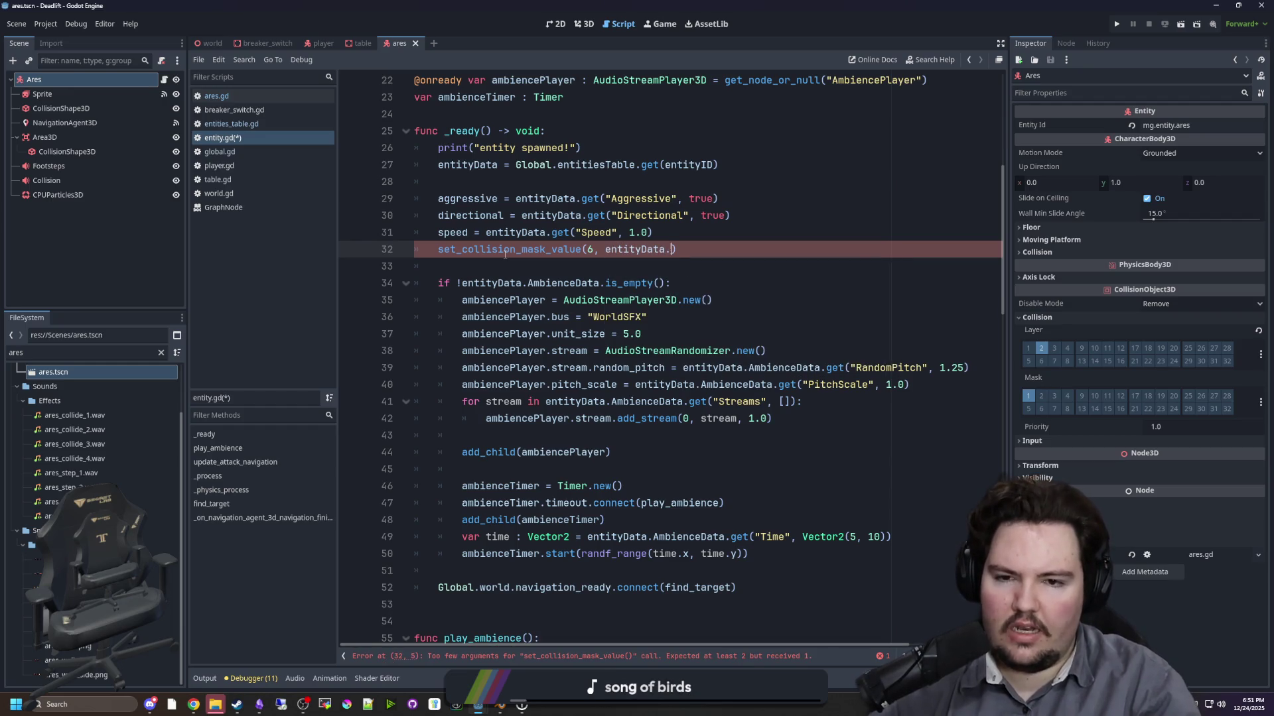
# - Finish the condition as entityData.Size == Global.SIZES.SMALL and save the script
pyautogui.write('.')
pyautogui.write('Size == Globa')
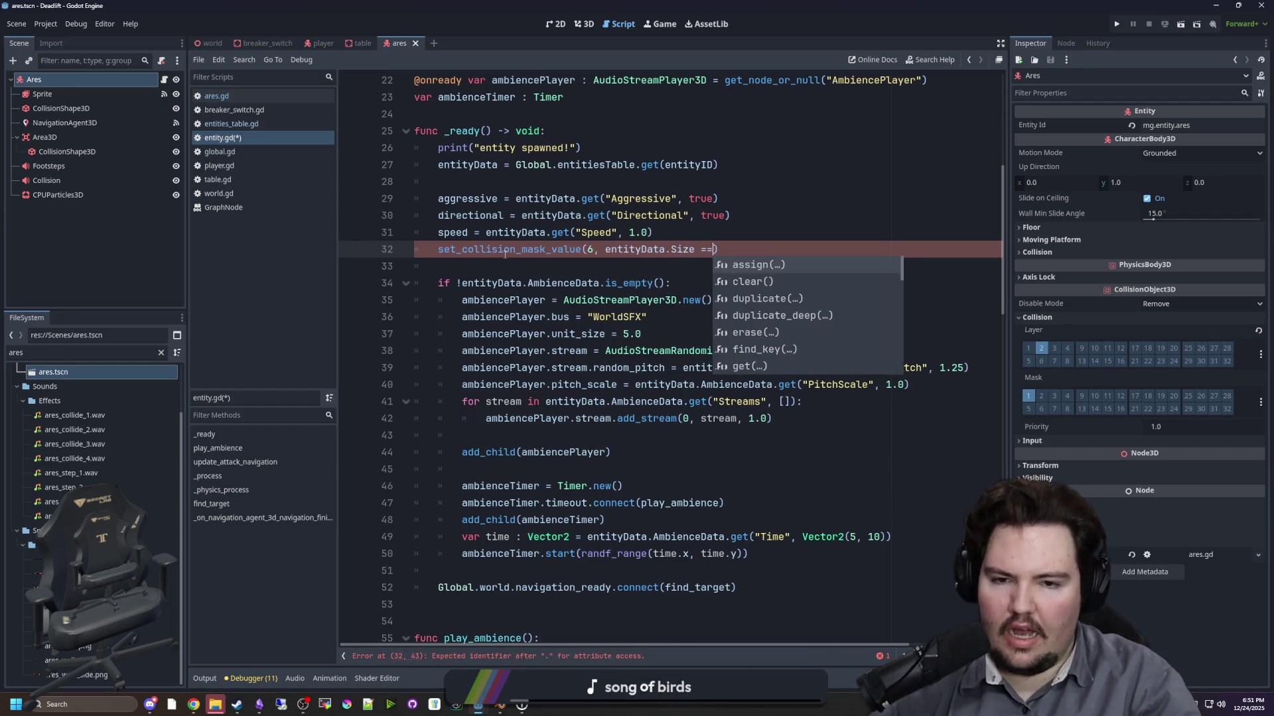
pyautogui.write('l.SIZES.')
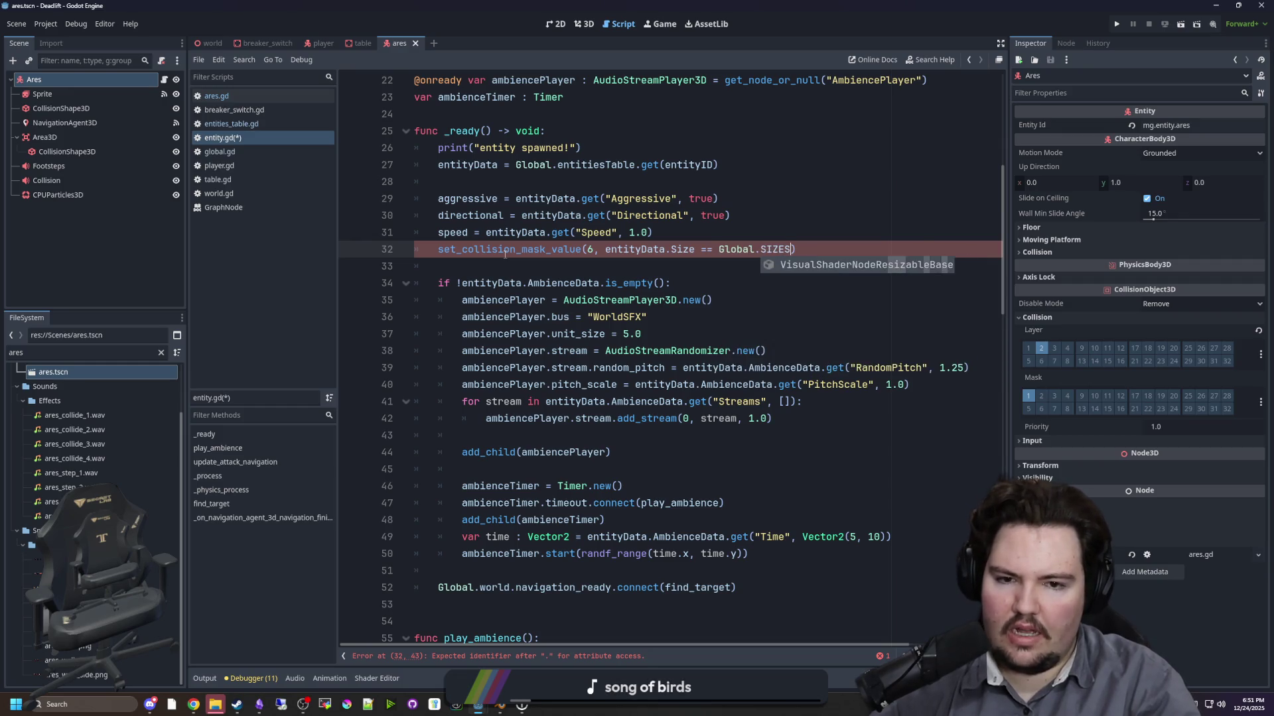
pyautogui.press('Down')
pyautogui.press('Return')
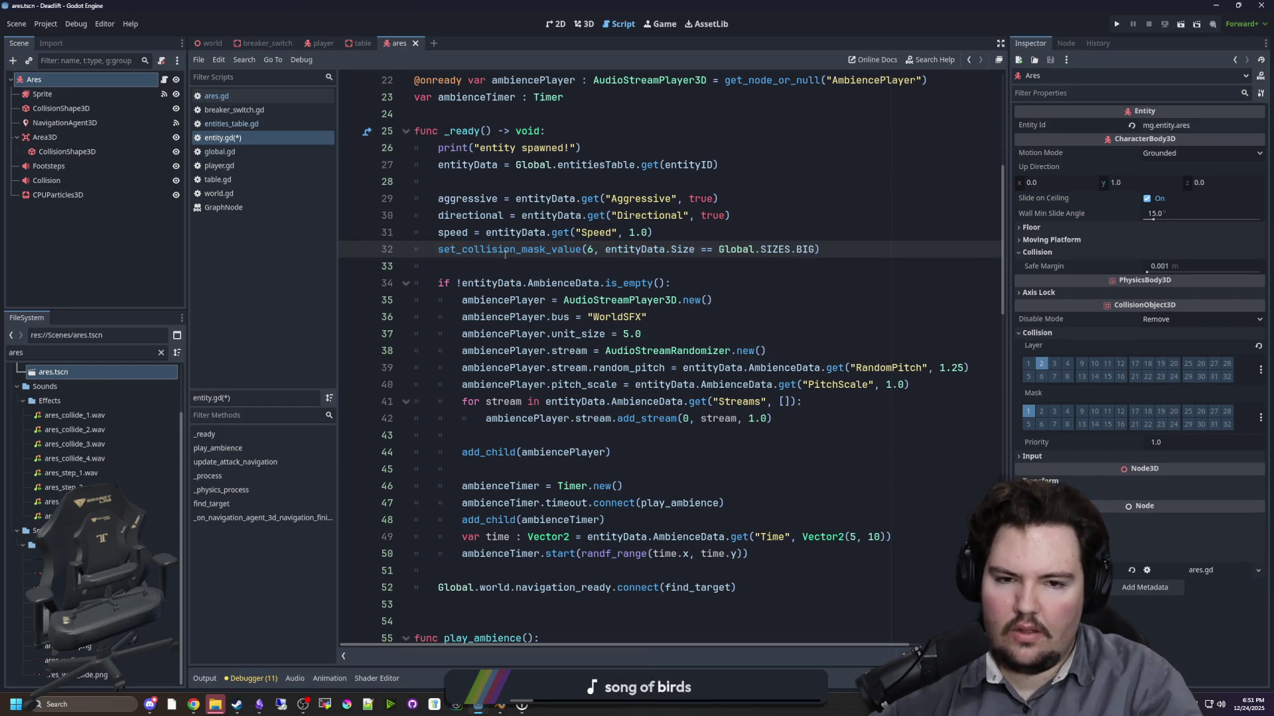
pyautogui.press('BackSpace')
pyautogui.write('SMALL')
pyautogui.click(504, 254)
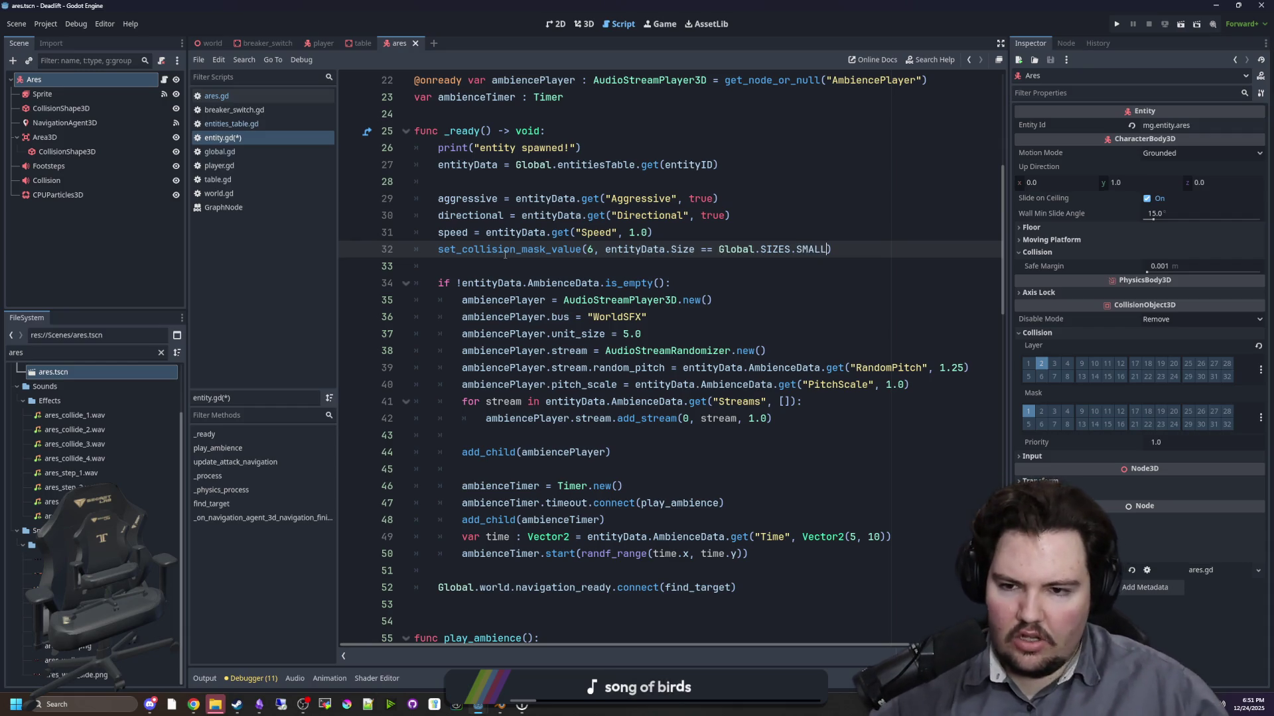
pyautogui.click(710, 271)
pyautogui.hotkey('ctrl', 's')
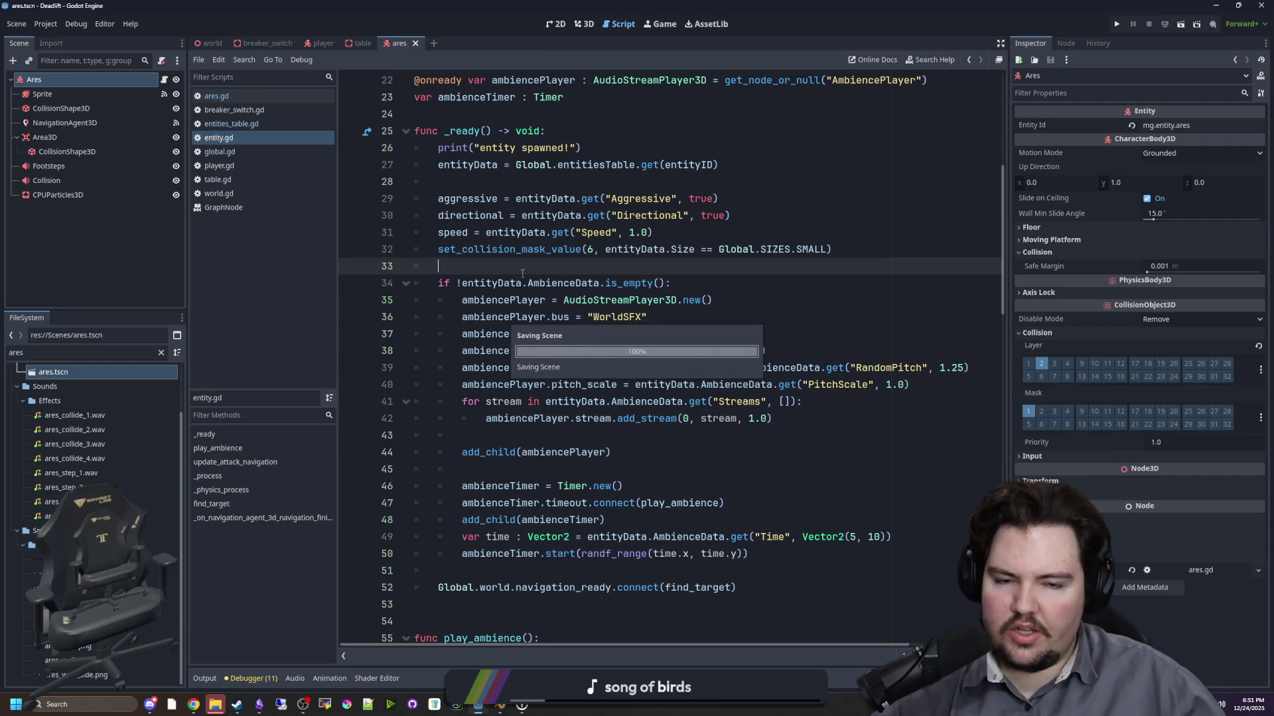
pyautogui.click(321, 44)
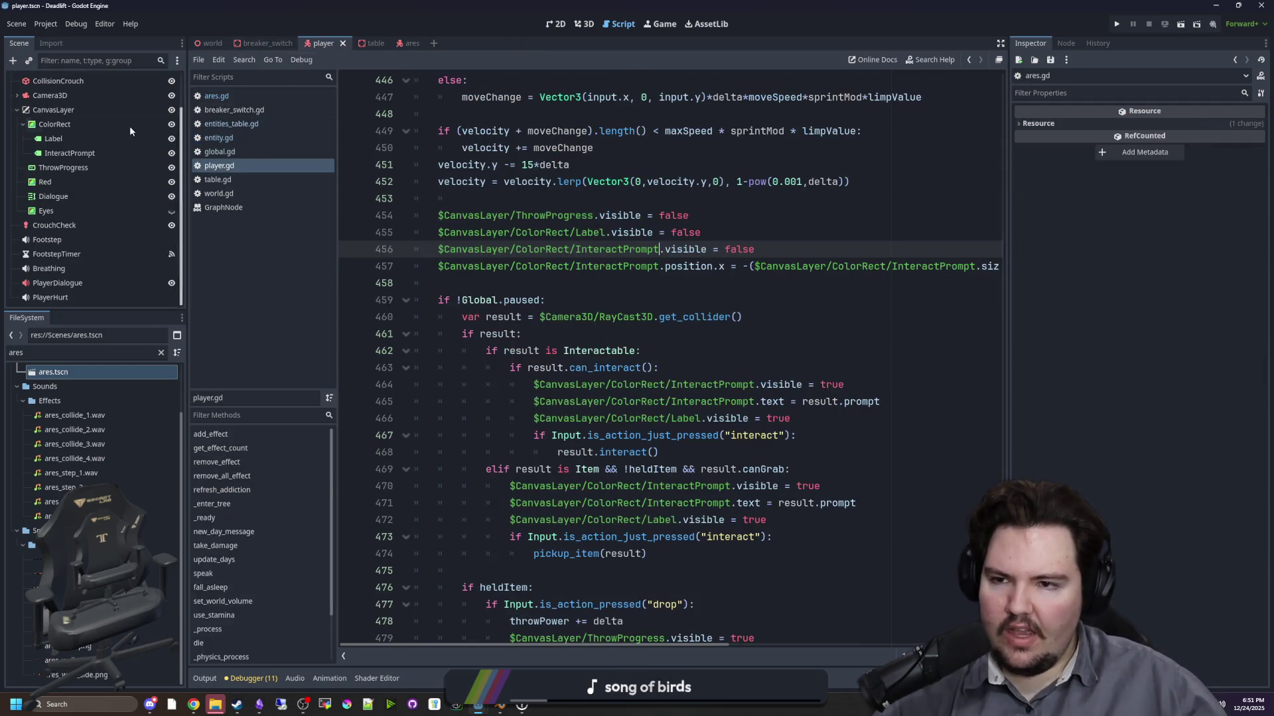
# - Enable an extra collision mask bit on the Player and save the player scene
pyautogui.click(59, 77)
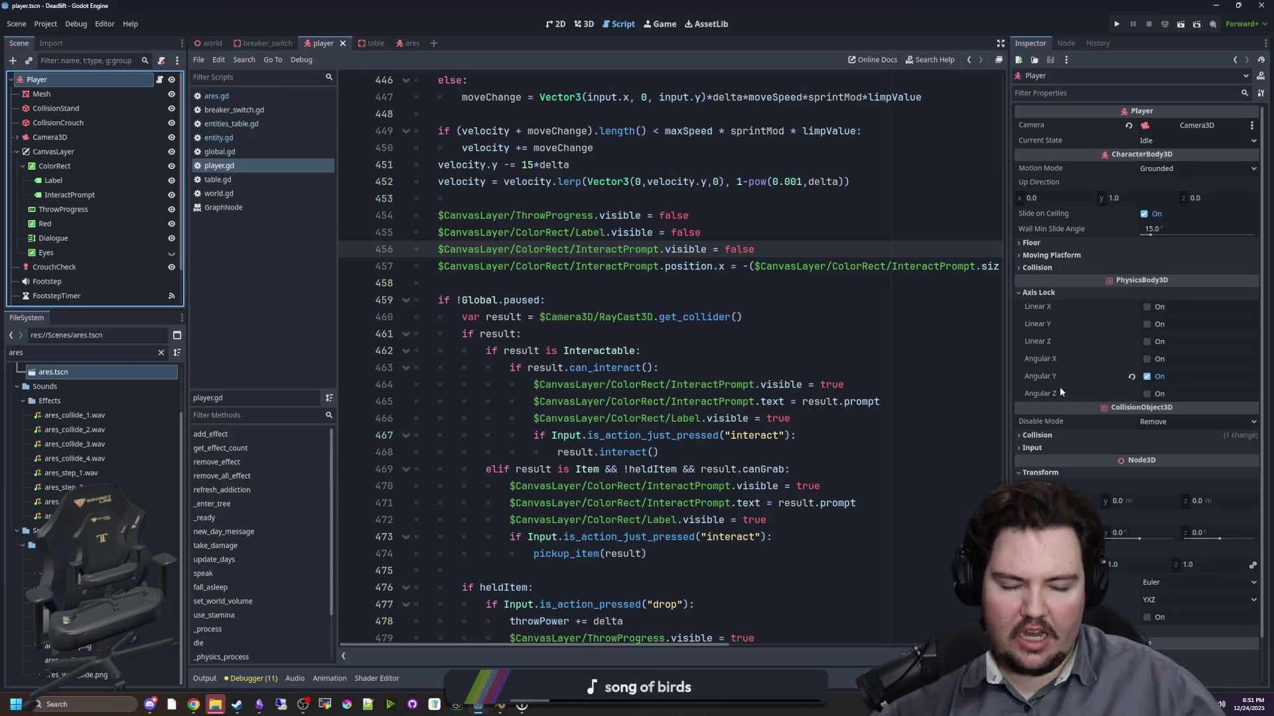
pyautogui.click(1048, 436)
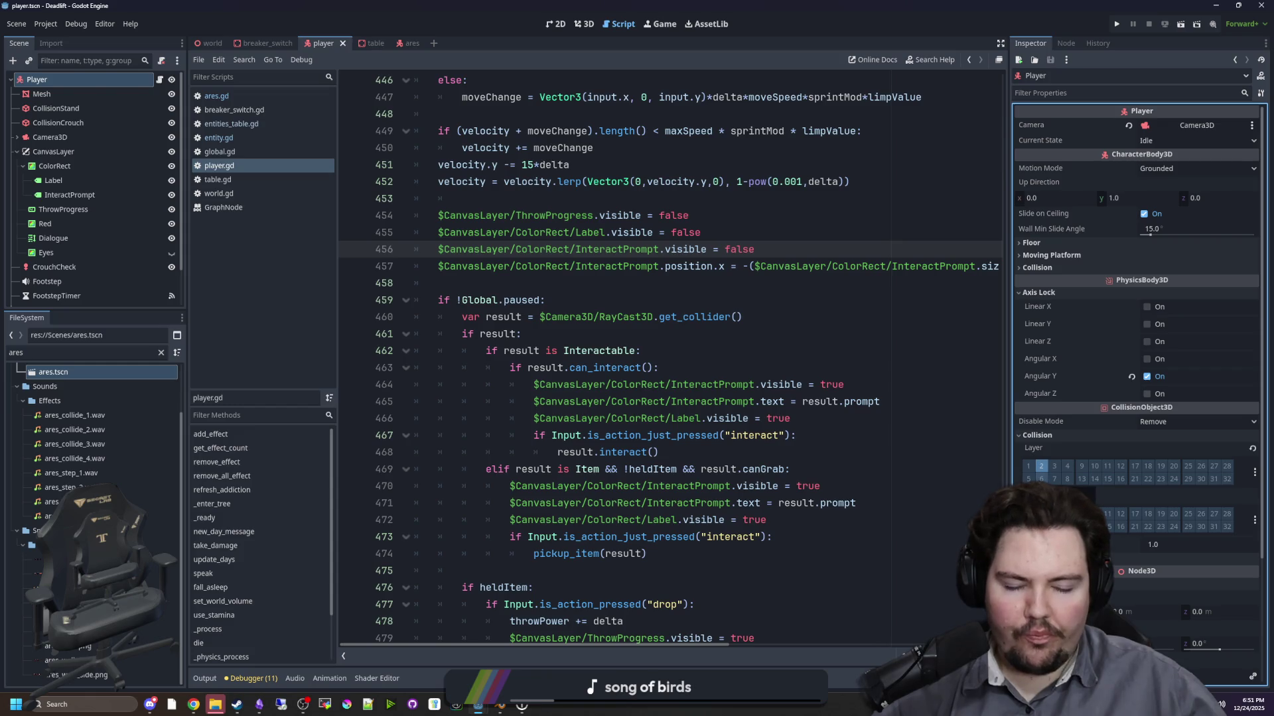
pyautogui.click(1042, 514)
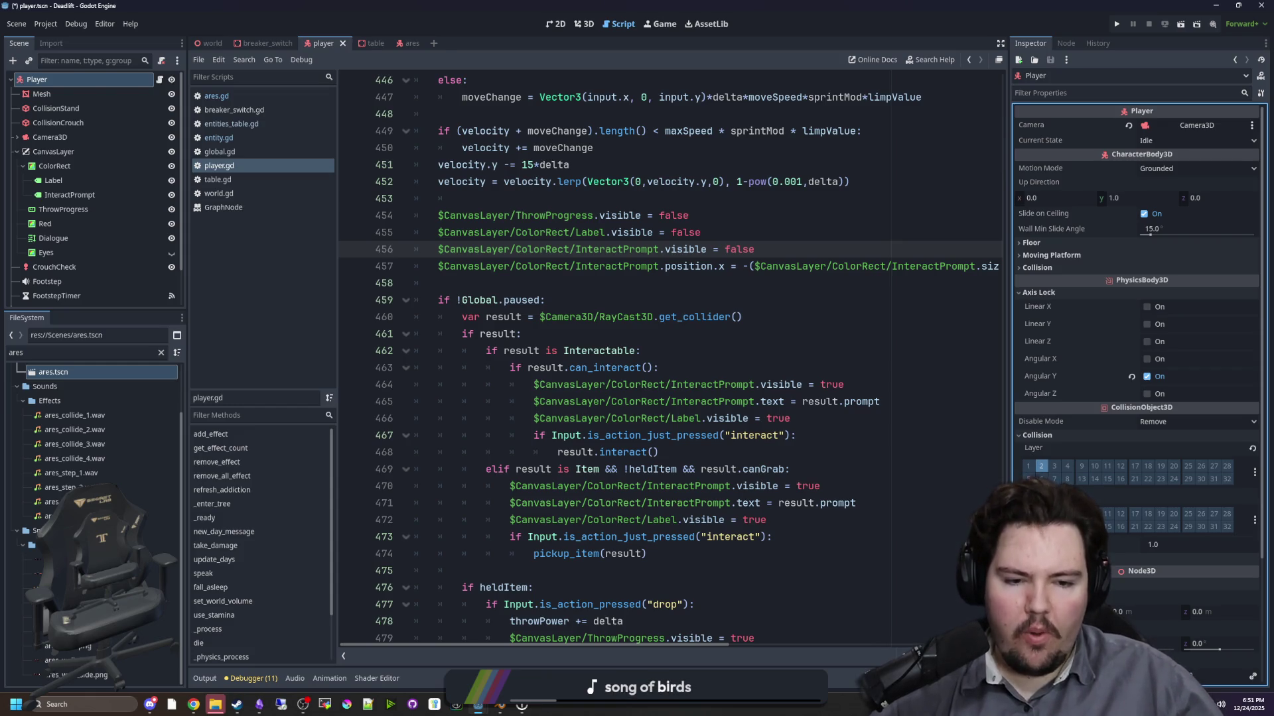
pyautogui.click(570, 282)
pyautogui.hotkey('ctrl', 's')
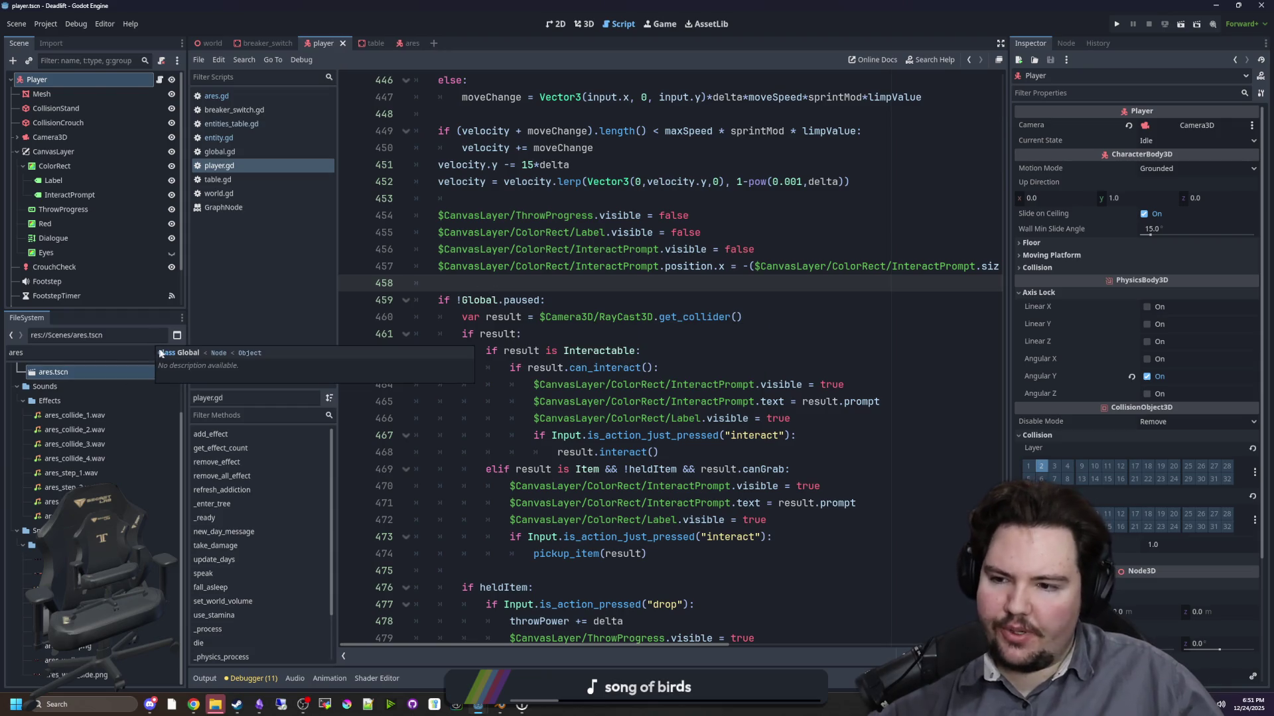
# - Open item_2d.tscn and enable collision mask bit 6 on the Item2D root
pyautogui.click(153, 354)
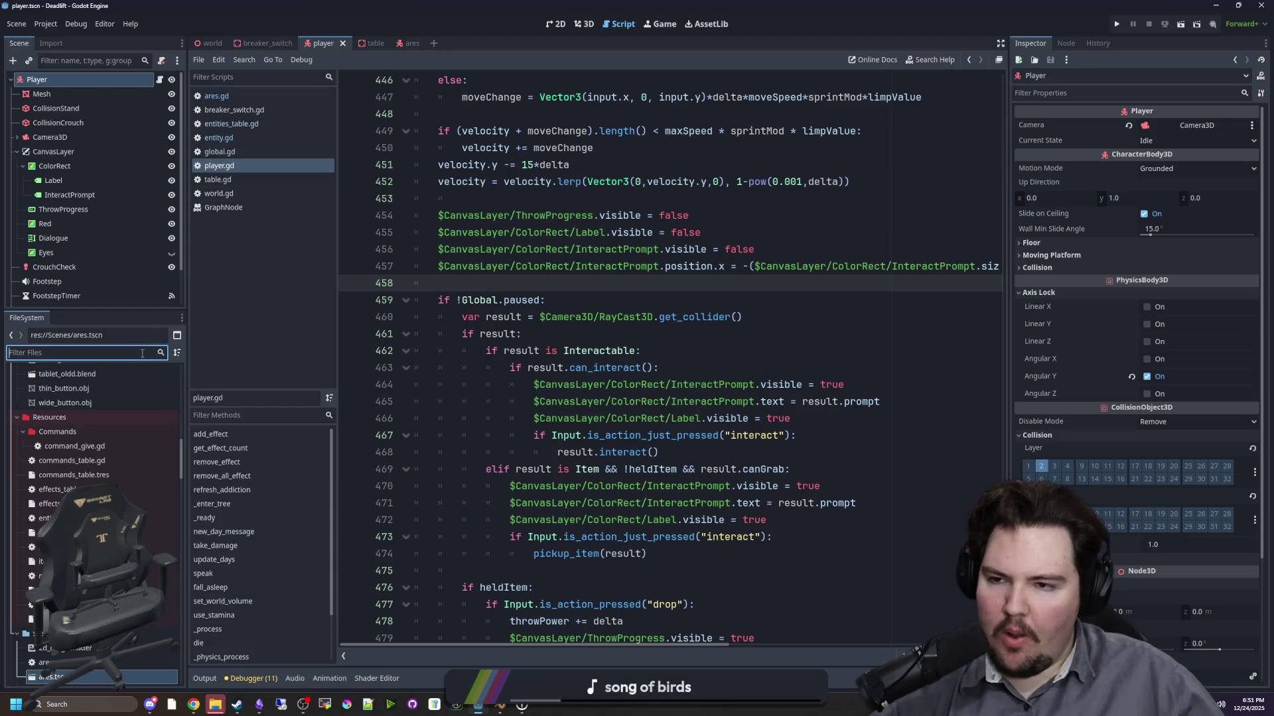
pyautogui.write('item')
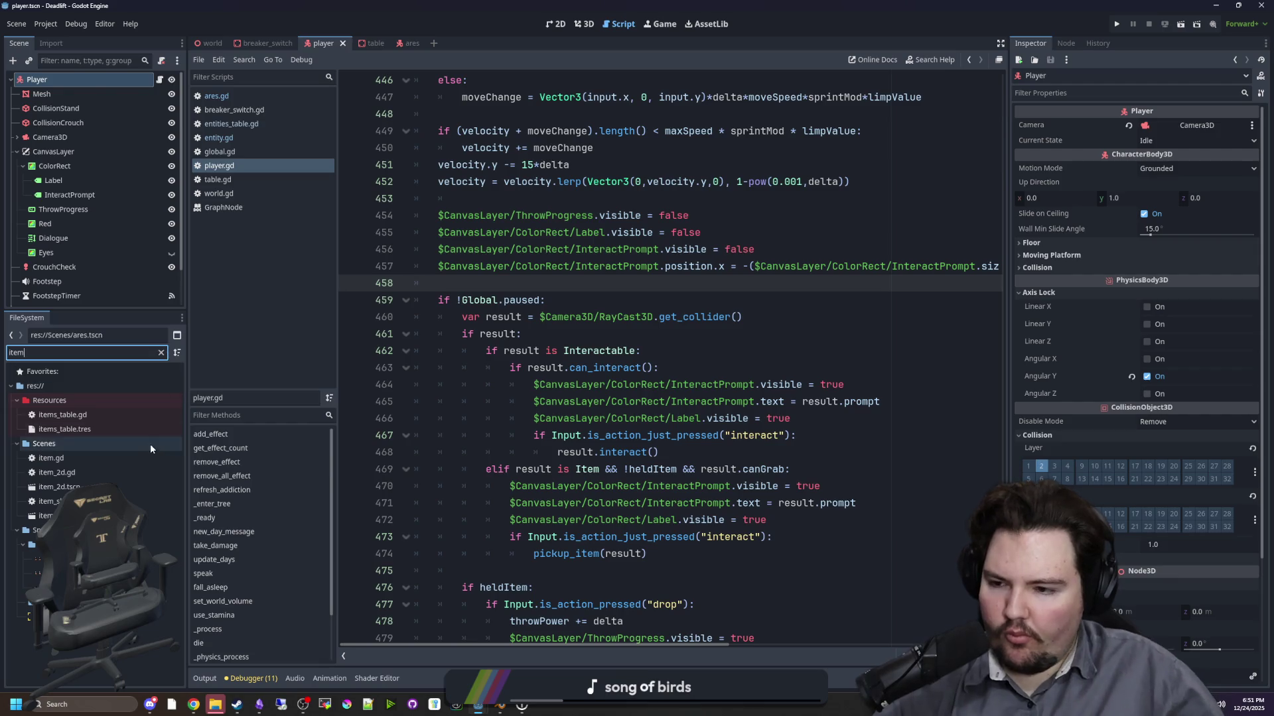
pyautogui.click(60, 486)
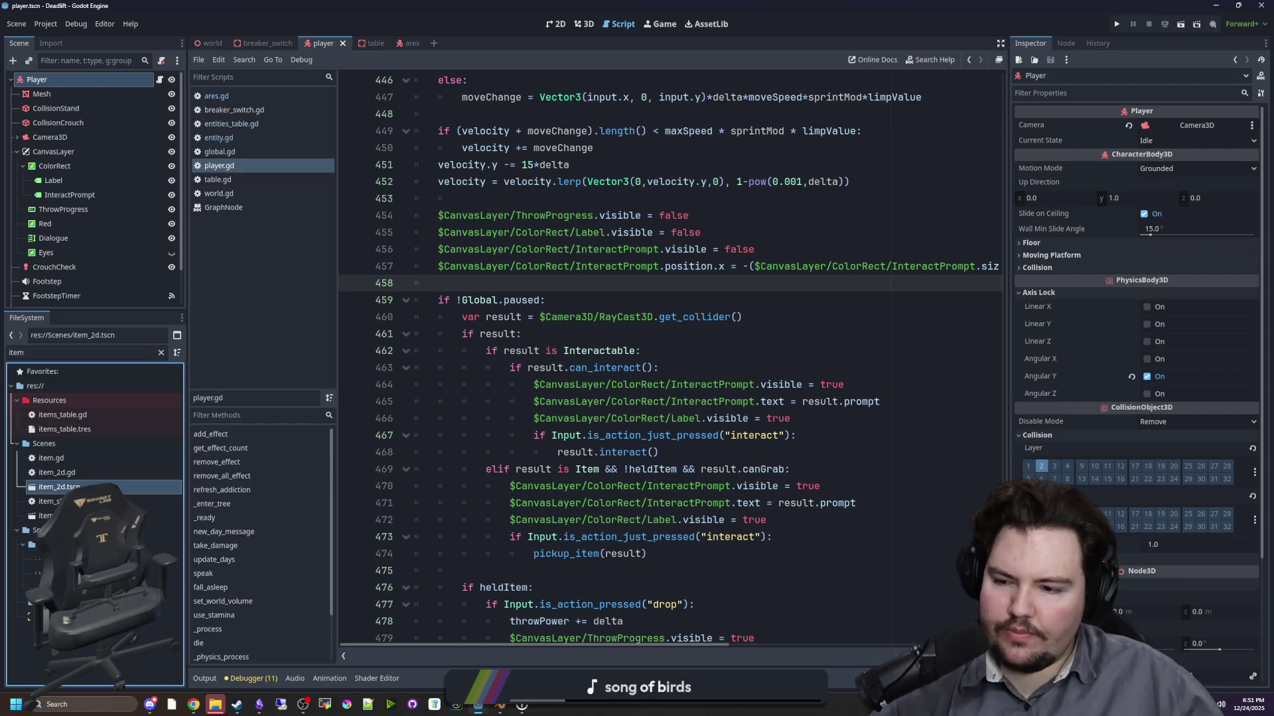
pyautogui.doubleClick(60, 487)
pyautogui.click(62, 86)
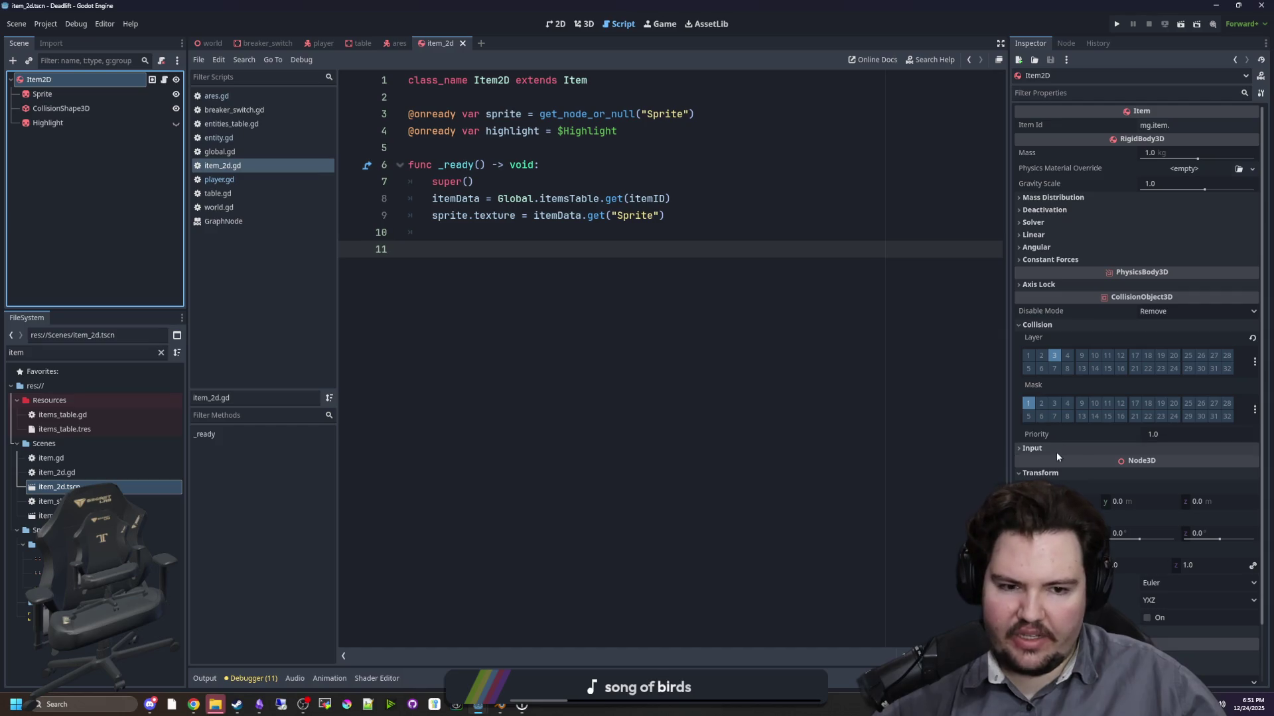
pyautogui.click(1041, 417)
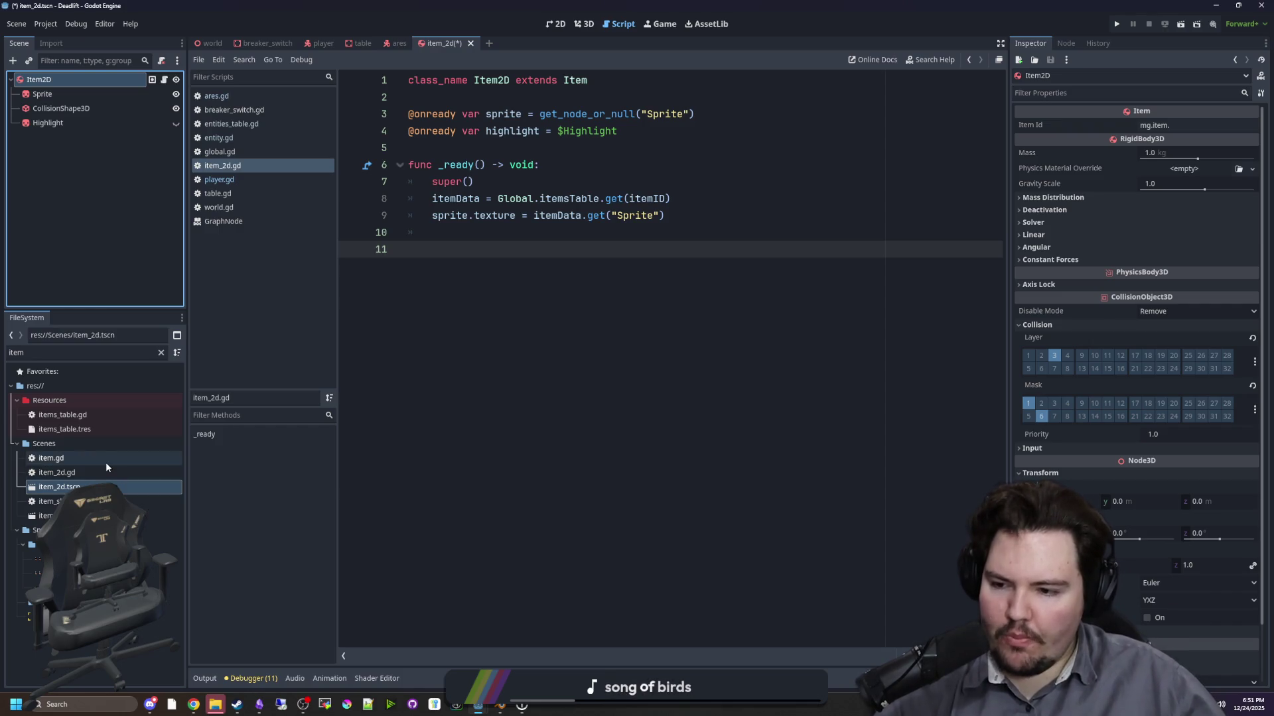
pyautogui.click(99, 487)
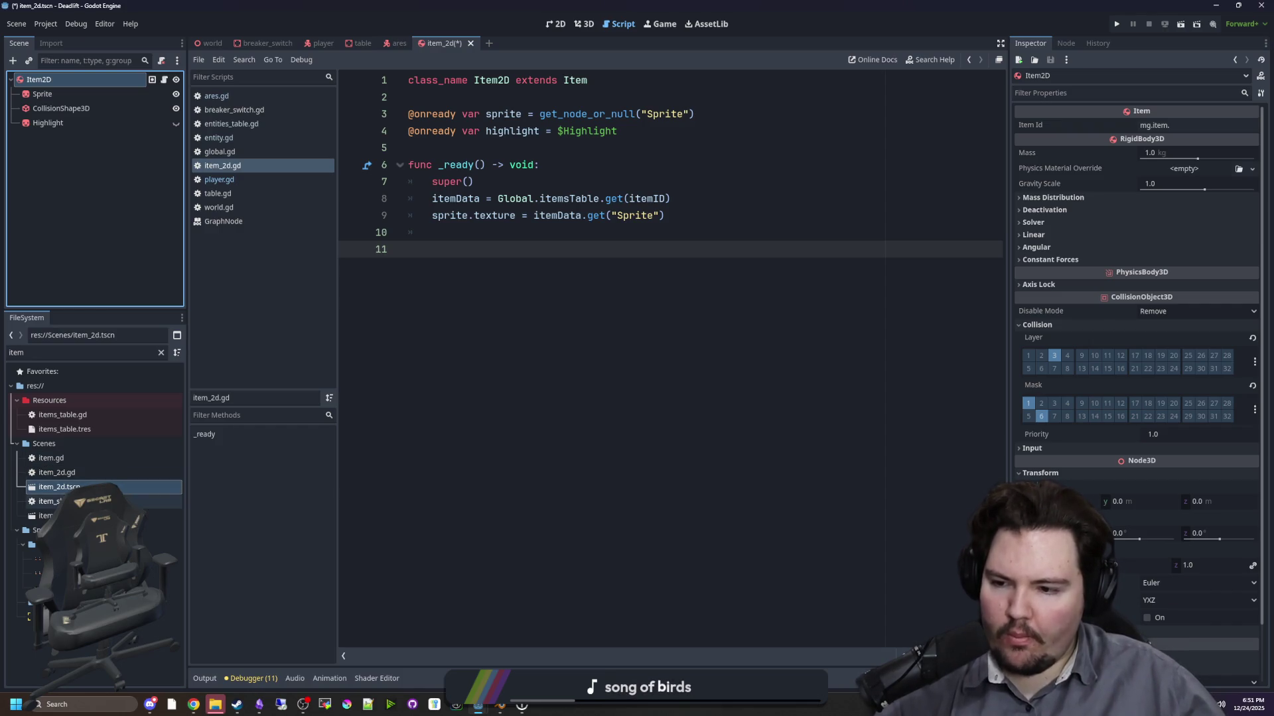
# - Clear the file filter and open the rover scene
pyautogui.click(161, 353)
pyautogui.scroll(4, 67, 488)
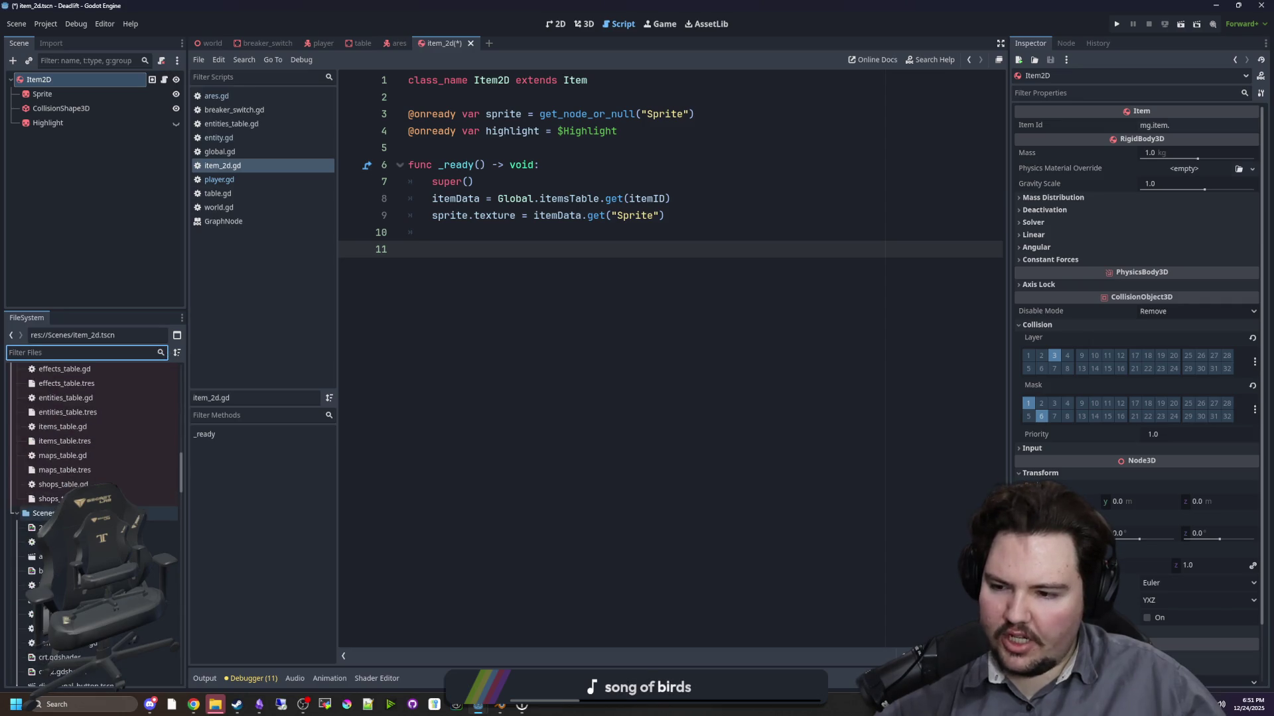
pyautogui.scroll(-5, 100, 498)
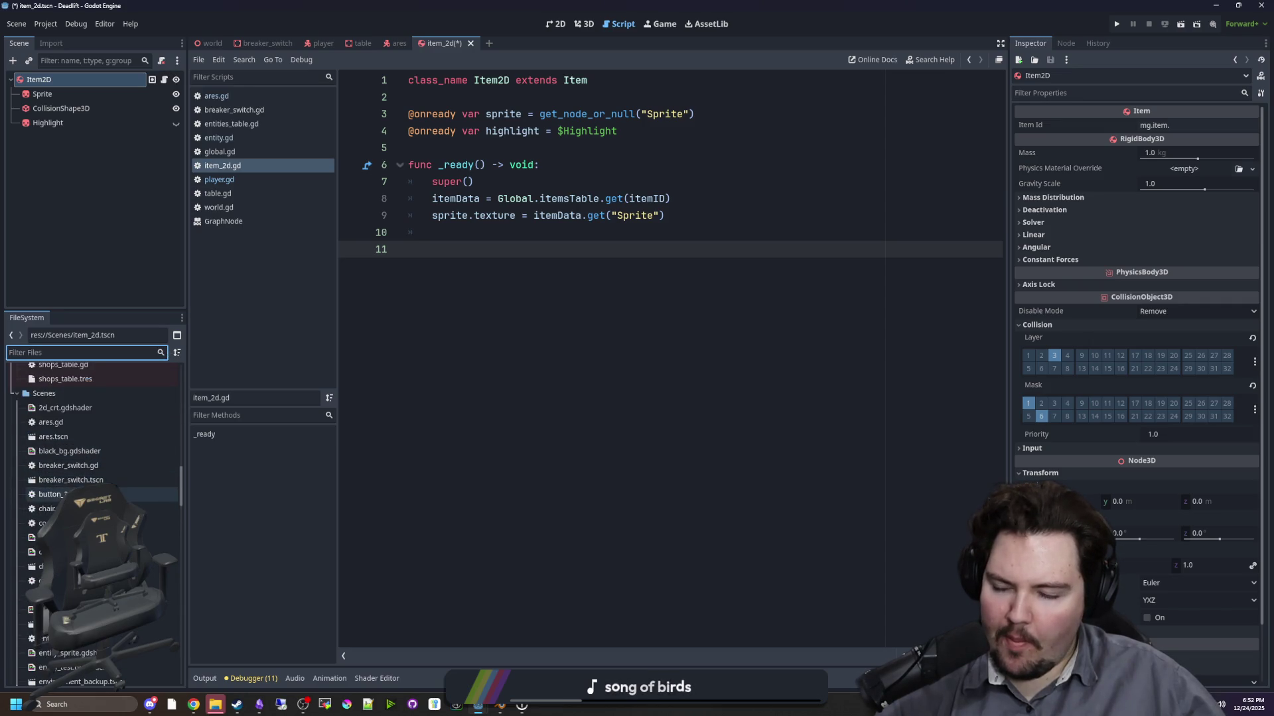
pyautogui.scroll(-5, 80, 483)
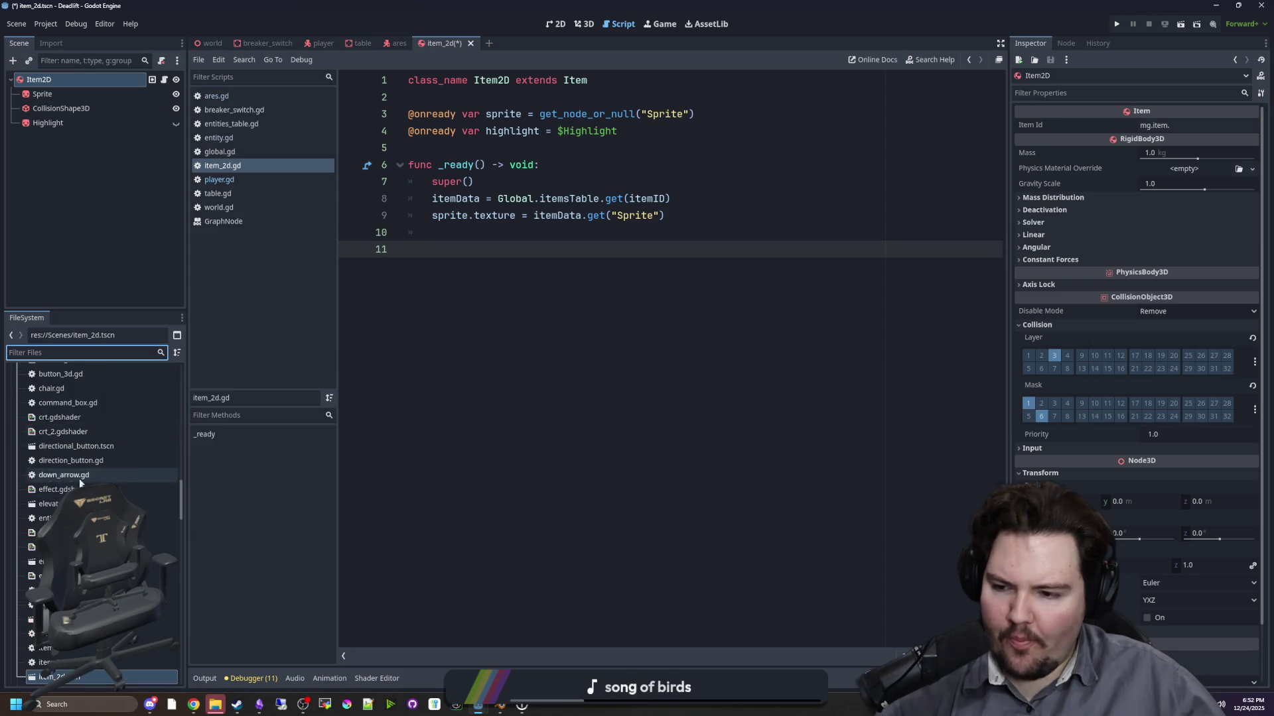
pyautogui.scroll(-5, 80, 484)
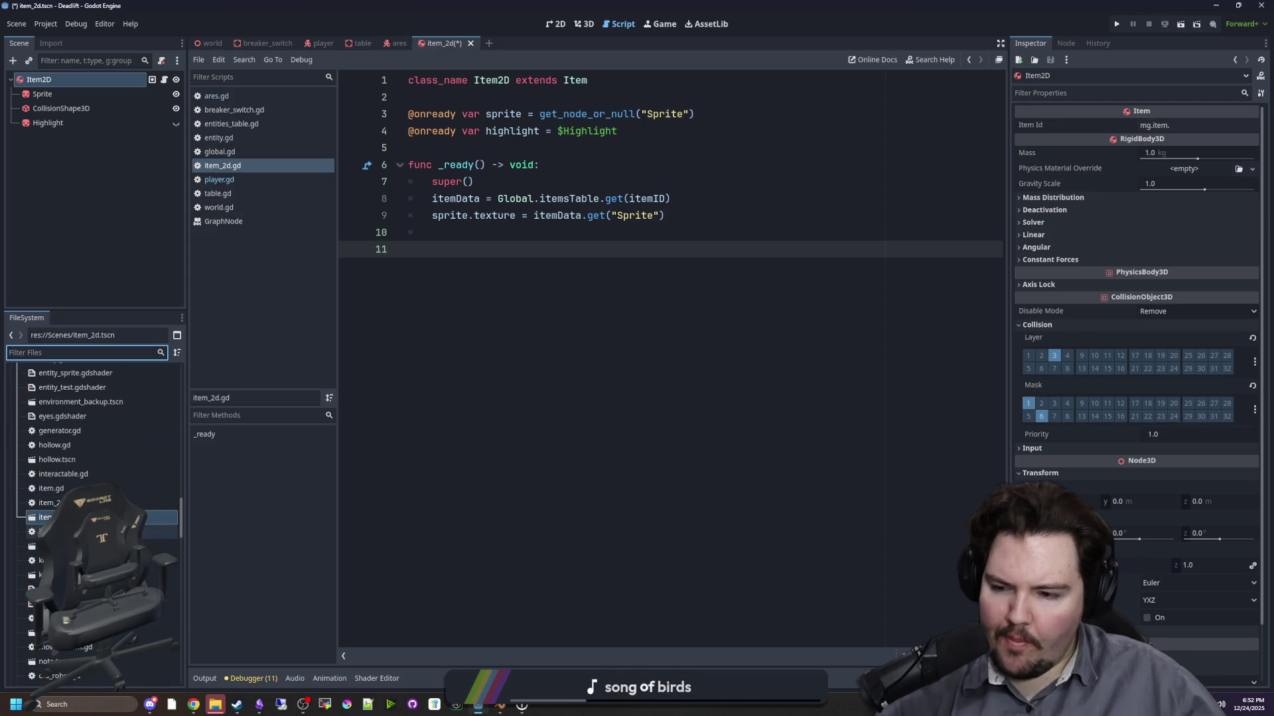
pyautogui.scroll(-3, 80, 491)
pyautogui.scroll(-3, 80, 491)
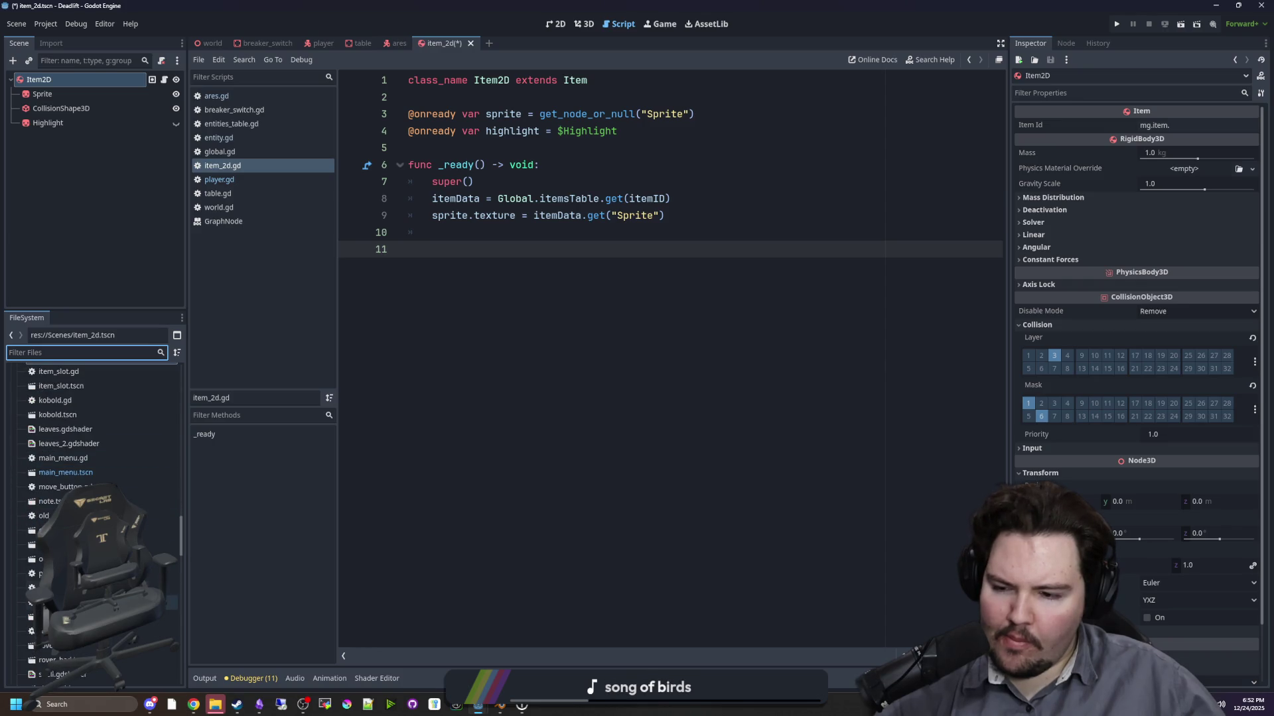
pyautogui.doubleClick(46, 646)
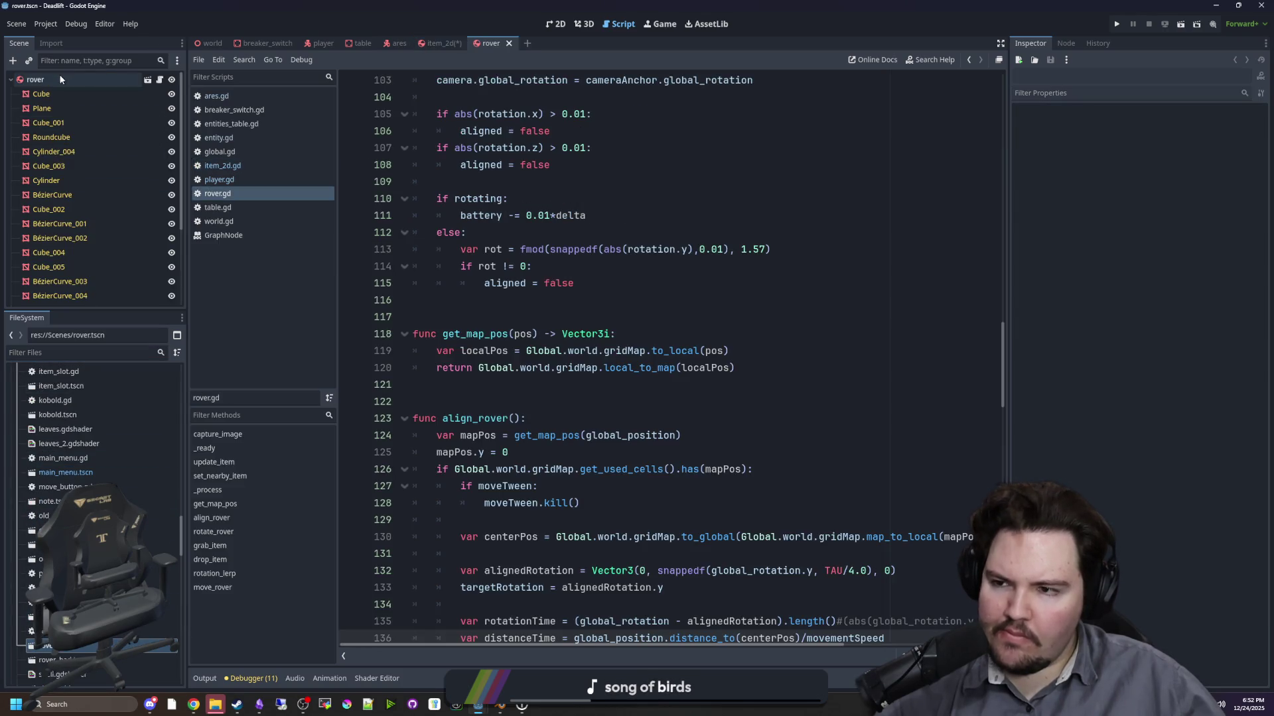
# - Add layer 6 to the rover's collision mask and run the project
pyautogui.click(1038, 324)
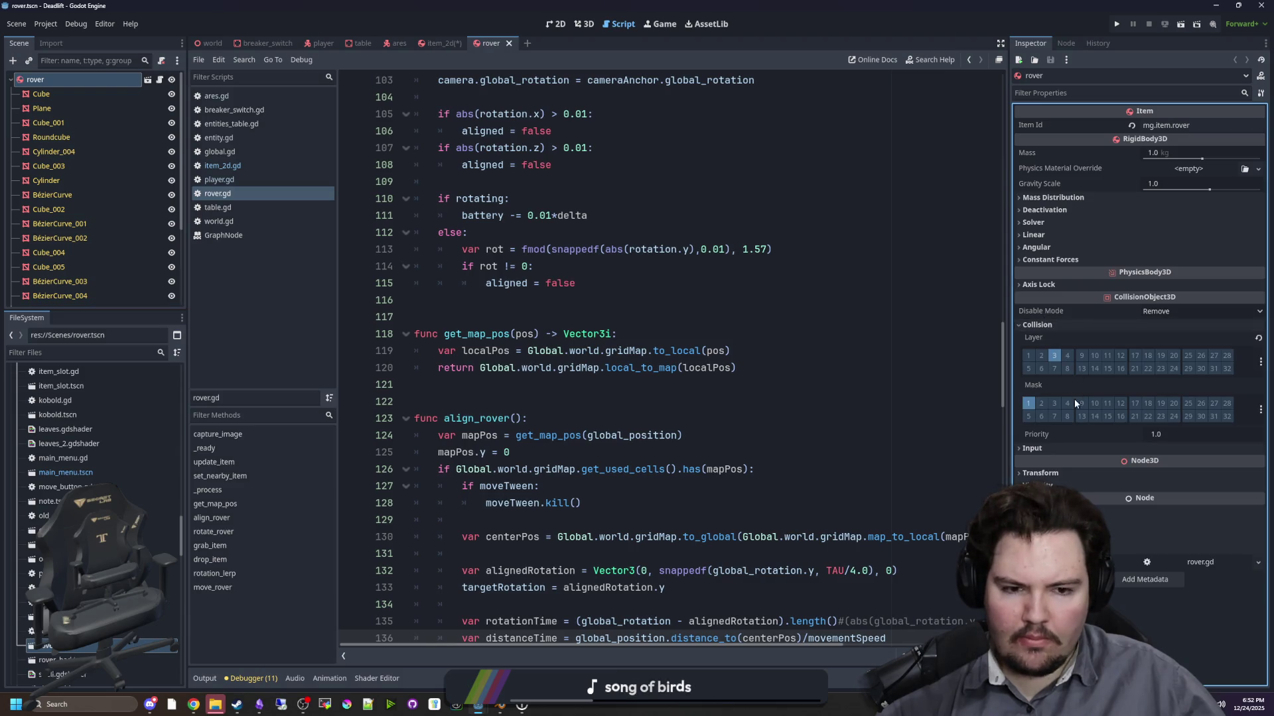
pyautogui.click(1041, 416)
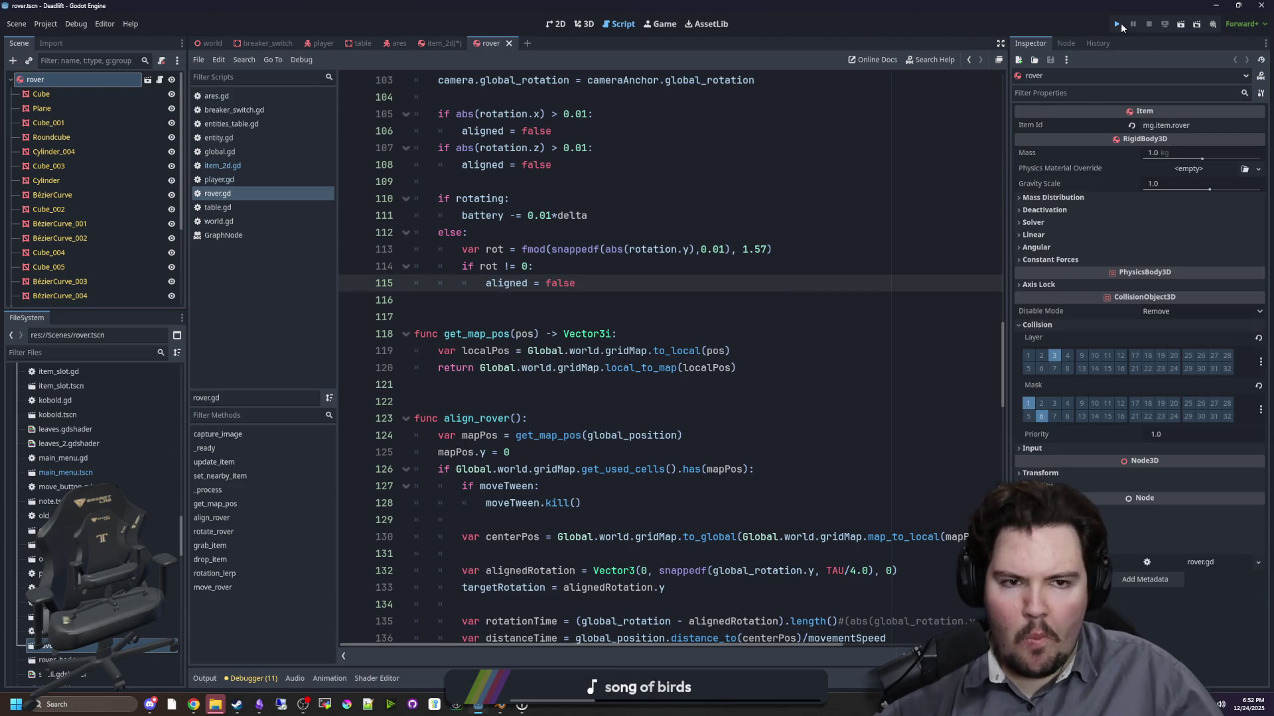
pyautogui.click(1119, 24)
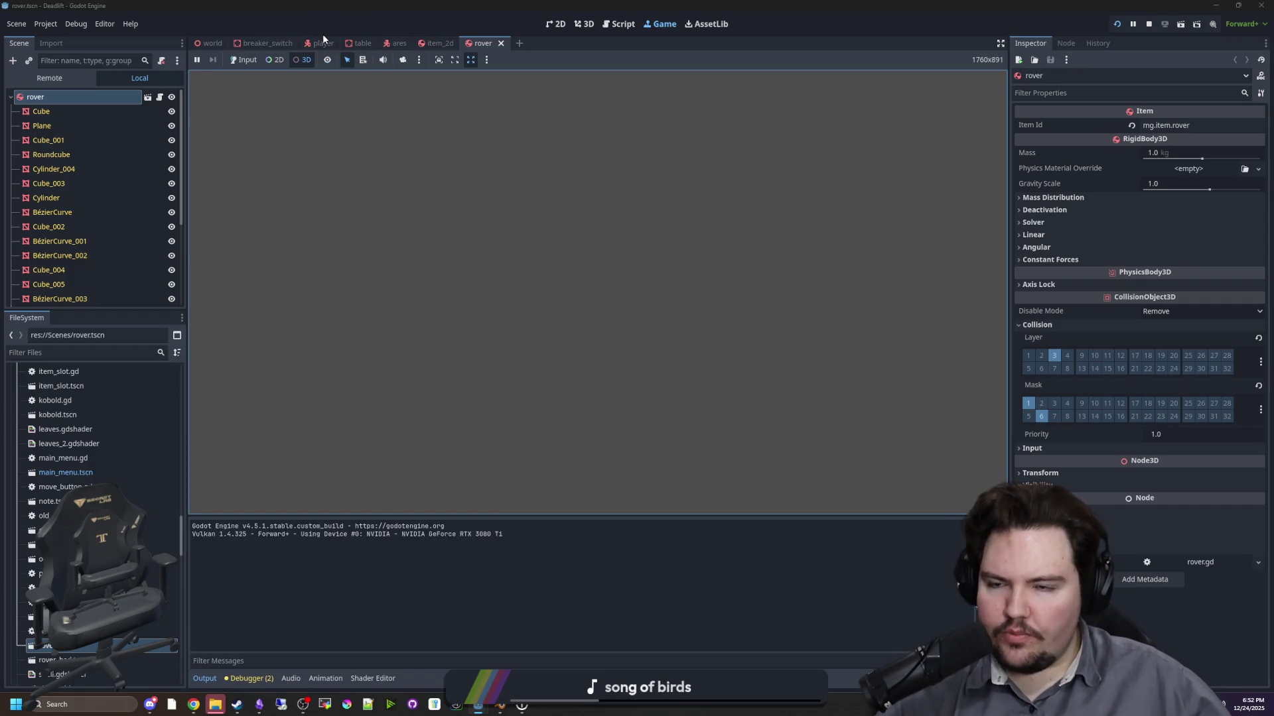
# - Add layer 6 to the player CrouchCheck's collision mask, save, and stop the game
pyautogui.click(323, 42)
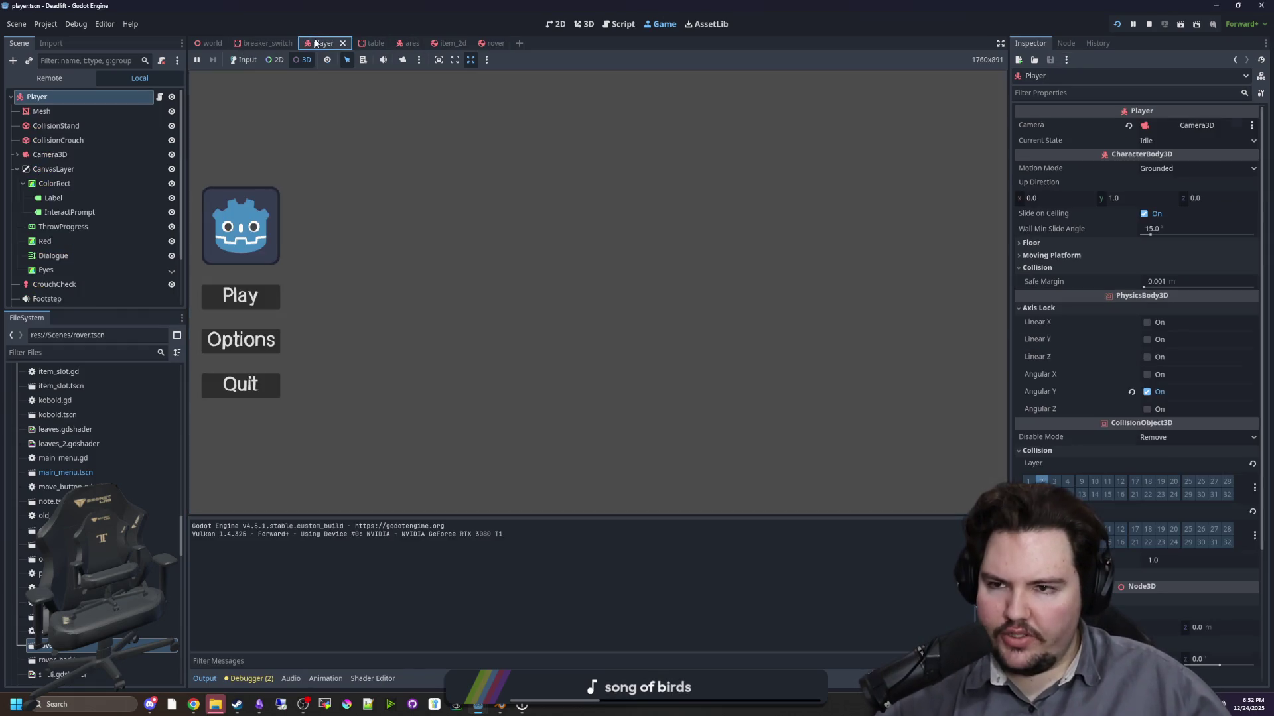
pyautogui.scroll(-3, 116, 200)
pyautogui.click(74, 227)
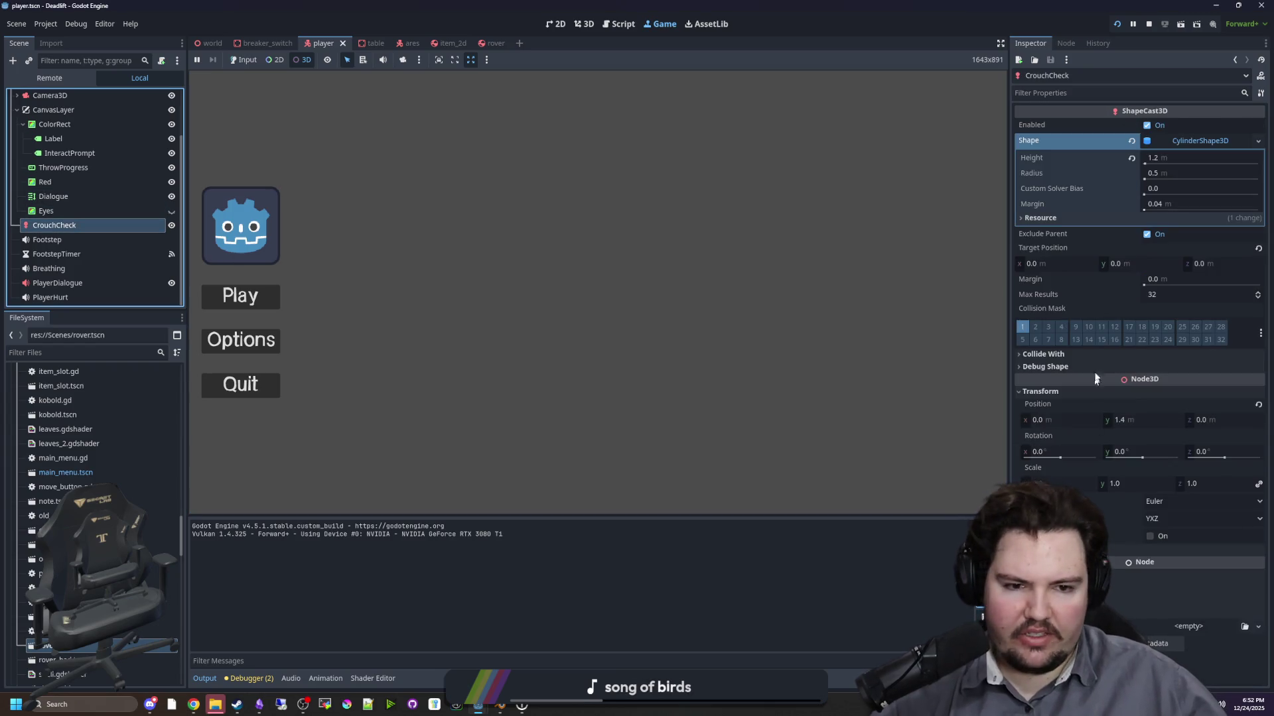
pyautogui.click(1035, 339)
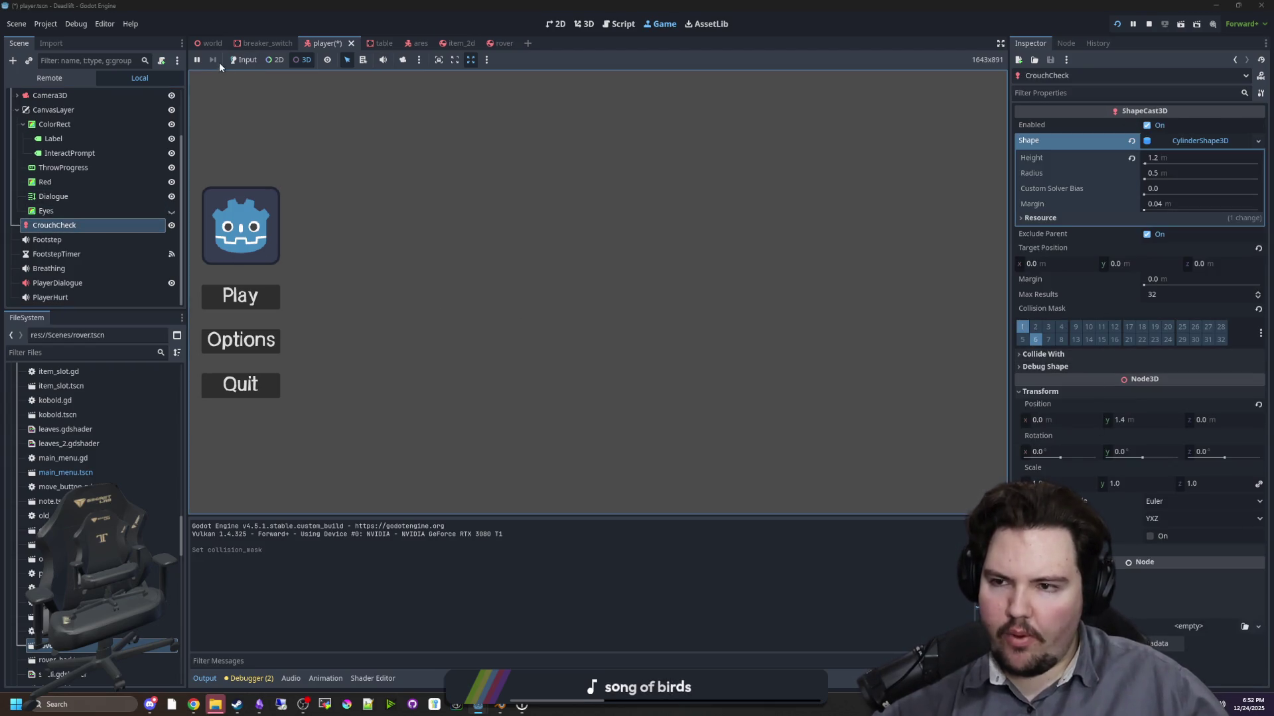
pyautogui.click(243, 60)
pyautogui.click(240, 296)
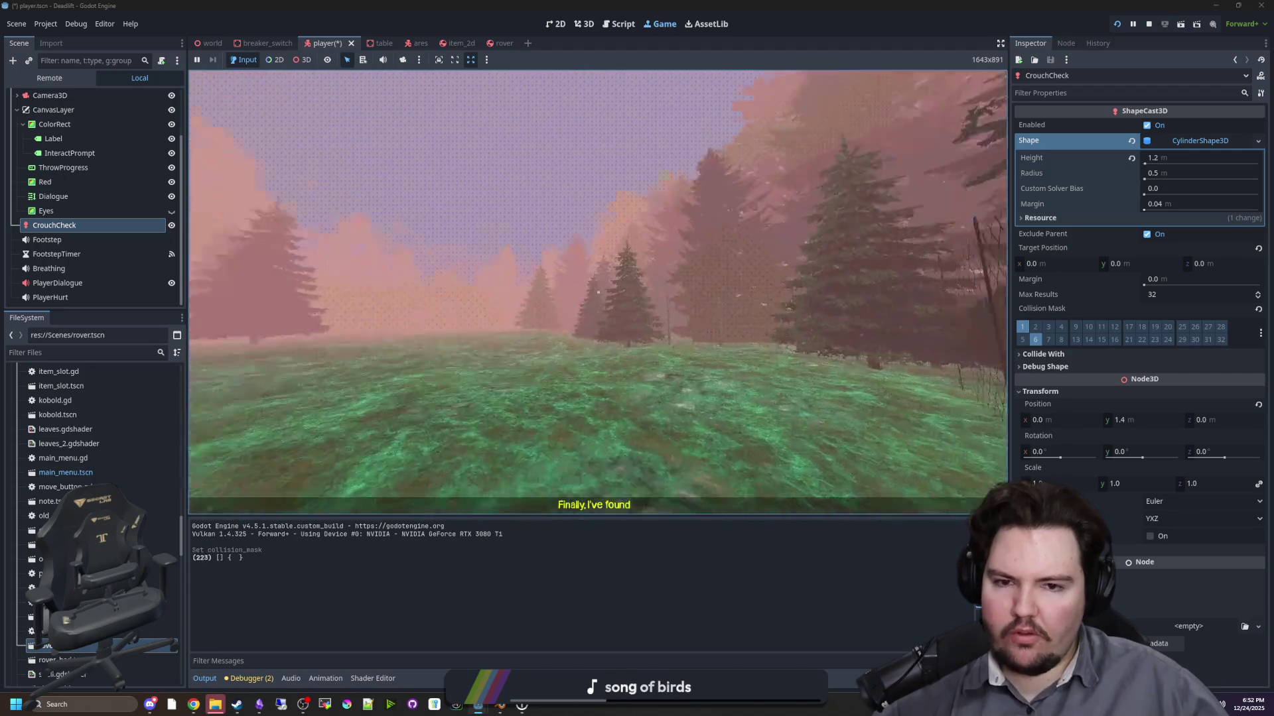
pyautogui.press('Escape')
pyautogui.click(136, 226)
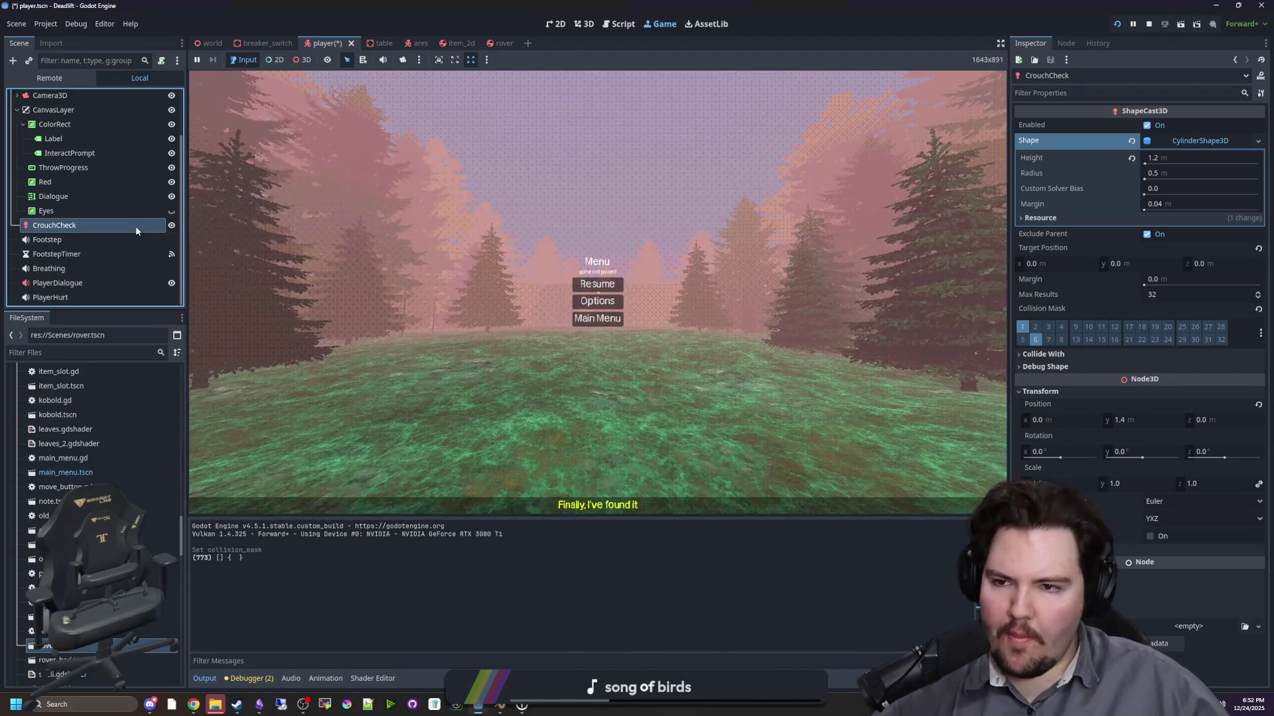
pyautogui.hotkey('ctrl', 's')
pyautogui.click(1149, 24)
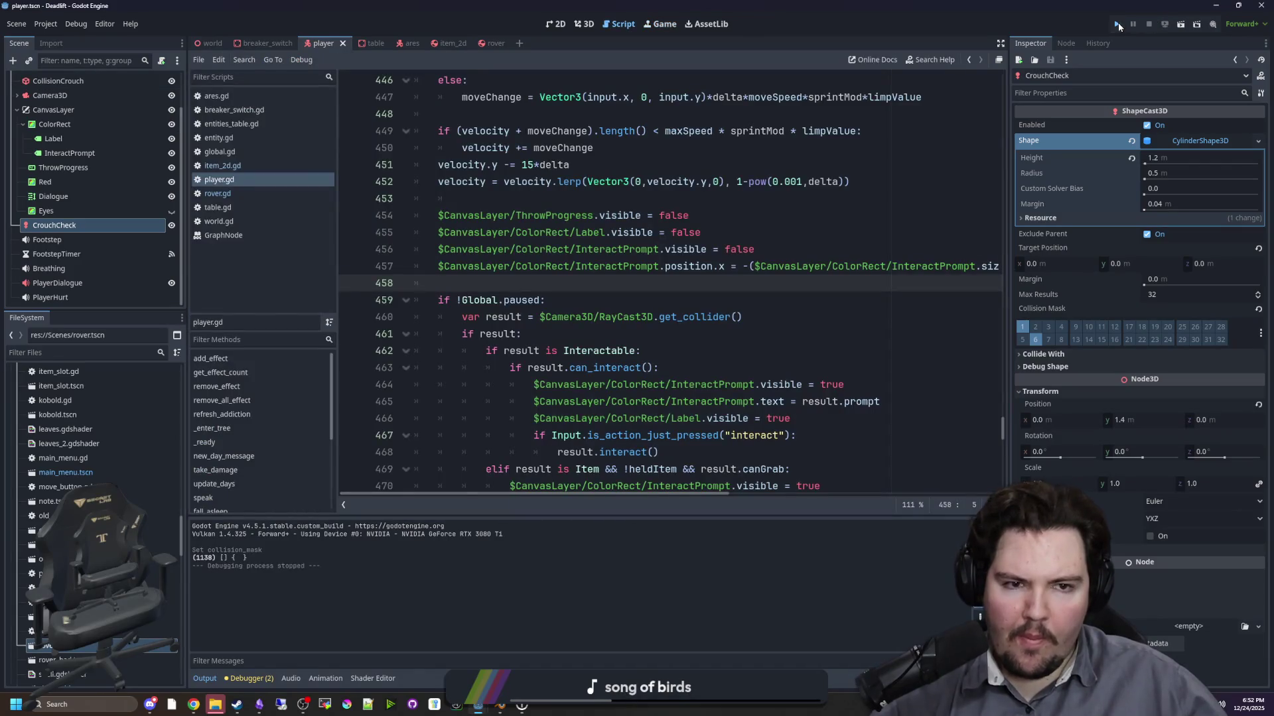
# - Run the game and walk the player past the table and down the corridor
pyautogui.click(1117, 24)
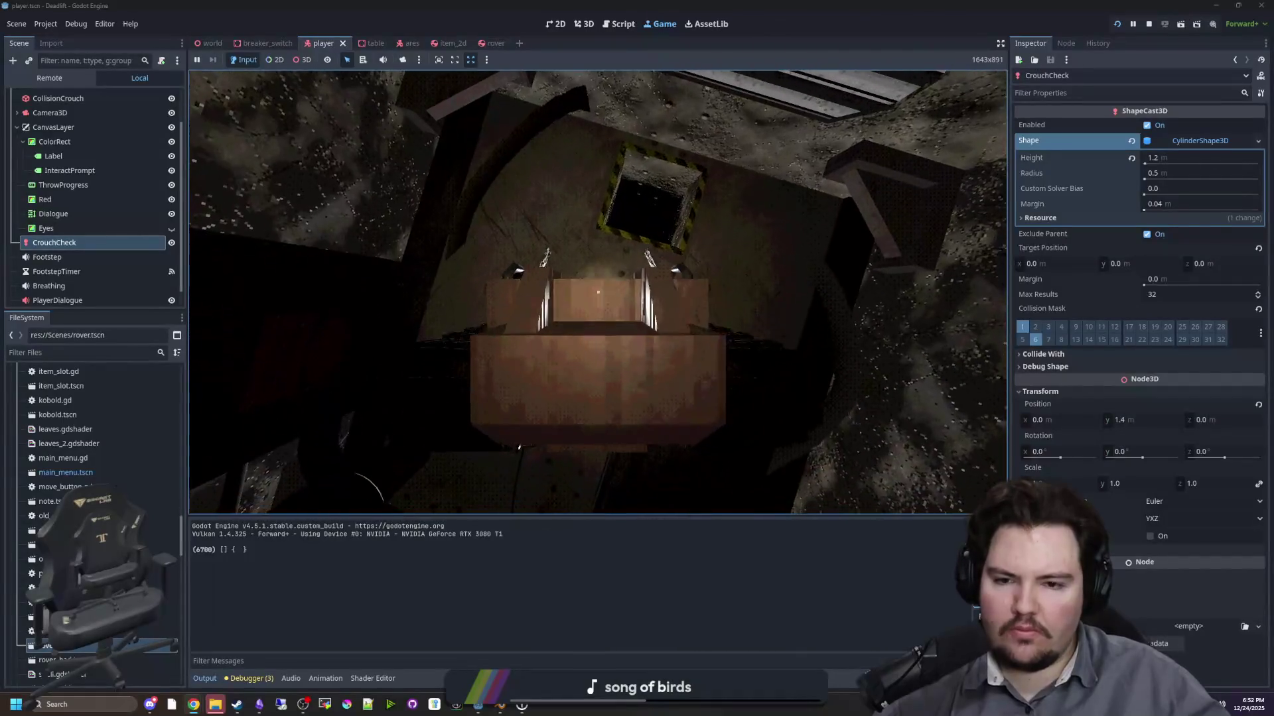
pyautogui.press('e')
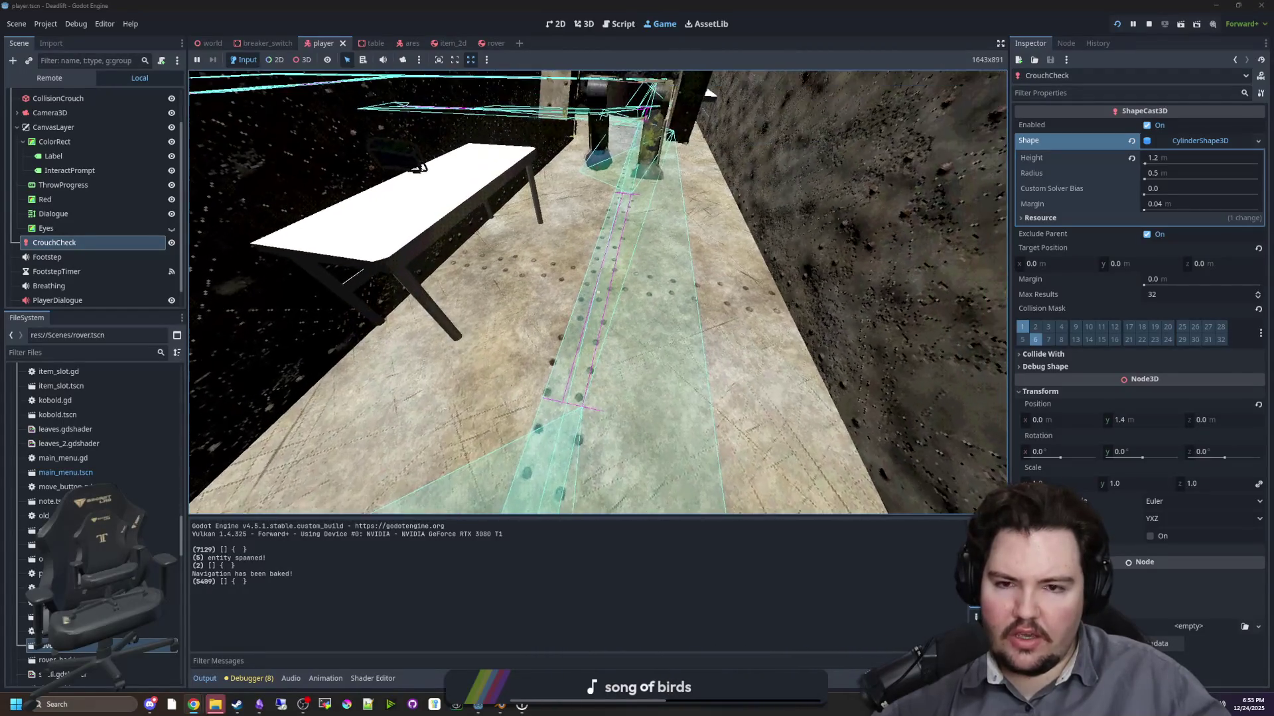
pyautogui.press('s')
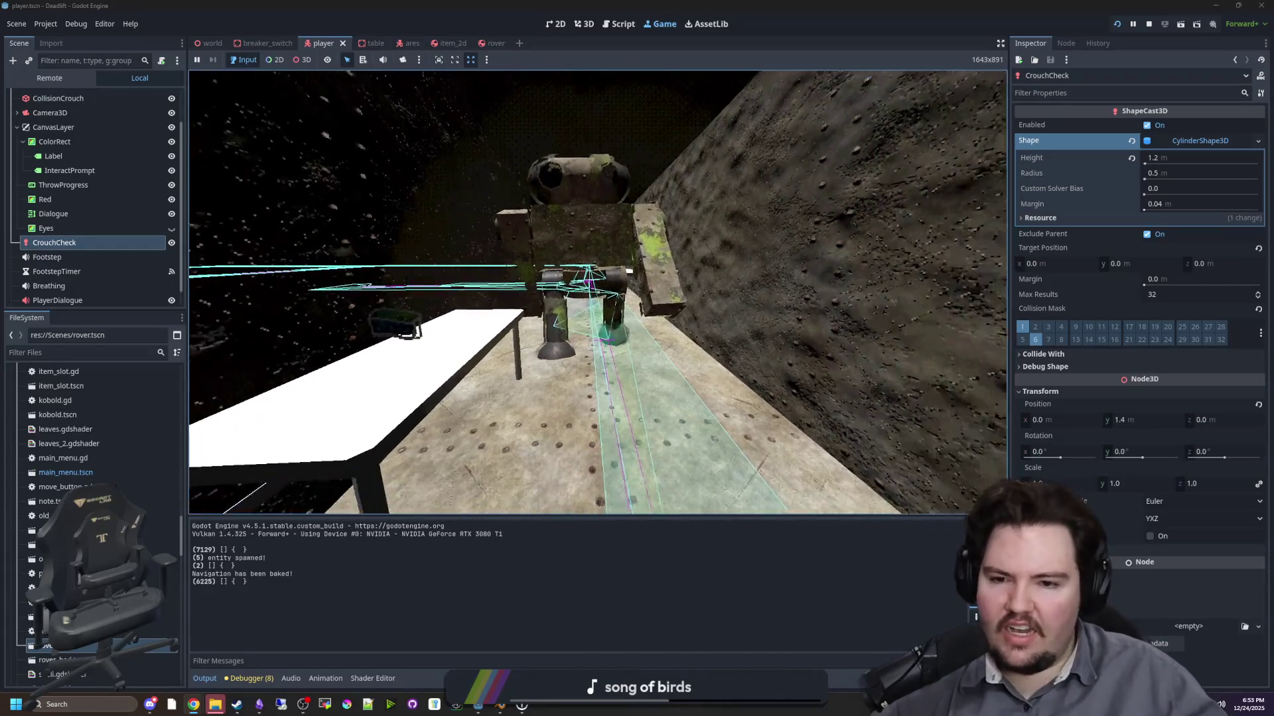
pyautogui.press('s')
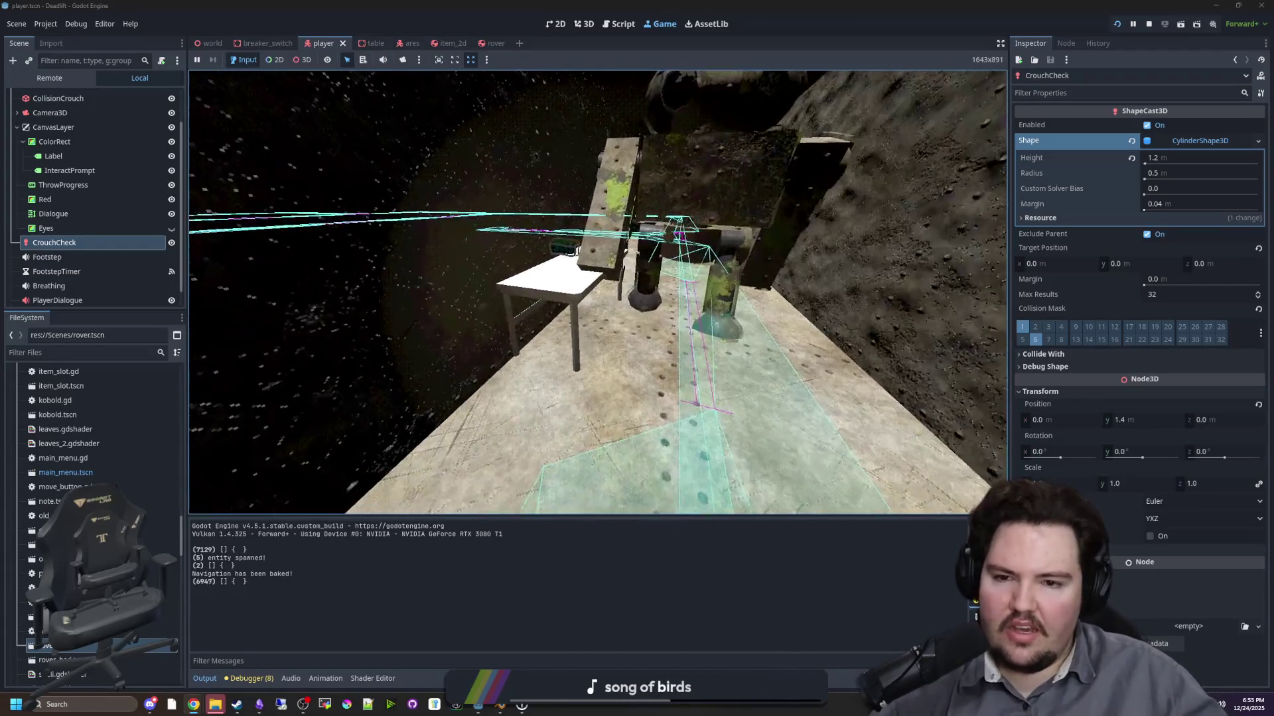
pyautogui.press('s')
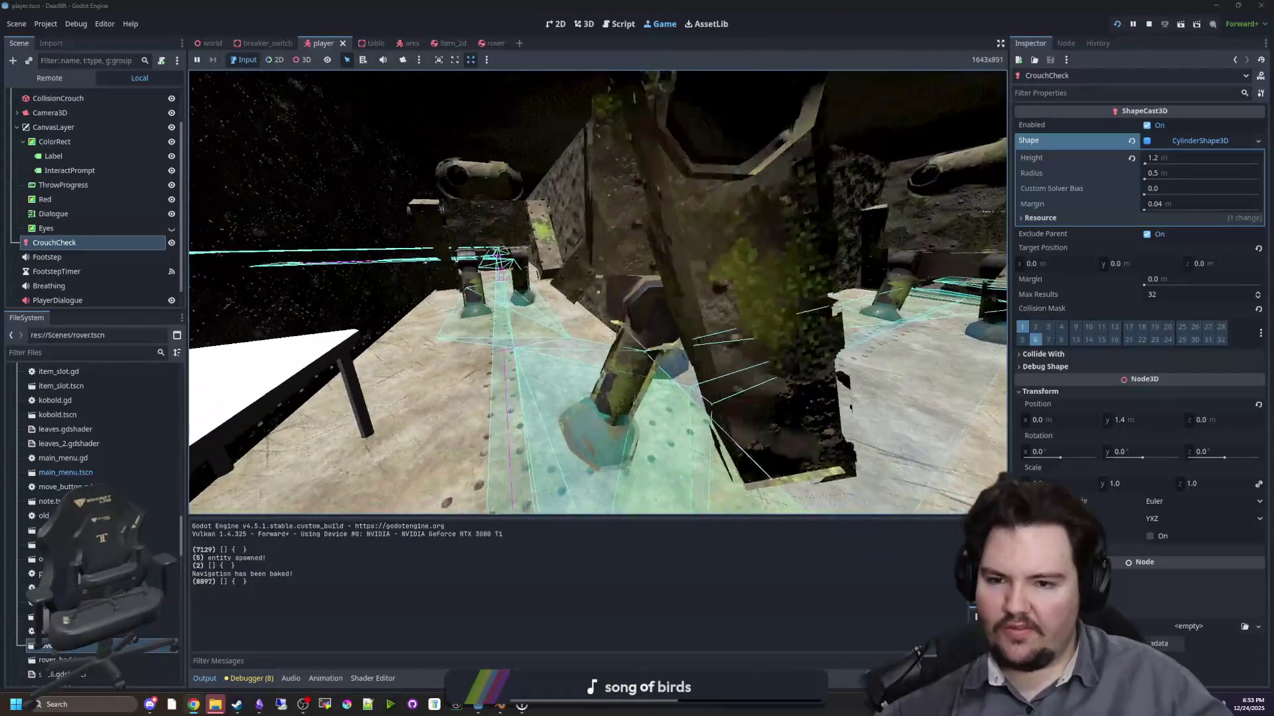
pyautogui.press('s')
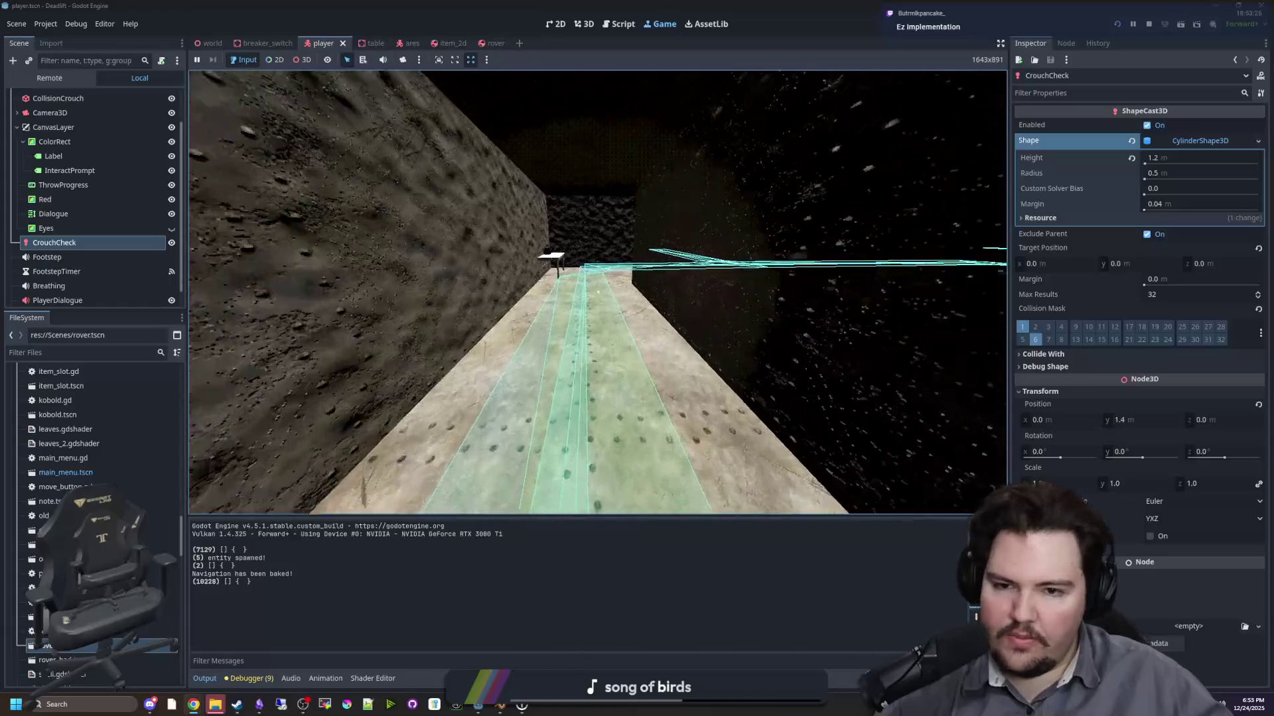
pyautogui.press('w')
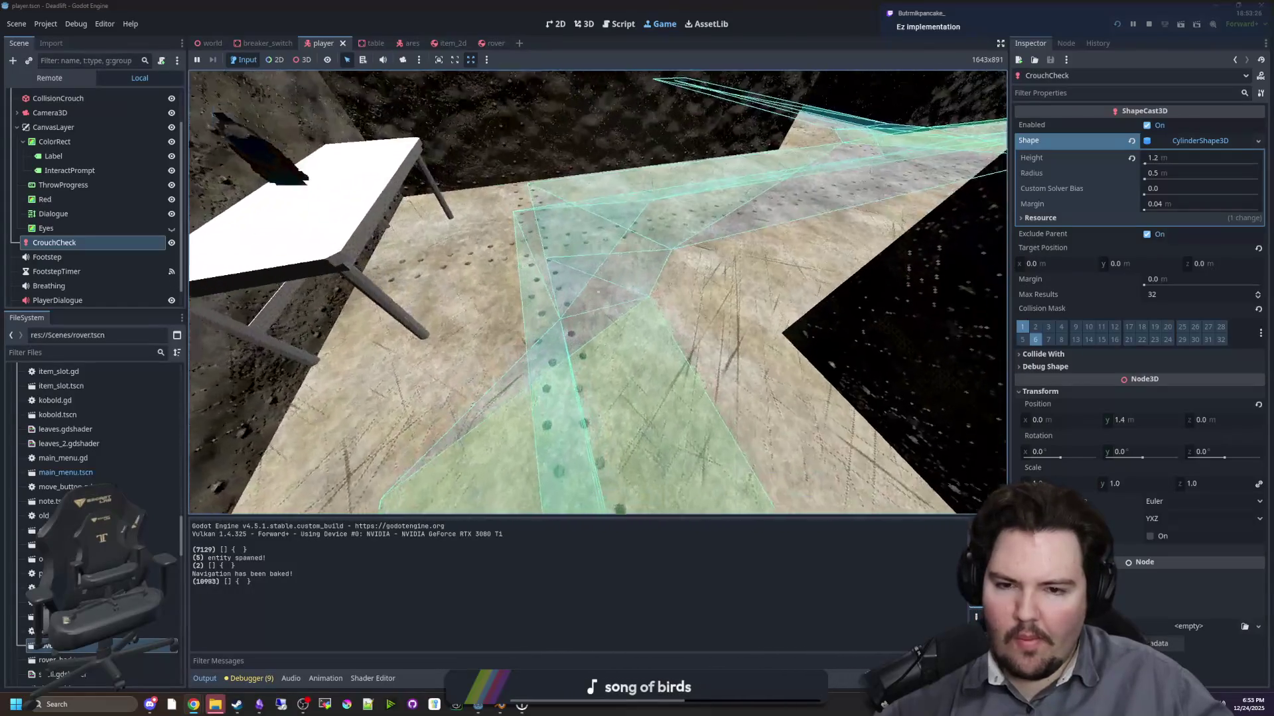
pyautogui.press('w')
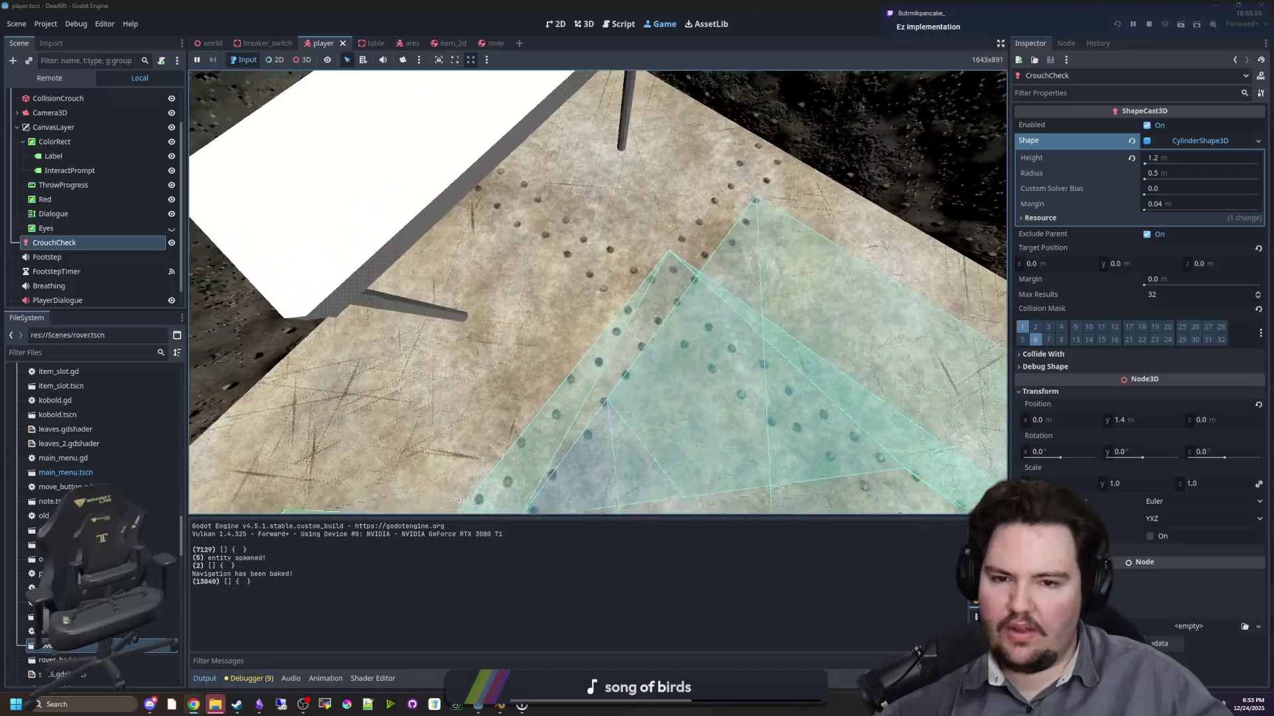
pyautogui.press('w')
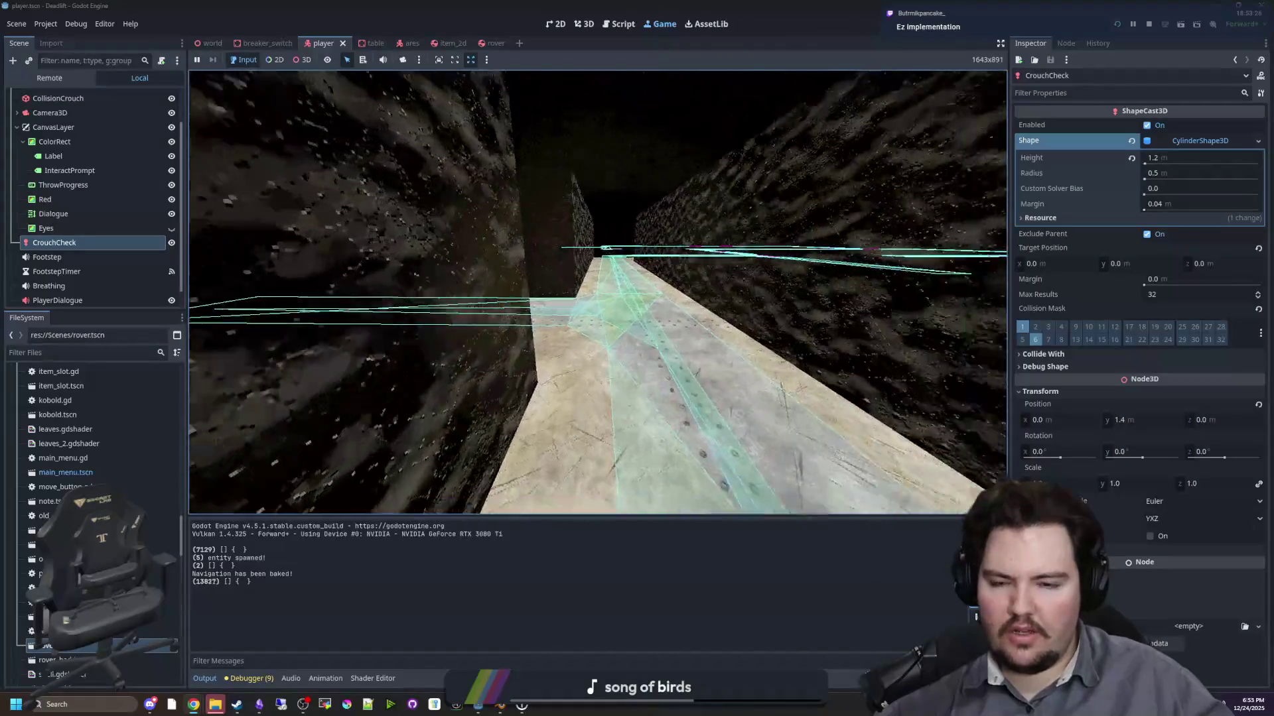
pyautogui.press('w')
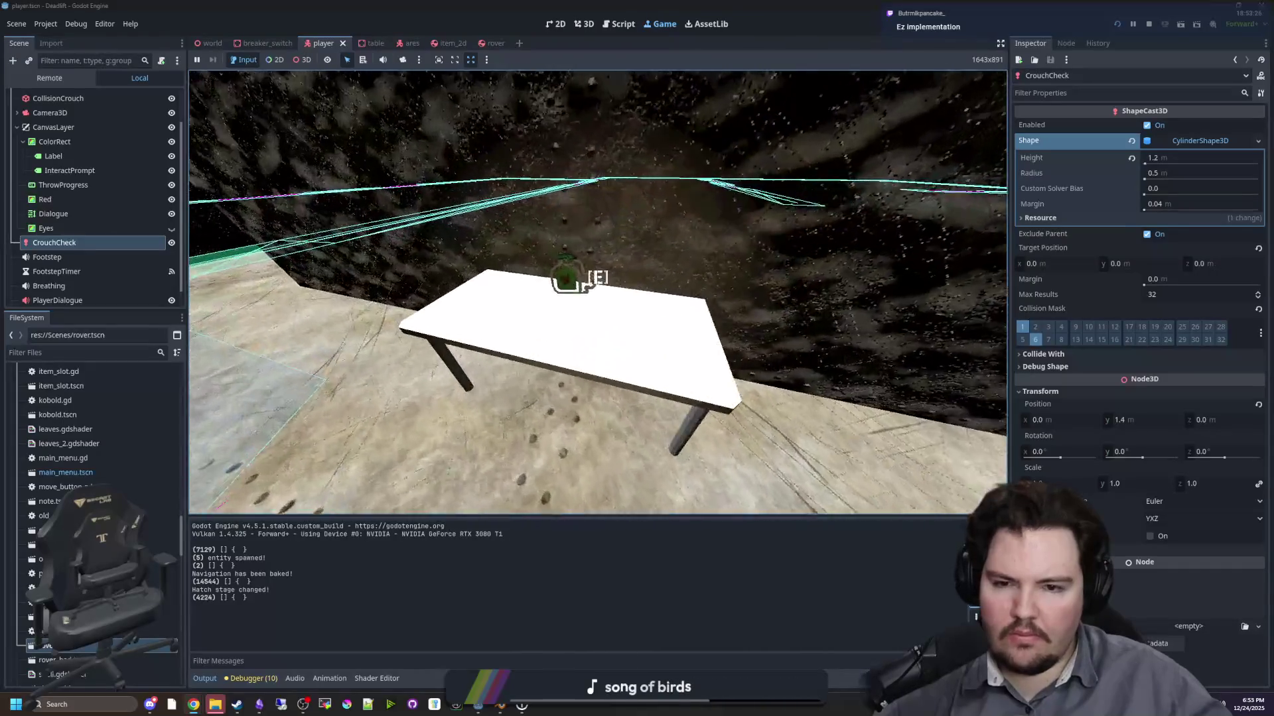
# - Walk the player down the corridor, then end the navmesh test run
pyautogui.press('w')
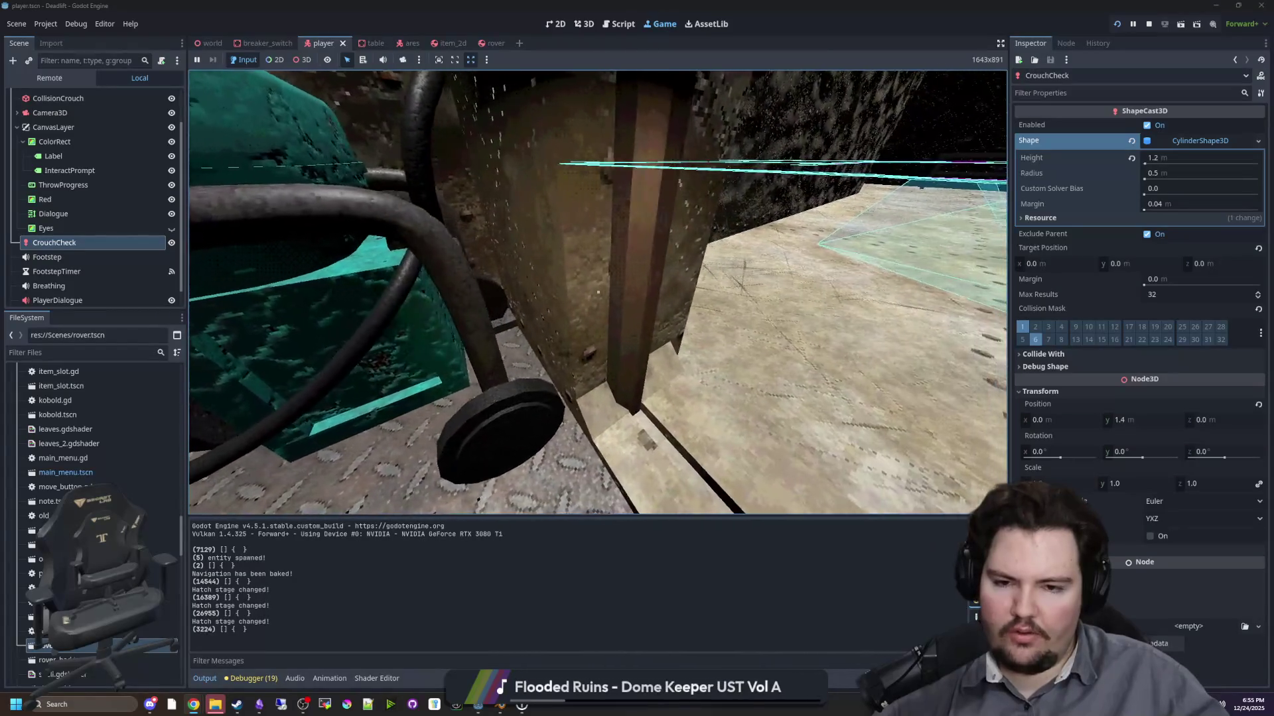
pyautogui.press('super')
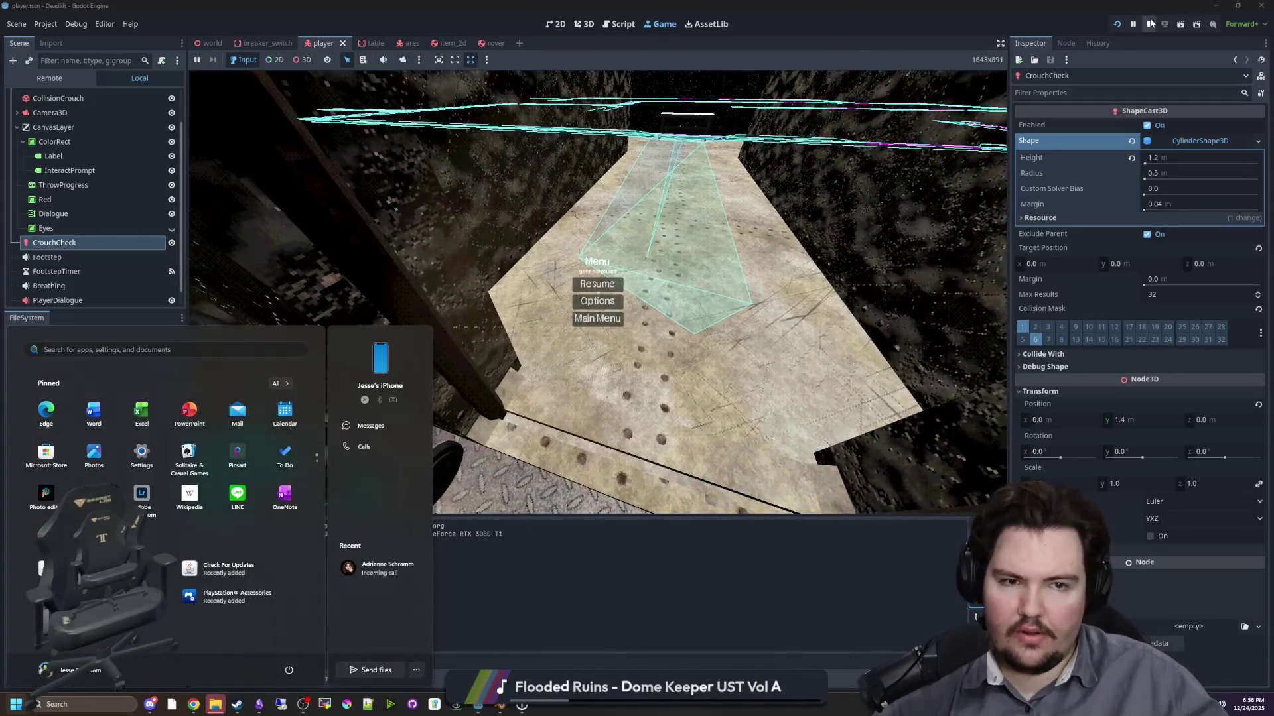
# - Stop the test run and open the elevator scene by filtering project files for 'elevator'
pyautogui.press('F8')
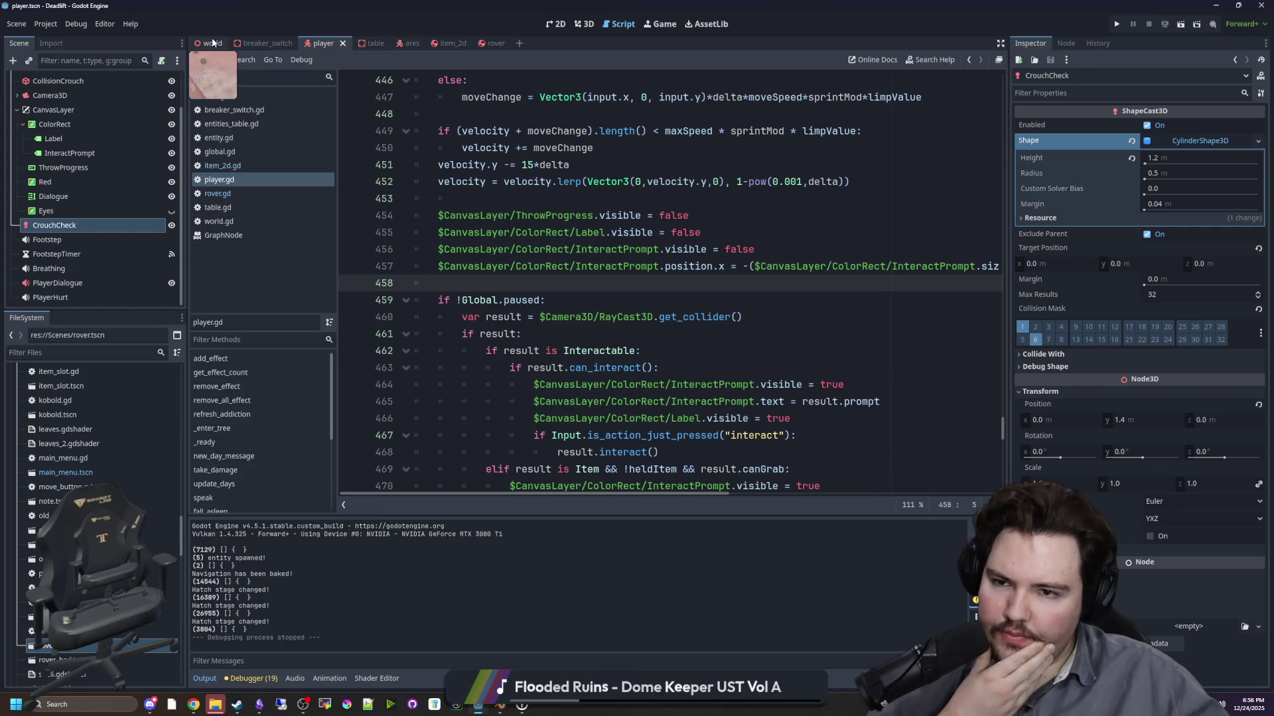
pyautogui.click(119, 352)
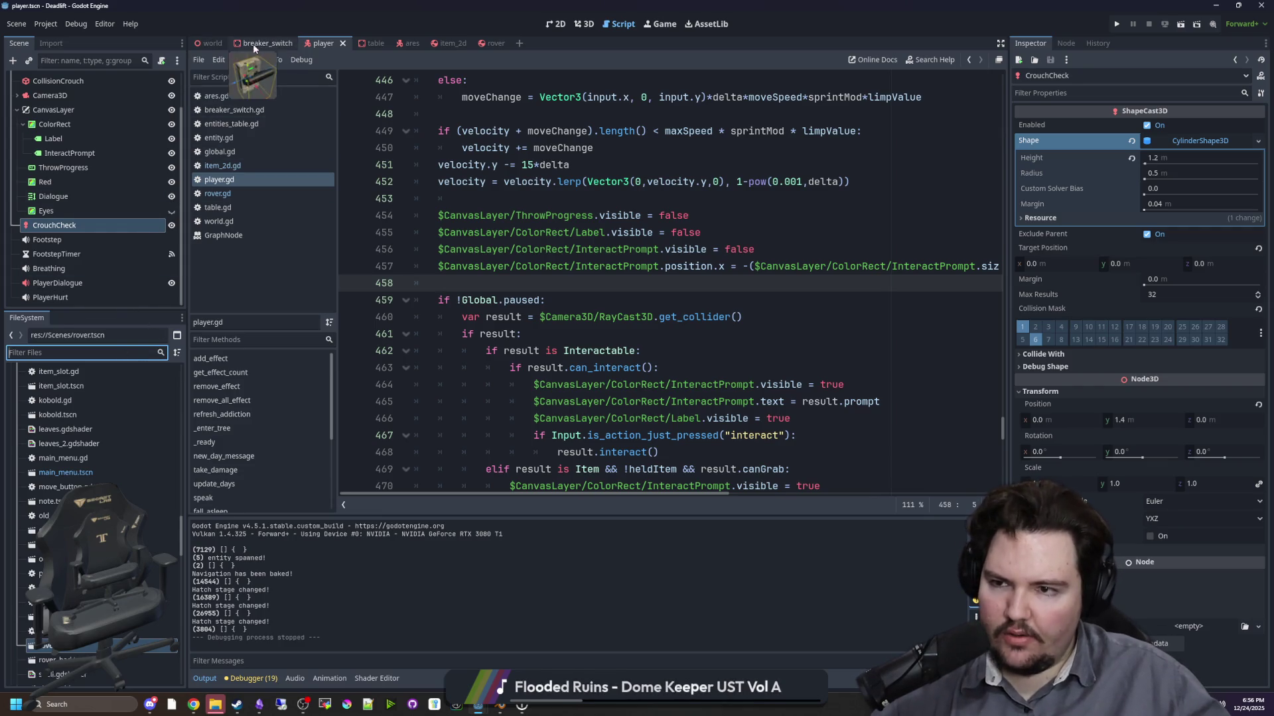
pyautogui.click(211, 43)
pyautogui.click(161, 353)
pyautogui.write('elevator')
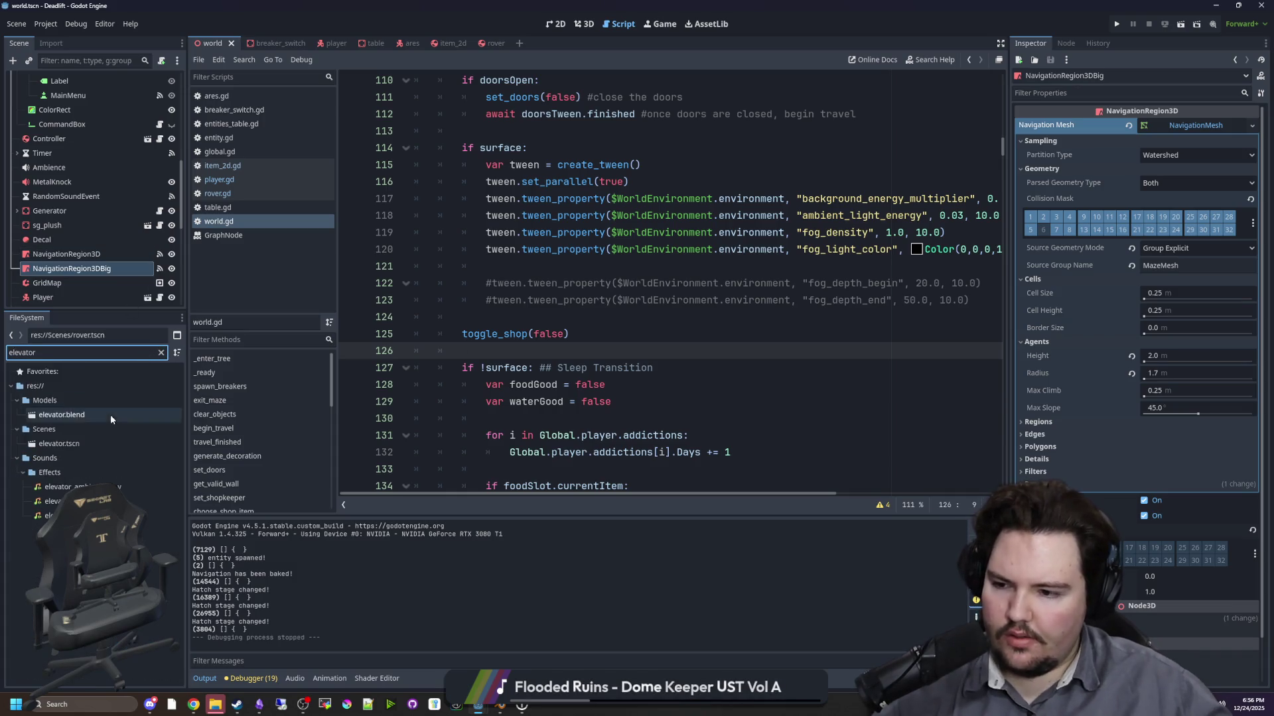
pyautogui.doubleClick(106, 444)
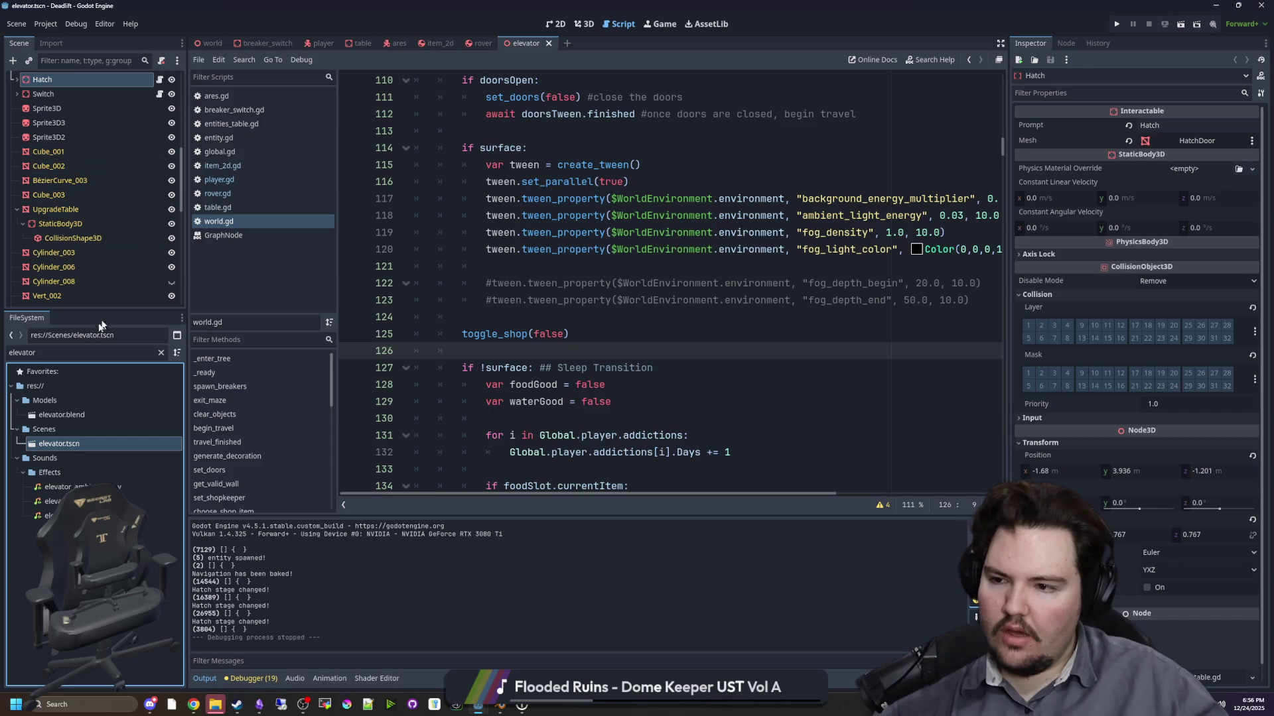
# - Enlarge the scene tree and inspect the elevator's left door, including its signals and groups
pyautogui.moveTo(101, 316); pyautogui.dragTo(100, 494)
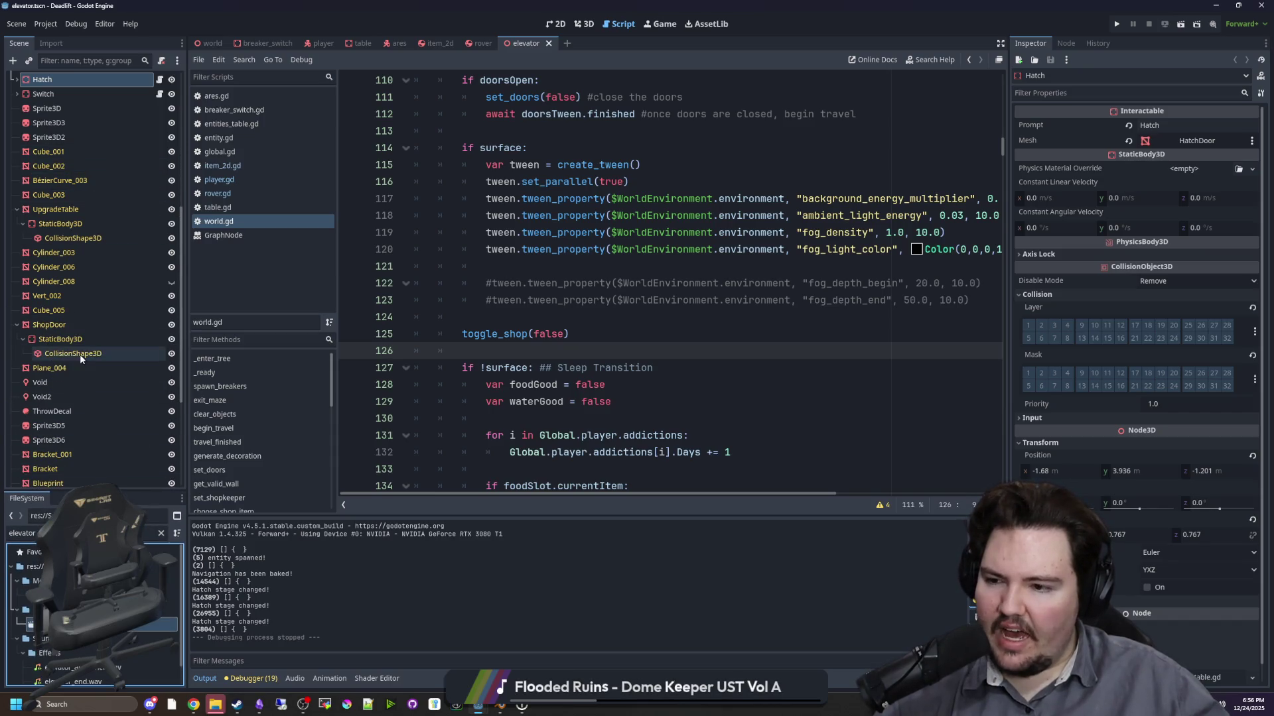
pyautogui.scroll(5, 77, 351)
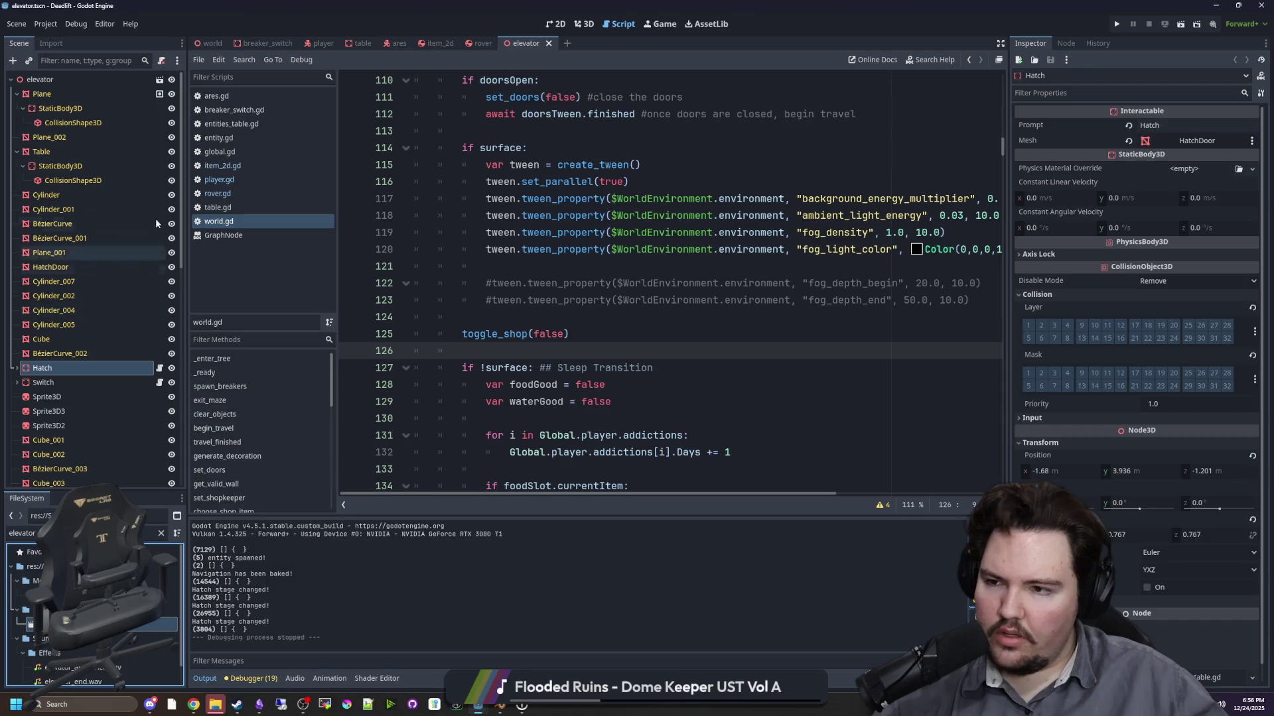
pyautogui.click(583, 24)
pyautogui.click(561, 274)
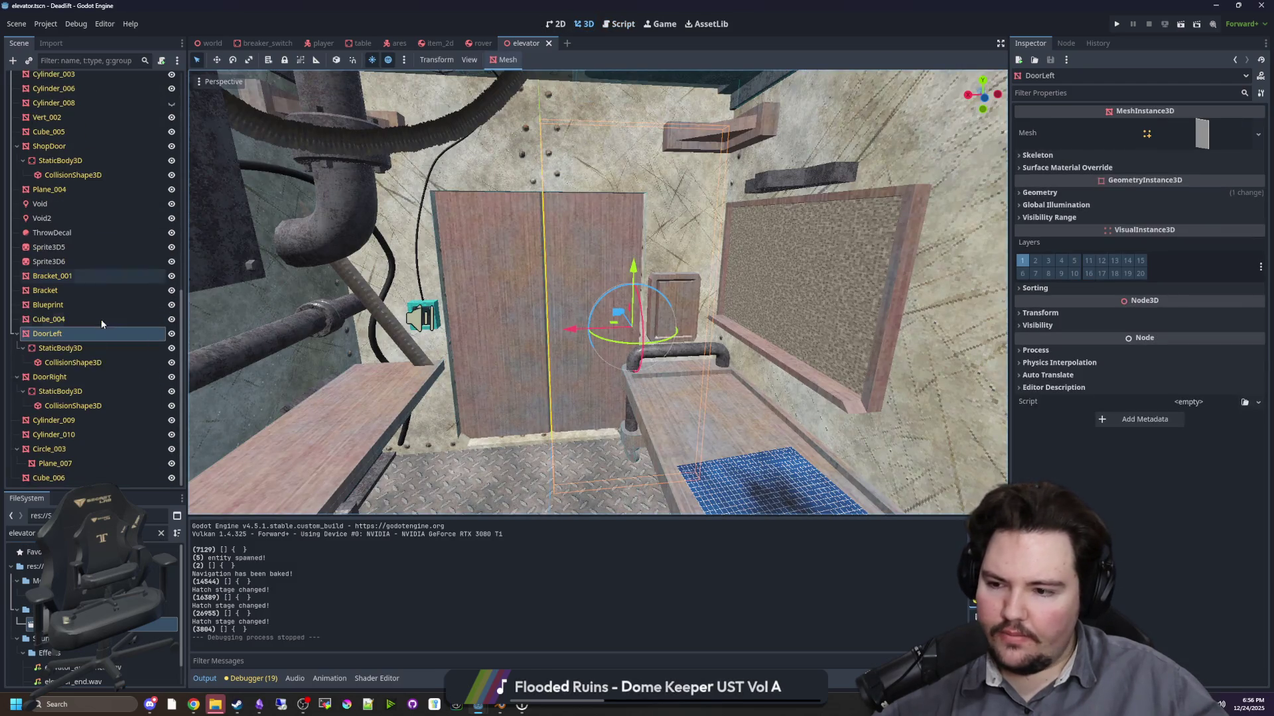
pyautogui.click(1066, 43)
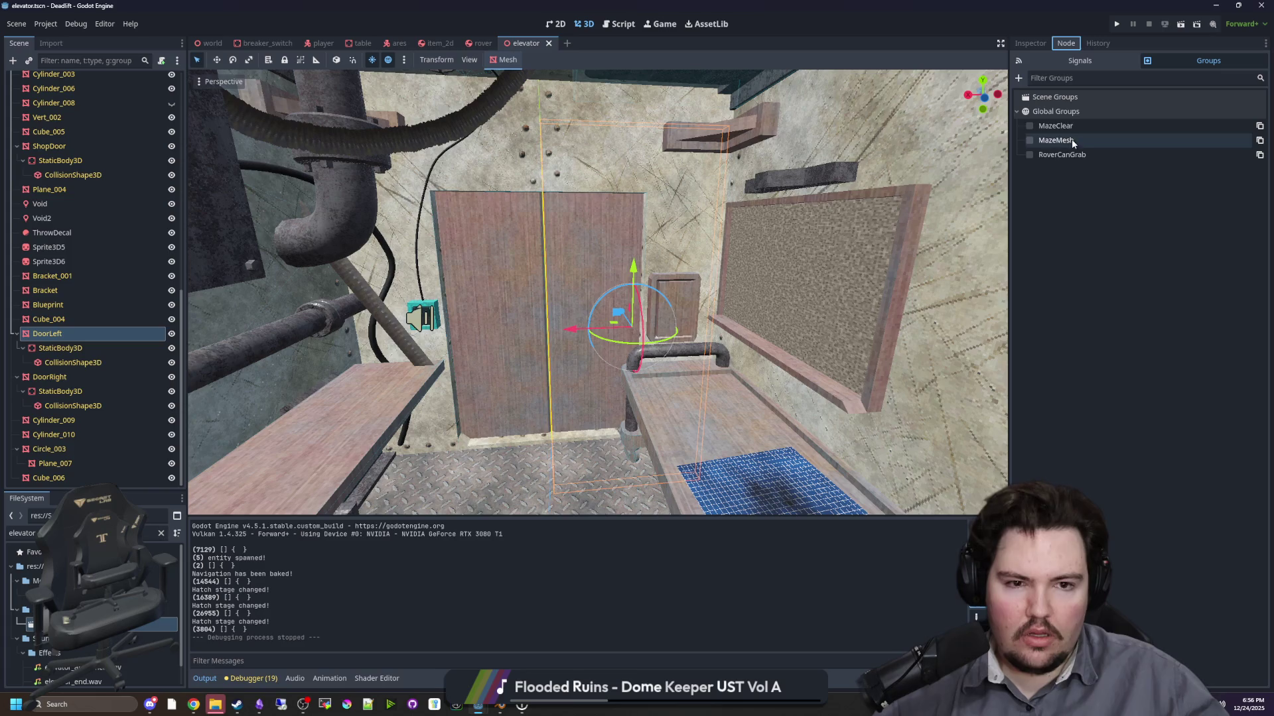
pyautogui.click(1030, 44)
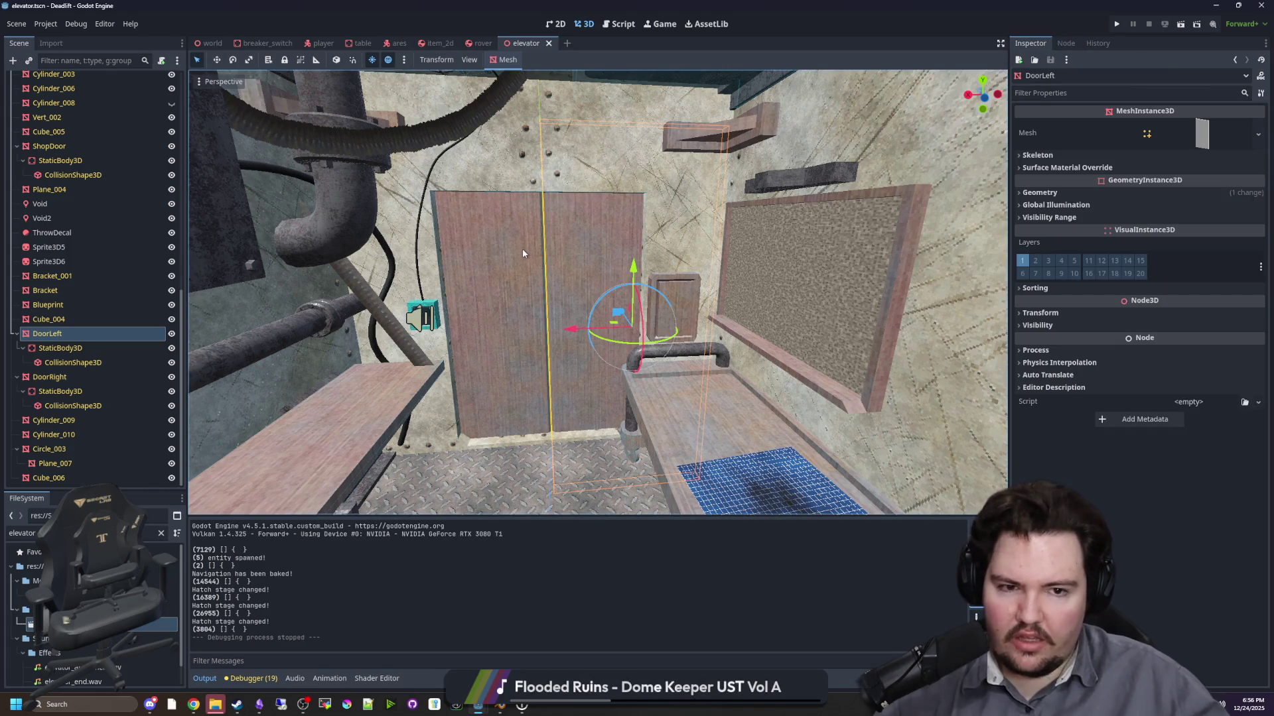
# - Clear the FileSystem filter and fly the 3D camera out of the elevator
pyautogui.rightClick(523, 248)
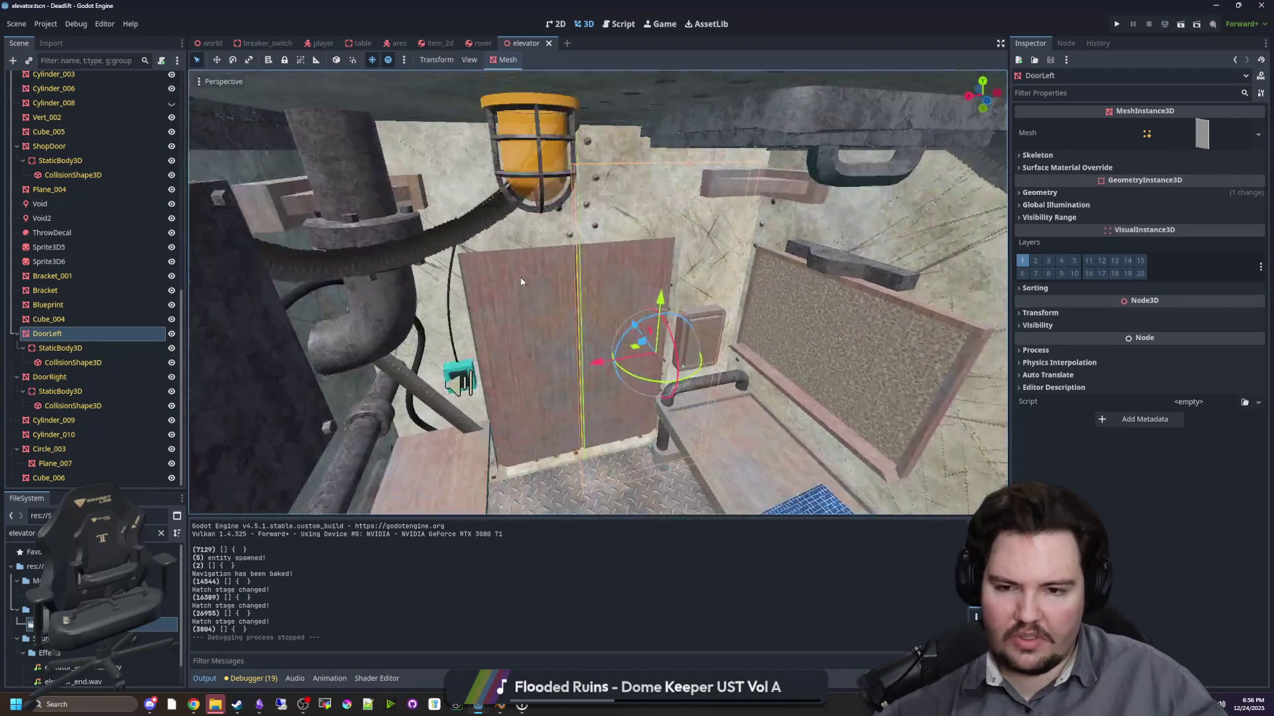
pyautogui.rightClick(521, 281)
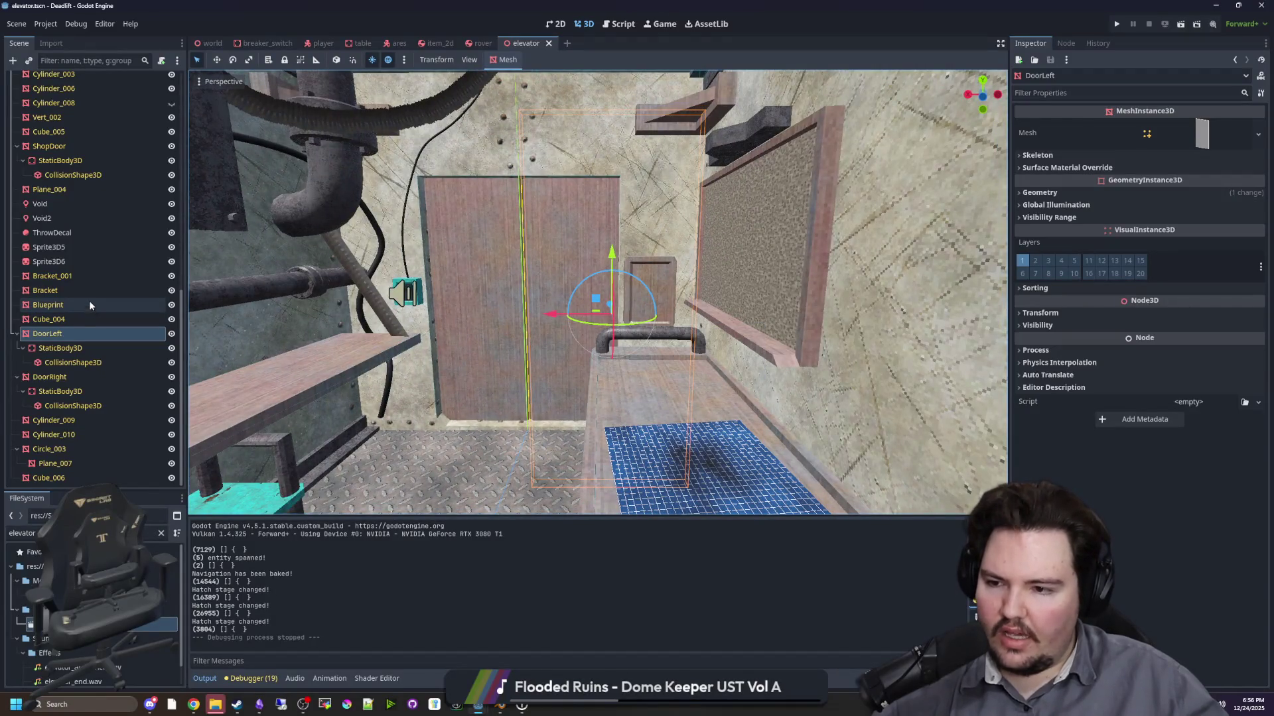
pyautogui.scroll(10, 86, 291)
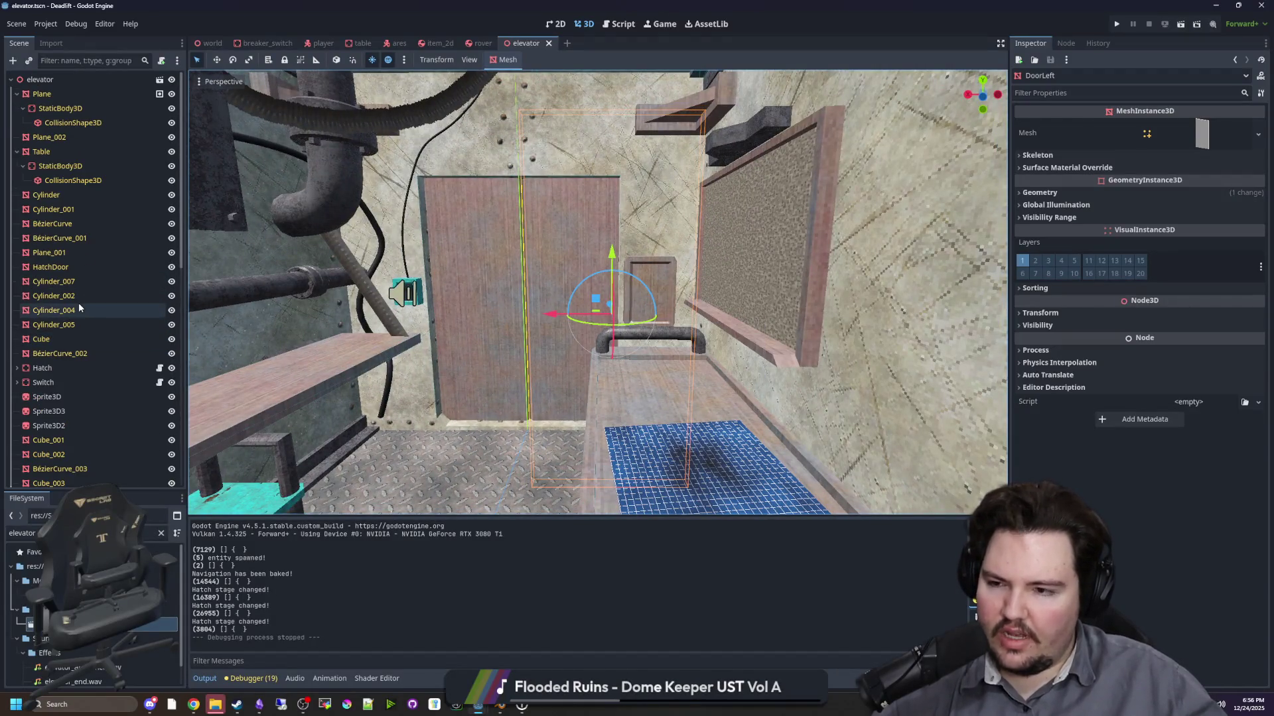
pyautogui.click(161, 532)
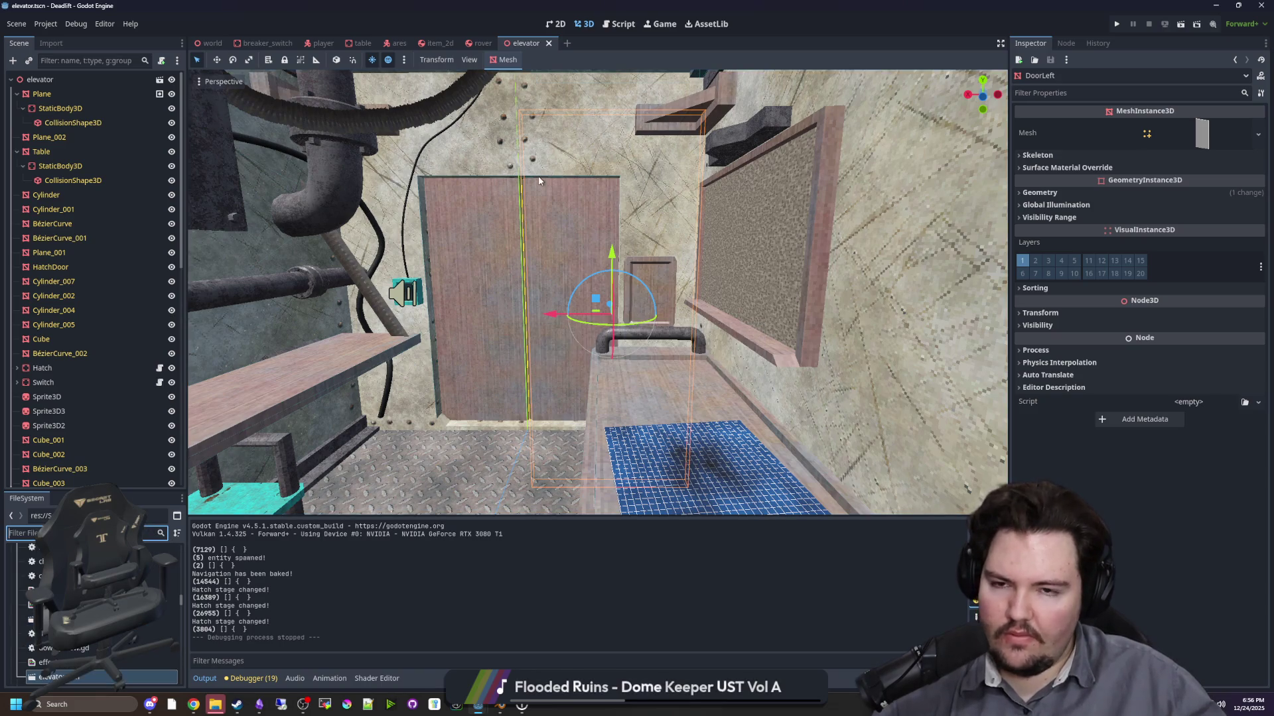
pyautogui.rightClick(539, 176)
pyautogui.press('s')
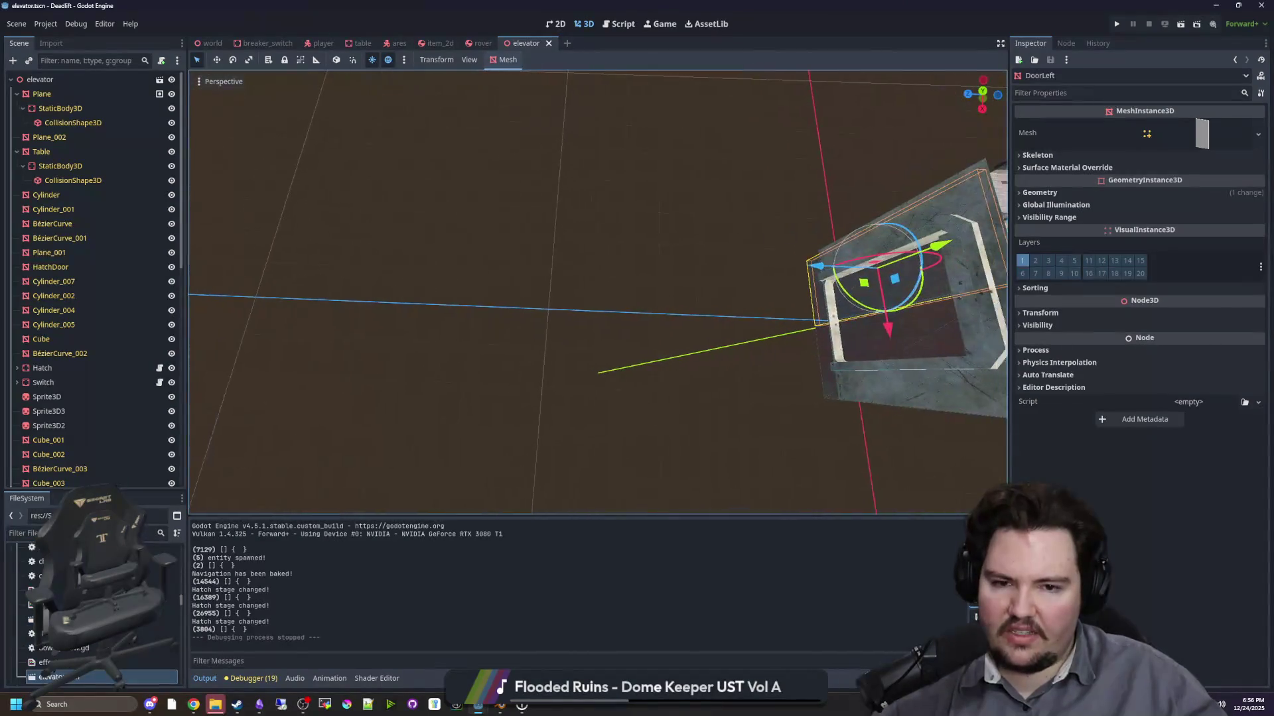
# - Switch to the world scene in the 3D view
pyautogui.click(643, 24)
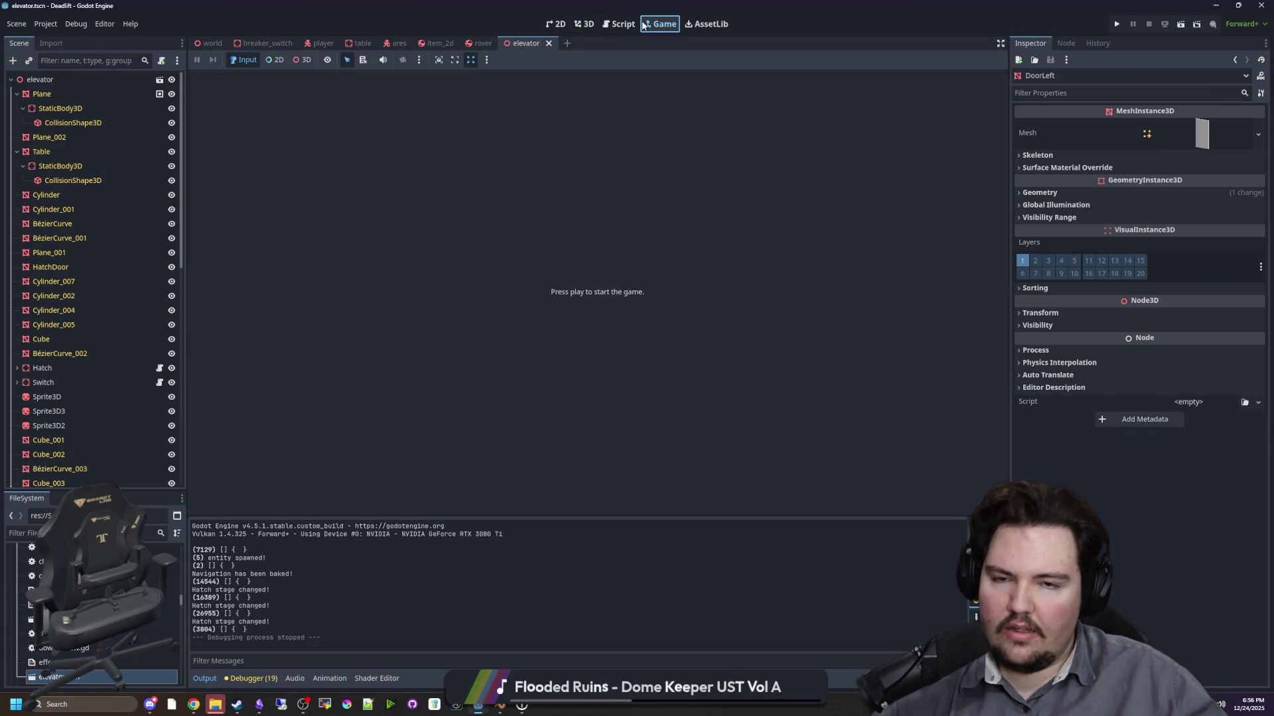
pyautogui.click(582, 24)
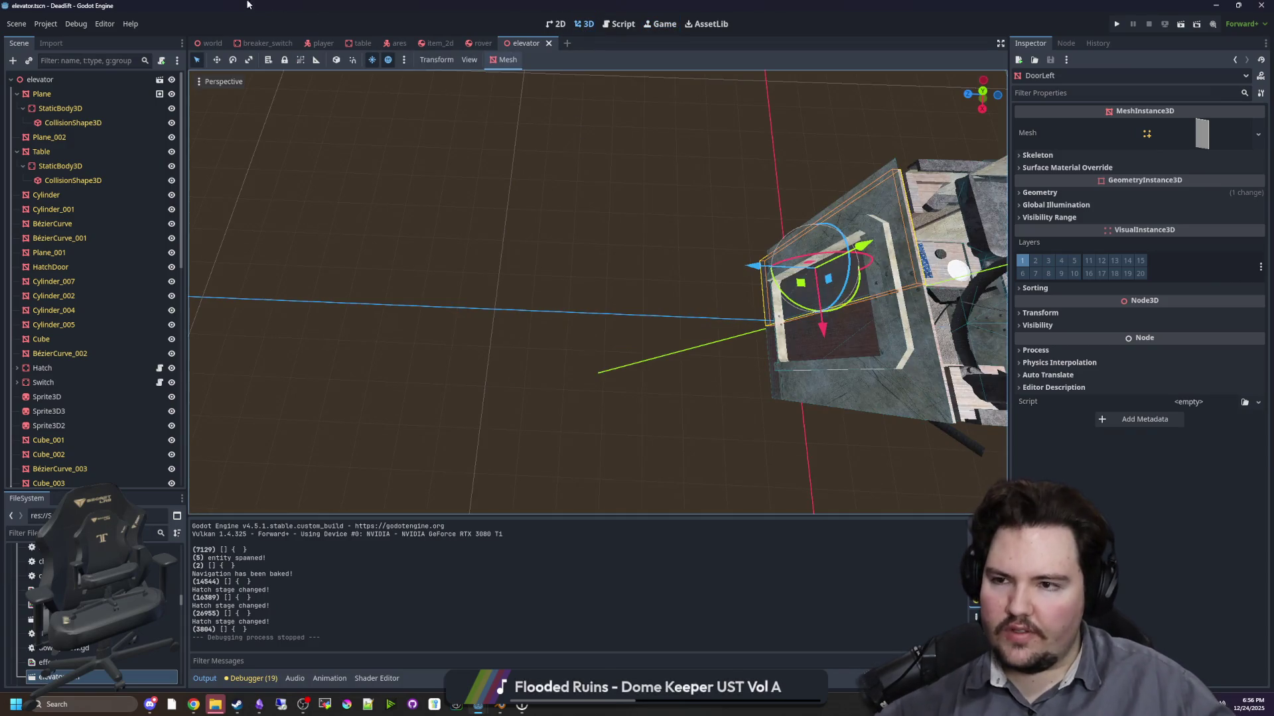
pyautogui.click(211, 43)
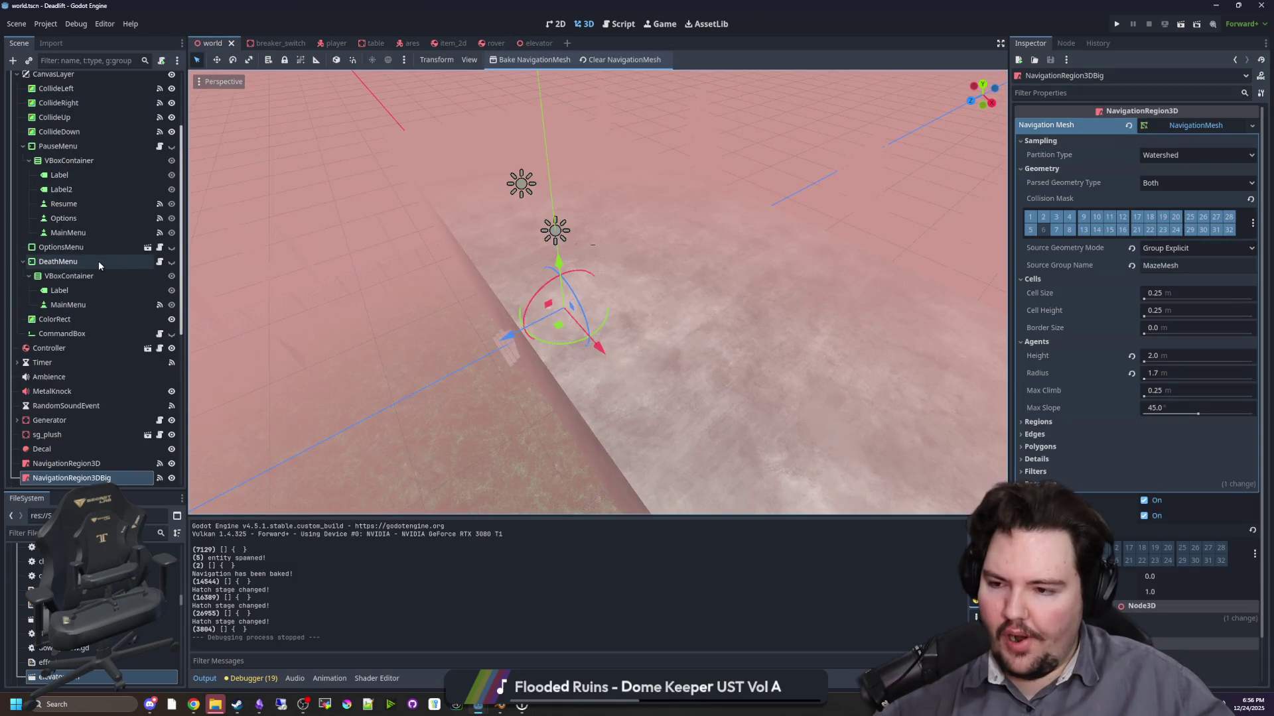
# - Select NavigationRegion3D and widen the Inspector by dragging the viewport split left
pyautogui.scroll(-2, 98, 265)
pyautogui.click(79, 416)
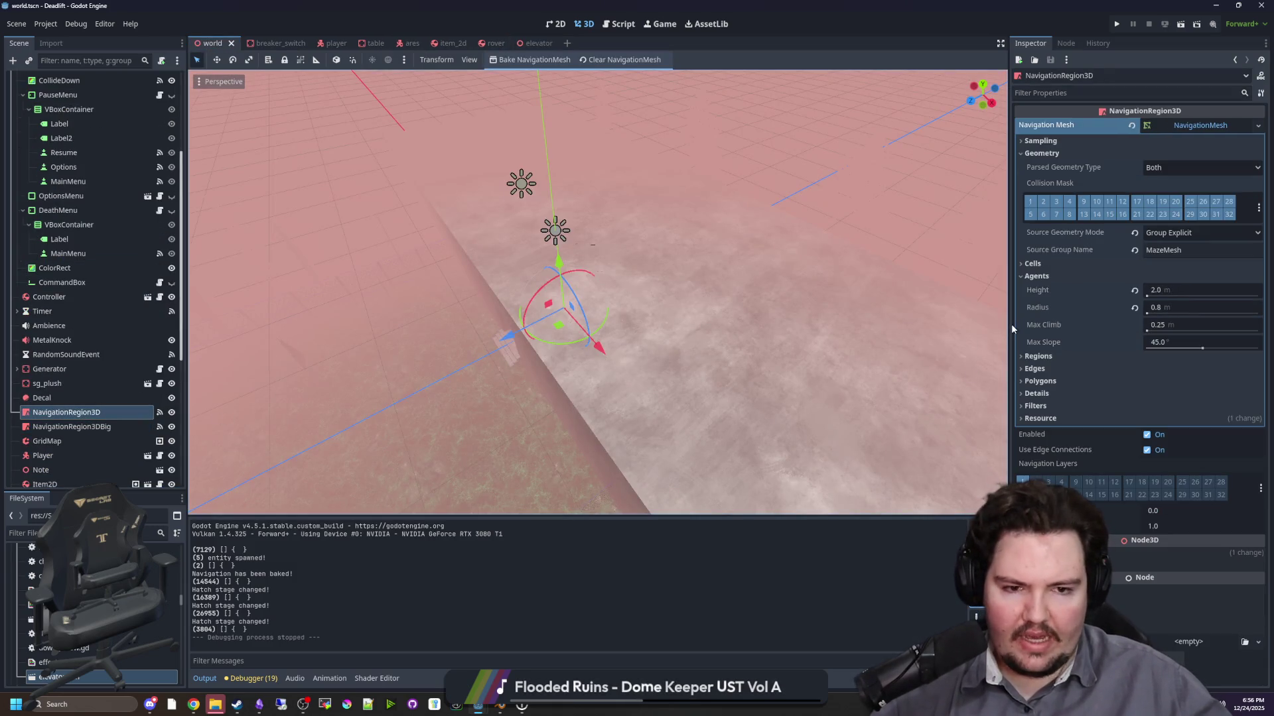
pyautogui.moveTo(1008, 325); pyautogui.dragTo(667, 325)
pyautogui.moveTo(769, 166)
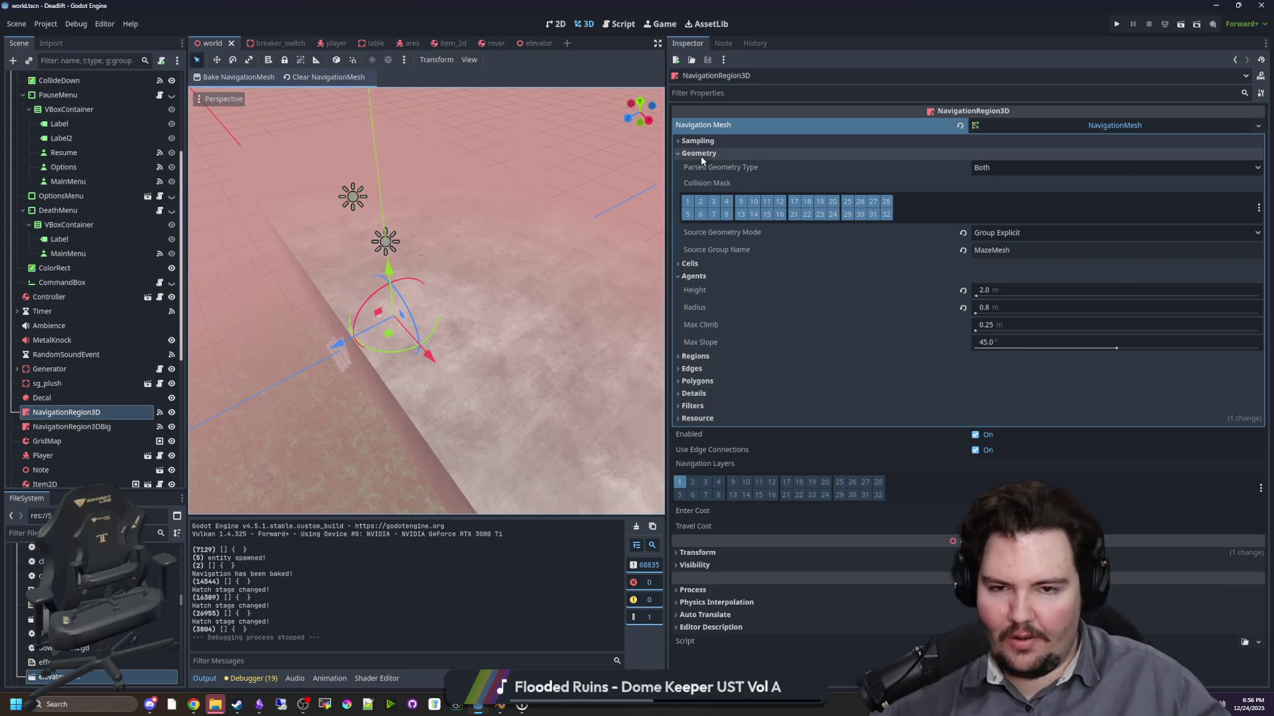
pyautogui.click(726, 142)
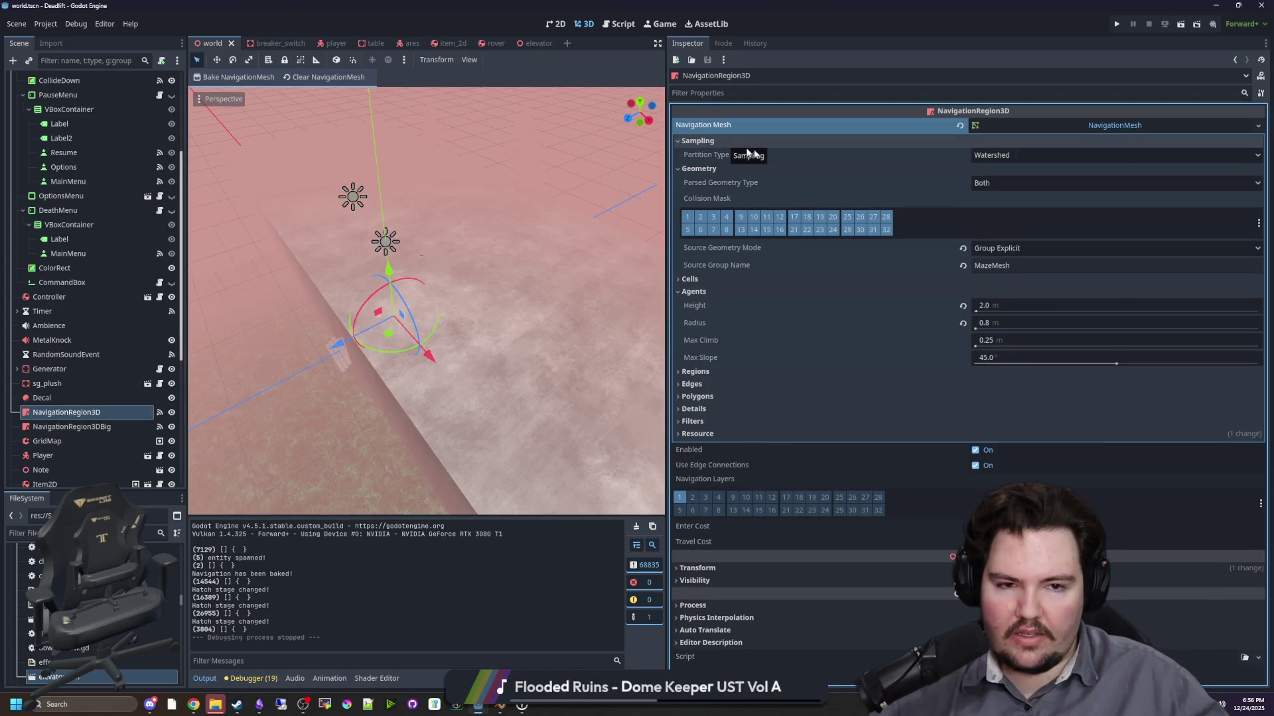
pyautogui.click(703, 141)
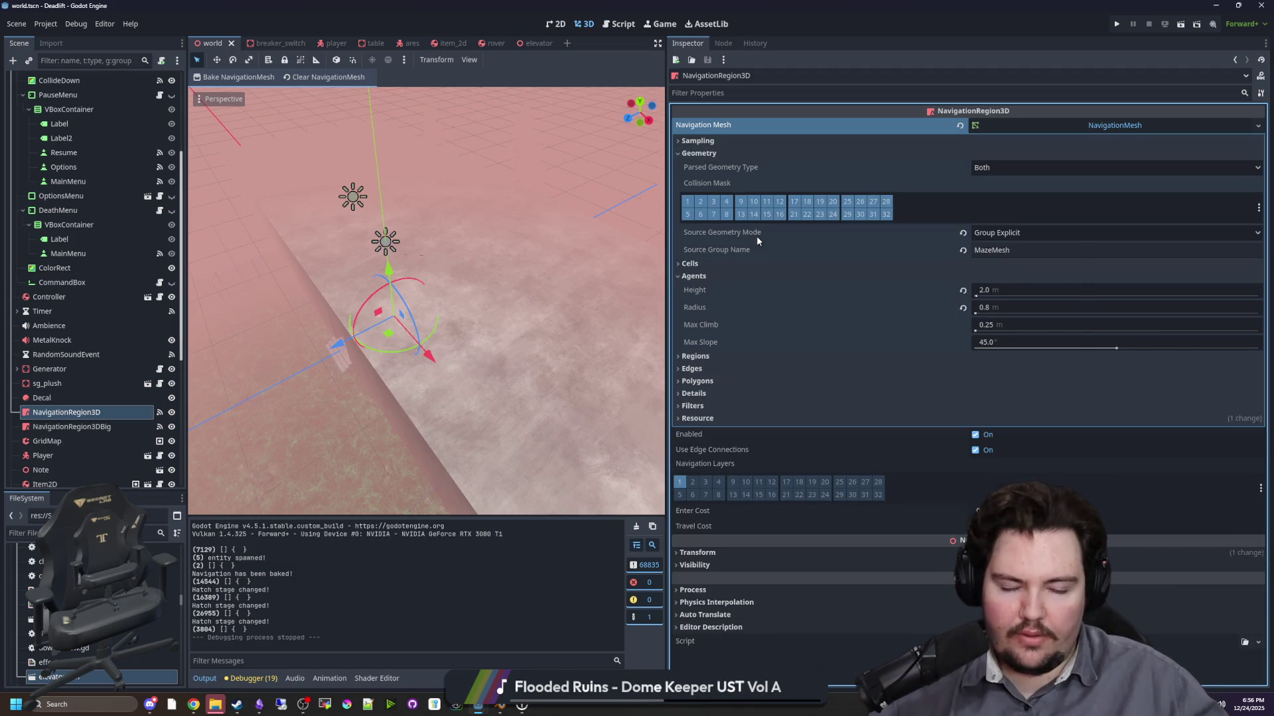
# - Expand the NavigationMesh Cells, Regions, Edges, Polygons and Details sections
pyautogui.click(693, 264)
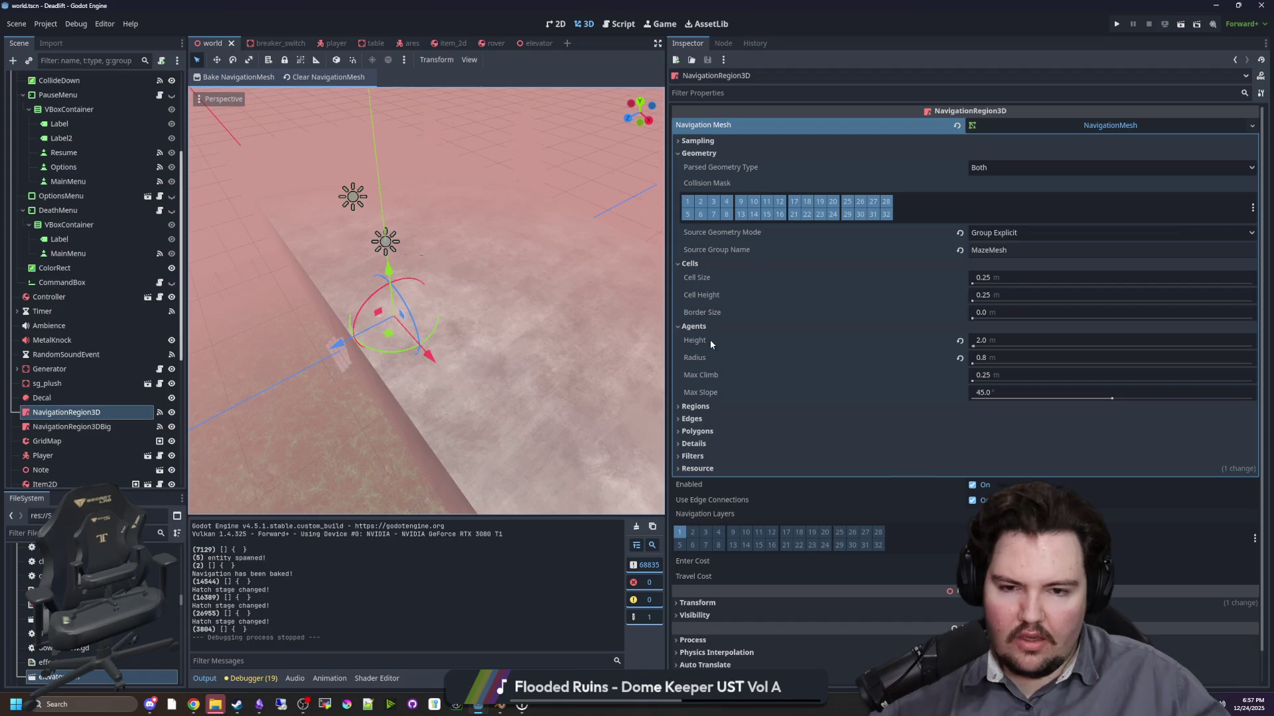
pyautogui.click(696, 406)
pyautogui.scroll(-1, 745, 392)
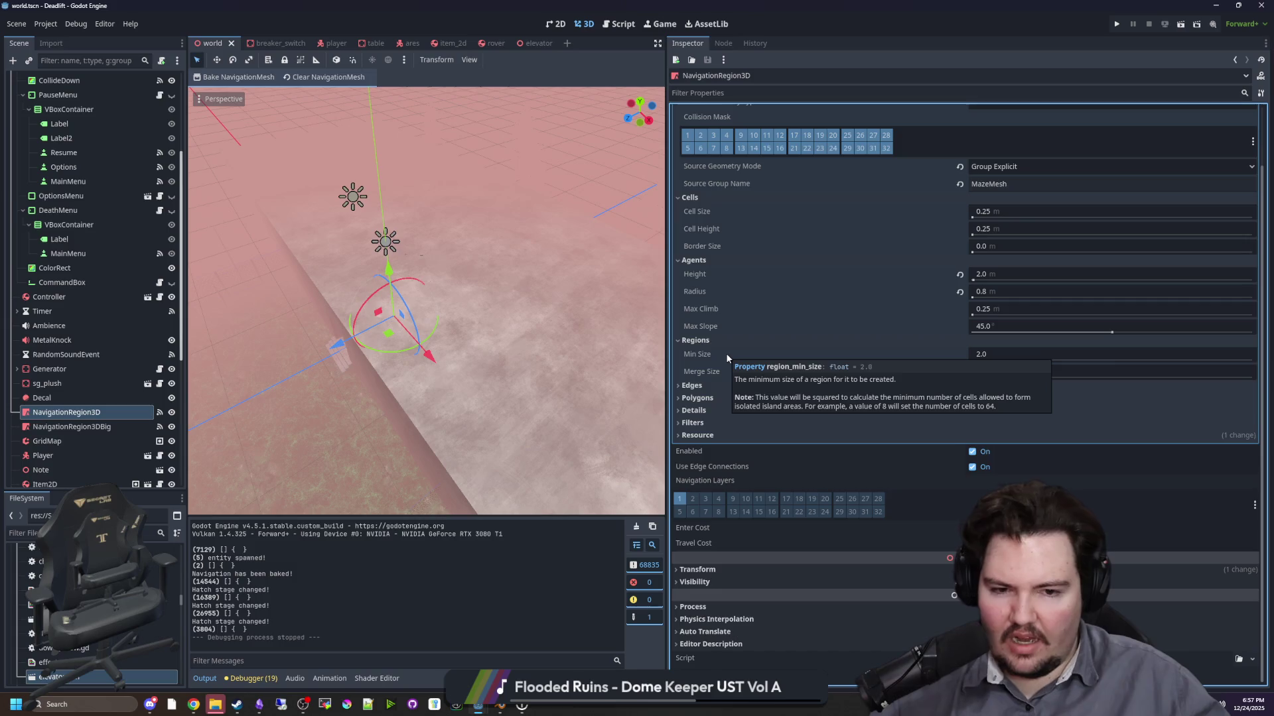
pyautogui.click(718, 386)
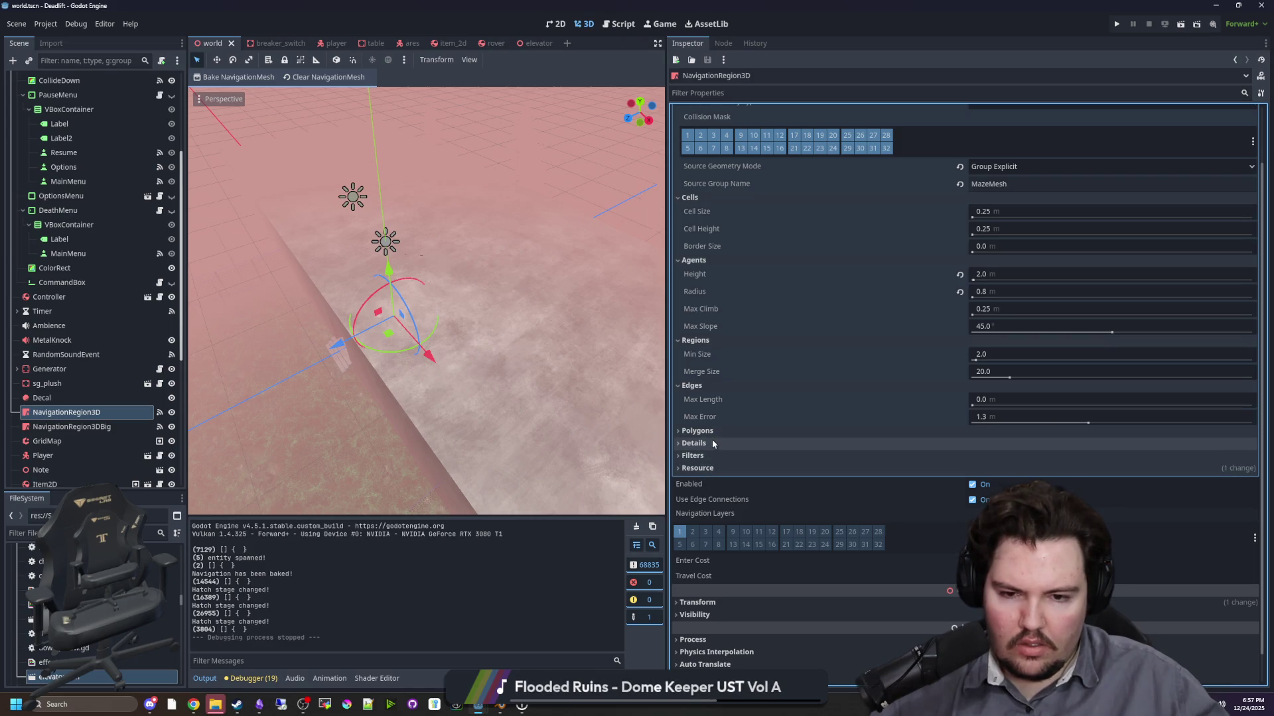
pyautogui.click(712, 432)
pyautogui.scroll(-1, 751, 441)
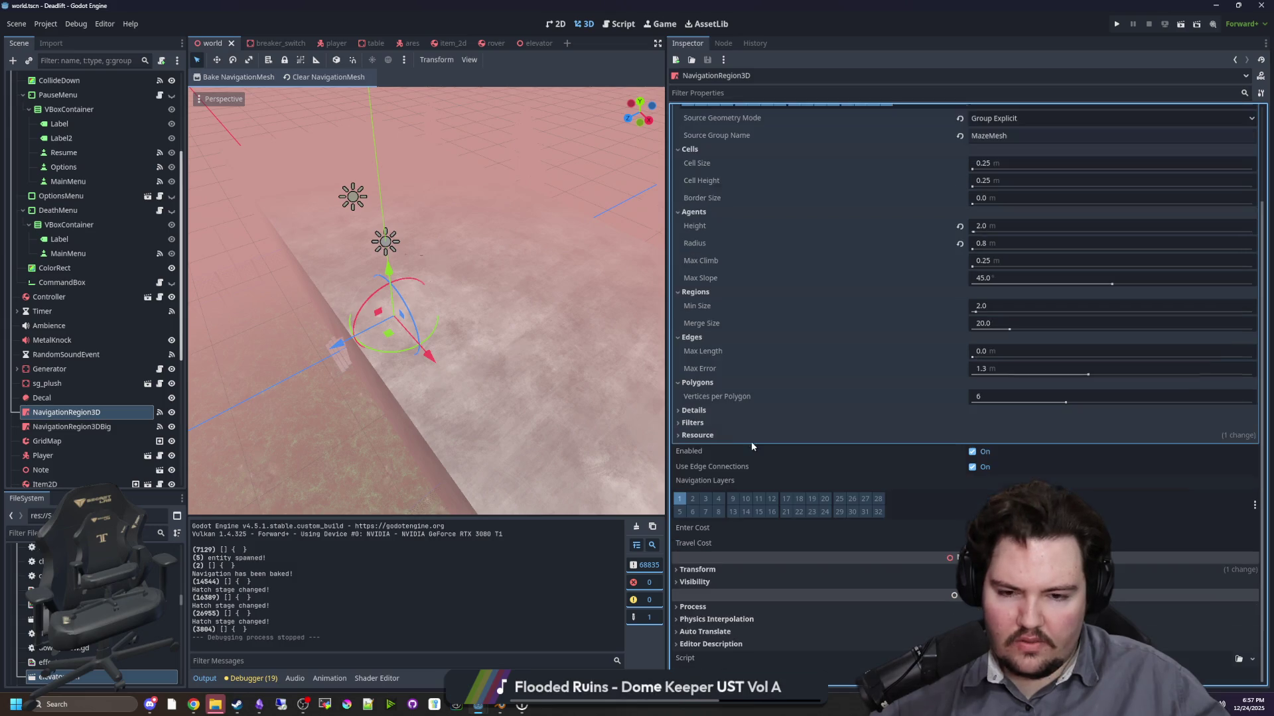
pyautogui.click(723, 410)
# - Briefly expand and collapse the NavigationMesh Filters and Resource sections
pyautogui.moveTo(735, 427)
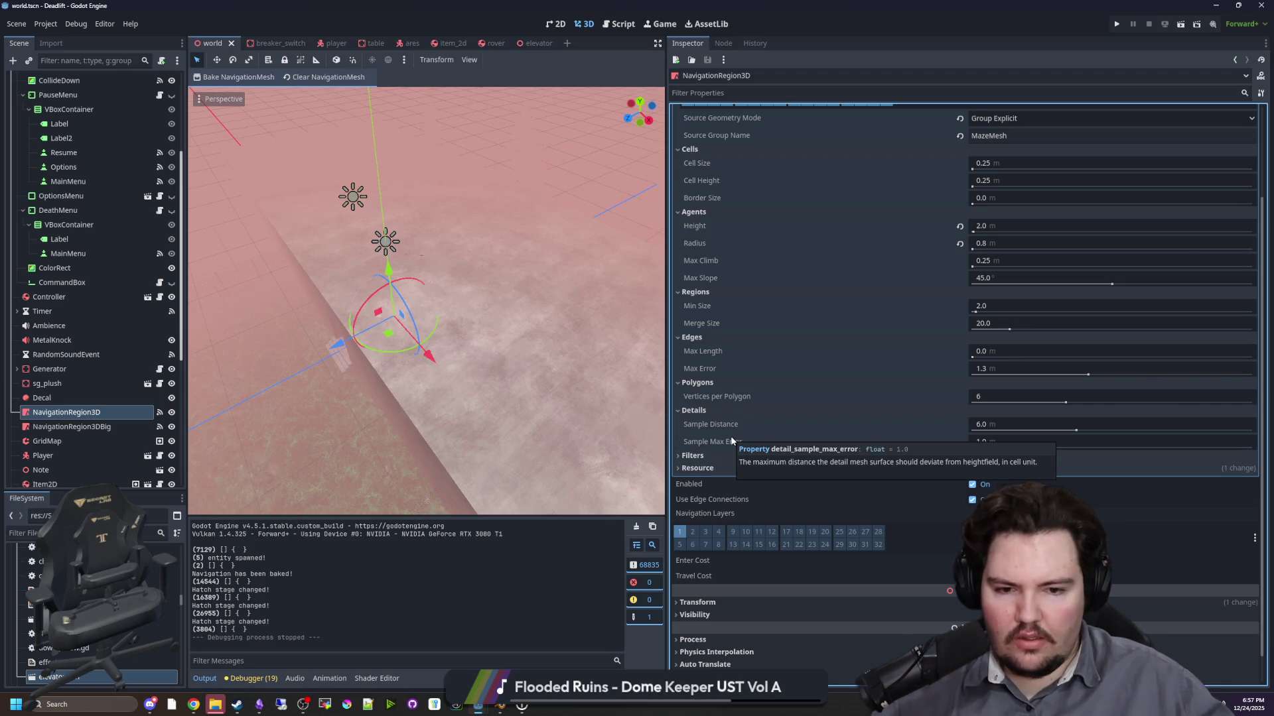
pyautogui.click(718, 453)
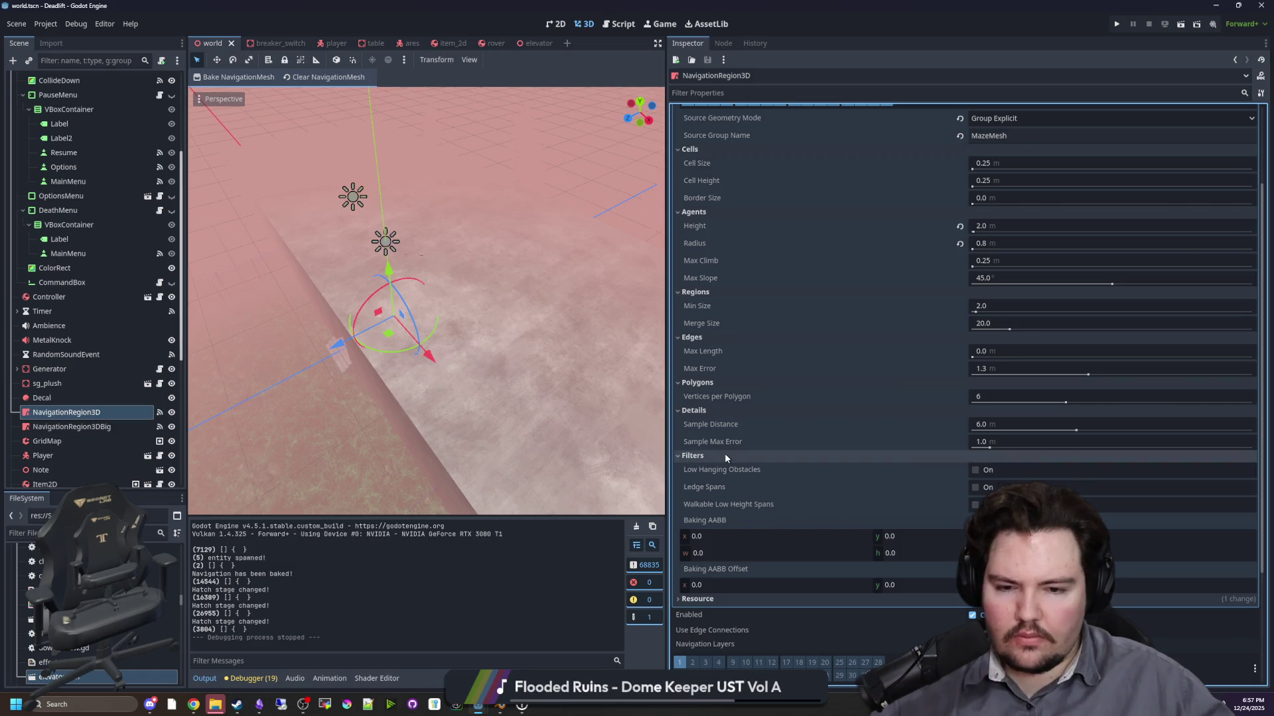
pyautogui.click(724, 454)
pyautogui.click(711, 473)
pyautogui.click(712, 473)
pyautogui.click(720, 455)
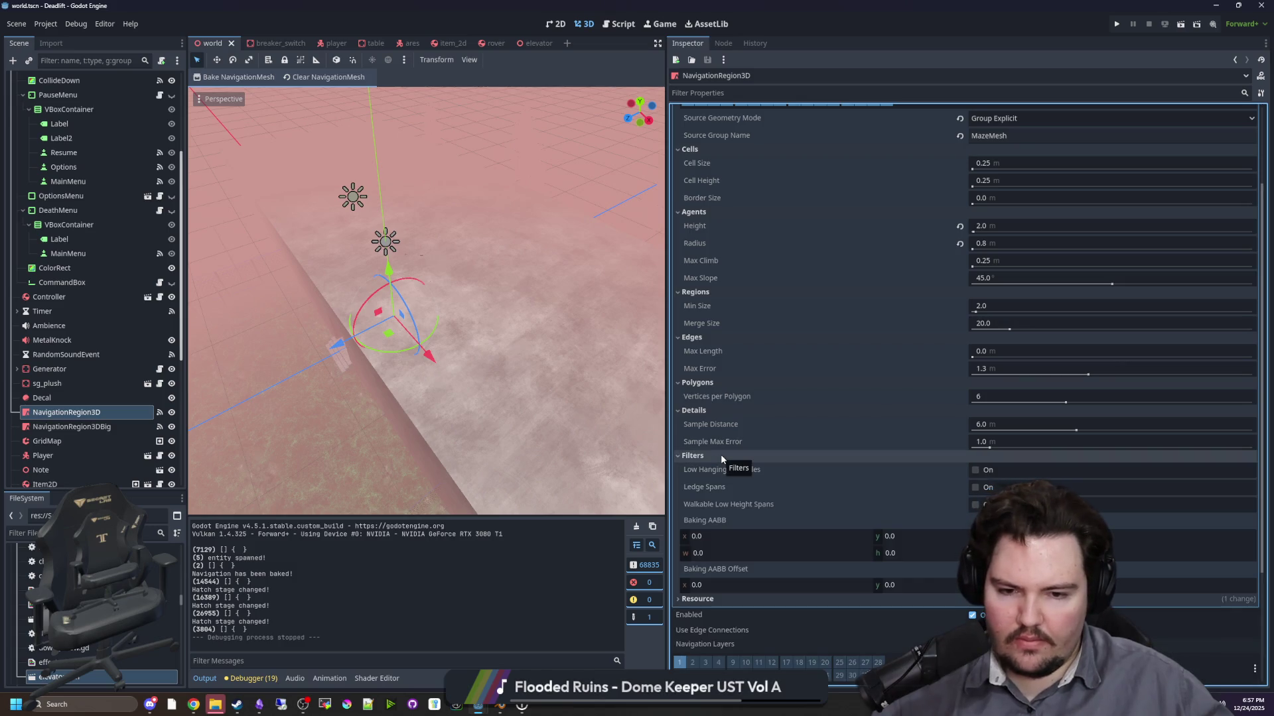
pyautogui.click(720, 454)
pyautogui.press('w')
pyautogui.scroll(2, 426, 302)
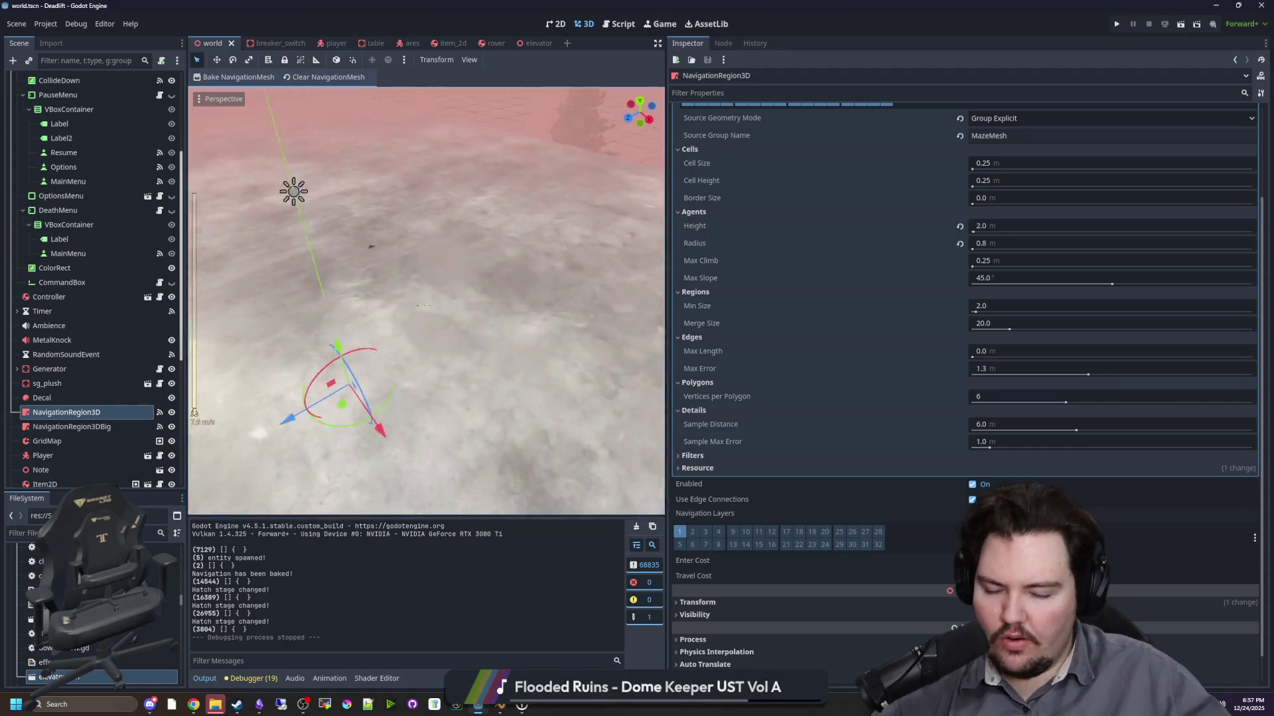
# - Set navmesh Cell Size and Cell Height to 0.01, save the world scene, and run the game
pyautogui.scroll(-8, 427, 302)
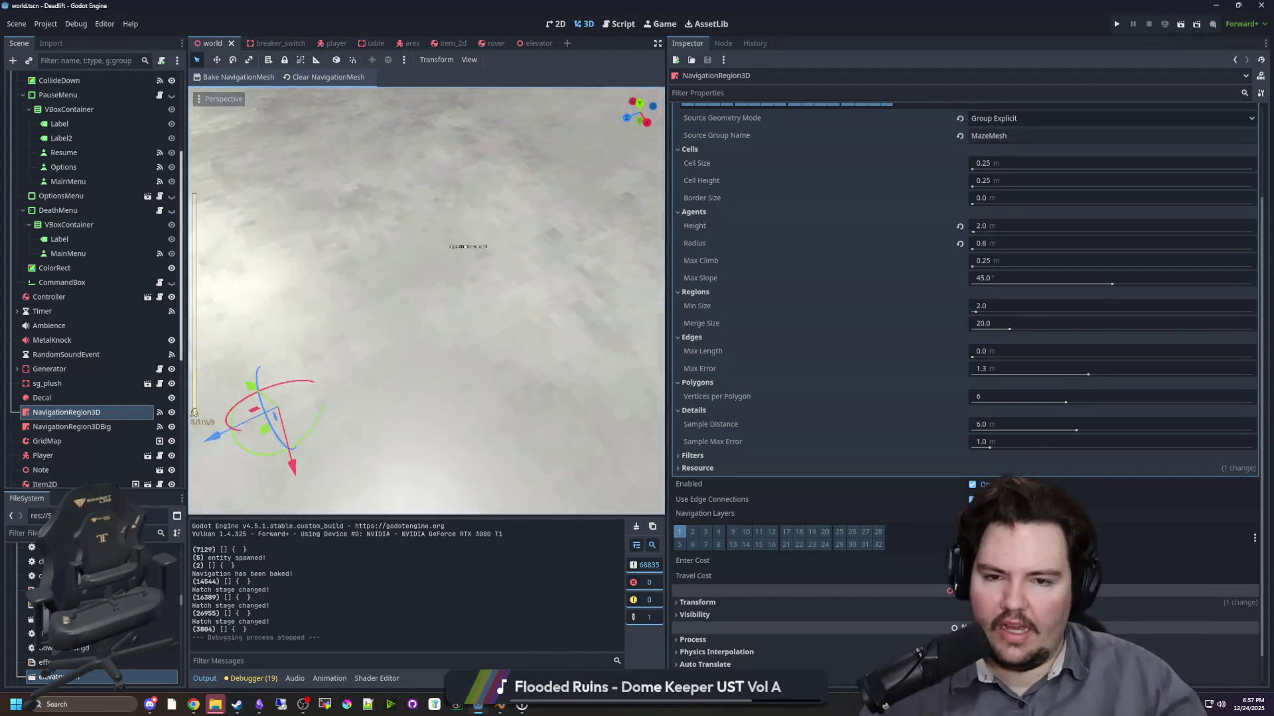
pyautogui.press('s')
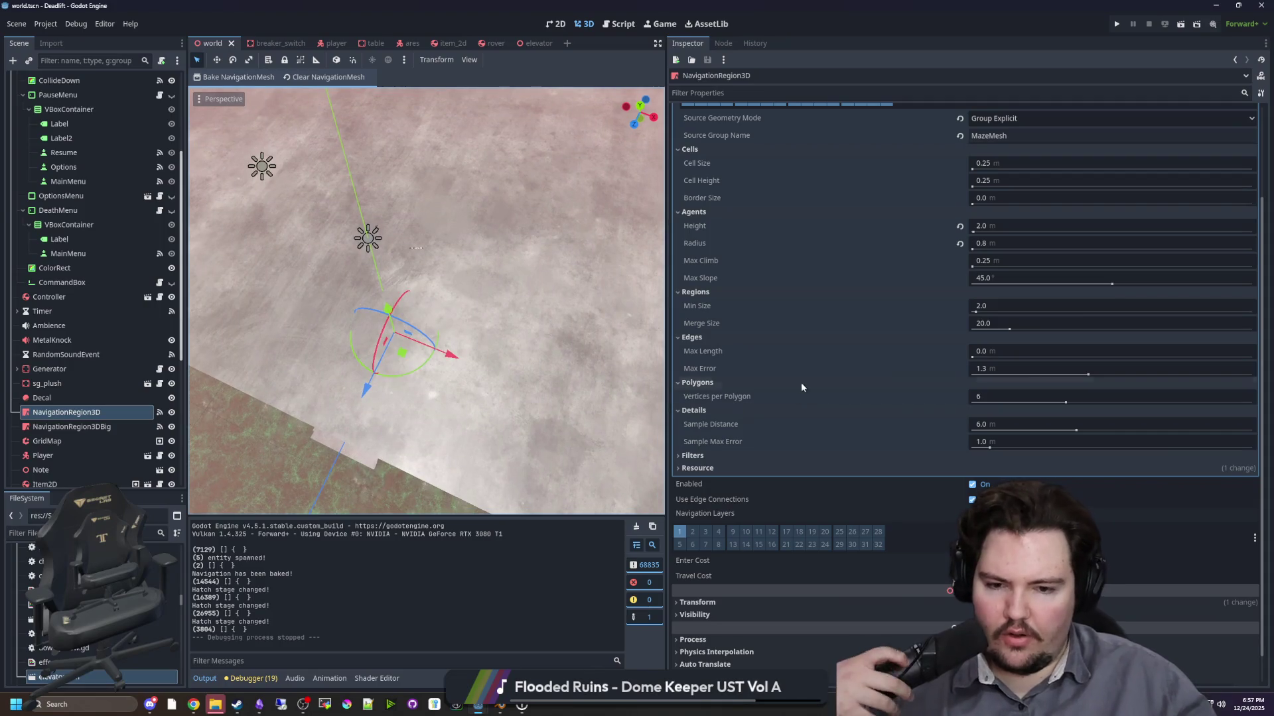
pyautogui.scroll(-1, 874, 404)
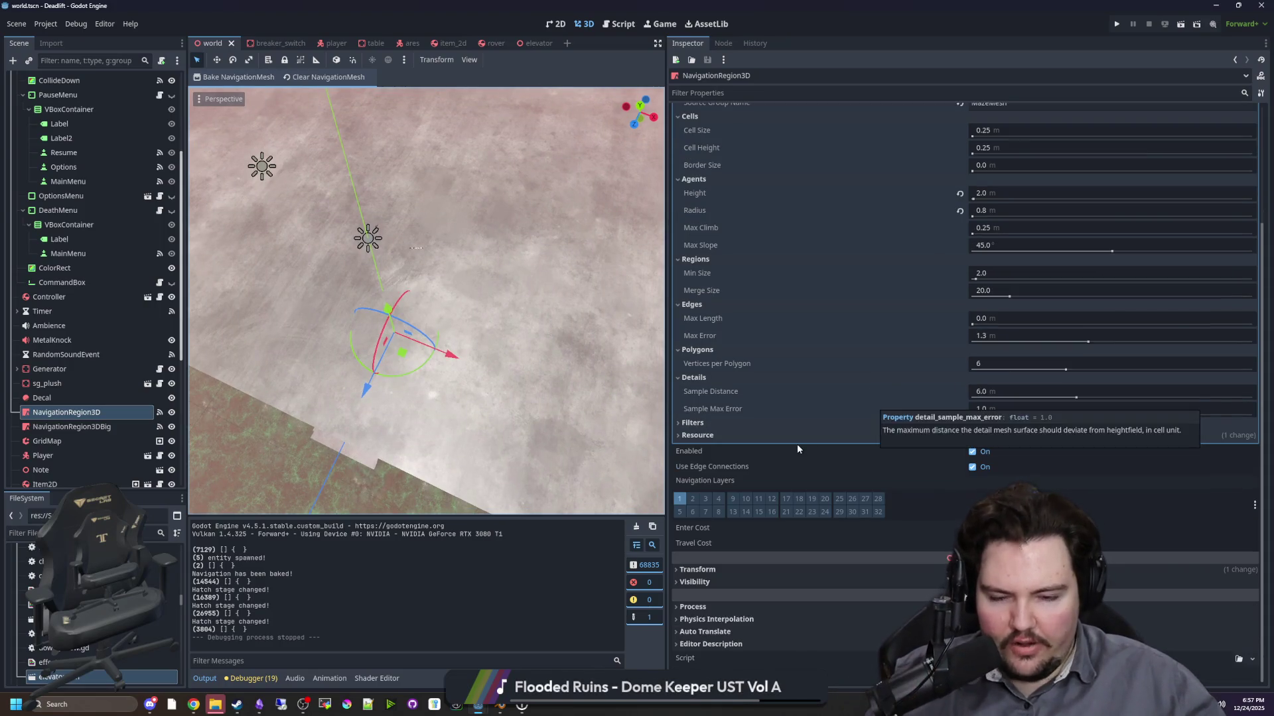
pyautogui.scroll(4, 824, 446)
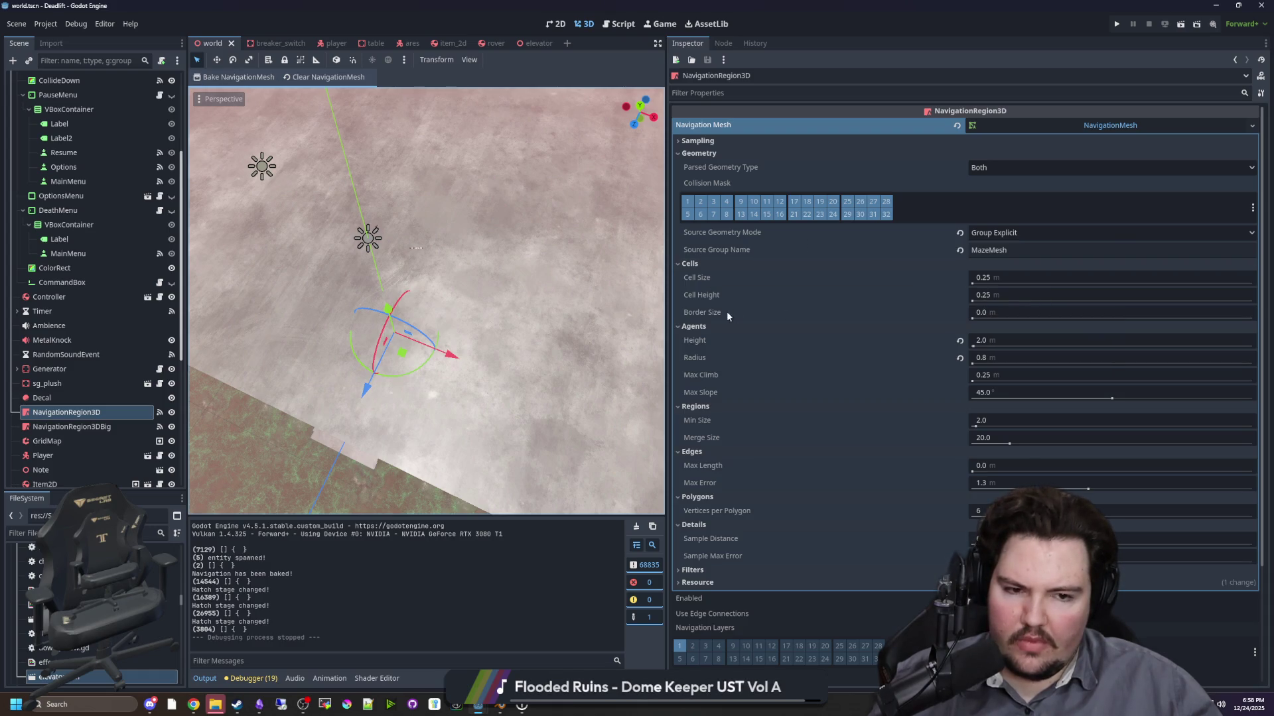
pyautogui.moveTo(725, 316)
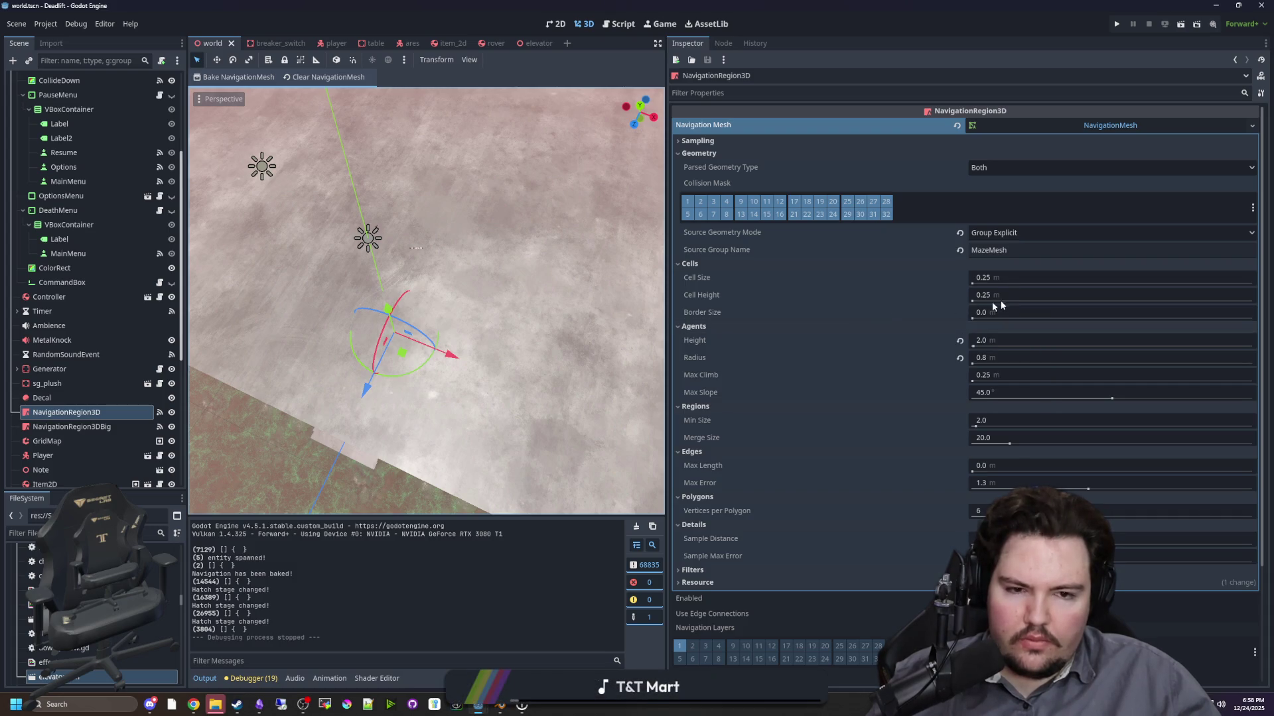
pyautogui.click(1010, 278)
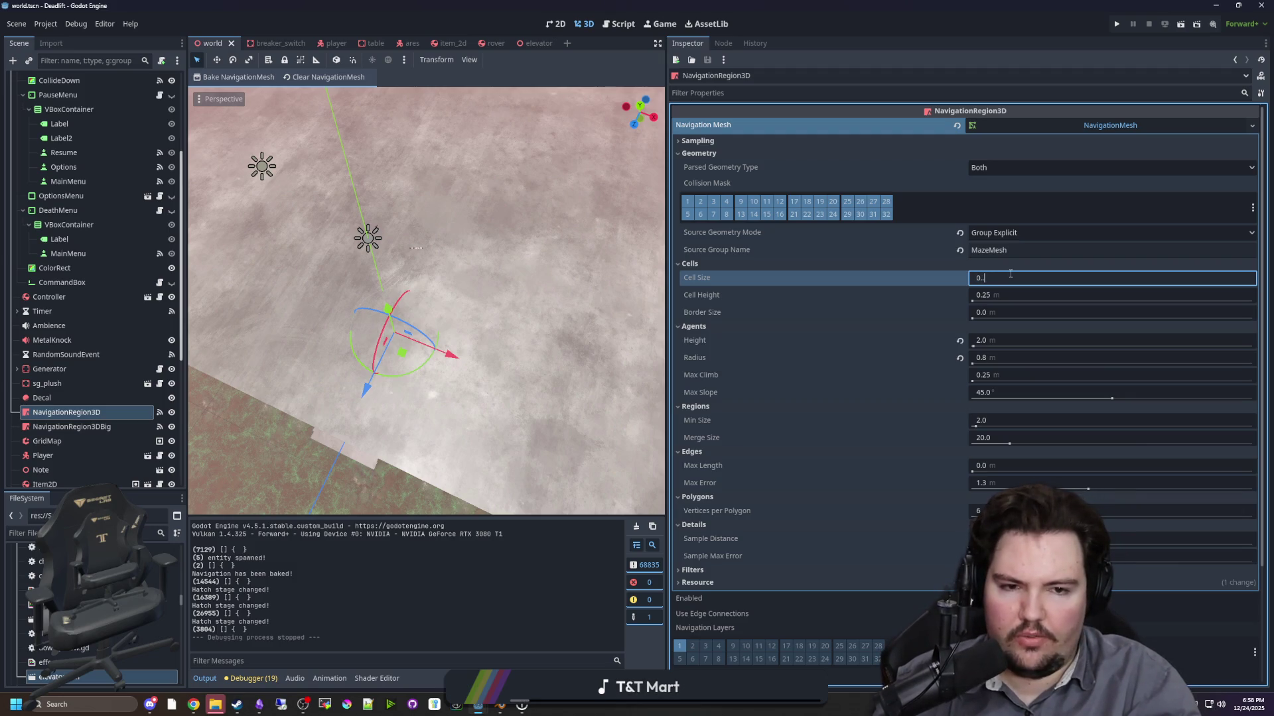
pyautogui.write('01')
pyautogui.press('Return')
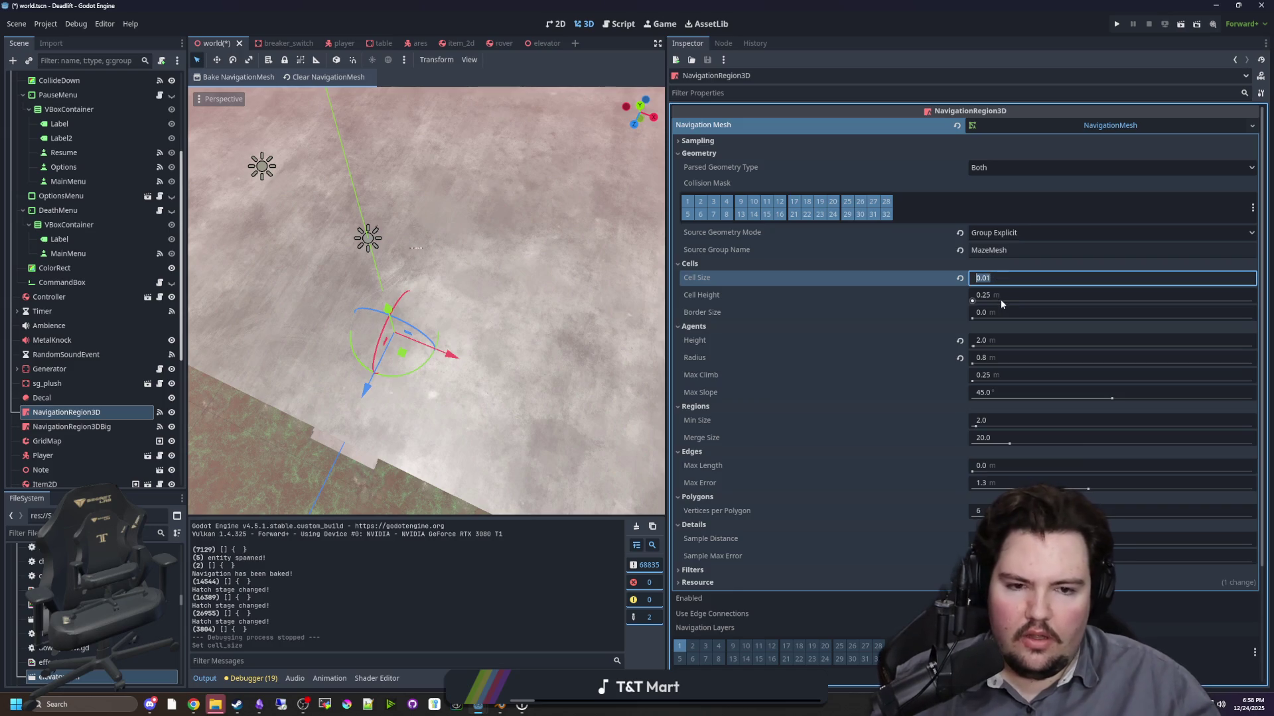
pyautogui.click(1000, 300)
pyautogui.write('0.01')
pyautogui.press('Return')
pyautogui.hotkey('ctrl', 's')
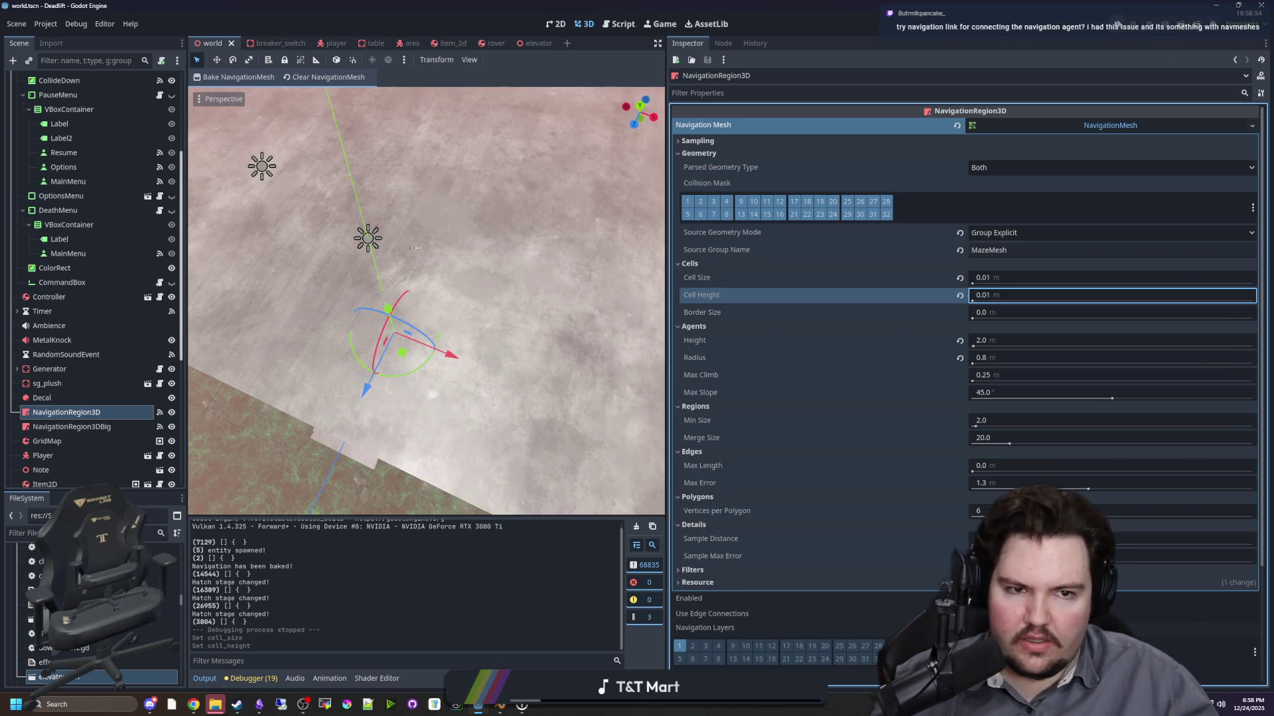
pyautogui.press('F5')
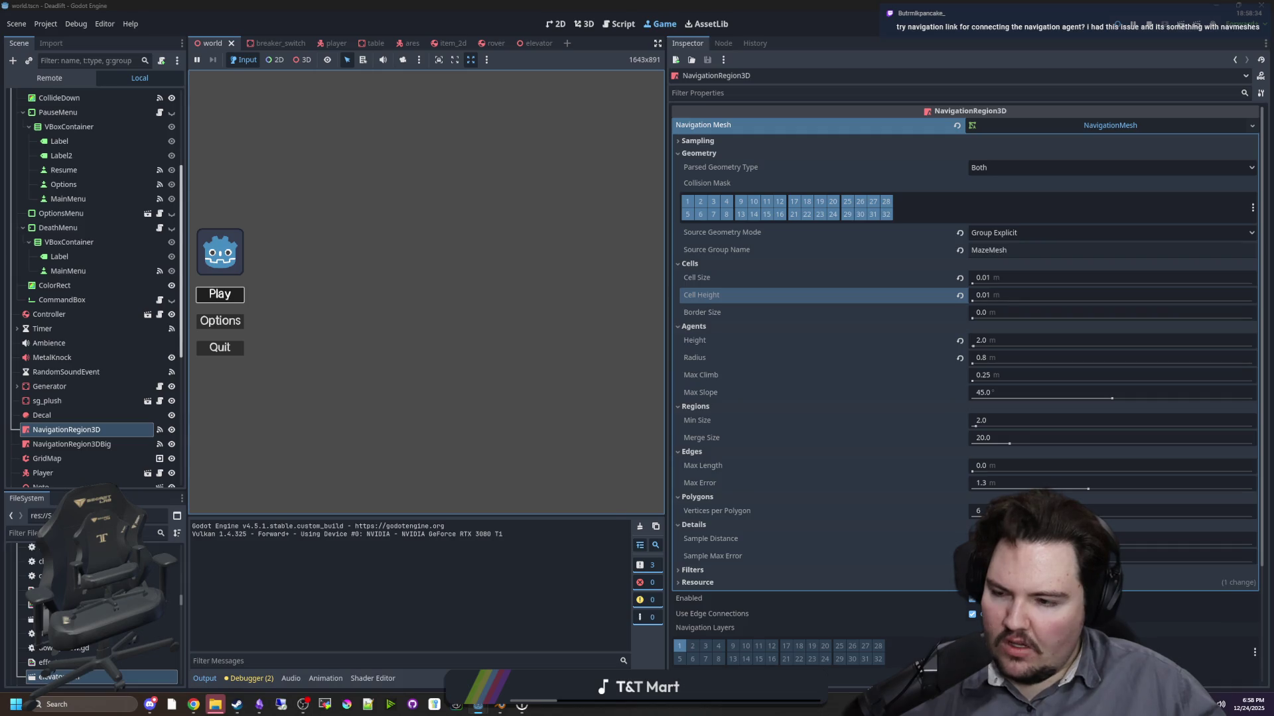
# - Start a game from the main menu, then pause and resume it
pyautogui.click(220, 294)
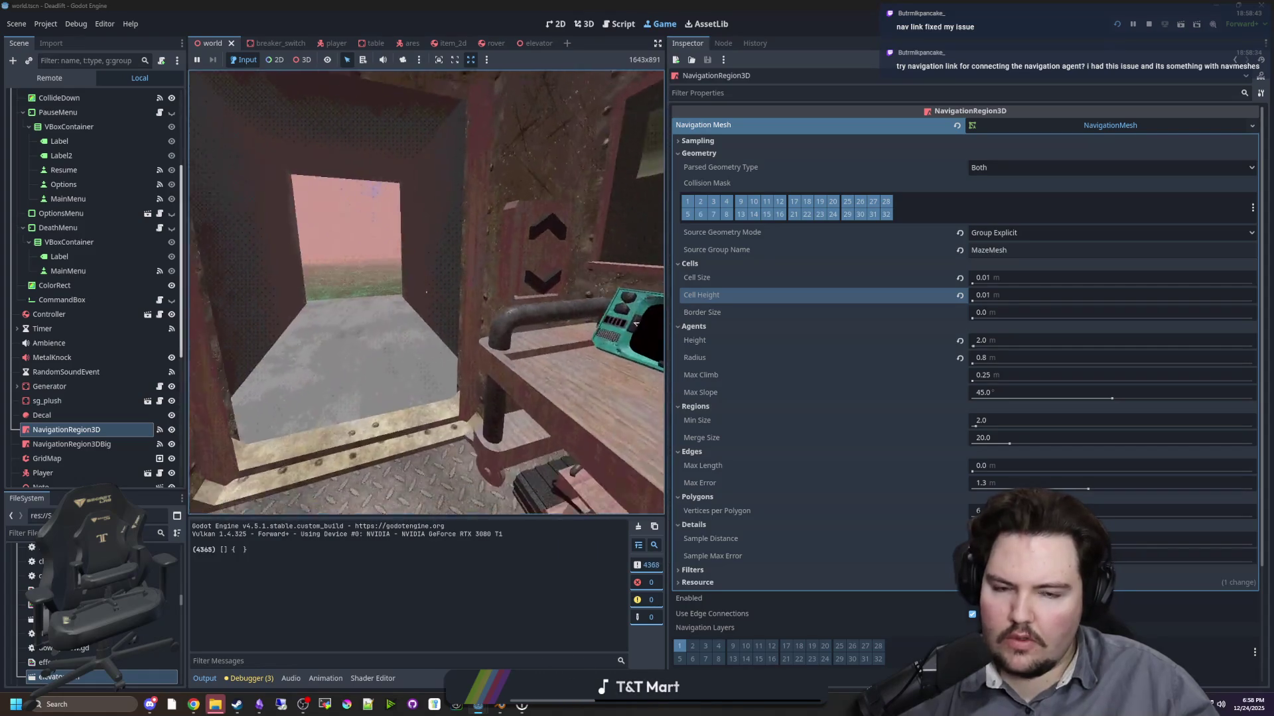
pyautogui.press('super')
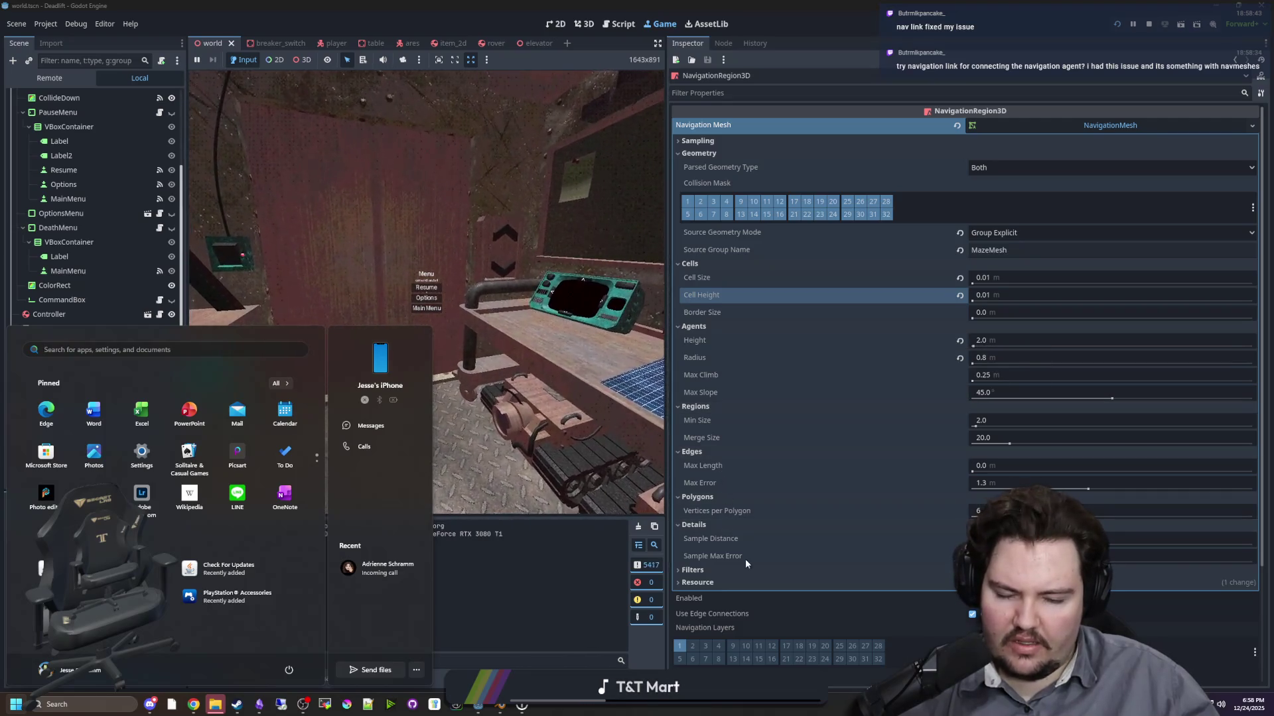
pyautogui.click(693, 571)
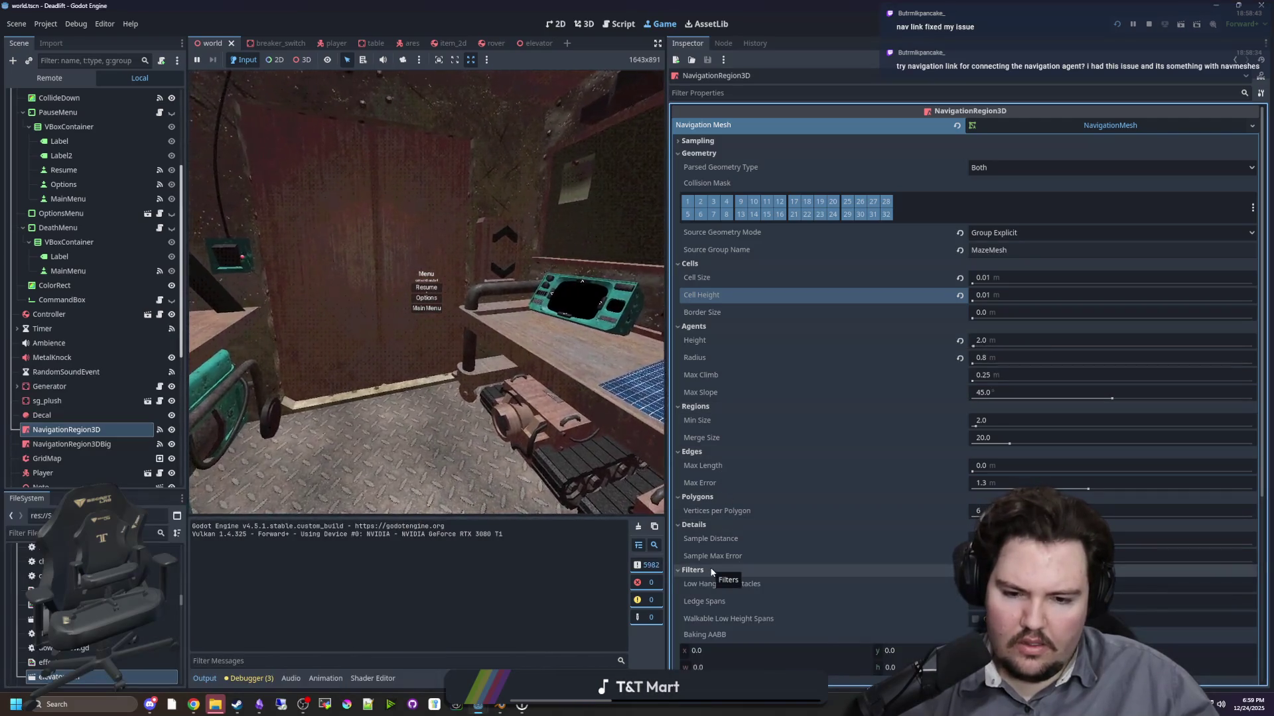
pyautogui.click(711, 572)
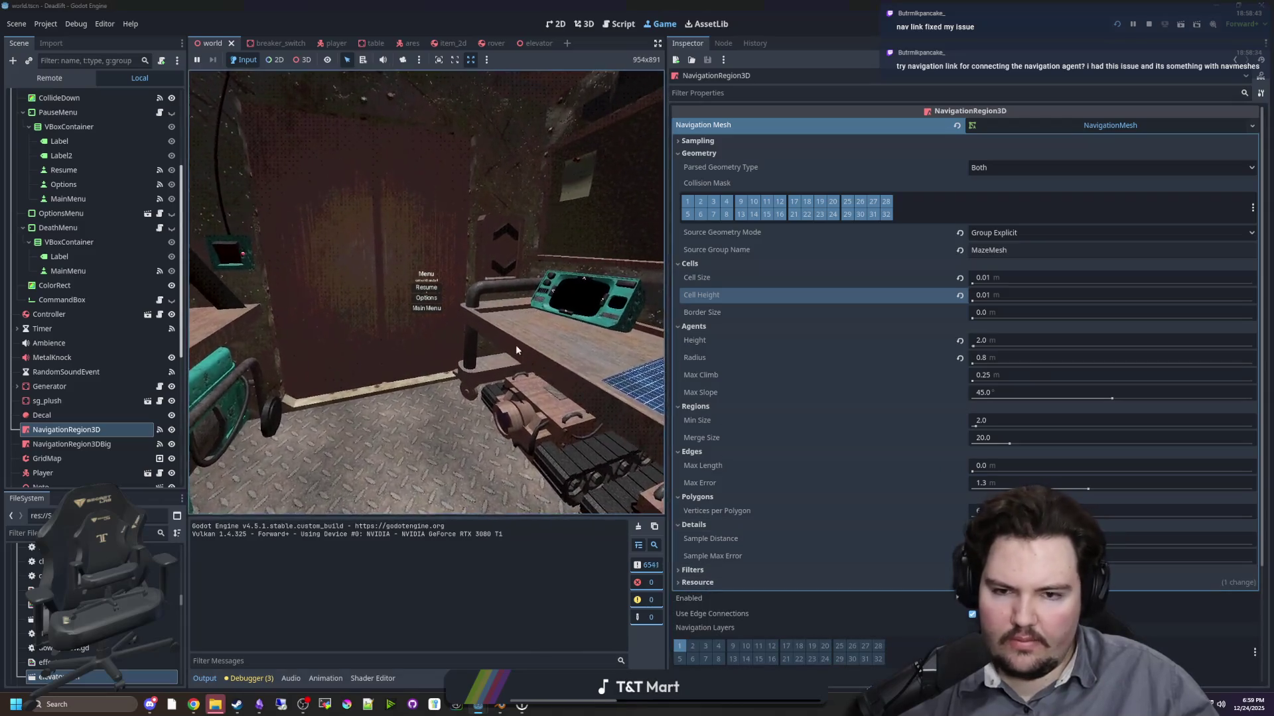
pyautogui.press('Escape')
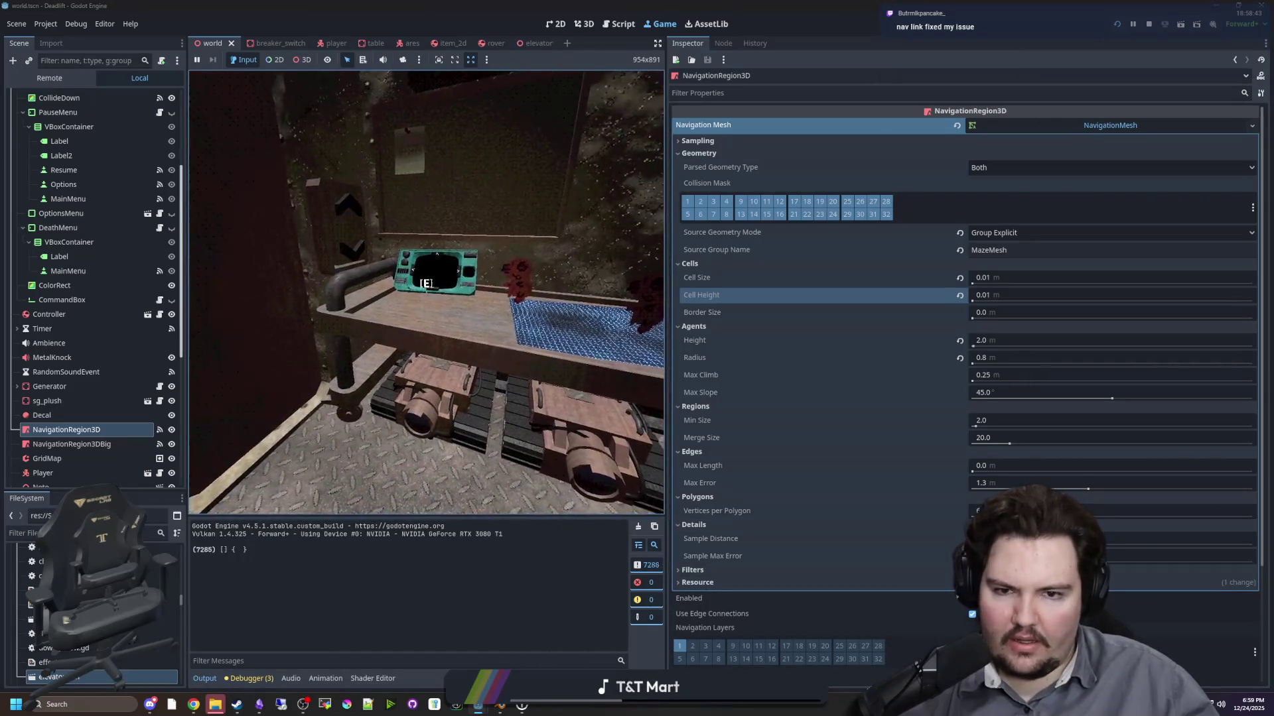
pyautogui.press('super')
pyautogui.click(738, 136)
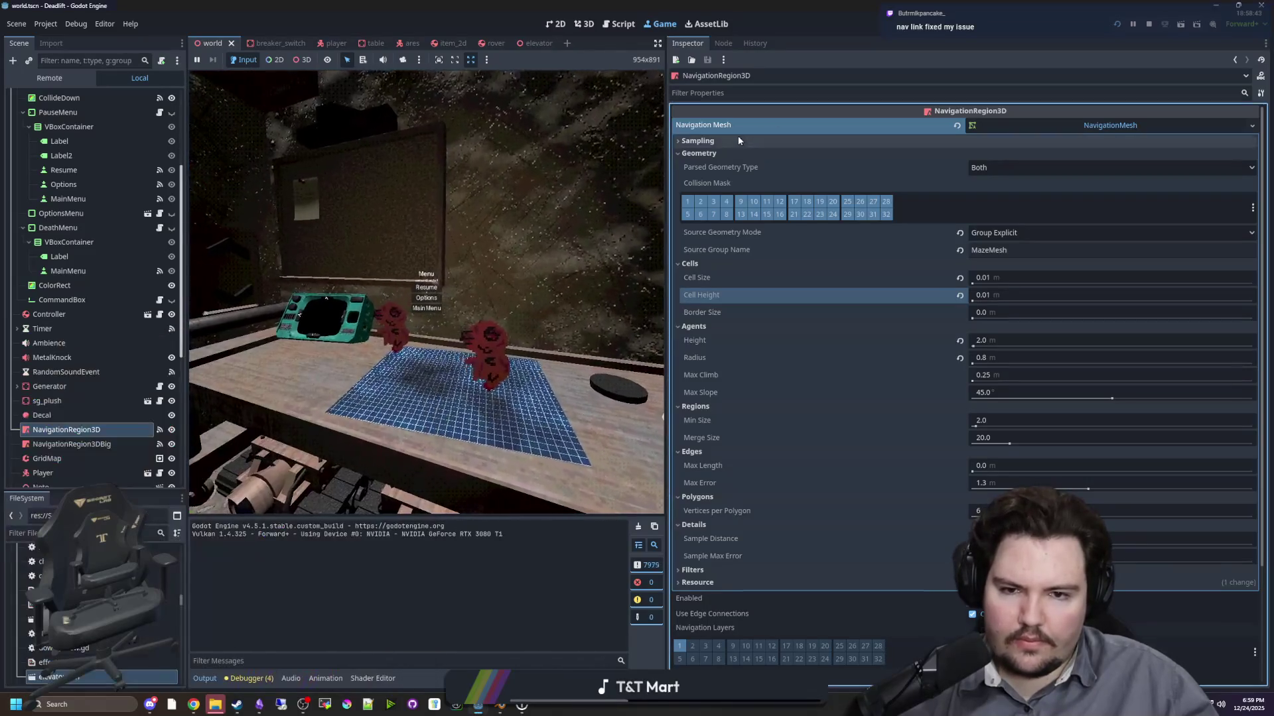
pyautogui.click(418, 290)
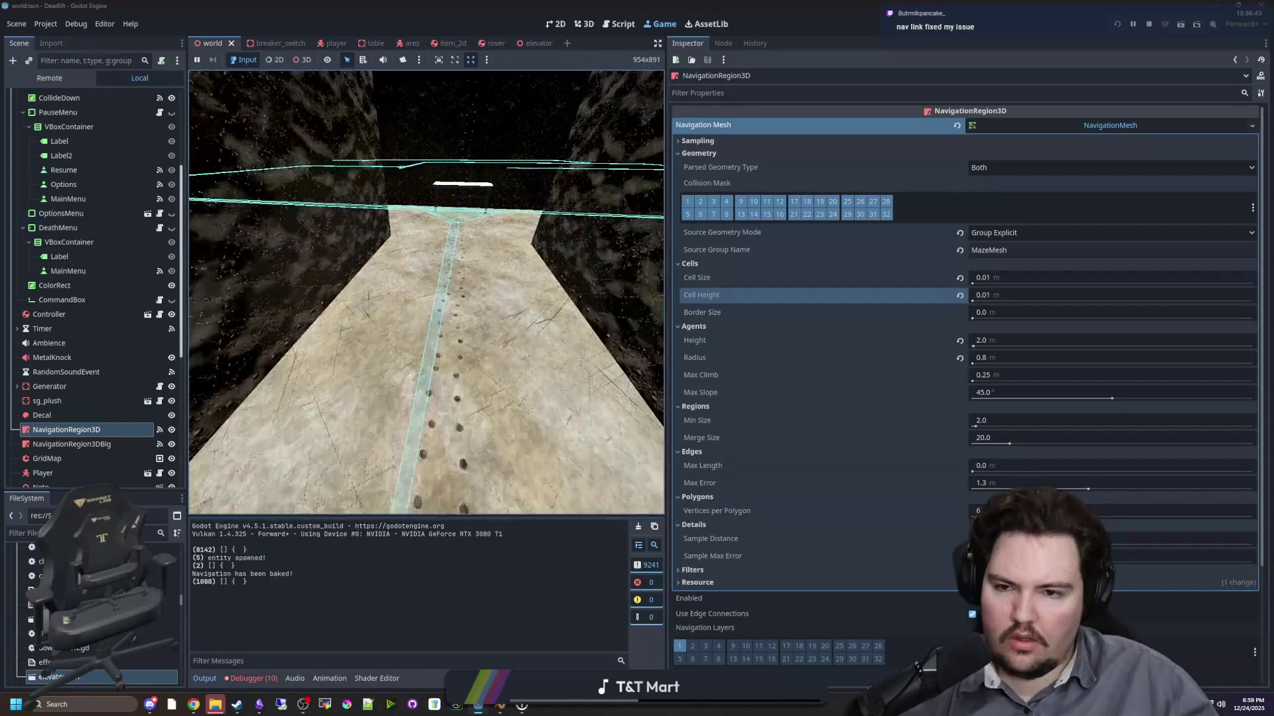
# - Walk the maze corridors toward the junction and robot, then pause and return to the editor
pyautogui.press('w')
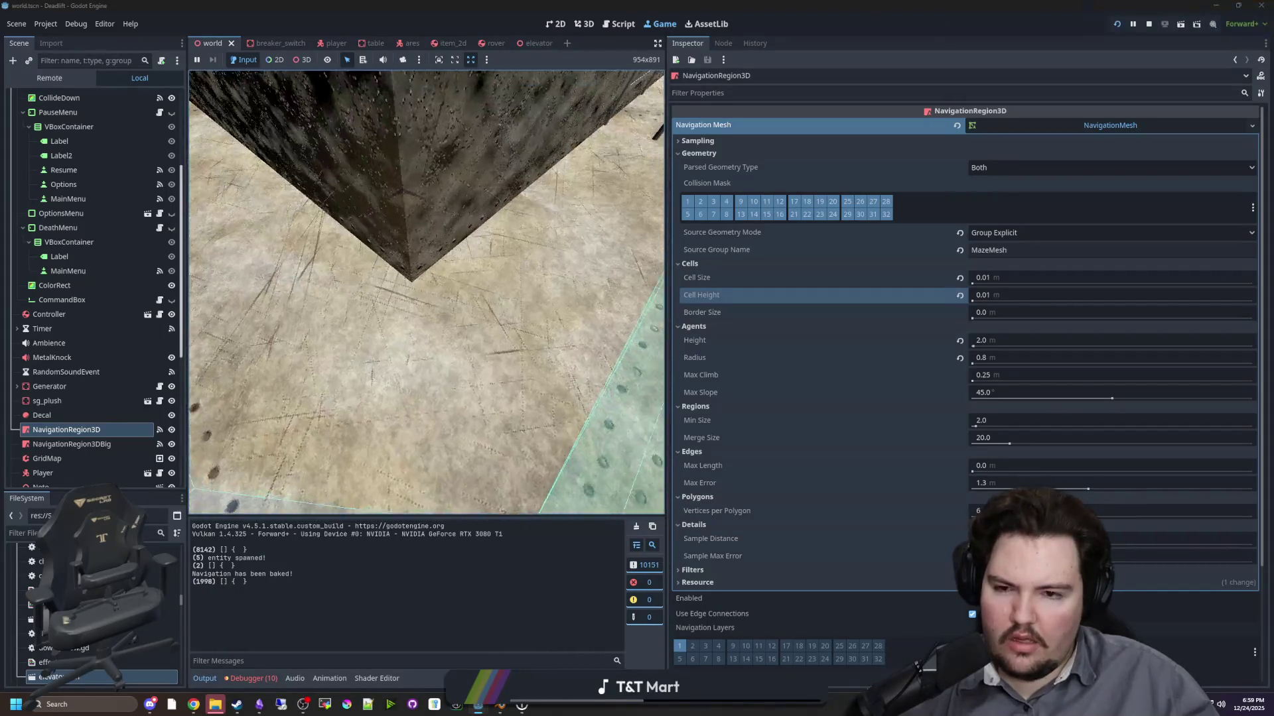
pyautogui.press('w')
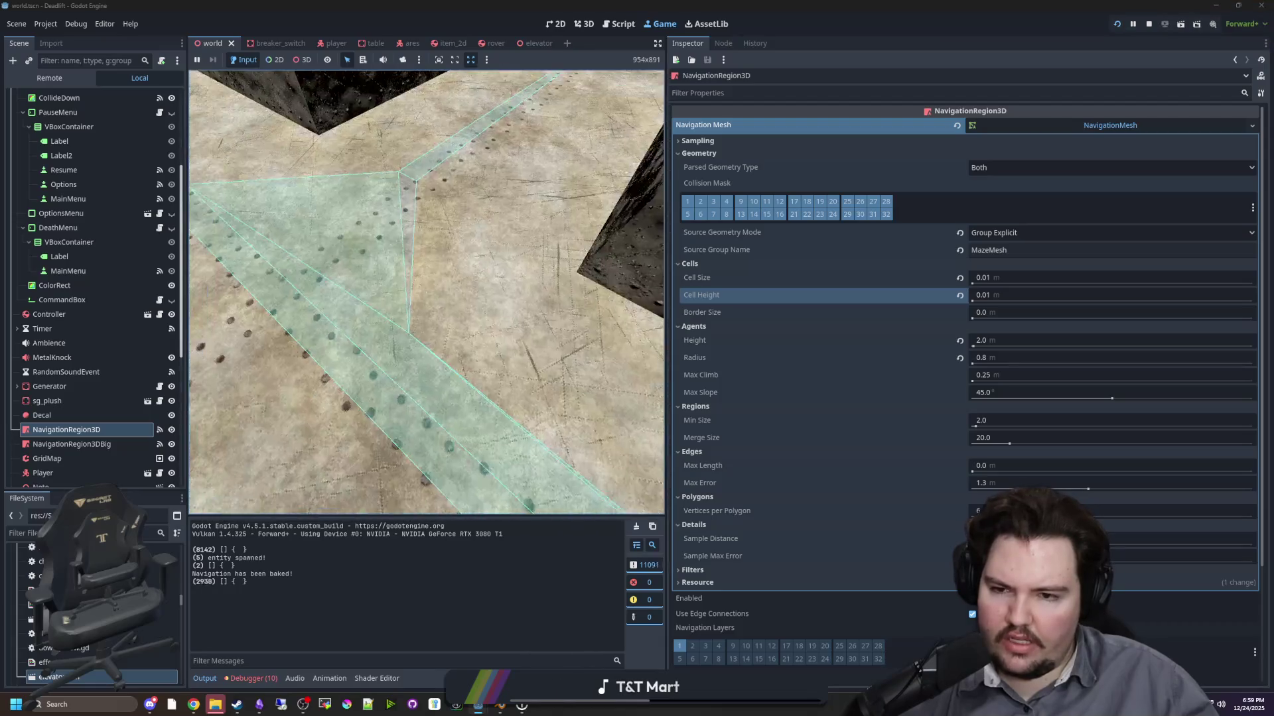
pyautogui.press('w')
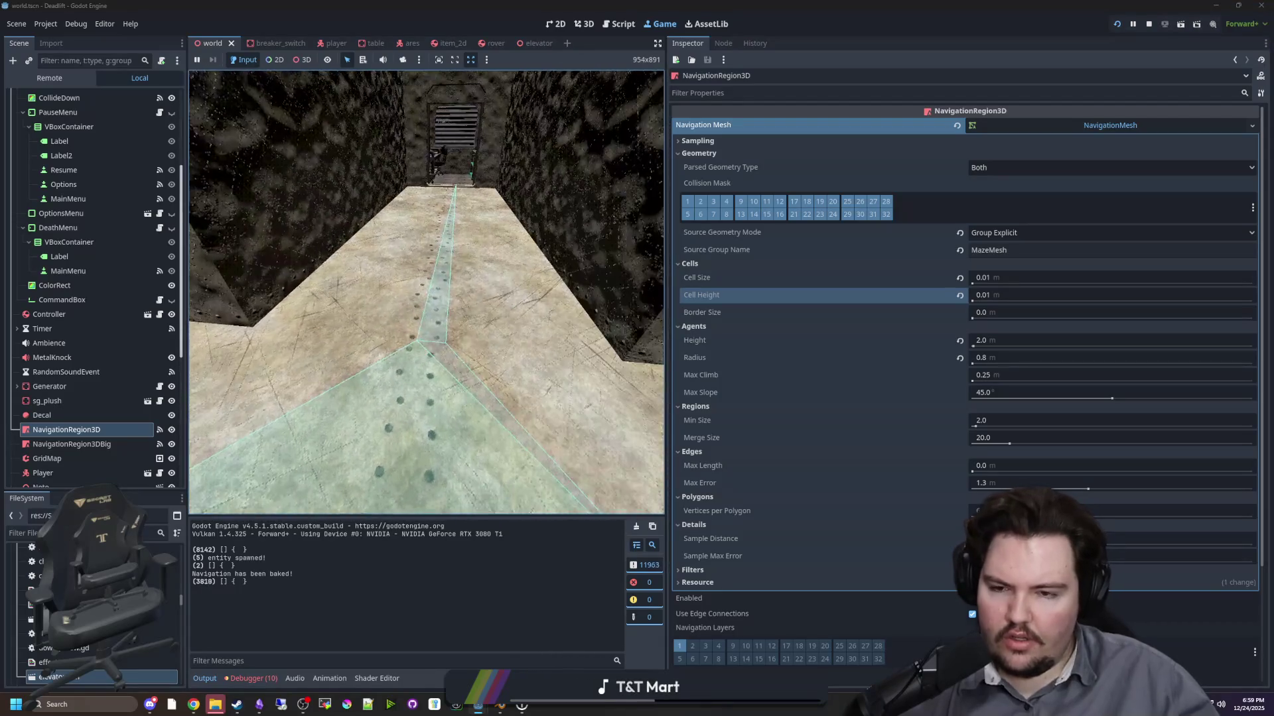
pyautogui.press('w')
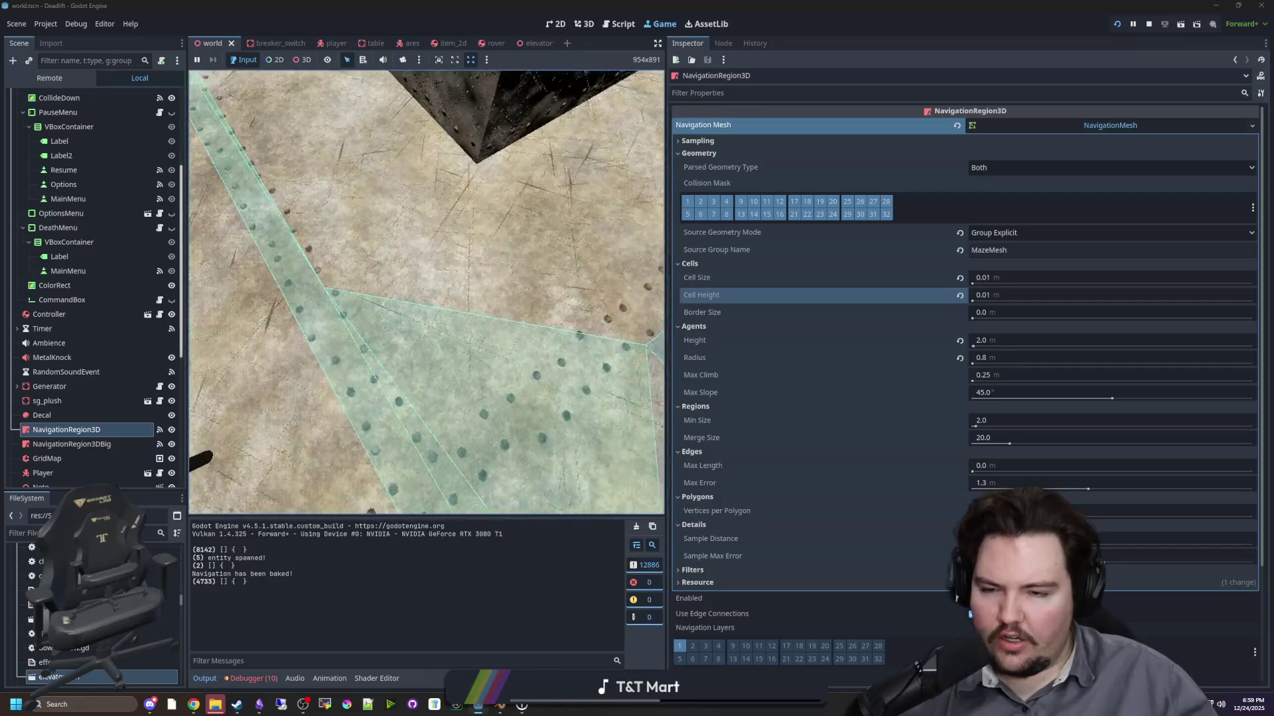
pyautogui.press('w')
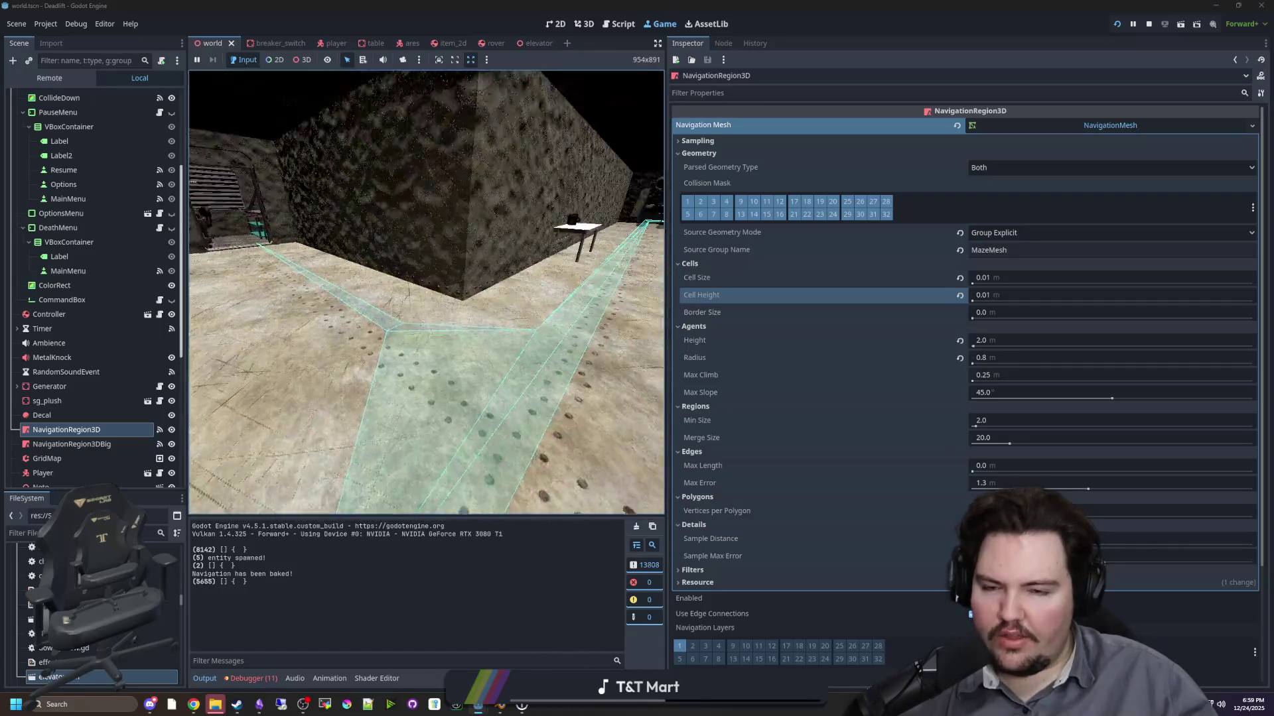
pyautogui.press('w')
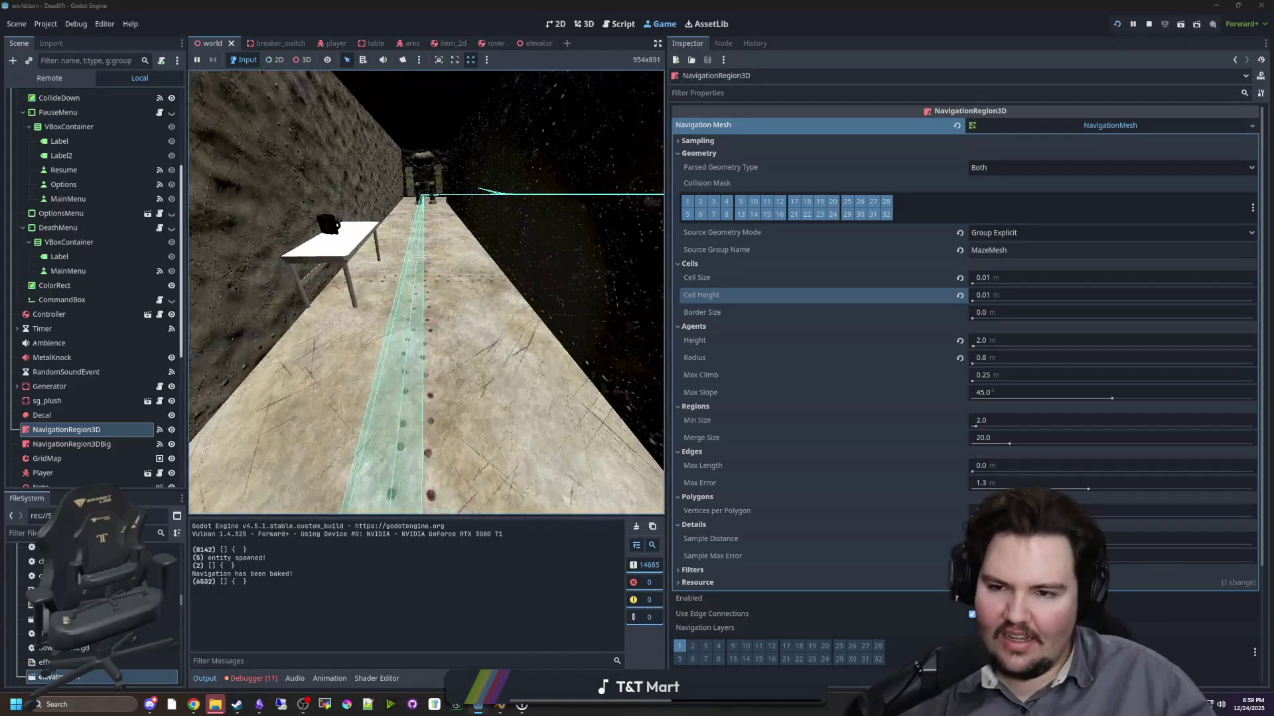
pyautogui.press('w')
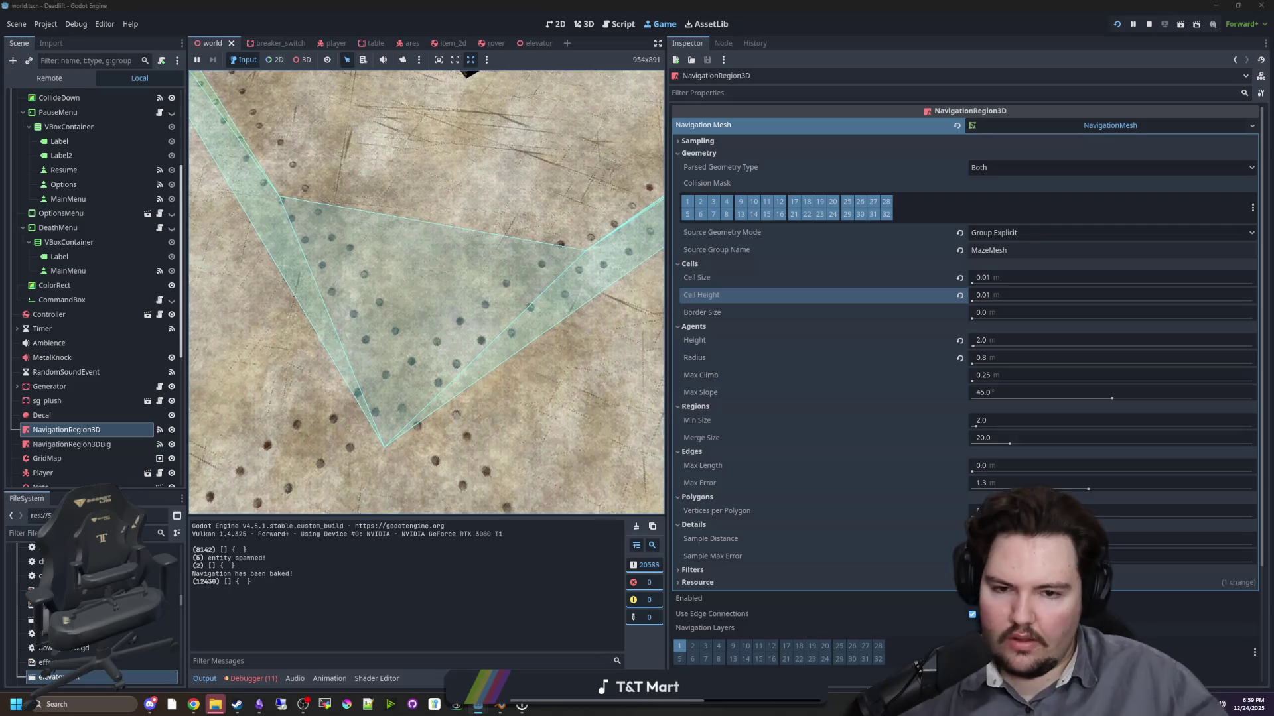
pyautogui.press('super')
pyautogui.click(894, 50)
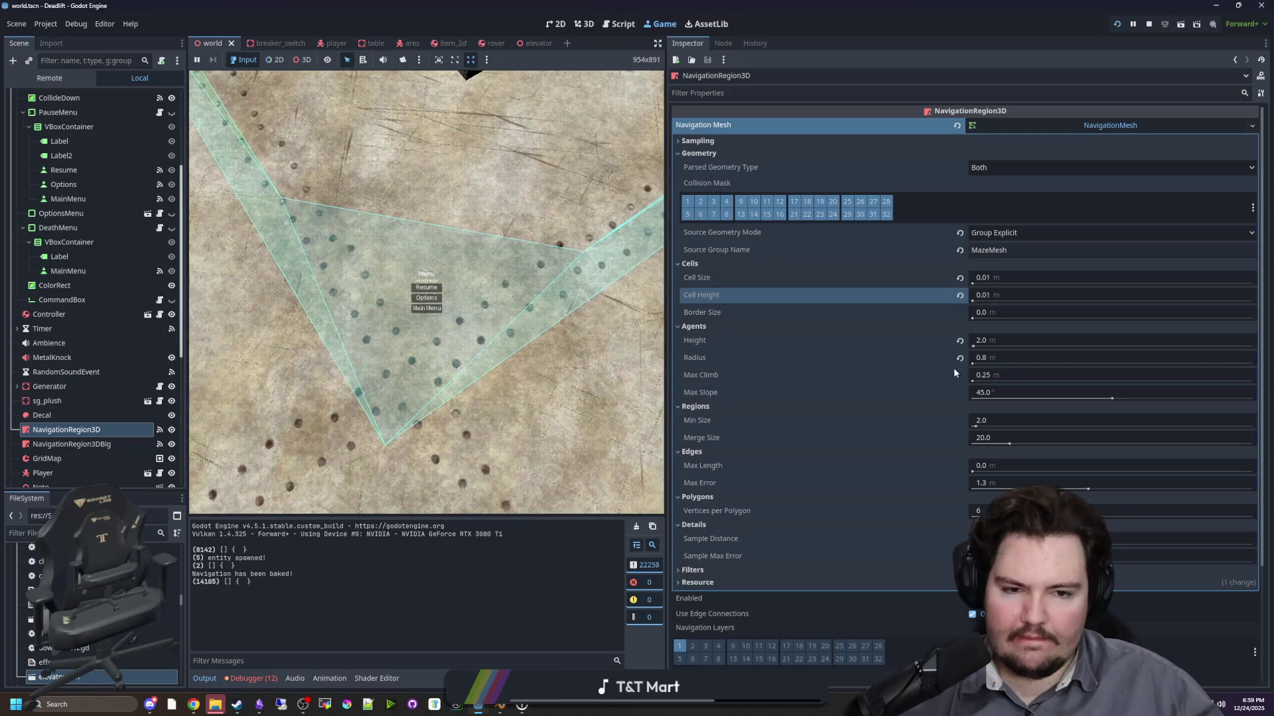
# - Revert the navmesh Cell Height and Cell Size to their default 0.25
pyautogui.click(960, 296)
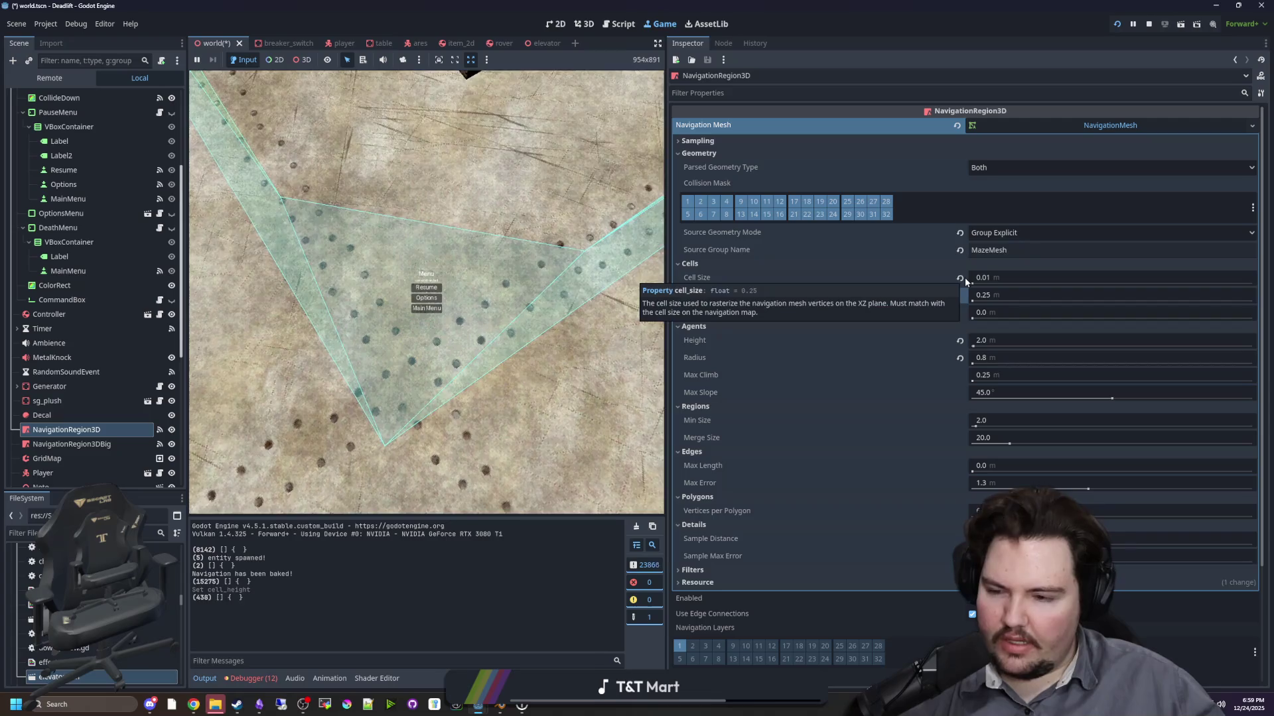
pyautogui.click(960, 278)
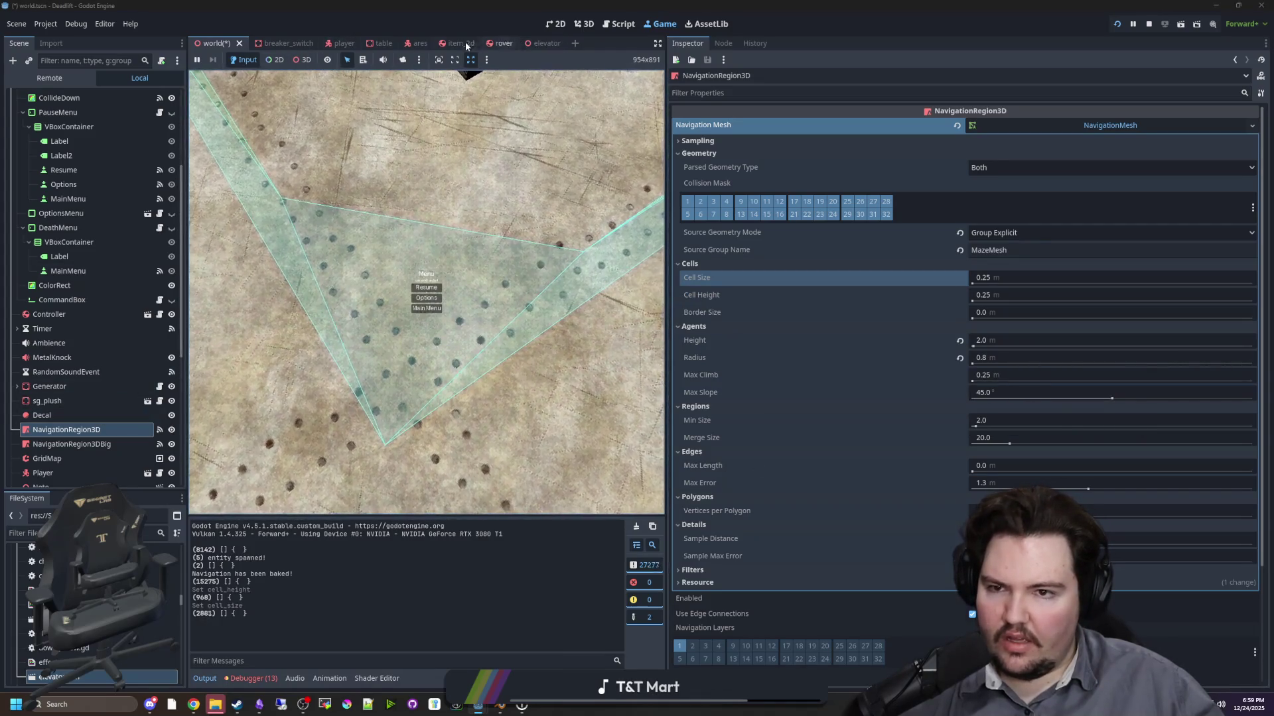
# - In the ares scene, select NavigationAgent3D, view its Pathfinding settings, and begin adding a child node
pyautogui.click(418, 43)
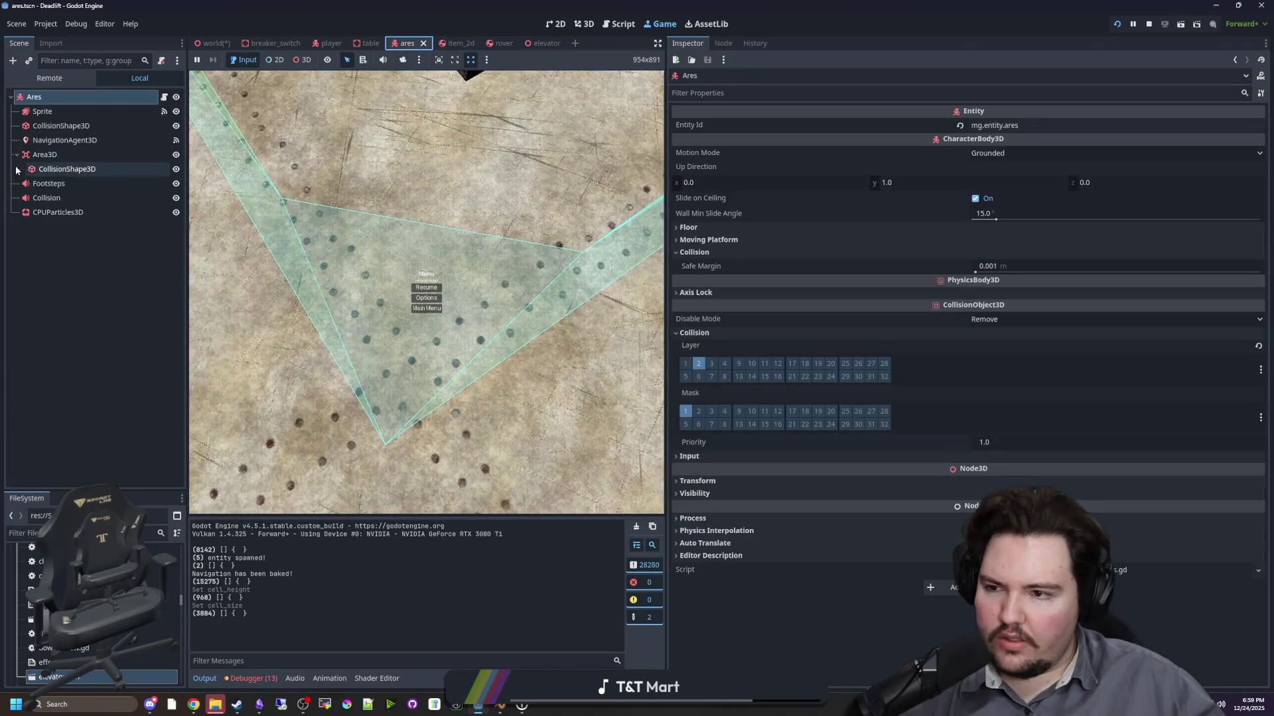
pyautogui.click(57, 141)
pyautogui.click(721, 129)
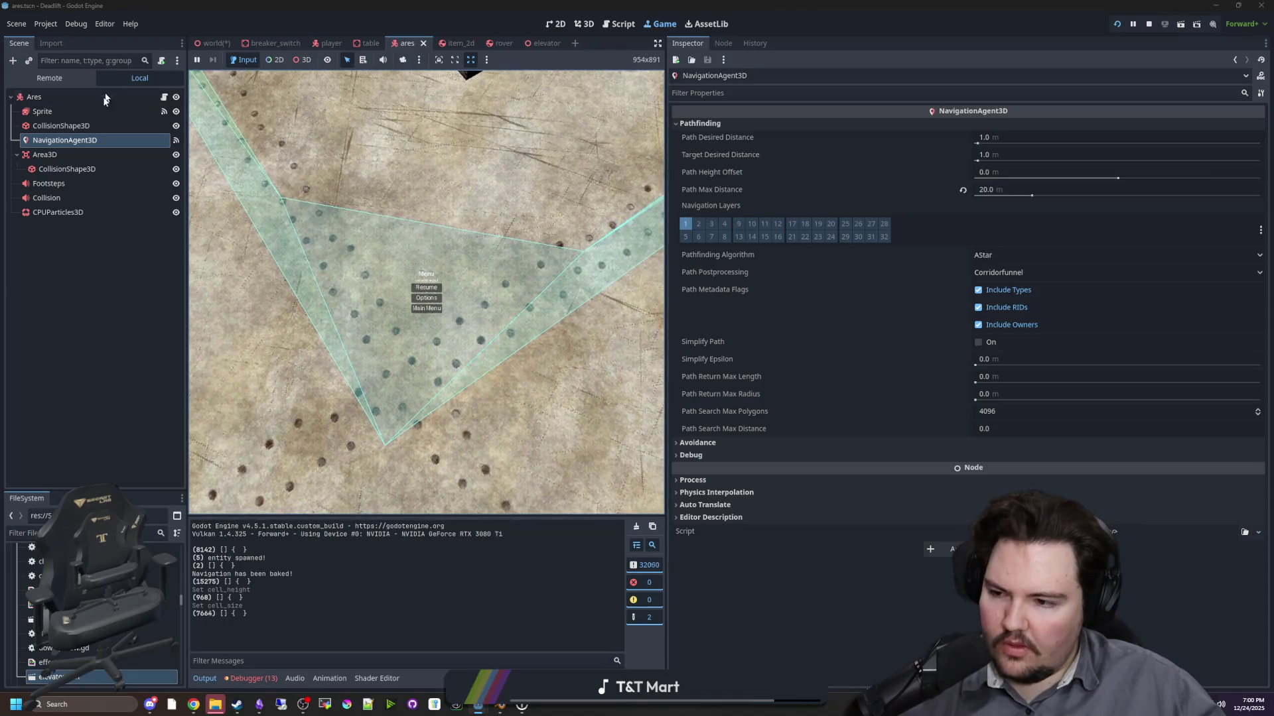
pyautogui.rightClick(83, 145)
pyautogui.click(113, 155)
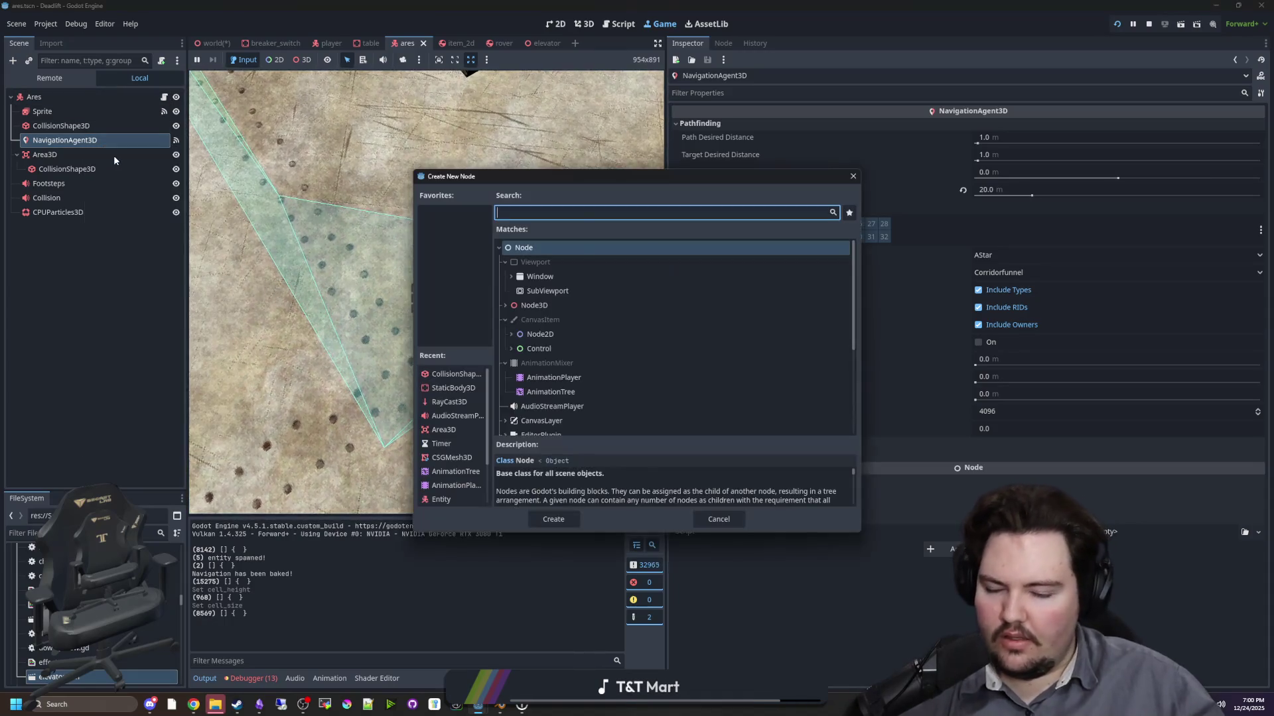
# - Add a NavigationLink3D under the agent and set its end position x to 0.45
pyautogui.write('navig')
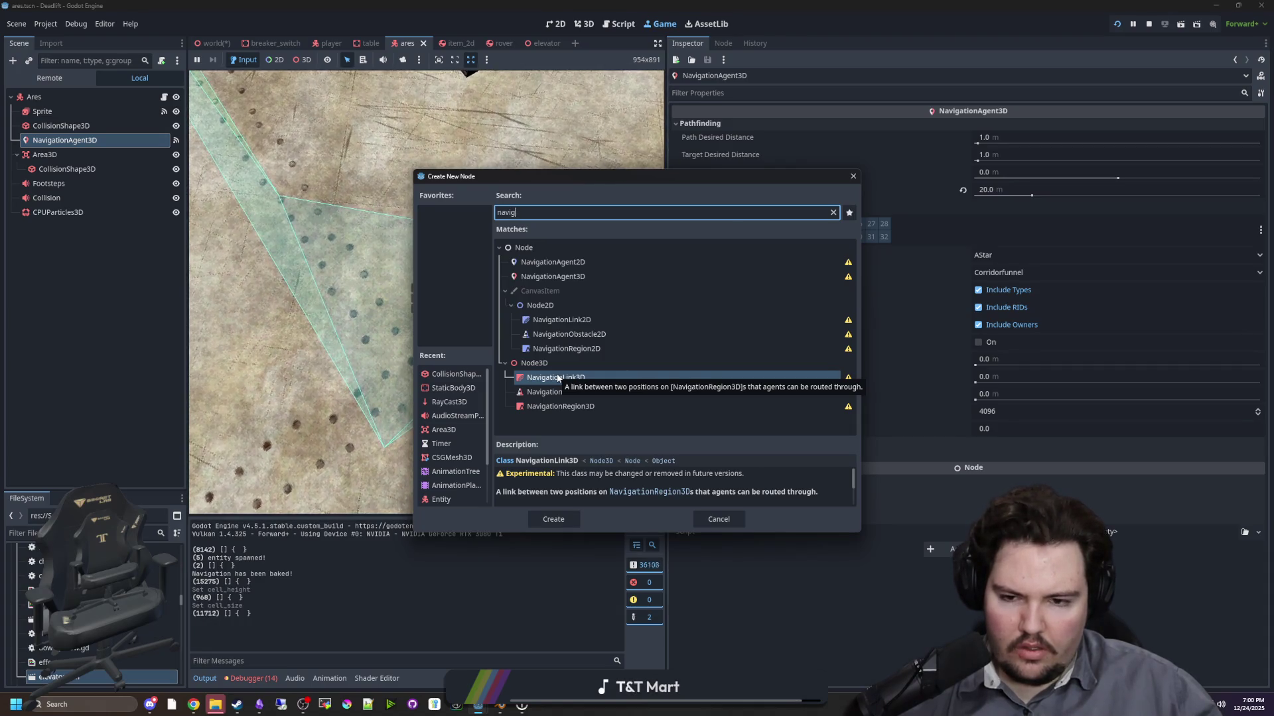
pyautogui.doubleClick(558, 379)
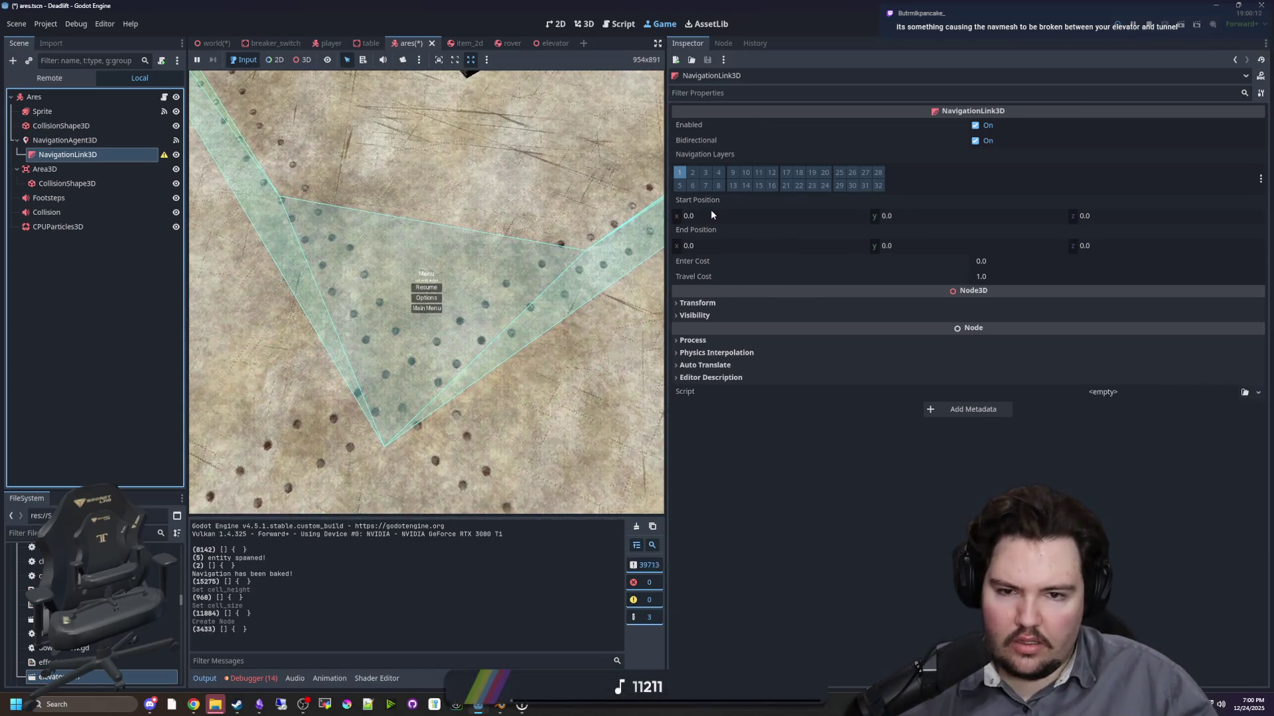
pyautogui.moveTo(698, 251); pyautogui.dragTo(710, 251)
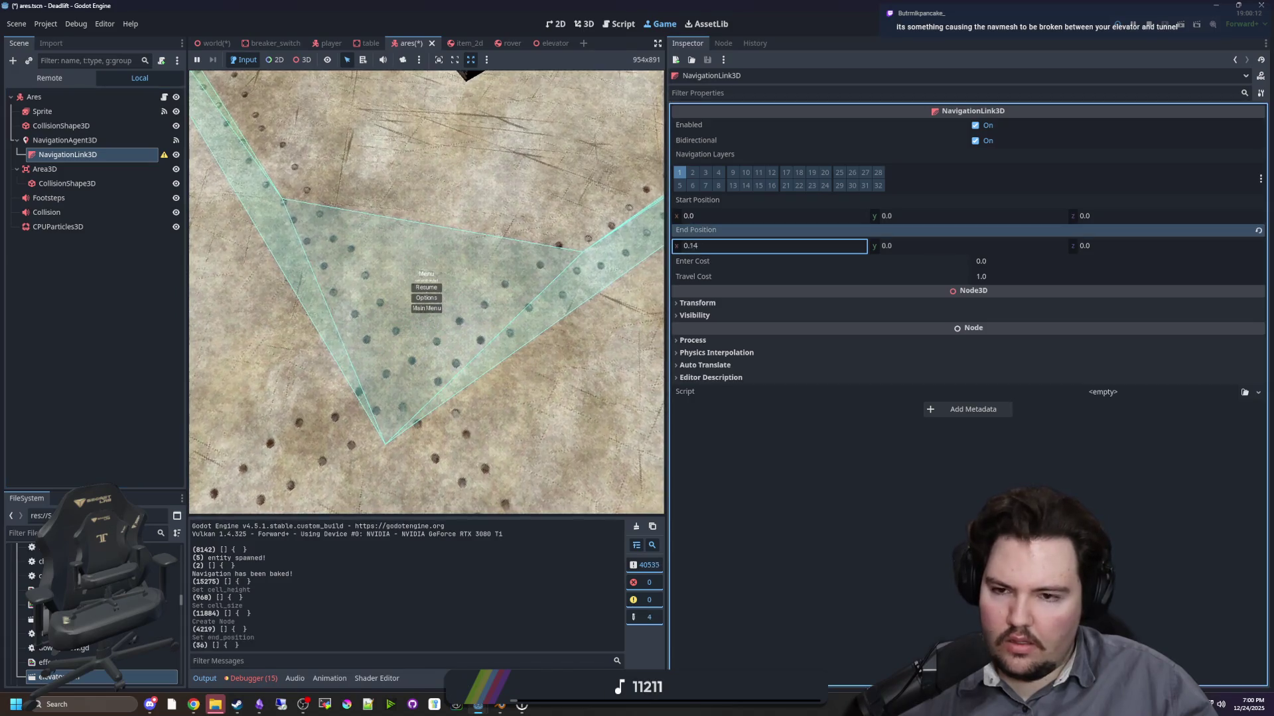
# - Delete the NavigationLink3D and return to the world scene
pyautogui.rightClick(74, 154)
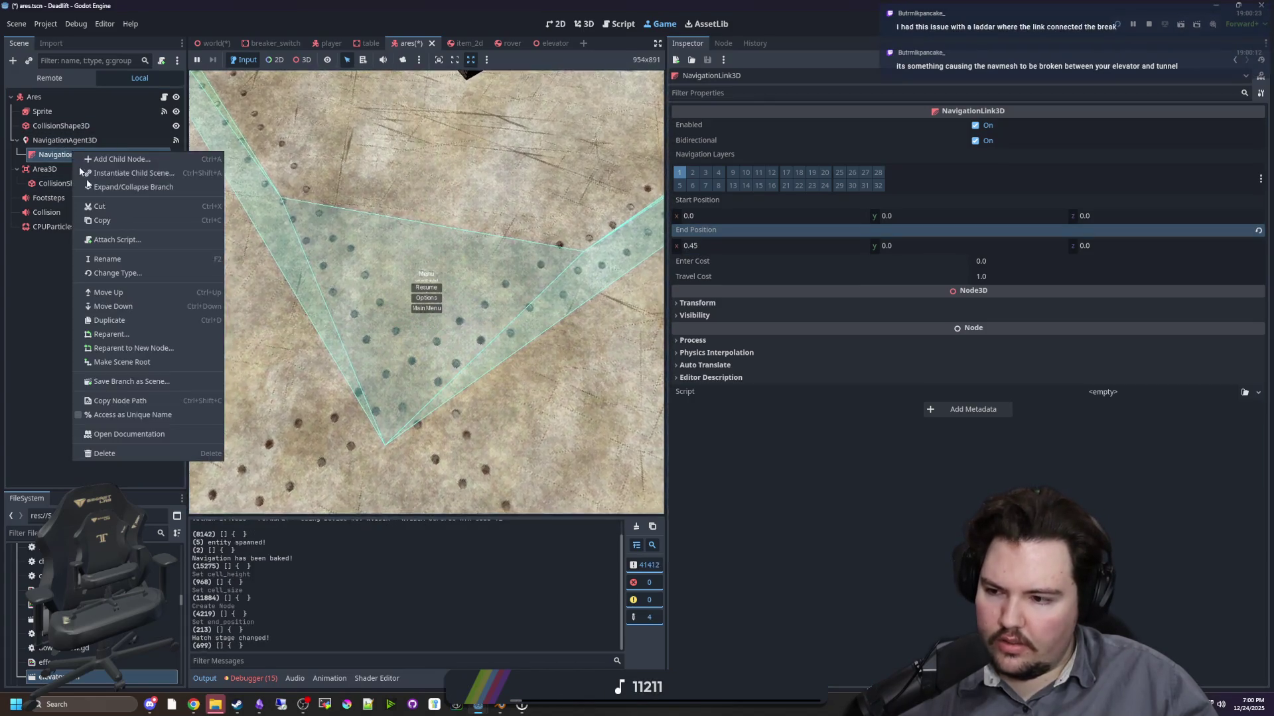
pyautogui.click(128, 454)
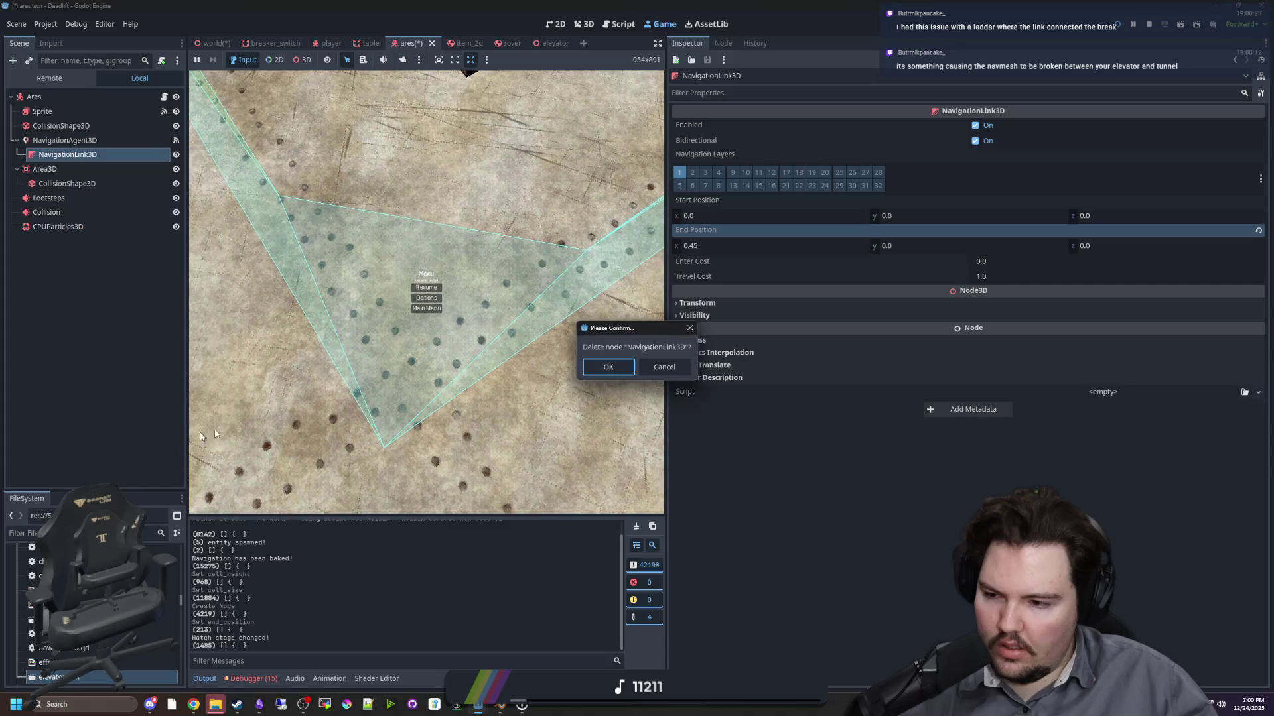
pyautogui.click(608, 367)
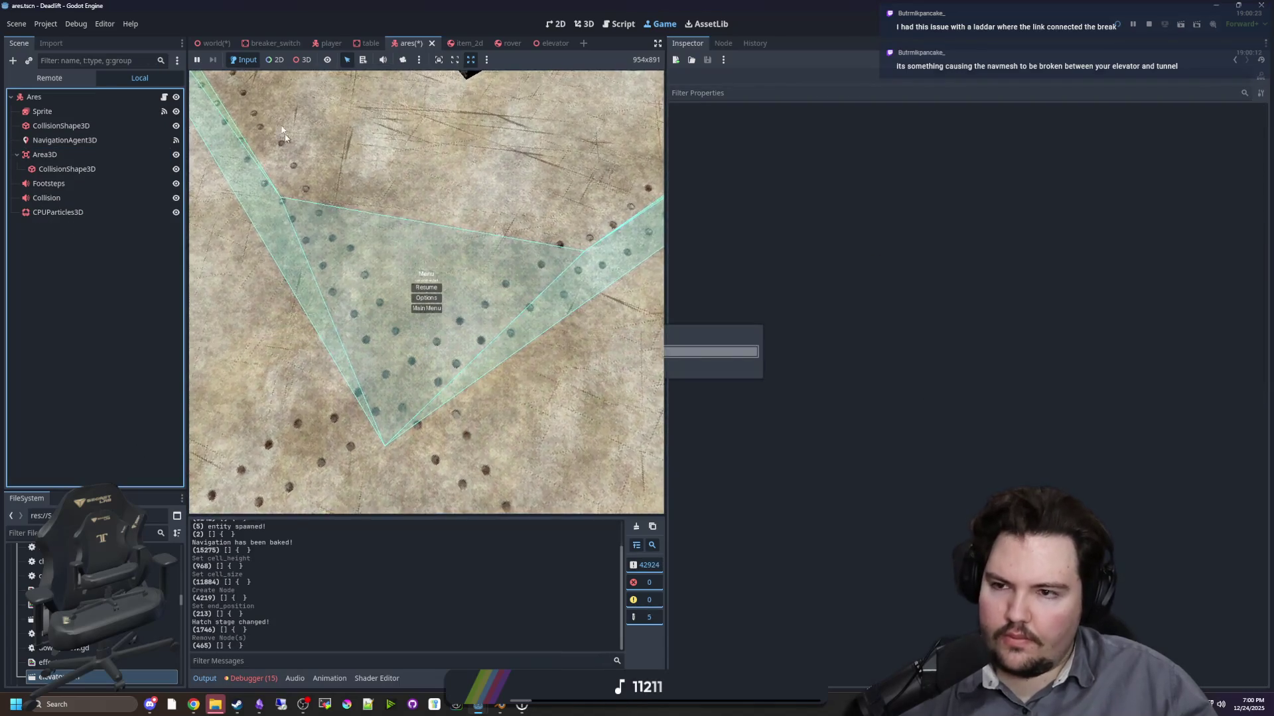
pyautogui.click(213, 43)
# - Add a NavigationLink3D to the world scene via a 'navig' node search
pyautogui.click(584, 24)
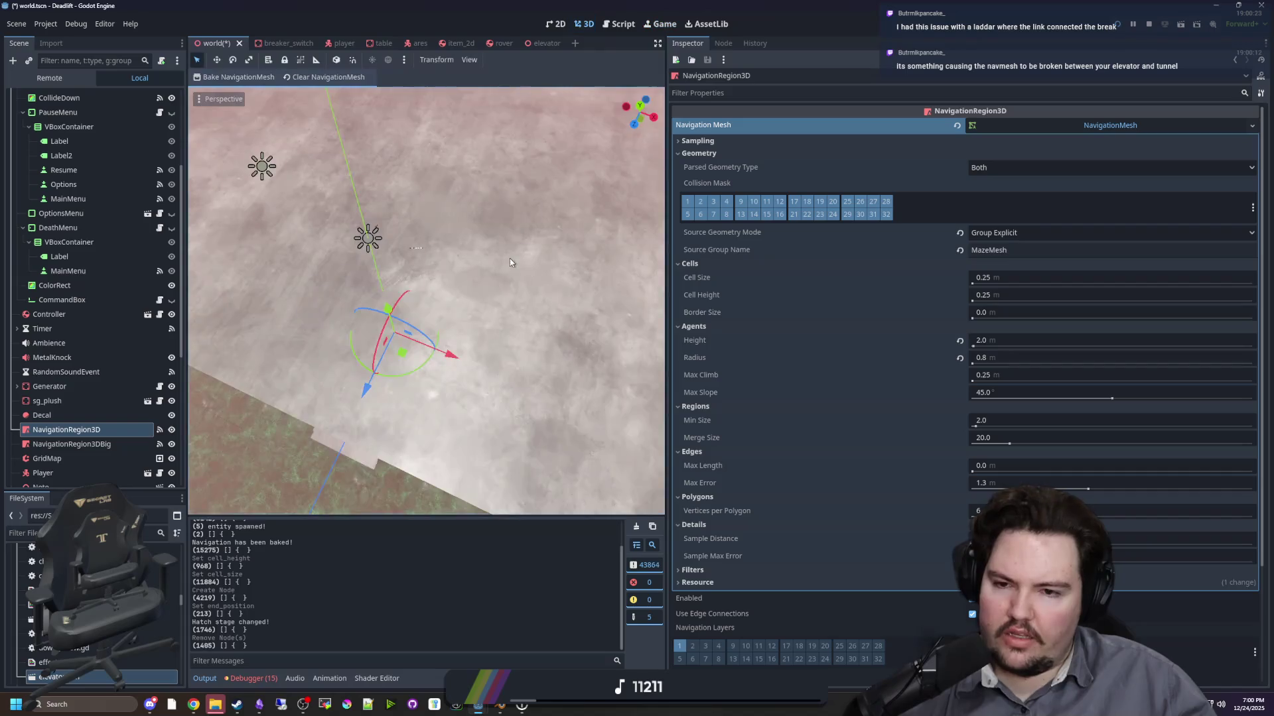
pyautogui.scroll(-5, 425, 300)
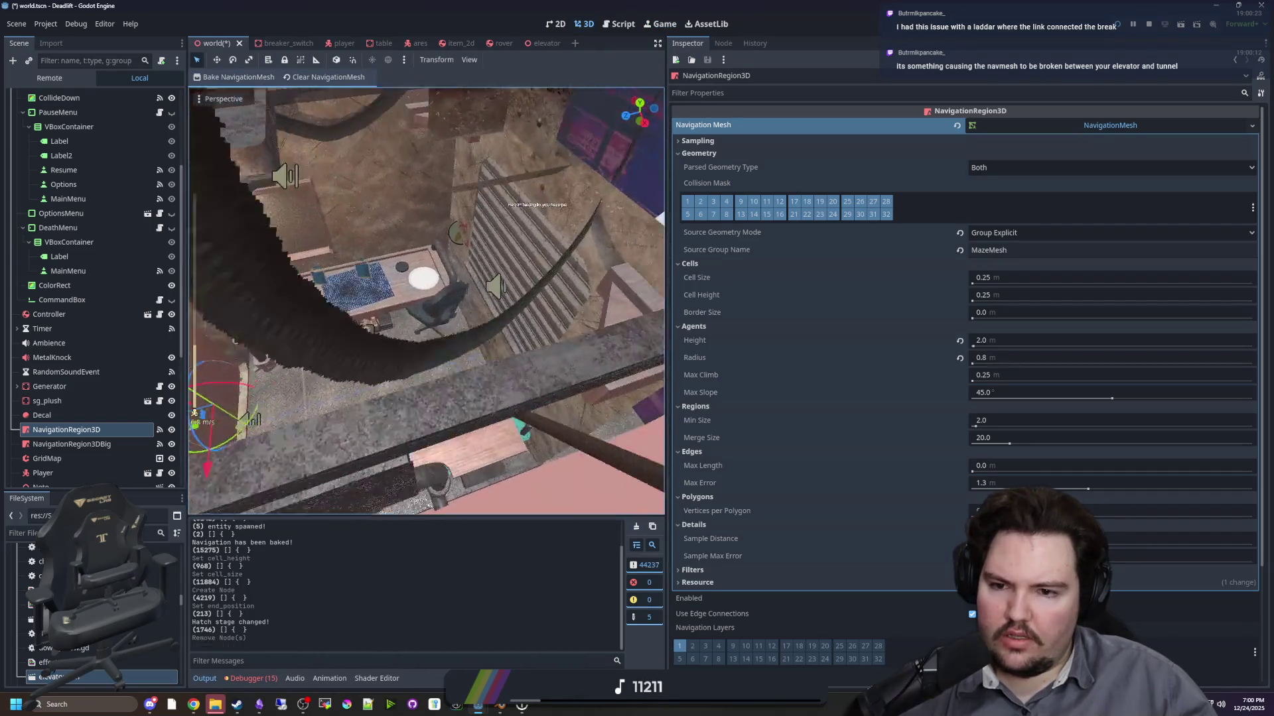
pyautogui.press('f')
pyautogui.scroll(5, 55, 104)
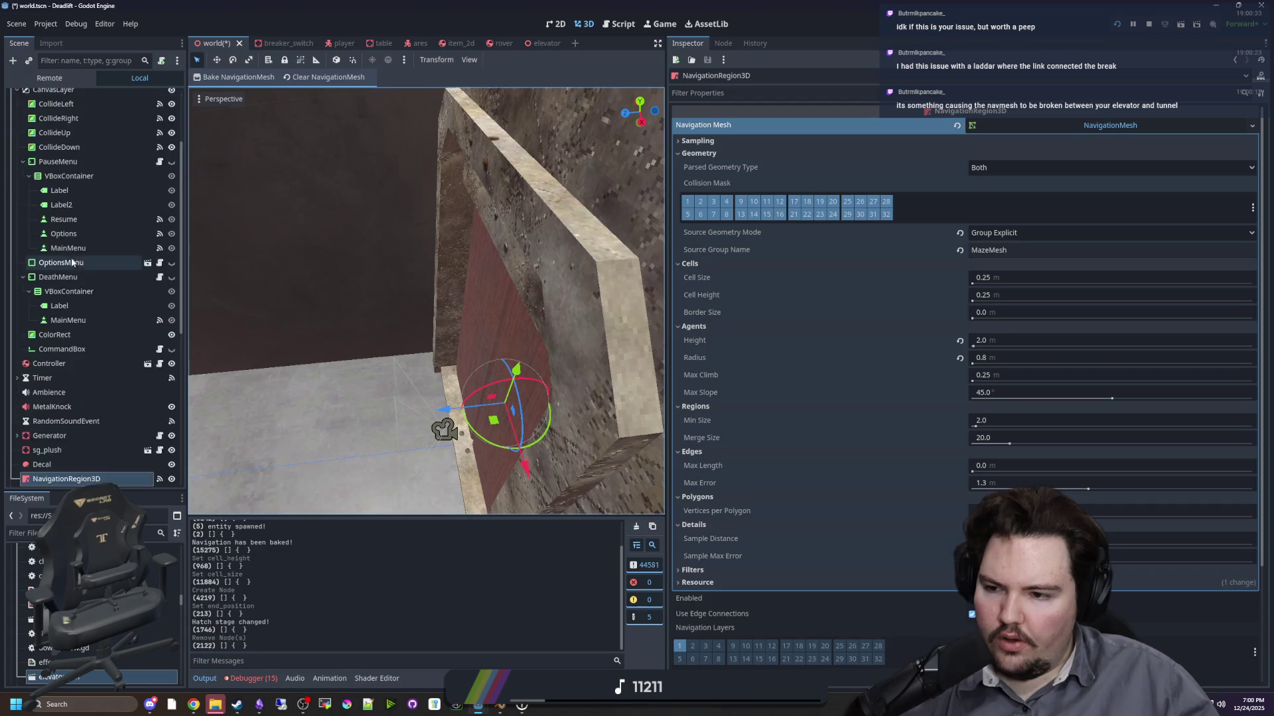
pyautogui.click(55, 99)
pyautogui.hotkey('ctrl', 'a')
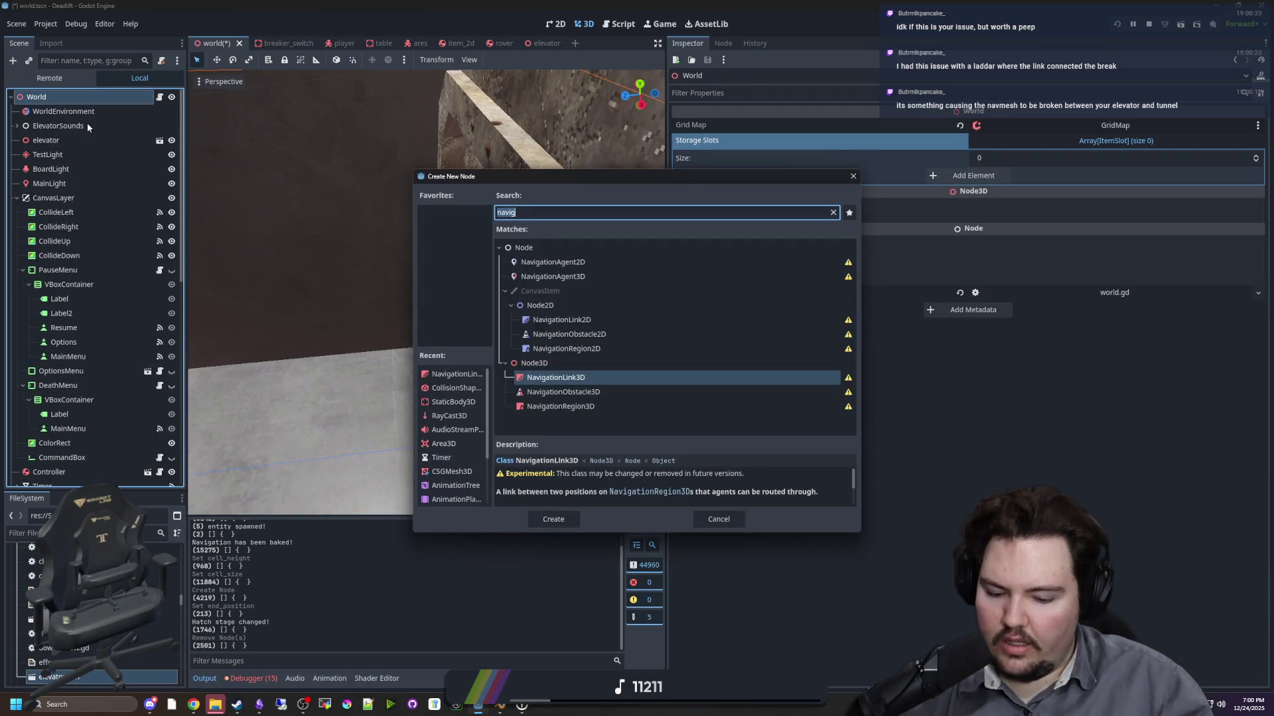
pyautogui.write('navig')
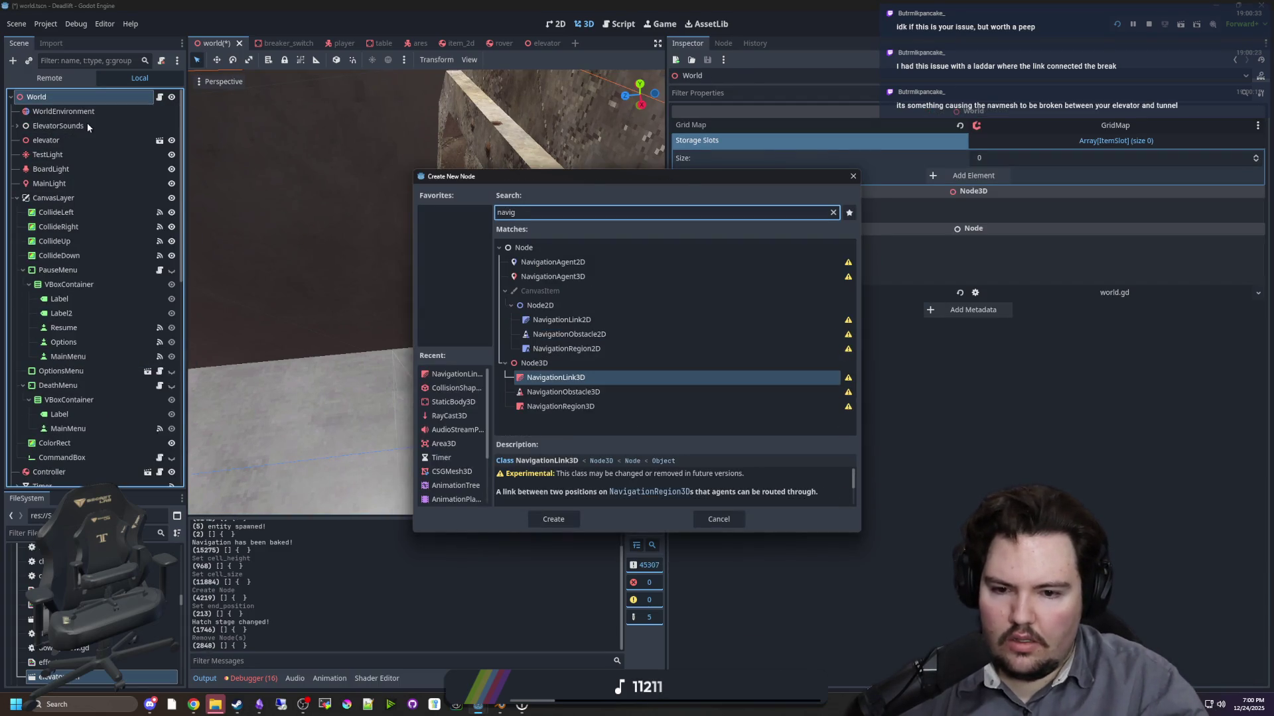
pyautogui.press('Return')
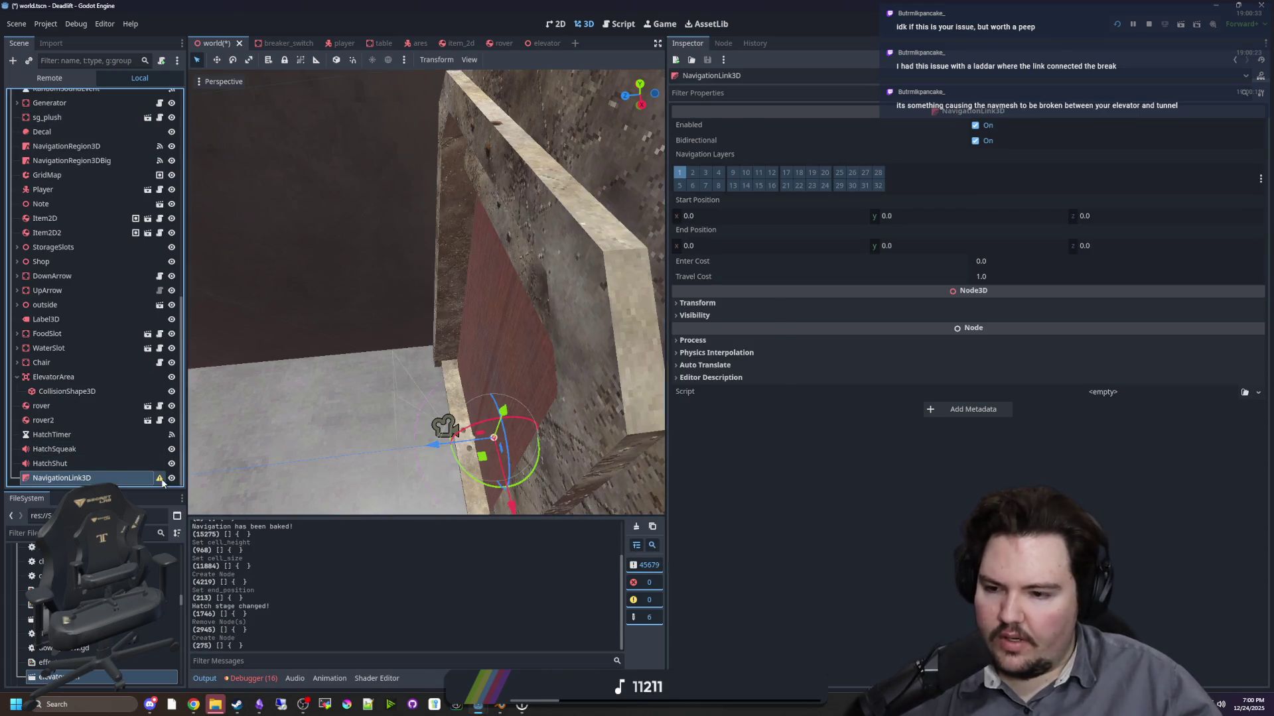
pyautogui.click(159, 478)
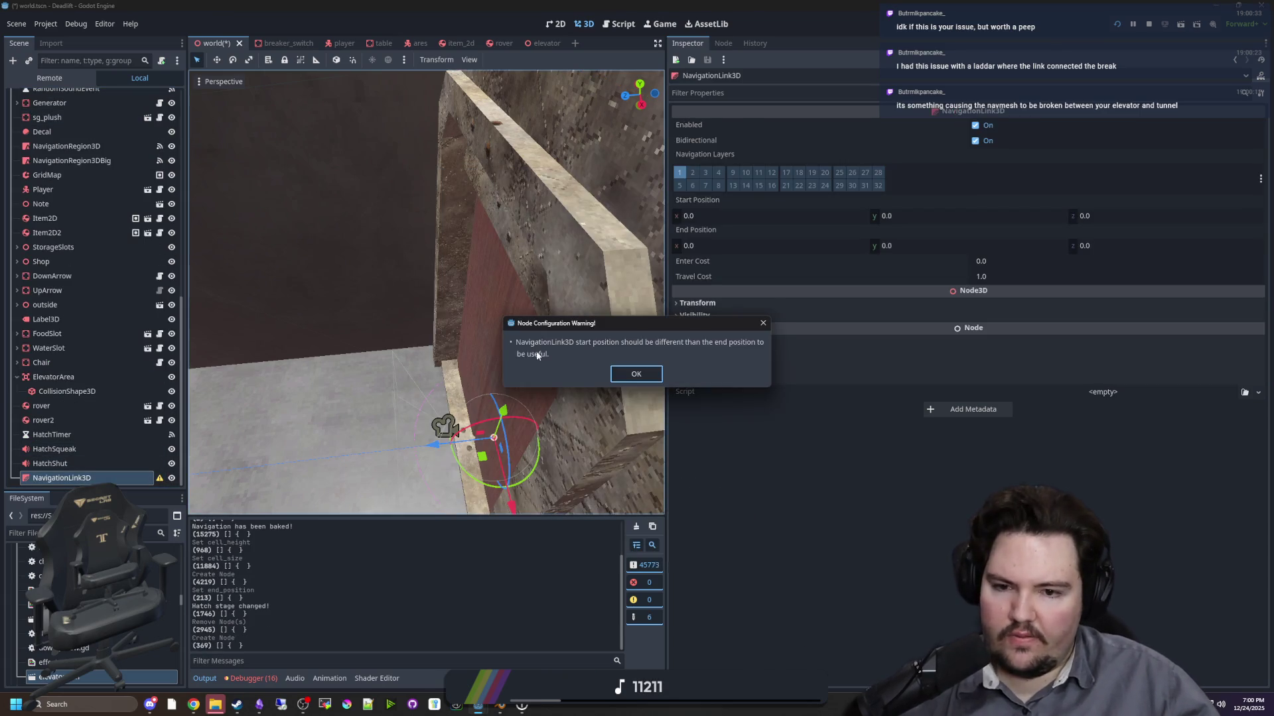
pyautogui.click(642, 375)
# - Make NavigationLink3D a child of NavigationRegion3D and move it along Z near the floor
pyautogui.moveTo(65, 480); pyautogui.dragTo(91, 325)
pyautogui.moveTo(107, 194); pyautogui.dragTo(80, 199)
pyautogui.press('Escape')
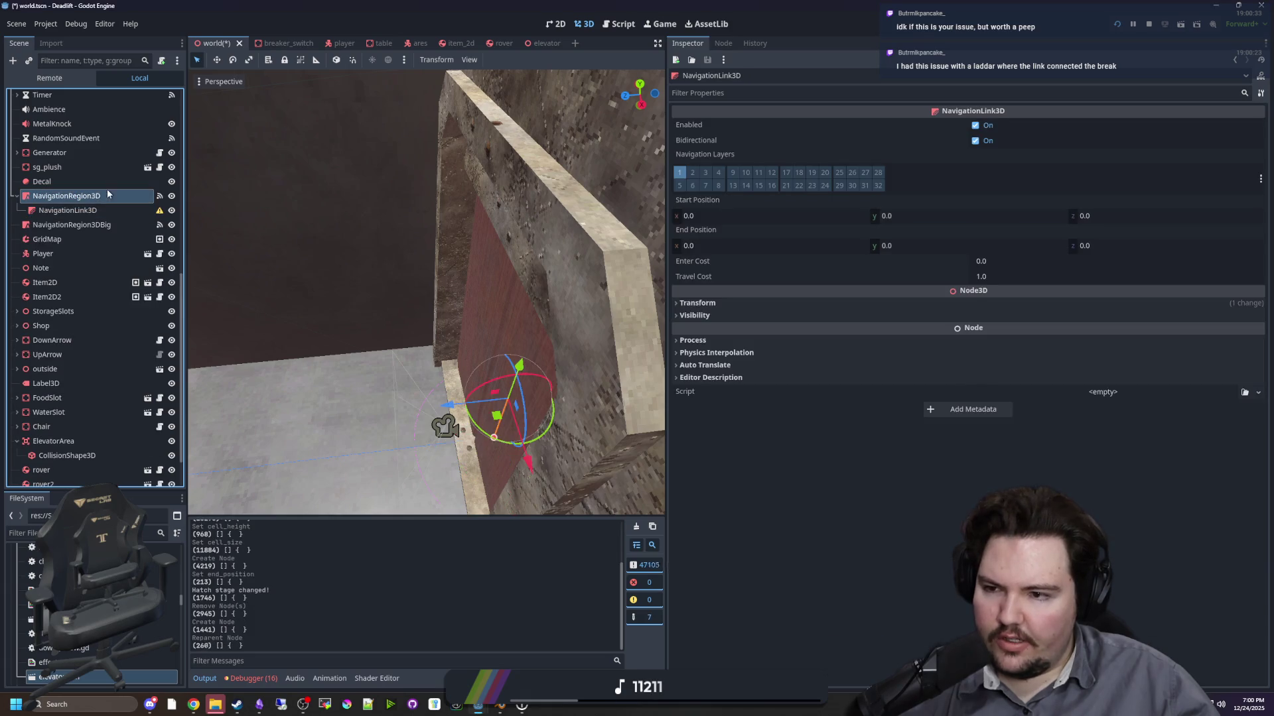
pyautogui.press('f')
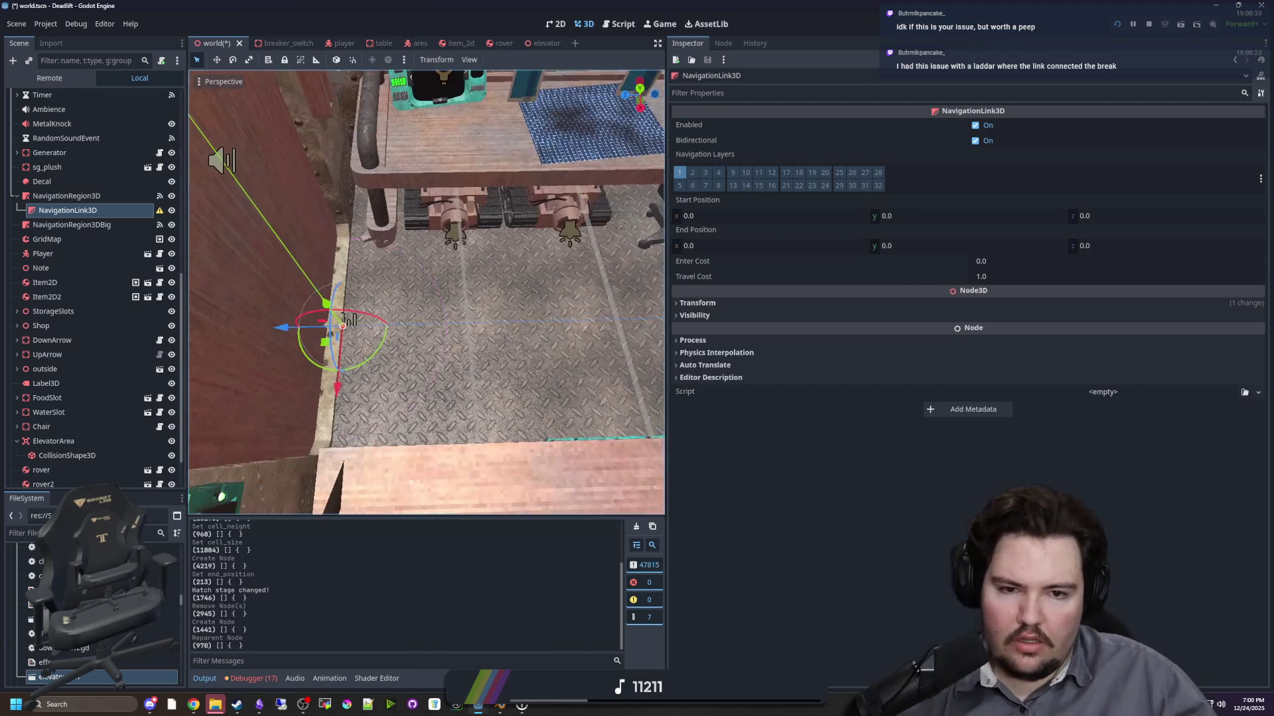
pyautogui.moveTo(284, 328); pyautogui.dragTo(408, 323)
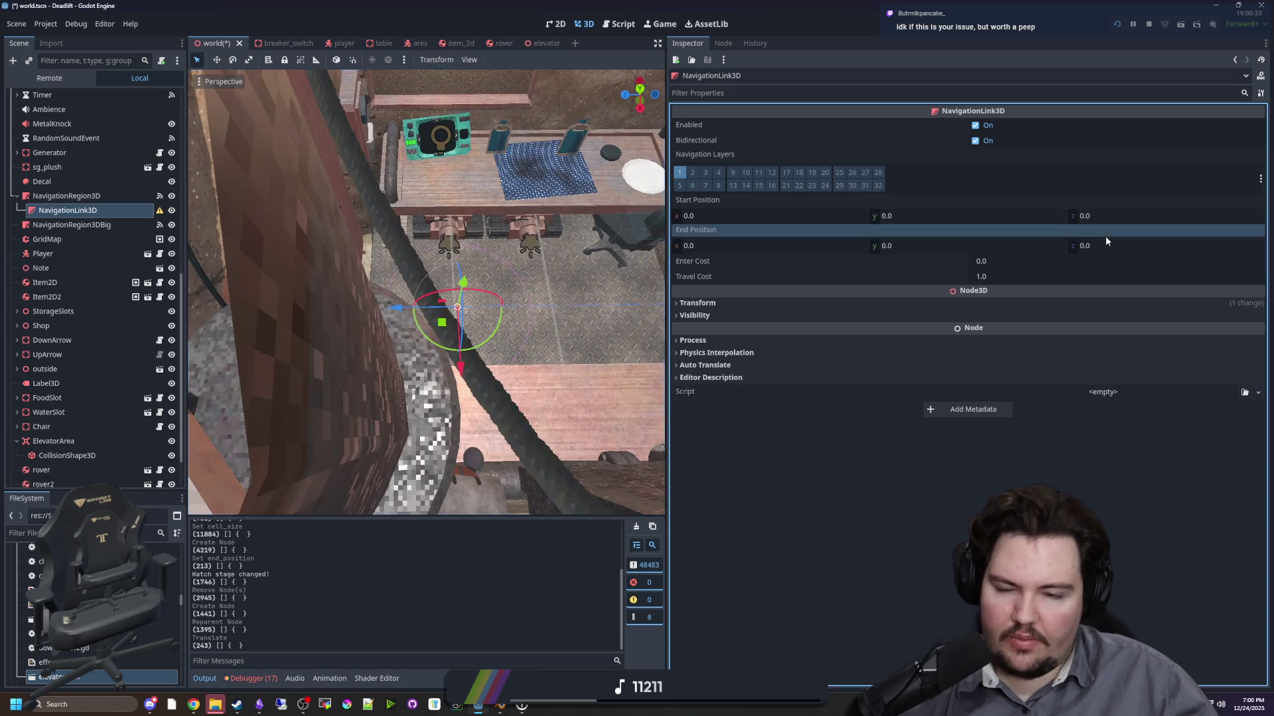
# - Set the link's End Position Z to 3.0, then save and run the game
pyautogui.moveTo(962, 242); pyautogui.dragTo(1128, 249)
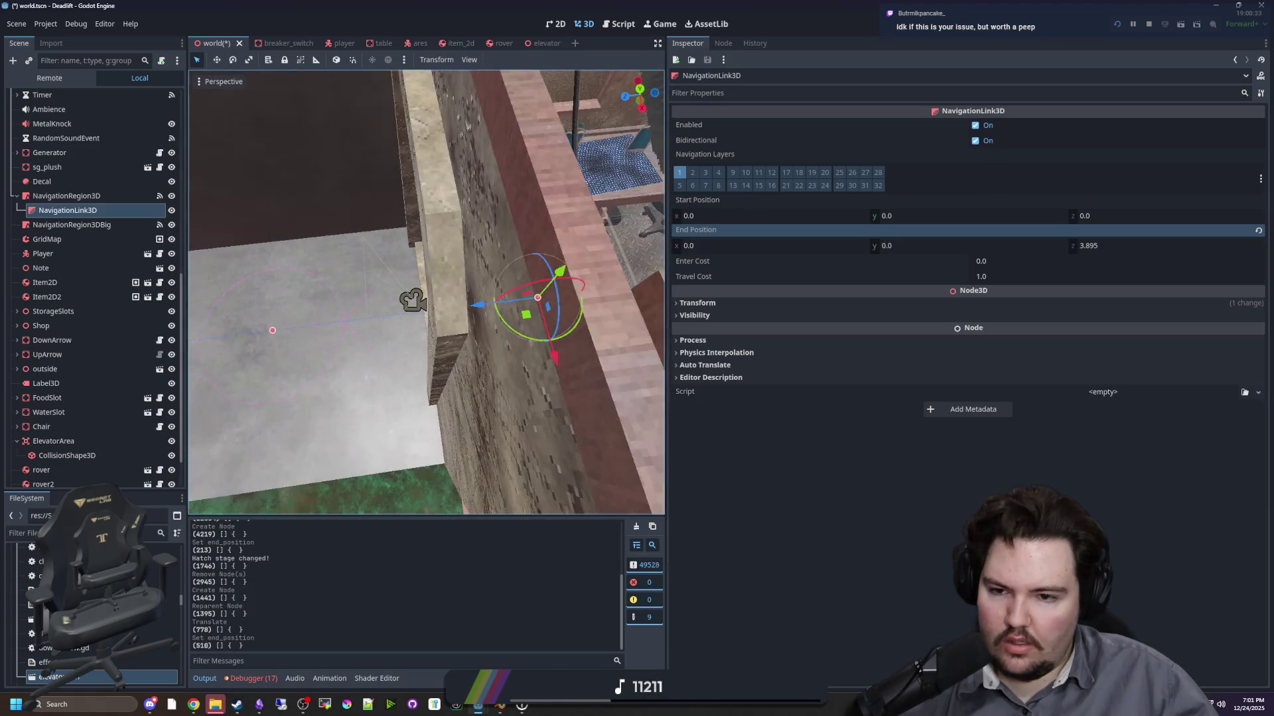
pyautogui.moveTo(1102, 246); pyautogui.dragTo(1087, 245)
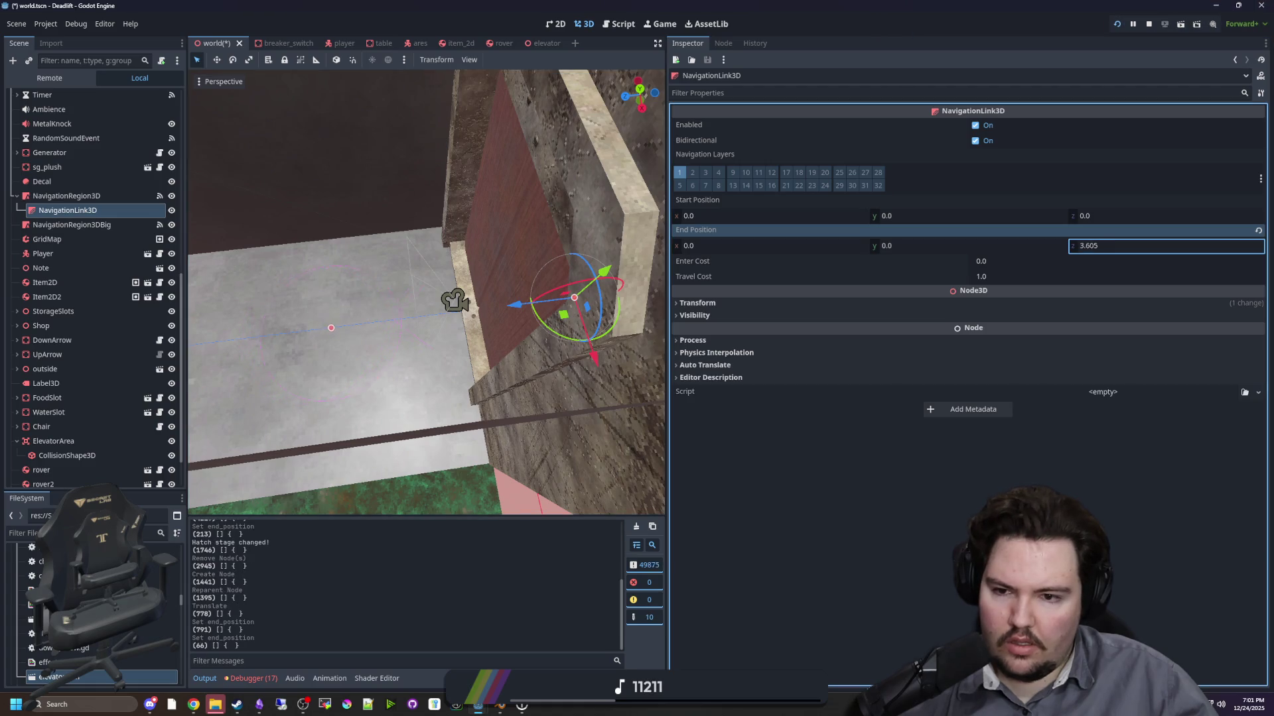
pyautogui.write('3')
pyautogui.press('Return')
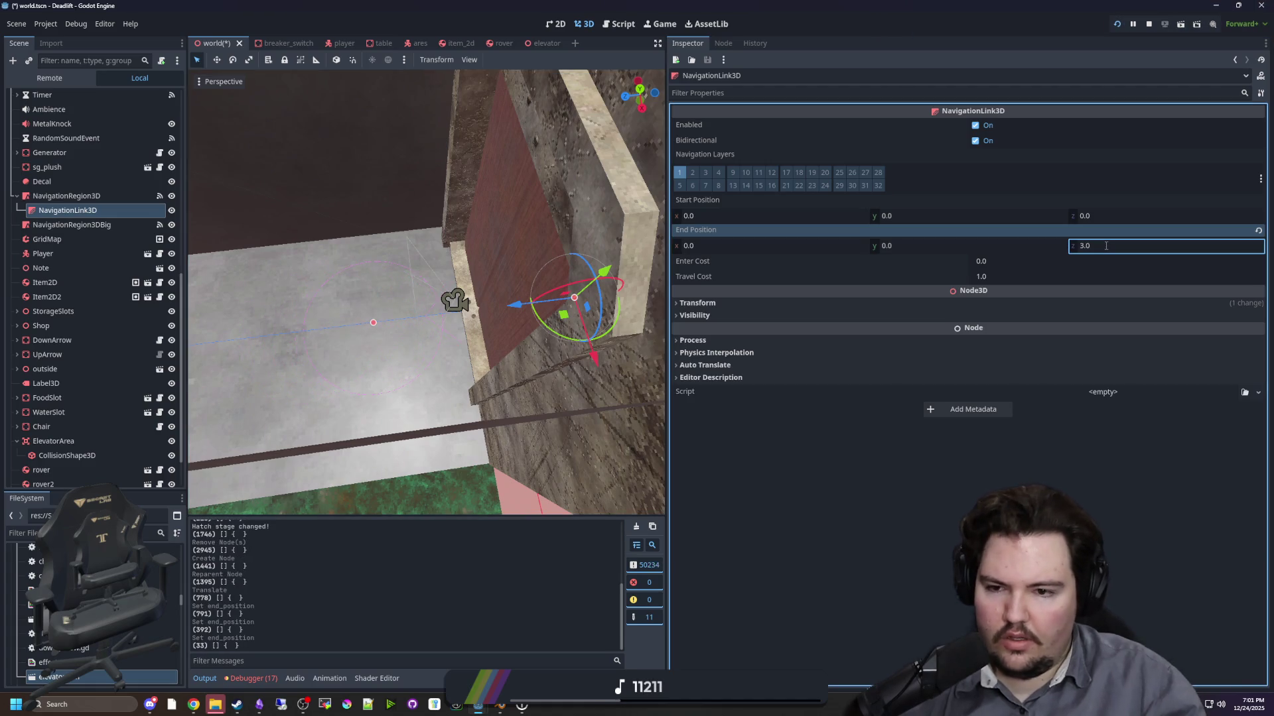
pyautogui.press('s')
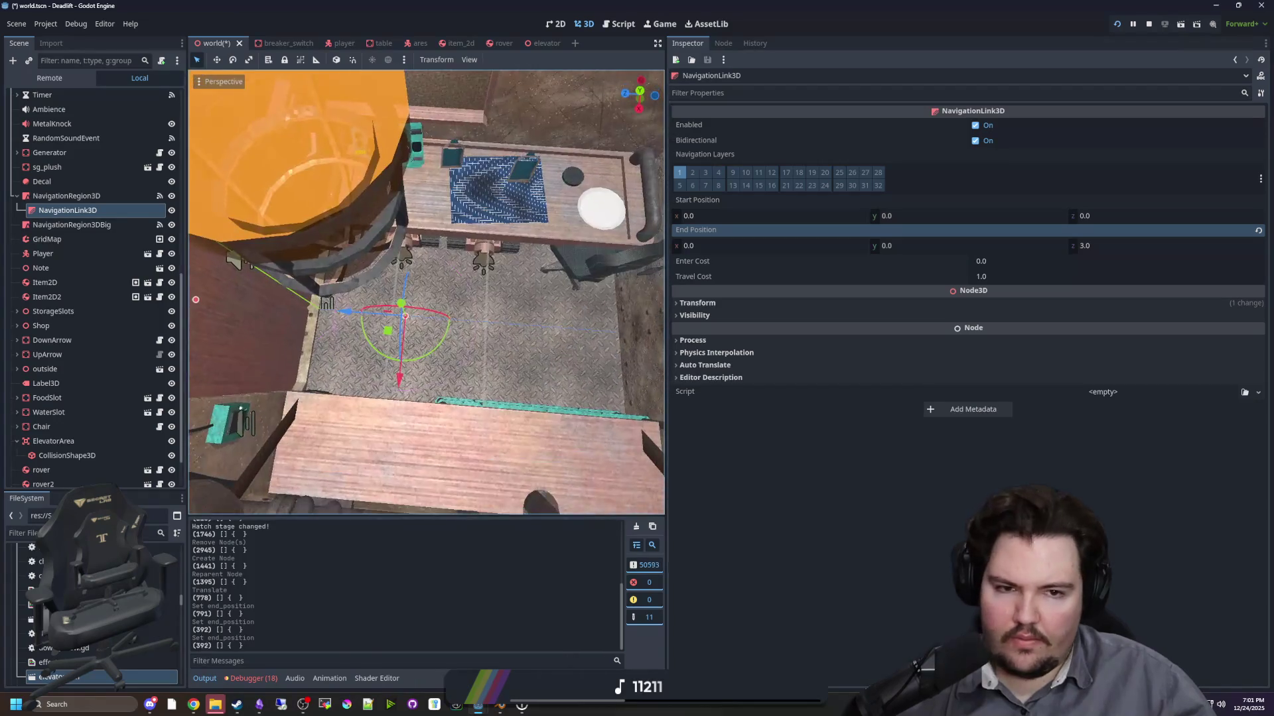
pyautogui.press('w')
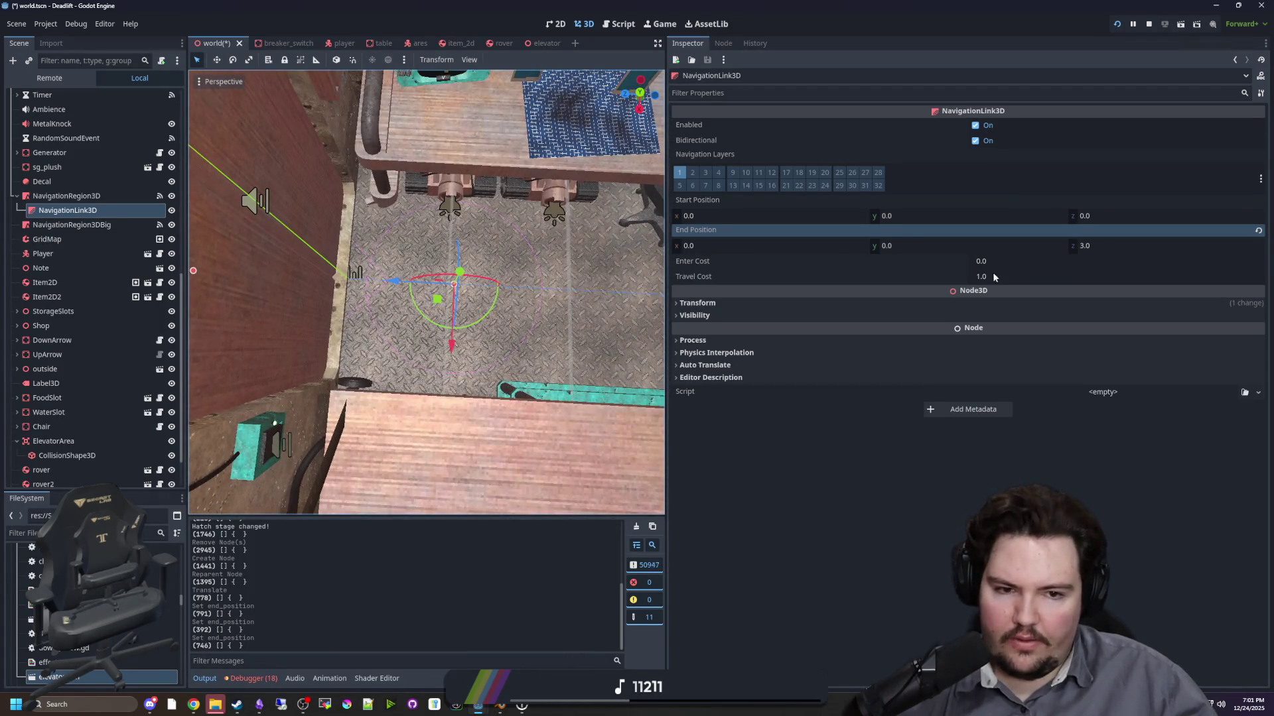
pyautogui.press('F5')
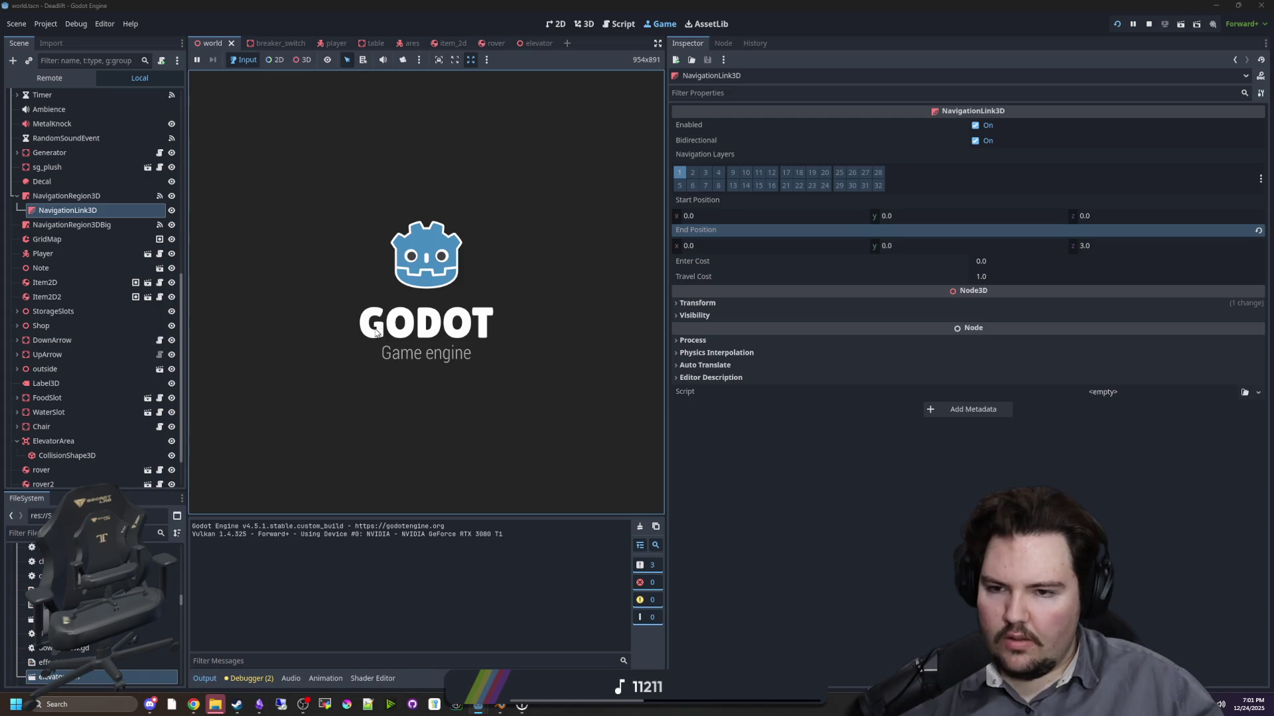
# - Start playing and walk from the forest toward the building's doorway and corridor, then pause
pyautogui.press('Return')
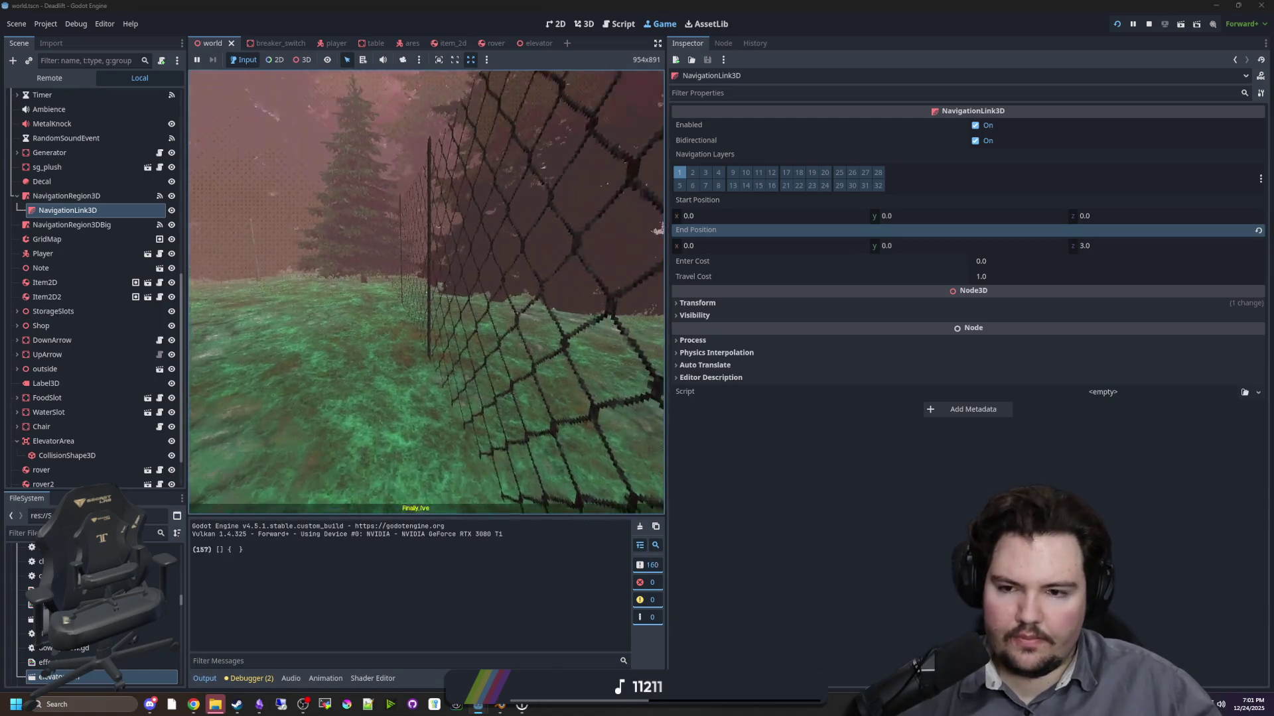
pyautogui.press('w')
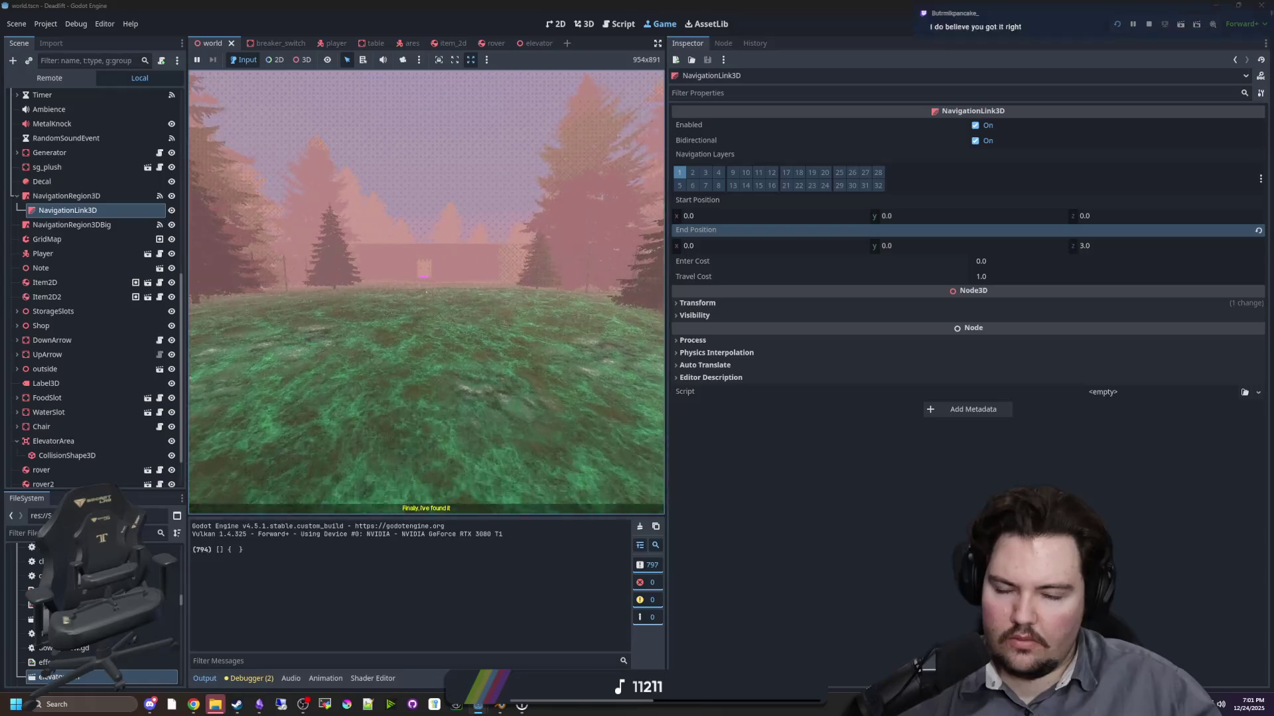
pyautogui.press('w')
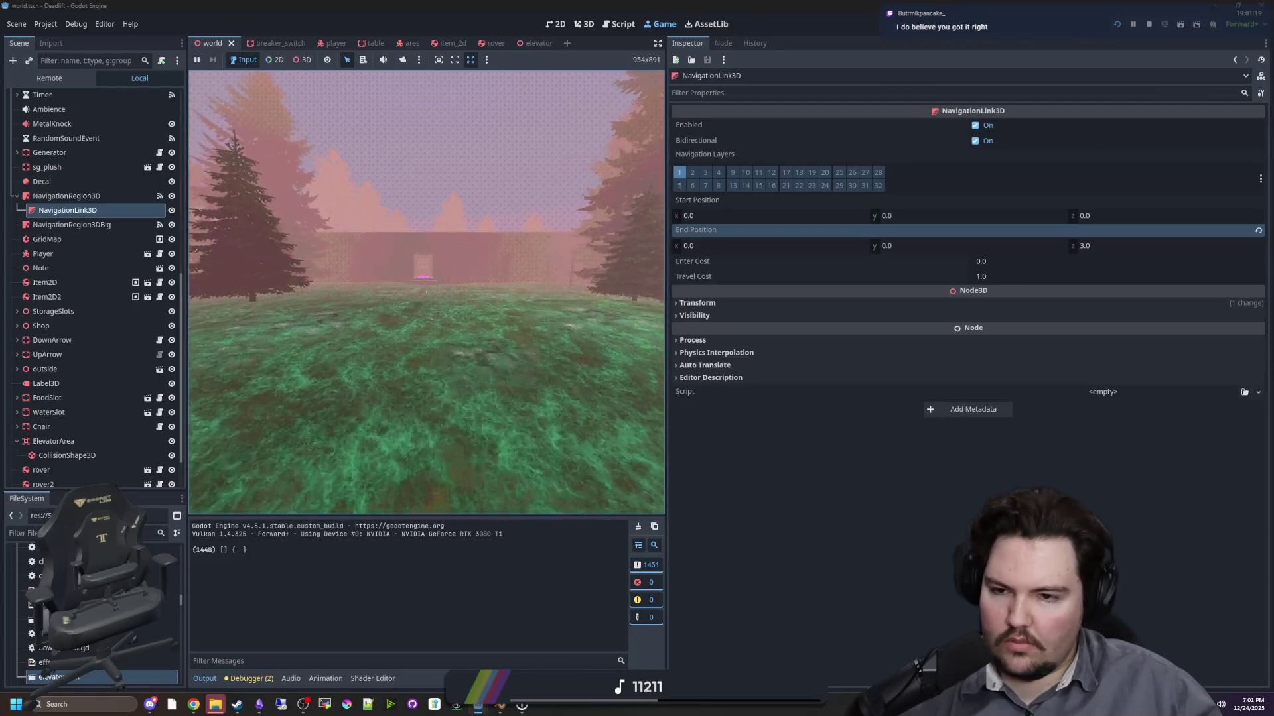
pyautogui.press('w')
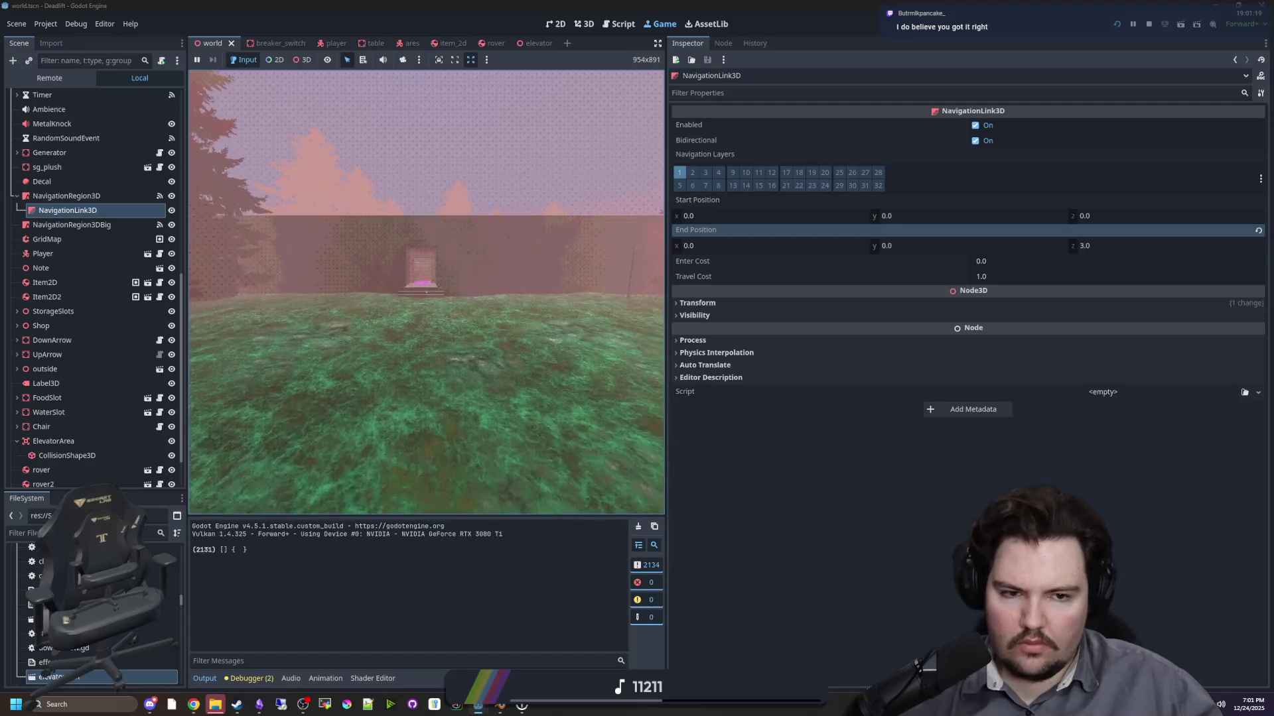
pyautogui.press('w')
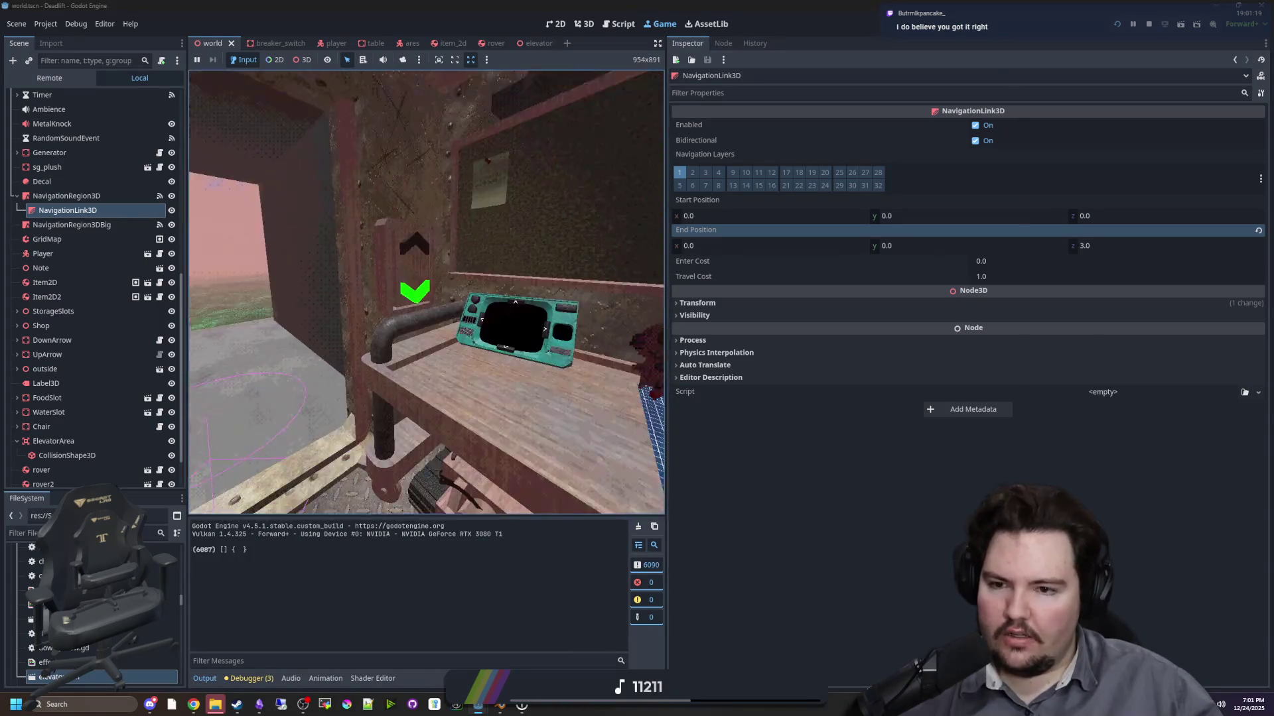
pyautogui.press('s')
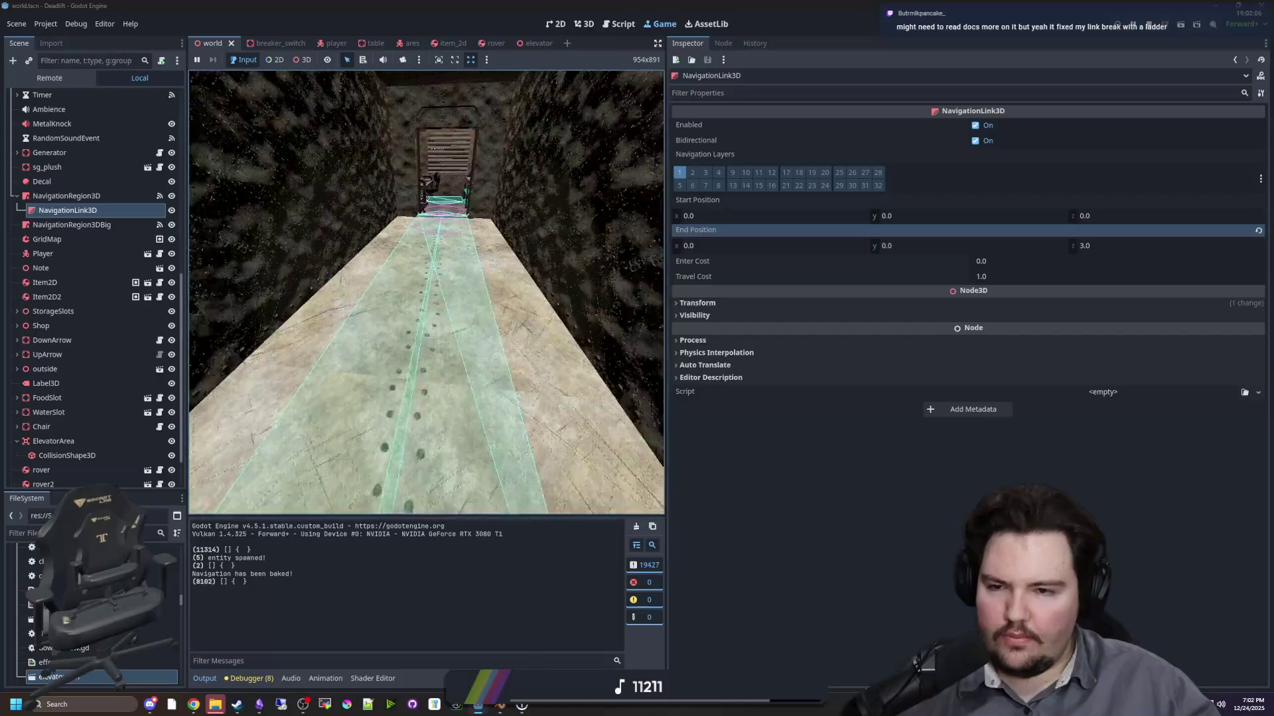
pyautogui.press('super')
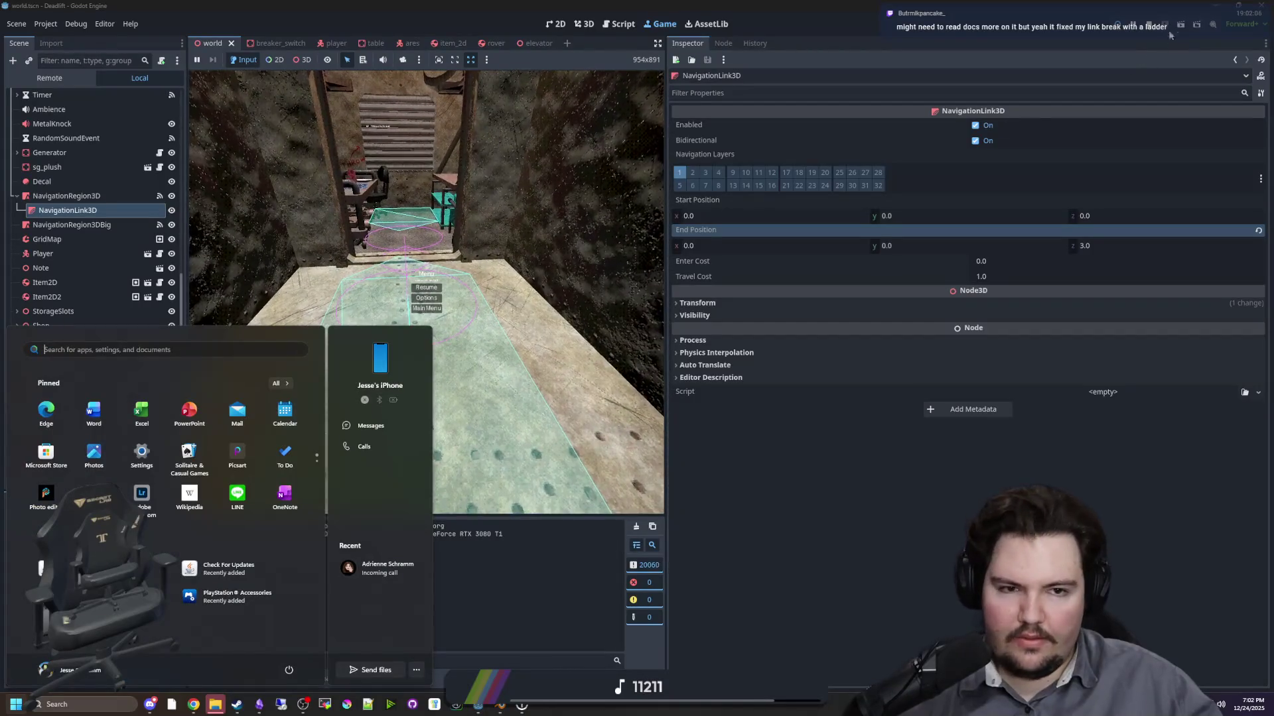
# - Stop the game, delete the NavigationLink3D node, and save the scene
pyautogui.click(1181, 25)
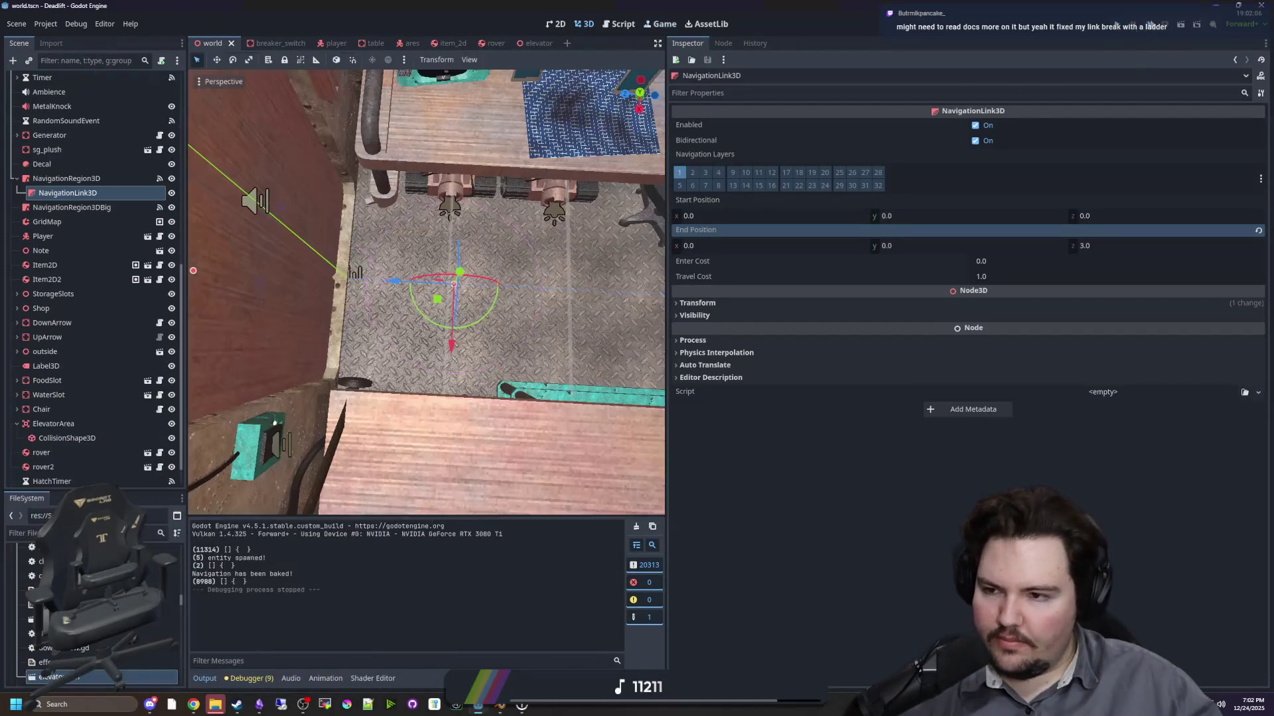
pyautogui.rightClick(89, 195)
pyautogui.click(153, 497)
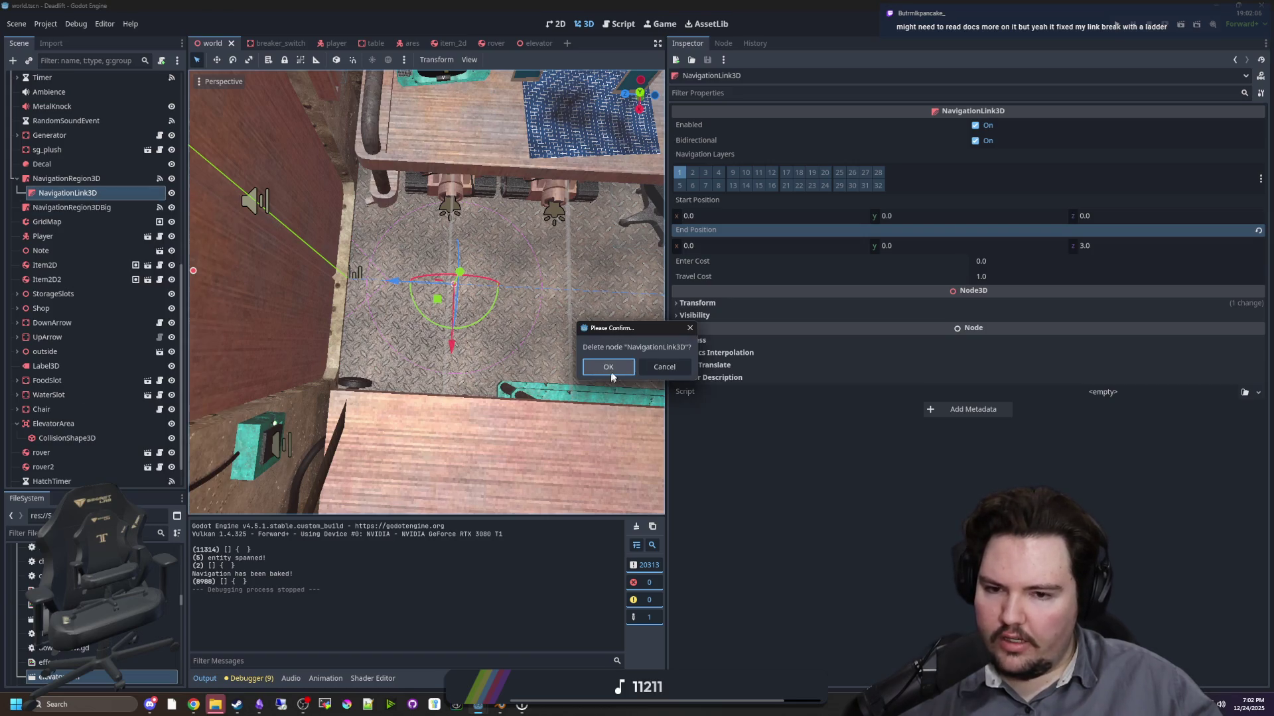
pyautogui.press('Return')
pyautogui.click(77, 177)
pyautogui.hotkey('ctrl', 's')
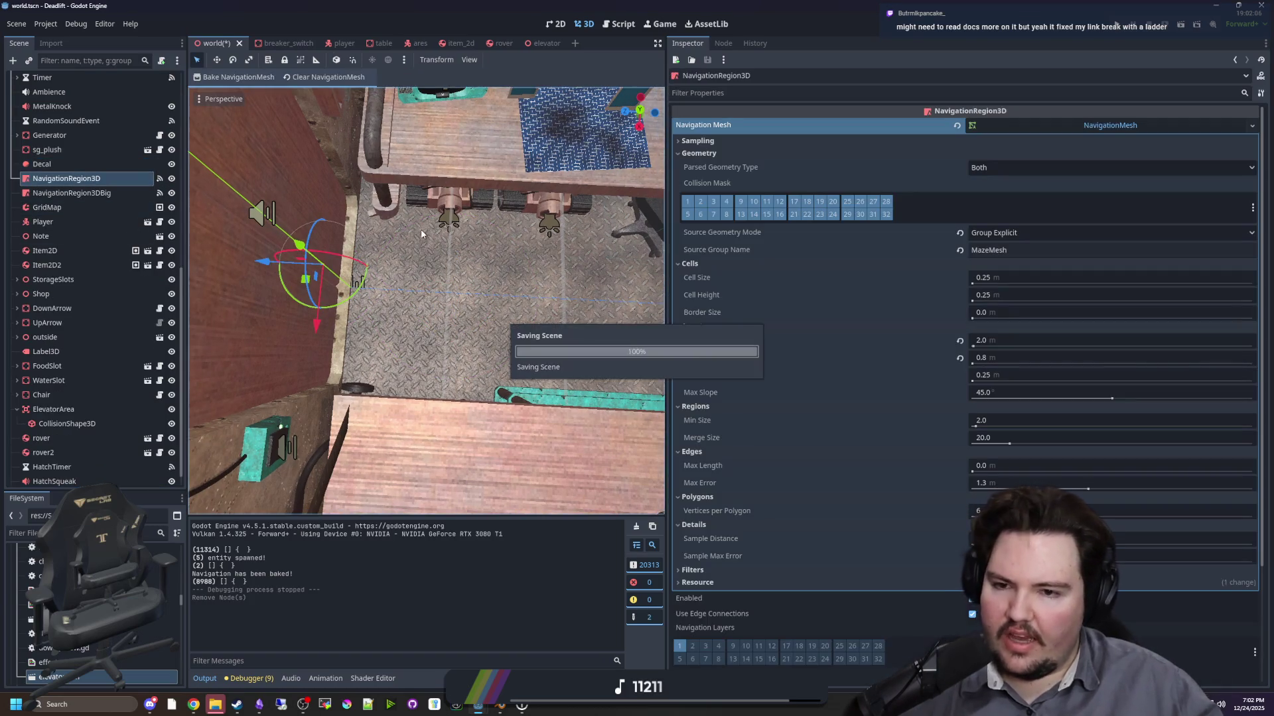
pyautogui.hotkey('ctrl', 's')
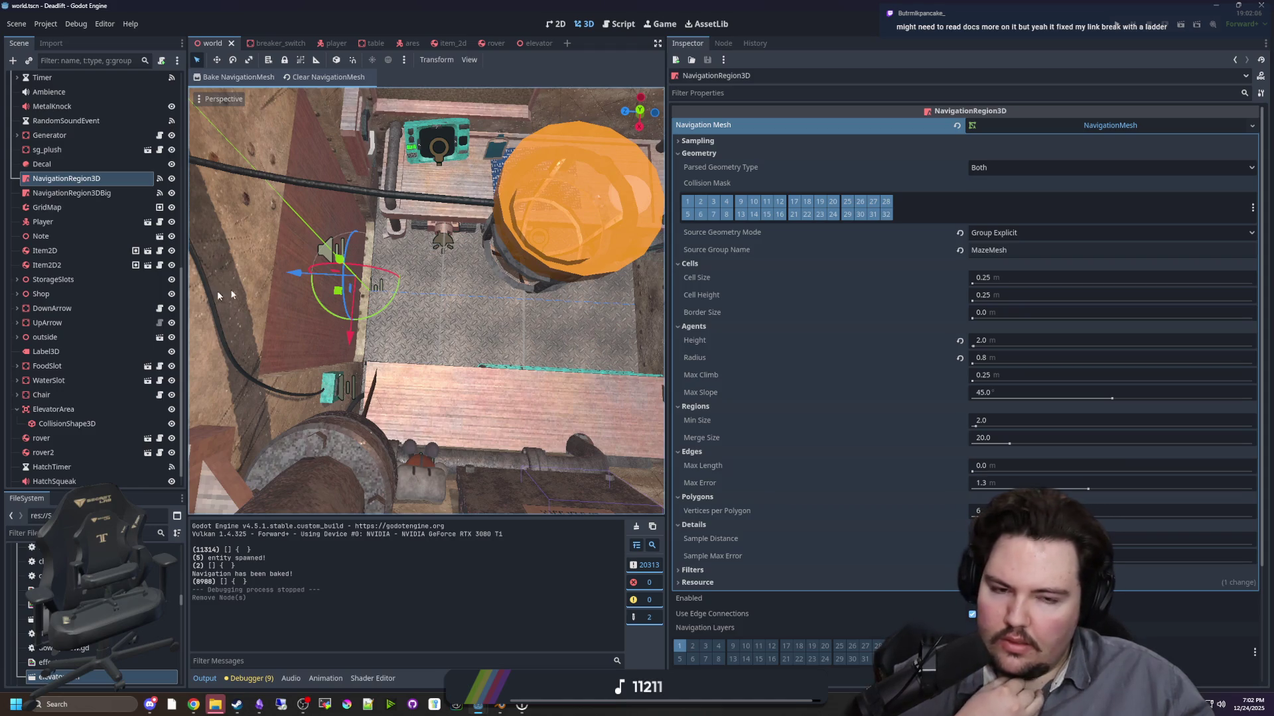
# - Set the navmesh agent radius to 0.7, save, and run the game again
pyautogui.click(997, 357)
pyautogui.write('0.7')
pyautogui.press('Return')
pyautogui.hotkey('ctrl', 's')
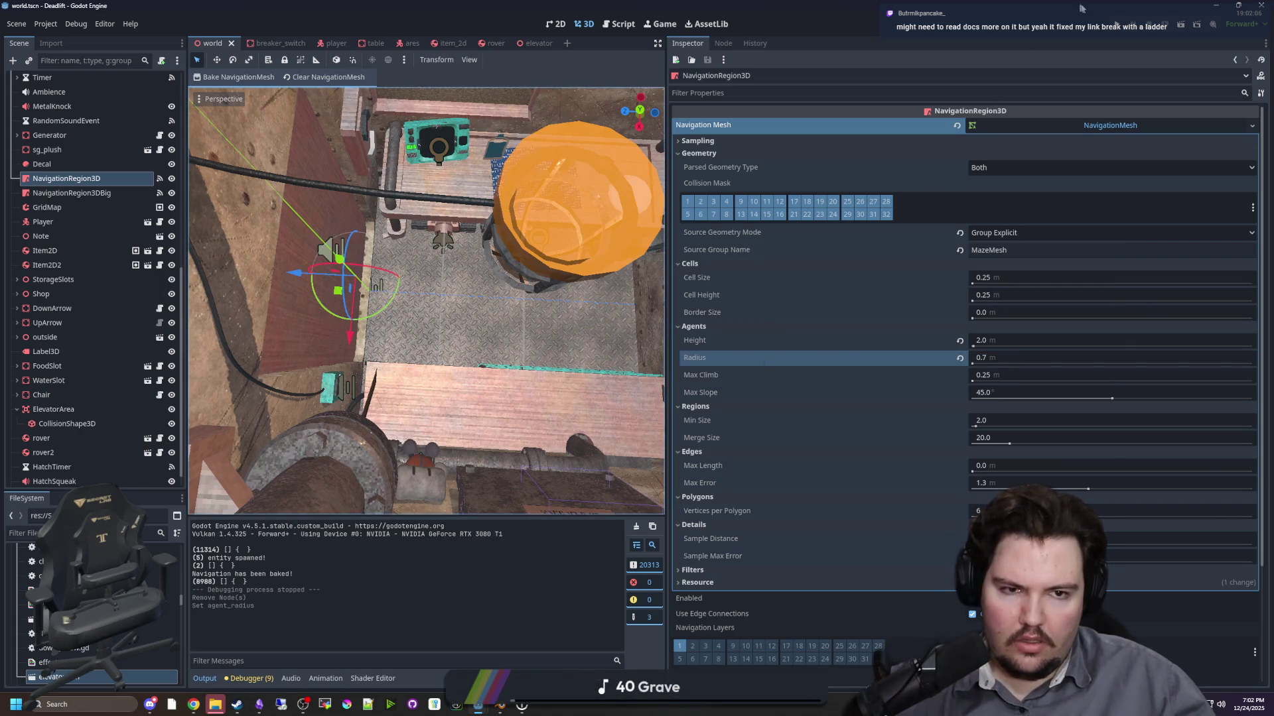
pyautogui.press('F5')
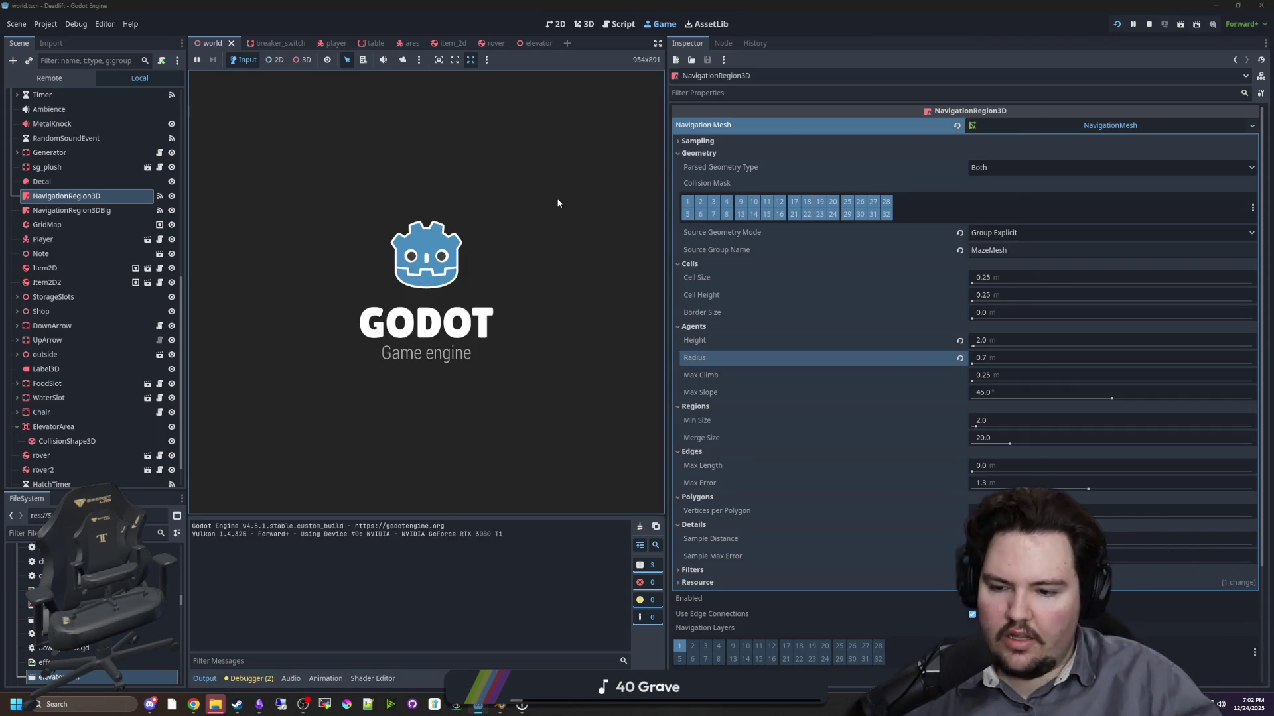
# - Start playing from the main menu, check the ares scene's NavigationAgent3D pathfinding settings, then resume
pyautogui.click(219, 294)
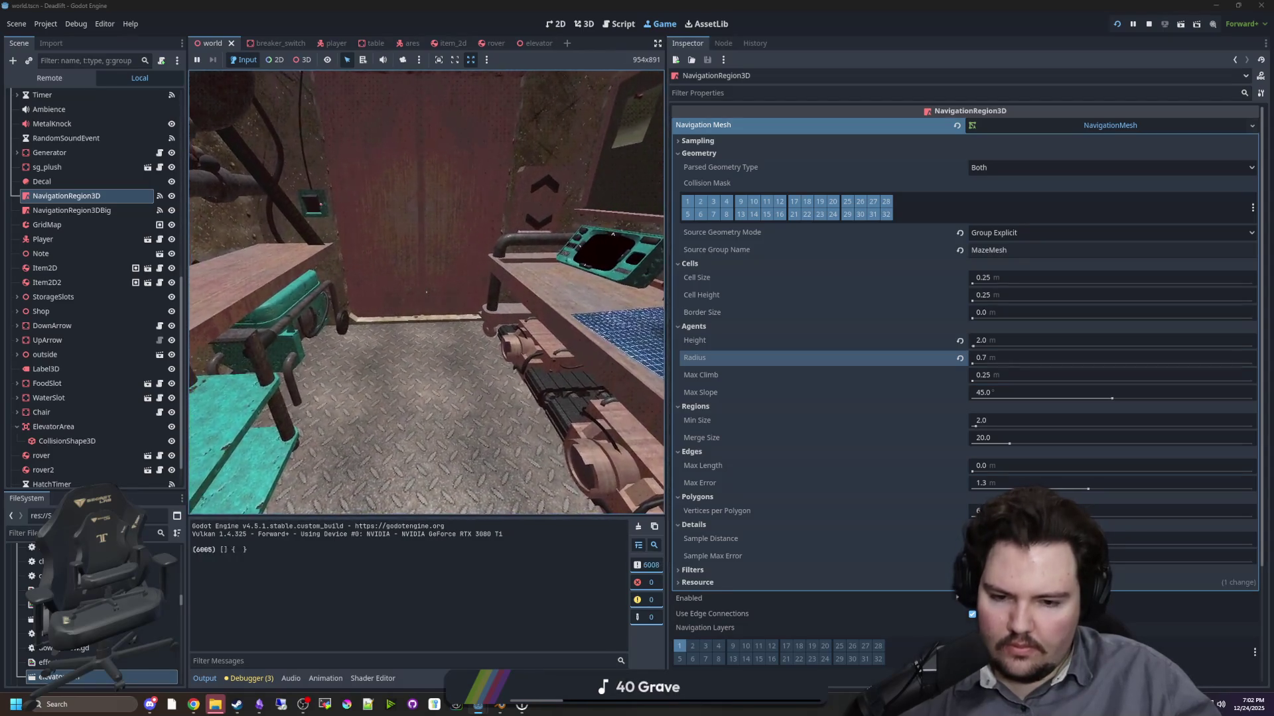
pyautogui.click(398, 44)
pyautogui.click(61, 154)
pyautogui.click(63, 142)
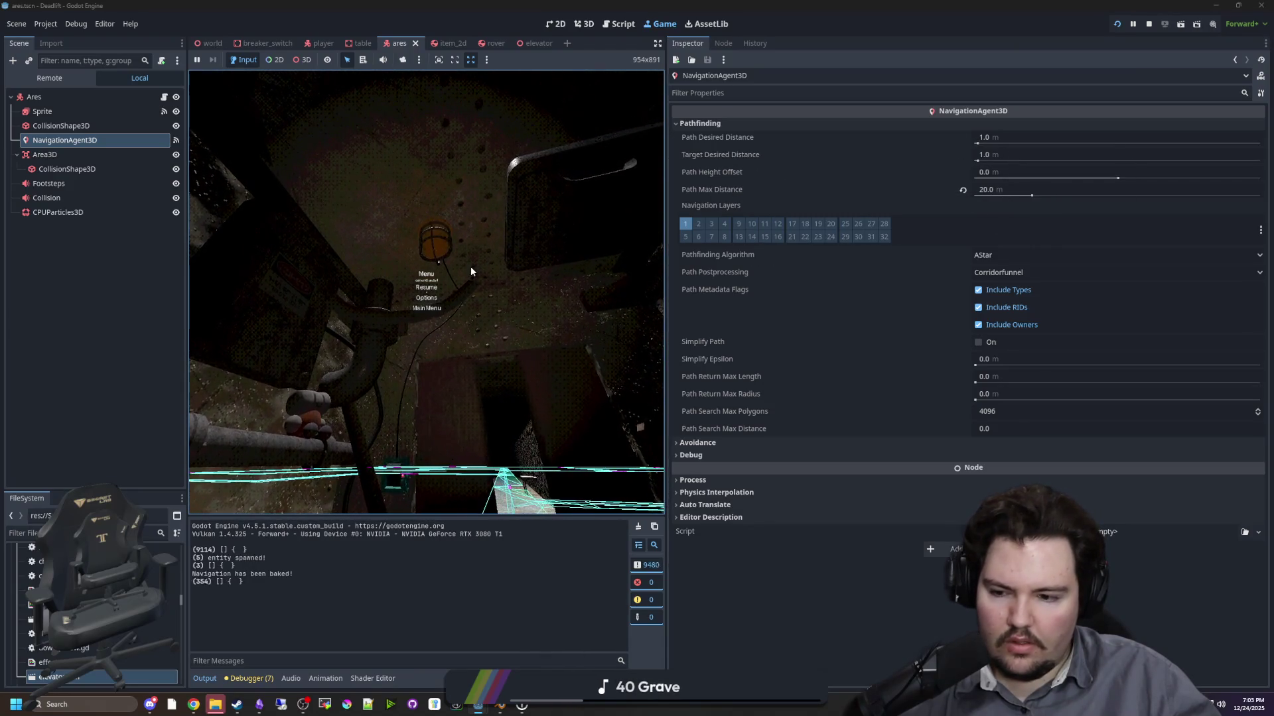
pyautogui.click(505, 398)
# - Walk into the maze corridor, pause, and view the cyan navmesh from an overhead free camera
pyautogui.press('Escape')
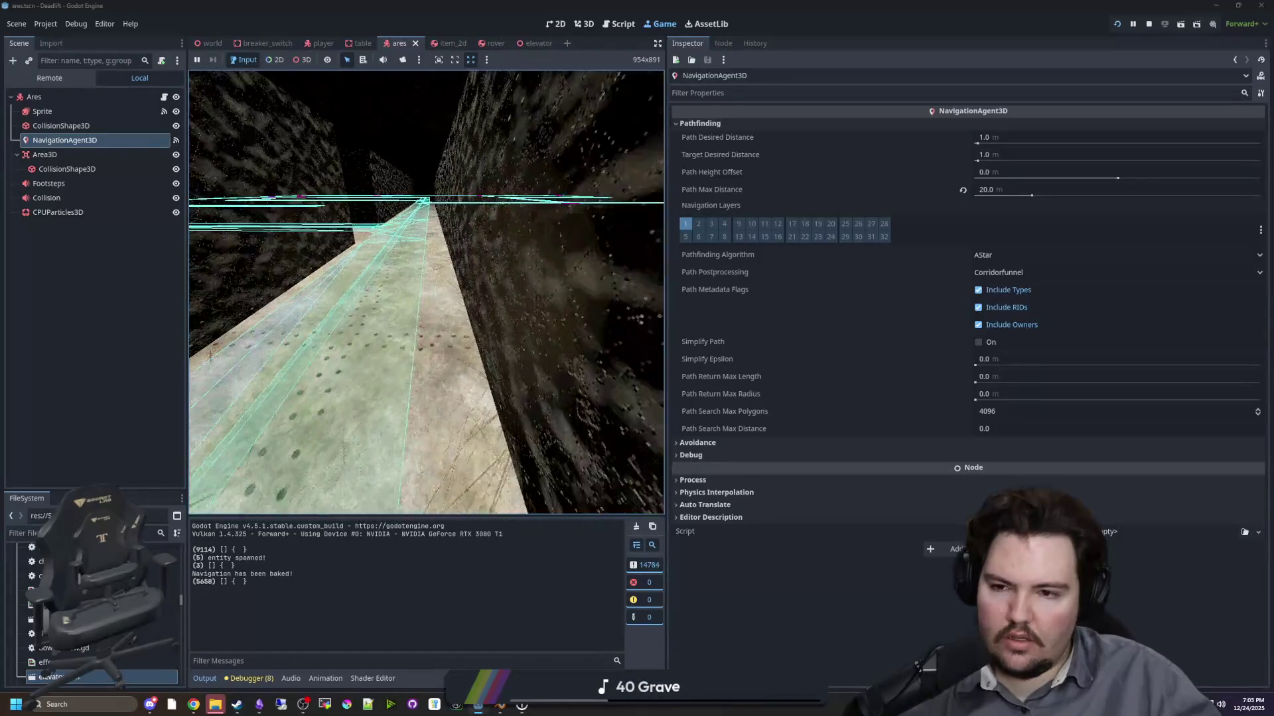
pyautogui.press('Escape')
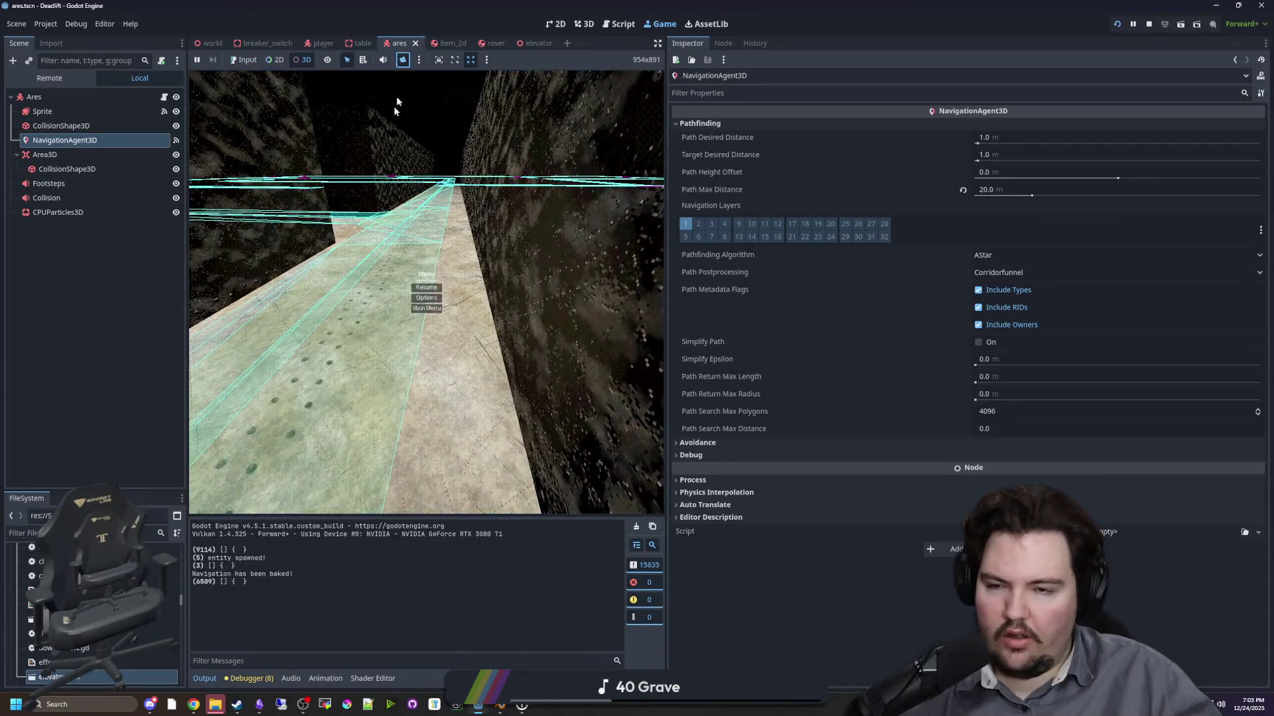
pyautogui.click(403, 60)
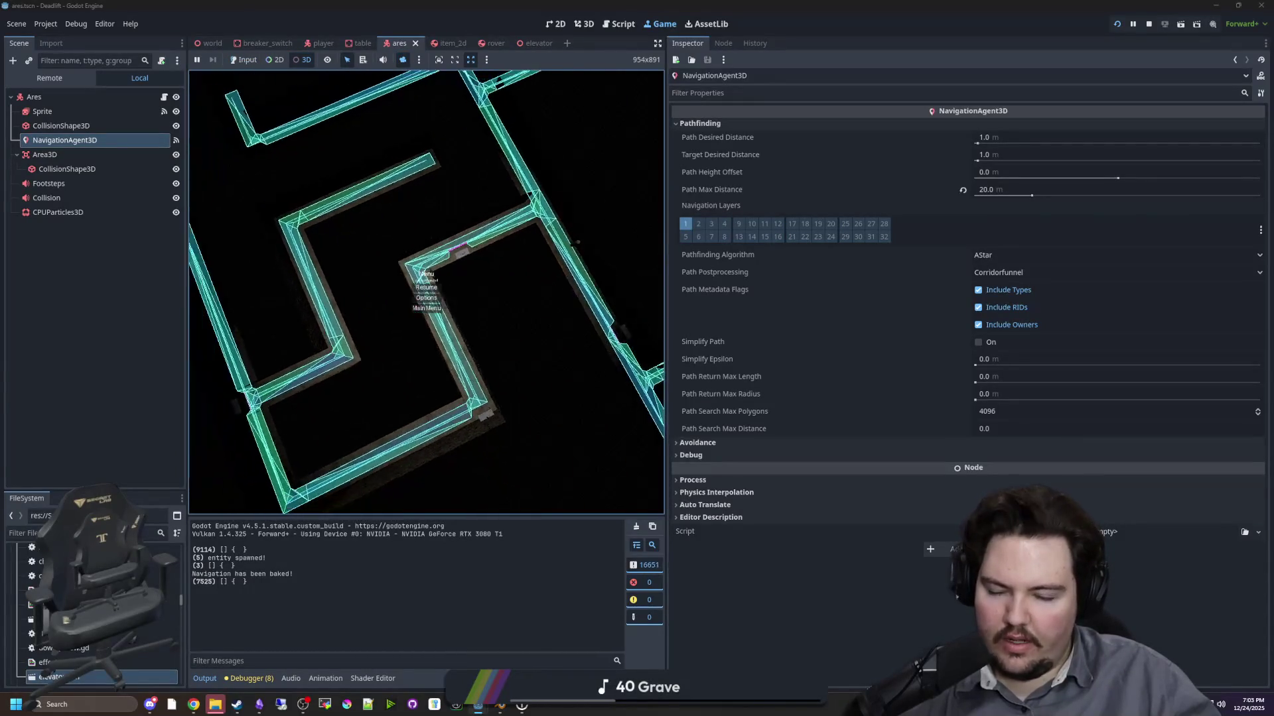
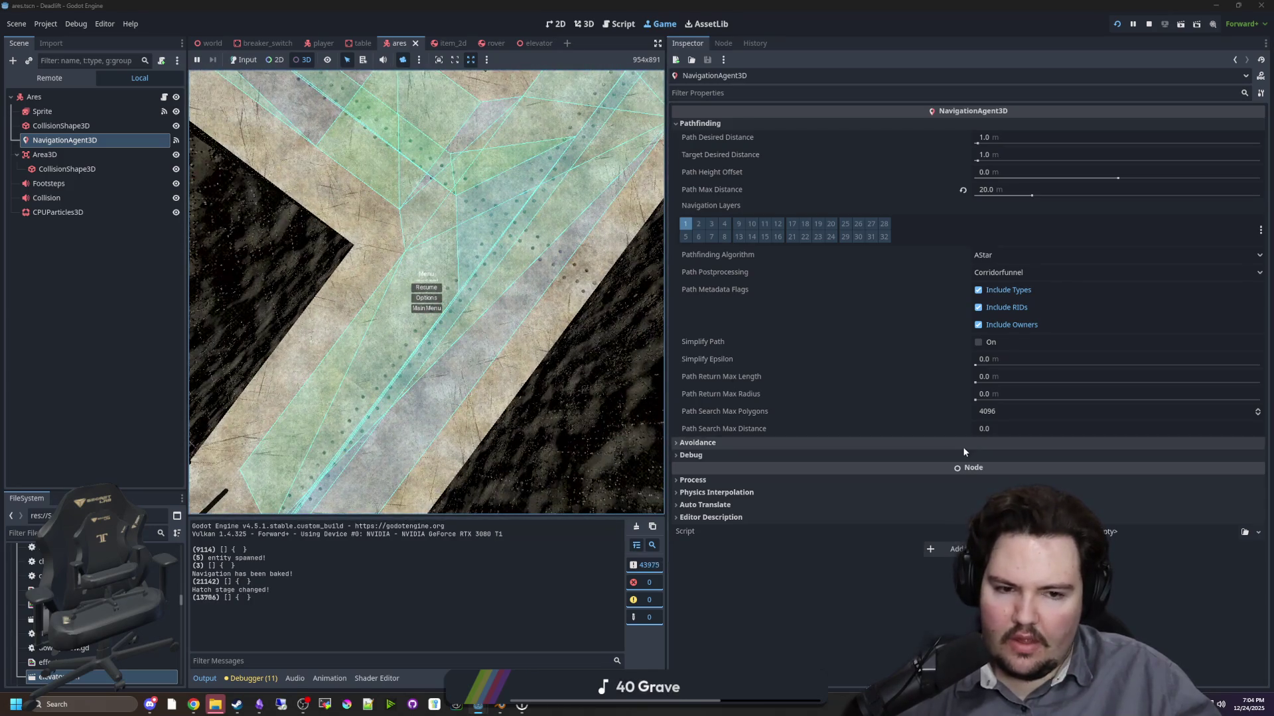
# - Briefly expand and collapse the NavigationAgent3D's avoidance settings
pyautogui.moveTo(764, 413)
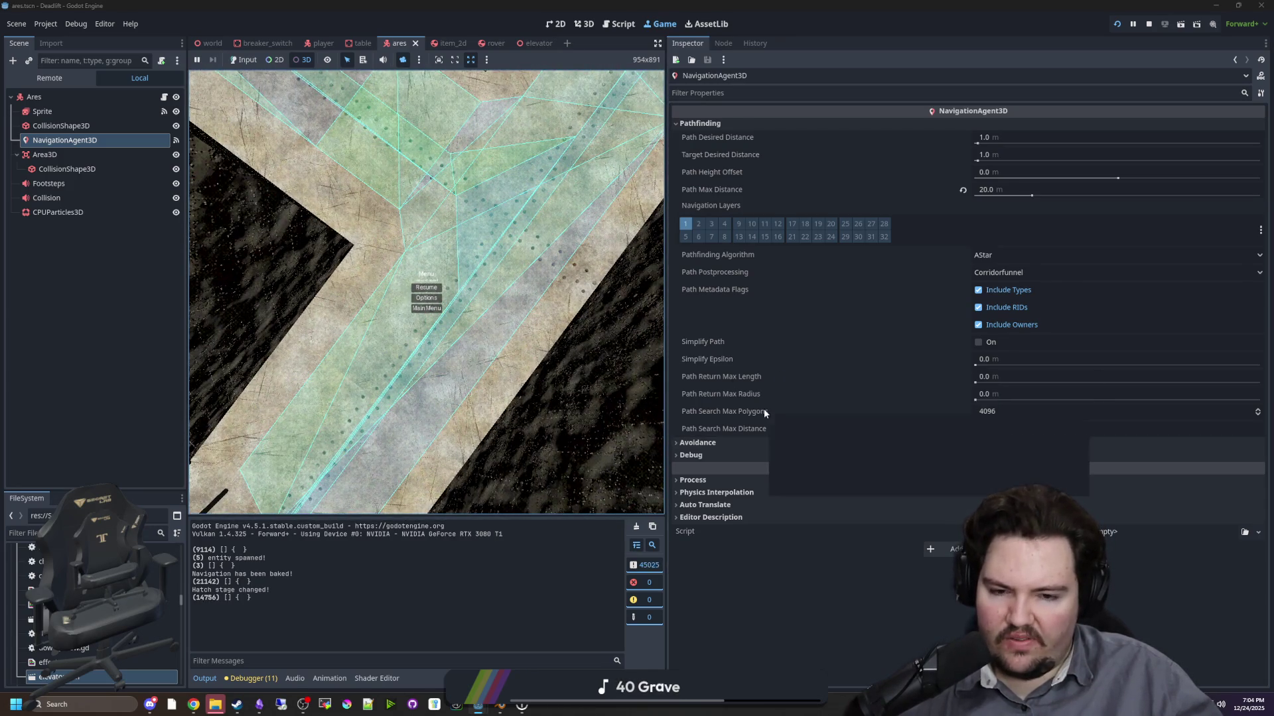
pyautogui.click(726, 440)
pyautogui.click(727, 440)
# - Search Google for 'godot navigation region remove corners' and open the Reddit result in a background tab
pyautogui.click(193, 705)
pyautogui.write('godot')
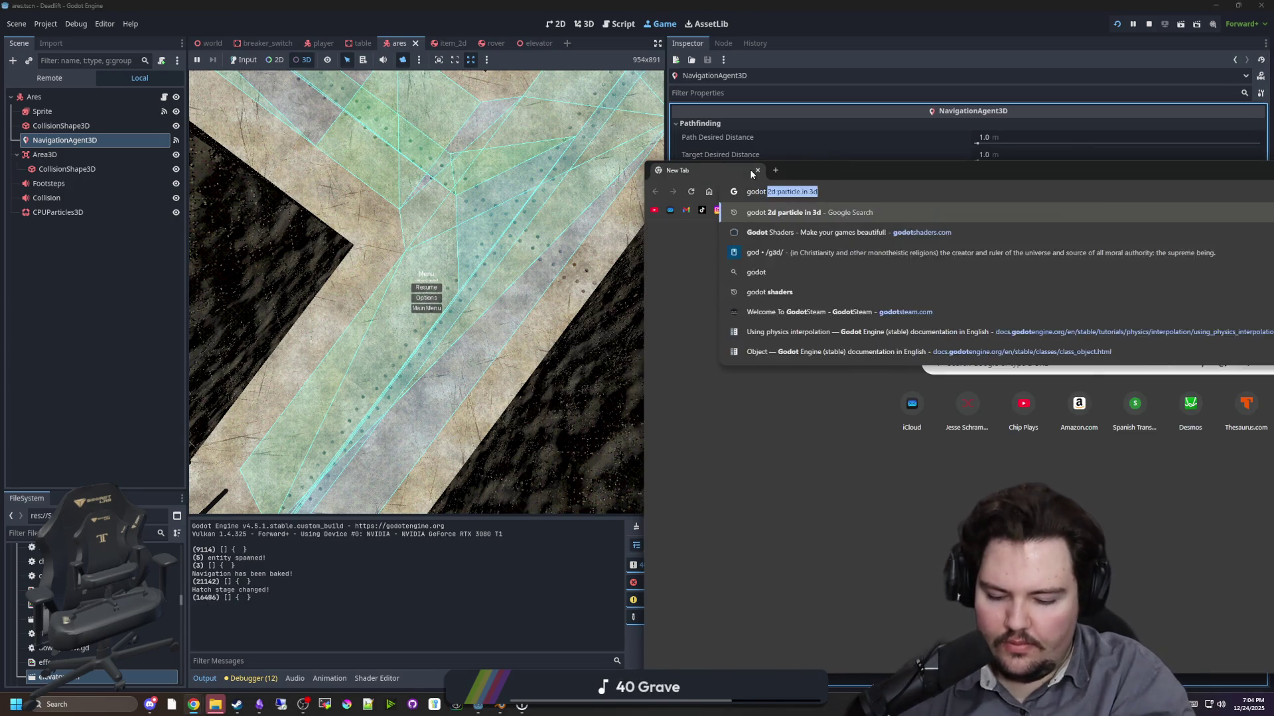
pyautogui.write(' navigation region remove corners')
pyautogui.press('Return')
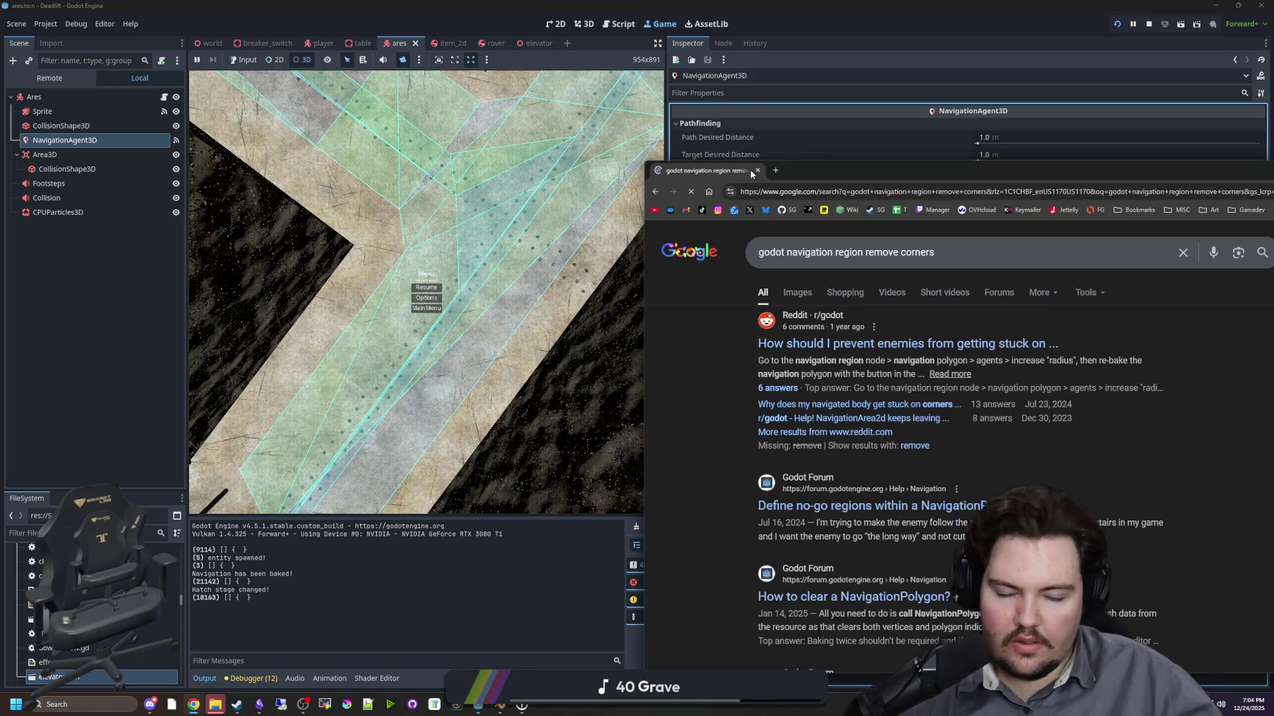
pyautogui.middleClick(970, 341)
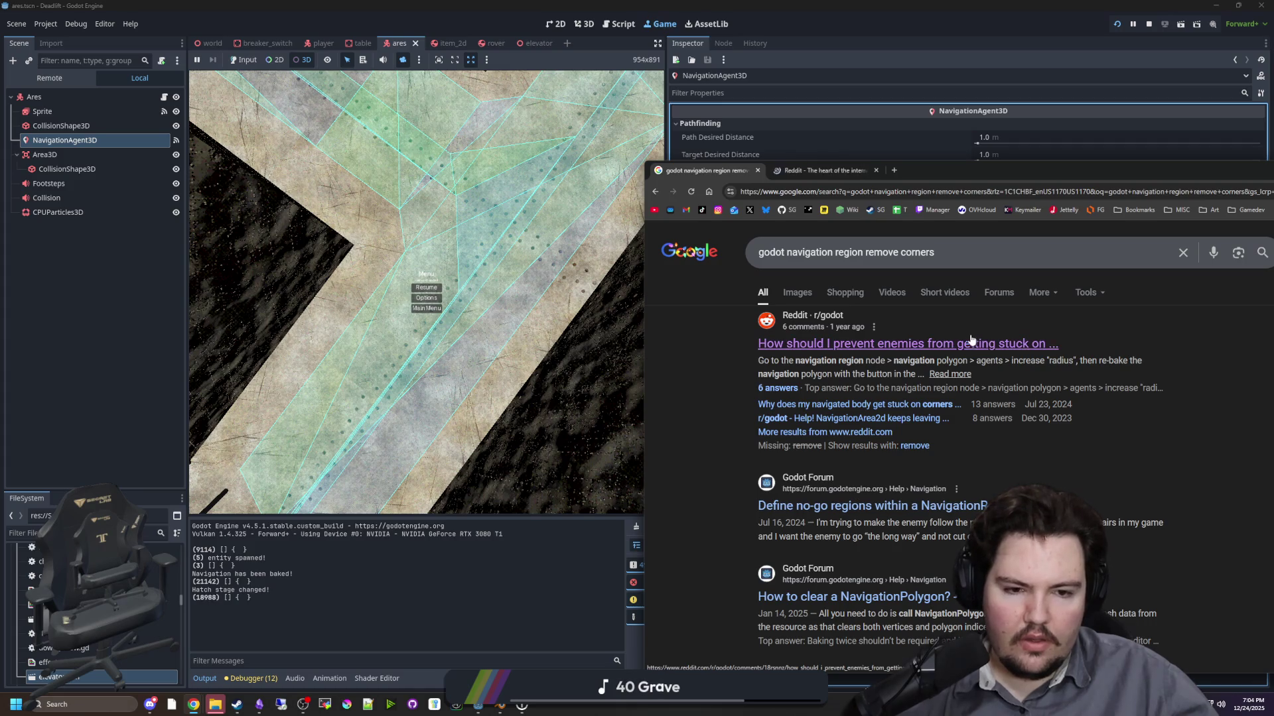
# - Read the Godot forum thread on bent paths, opening its linked GitHub issue in a background tab
pyautogui.moveTo(904, 182); pyautogui.dragTo(1273, 192)
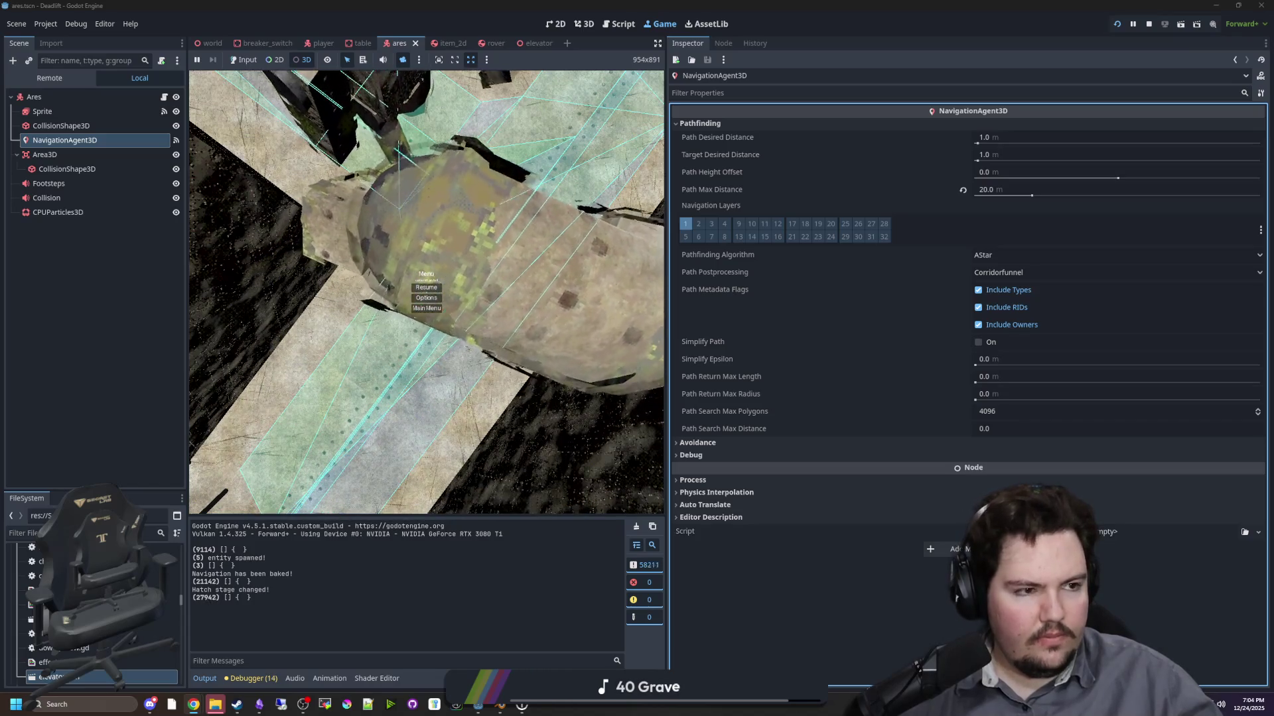
pyautogui.hotkey('alt', 'Tab')
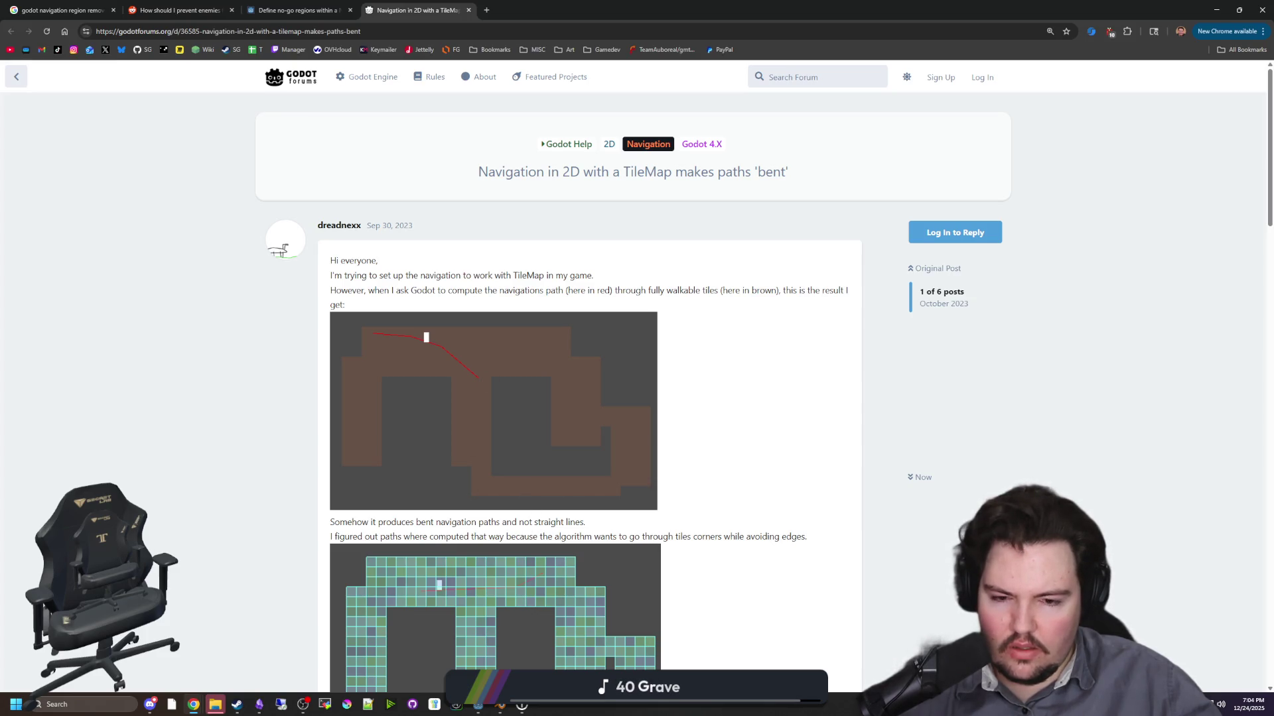
pyautogui.scroll(-3, 773, 553)
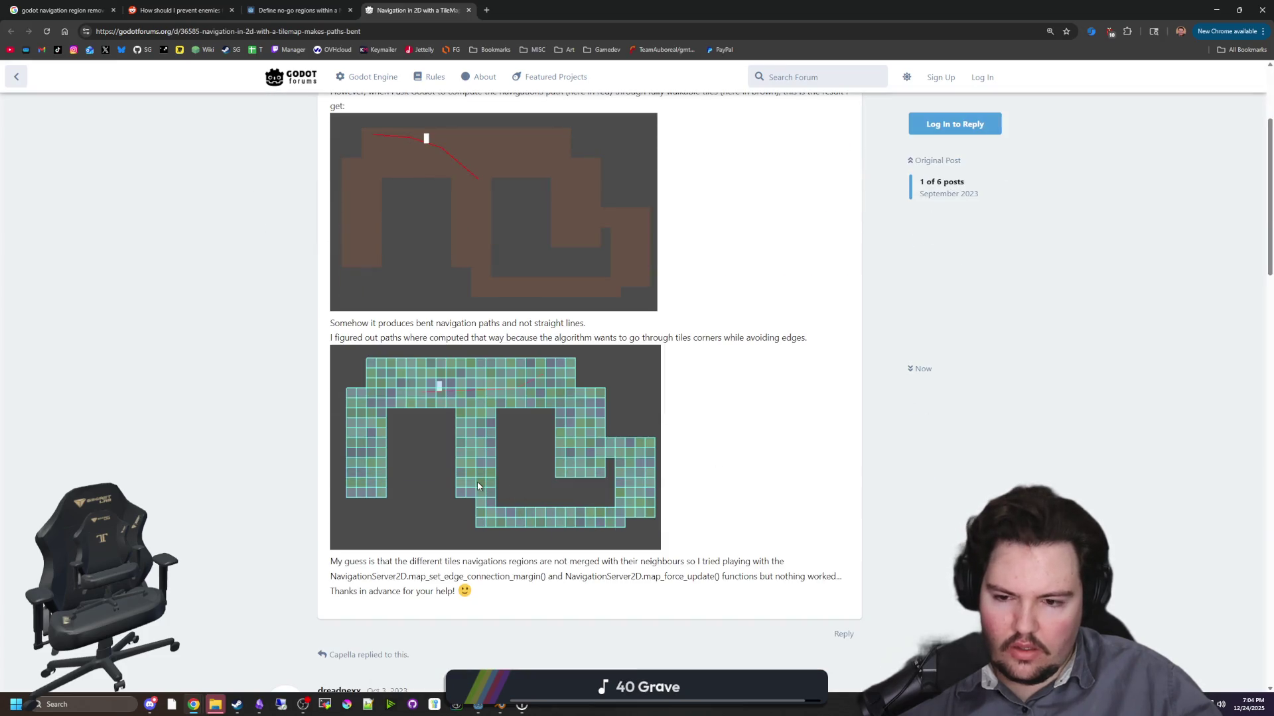
pyautogui.scroll(-4, 477, 482)
pyautogui.middleClick(651, 460)
pyautogui.scroll(-8, 650, 464)
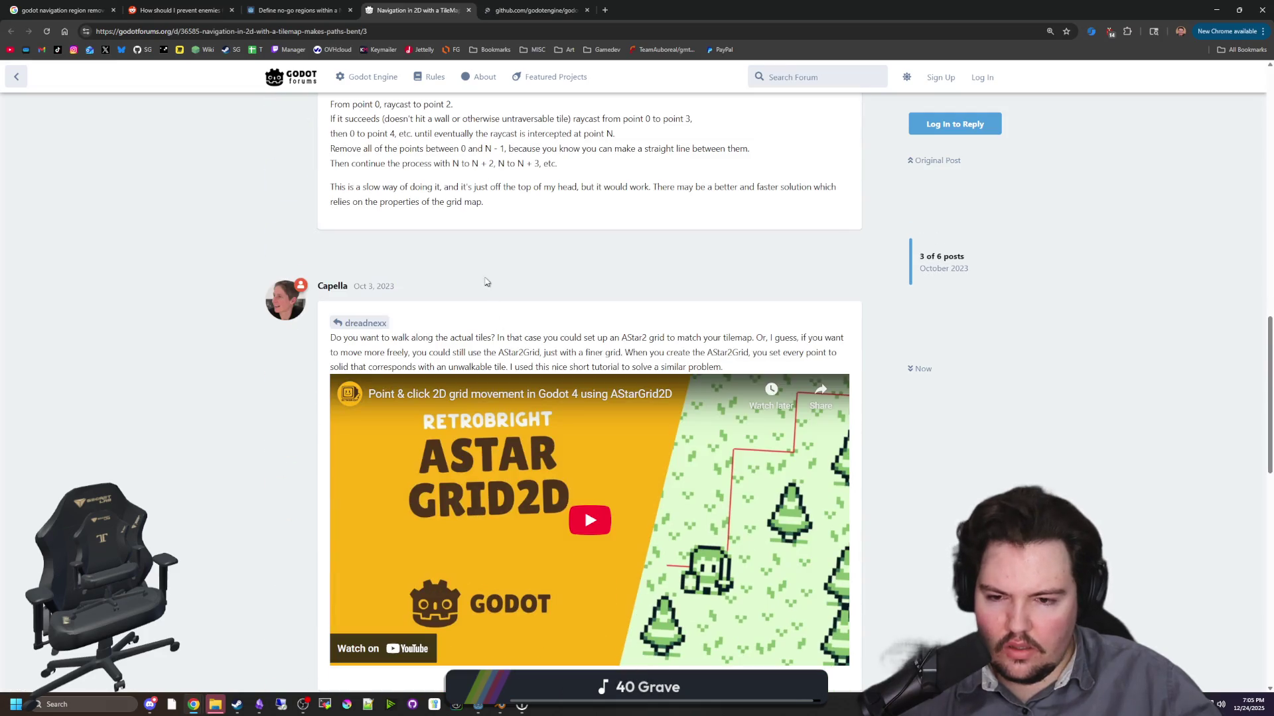
pyautogui.scroll(-5, 503, 252)
pyautogui.scroll(-4, 503, 252)
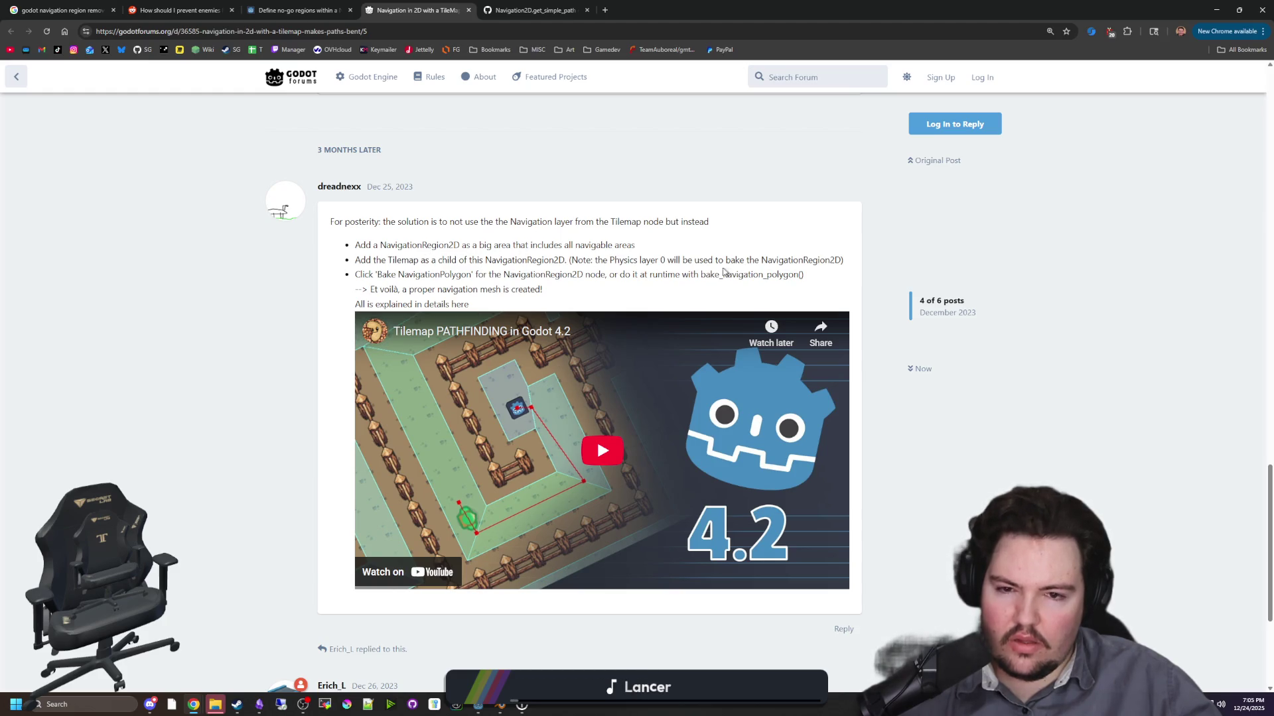
pyautogui.scroll(-4, 482, 357)
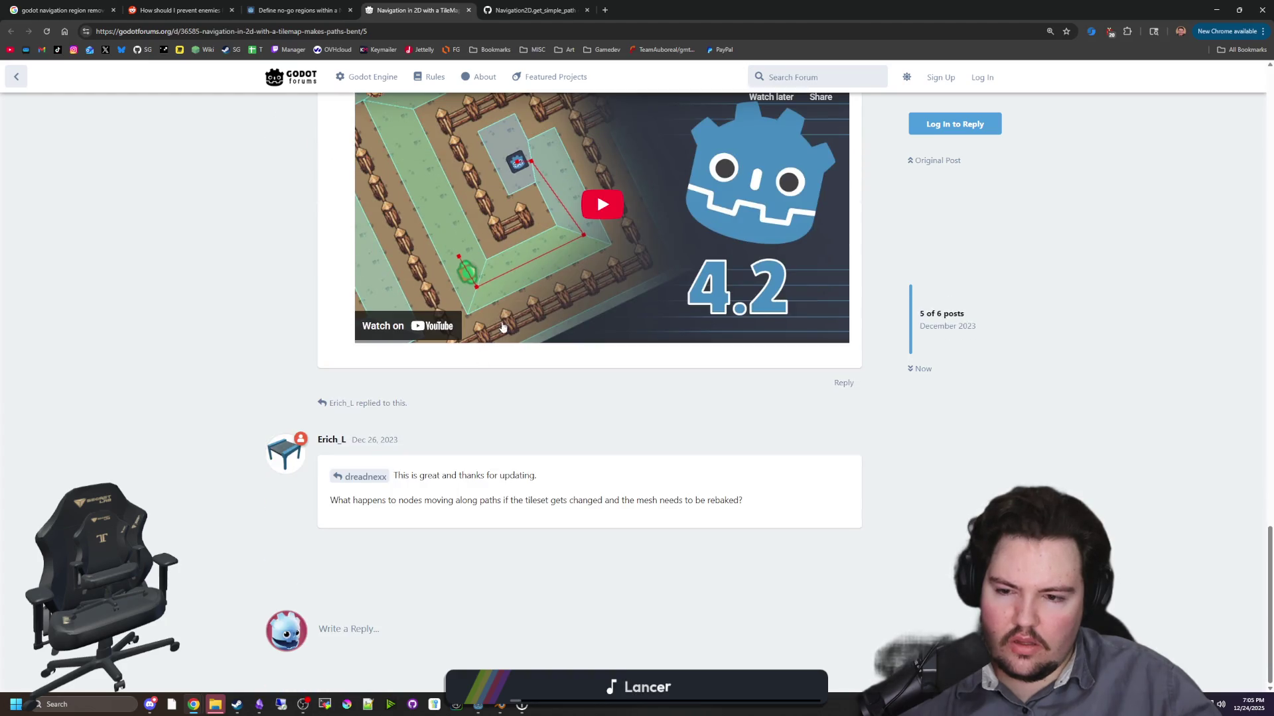
pyautogui.scroll(5, 503, 327)
# - Read through the get_simple_path GitHub issue, then return to the Godot editor
pyautogui.hotkey('ctrl', 'Tab')
pyautogui.scroll(-4, 581, 377)
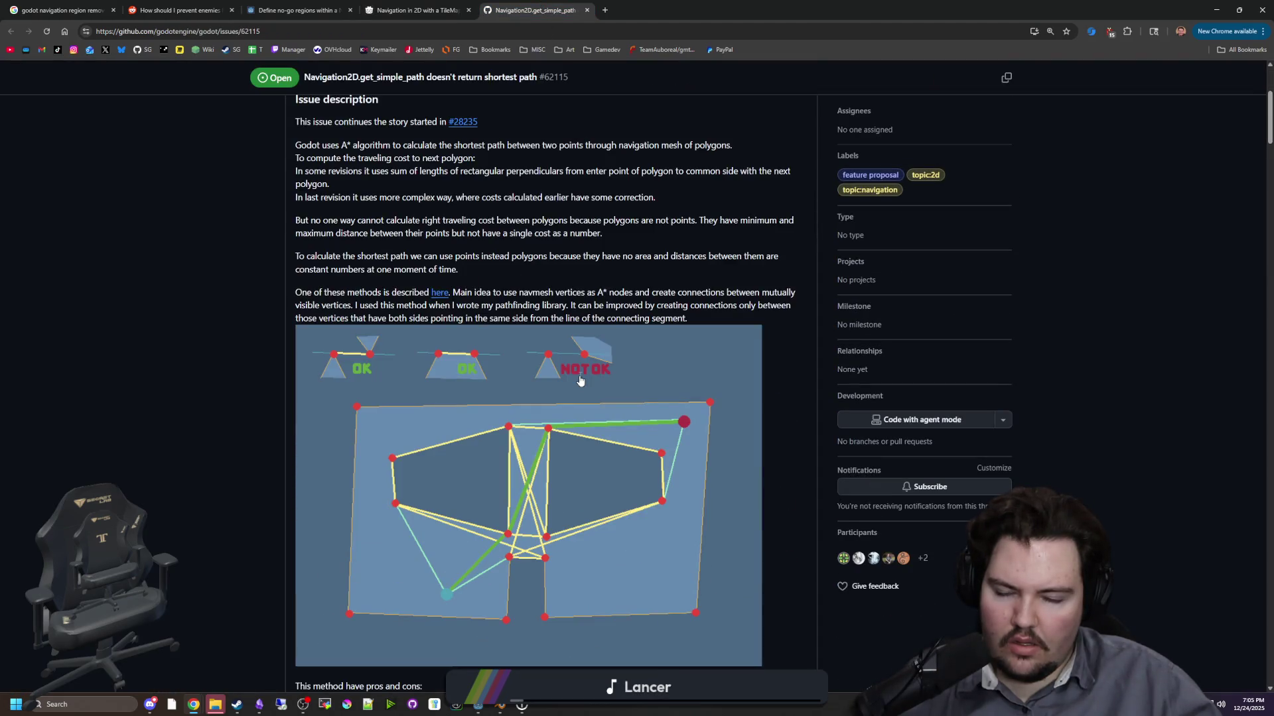
pyautogui.scroll(-7, 580, 380)
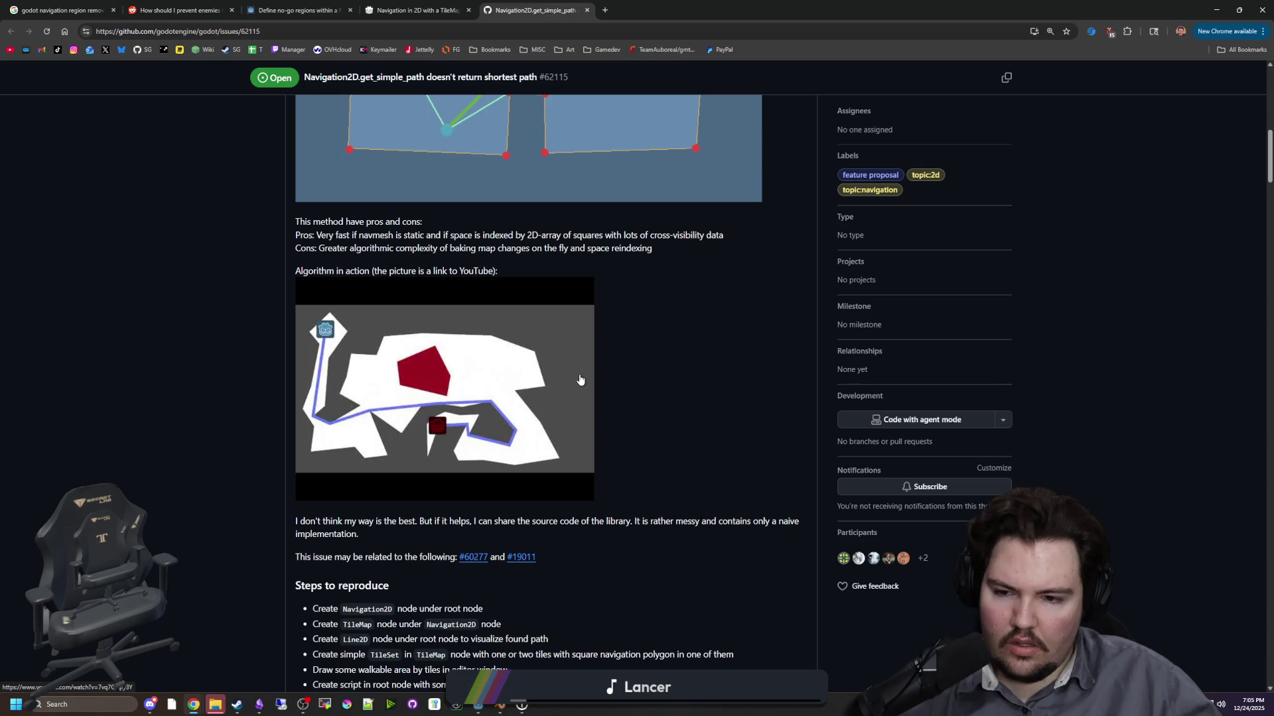
pyautogui.scroll(-4, 581, 380)
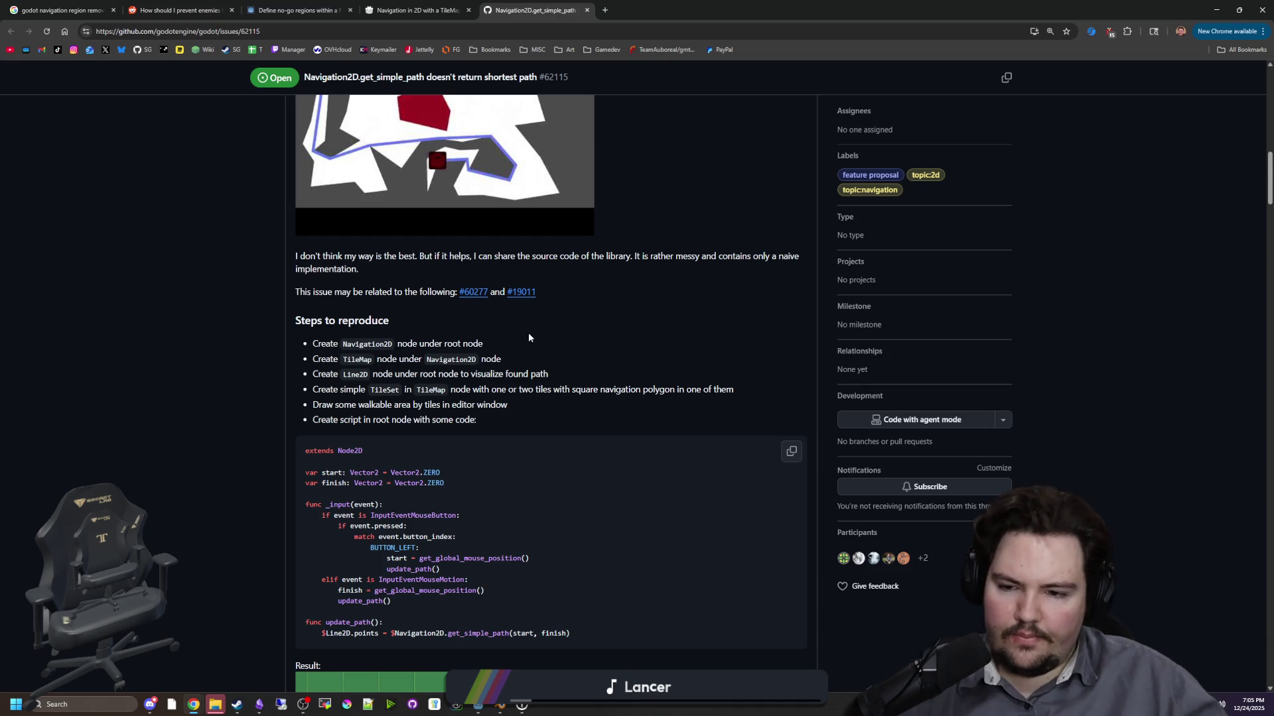
pyautogui.scroll(-4, 528, 337)
pyautogui.scroll(-4, 528, 338)
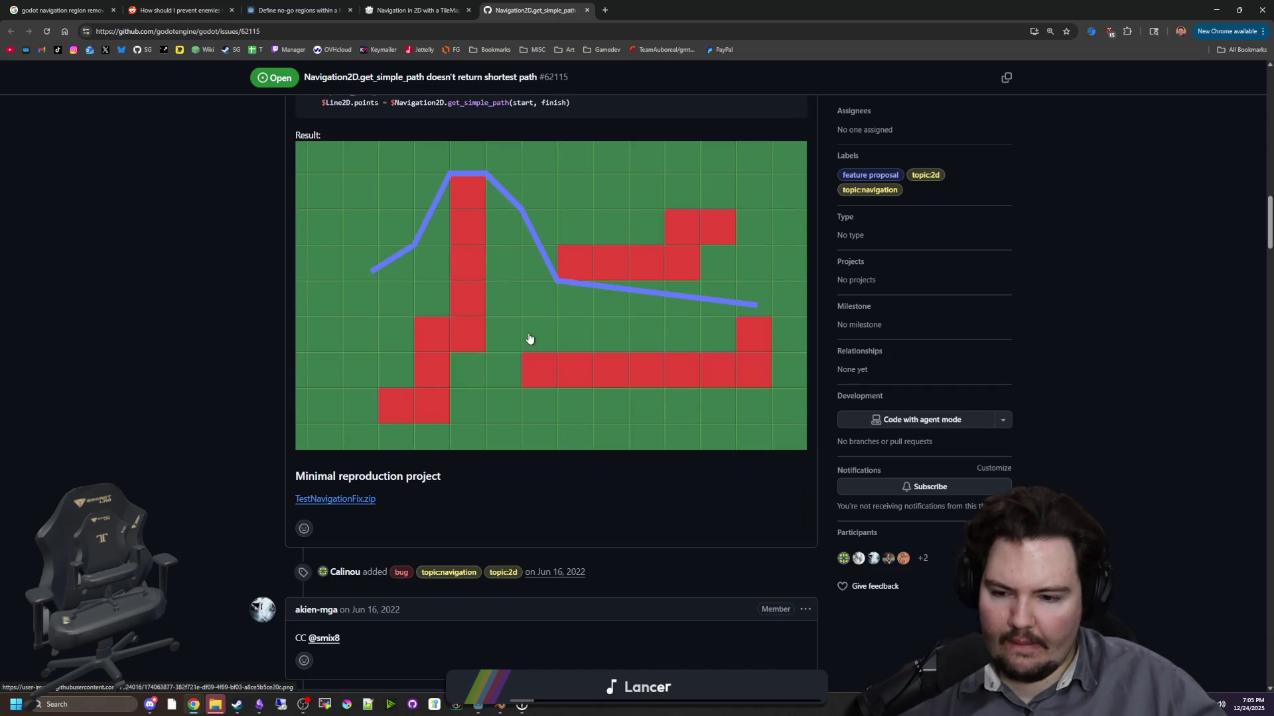
pyautogui.hotkey('alt', 'Tab')
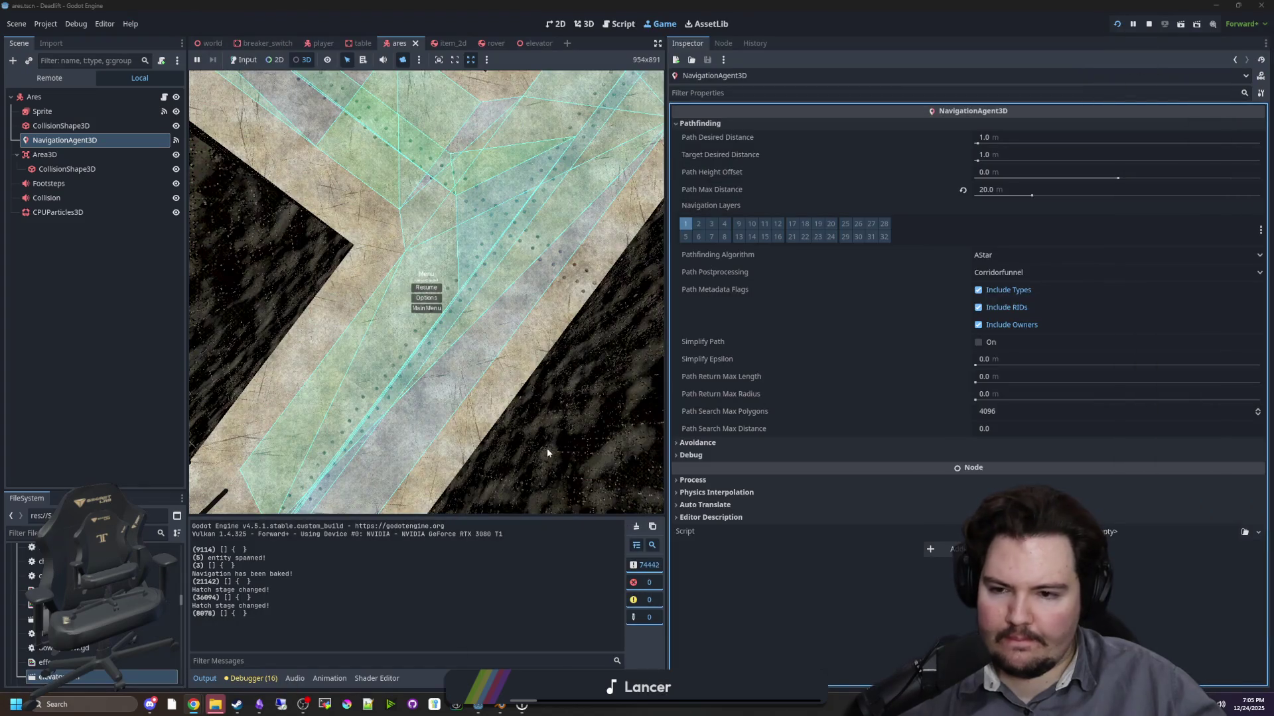
pyautogui.click(44, 155)
pyautogui.click(64, 140)
pyautogui.click(46, 24)
pyautogui.click(63, 37)
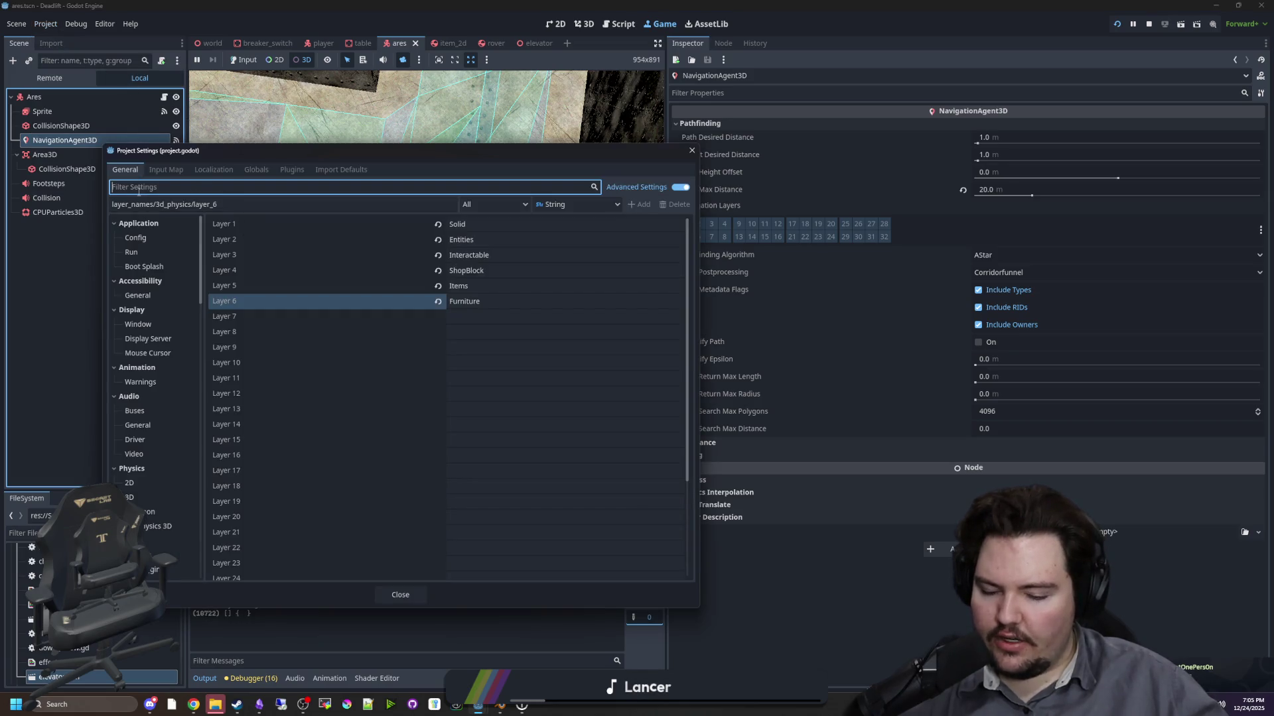
pyautogui.write('nav')
pyautogui.click(159, 296)
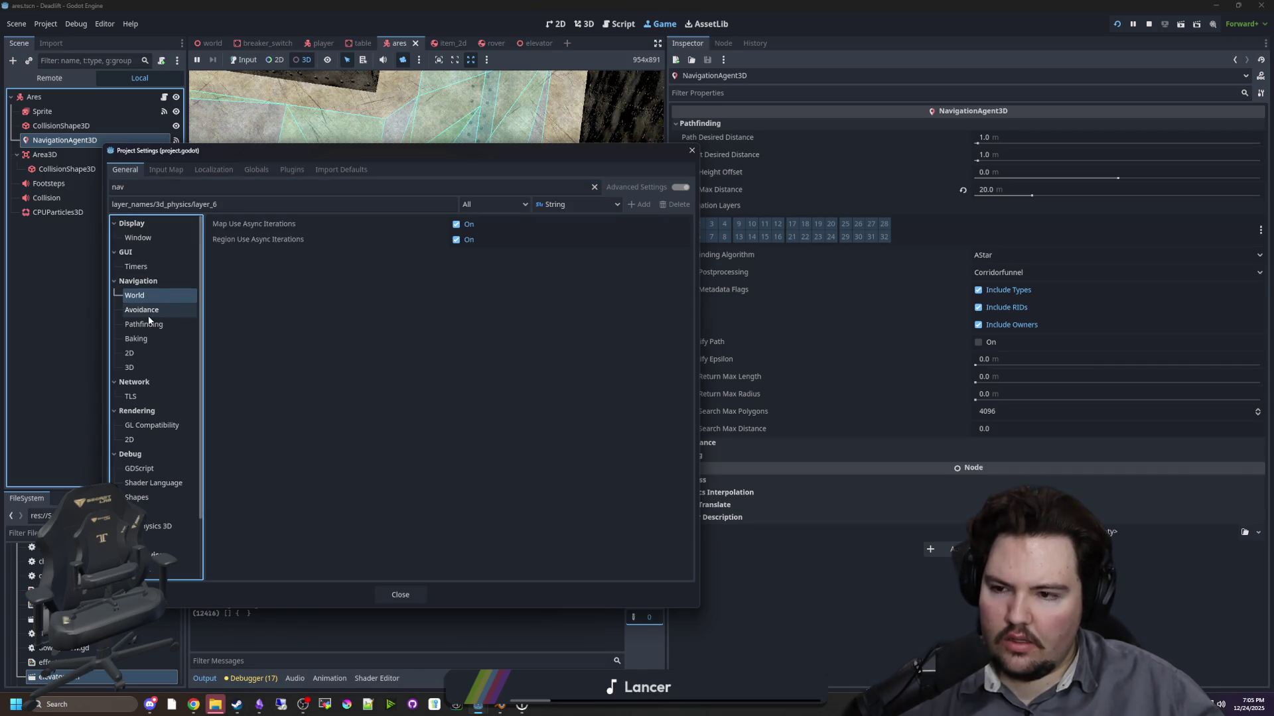
pyautogui.click(149, 317)
pyautogui.click(150, 325)
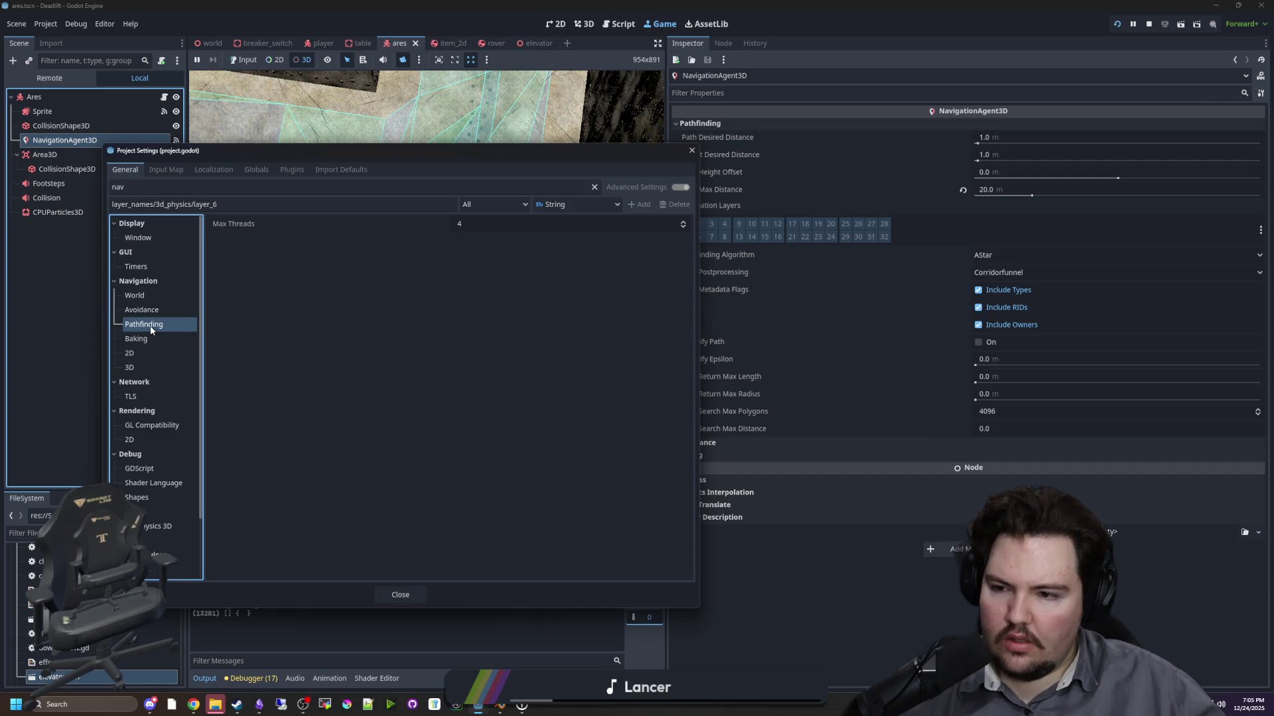
pyautogui.click(154, 340)
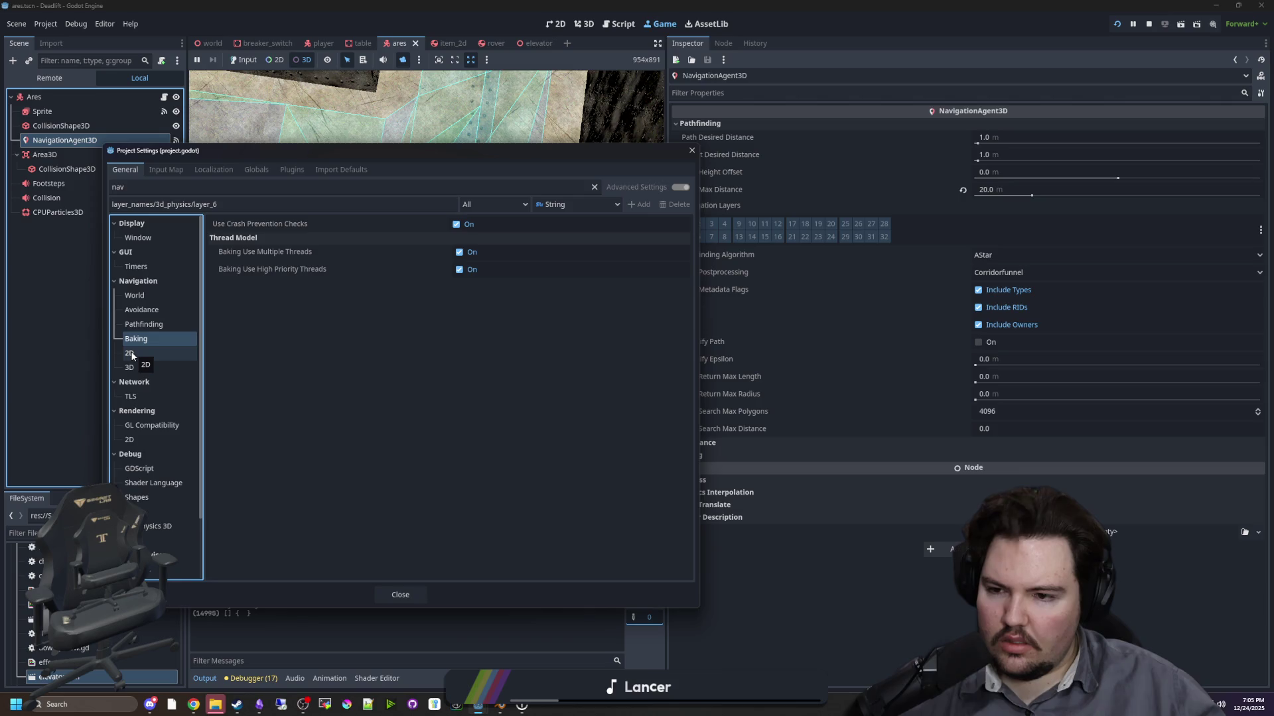
pyautogui.click(132, 356)
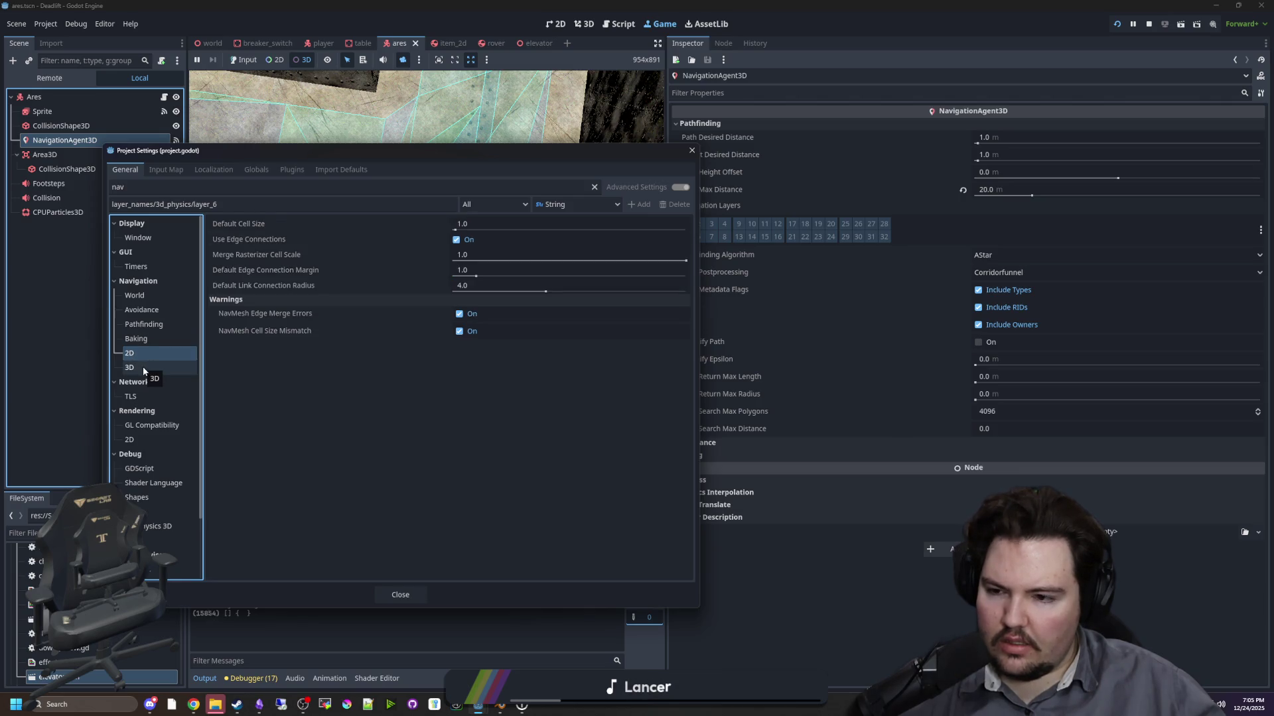
pyautogui.click(144, 370)
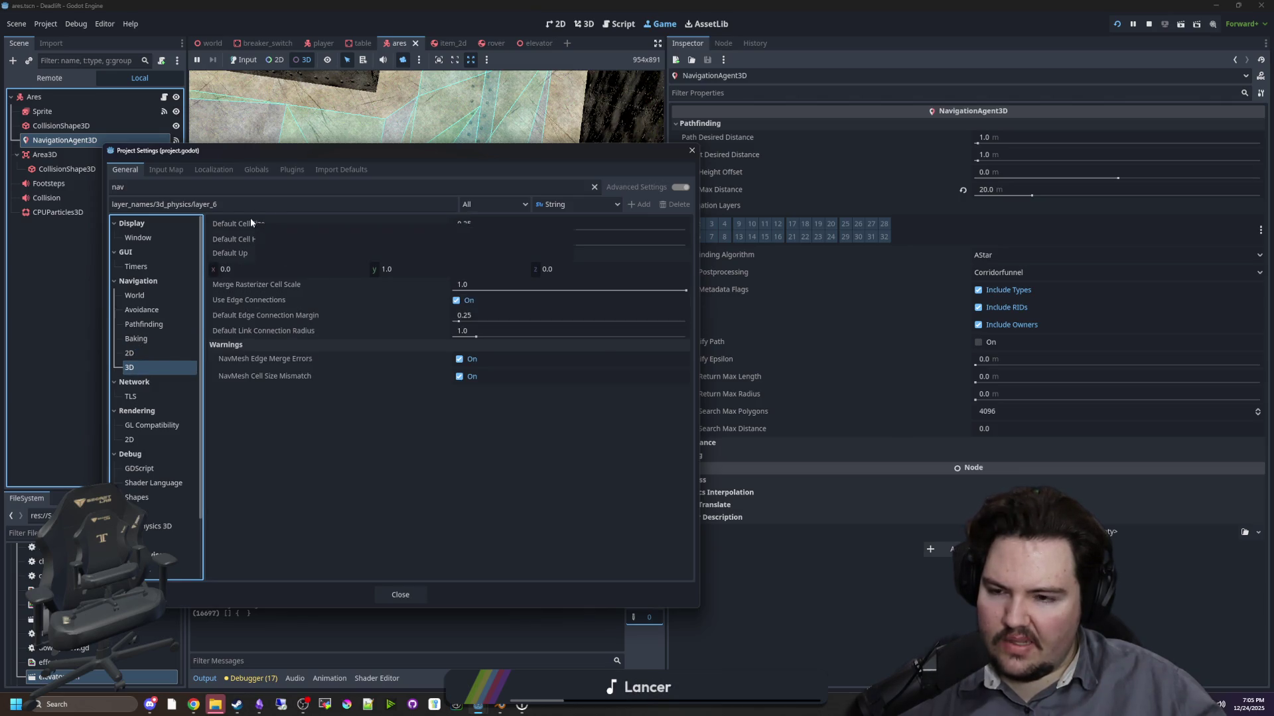
pyautogui.moveTo(250, 218)
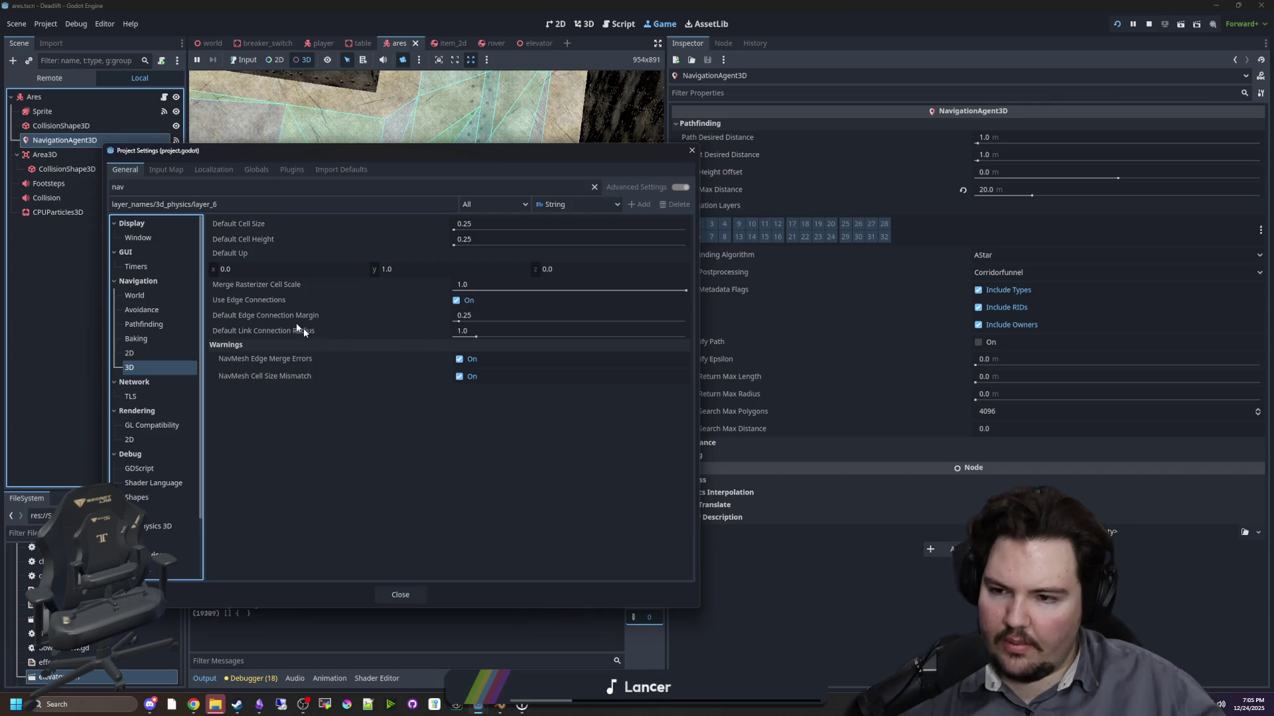
pyautogui.moveTo(278, 301)
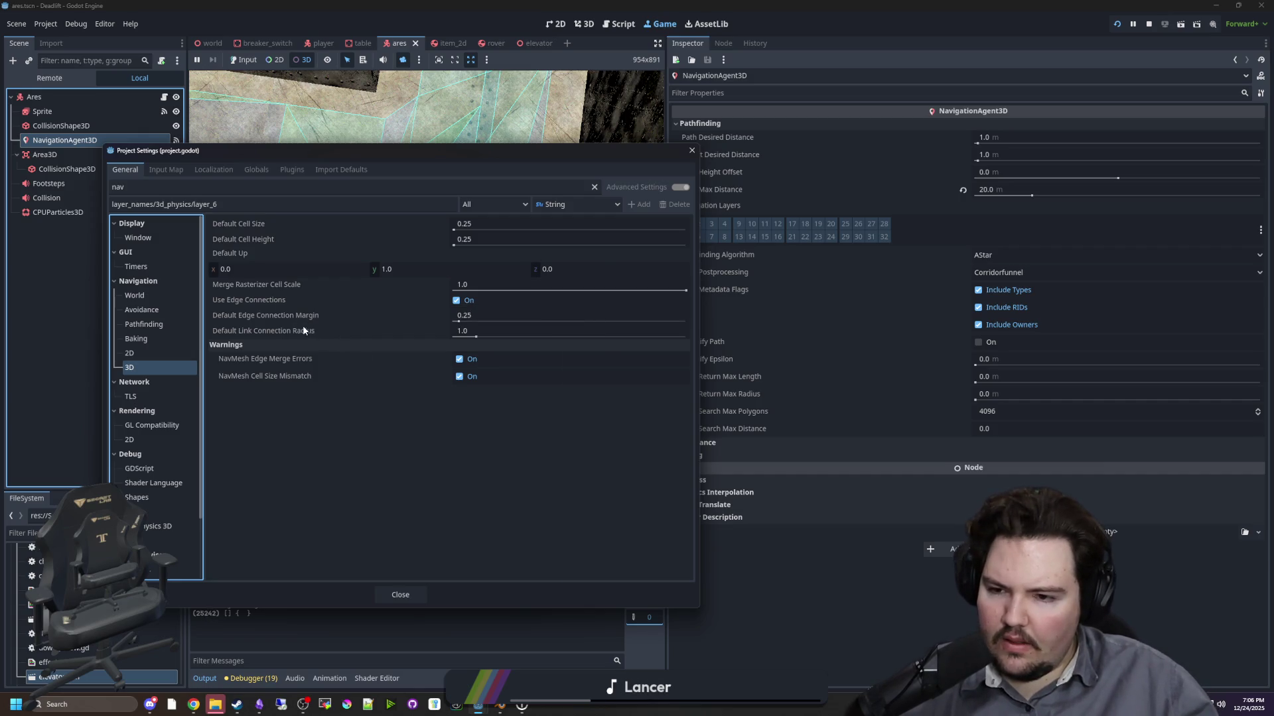
pyautogui.moveTo(303, 330)
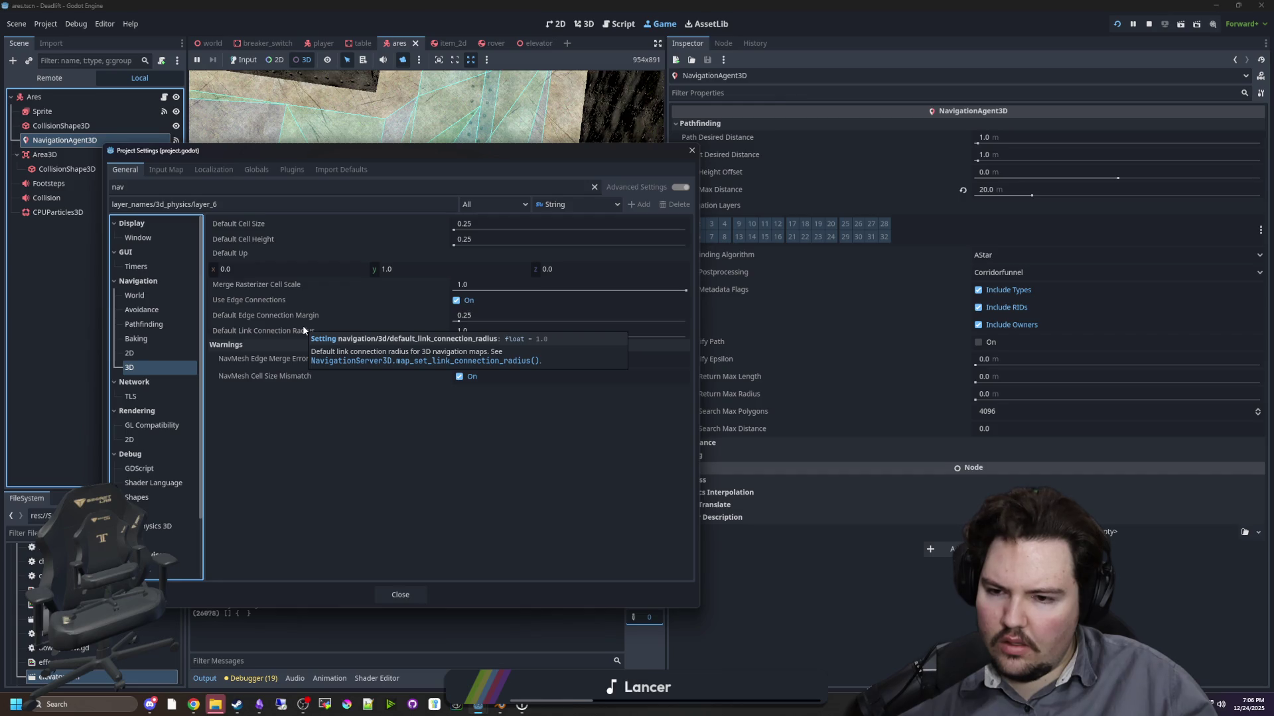
pyautogui.click(395, 449)
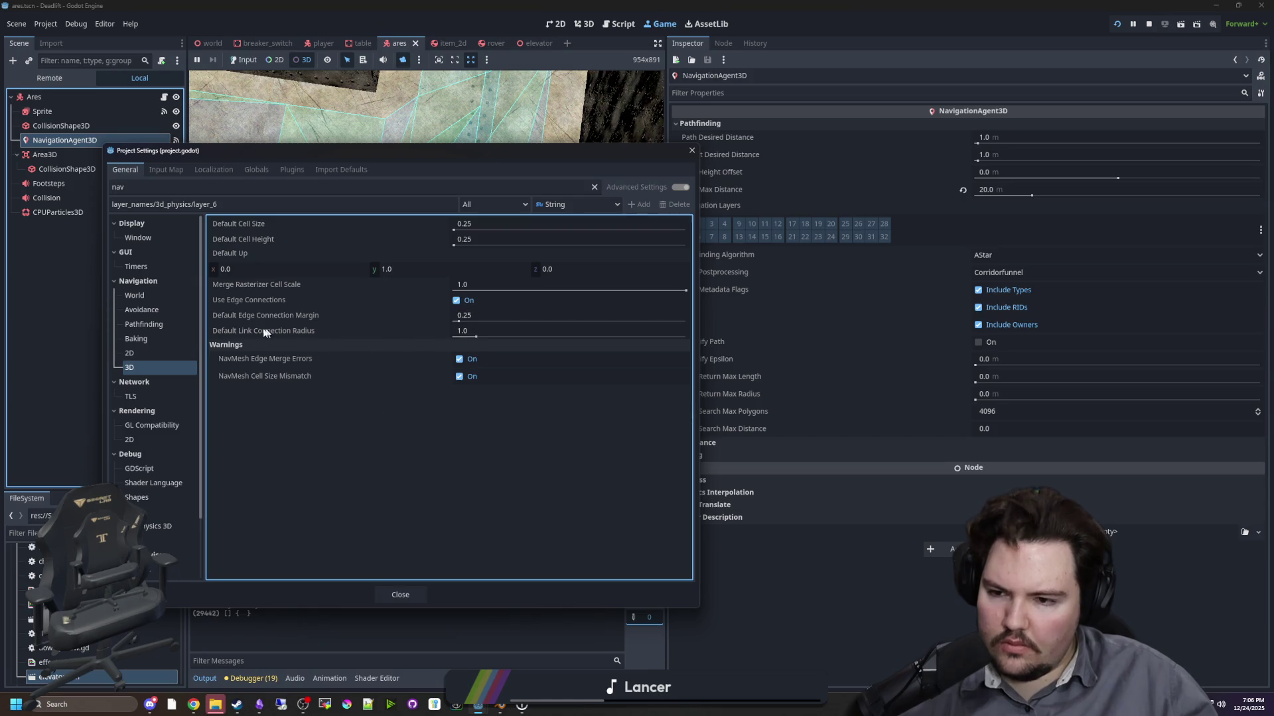
pyautogui.moveTo(275, 316)
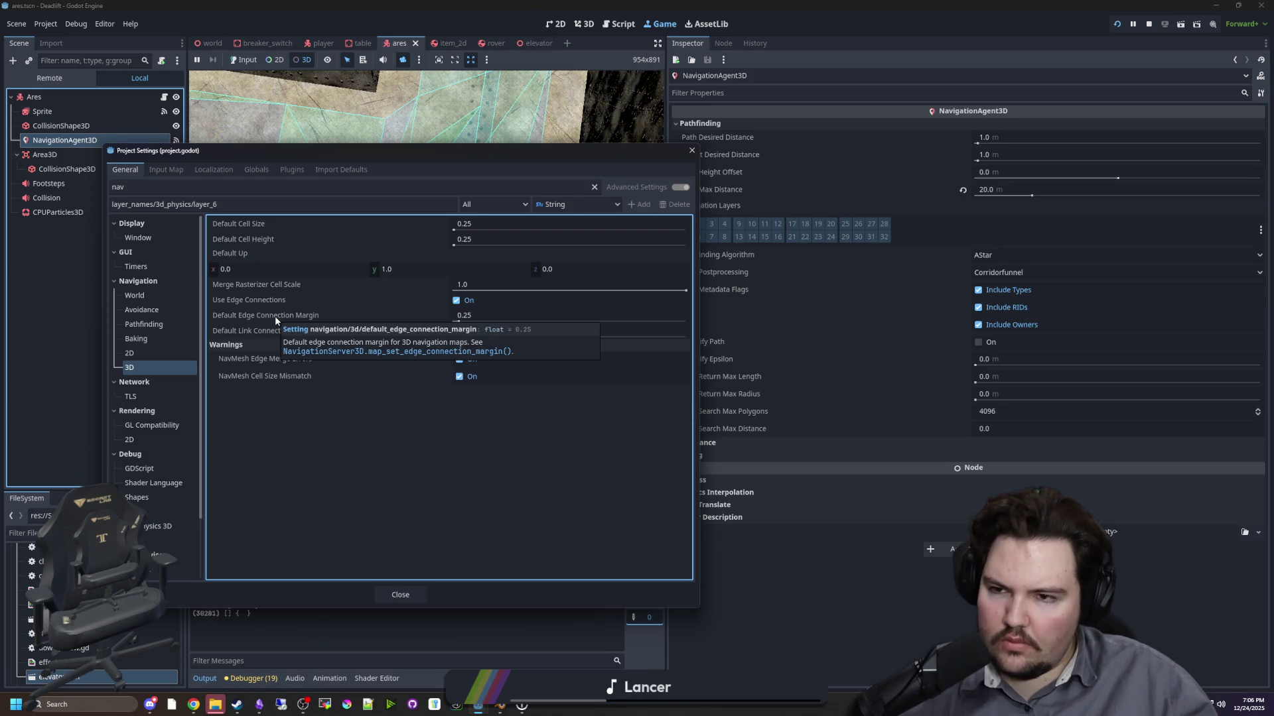
pyautogui.press('Escape')
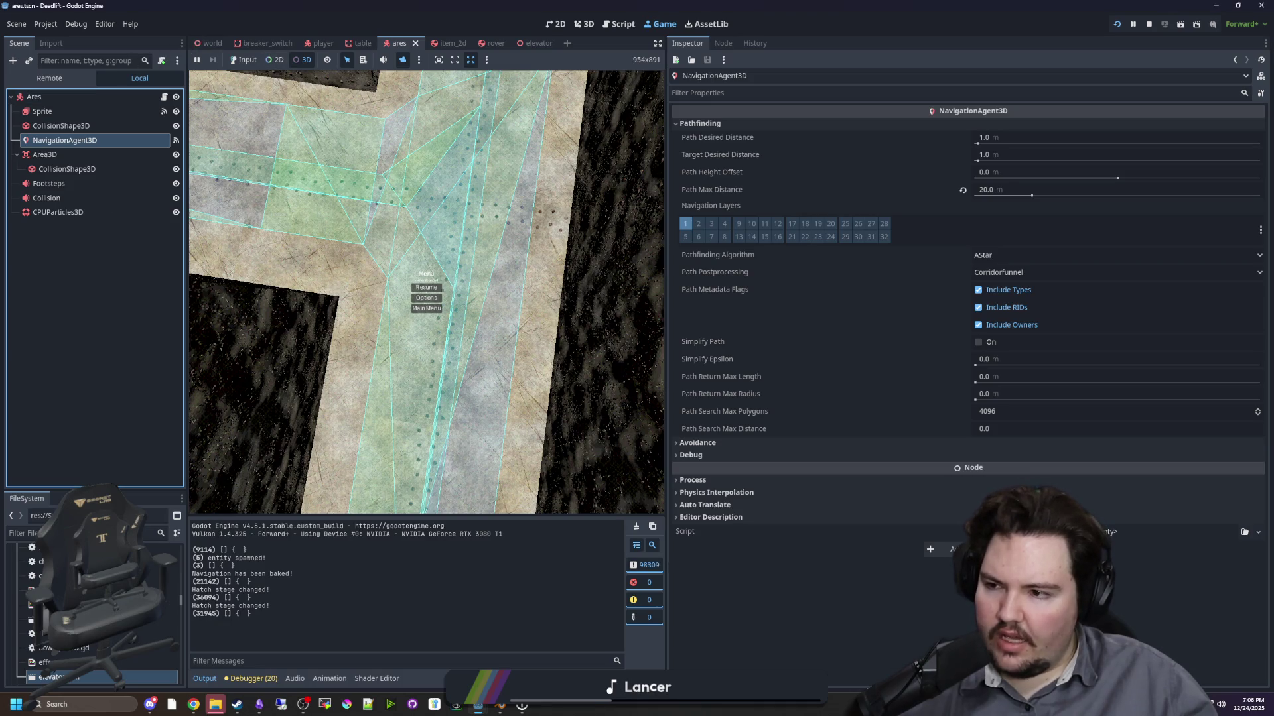
# - In the world scene, check NavigationRegion3D's settings, then open the World node's world.gd script
pyautogui.click(213, 43)
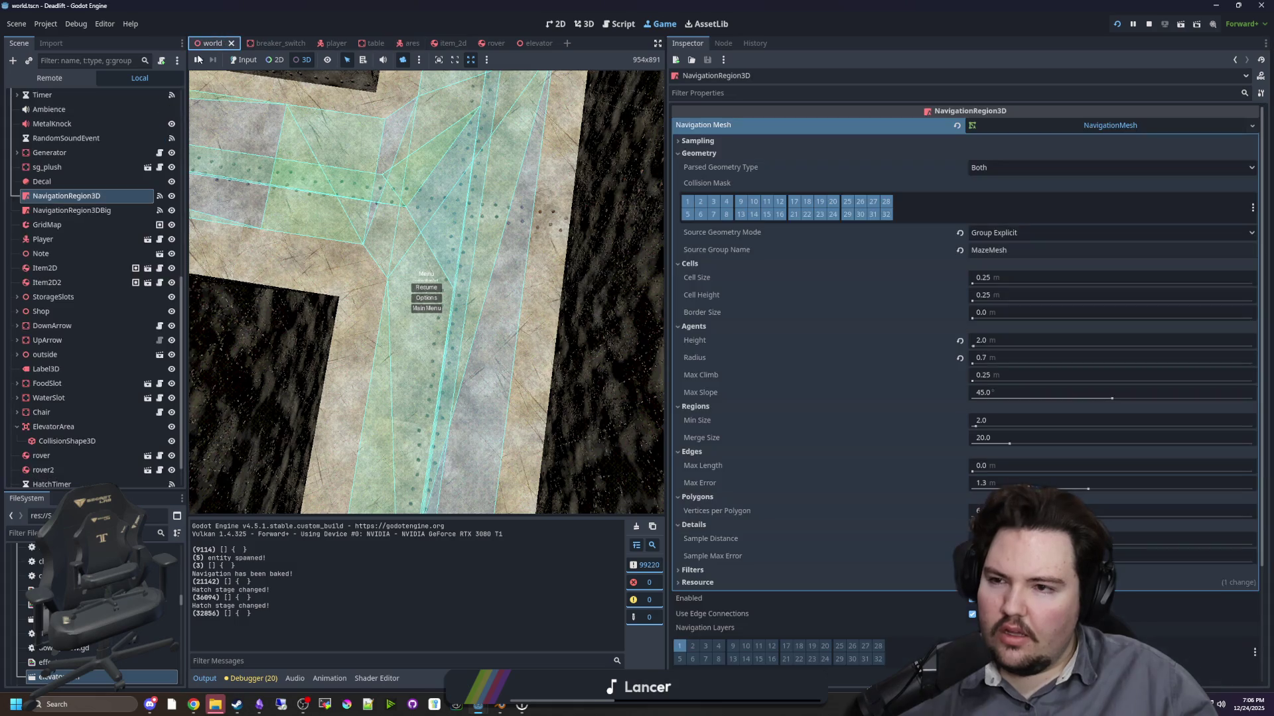
pyautogui.click(86, 197)
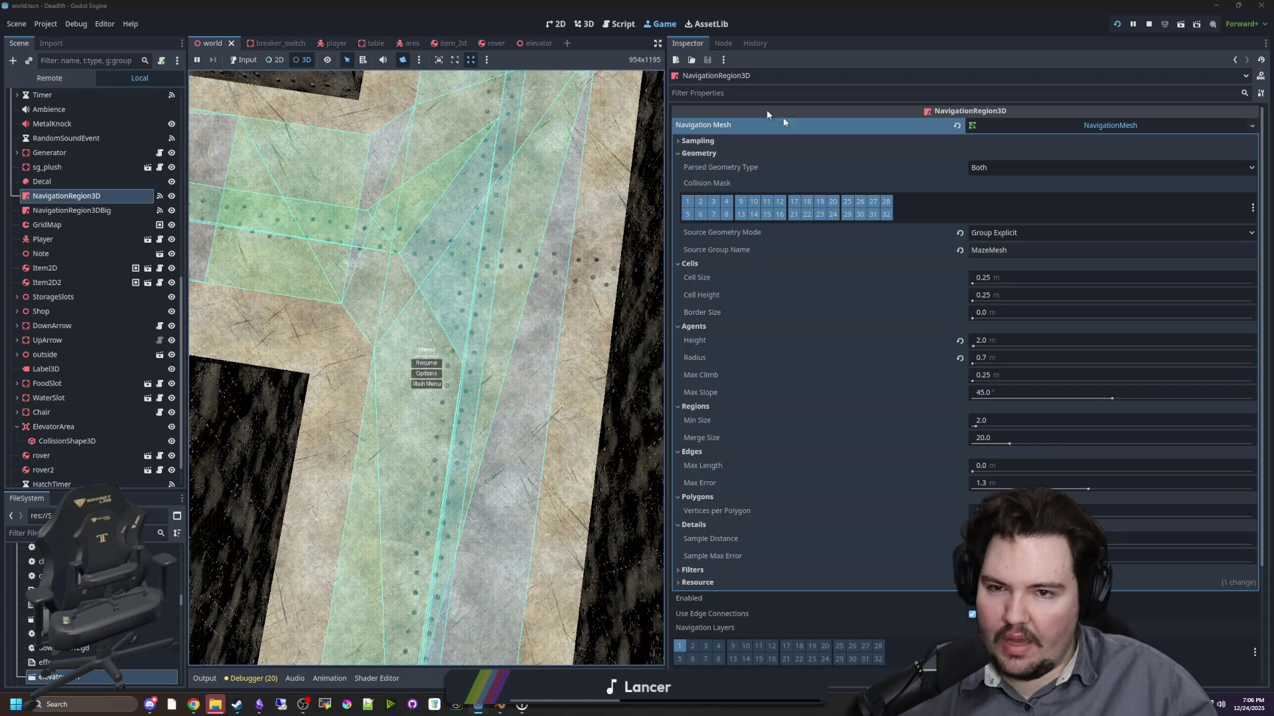
pyautogui.scroll(-3, 795, 313)
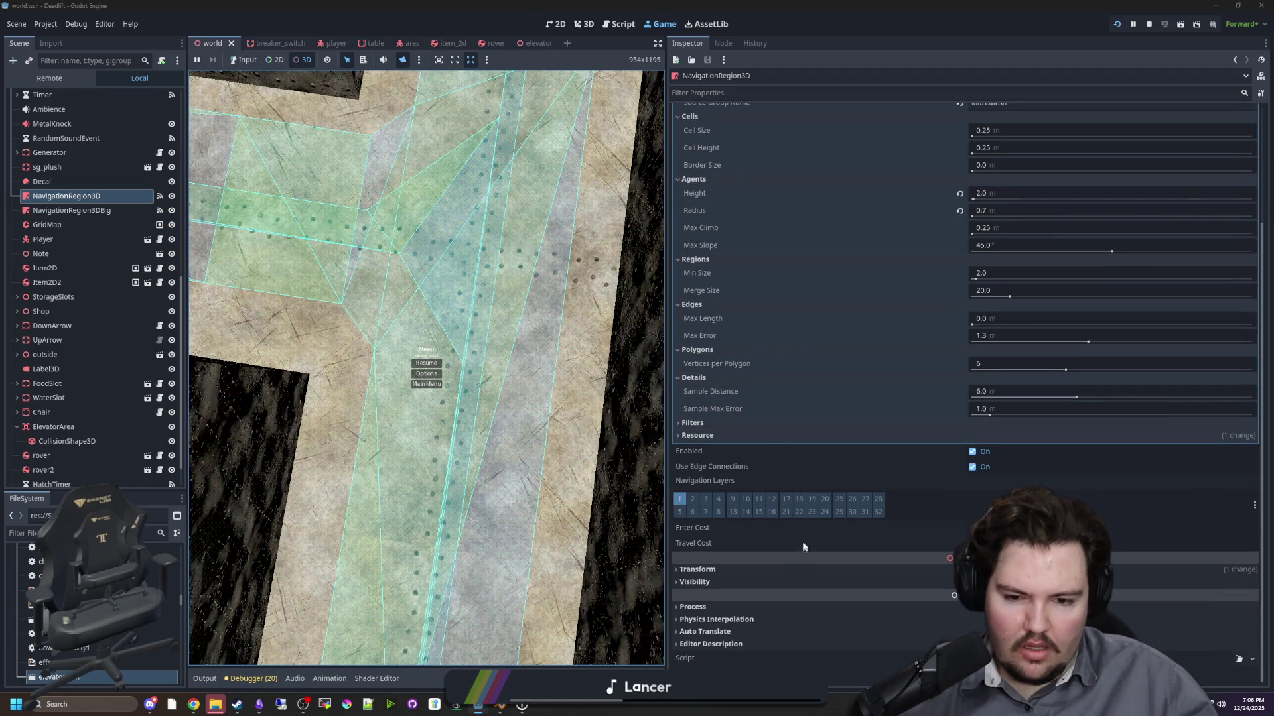
pyautogui.scroll(3, 803, 546)
pyautogui.scroll(10, 66, 139)
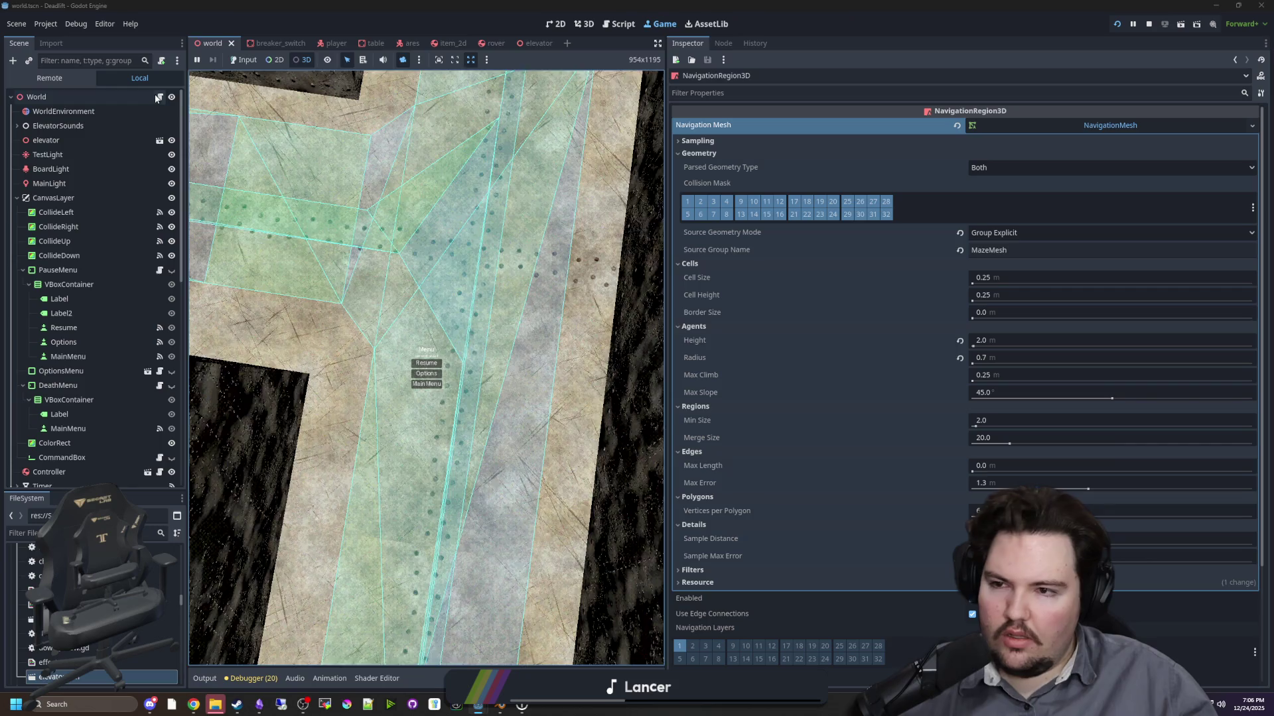
pyautogui.click(159, 98)
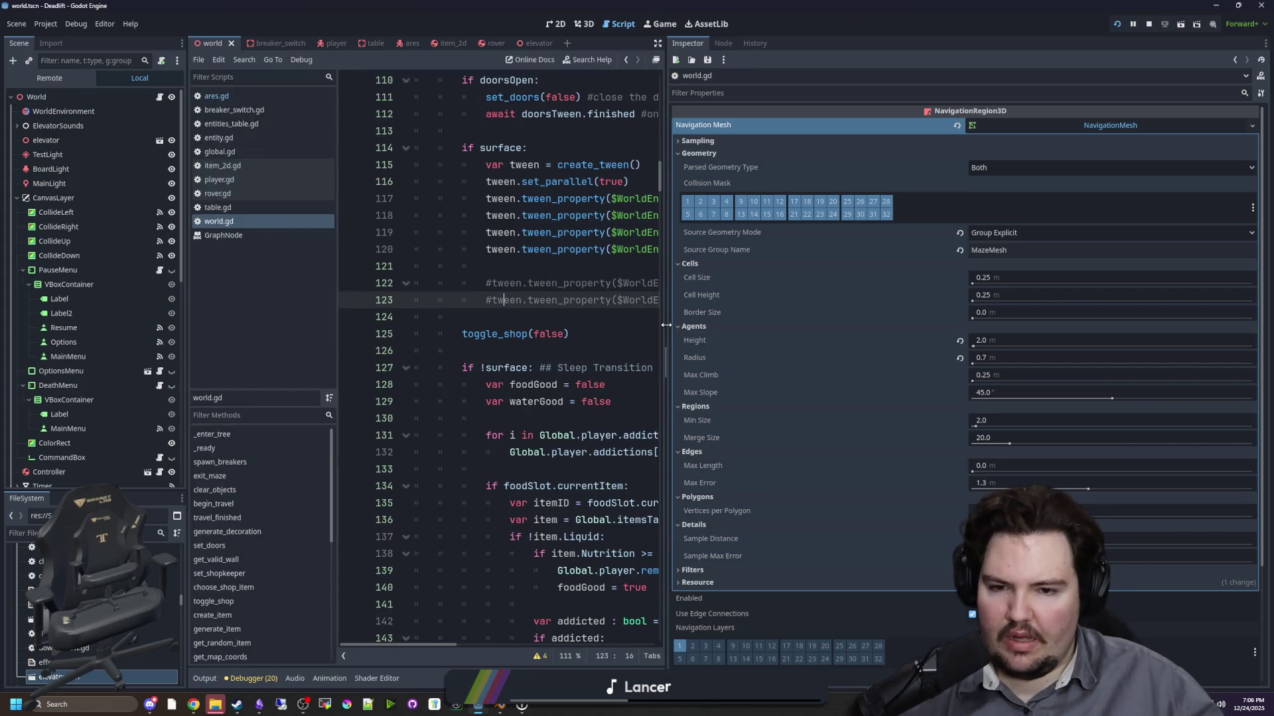
# - Widen the code editor, find the 'bake' calls, and start a new bake_navigation() function below the maze setup
pyautogui.moveTo(666, 325); pyautogui.dragTo(1112, 325)
pyautogui.scroll(-13, 642, 362)
pyautogui.scroll(-5, 643, 362)
pyautogui.click(730, 198)
pyautogui.hotkey('ctrl', 'f')
pyautogui.write('bake')
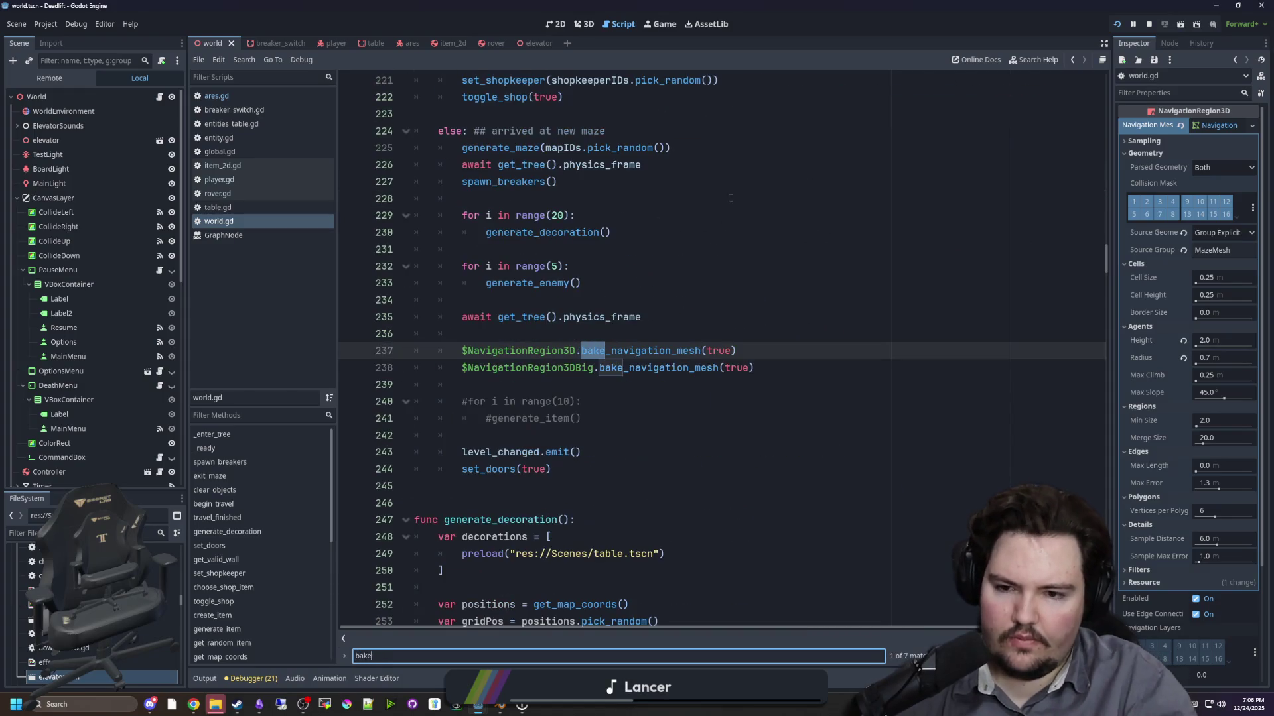
pyautogui.click(491, 485)
pyautogui.press('Return')
pyautogui.press('Return')
pyautogui.press('Return')
pyautogui.press('Up')
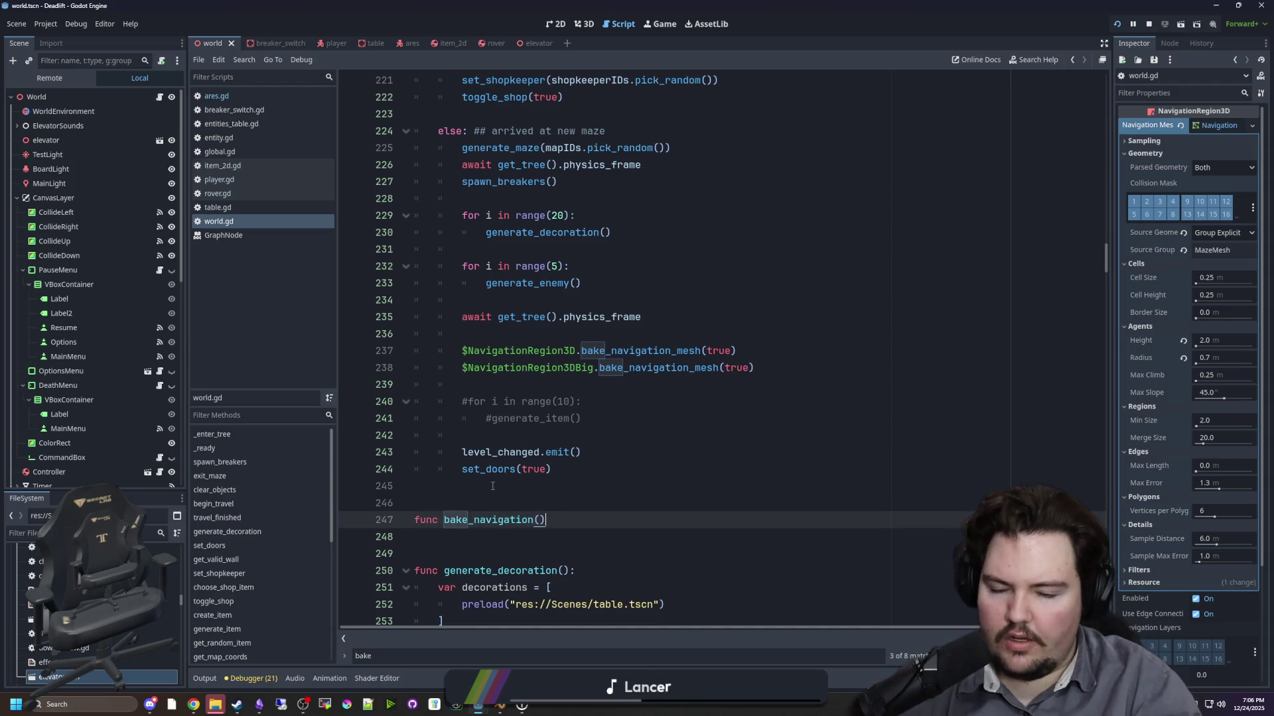
pyautogui.write(':')
pyautogui.press('Return')
# - Move the two bake_navigation_mesh calls into bake_navigation() and call it on line 237
pyautogui.moveTo(740, 369); pyautogui.dragTo(414, 350)
pyautogui.hotkey('ctrl', 'x')
pyautogui.click(491, 519)
pyautogui.hotkey('ctrl', 'v')
pyautogui.click(523, 352)
pyautogui.press('Tab')
pyautogui.press('Tab')
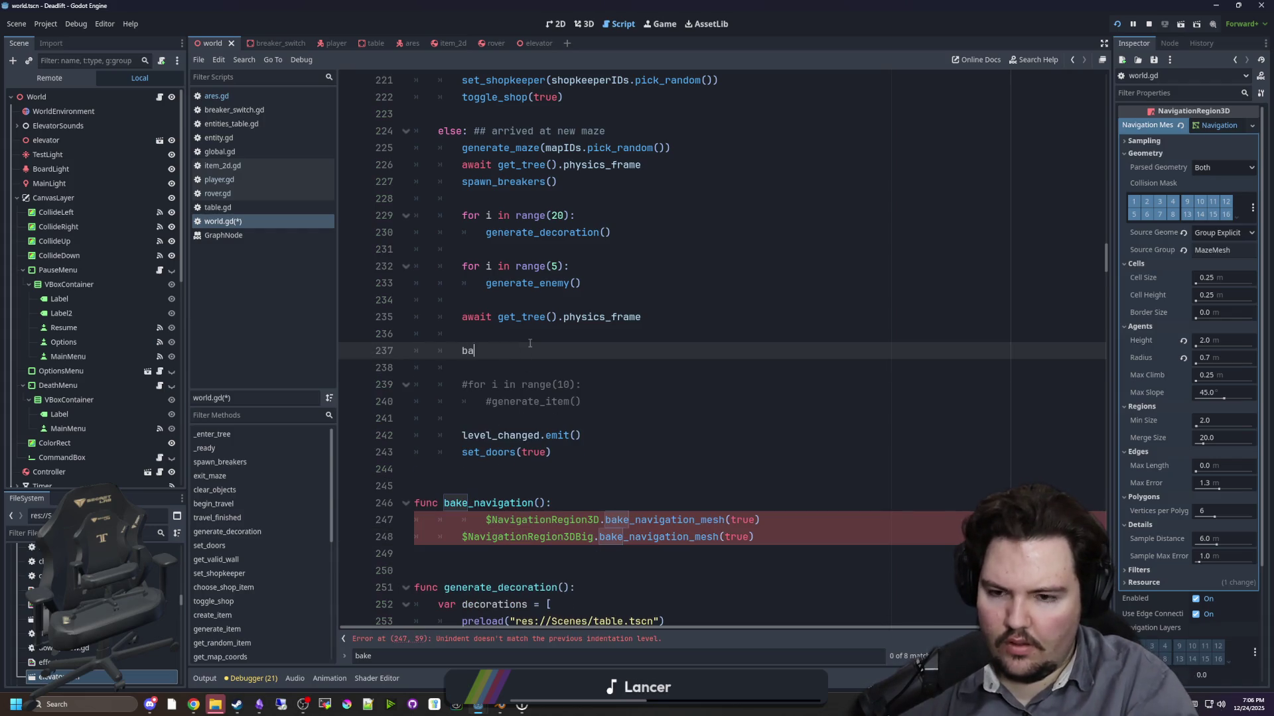
pyautogui.press('Return')
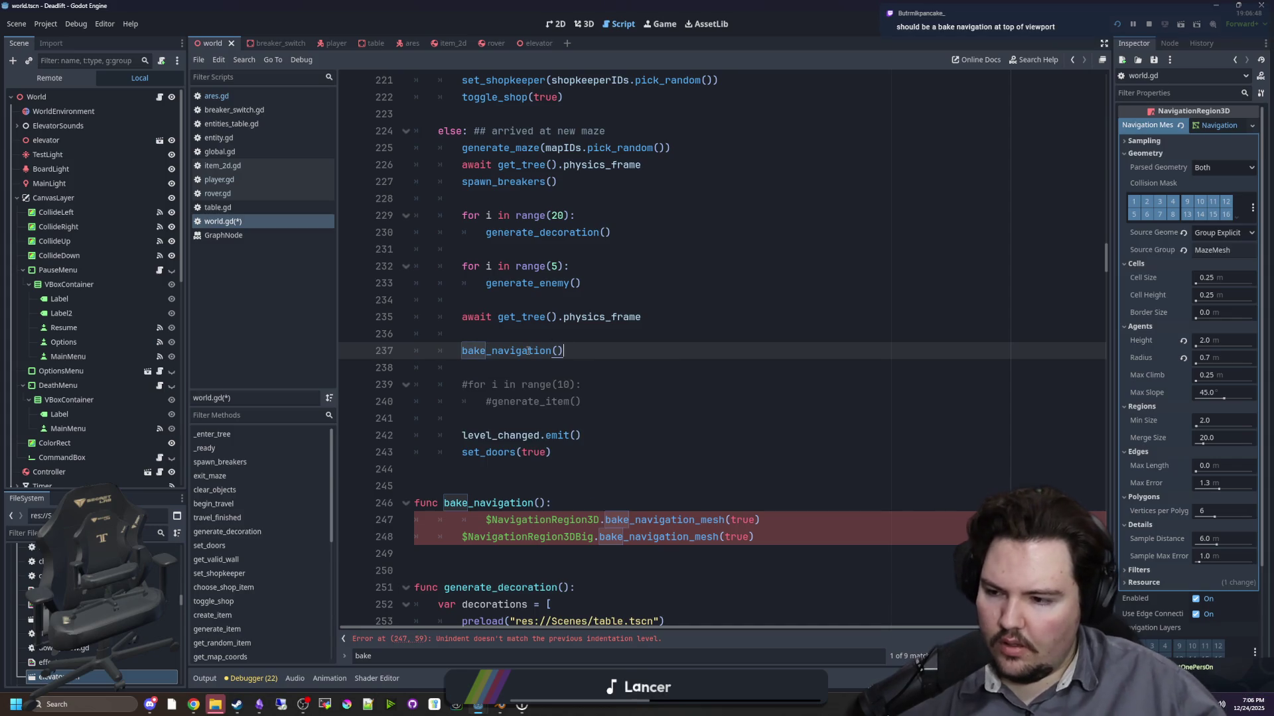
pyautogui.scroll(-1, 528, 352)
pyautogui.click(486, 433)
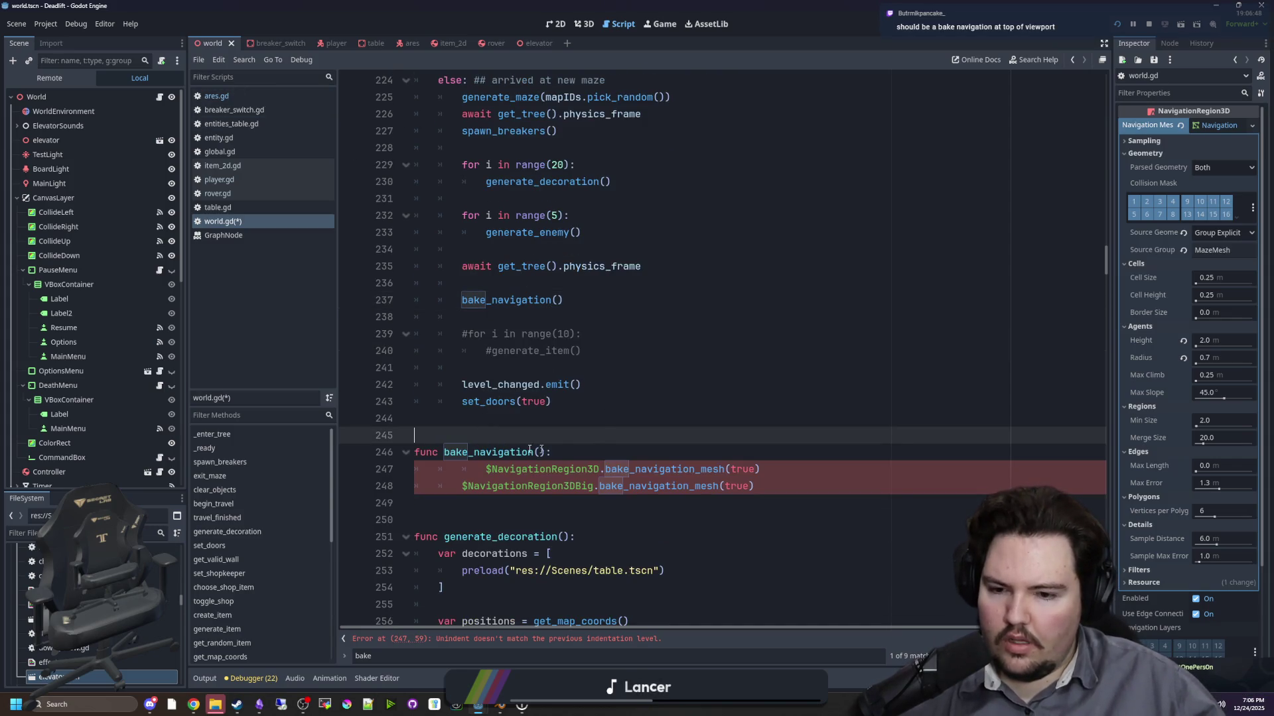
pyautogui.click(480, 472)
pyautogui.hotkey('shift', 'Tab')
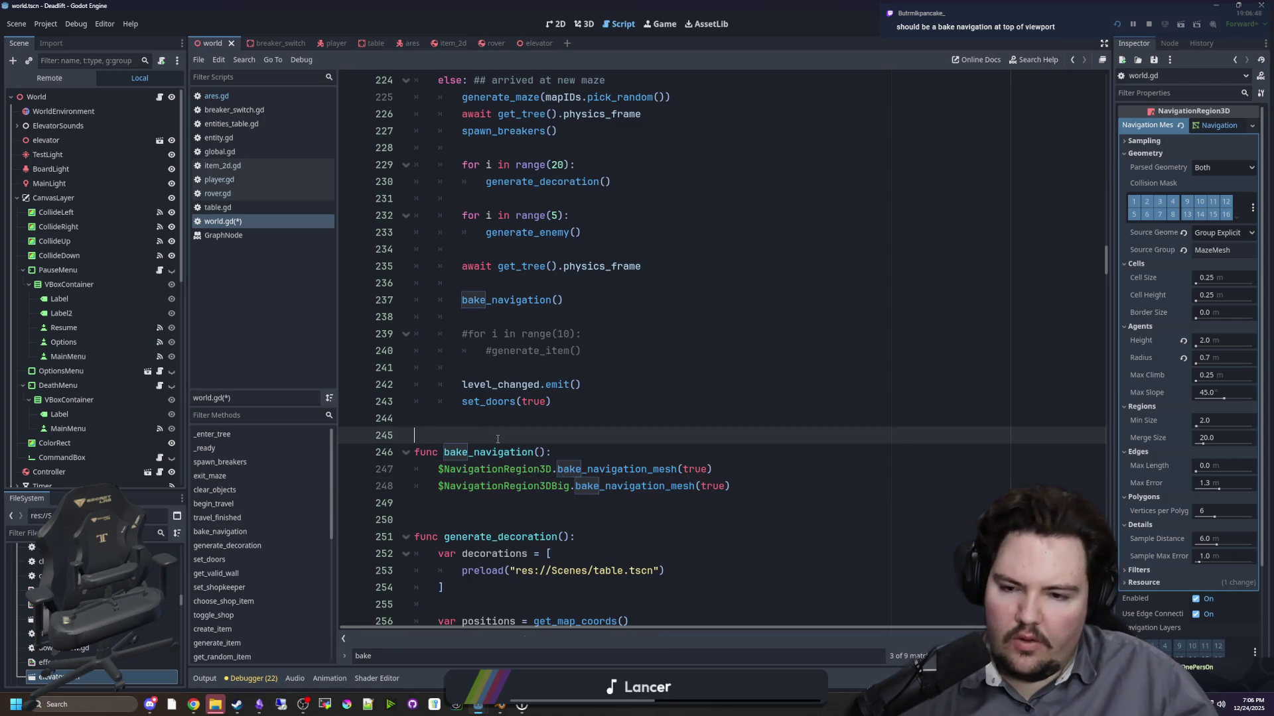
# - Inspect the running game's NavigationRegion3D properties in the live scene tree
pyautogui.click(649, 28)
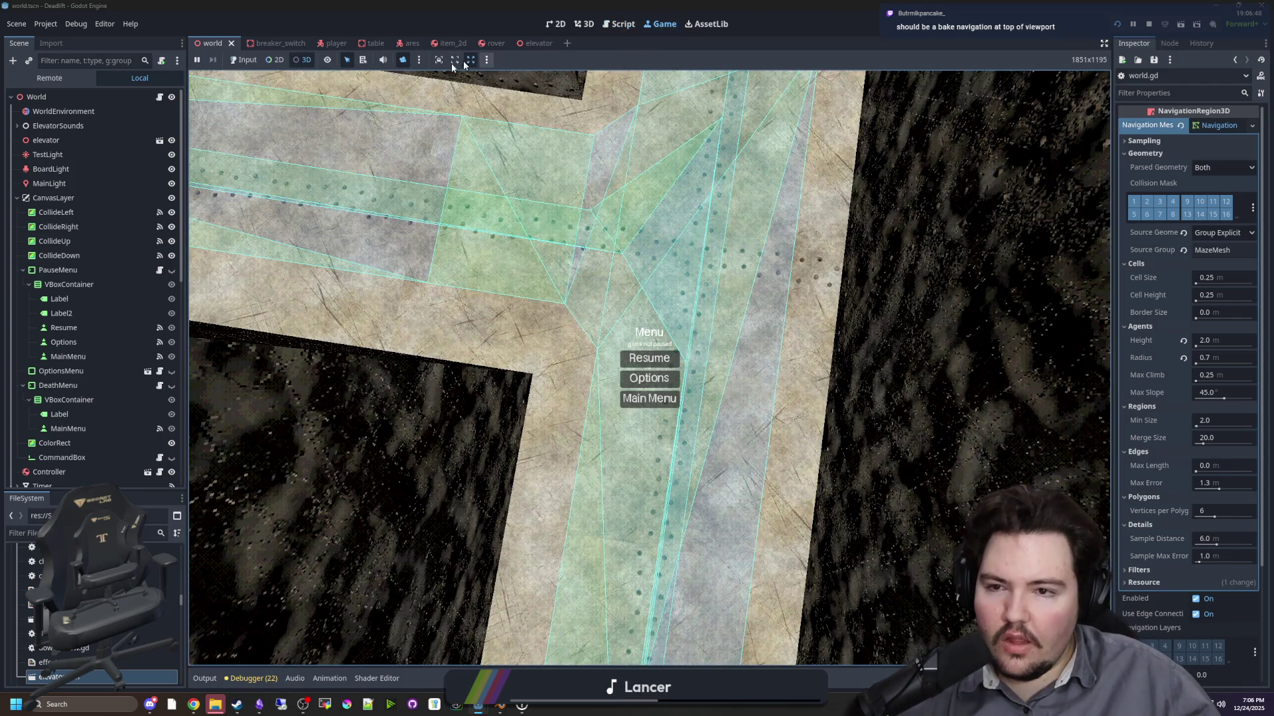
pyautogui.scroll(-10, 82, 375)
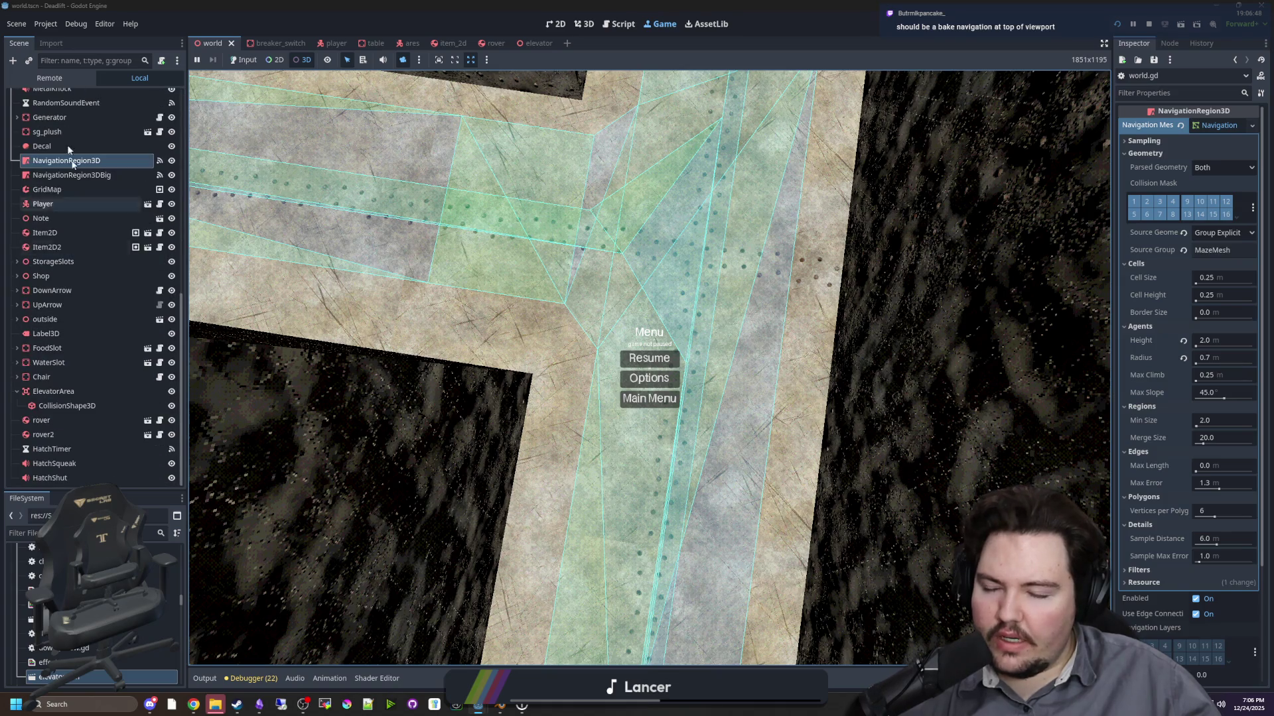
pyautogui.click(70, 175)
pyautogui.click(66, 161)
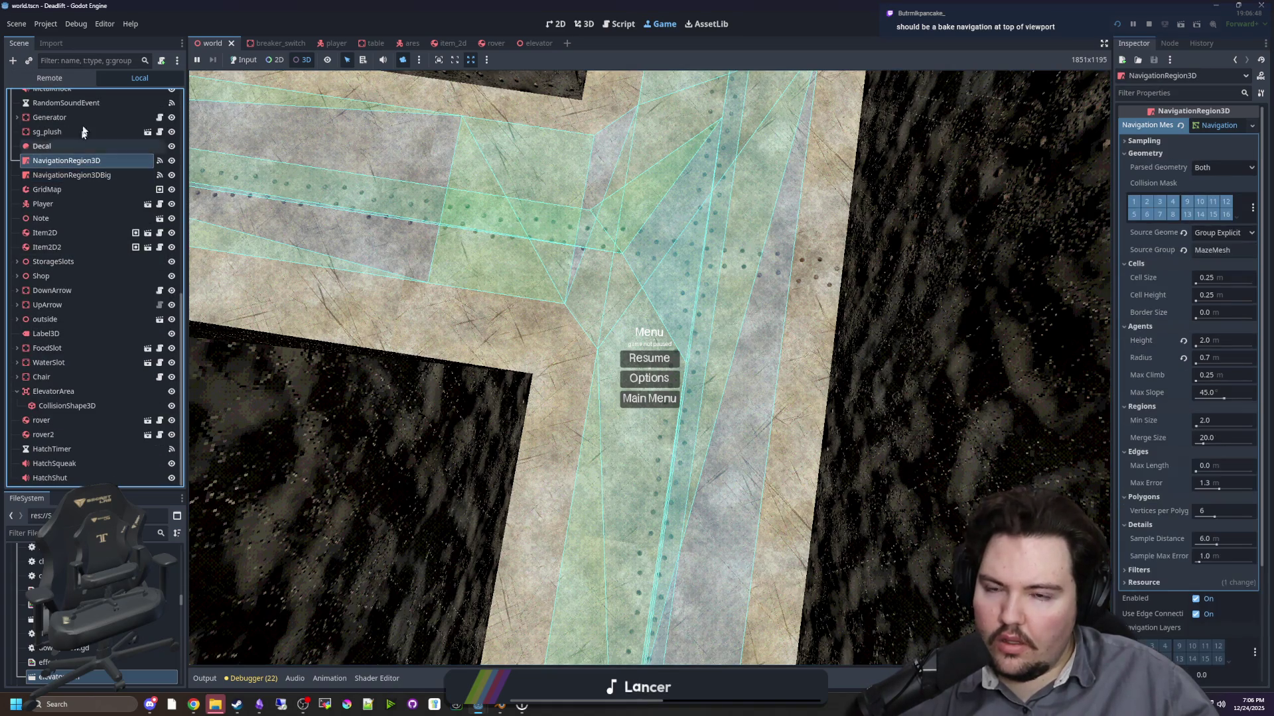
pyautogui.click(76, 80)
pyautogui.click(16, 126)
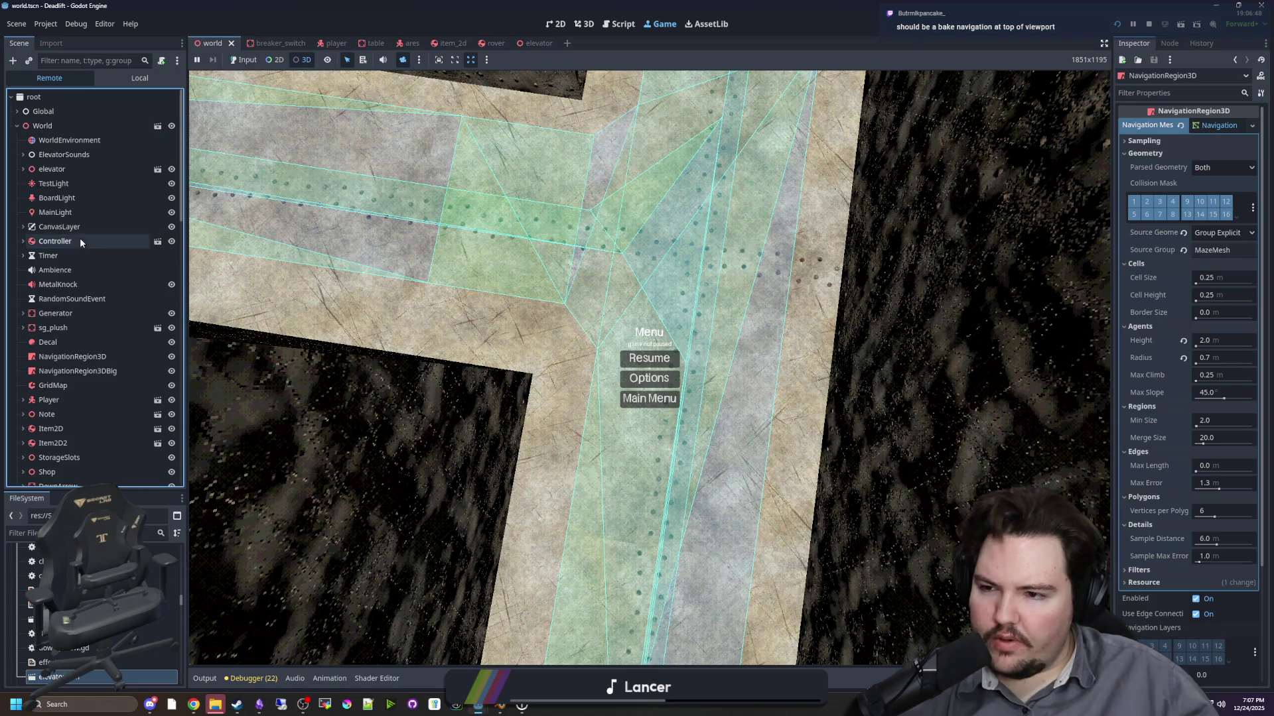
pyautogui.click(83, 358)
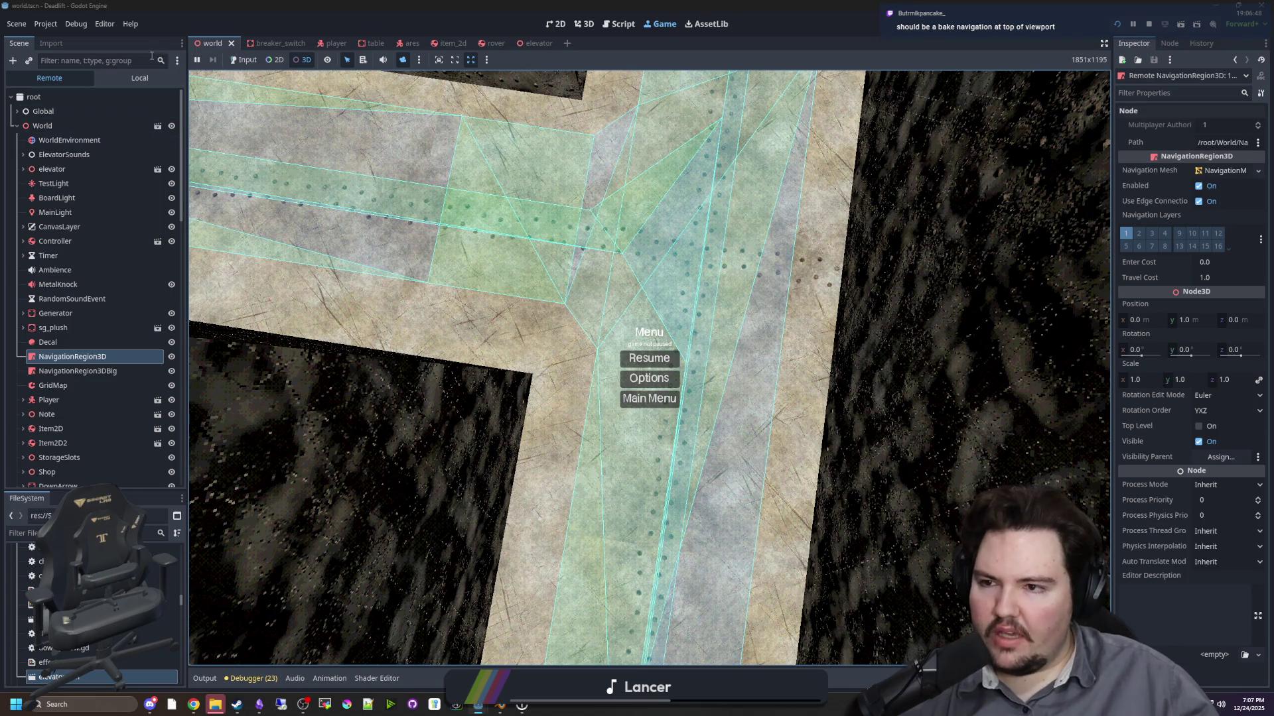
pyautogui.click(148, 80)
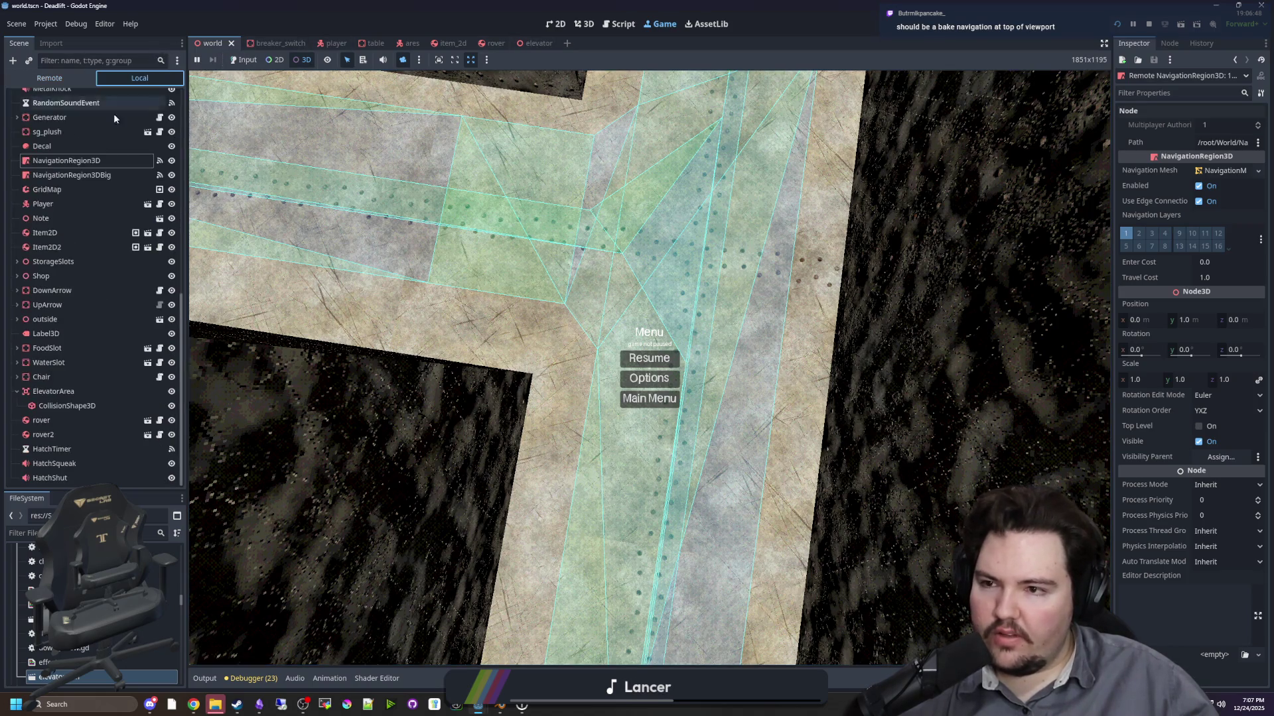
# - Back in world.gd, locate _process and open a blank line after the enter_command check
pyautogui.click(159, 97)
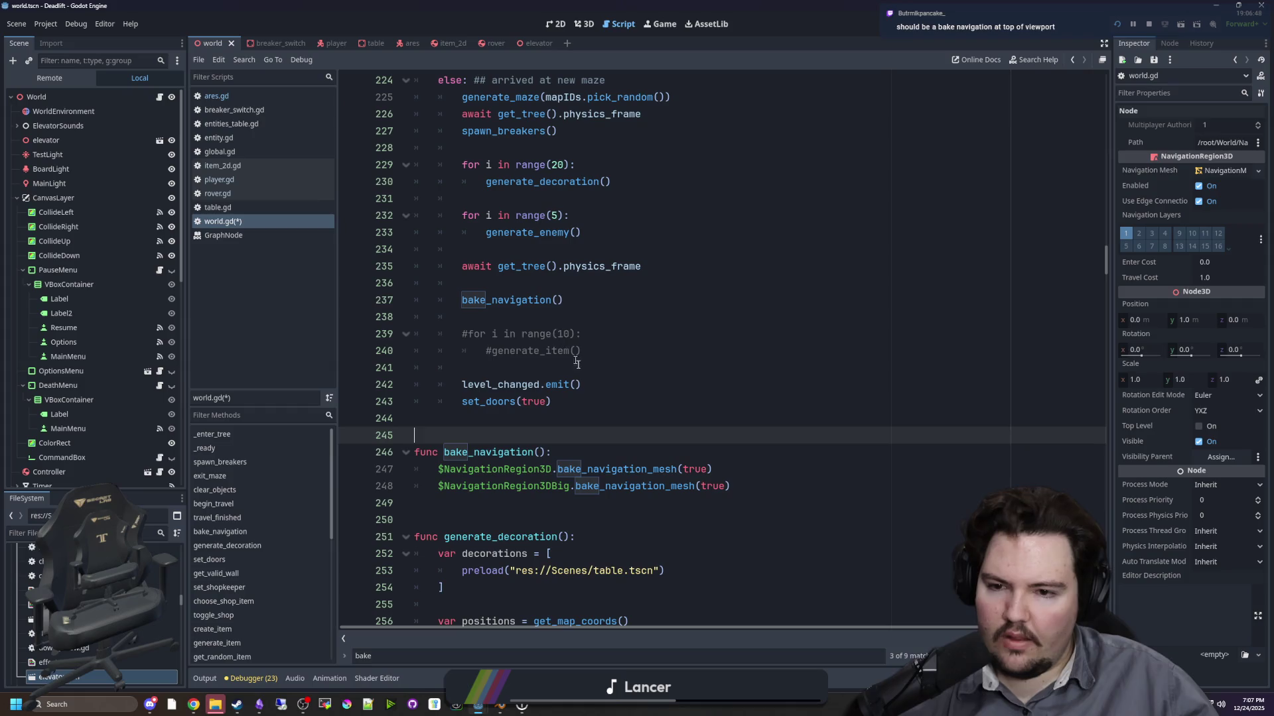
pyautogui.click(545, 418)
pyautogui.click(605, 351)
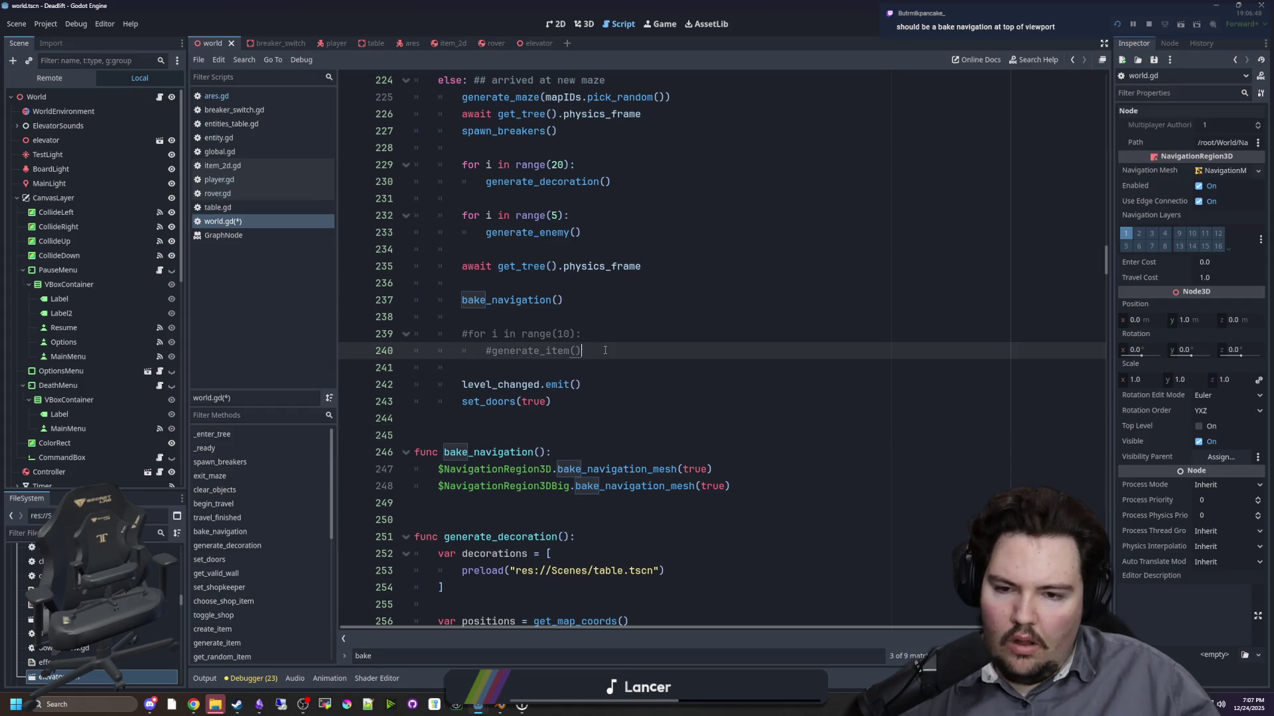
pyautogui.scroll(3, 536, 423)
pyautogui.doubleClick(490, 452)
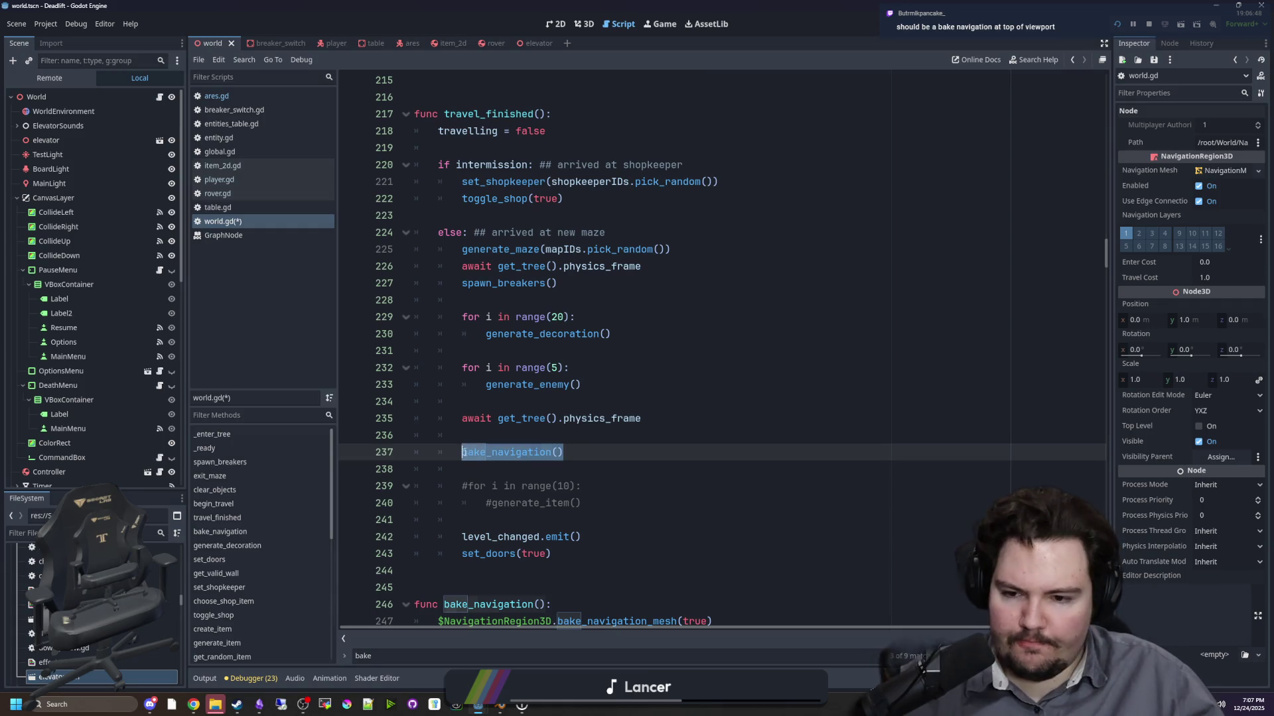
pyautogui.hotkey('ctrl', 'f')
pyautogui.write('_process')
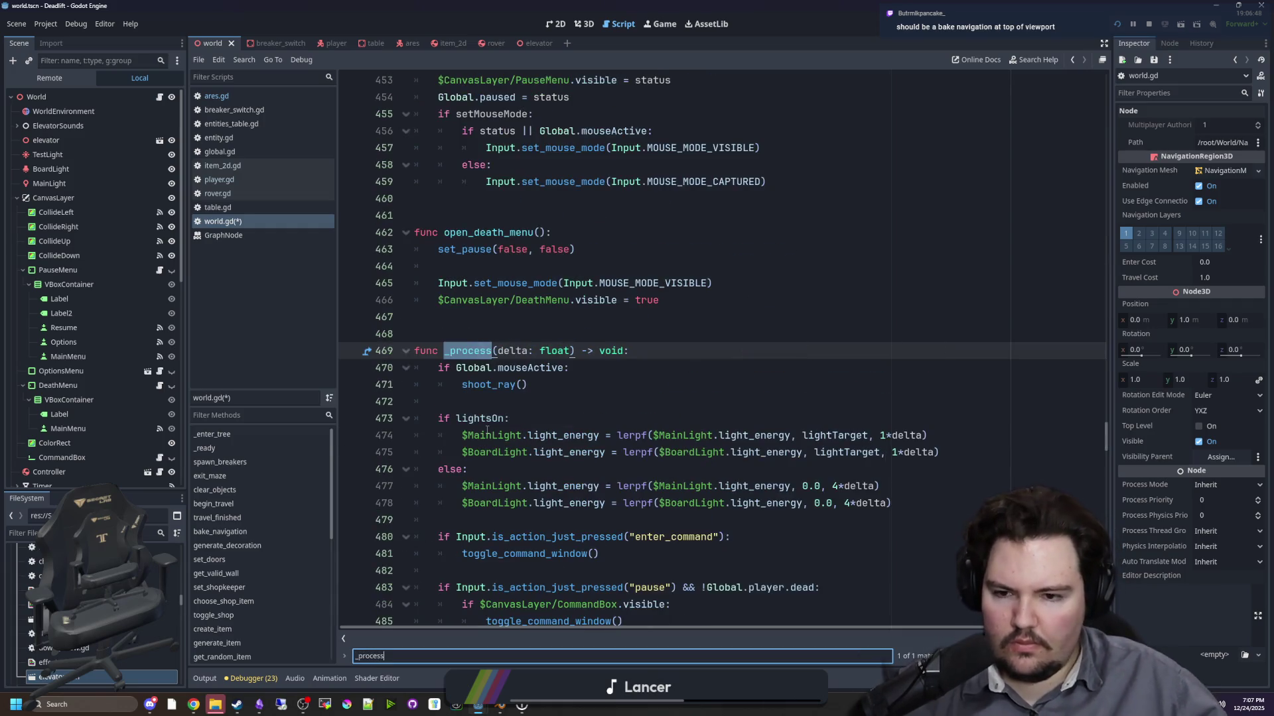
pyautogui.click(521, 412)
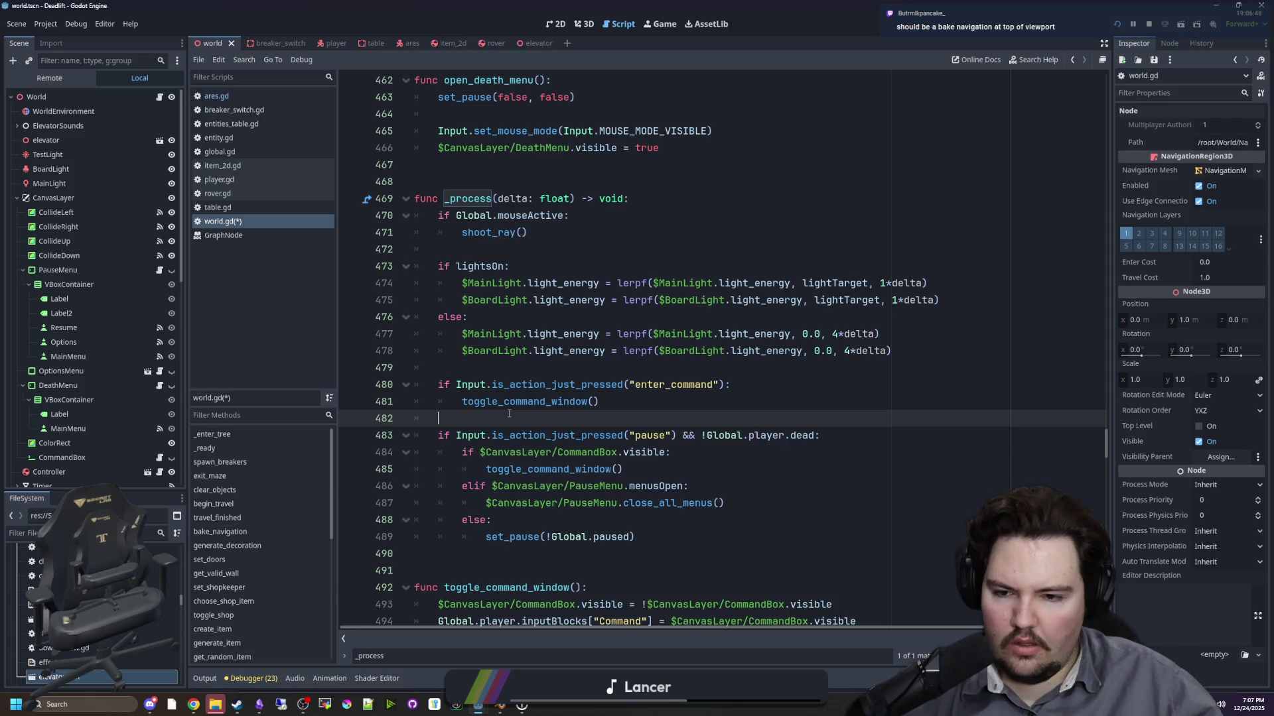
pyautogui.press('Return')
pyautogui.press('Return')
pyautogui.press('Return')
pyautogui.press('Up')
pyautogui.press('Up')
pyautogui.press('BackSpace')
pyautogui.press('Down')
# - Add an is_action_just_pressed("test") check in _process that calls bake_navigation(), and save
pyautogui.write('i')
pyautogui.press('BackSpace')
pyautogui.write('.is_a')
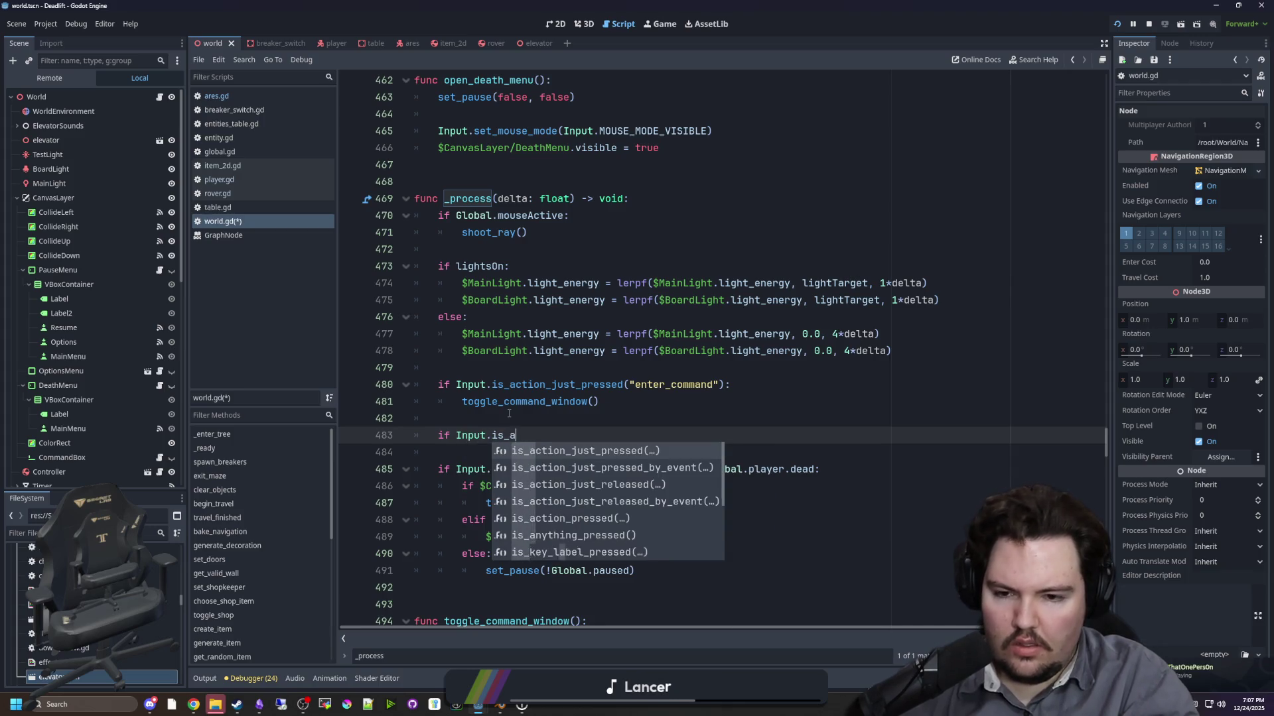
pyautogui.write('ct')
pyautogui.press('Return')
pyautogui.write(':')
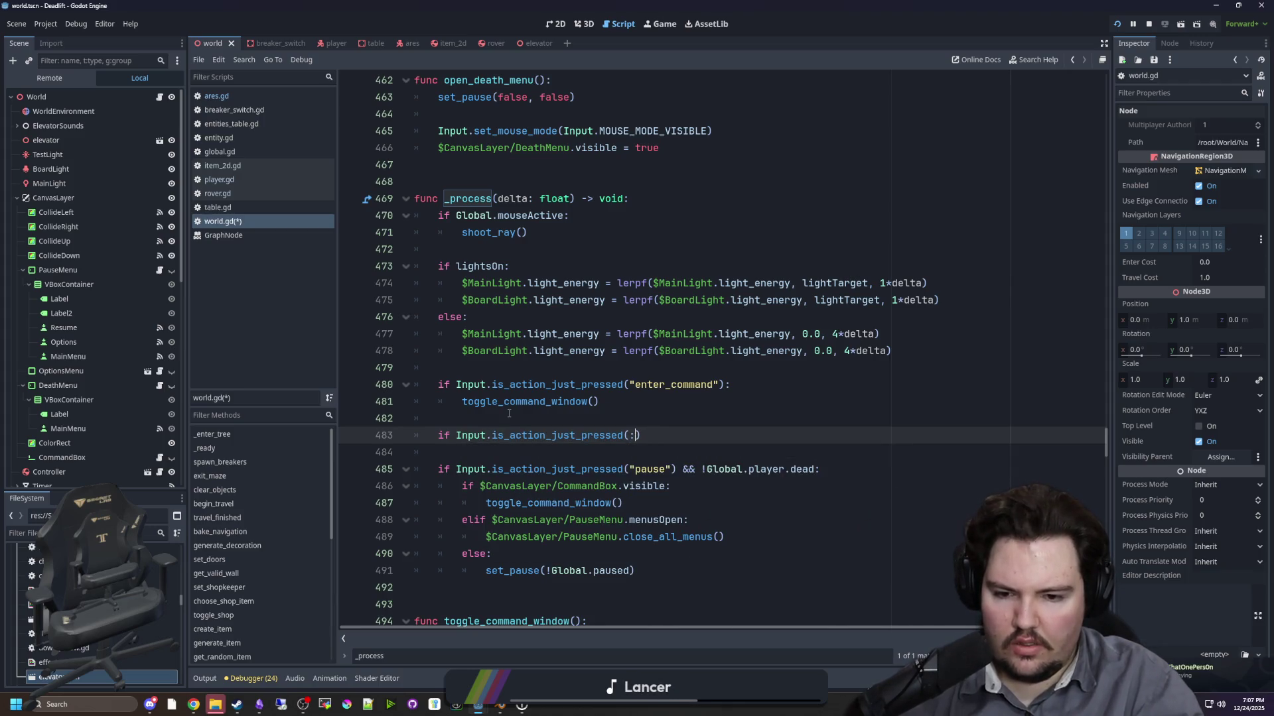
pyautogui.write('test')
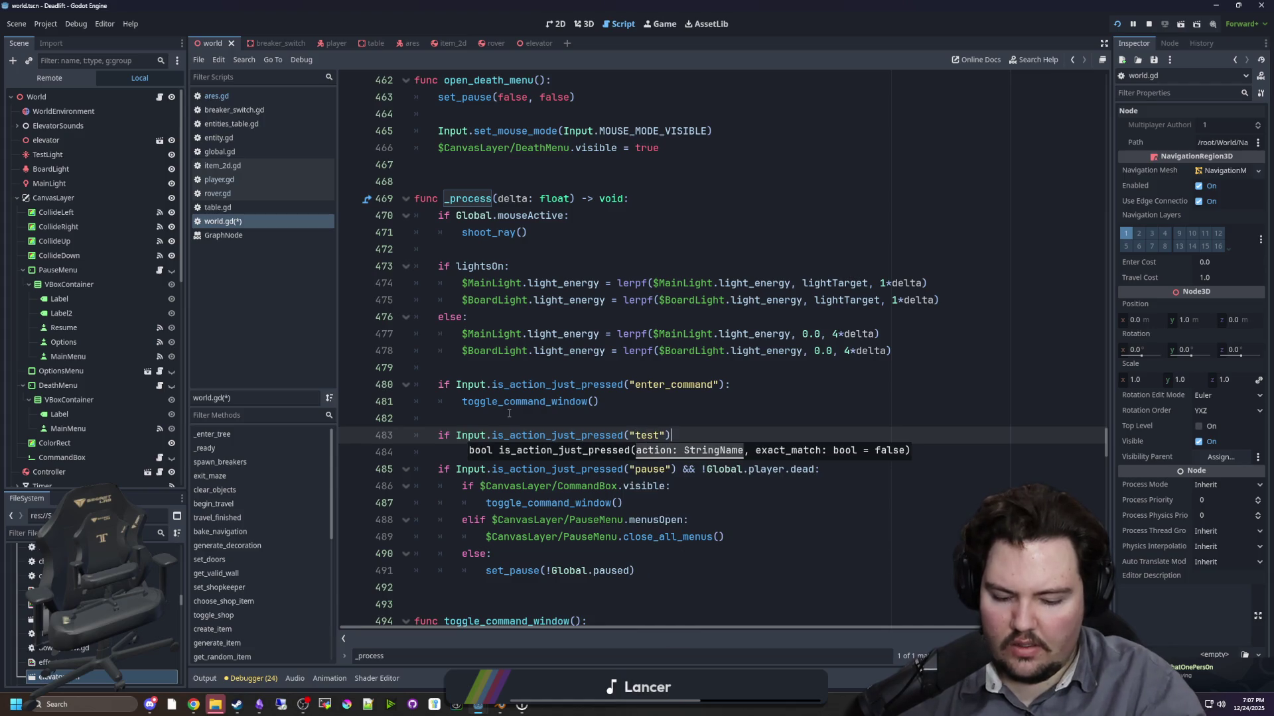
pyautogui.write(':')
pyautogui.press('Return')
pyautogui.write('bake_navigation()')
pyautogui.press('Return')
pyautogui.click(509, 414)
pyautogui.hotkey('ctrl', 's')
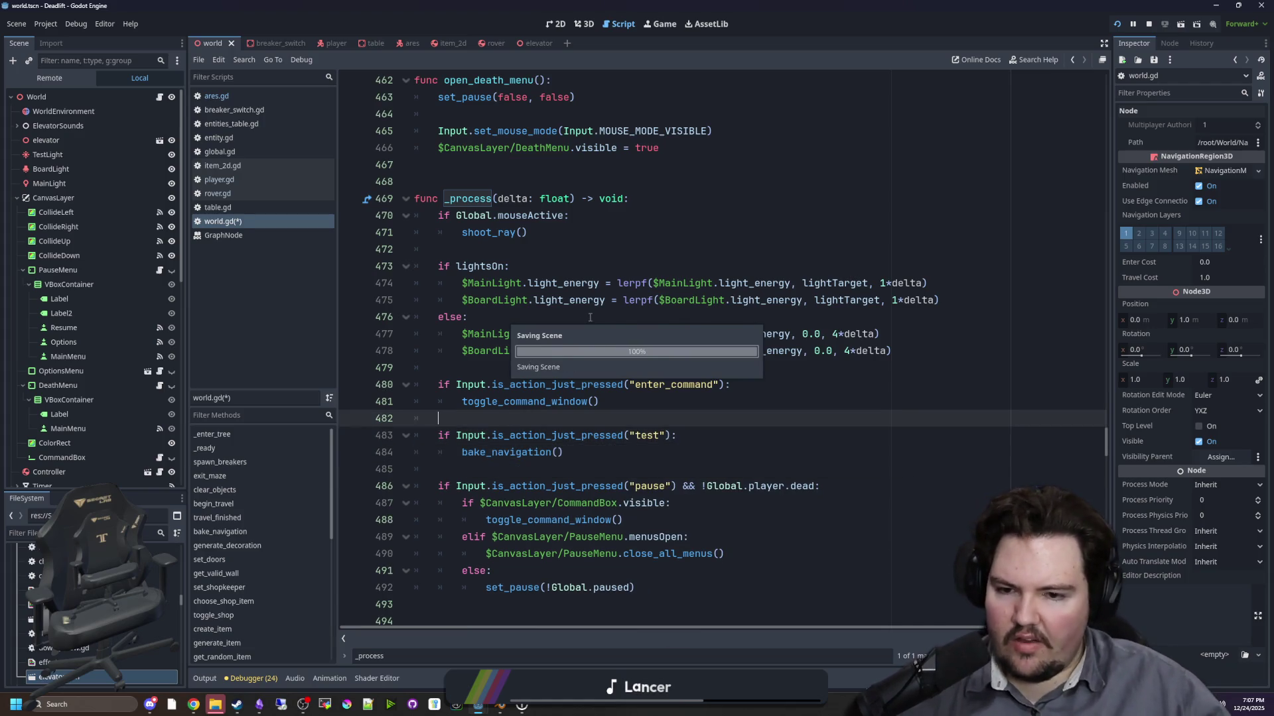
pyautogui.click(578, 164)
pyautogui.scroll(-5, 98, 424)
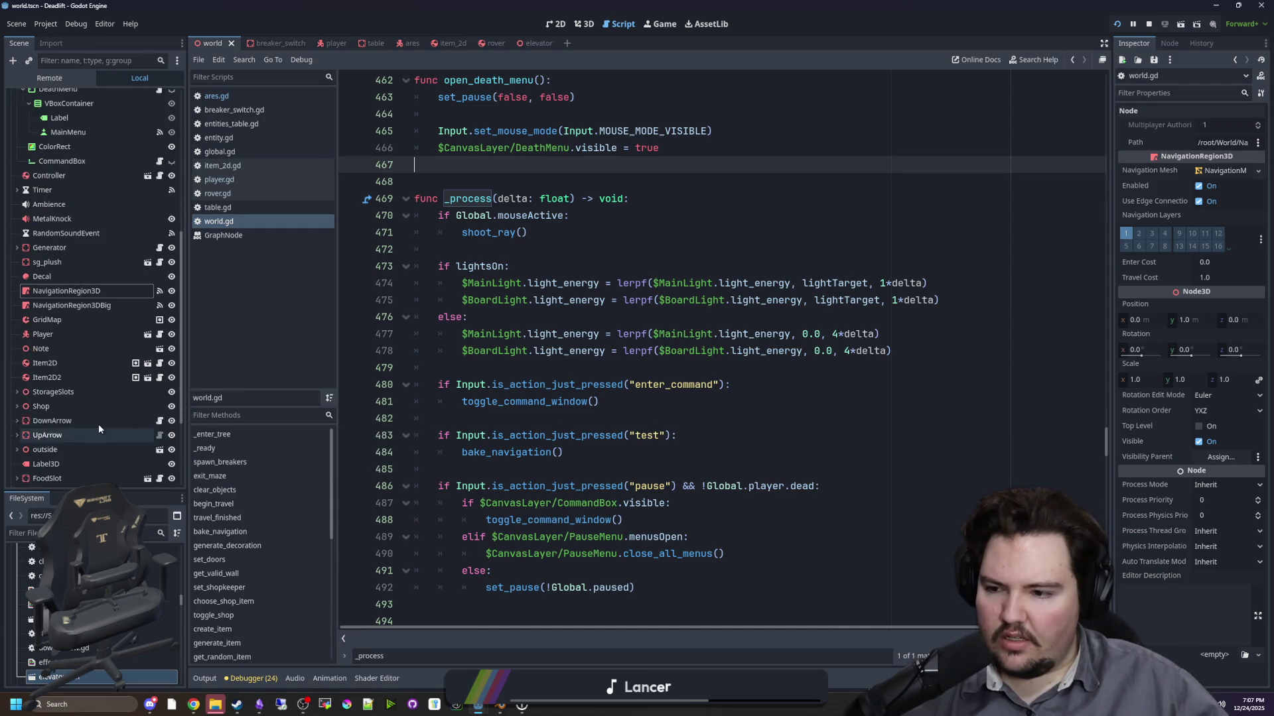
pyautogui.click(1117, 24)
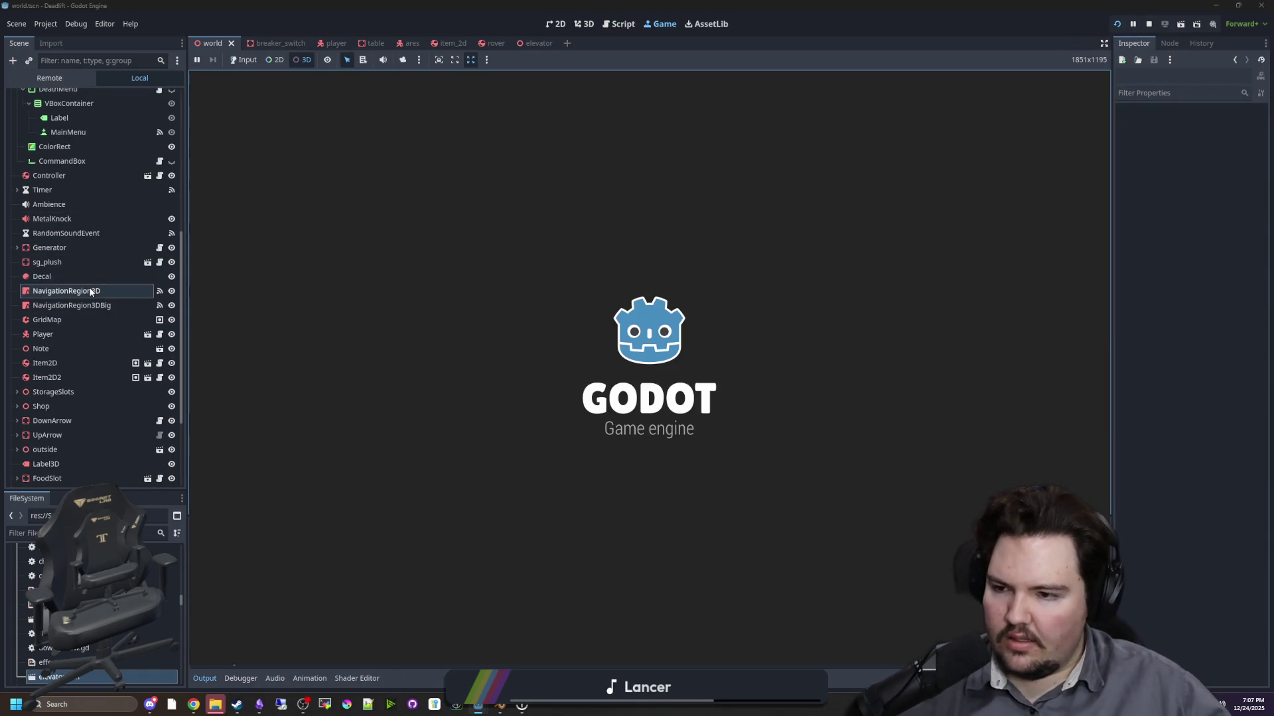
# - Start playing from the game's main menu, pause, and switch to an overhead camera of the navmesh
pyautogui.click(118, 285)
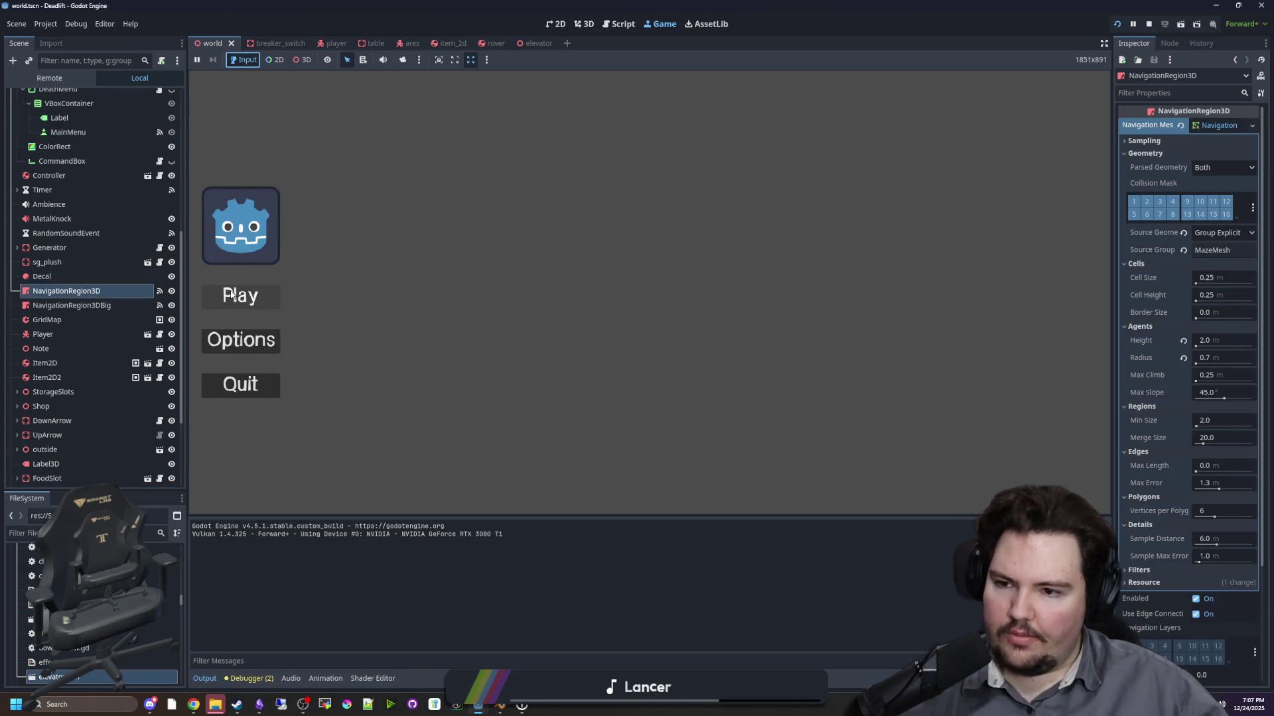
pyautogui.click(269, 299)
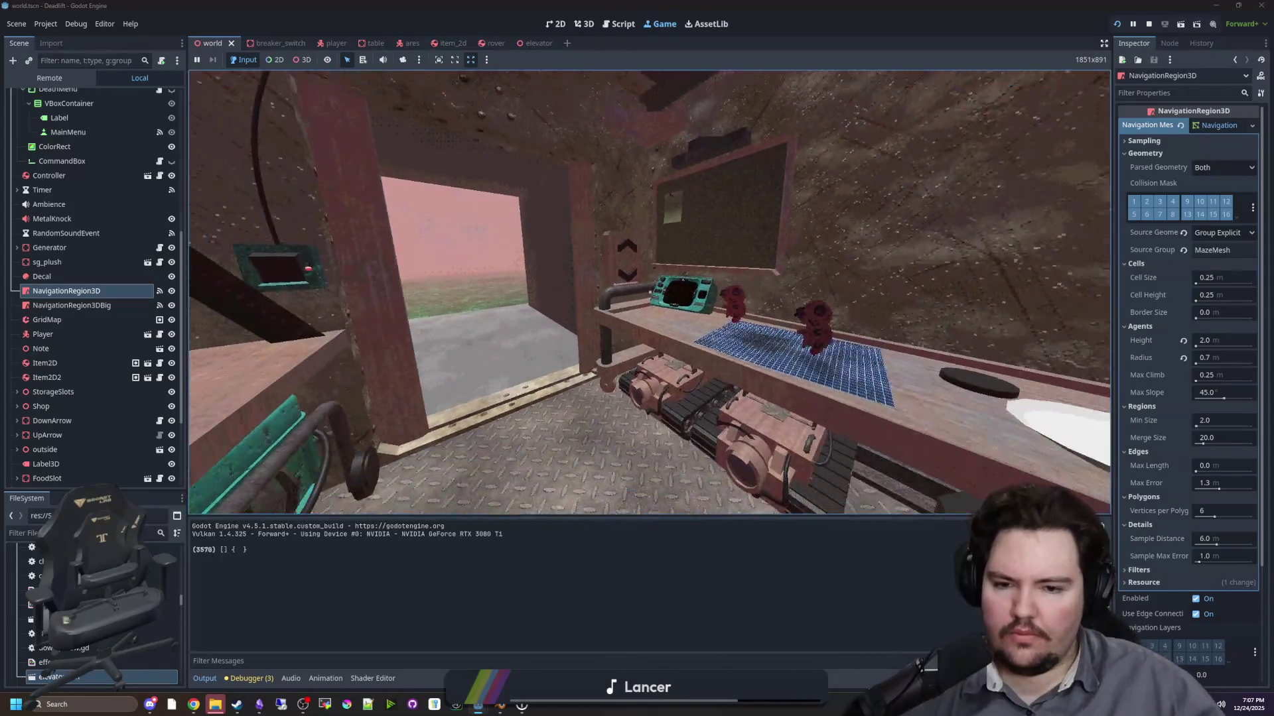
pyautogui.press('super')
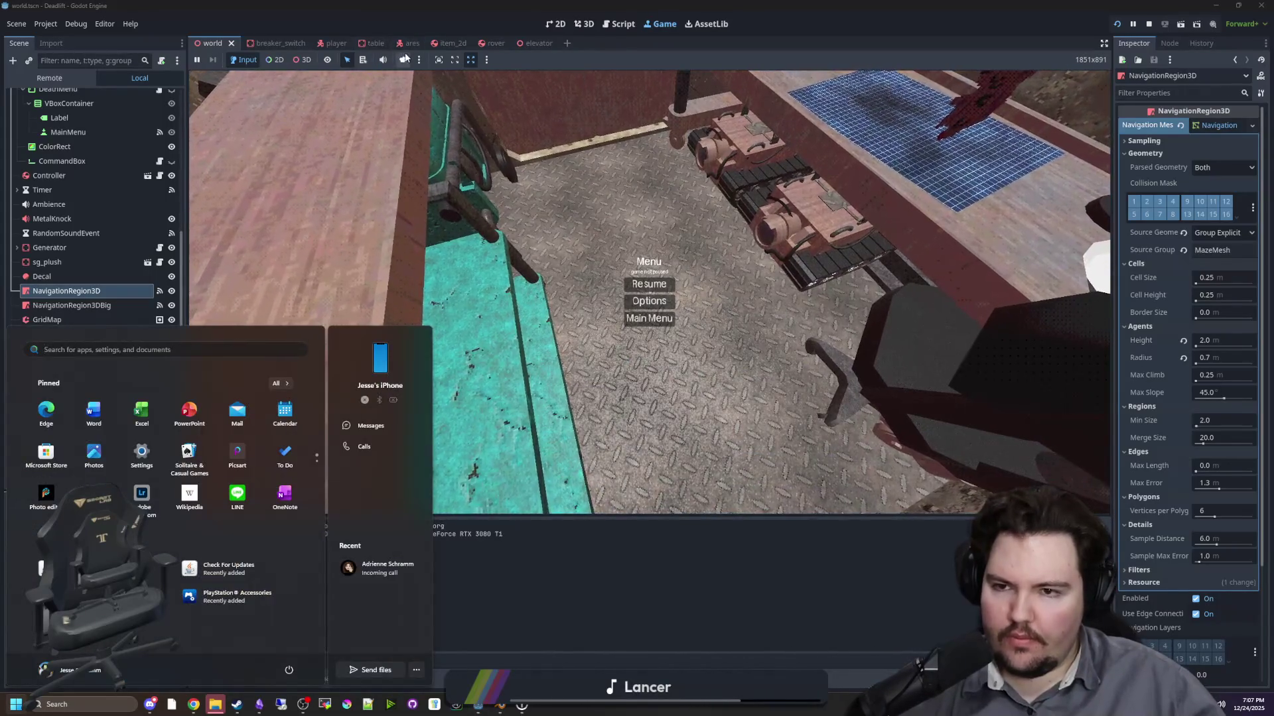
pyautogui.click(405, 59)
pyautogui.click(404, 59)
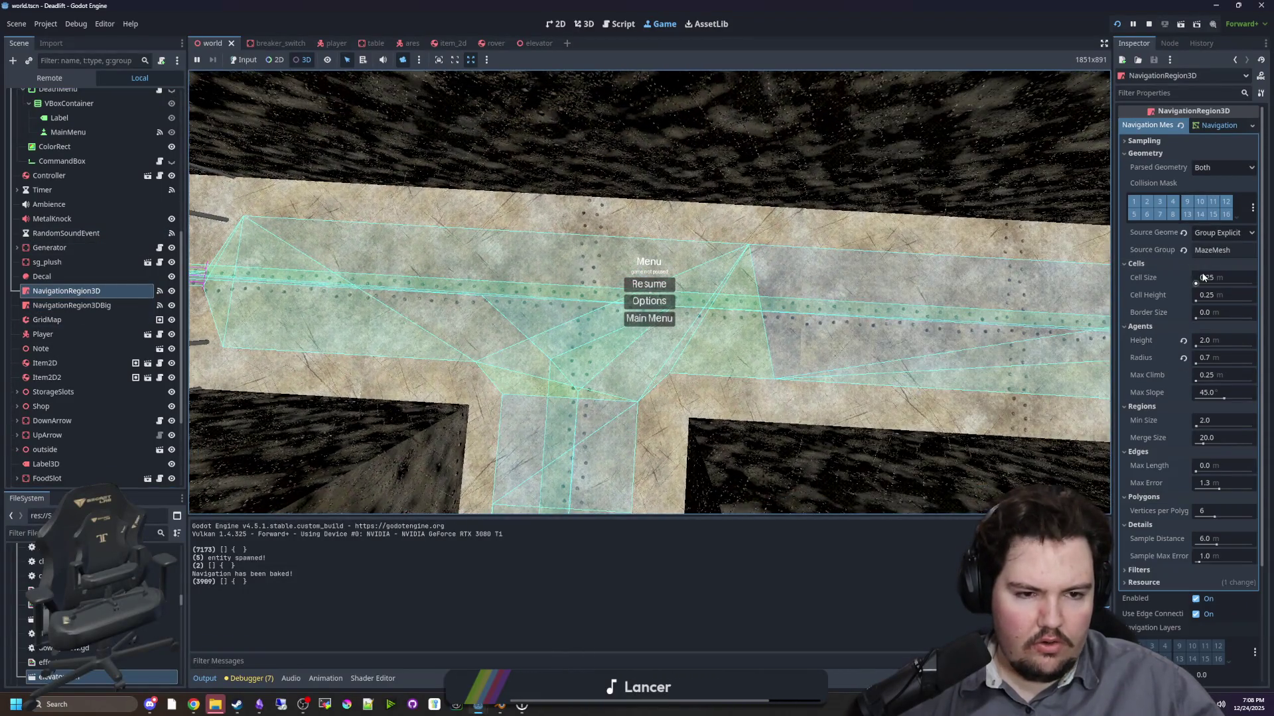
pyautogui.click(1204, 277)
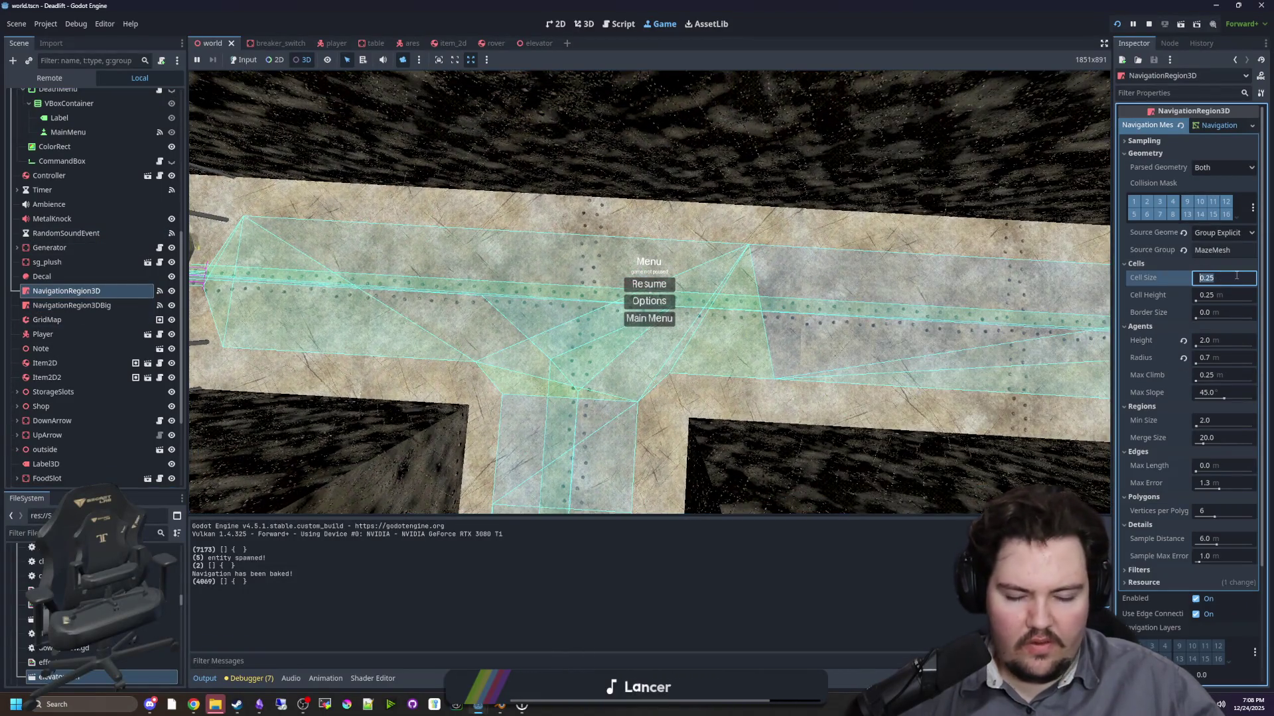
pyautogui.write('0.5')
pyautogui.press('Return')
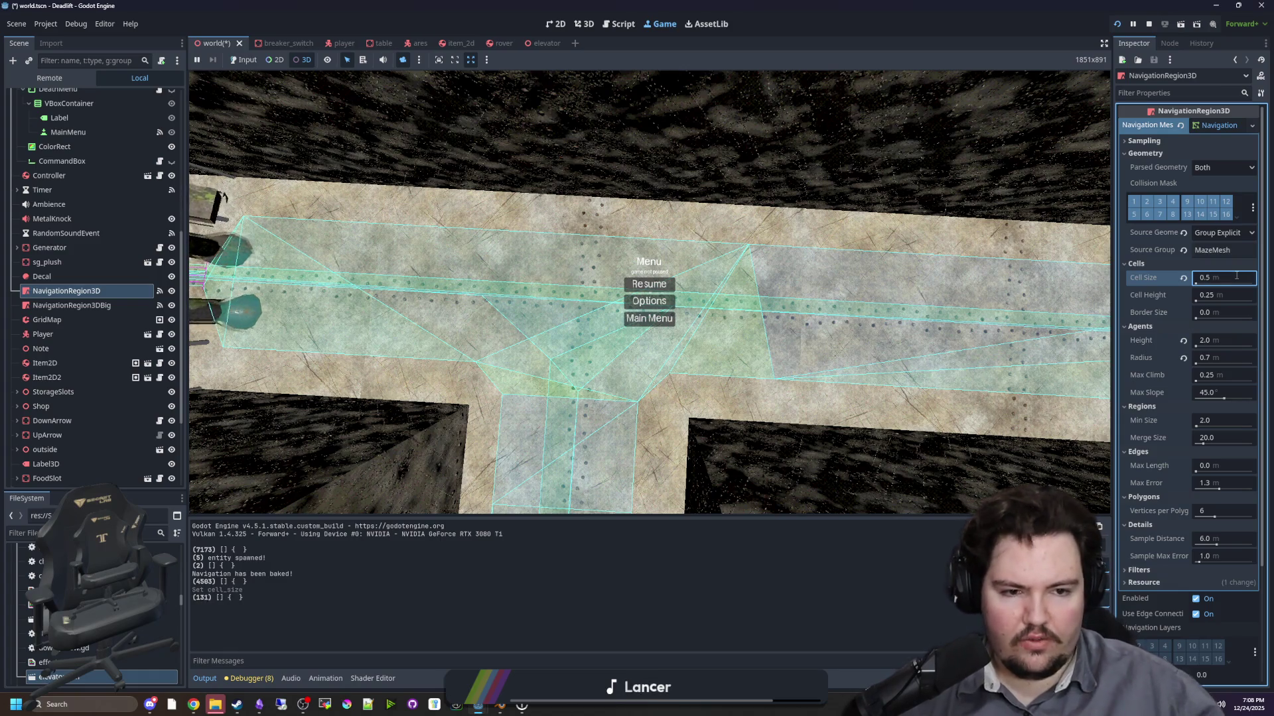
pyautogui.press('Tab')
pyautogui.write('0.5')
pyautogui.press('Return')
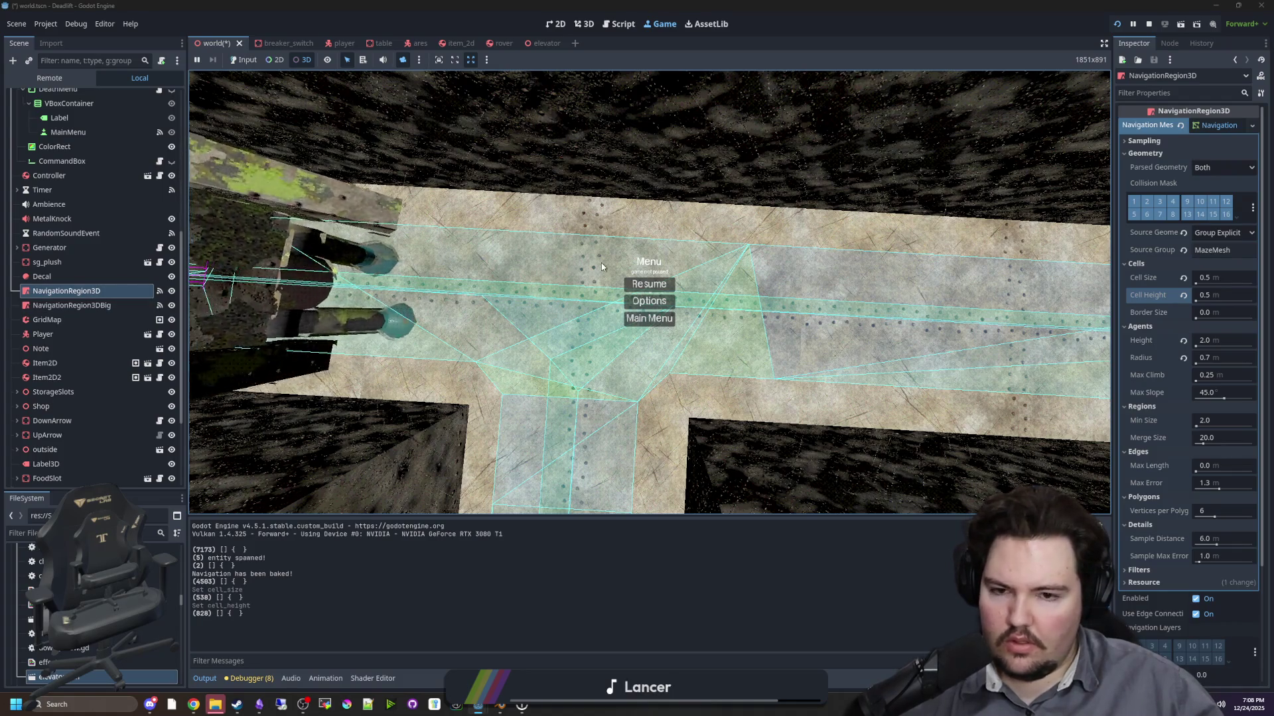
pyautogui.click(393, 131)
pyautogui.click(250, 59)
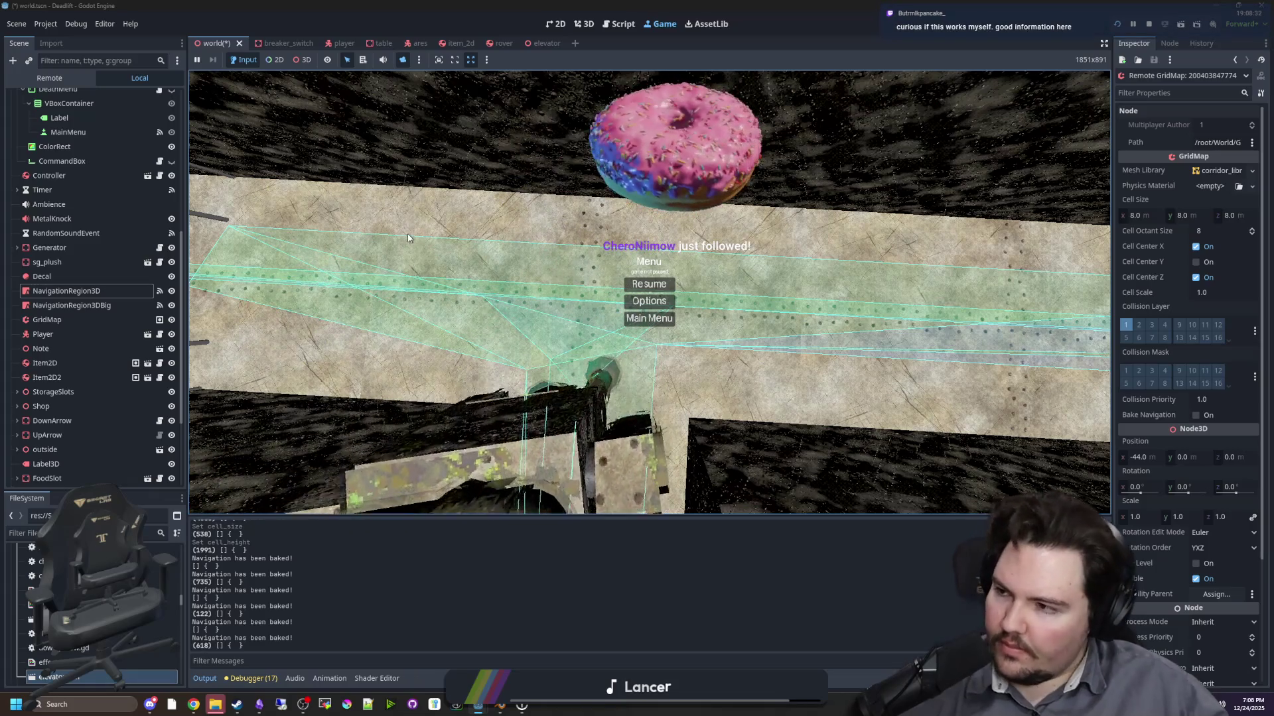
pyautogui.click(302, 60)
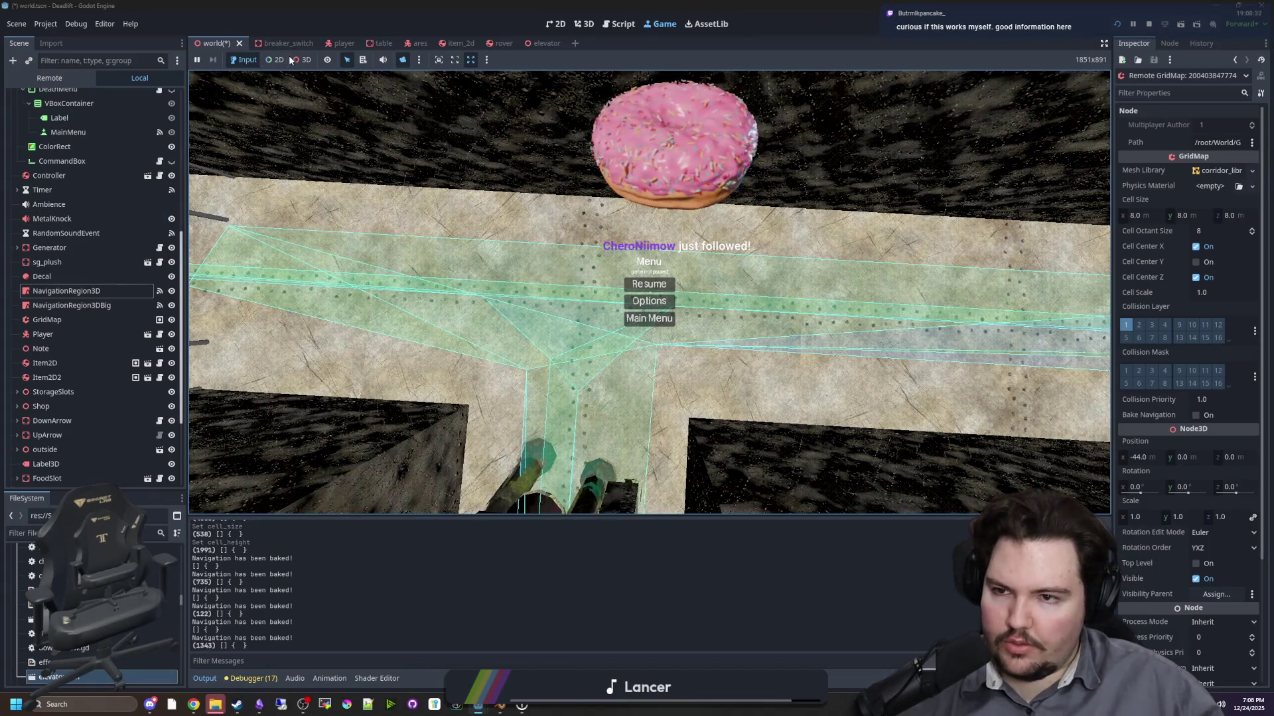
pyautogui.moveTo(473, 278)
pyautogui.mouseDown()
pyautogui.moveTo(544, 279)
pyautogui.moveTo(437, 292)
pyautogui.moveTo(478, 278)
pyautogui.moveTo(491, 305)
pyautogui.moveTo(507, 259)
pyautogui.moveTo(484, 312)
pyautogui.moveTo(491, 291)
pyautogui.moveTo(505, 285)
pyautogui.moveTo(498, 305)
pyautogui.moveTo(531, 272)
pyautogui.mouseUp()
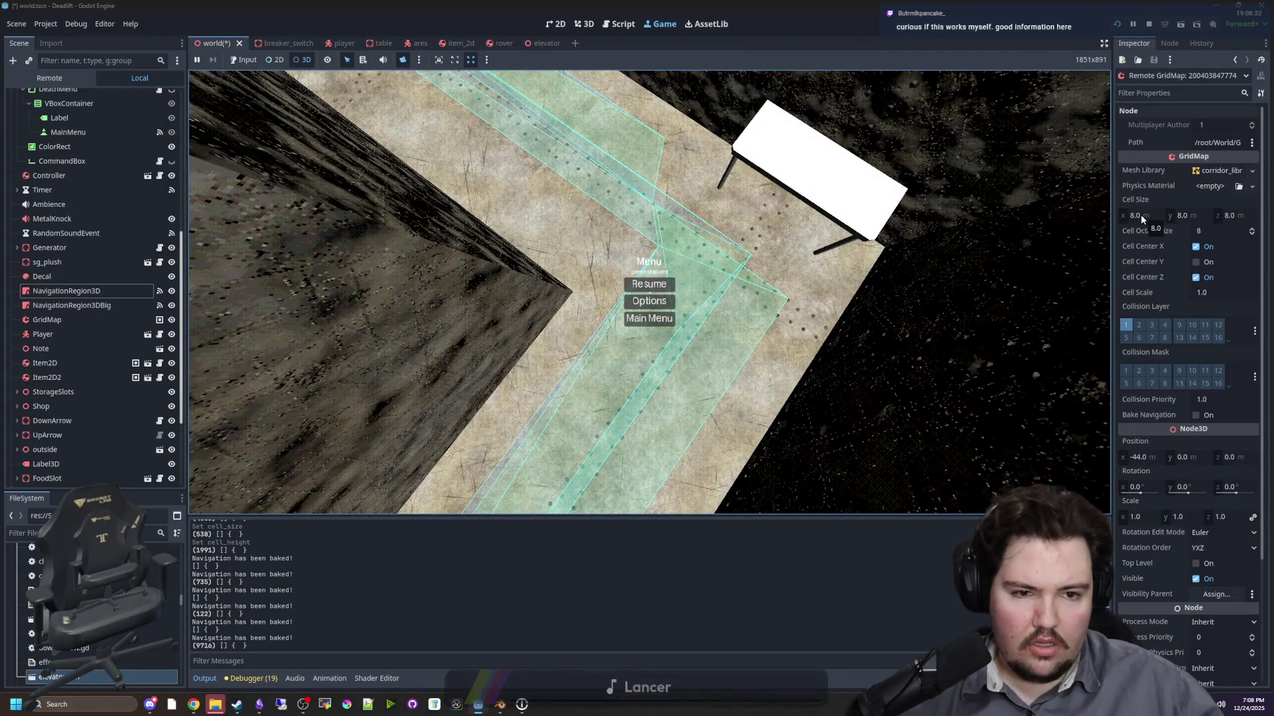
pyautogui.click(100, 292)
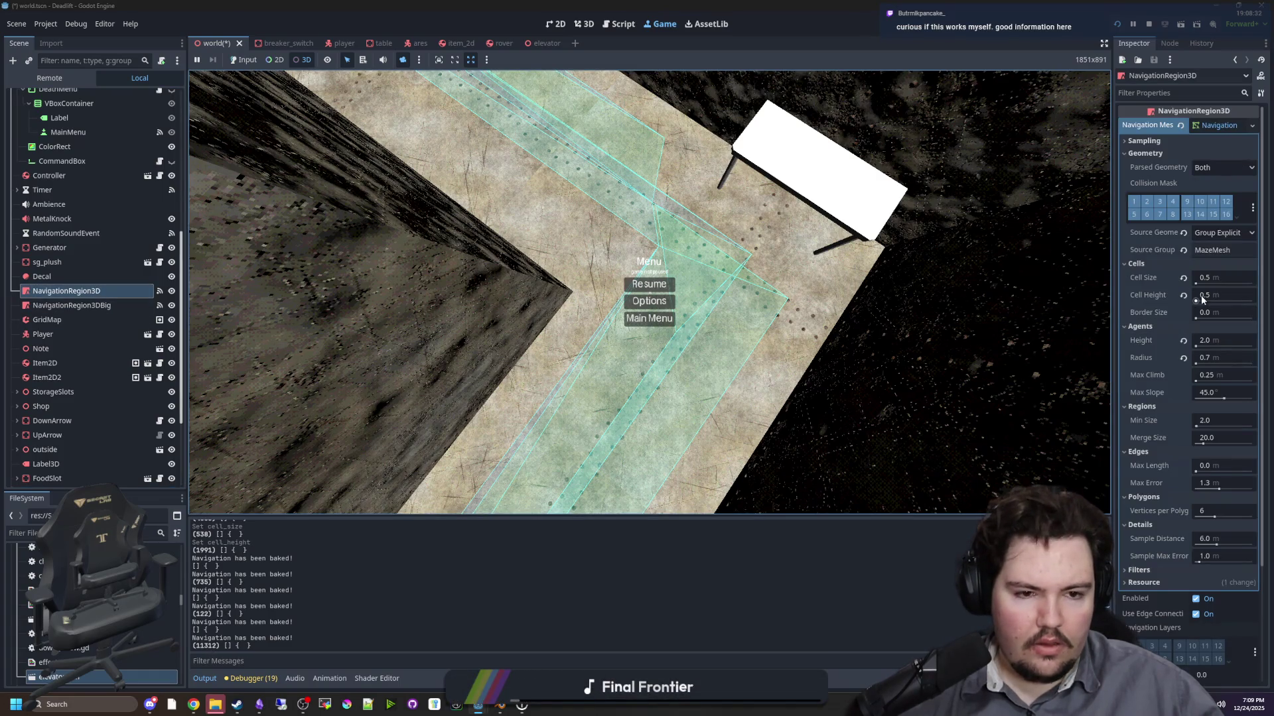
pyautogui.click(1215, 279)
pyautogui.write('0.1')
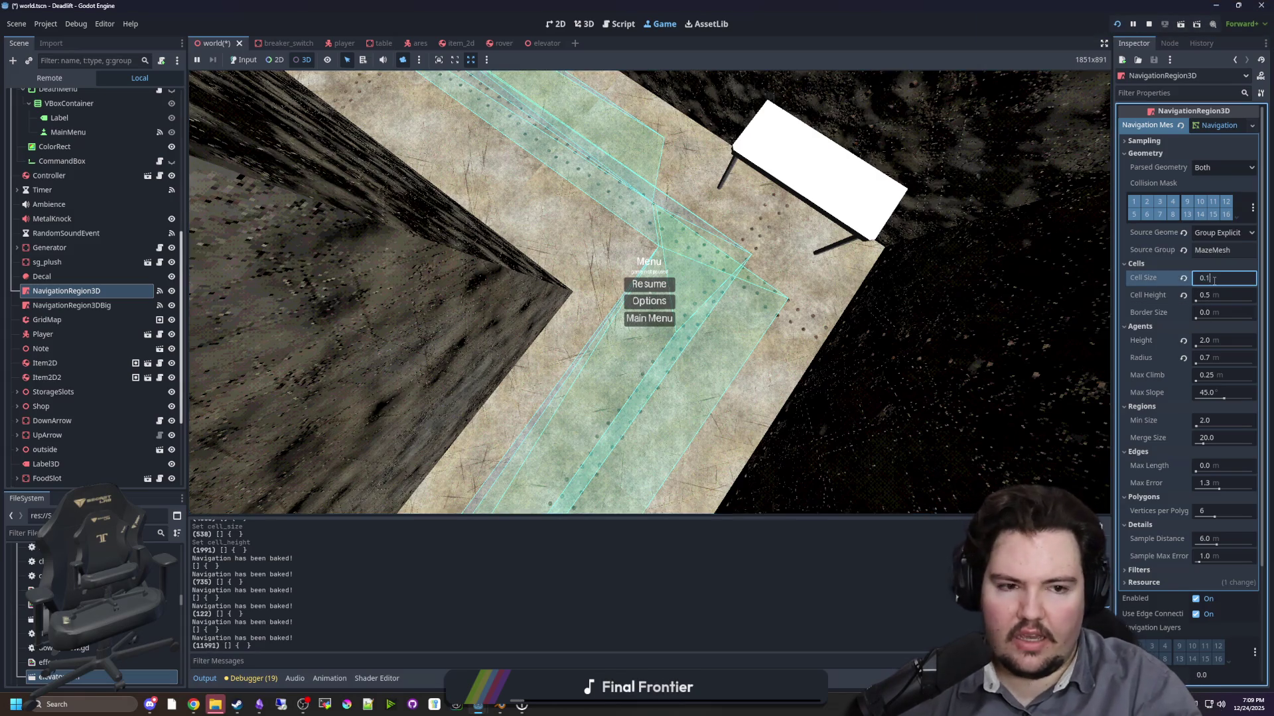
pyautogui.press('Return')
pyautogui.click(1223, 295)
pyautogui.write('0.1')
pyautogui.press('Return')
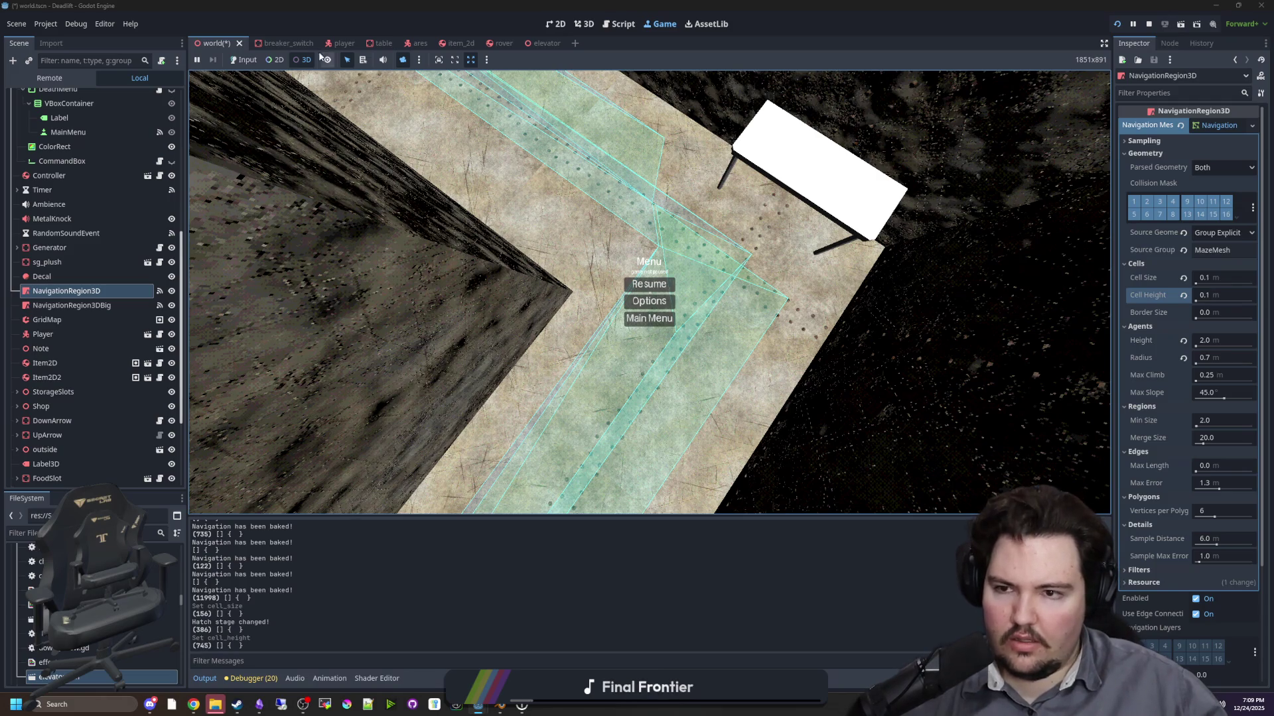
pyautogui.click(249, 62)
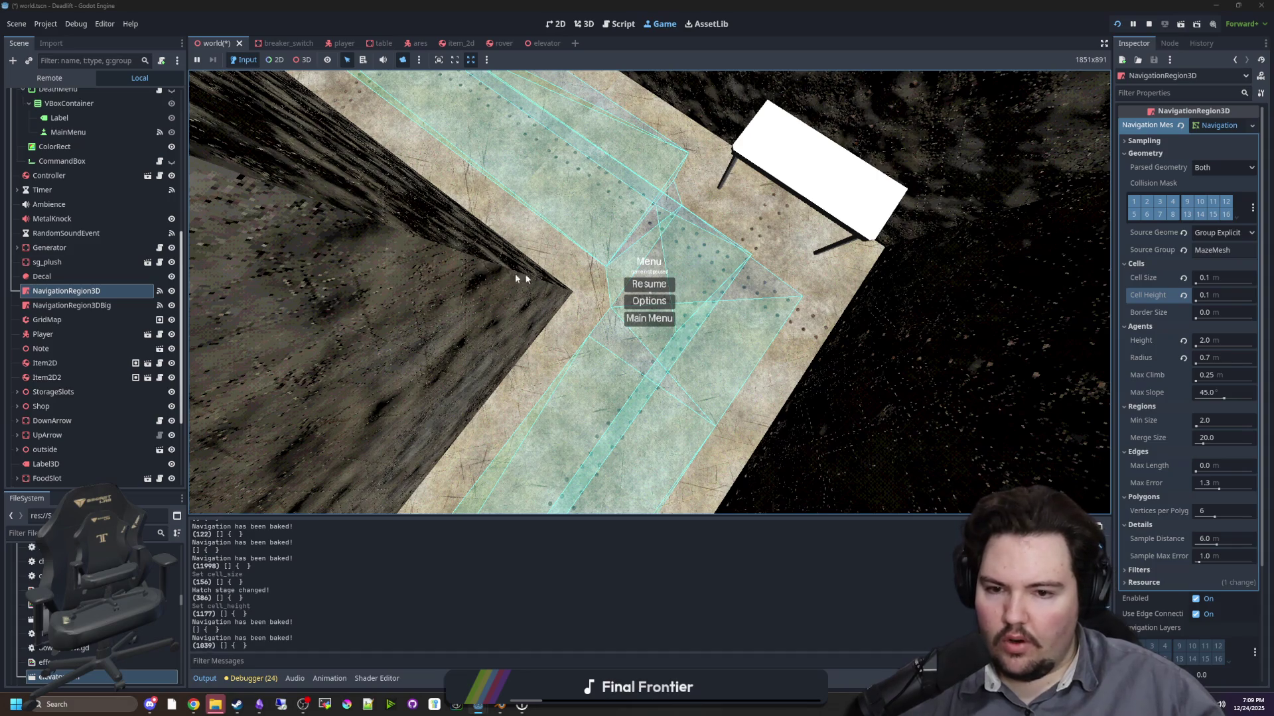
pyautogui.click(1183, 295)
pyautogui.click(1184, 278)
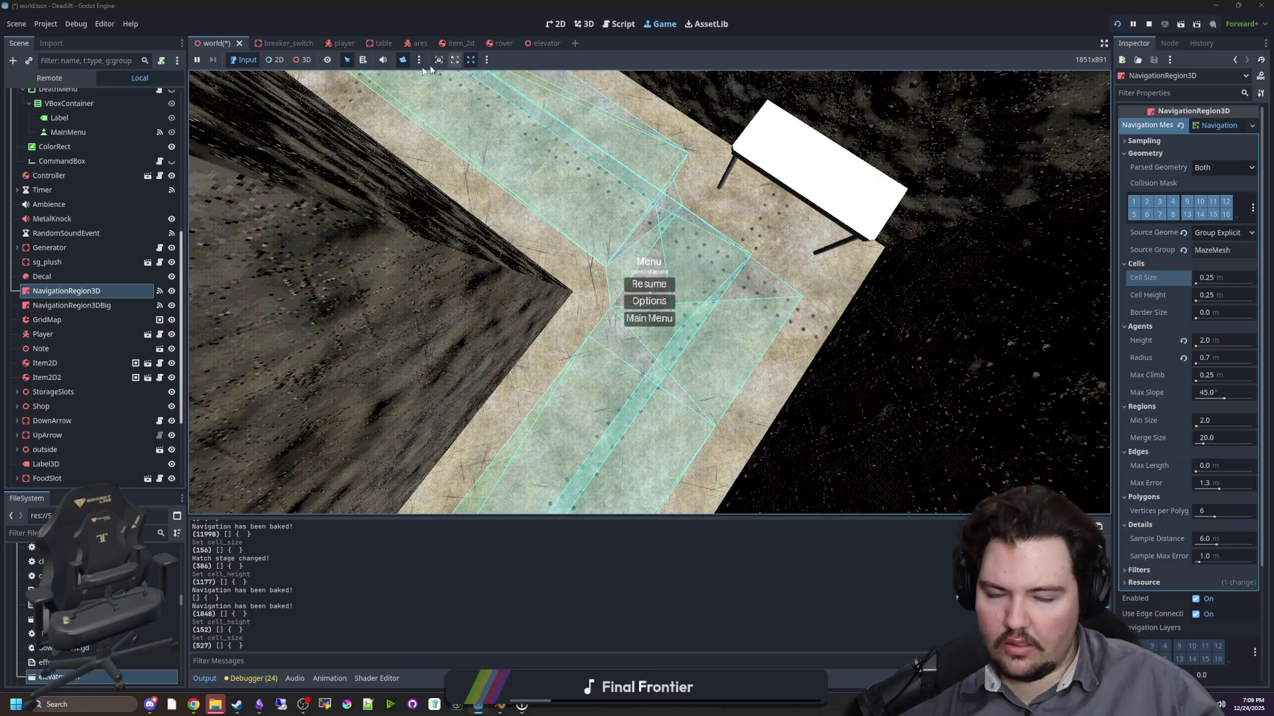
pyautogui.click(302, 60)
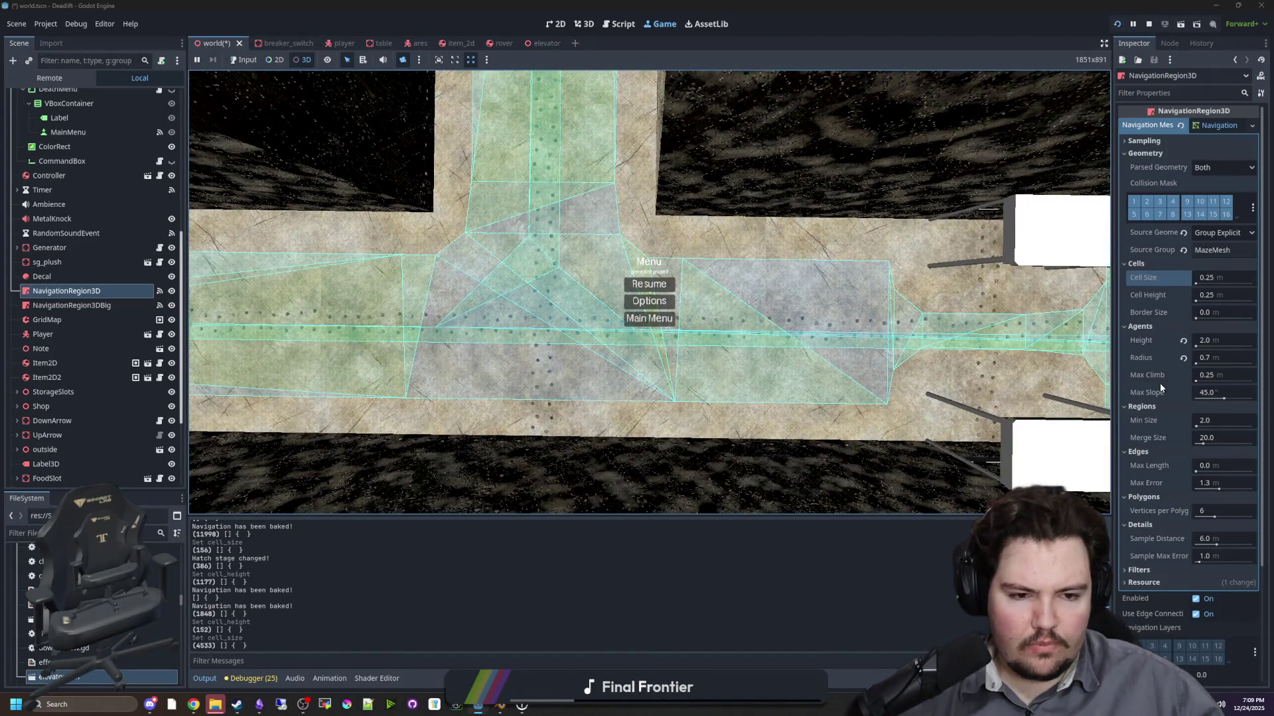
pyautogui.scroll(-2, 1159, 391)
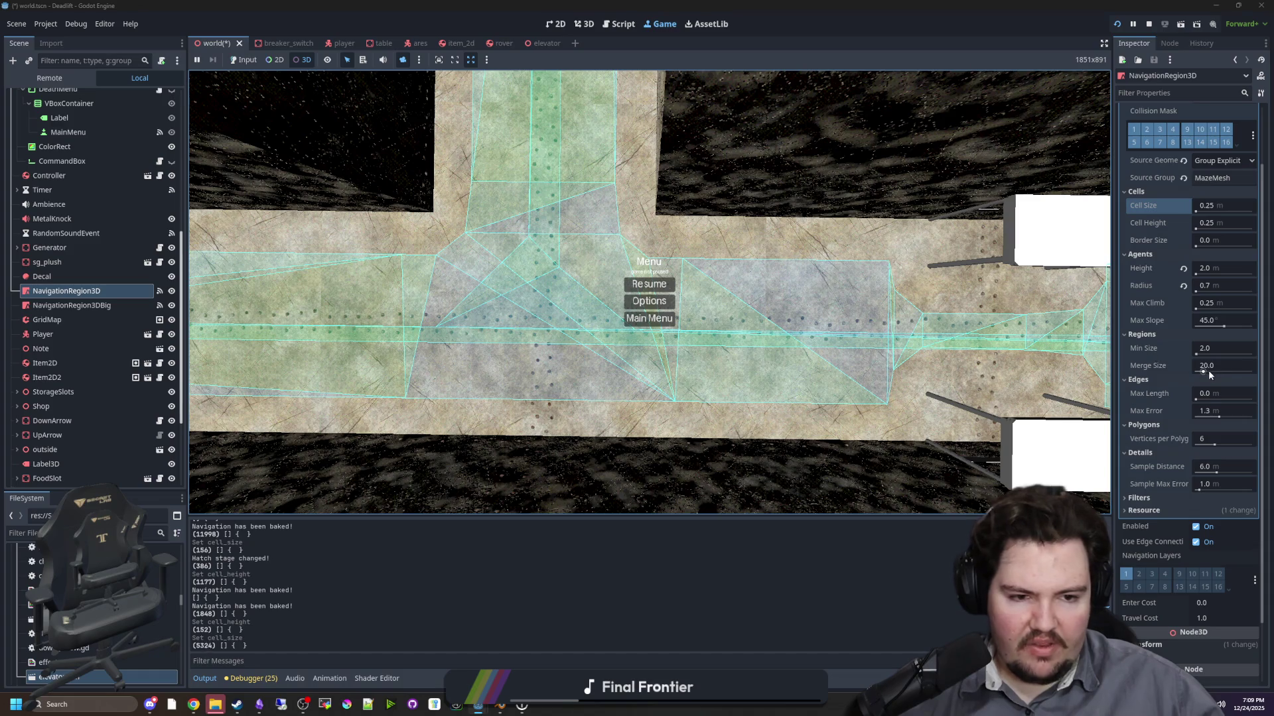
pyautogui.moveTo(1164, 375)
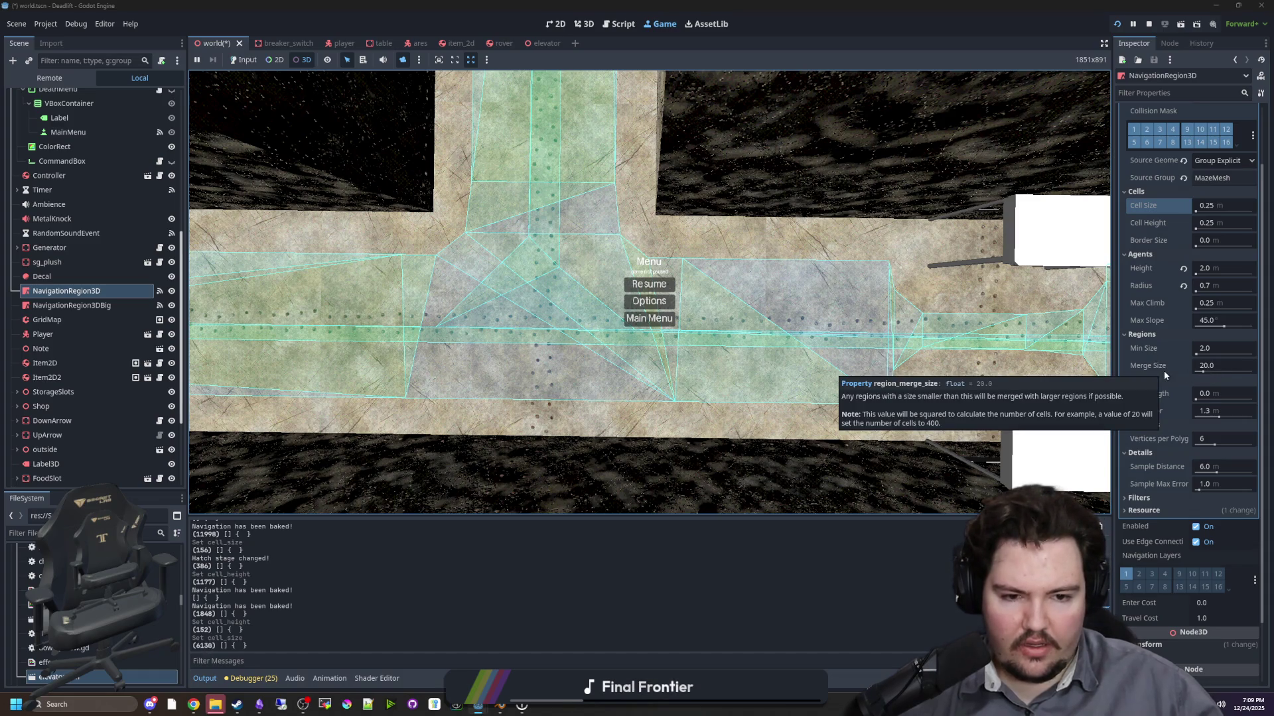
pyautogui.click(1216, 371)
pyautogui.write('10')
pyautogui.press('Return')
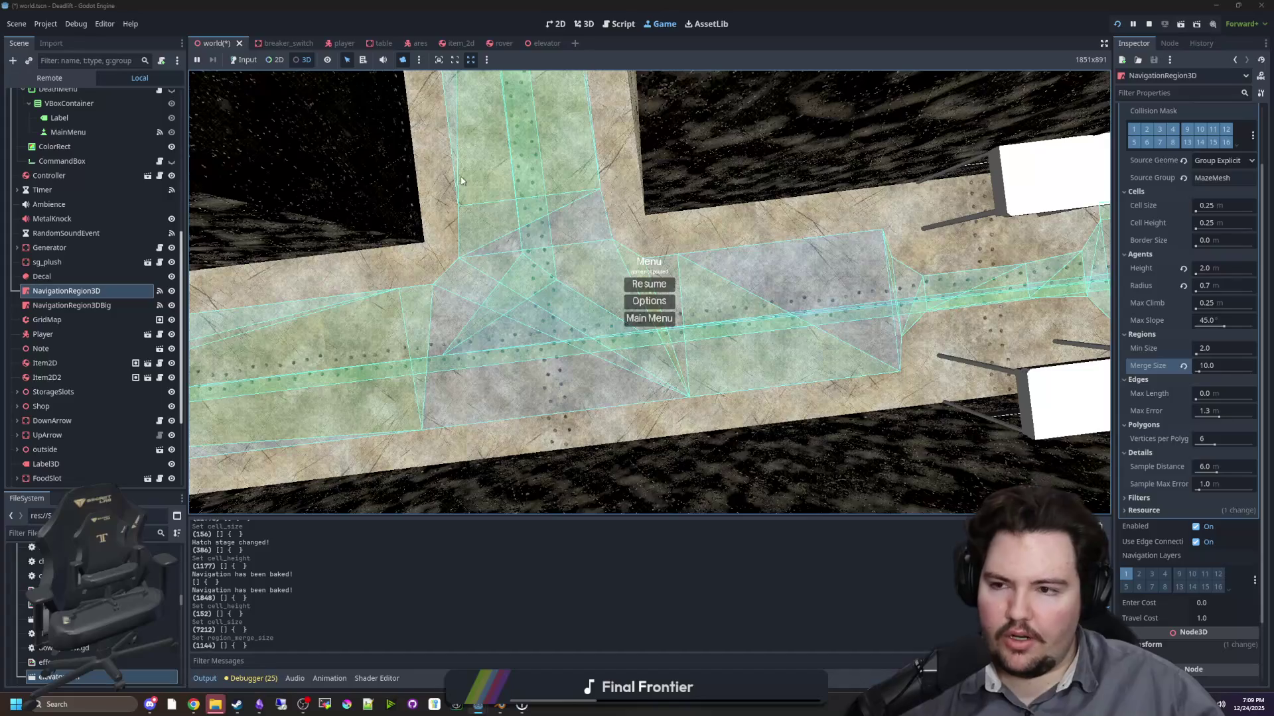
pyautogui.click(236, 60)
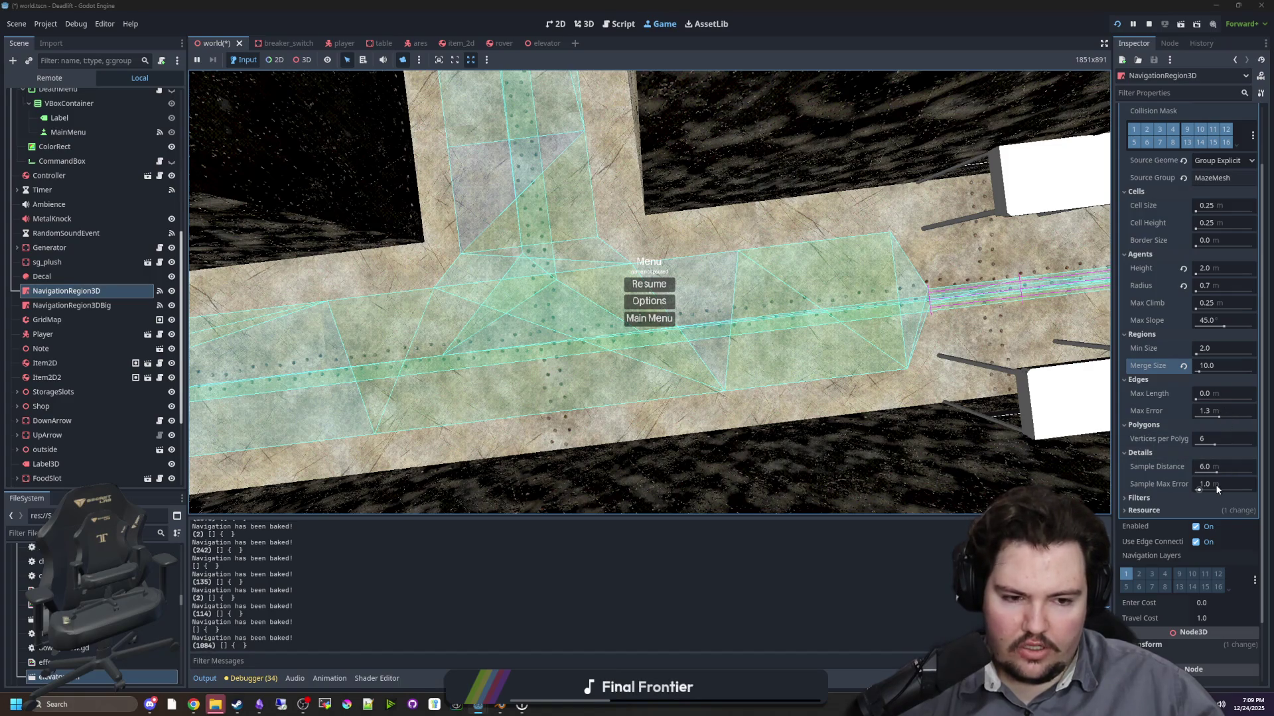
pyautogui.click(1217, 366)
pyautogui.write('1')
pyautogui.press('Return')
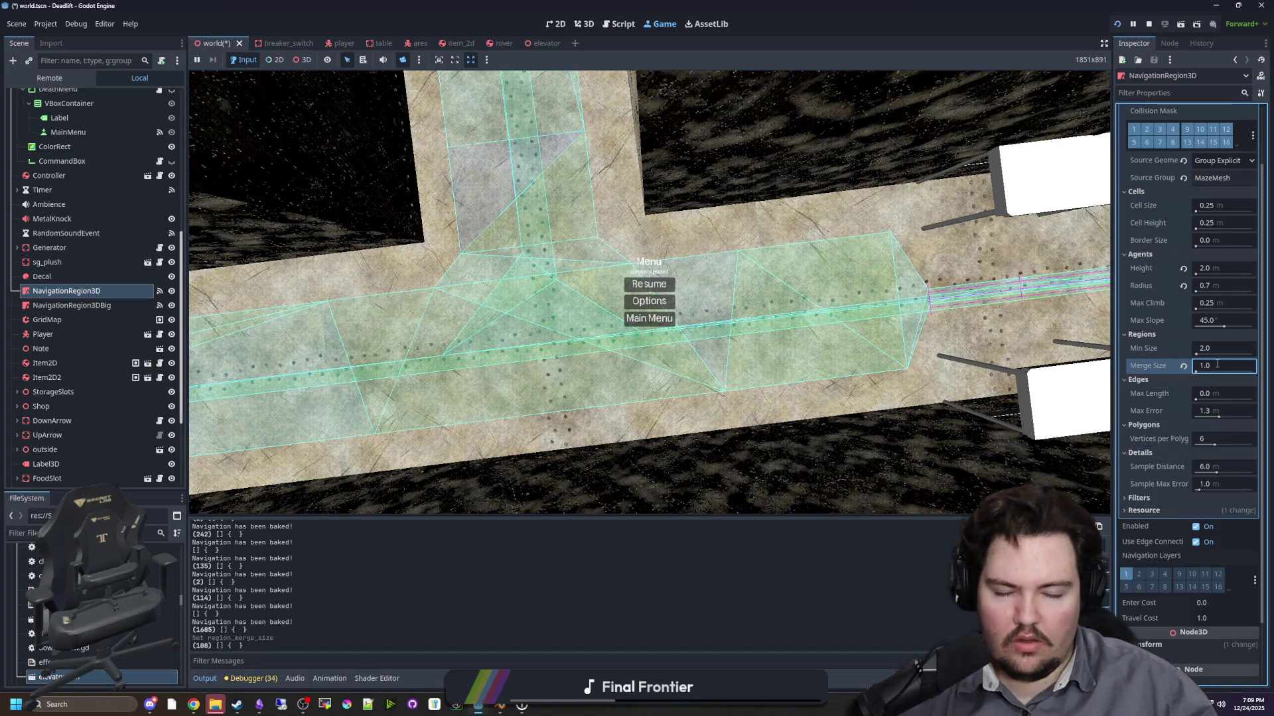
pyautogui.click(588, 227)
pyautogui.click(1204, 366)
pyautogui.write('20')
pyautogui.press('Return')
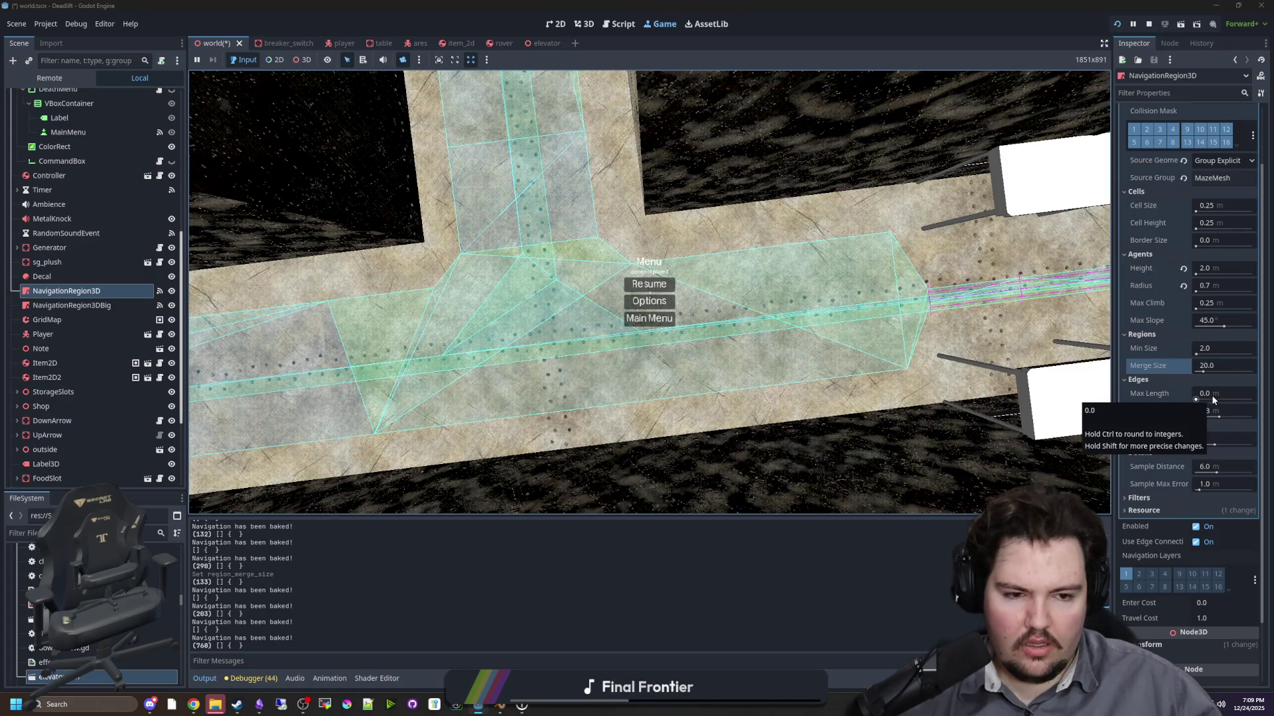
pyautogui.moveTo(1211, 395)
pyautogui.mouseDown()
pyautogui.moveTo(1234, 396)
pyautogui.moveTo(1220, 400)
pyautogui.mouseUp()
pyautogui.click(1184, 394)
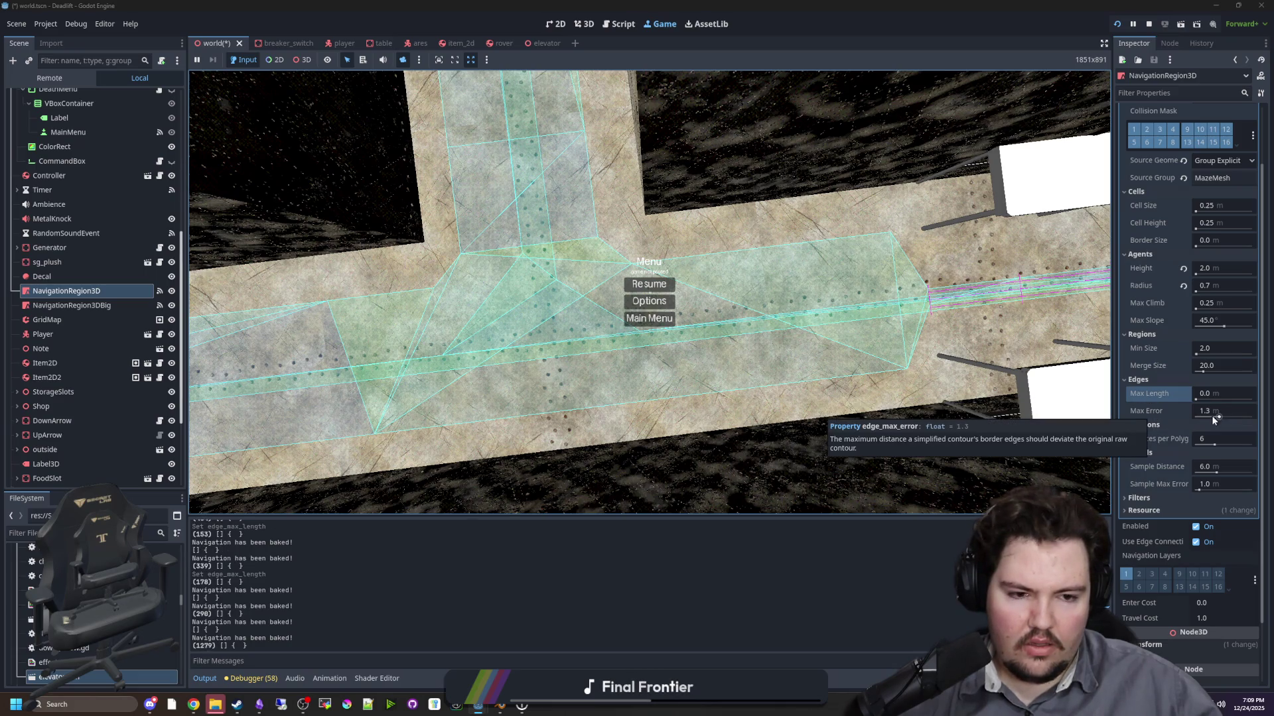
pyautogui.moveTo(1211, 415); pyautogui.dragTo(1204, 416)
pyautogui.click(1182, 411)
pyautogui.click(1218, 444)
pyautogui.moveTo(1218, 444); pyautogui.dragTo(1228, 444)
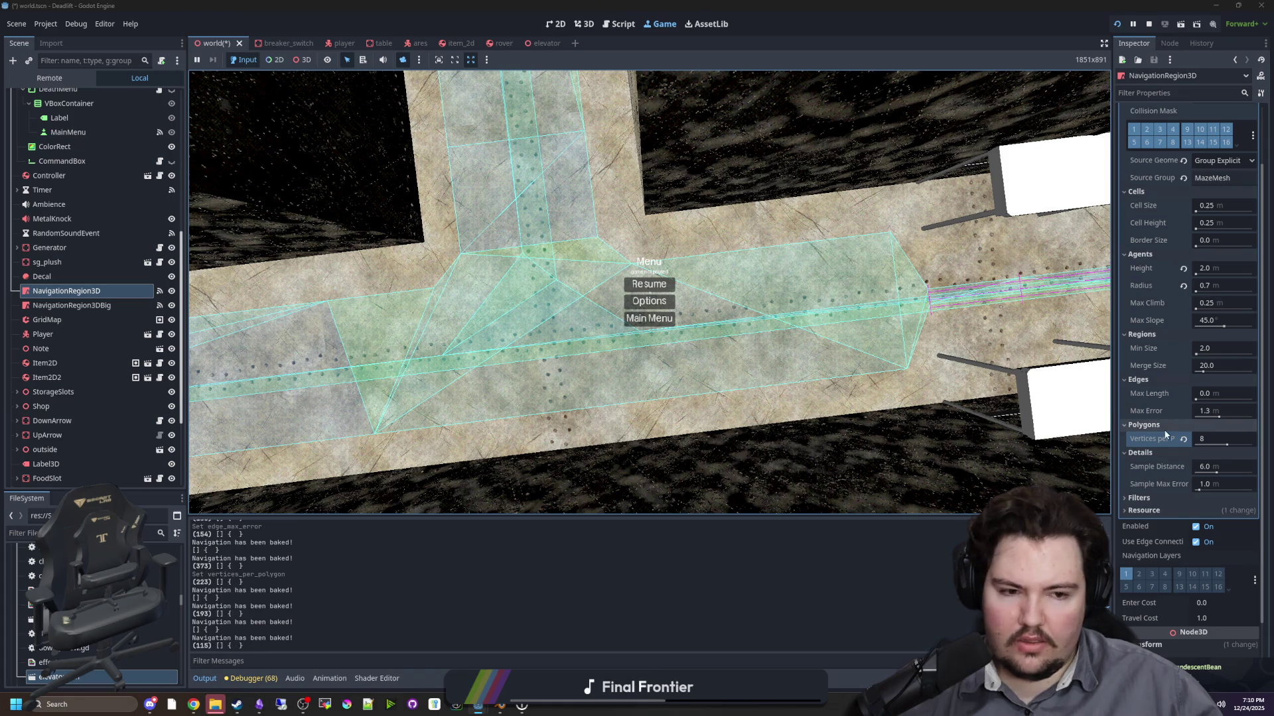
pyautogui.click(1183, 438)
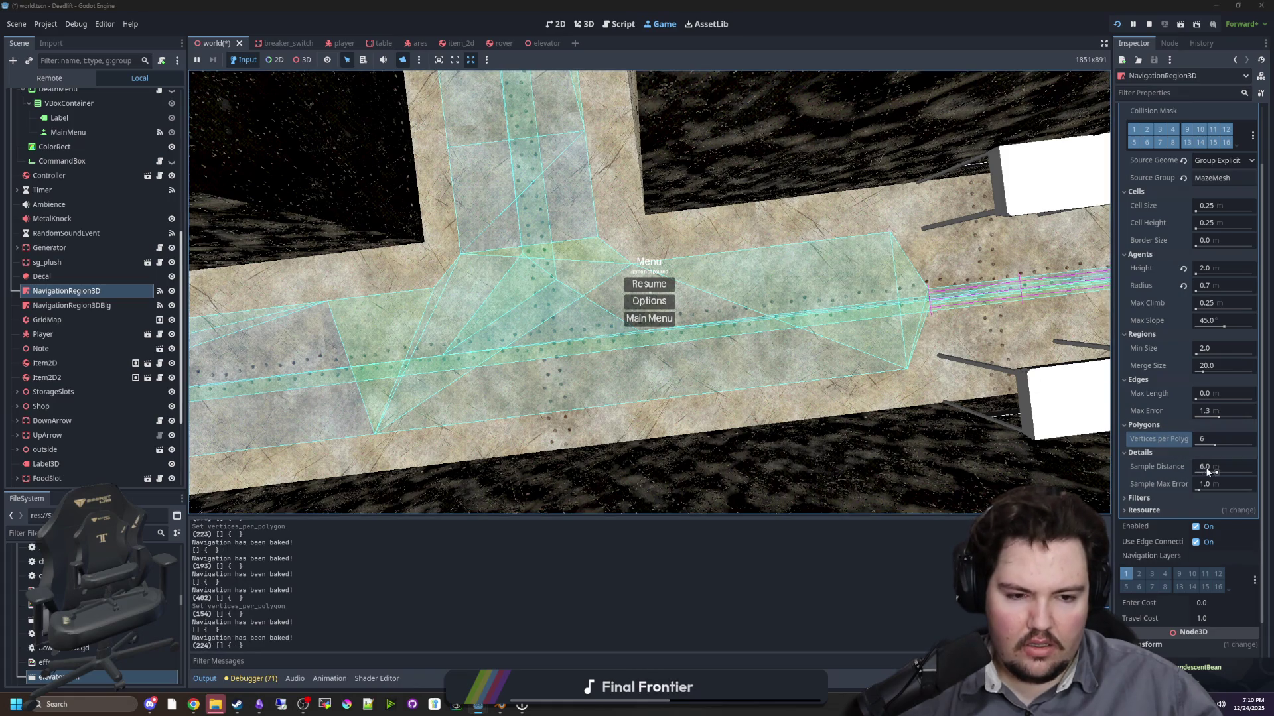
pyautogui.moveTo(1212, 467); pyautogui.dragTo(1201, 469)
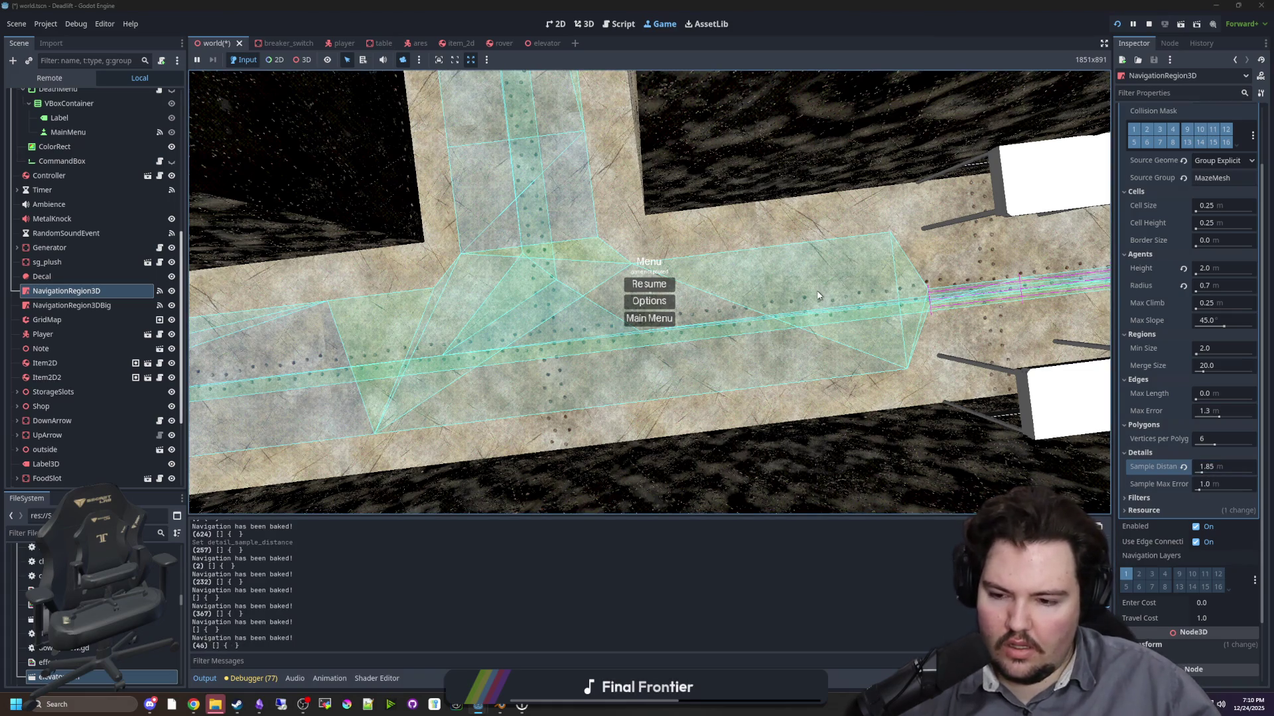
pyautogui.click(1183, 467)
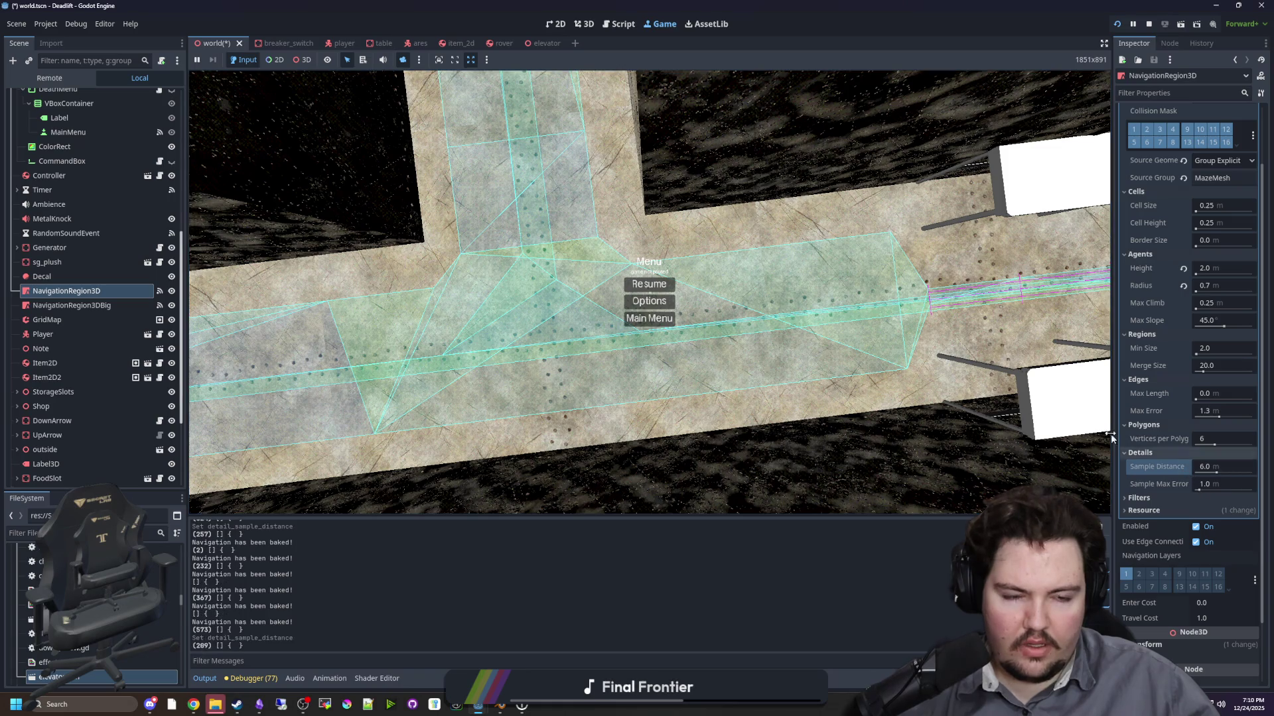
pyautogui.scroll(1, 1148, 369)
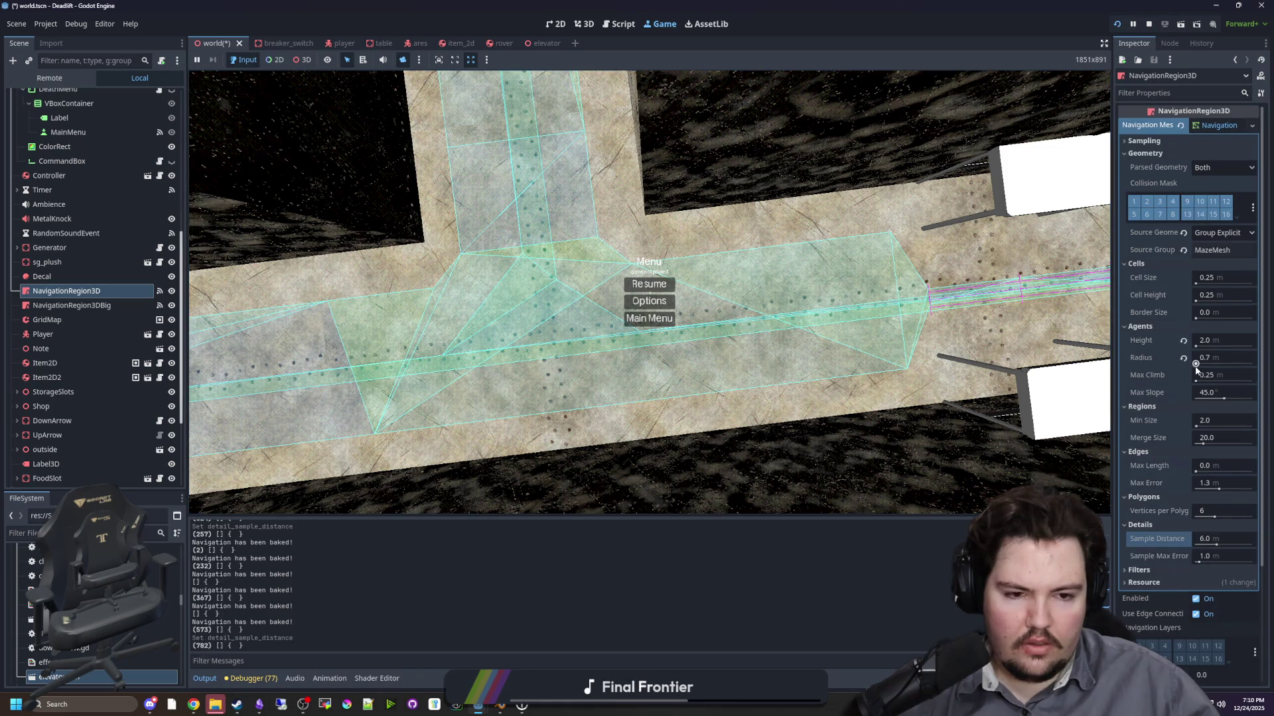
pyautogui.click(1220, 313)
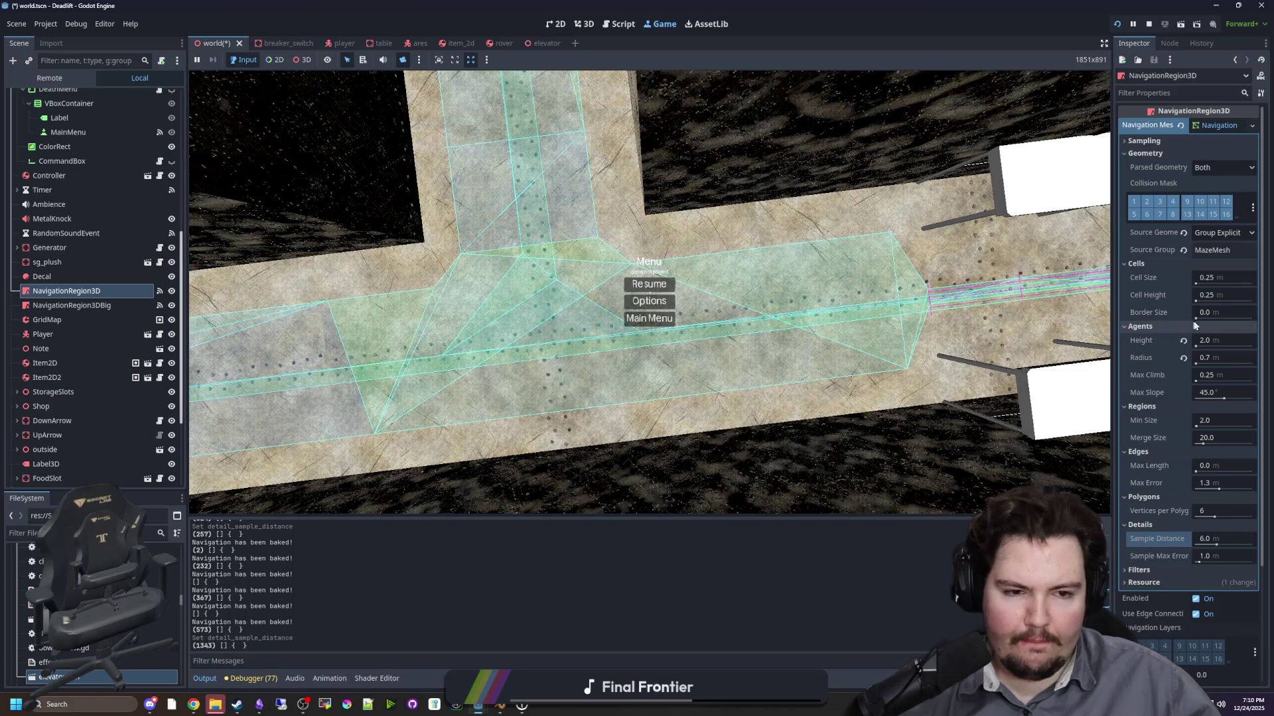
pyautogui.write('100')
pyautogui.press('Return')
pyautogui.click(1219, 312)
pyautogui.write('1')
pyautogui.press('Return')
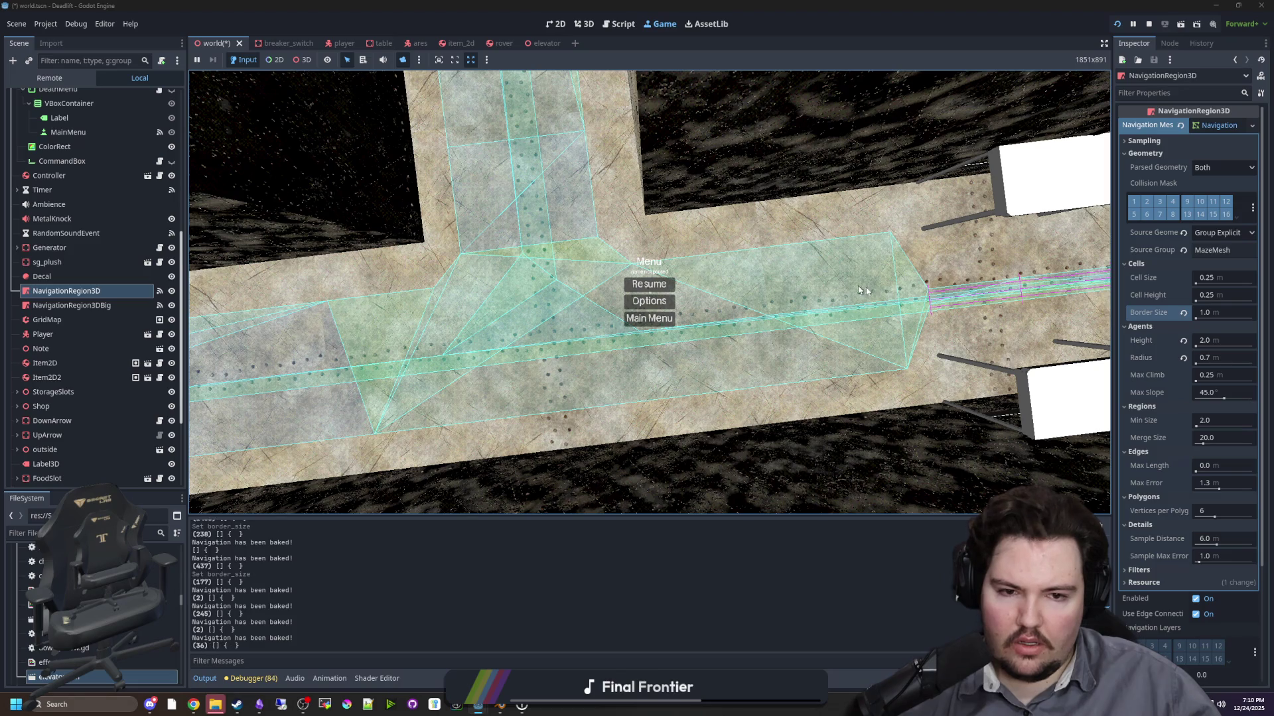
pyautogui.moveTo(1196, 319); pyautogui.dragTo(1198, 320)
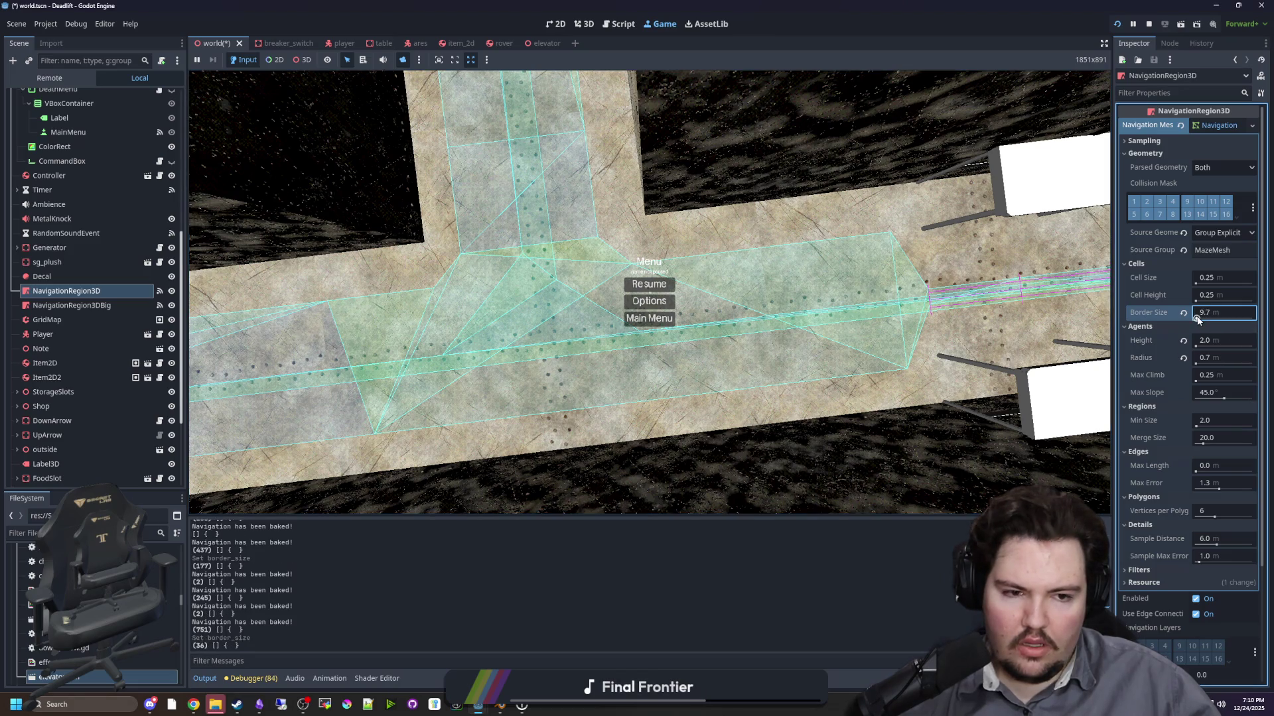
pyautogui.write('2')
pyautogui.press('Return')
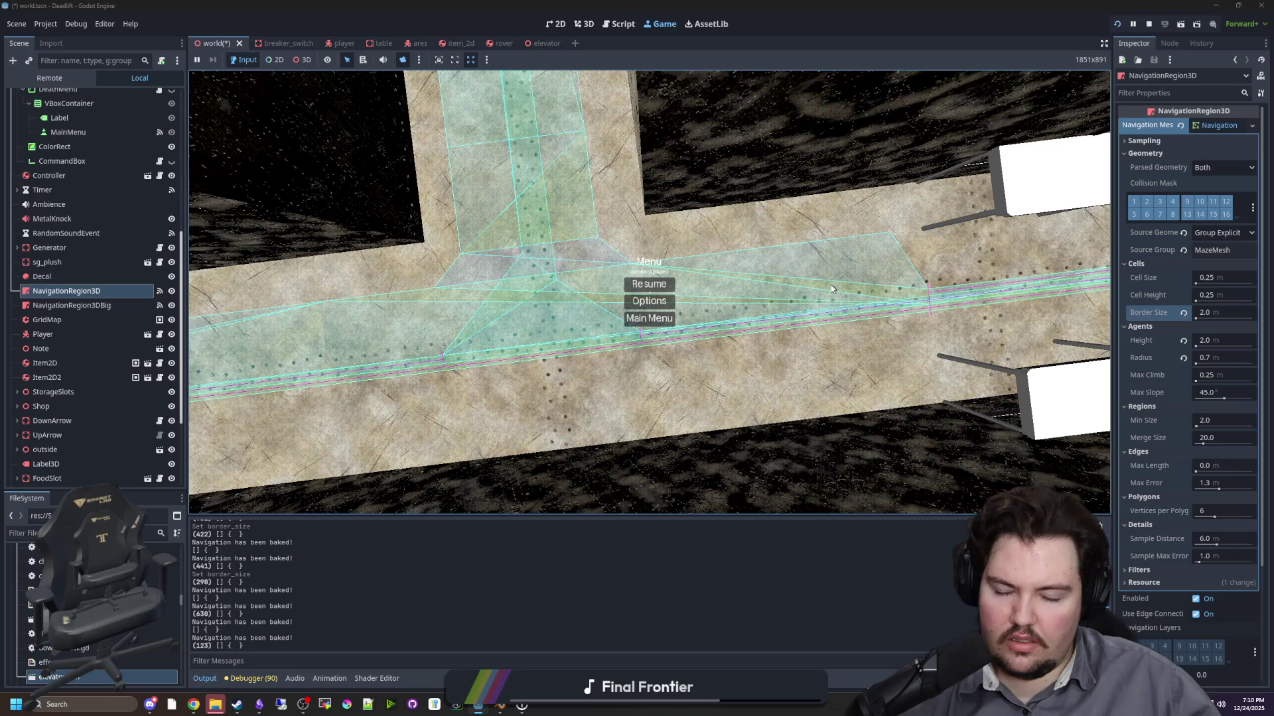
pyautogui.moveTo(1203, 316); pyautogui.dragTo(1182, 313)
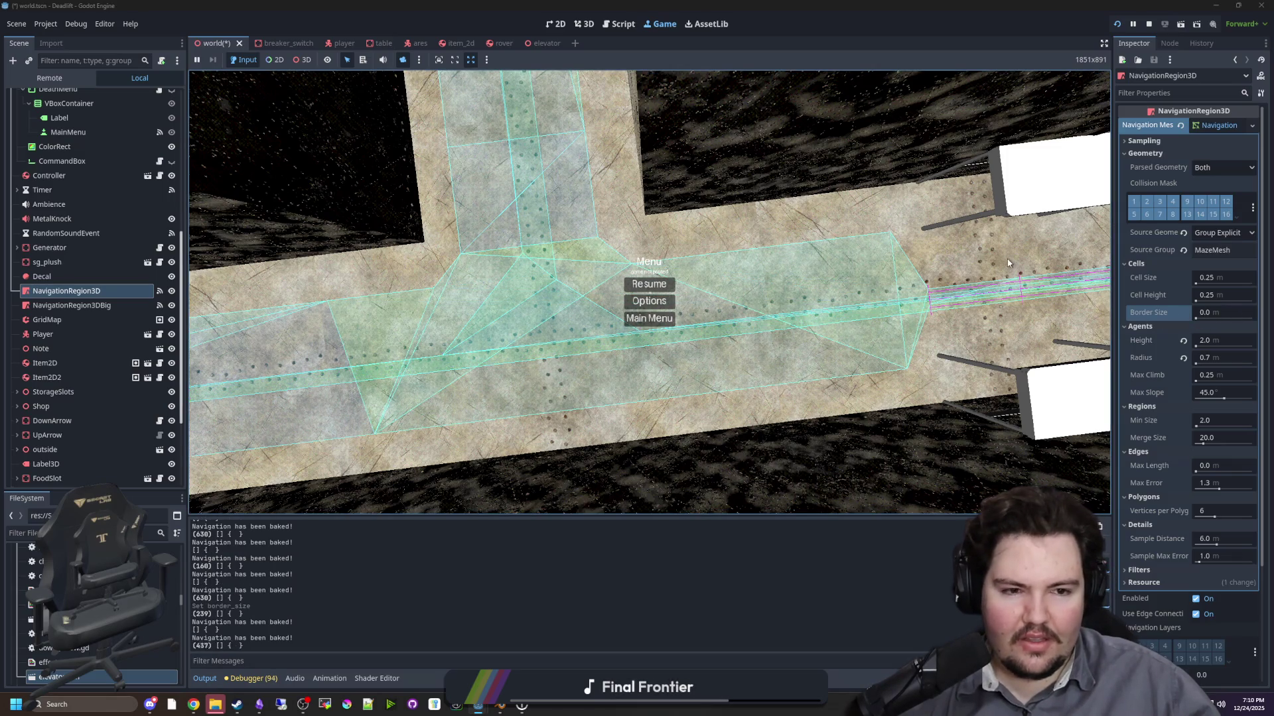
pyautogui.scroll(-2, 1161, 325)
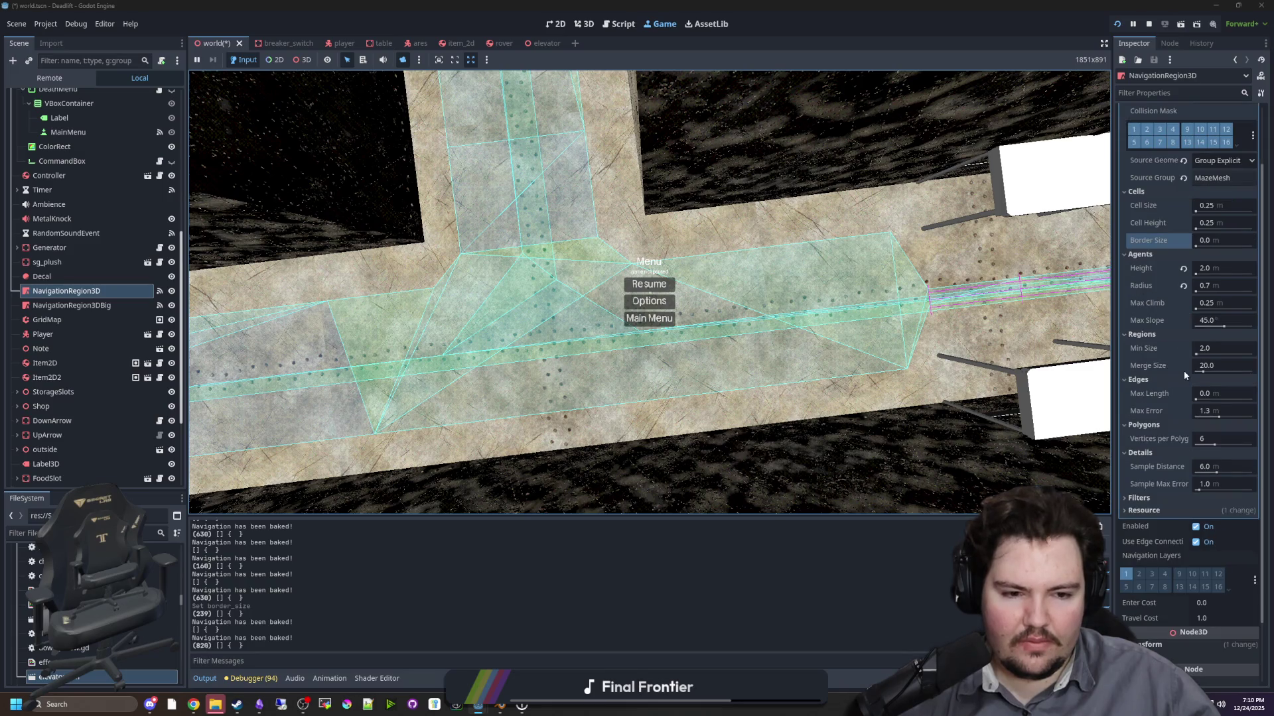
pyautogui.click(1151, 499)
pyautogui.scroll(-2, 1149, 491)
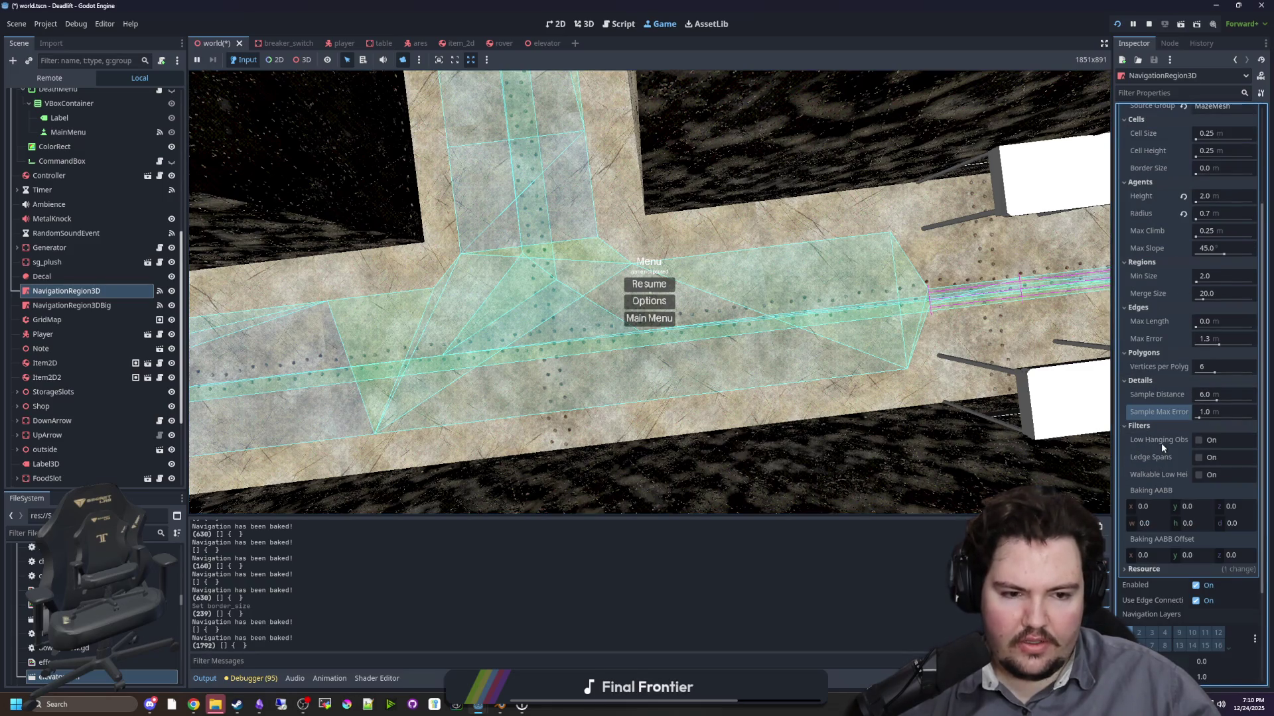
pyautogui.moveTo(1162, 448)
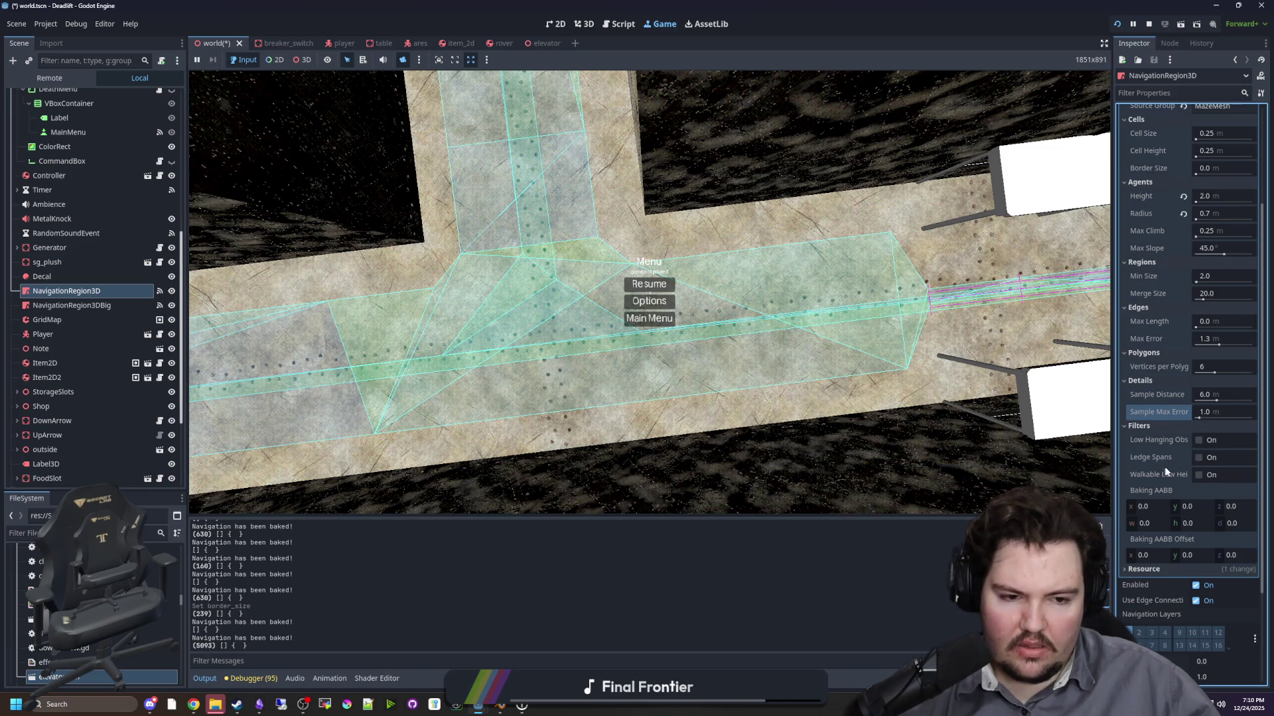
pyautogui.click(1199, 475)
pyautogui.click(1199, 458)
pyautogui.click(1199, 440)
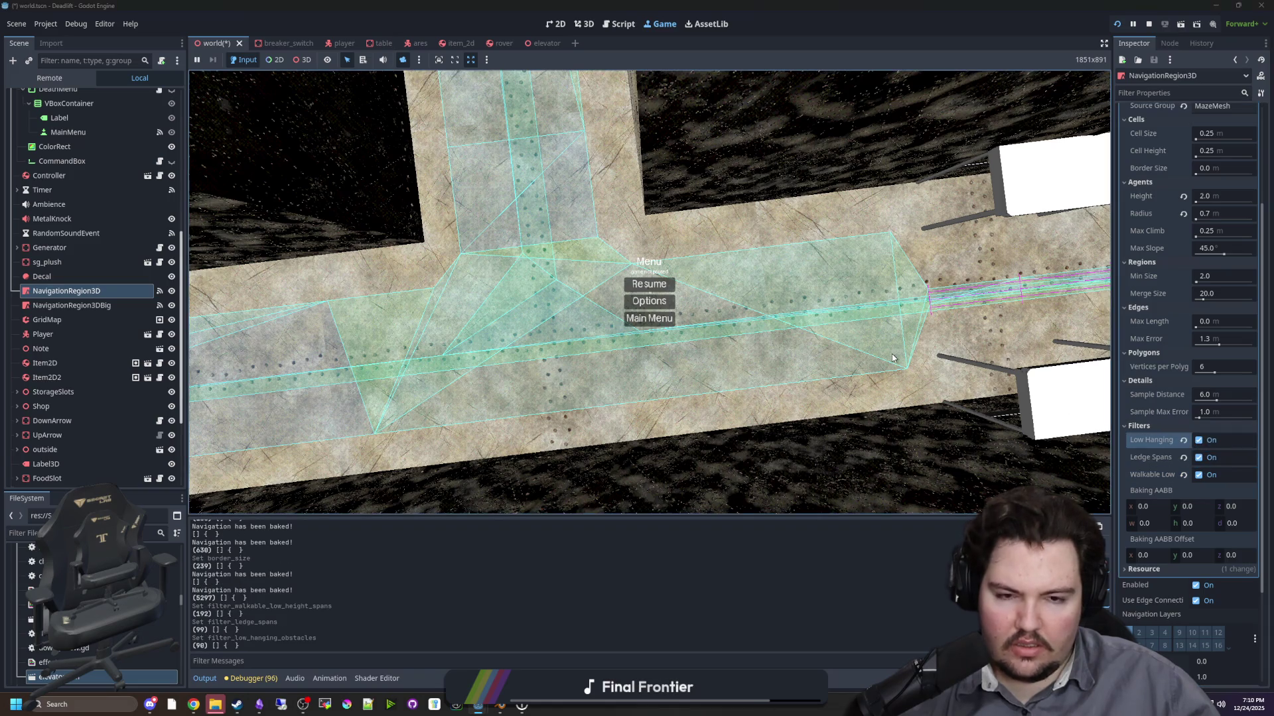
pyautogui.click(1199, 475)
pyautogui.click(1200, 458)
pyautogui.click(1199, 441)
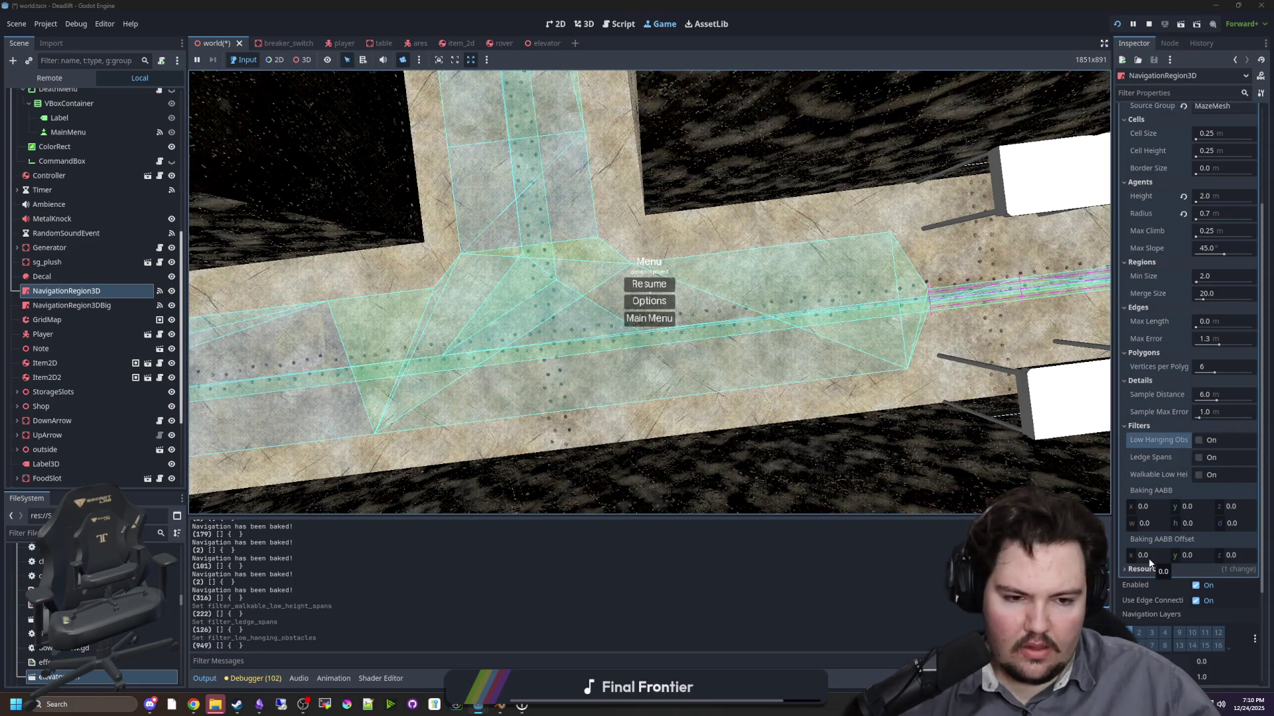
pyautogui.scroll(-3, 1184, 517)
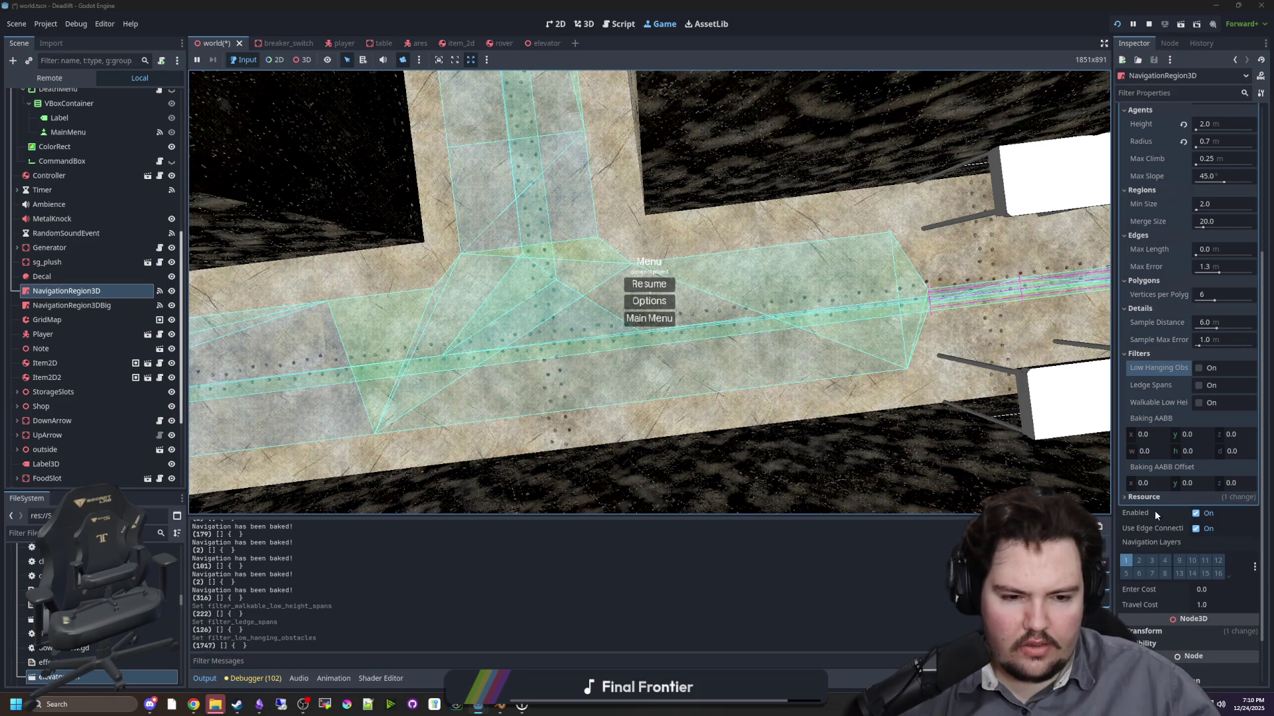
pyautogui.scroll(-2, 1154, 511)
pyautogui.scroll(10, 1175, 531)
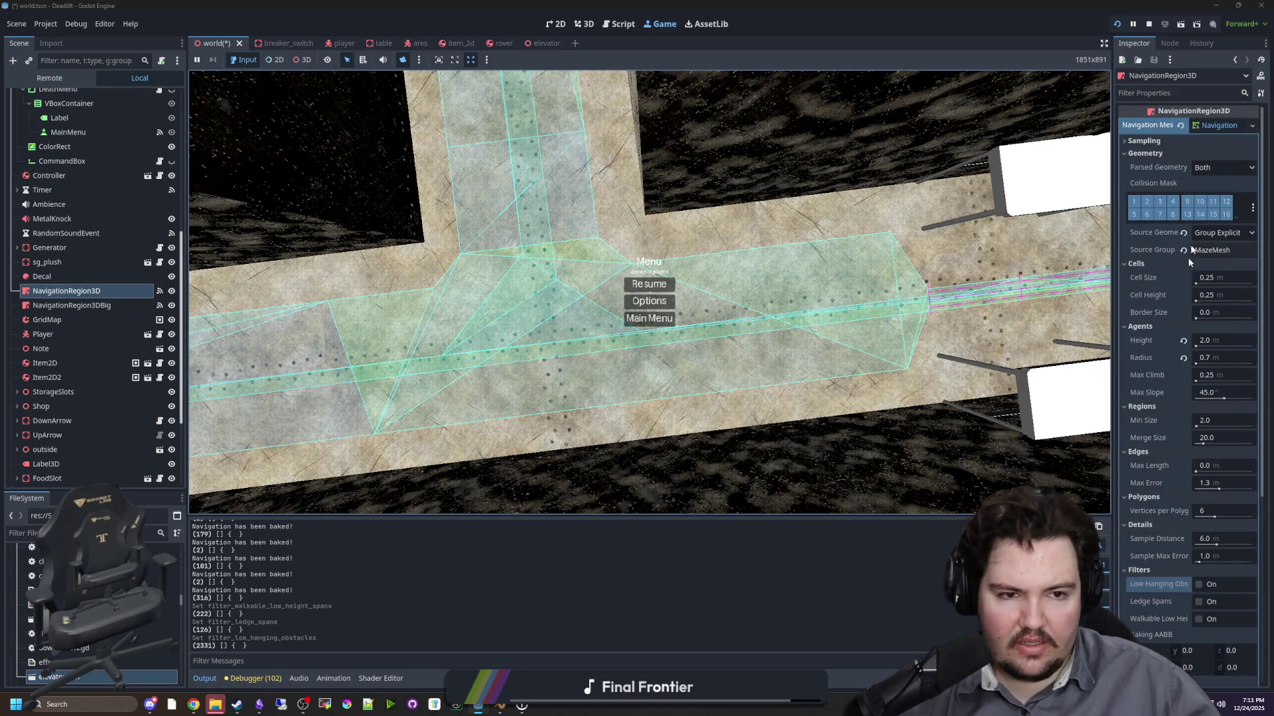
pyautogui.click(1143, 141)
pyautogui.click(1220, 154)
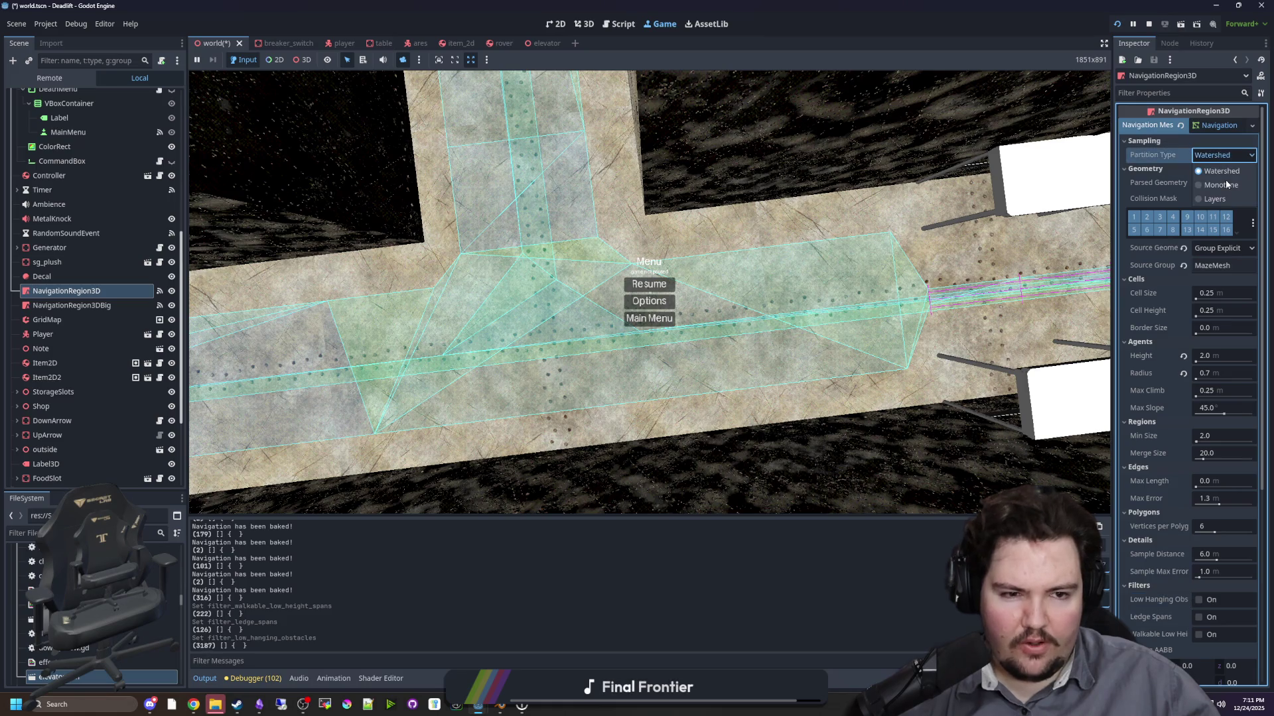
pyautogui.click(1225, 181)
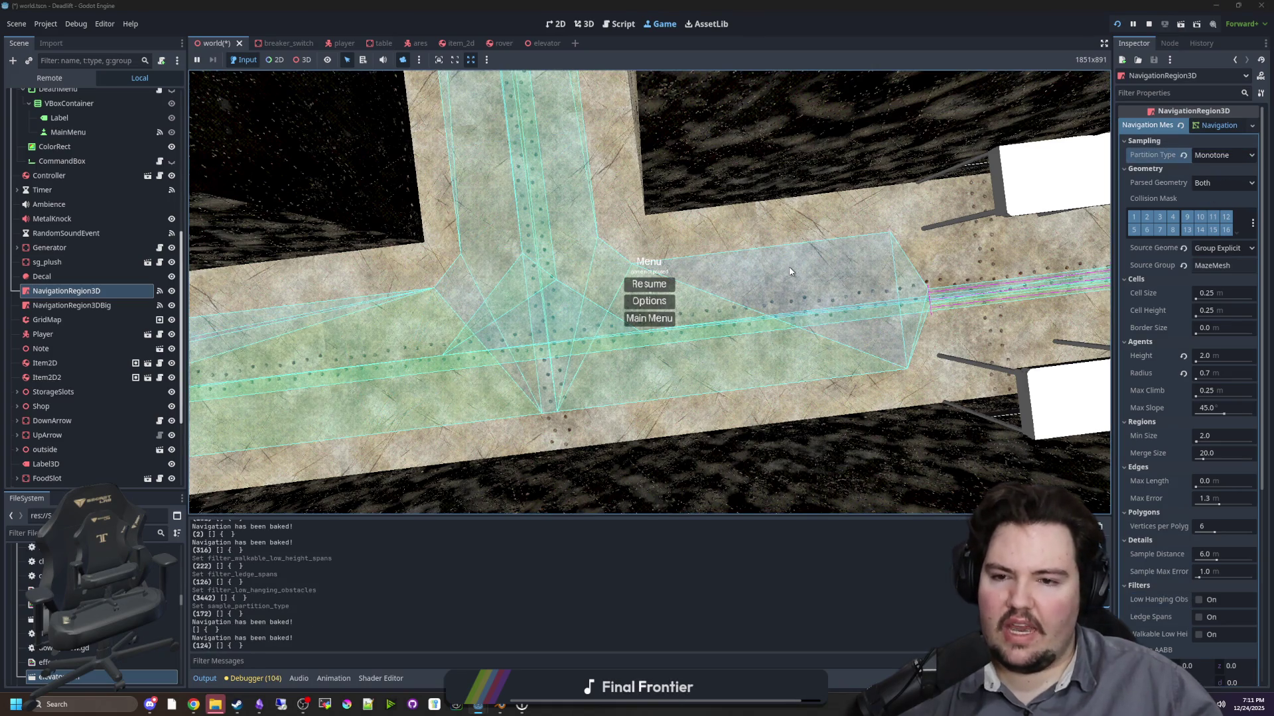
pyautogui.click(1222, 154)
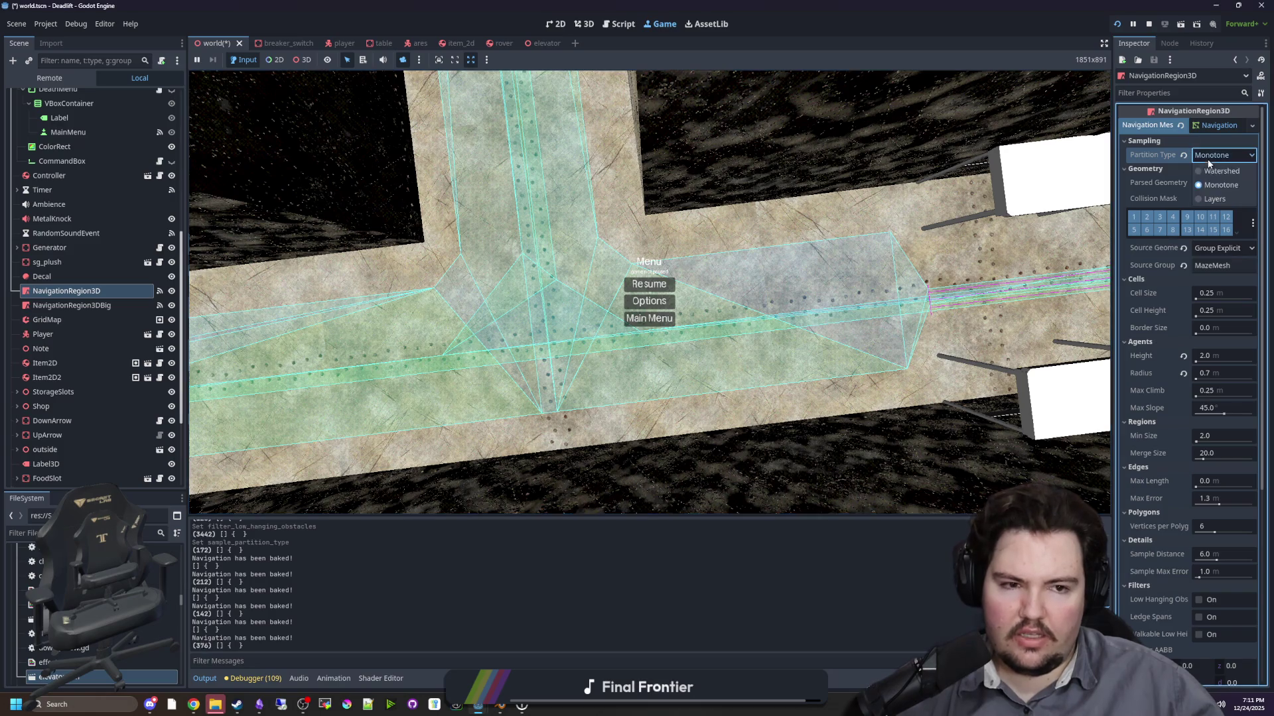
pyautogui.click(1209, 197)
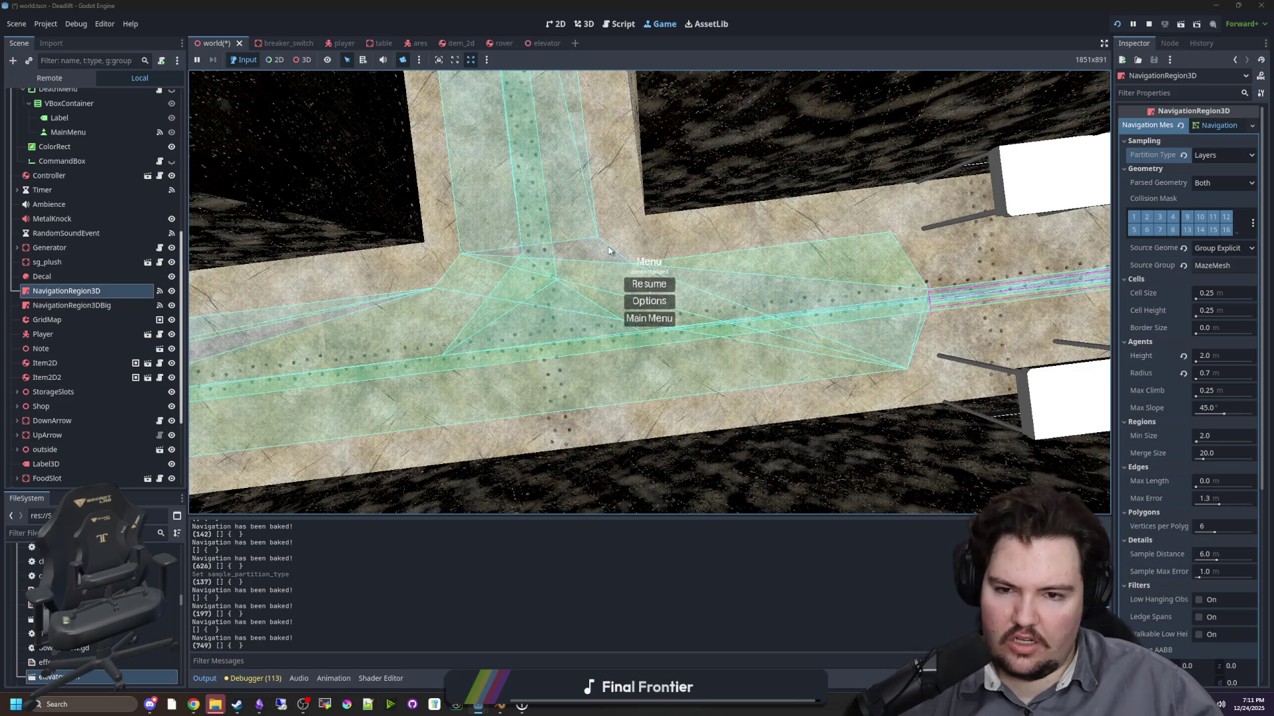
pyautogui.click(1240, 158)
pyautogui.click(1221, 170)
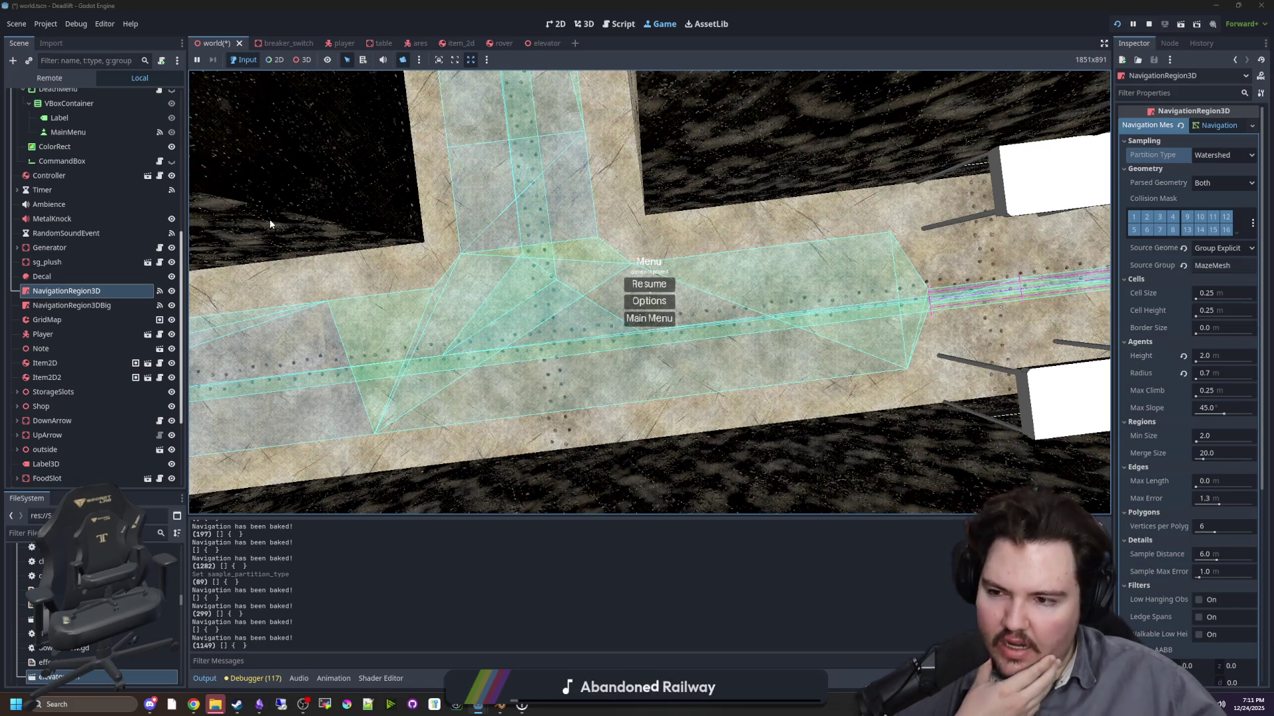
pyautogui.click(56, 28)
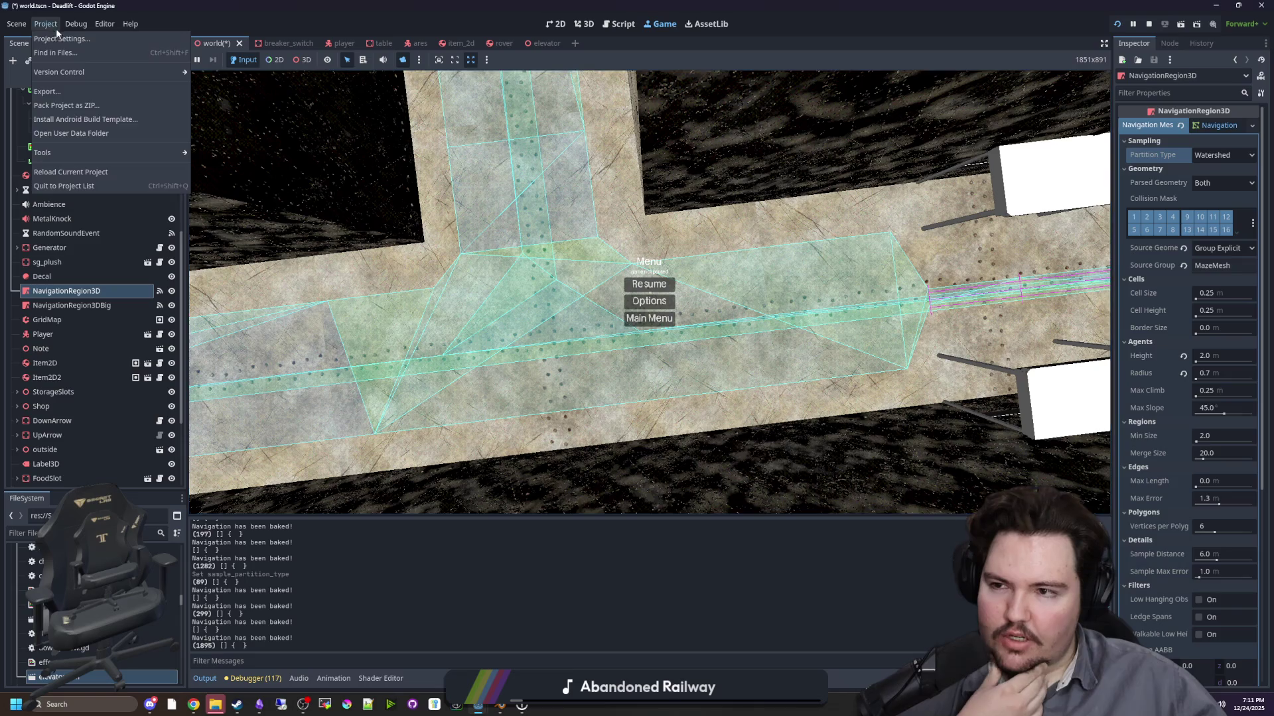
pyautogui.click(285, 225)
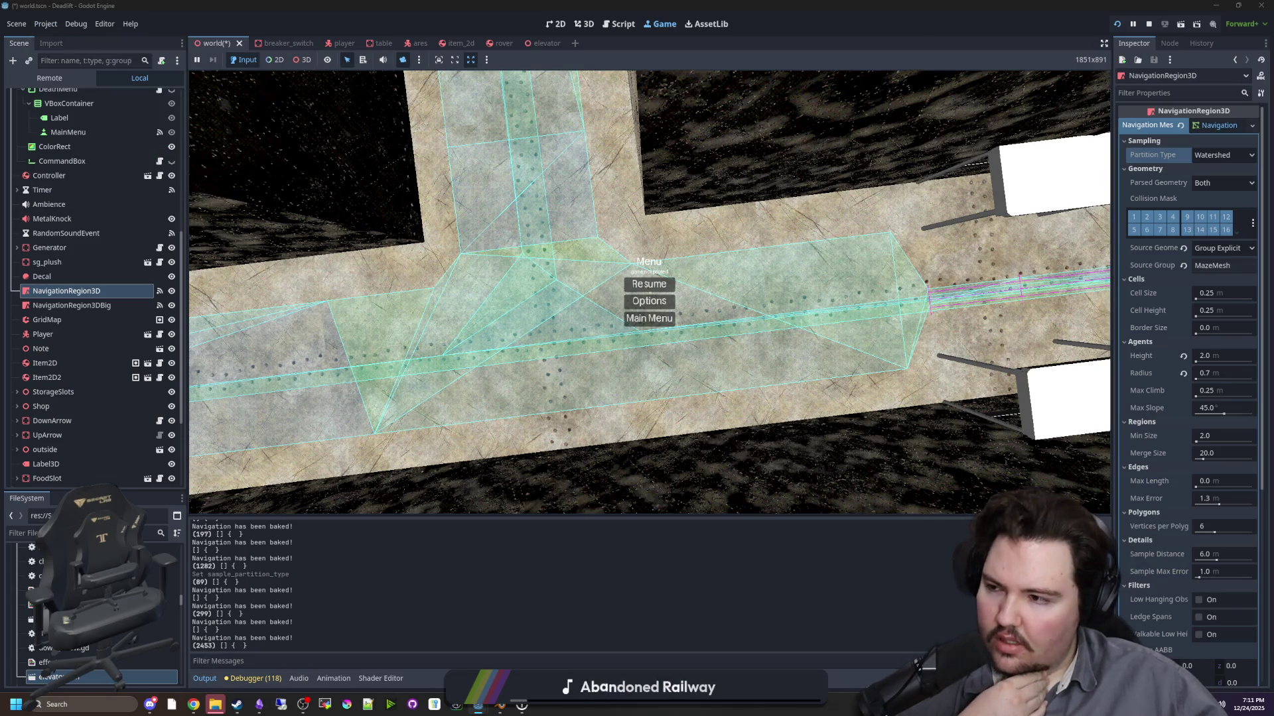
pyautogui.moveTo(312, 212); pyautogui.dragTo(832, 181)
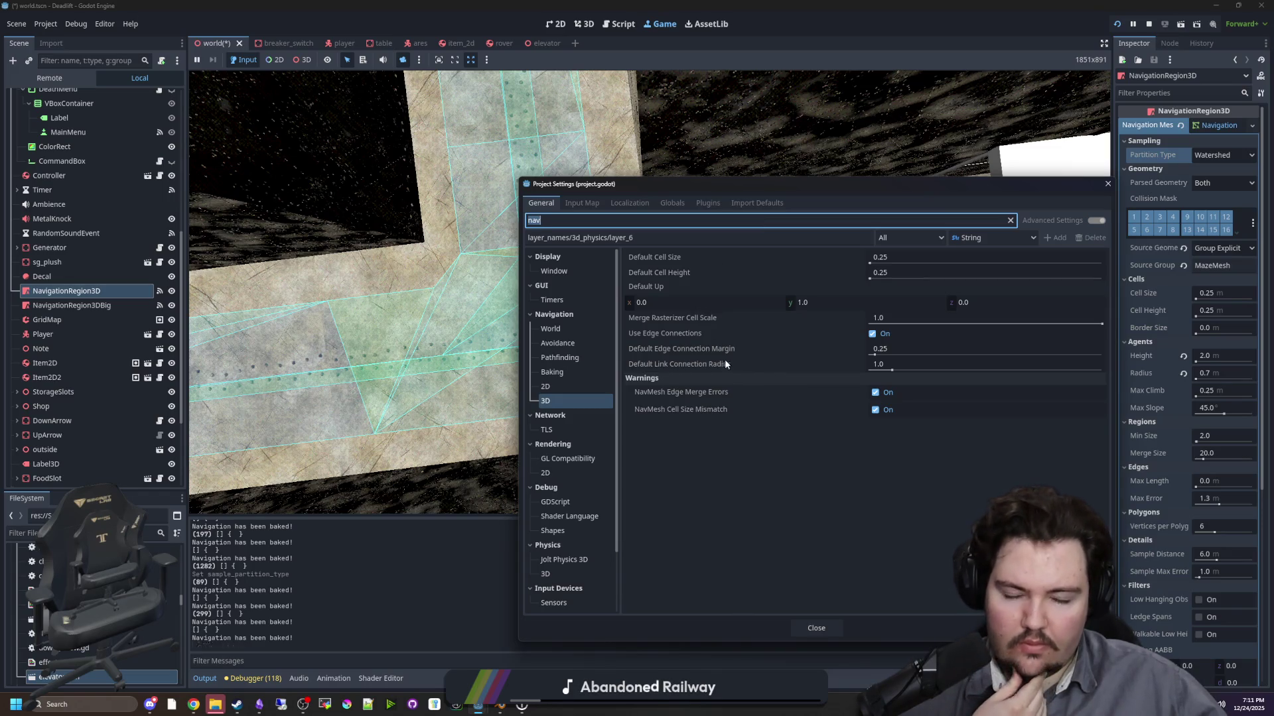
pyautogui.moveTo(732, 350)
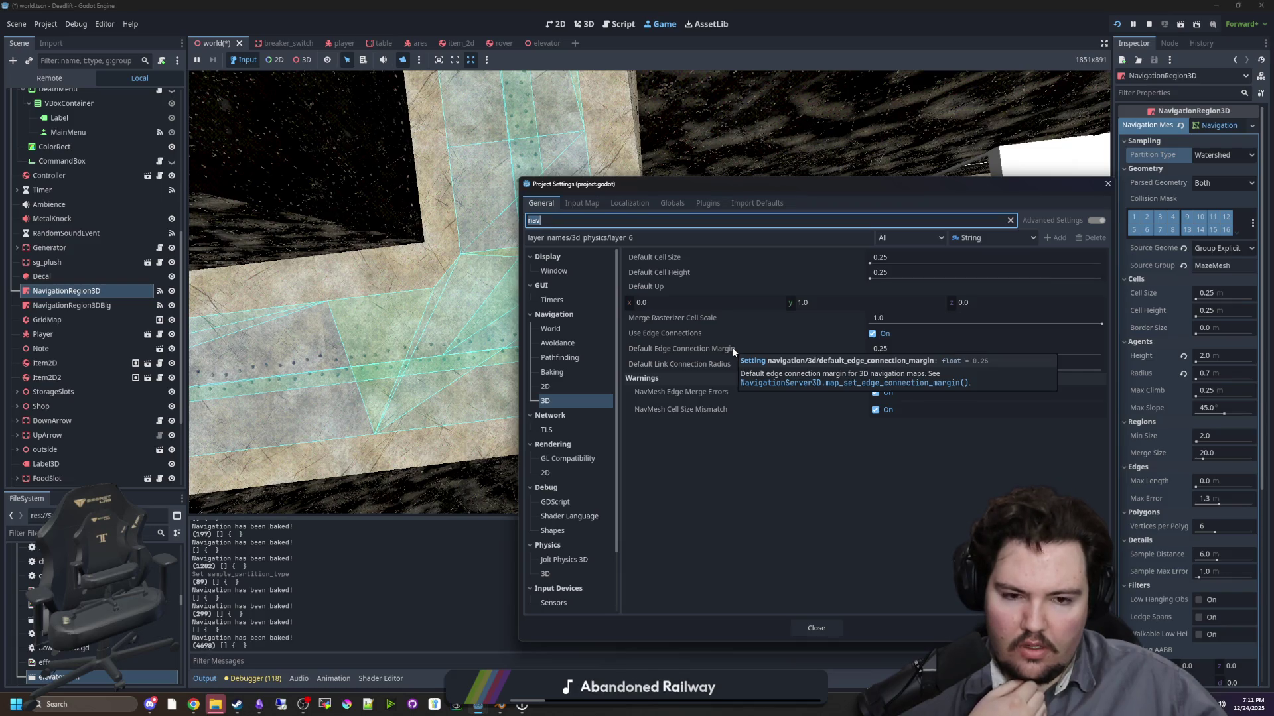
pyautogui.click(887, 349)
pyautogui.press('BackSpace')
pyautogui.write('0.1')
pyautogui.press('Return')
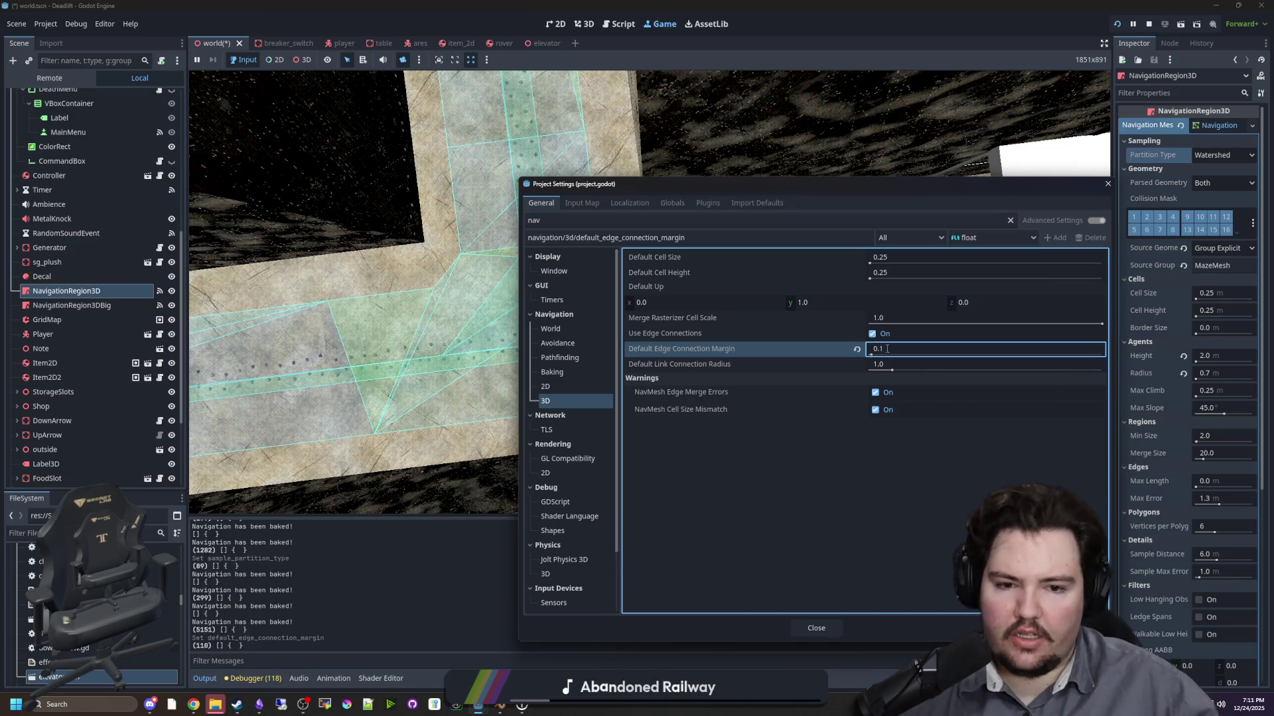
pyautogui.click(818, 628)
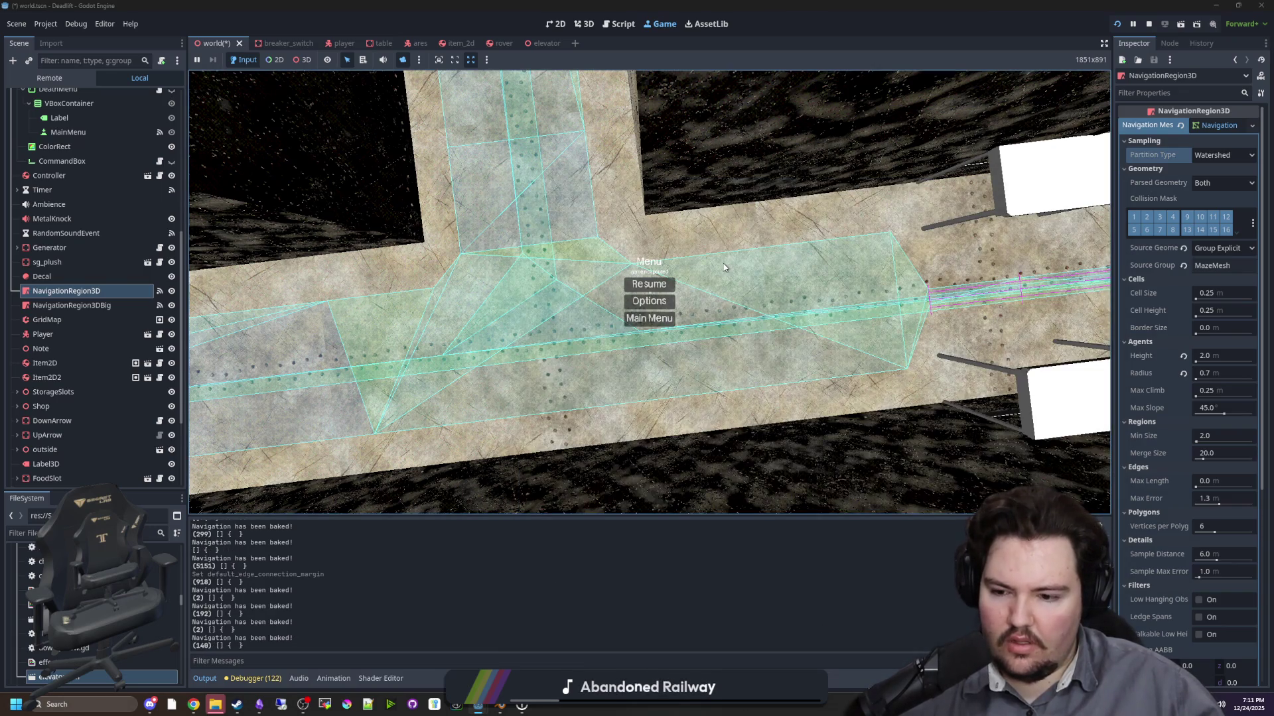
pyautogui.click(46, 25)
pyautogui.click(58, 38)
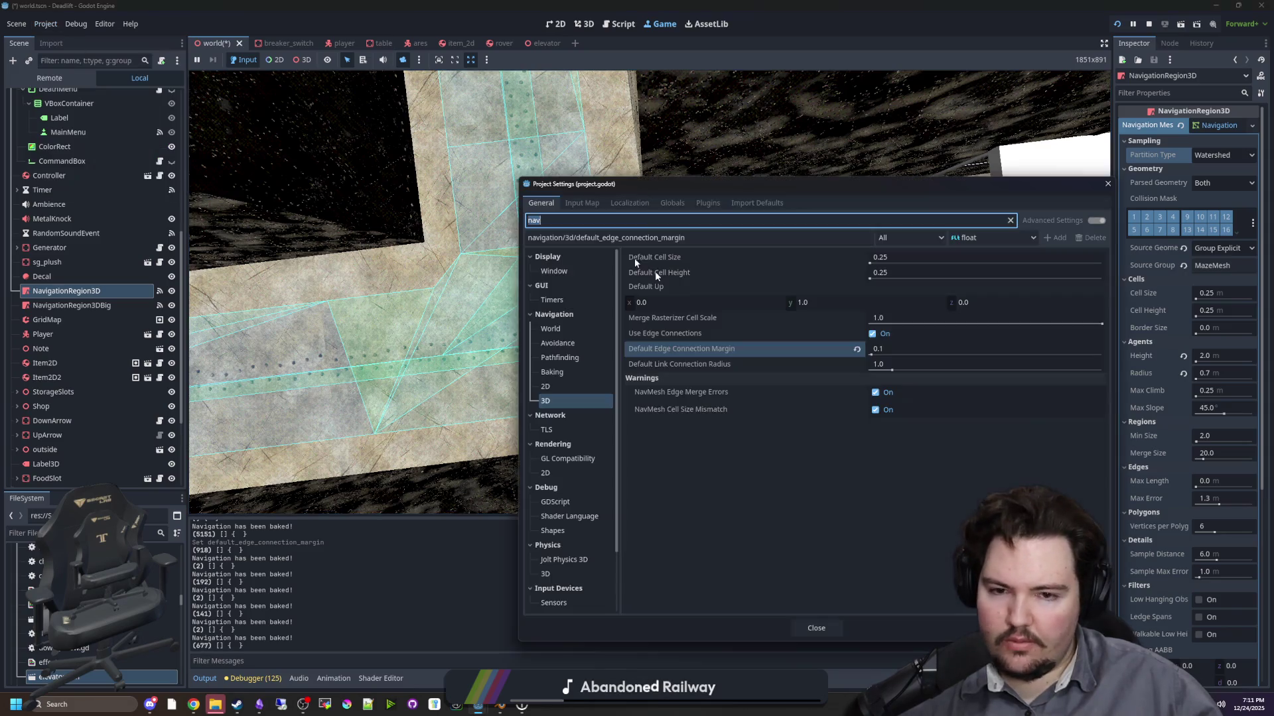
pyautogui.click(857, 349)
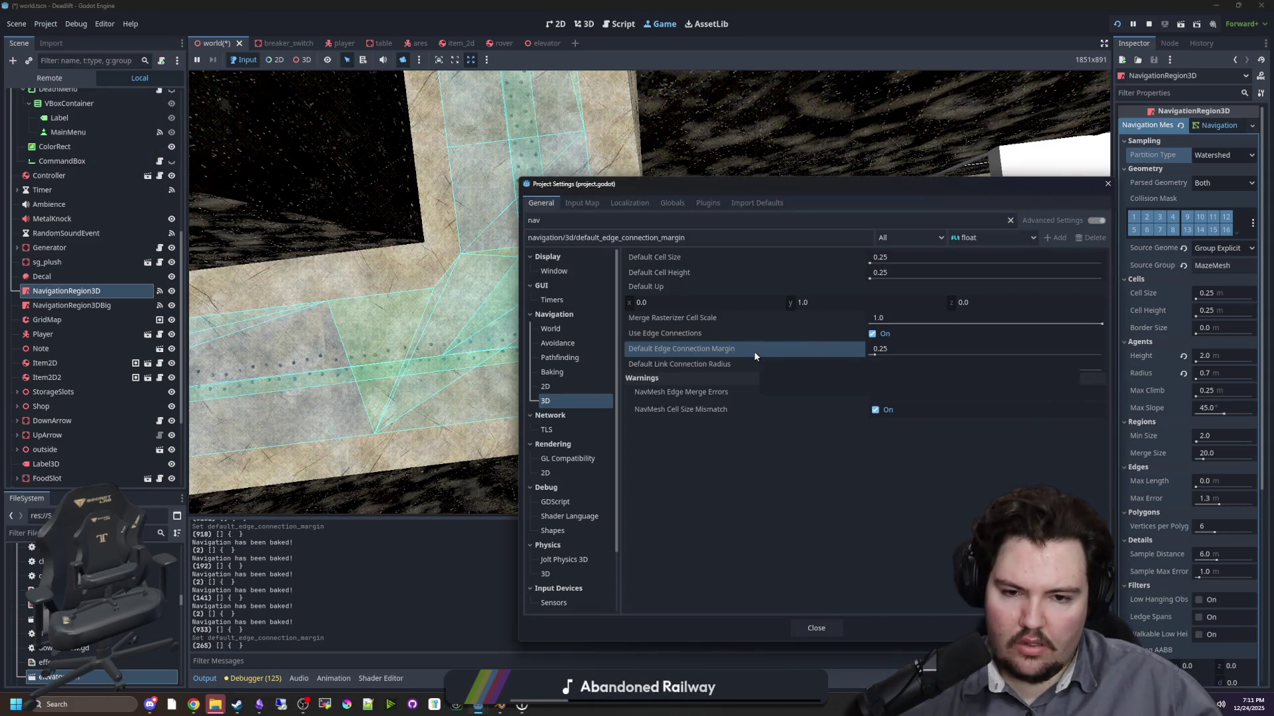
pyautogui.moveTo(877, 349); pyautogui.dragTo(889, 348)
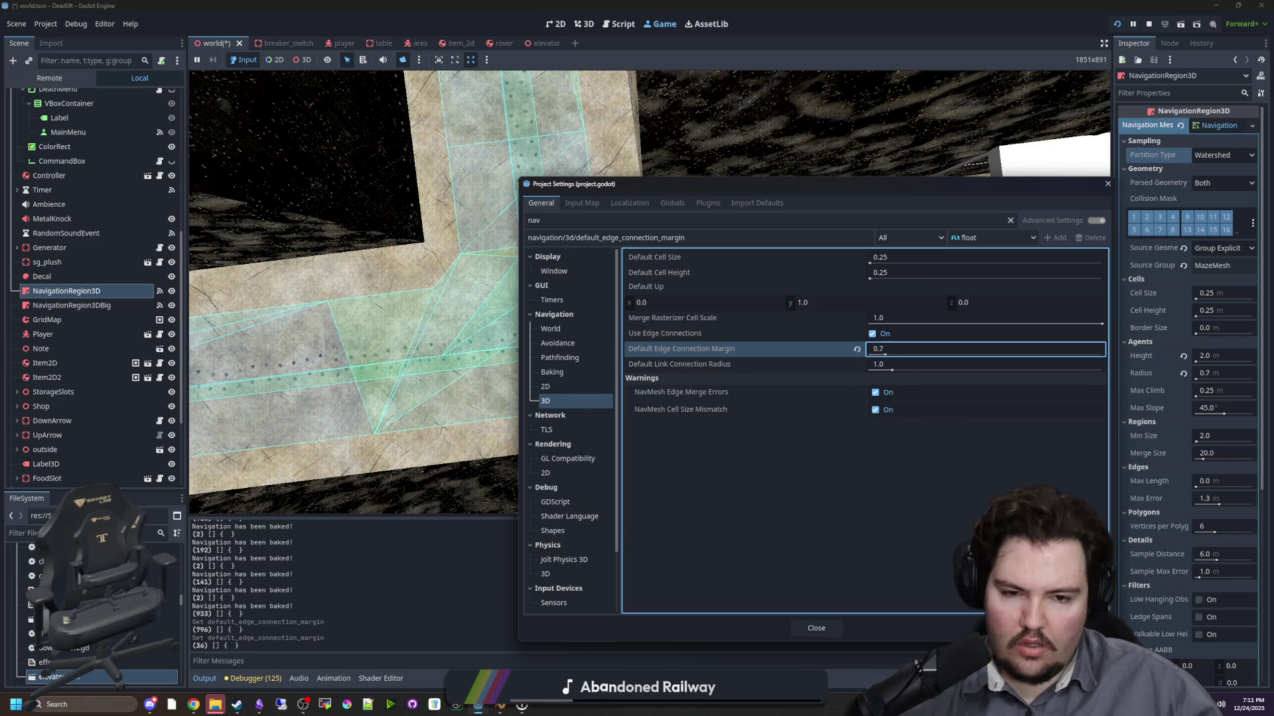
pyautogui.click(829, 630)
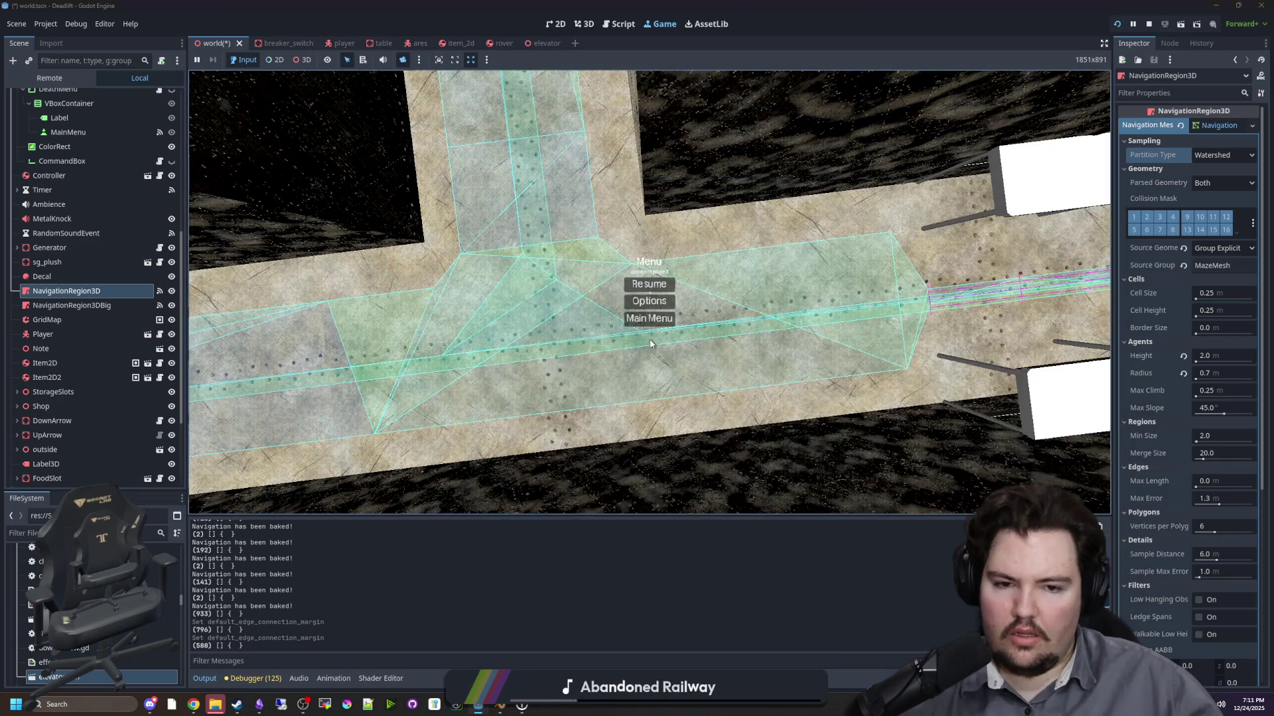
pyautogui.click(45, 24)
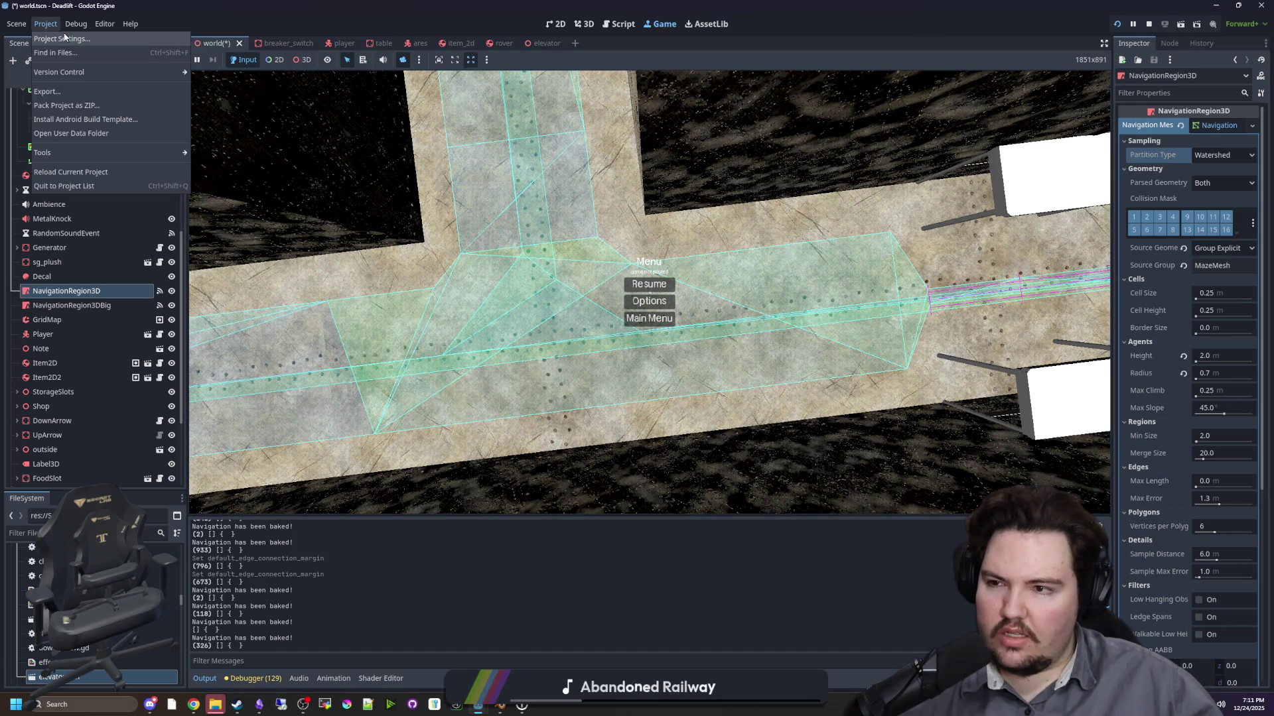
pyautogui.click(67, 39)
pyautogui.click(857, 349)
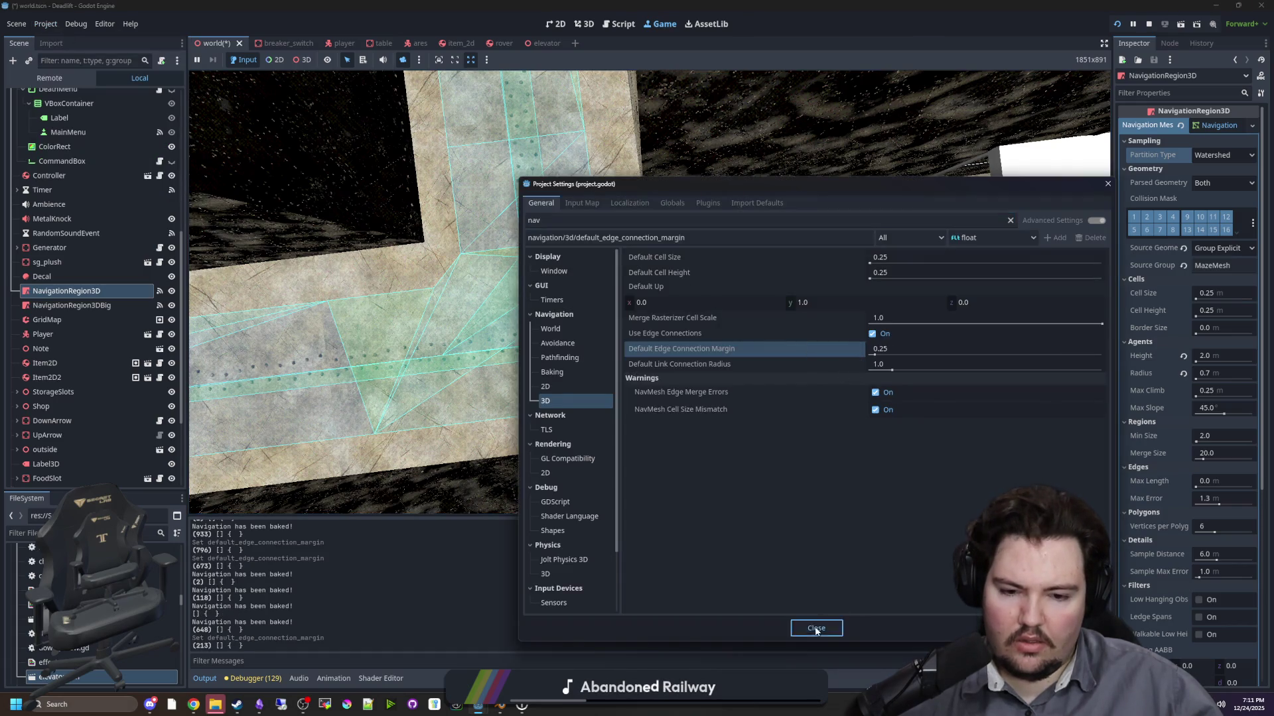
pyautogui.click(816, 628)
pyautogui.click(46, 24)
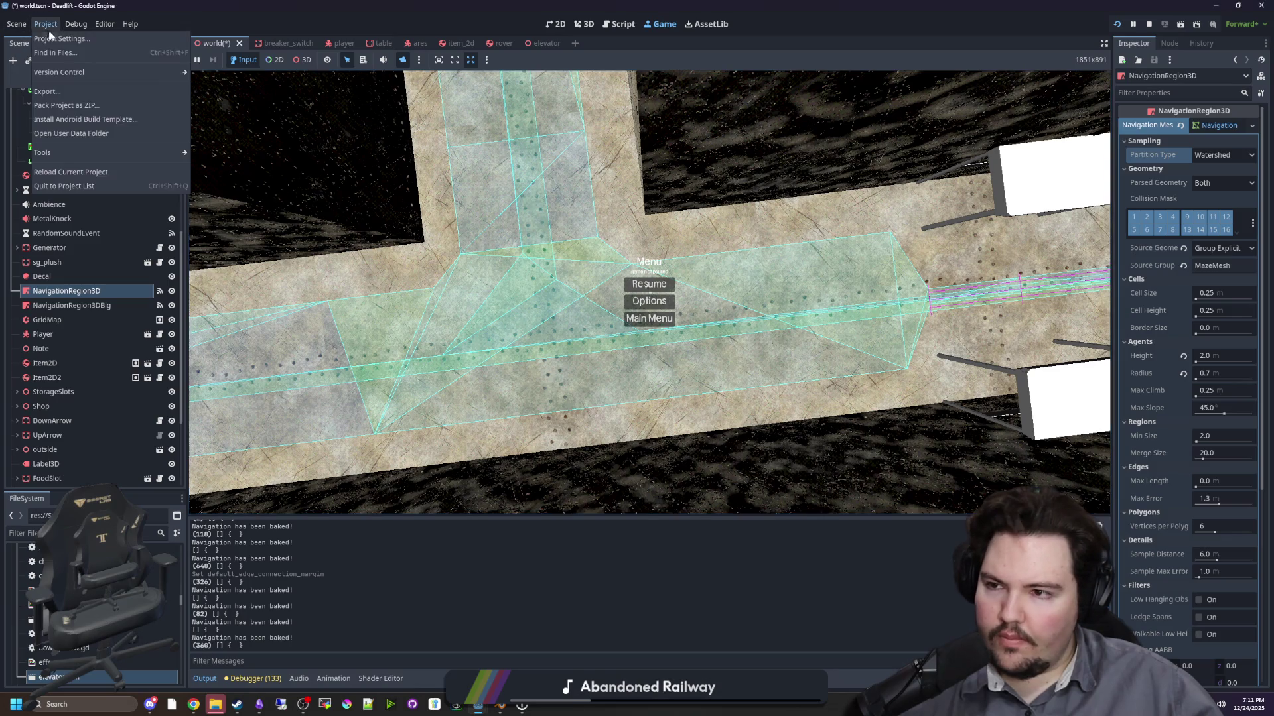
pyautogui.click(51, 38)
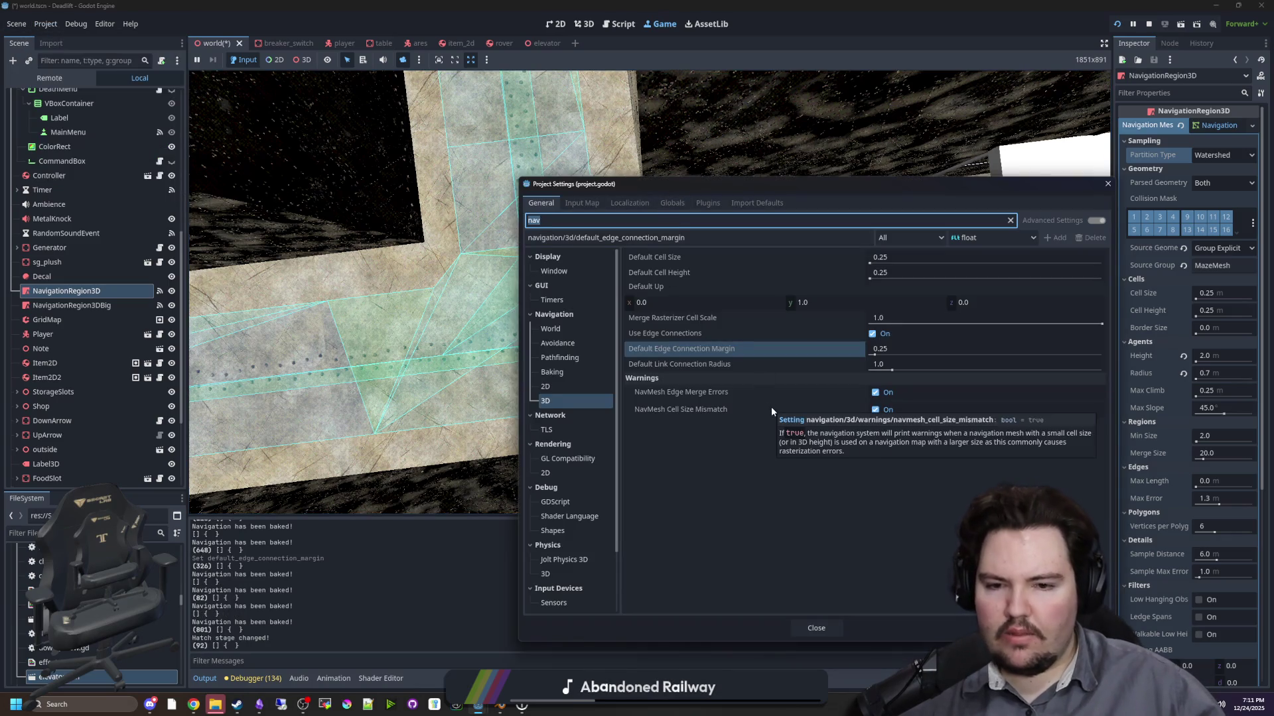
pyautogui.scroll(-2, 569, 488)
pyautogui.scroll(2, 571, 488)
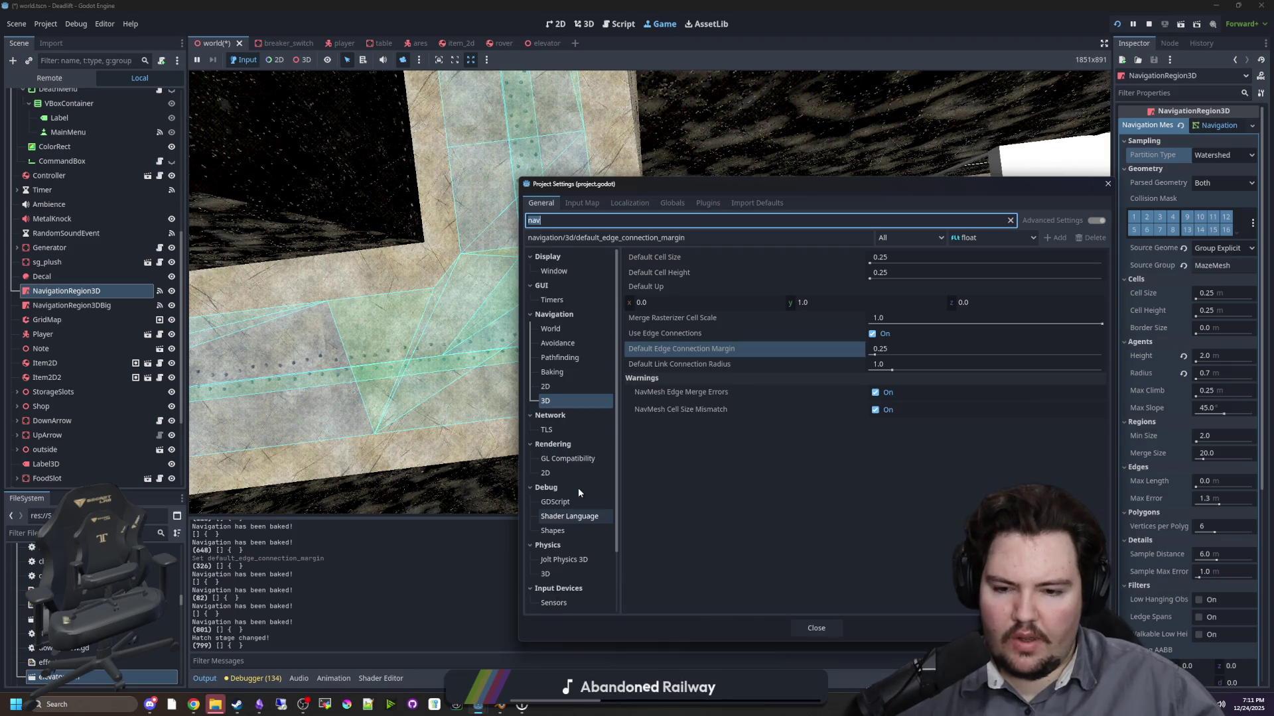
pyautogui.click(818, 629)
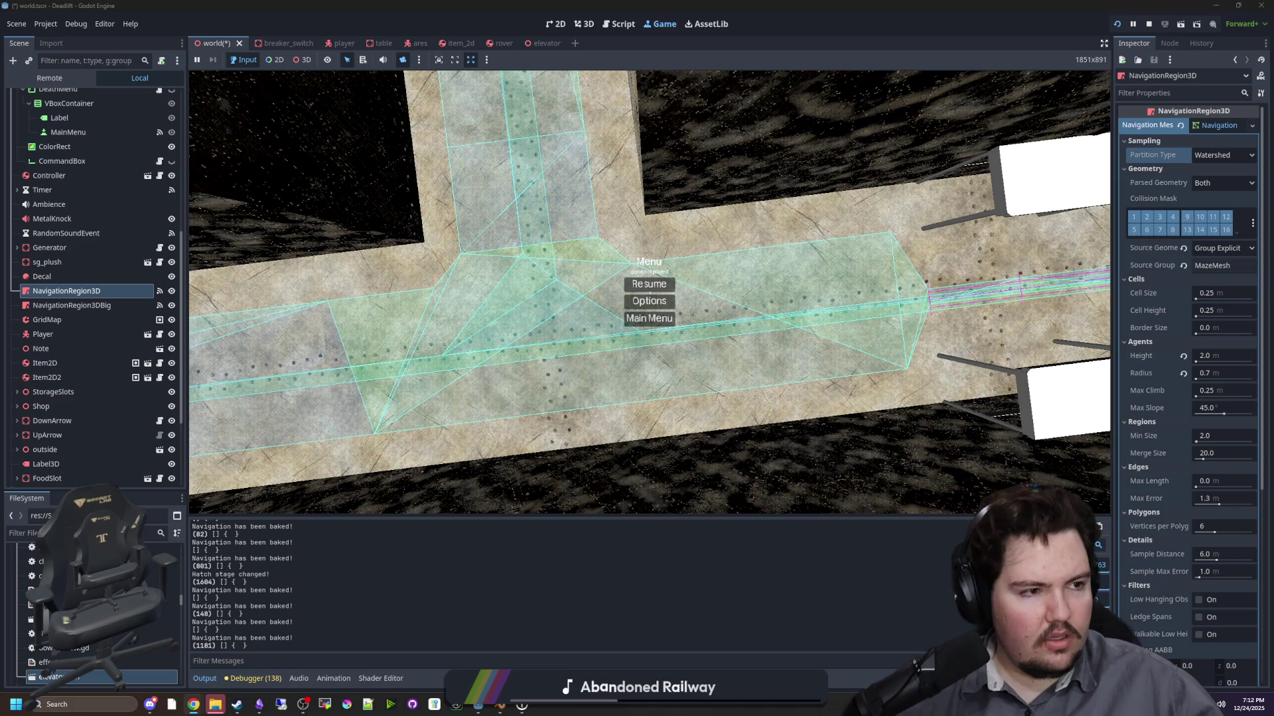
# - Search Google for 'godot make corners not slope', then reword it to 'godot make navigation corners not slope'
pyautogui.hotkey('alt', 'Tab')
pyautogui.write('g')
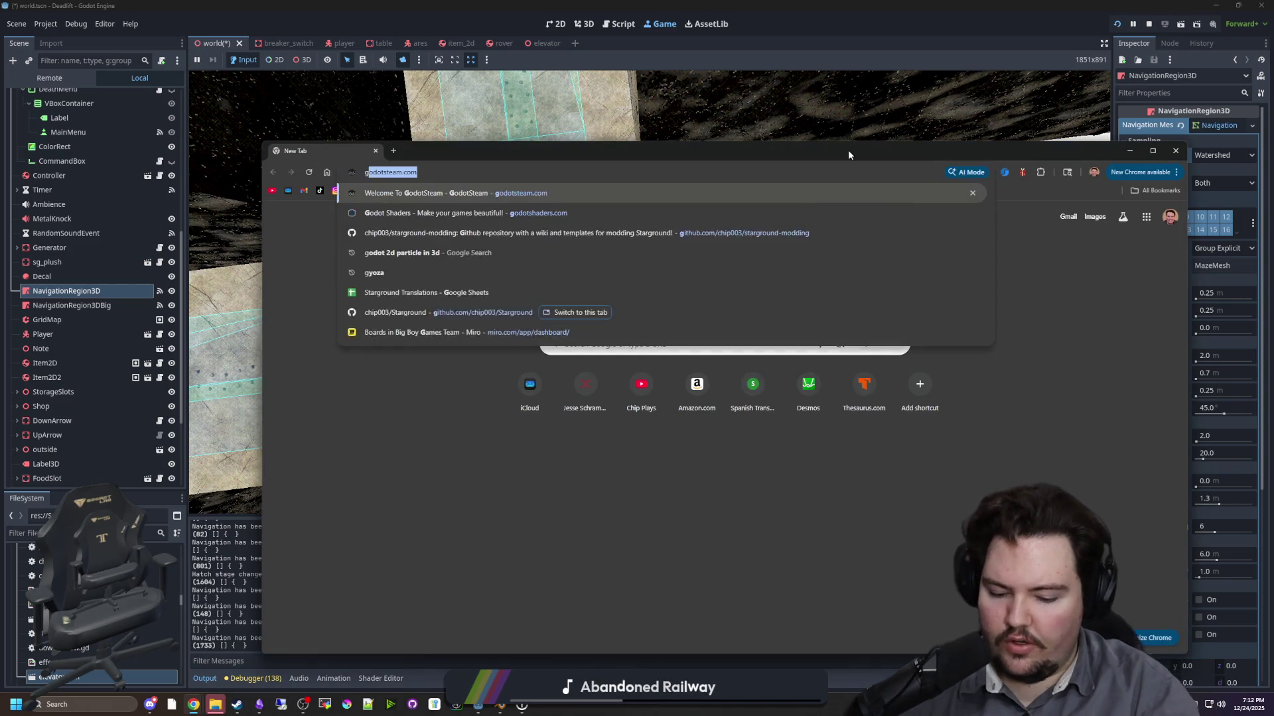
pyautogui.write('odot make co')
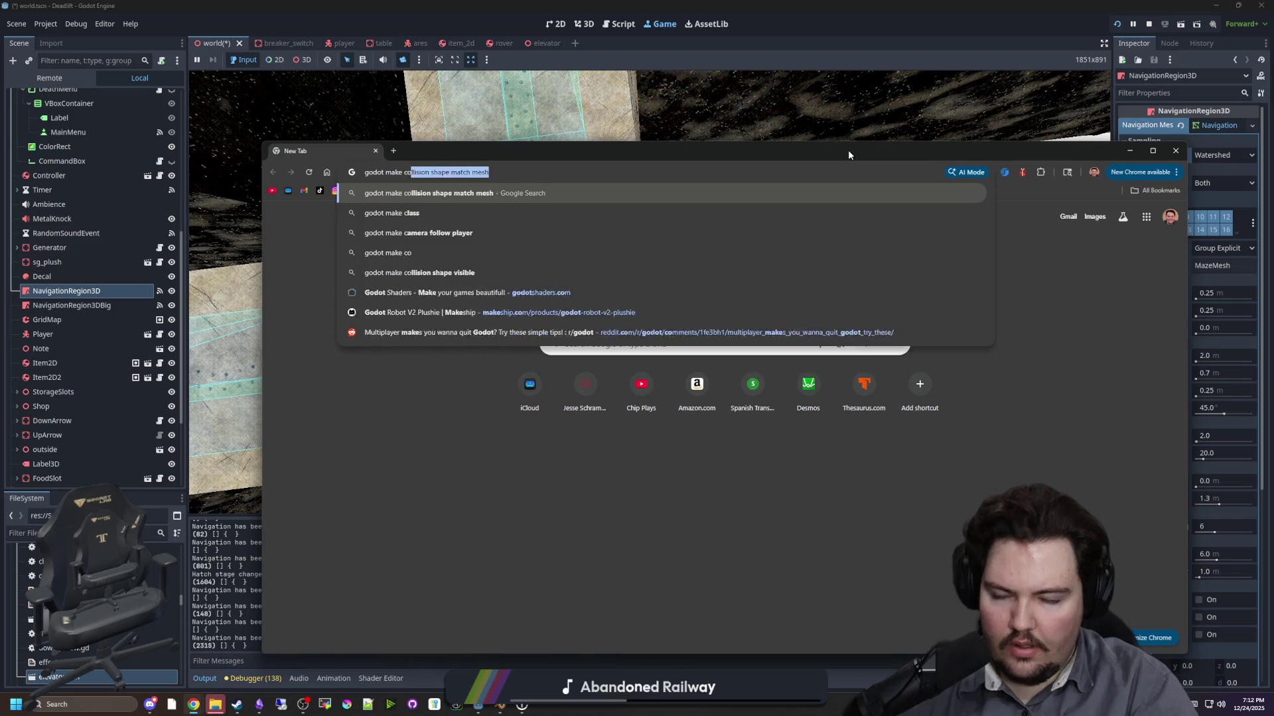
pyautogui.write('rners not slope')
pyautogui.press('Return')
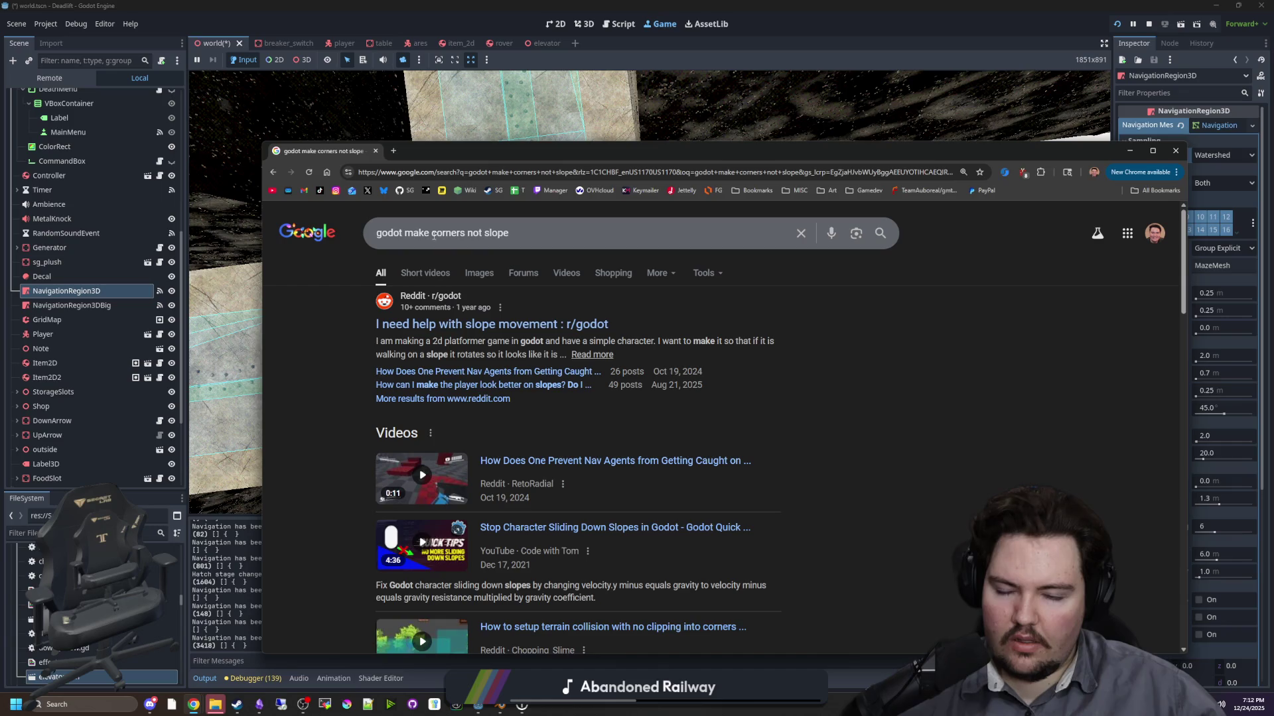
pyautogui.click(432, 233)
pyautogui.write('navigati')
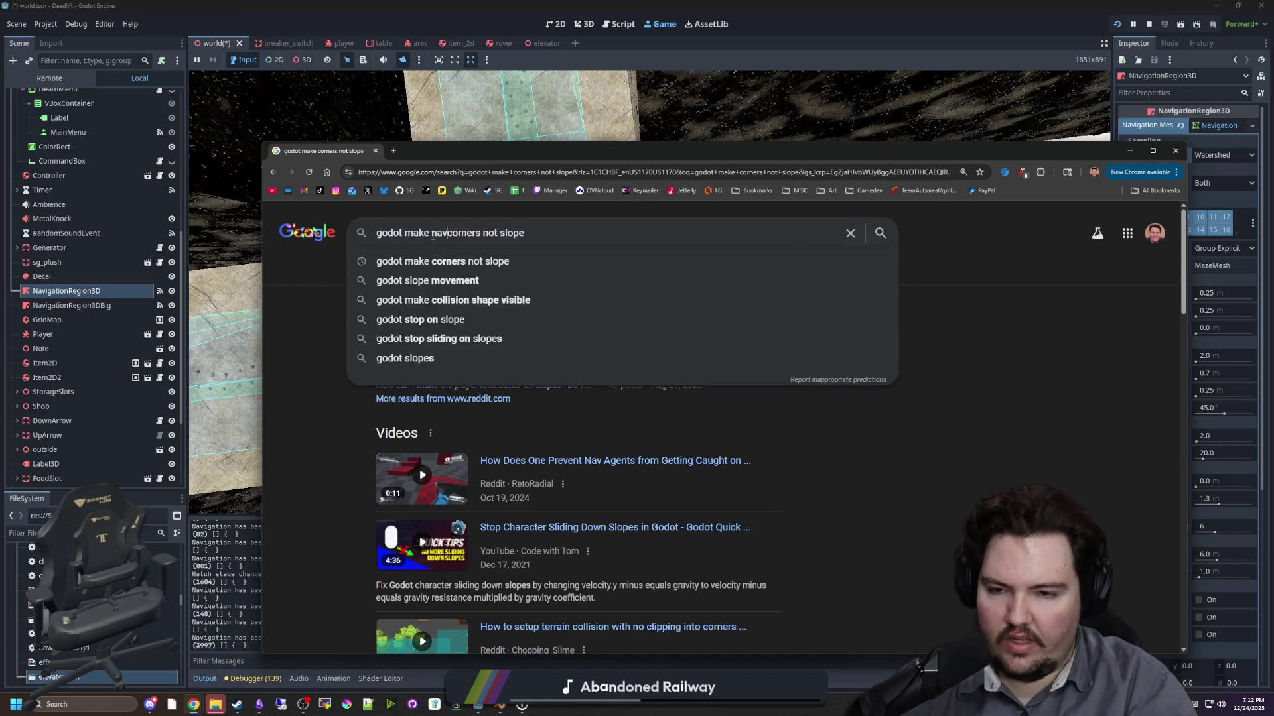
pyautogui.write('on')
pyautogui.press('Return')
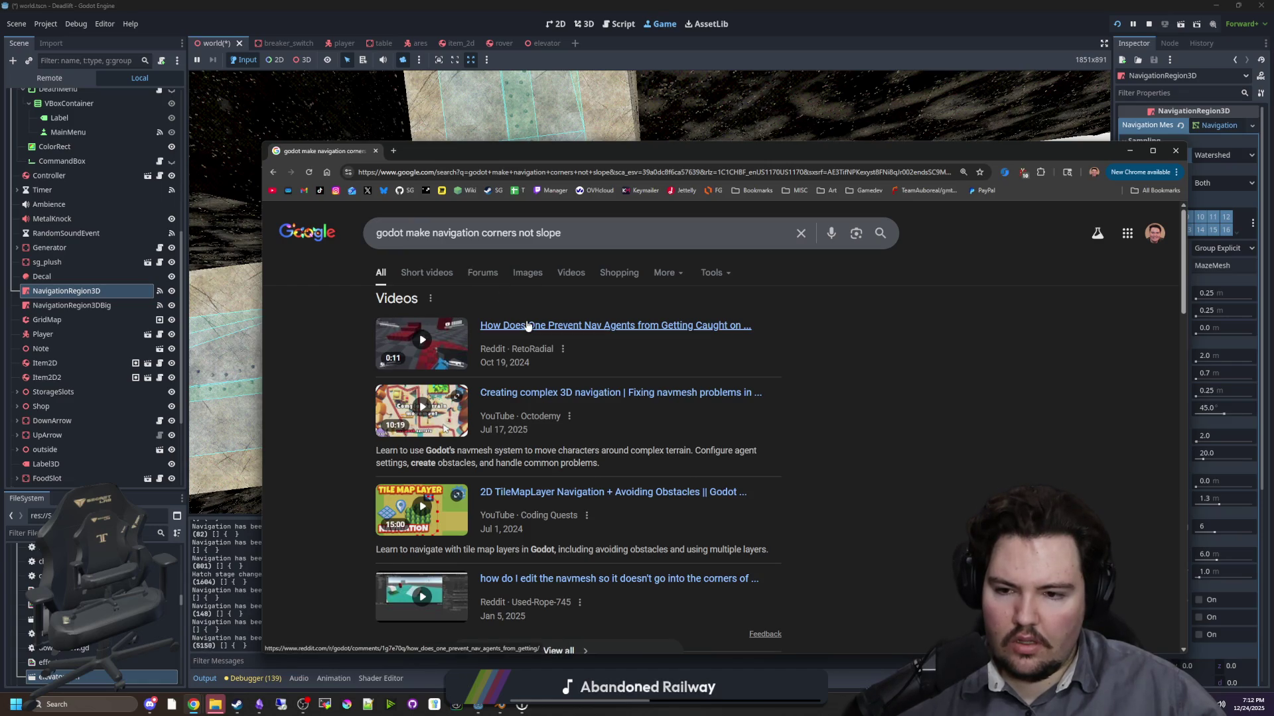
# - Search 'godot navigation agent stuck on corners' and open the Reddit thread on stuck bodies
pyautogui.scroll(-4, 490, 360)
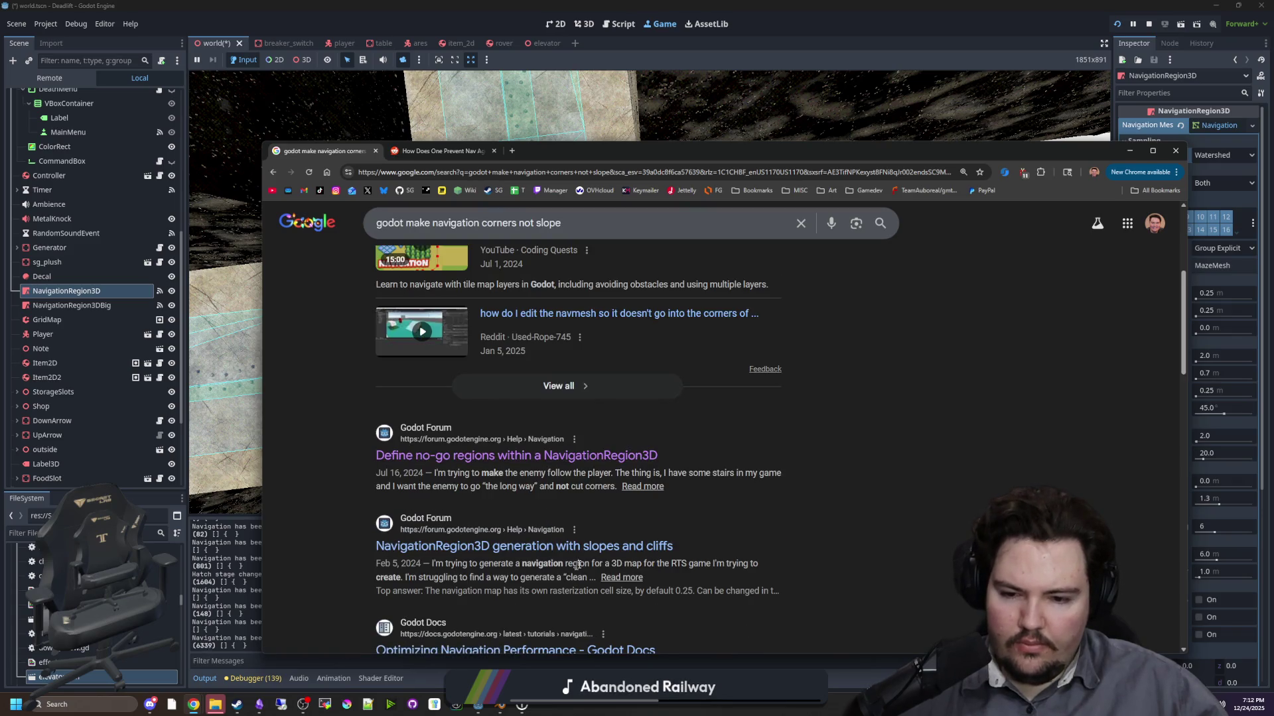
pyautogui.scroll(-2, 599, 560)
pyautogui.scroll(4, 463, 427)
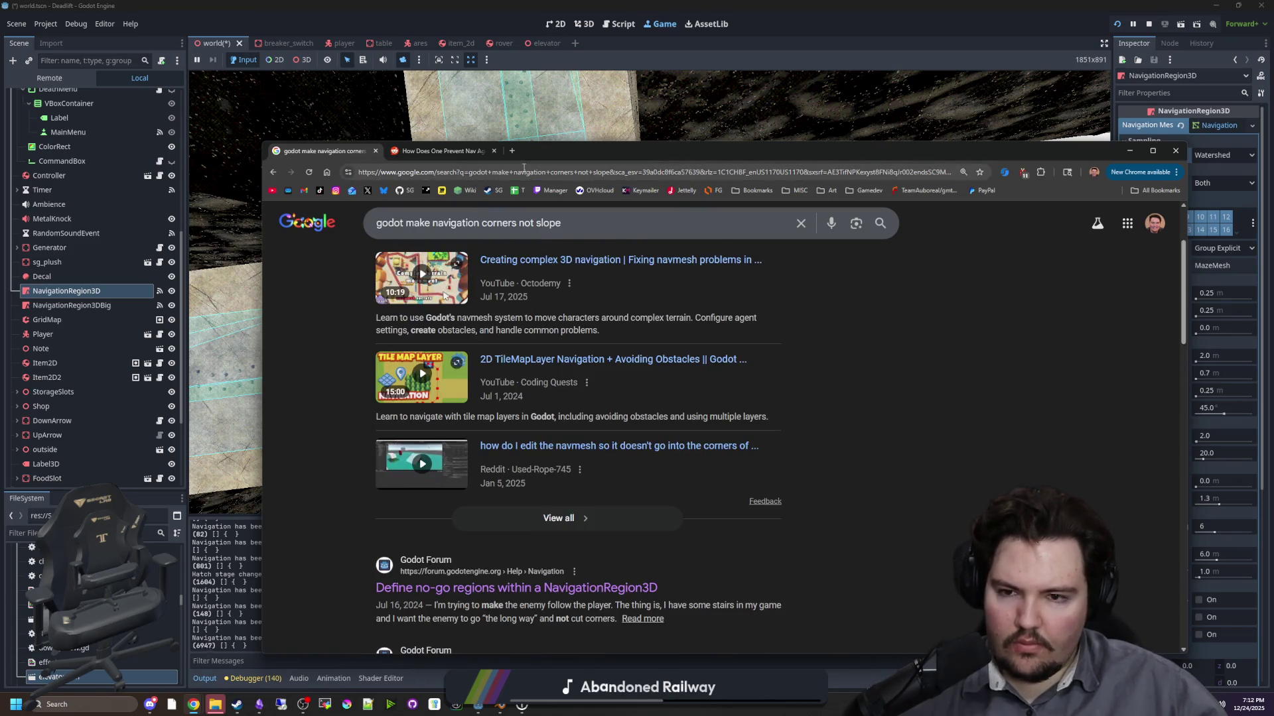
pyautogui.click(523, 168)
pyautogui.write('godot navigation')
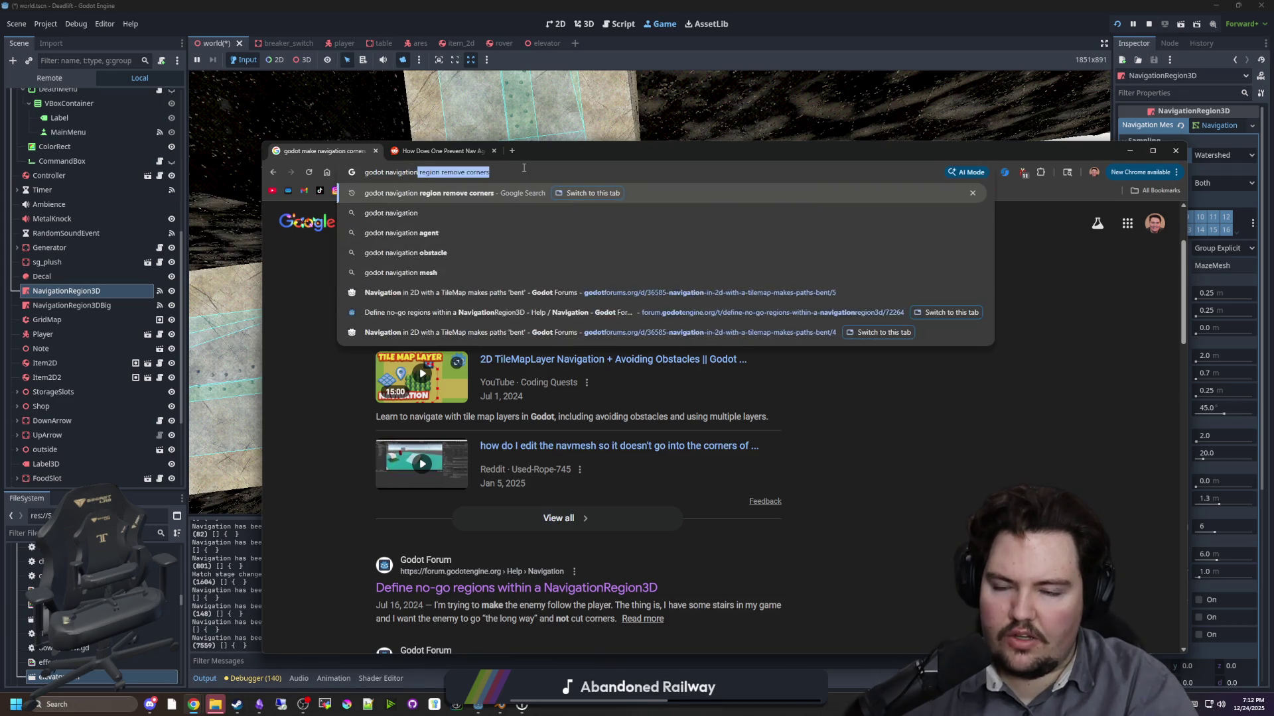
pyautogui.write(' agent stuck on corners')
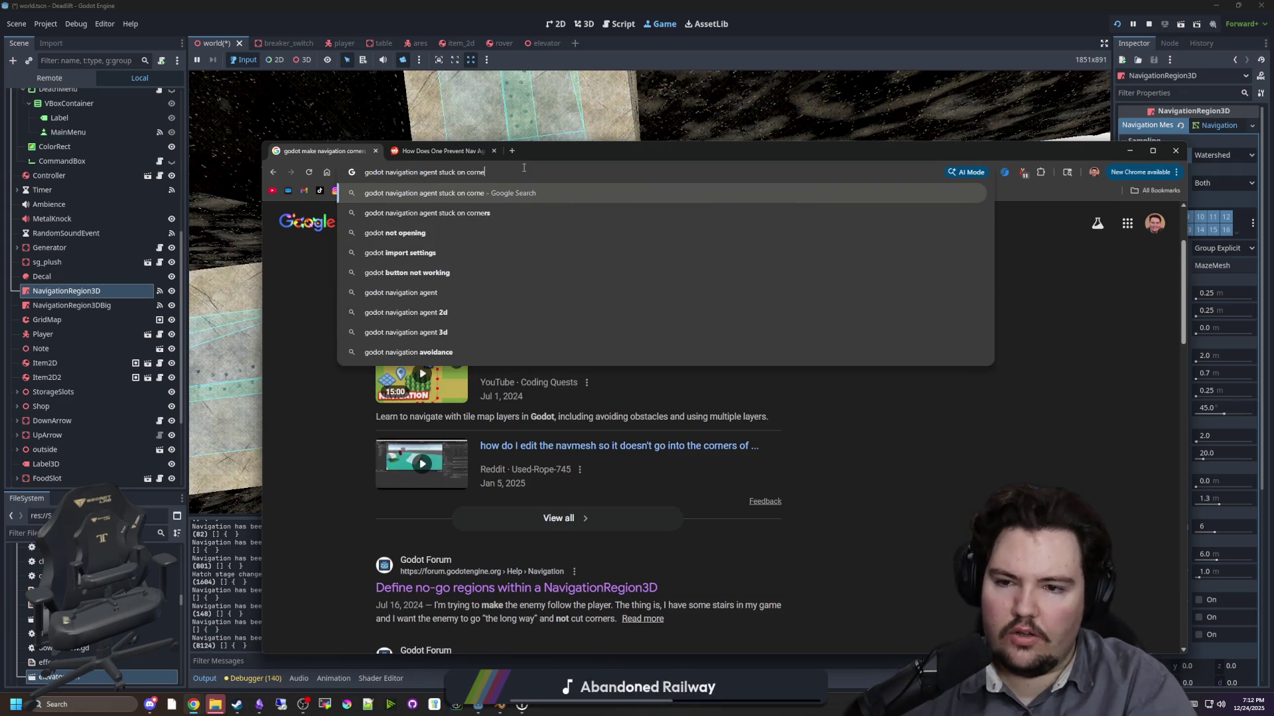
pyautogui.press('Return')
pyautogui.middleClick(544, 339)
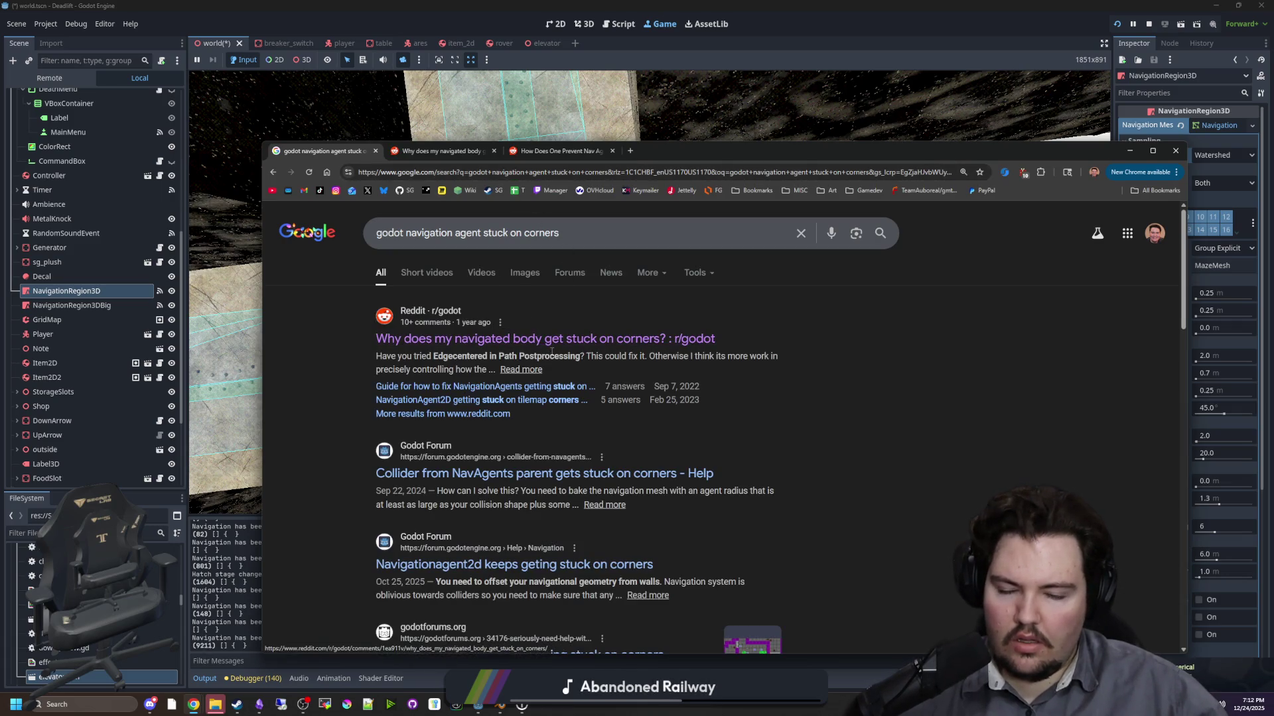
pyautogui.click(439, 152)
# - Scroll through the Reddit comments on navigated bodies stuck on corners, then drag Chrome aside to reveal Godot
pyautogui.moveTo(829, 152)
pyautogui.mouseDown()
pyautogui.moveTo(743, 149)
pyautogui.moveTo(708, 121)
pyautogui.mouseUp()
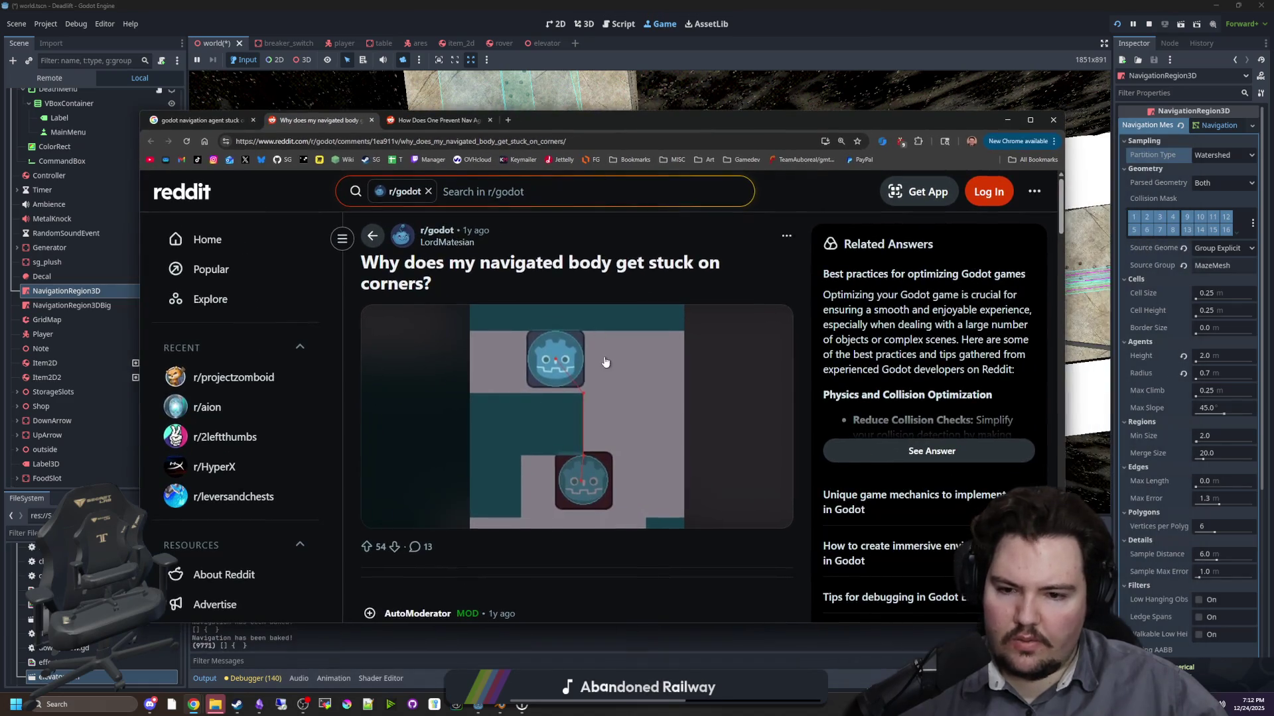
pyautogui.scroll(-6, 527, 420)
pyautogui.scroll(-3, 490, 407)
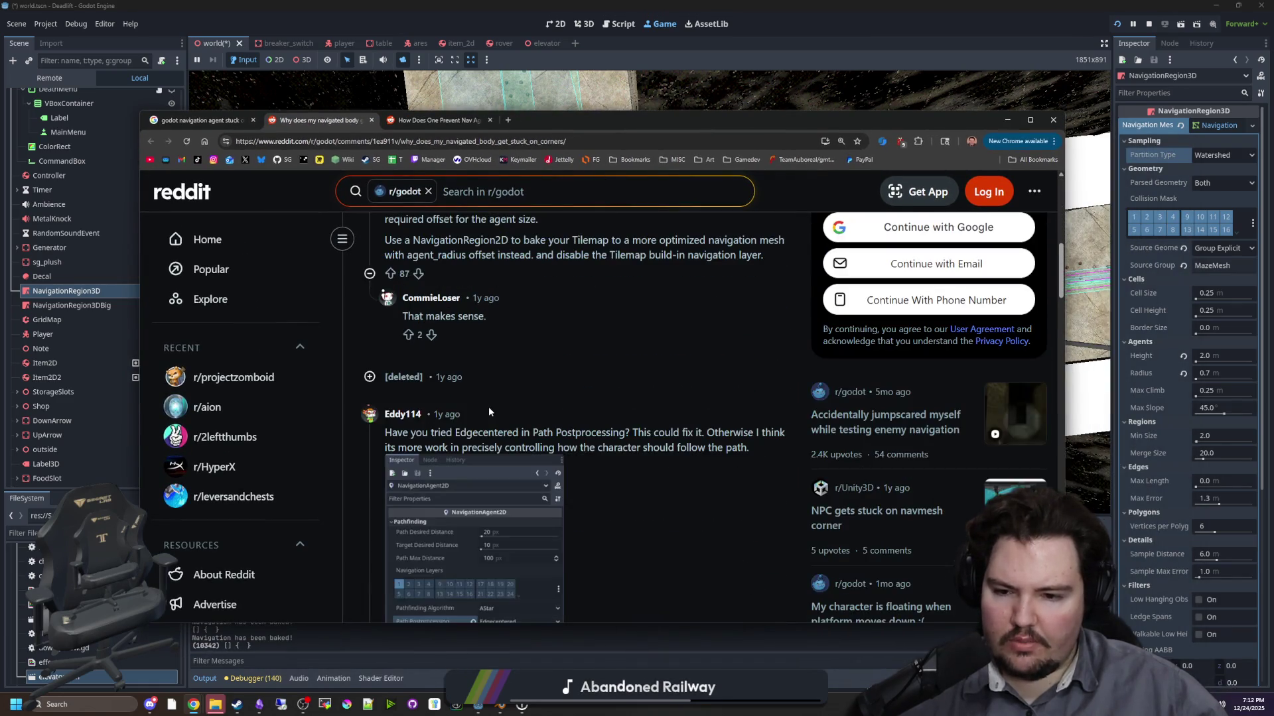
pyautogui.scroll(-2, 505, 444)
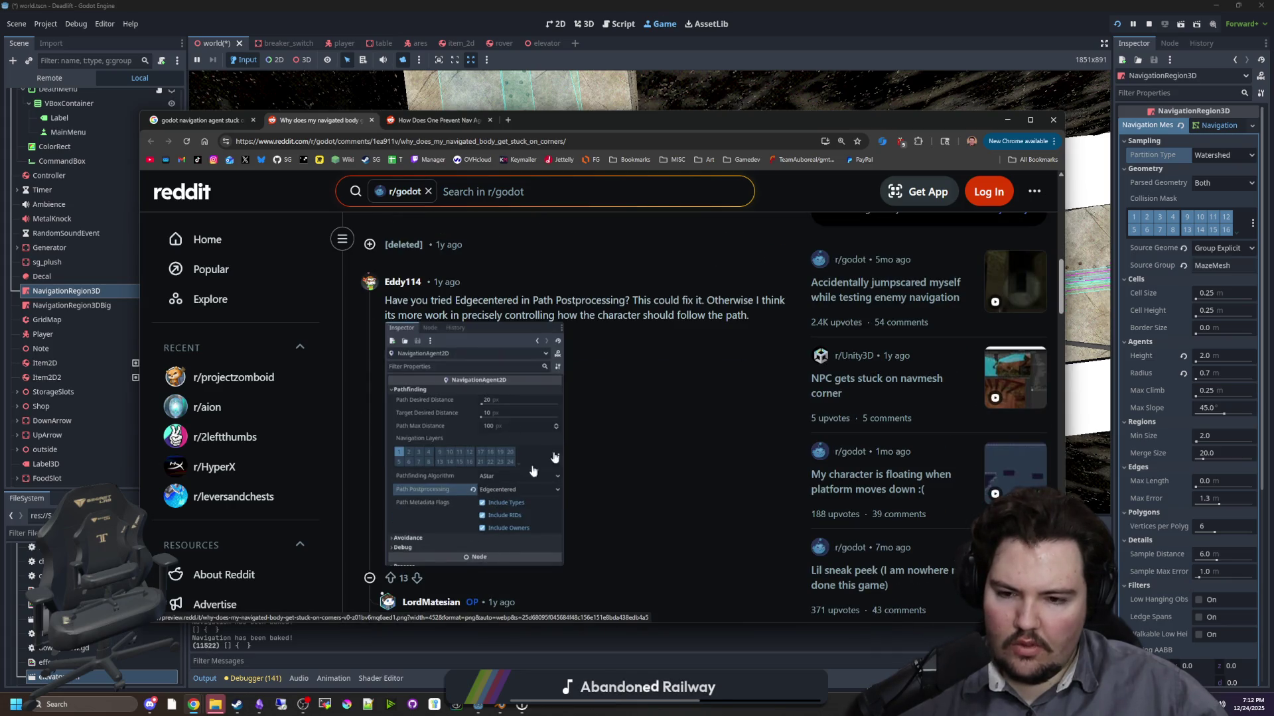
pyautogui.hotkey('alt', 'Tab')
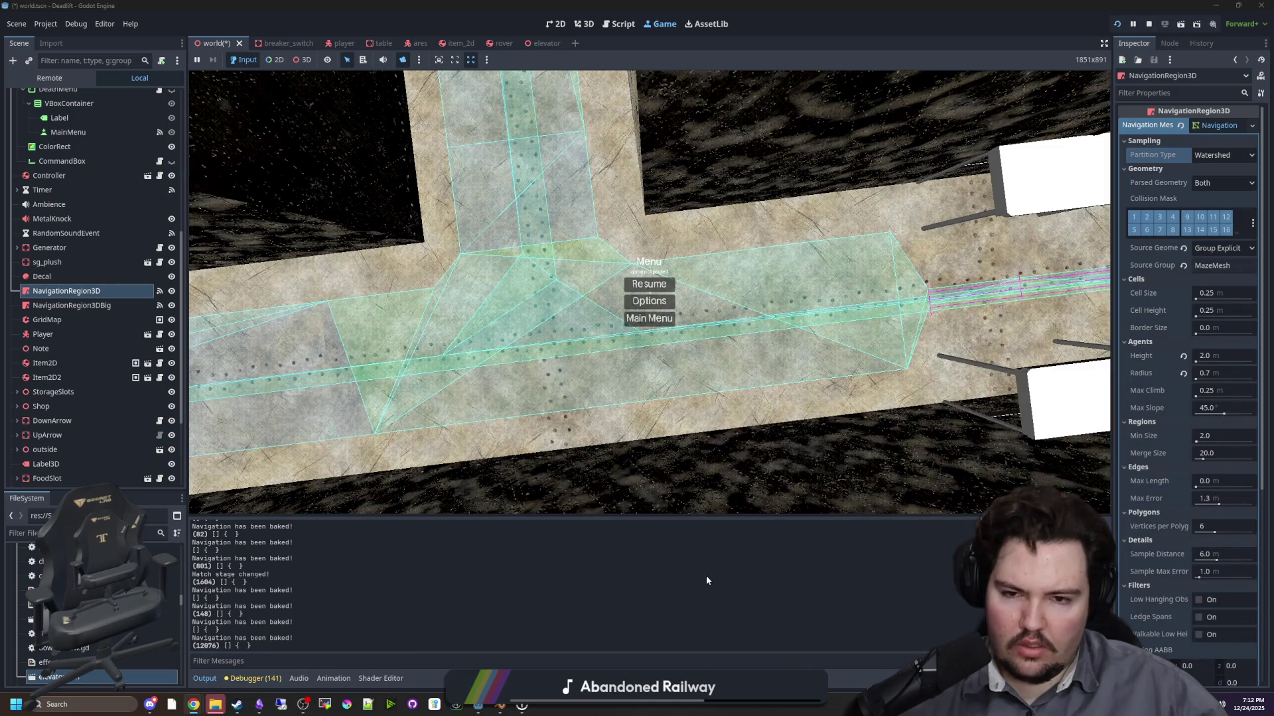
pyautogui.hotkey('alt', 'Tab')
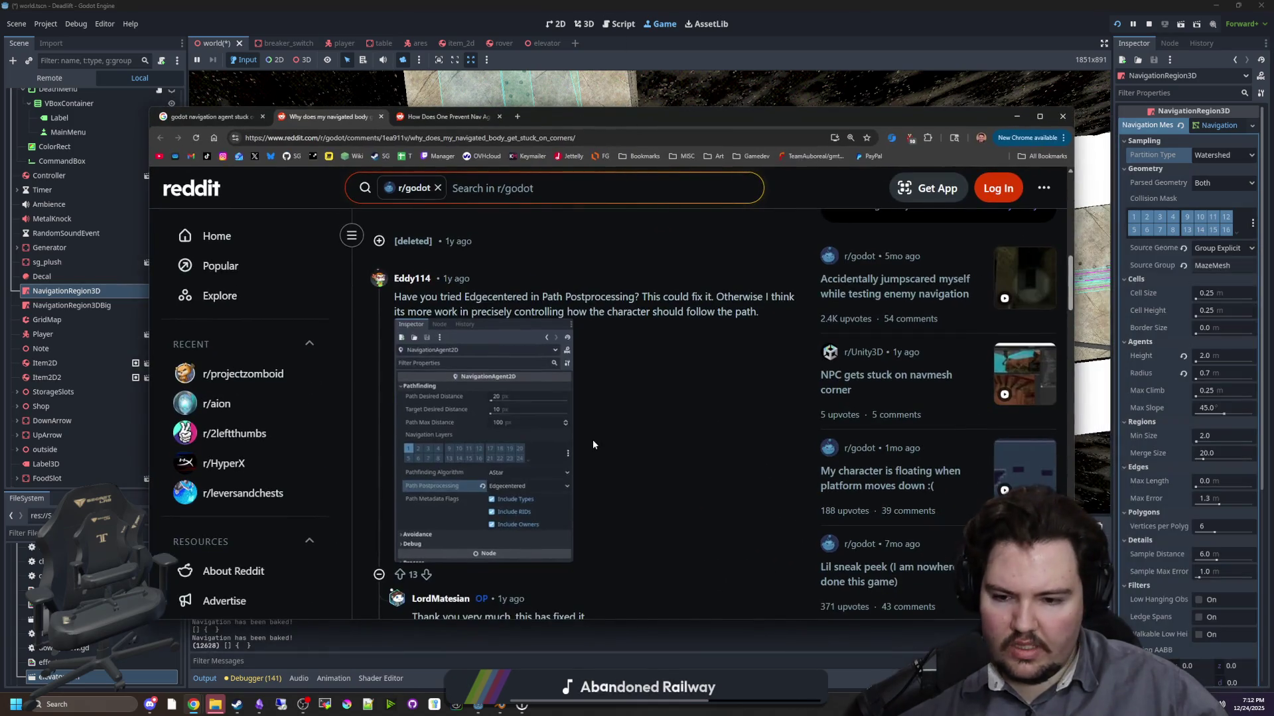
pyautogui.scroll(-1, 591, 435)
pyautogui.scroll(-3, 591, 436)
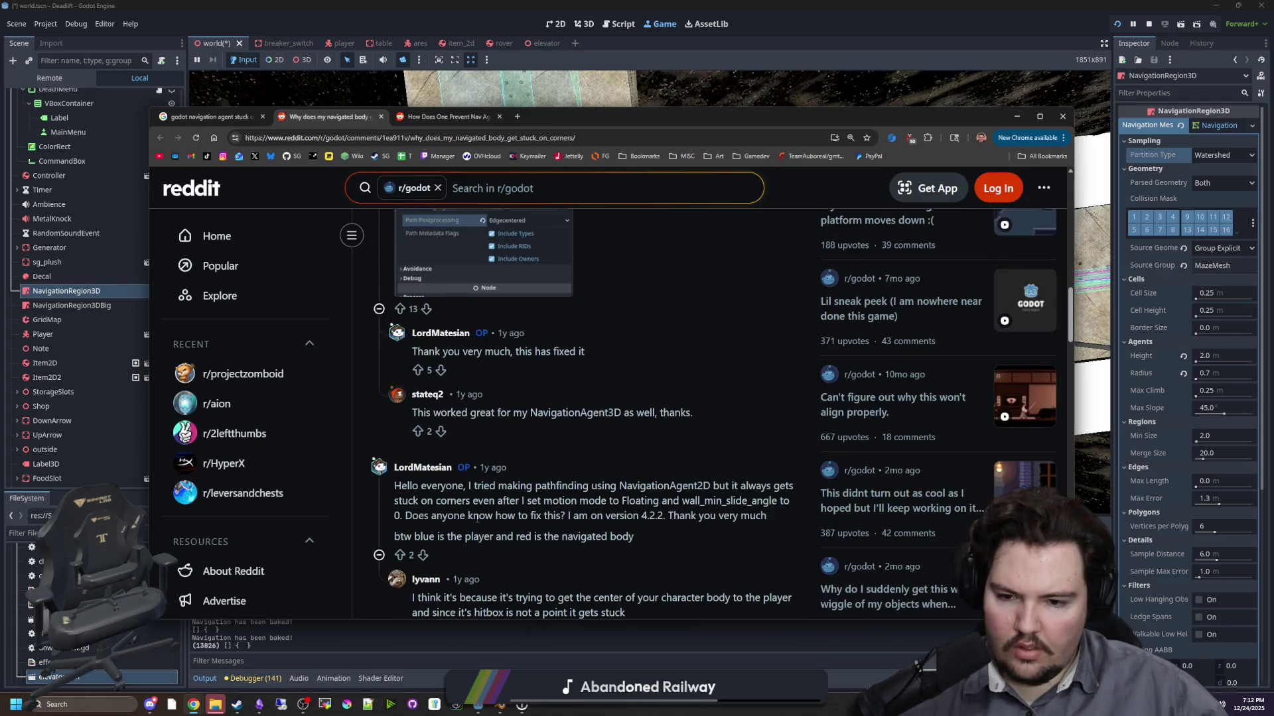
pyautogui.scroll(-2, 541, 494)
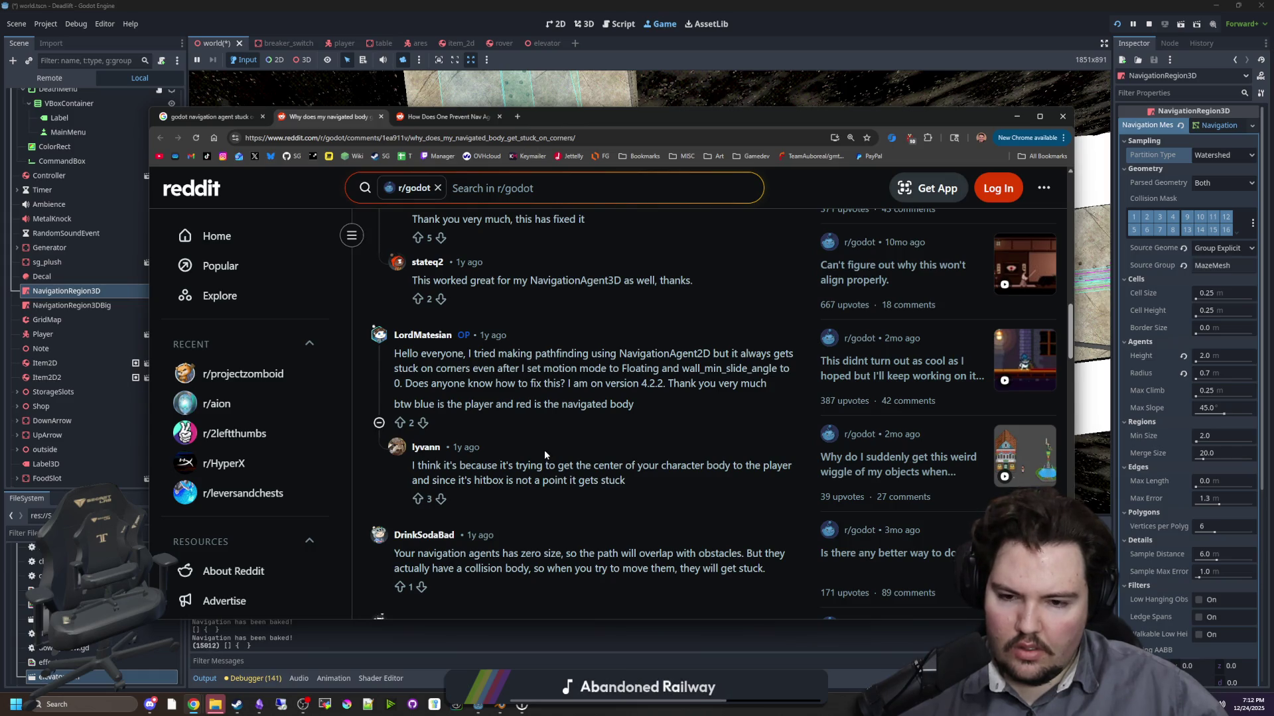
pyautogui.scroll(-2, 544, 450)
pyautogui.scroll(-2, 561, 402)
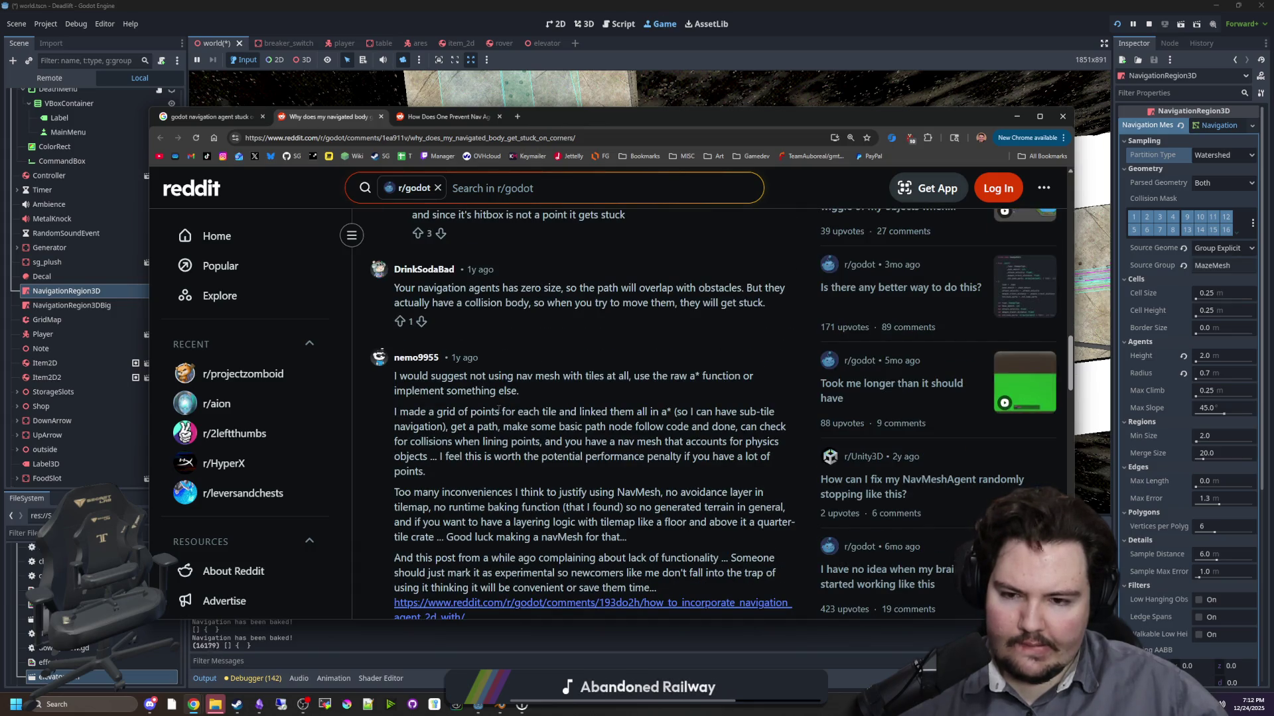
pyautogui.scroll(-5, 527, 447)
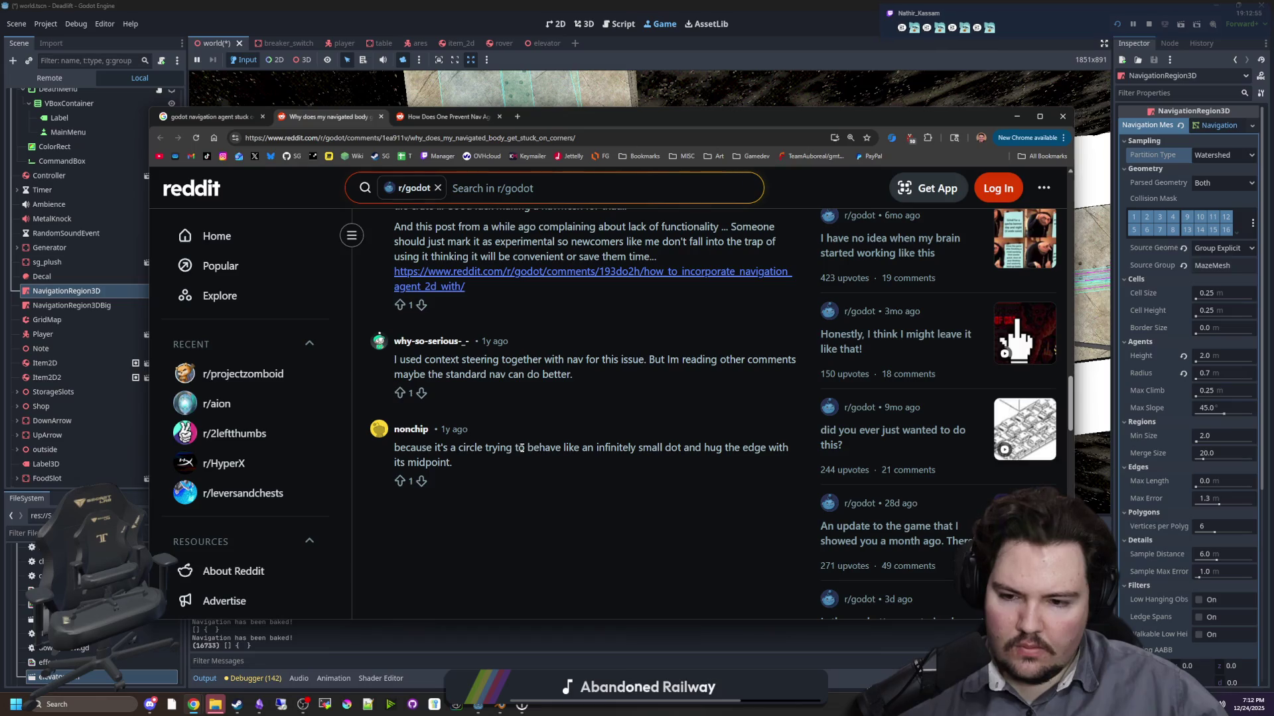
pyautogui.scroll(15, 560, 348)
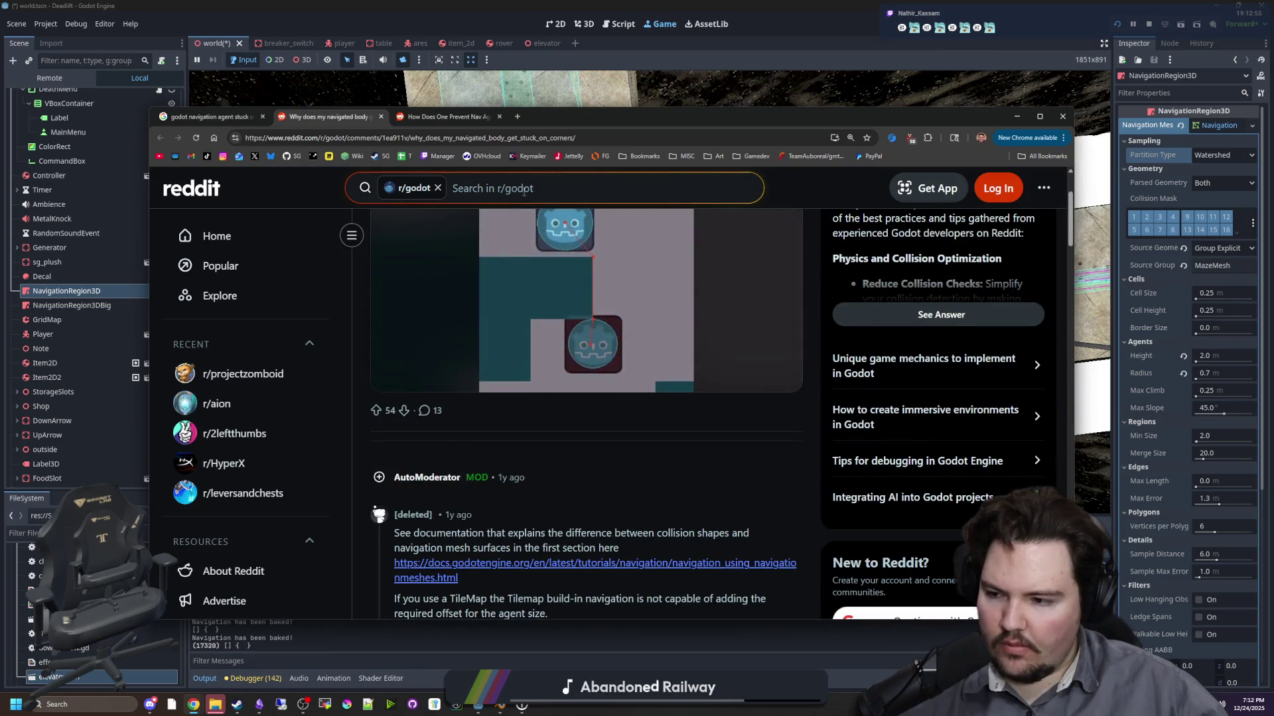
pyautogui.moveTo(638, 116); pyautogui.dragTo(1273, 155)
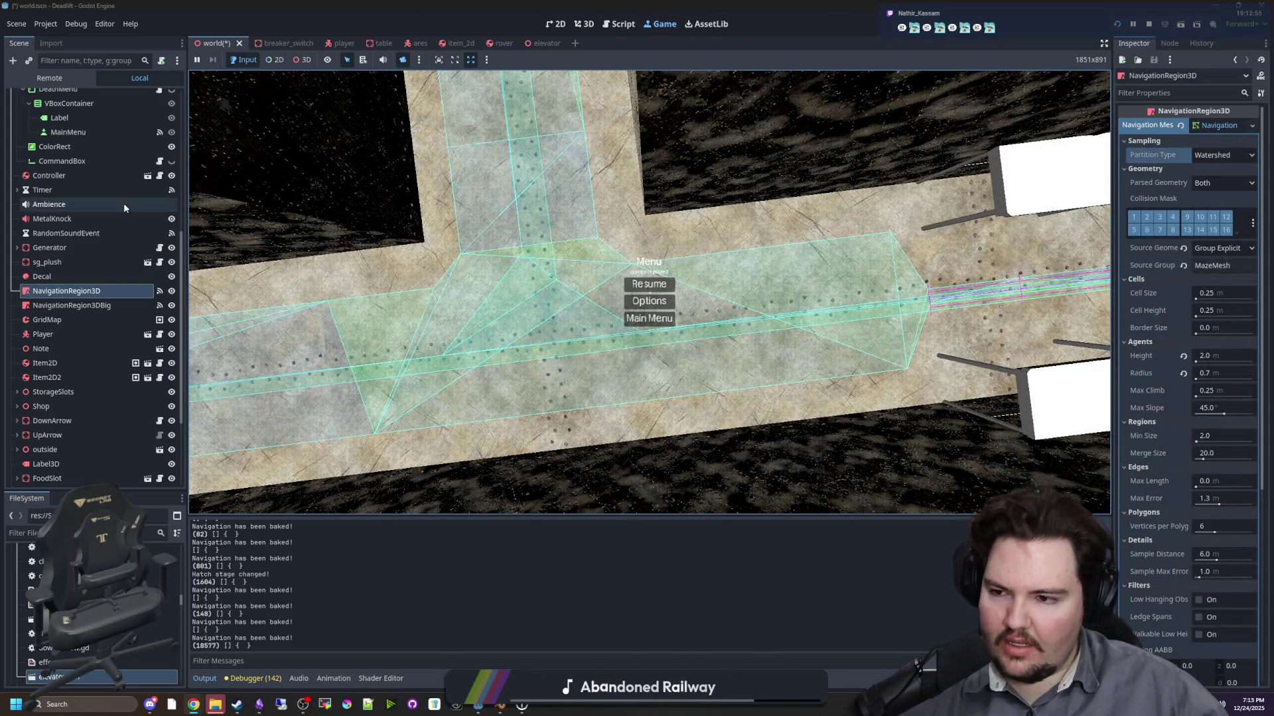
# - Stop the game and set the Ares NavigationAgent3D's path postprocessing to Edgecentered
pyautogui.click(104, 302)
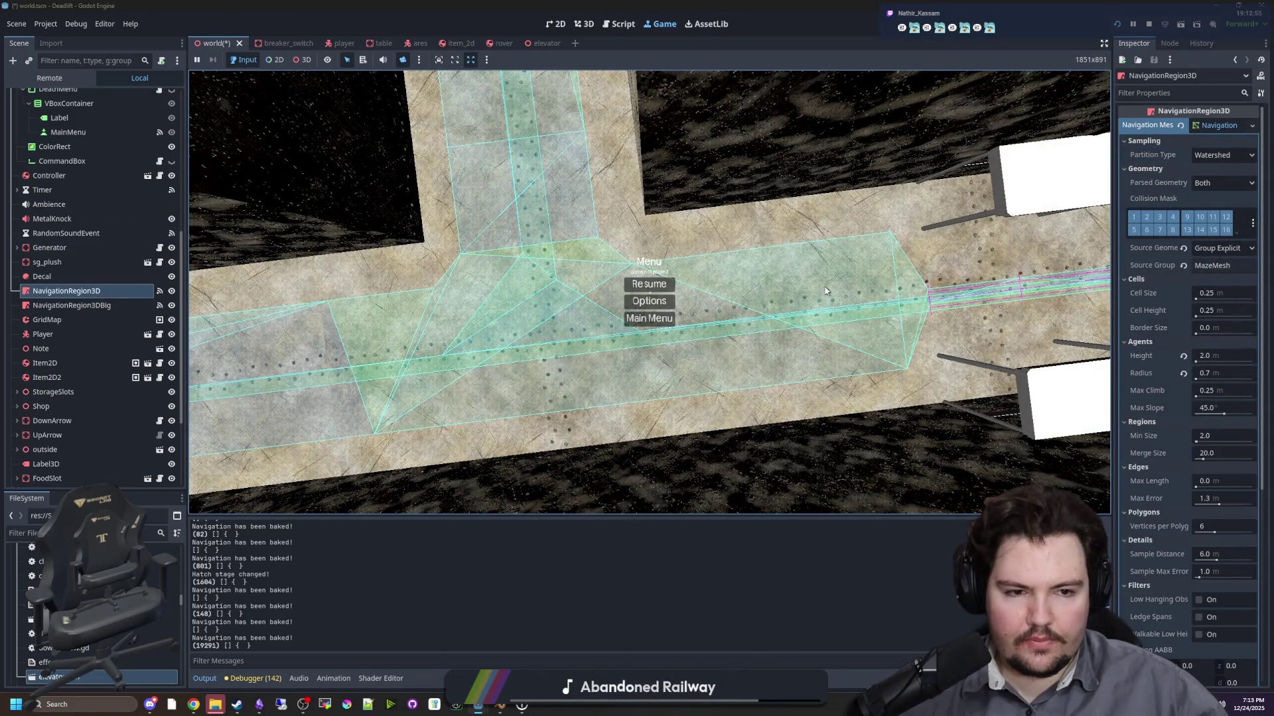
pyautogui.click(1148, 24)
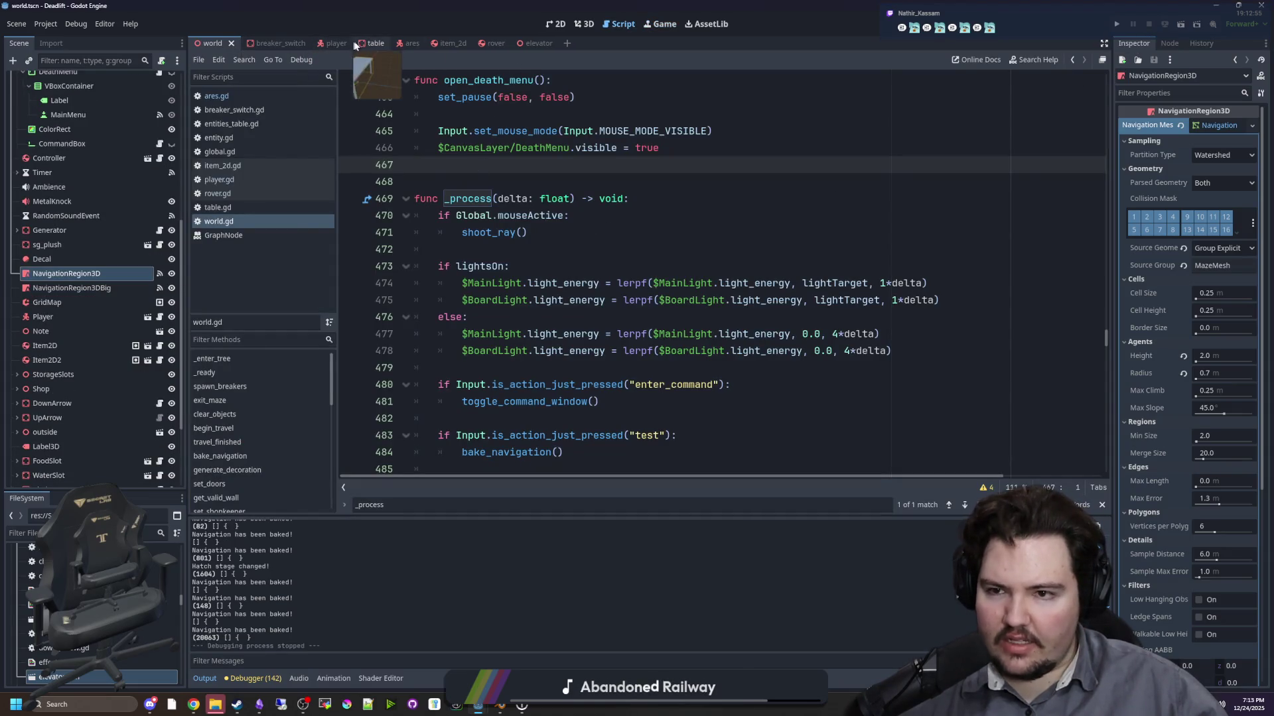
pyautogui.click(399, 43)
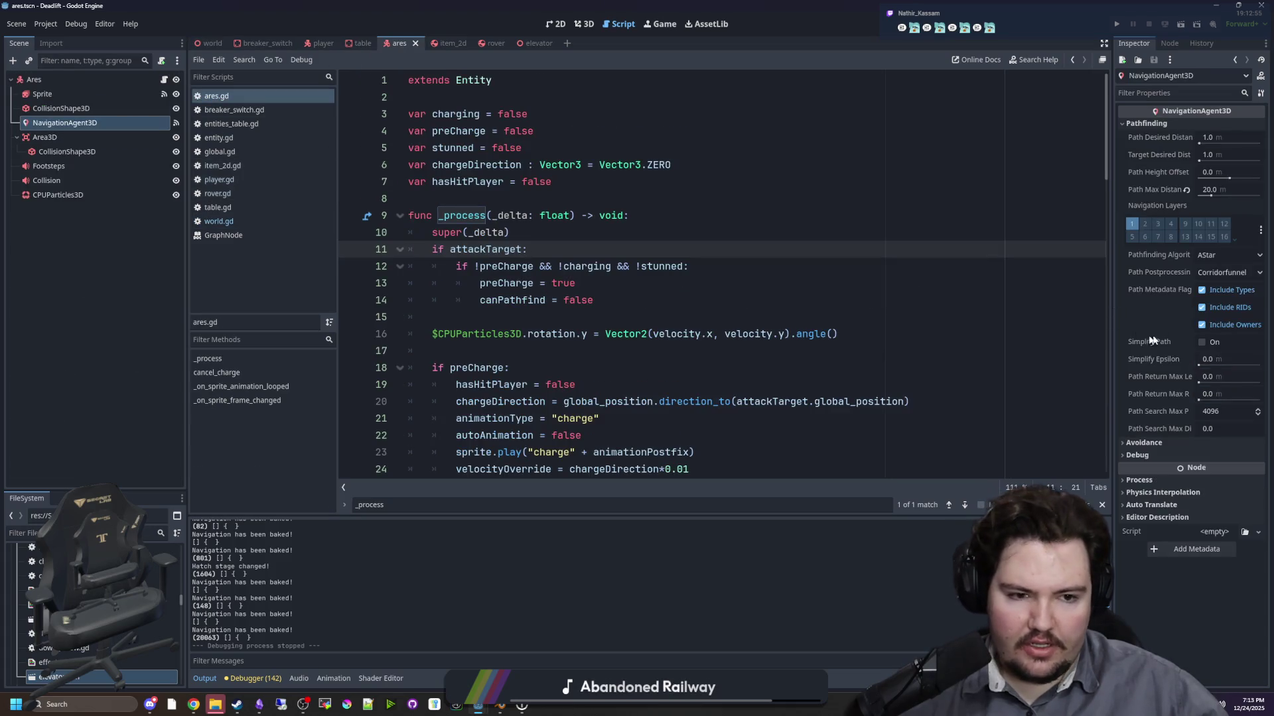
pyautogui.click(1216, 274)
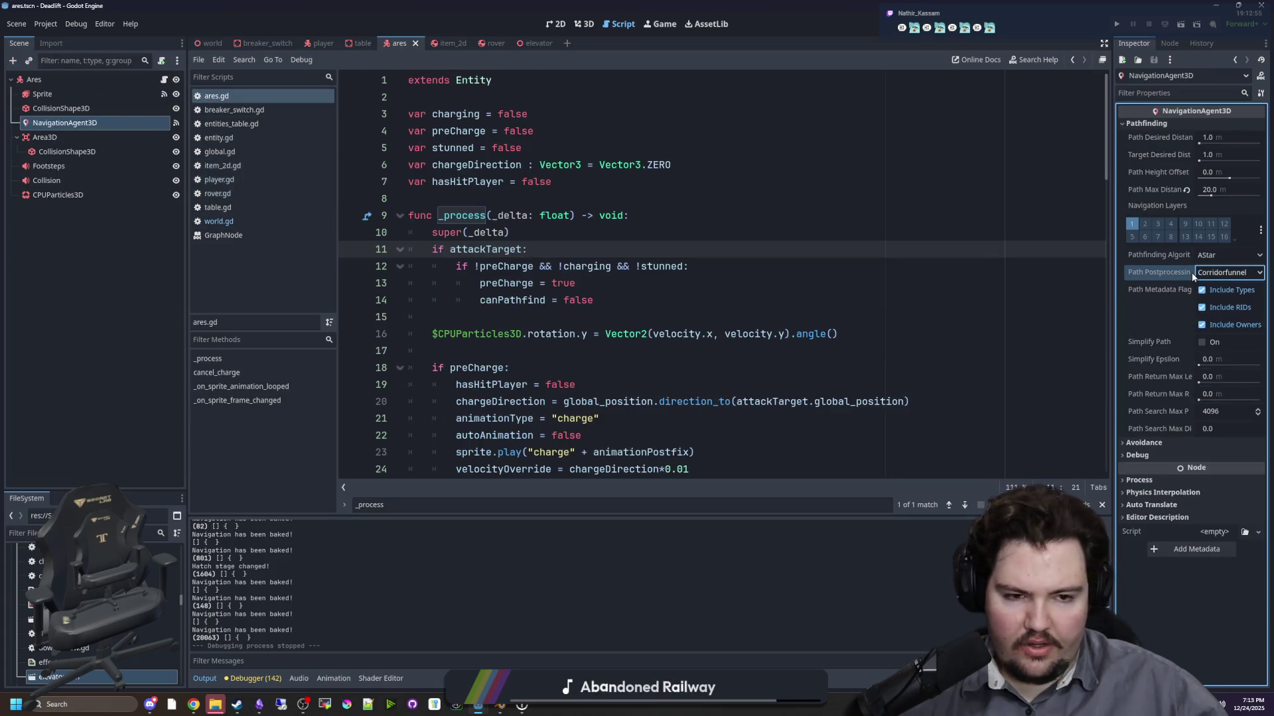
pyautogui.moveTo(1192, 276)
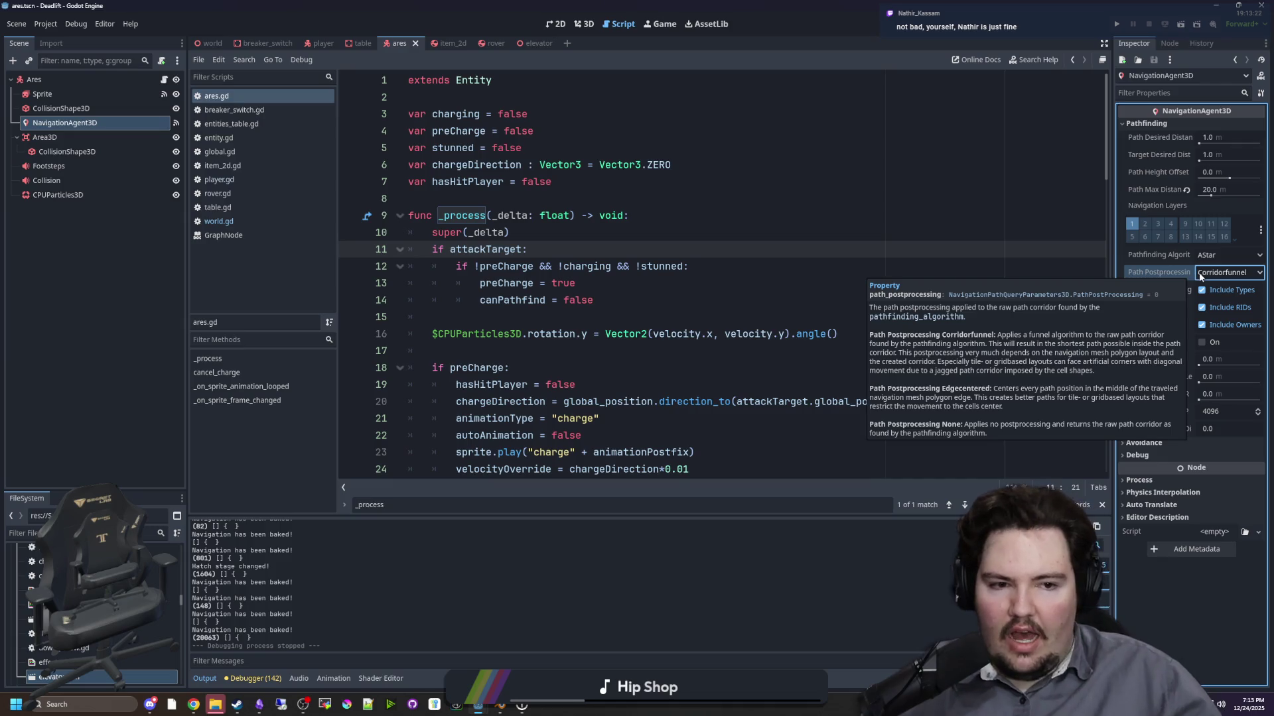
pyautogui.click(1196, 276)
pyautogui.click(1236, 303)
# - Save the ares scene and enlarge the FileSystem panel's file list
pyautogui.click(822, 290)
pyautogui.hotkey('ctrl', 's')
pyautogui.click(495, 205)
pyautogui.hotkey('ctrl', 's')
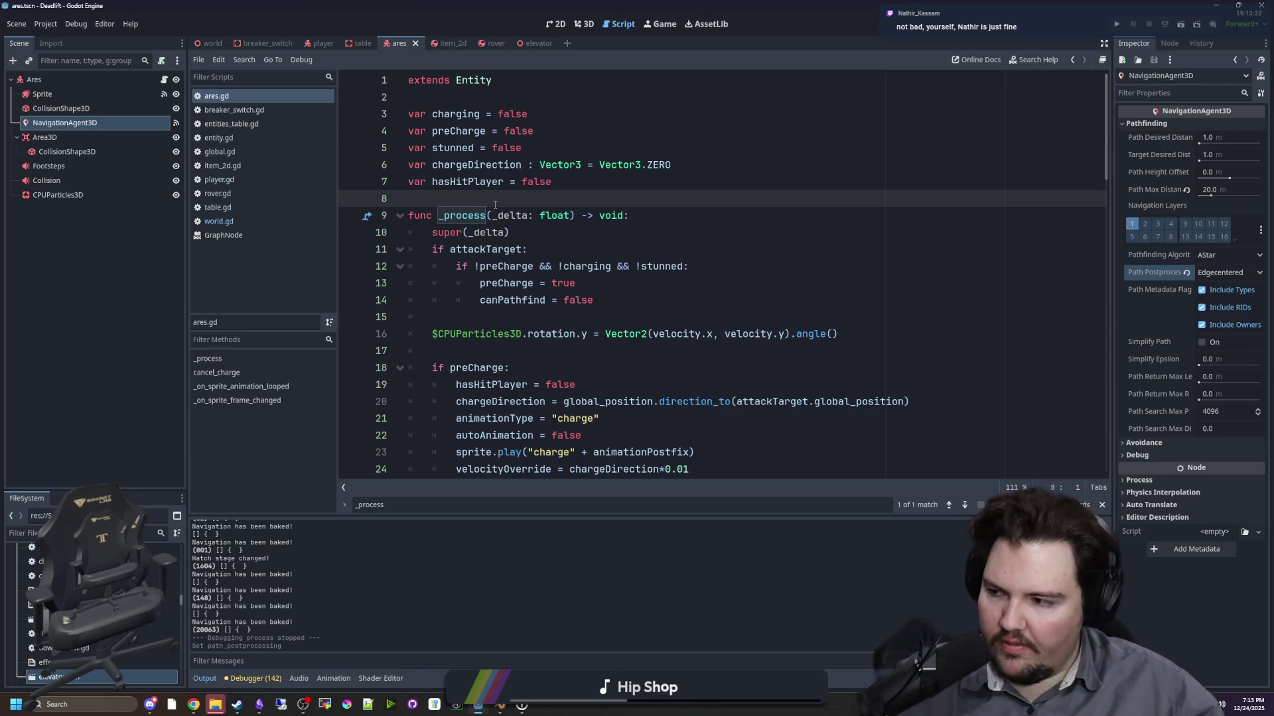
pyautogui.hotkey('ctrl', 's')
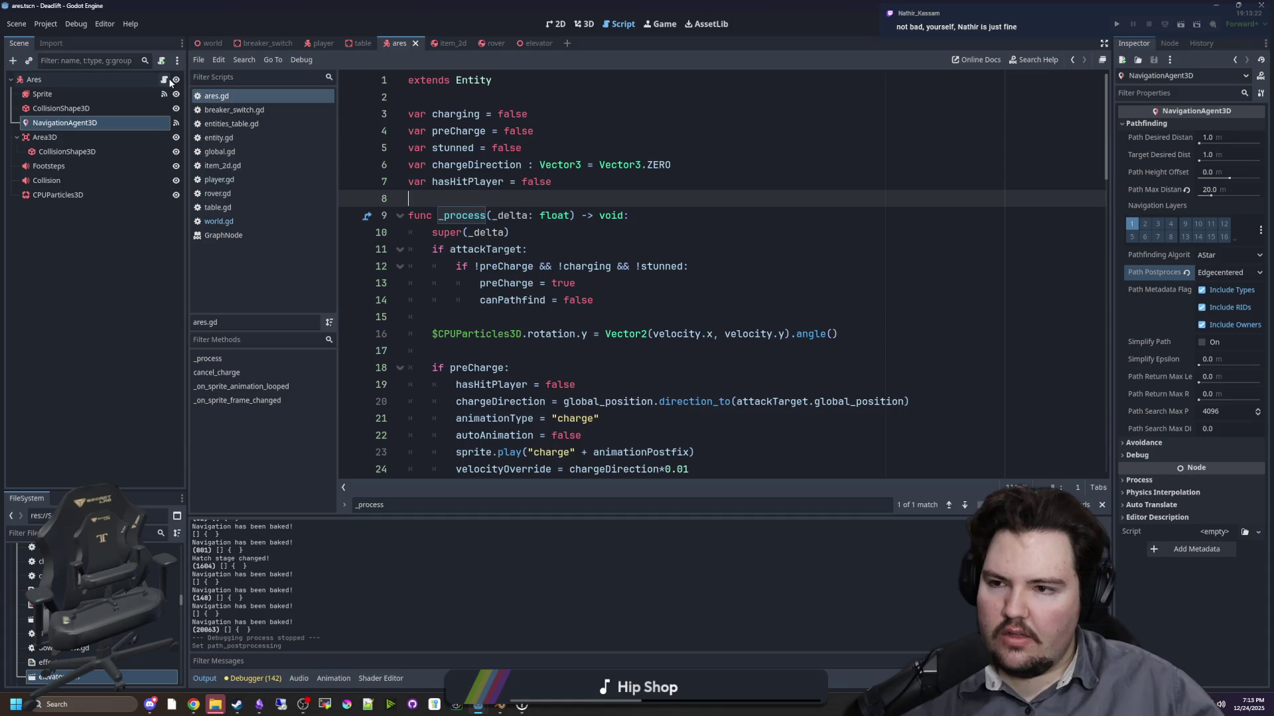
pyautogui.click(554, 114)
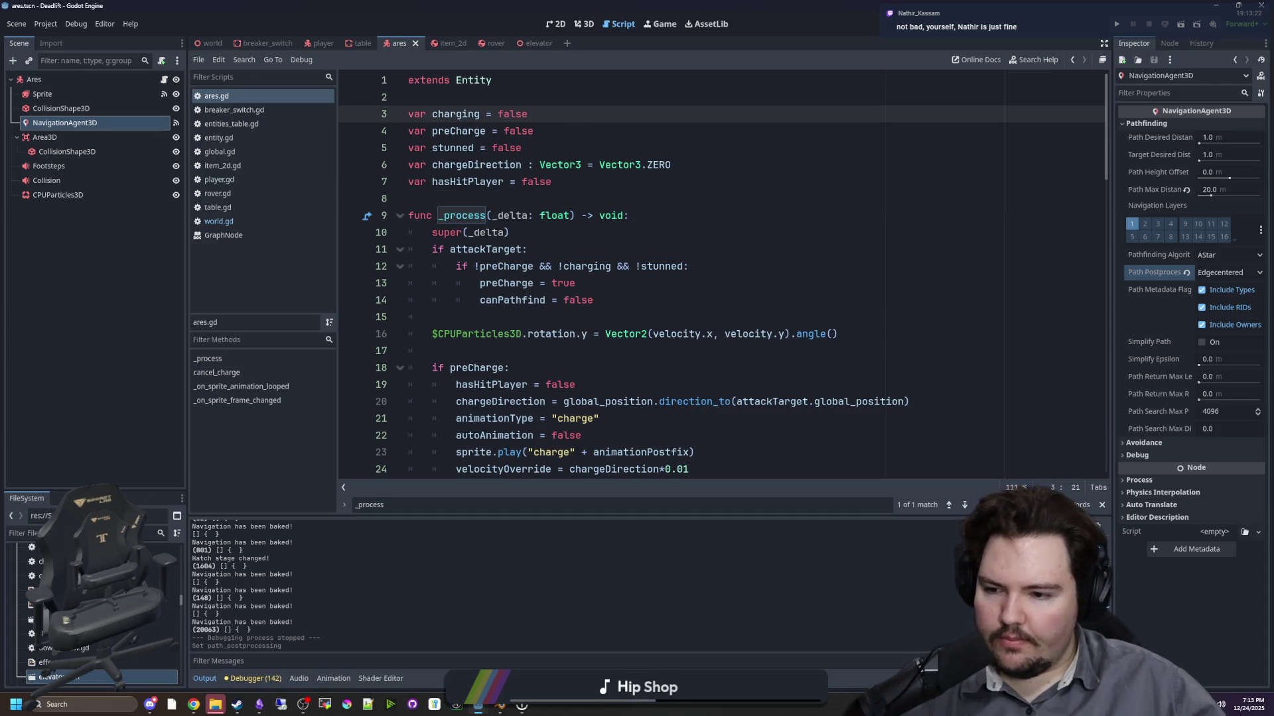
pyautogui.moveTo(132, 491); pyautogui.dragTo(133, 319)
pyautogui.click(152, 361)
# - Set the old_robot scene's NavigationAgent3D path postprocessing to Edgecentered
pyautogui.write('robot')
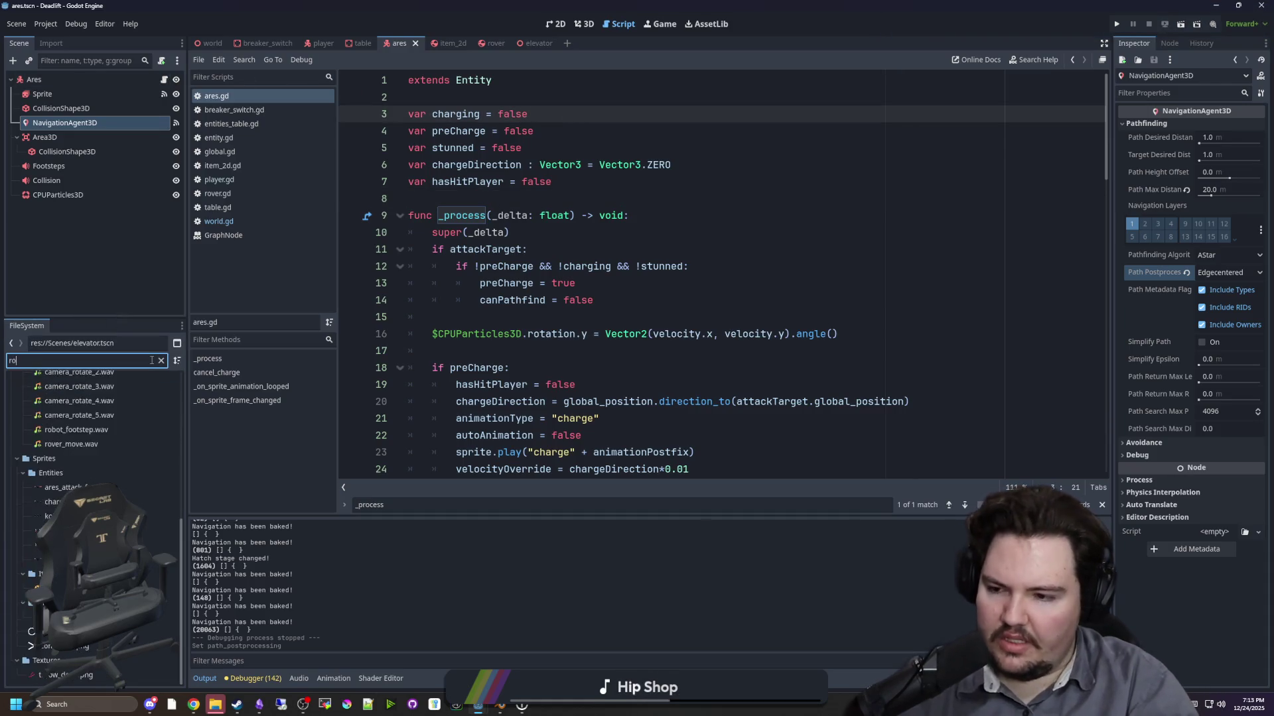
pyautogui.doubleClick(72, 465)
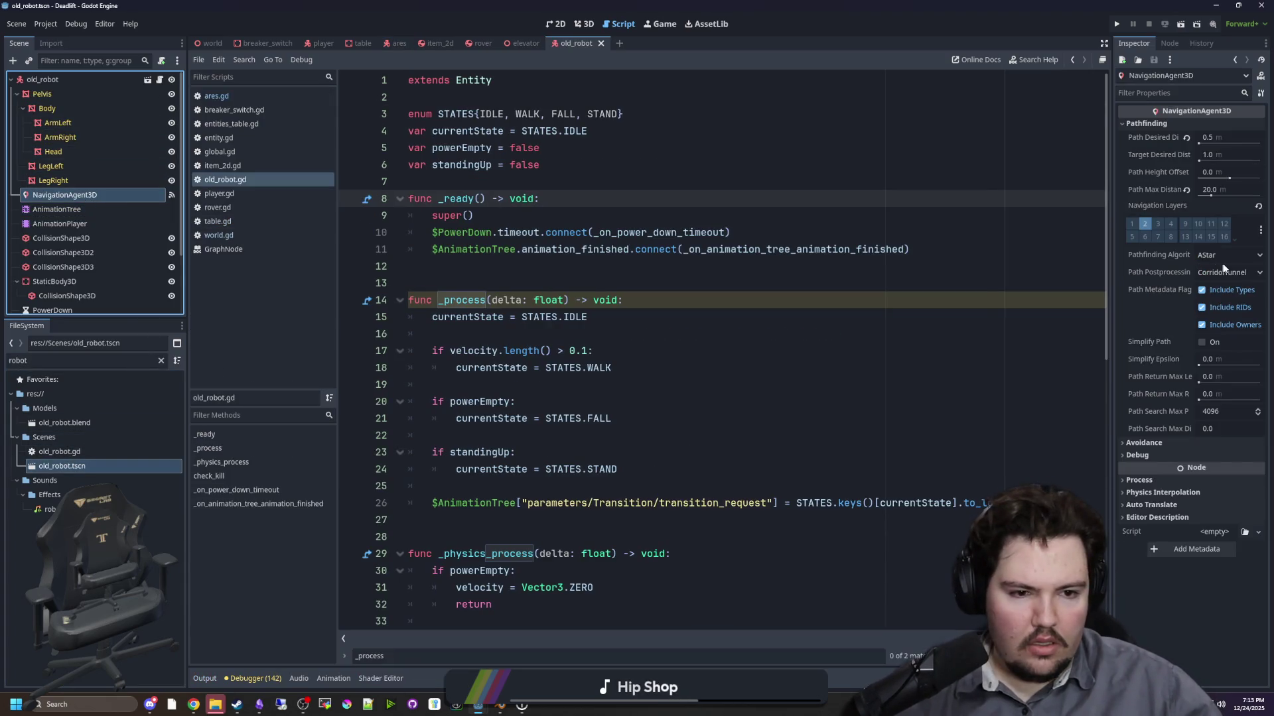
pyautogui.click(1227, 272)
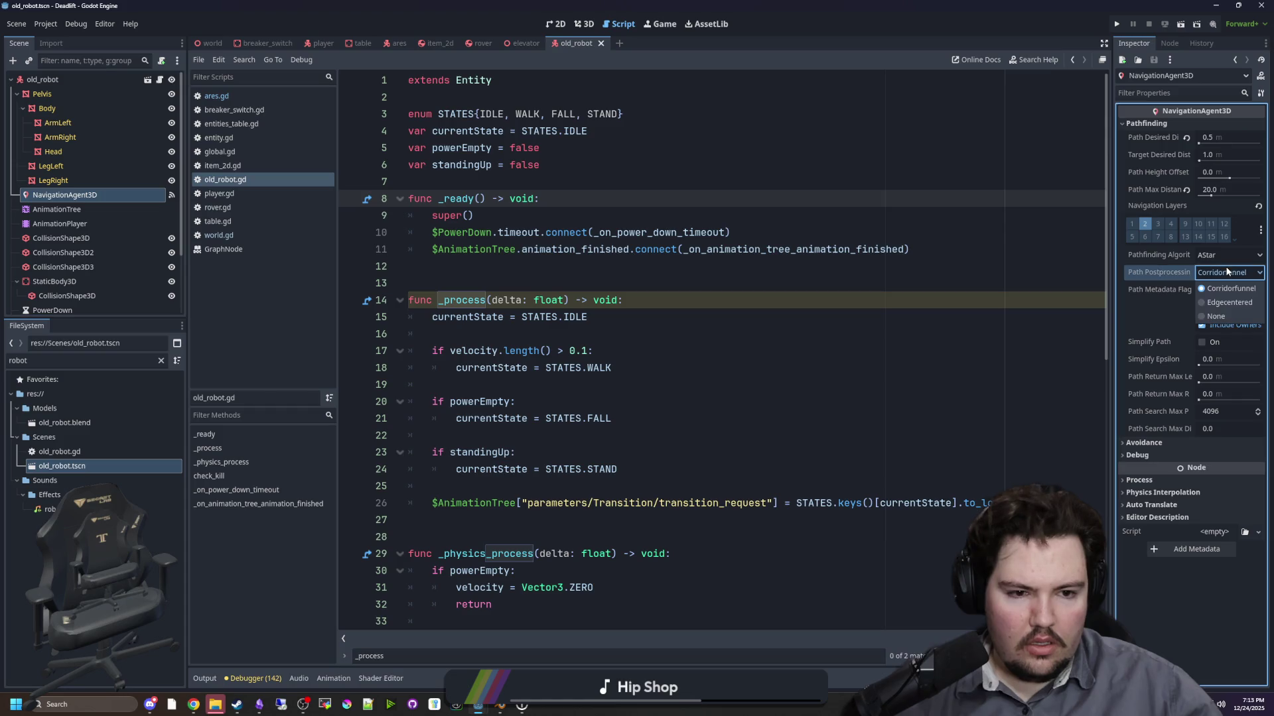
pyautogui.click(1229, 302)
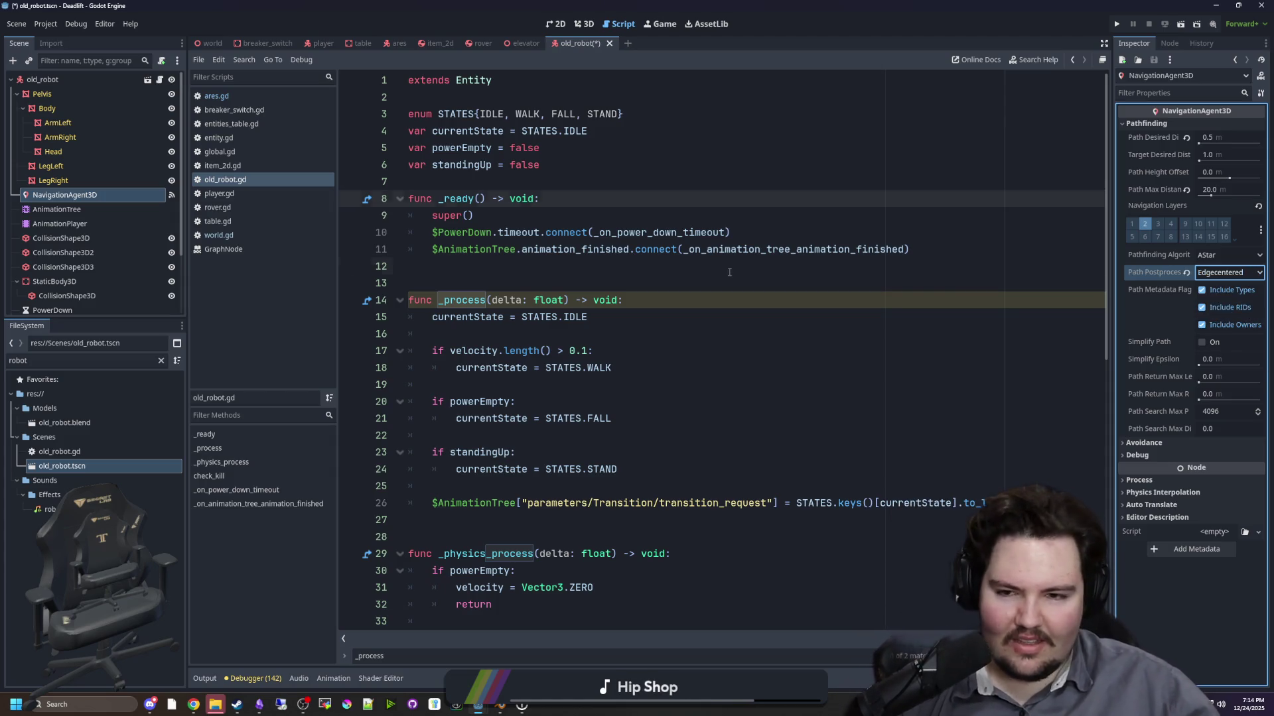
pyautogui.click(597, 267)
# - Open kobold.tscn and set its NavigationAgent3D path postprocessing to Edgecentered
pyautogui.click(161, 361)
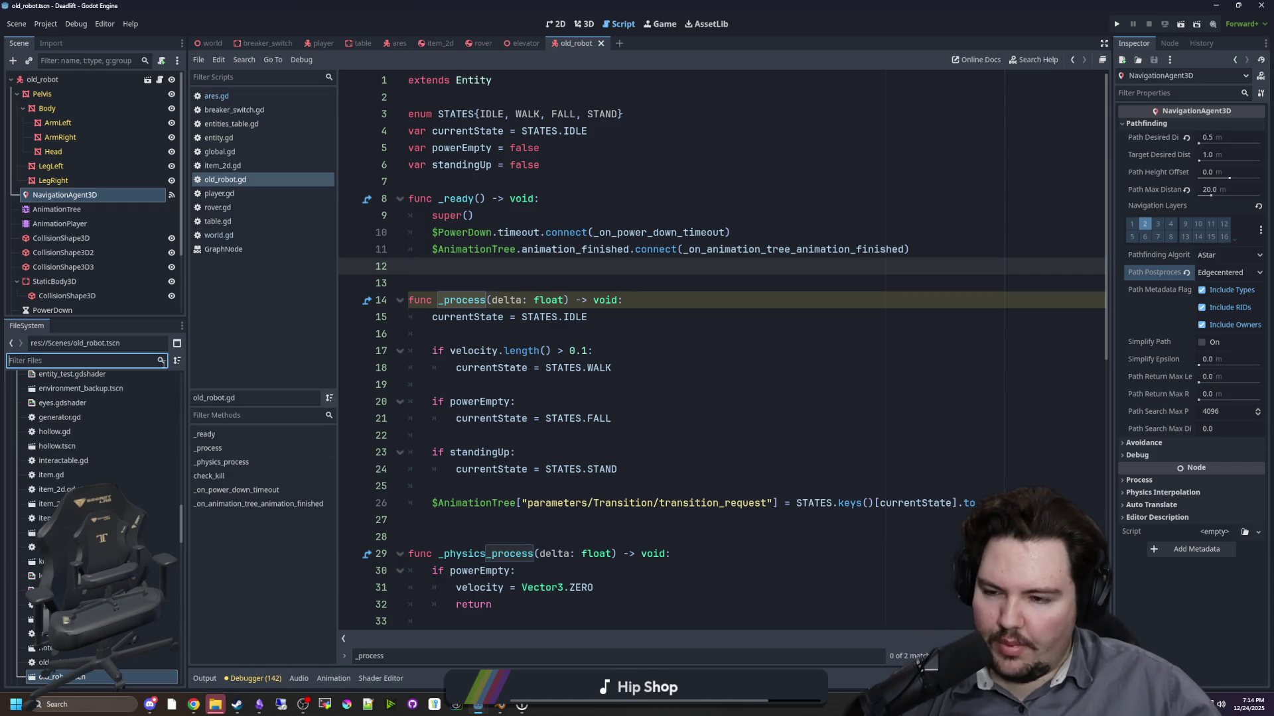
pyautogui.write('kobol')
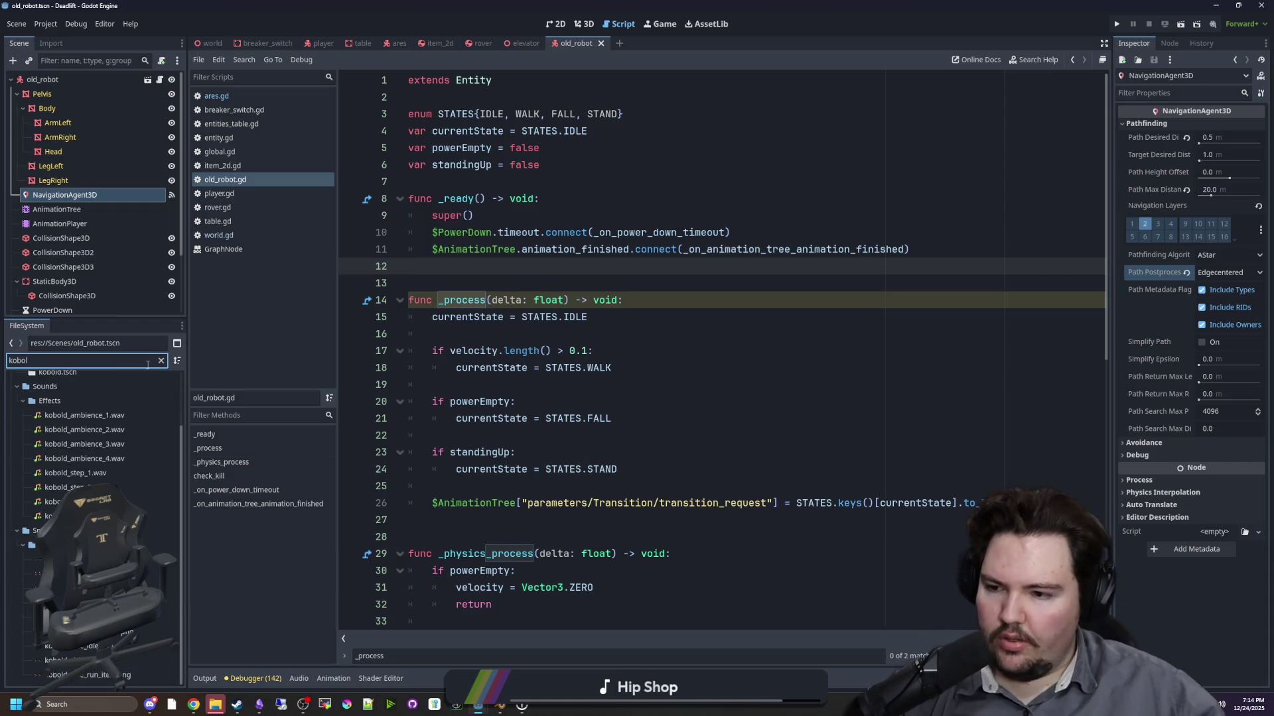
pyautogui.doubleClick(74, 439)
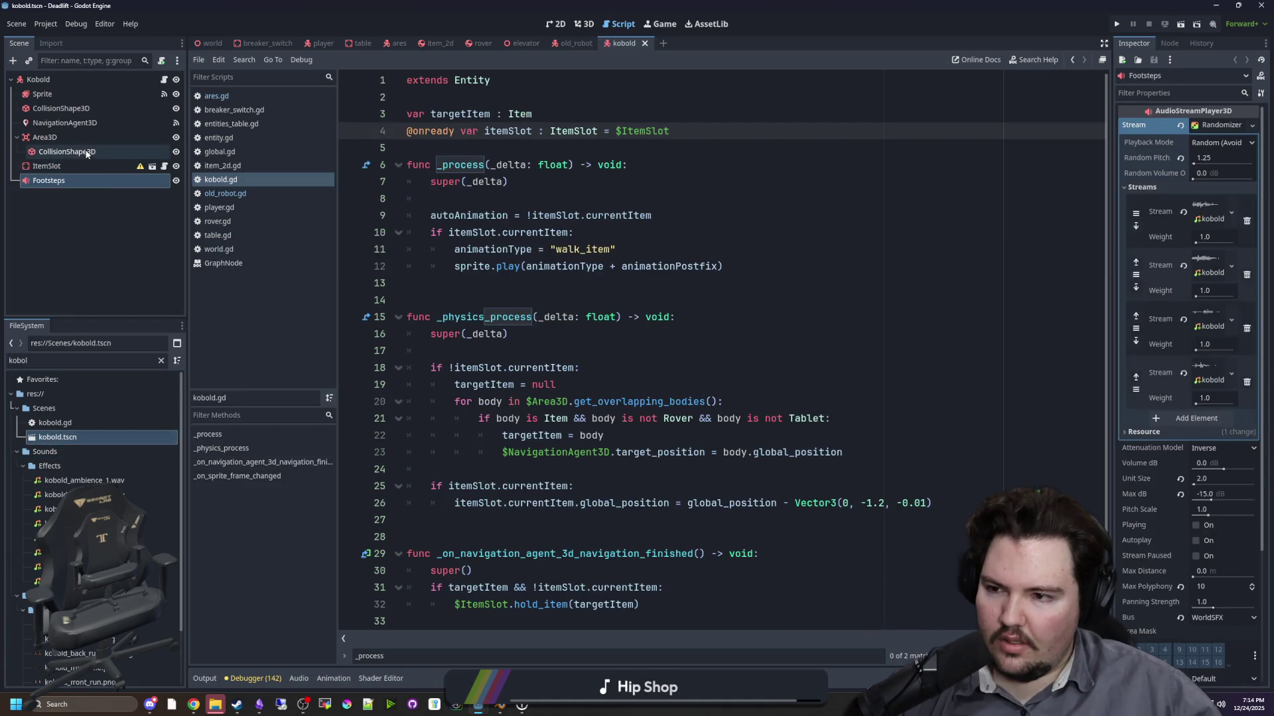
pyautogui.click(84, 124)
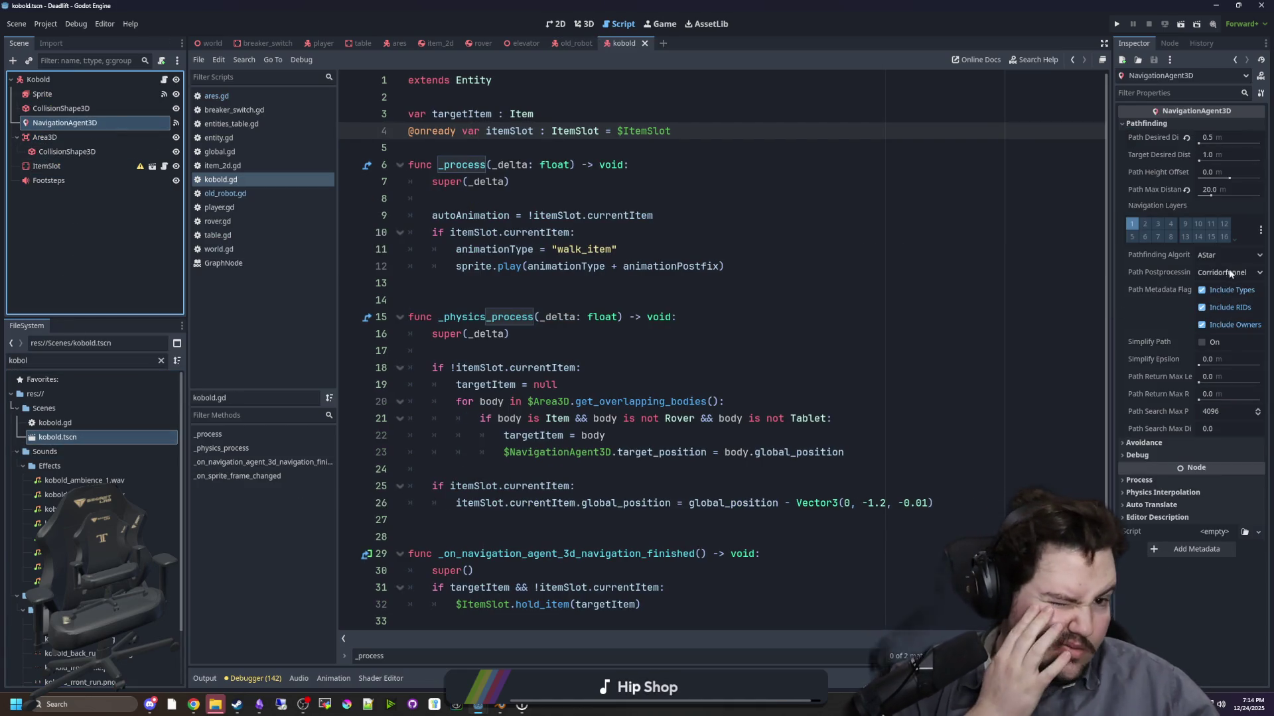
pyautogui.click(1229, 274)
pyautogui.click(1227, 304)
pyautogui.click(597, 232)
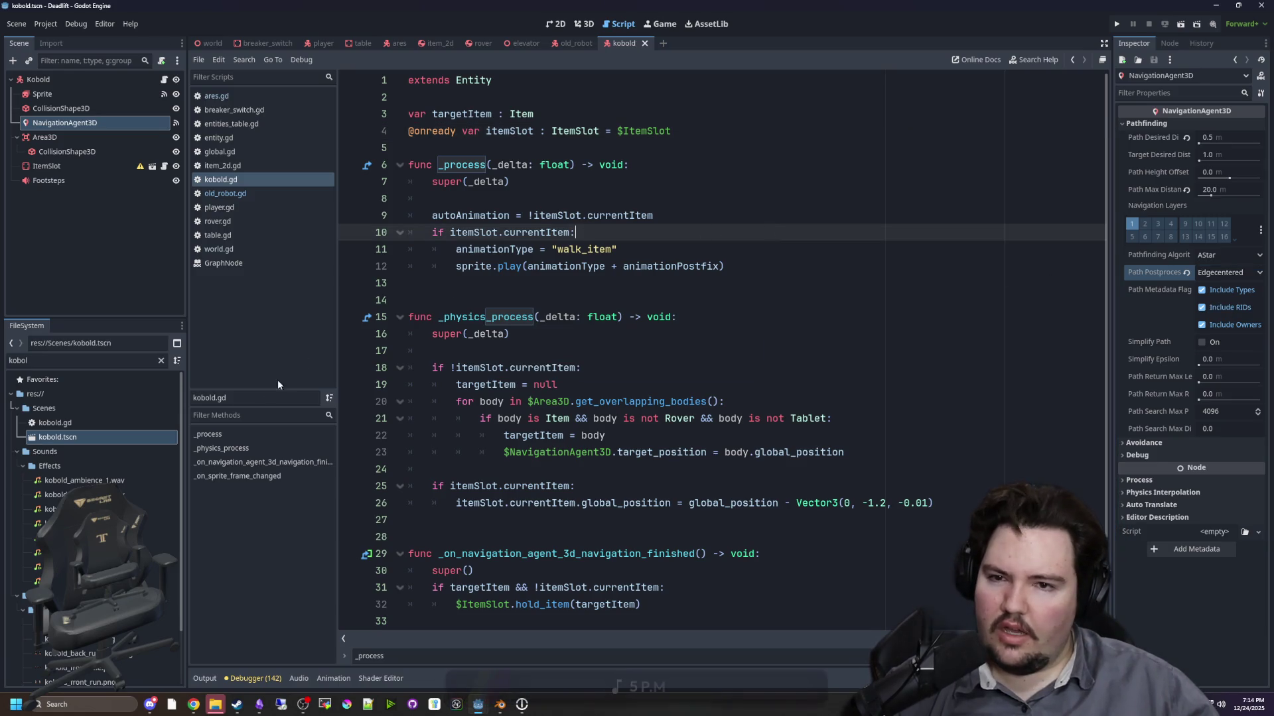
# - Filter the FileSystem for 'ares' and open the ares scene
pyautogui.click(159, 362)
pyautogui.write('ares')
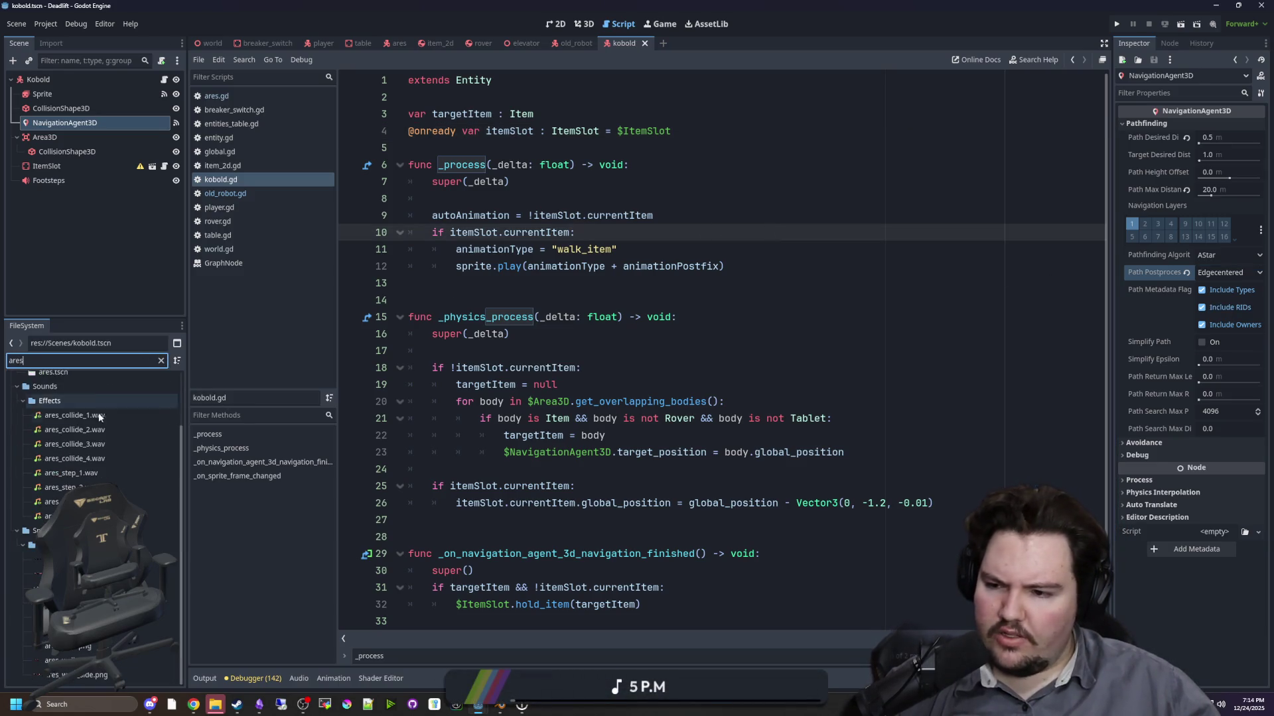
pyautogui.click(76, 442)
pyautogui.doubleClick(75, 442)
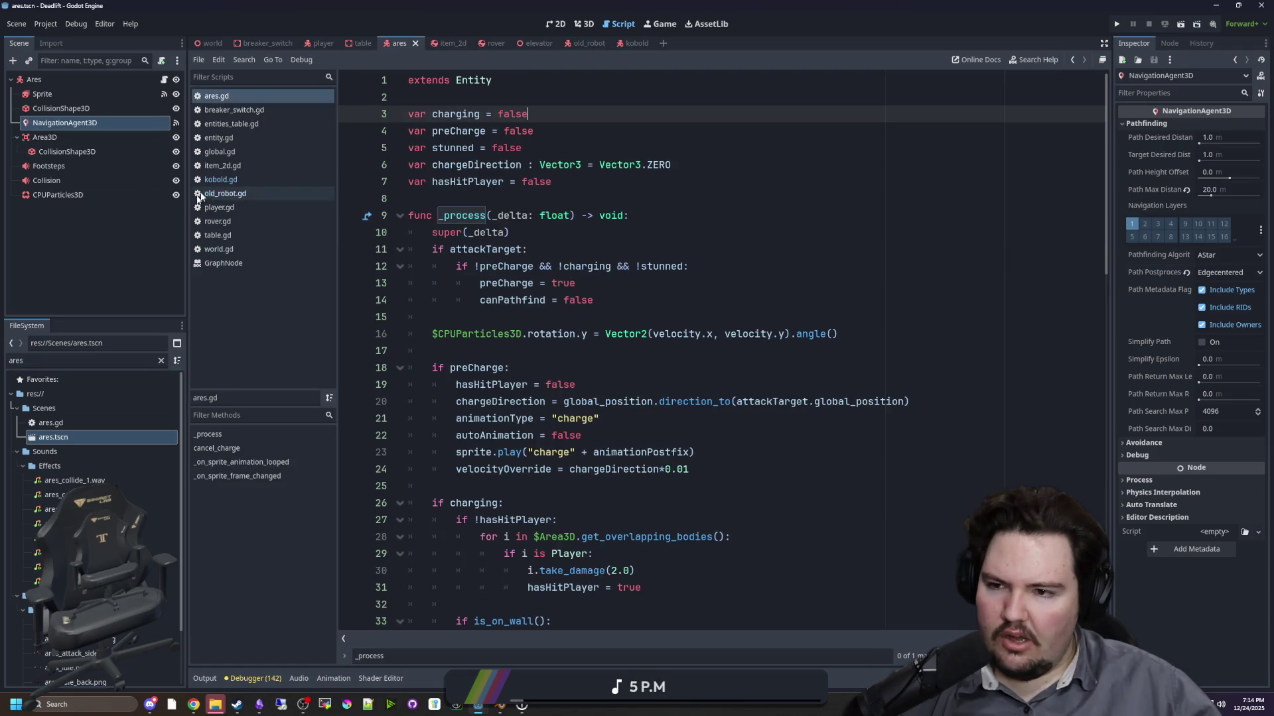
# - Open the entities_table.gd script and save the project with Ctrl+S
pyautogui.click(241, 151)
pyautogui.click(260, 111)
pyautogui.click(259, 124)
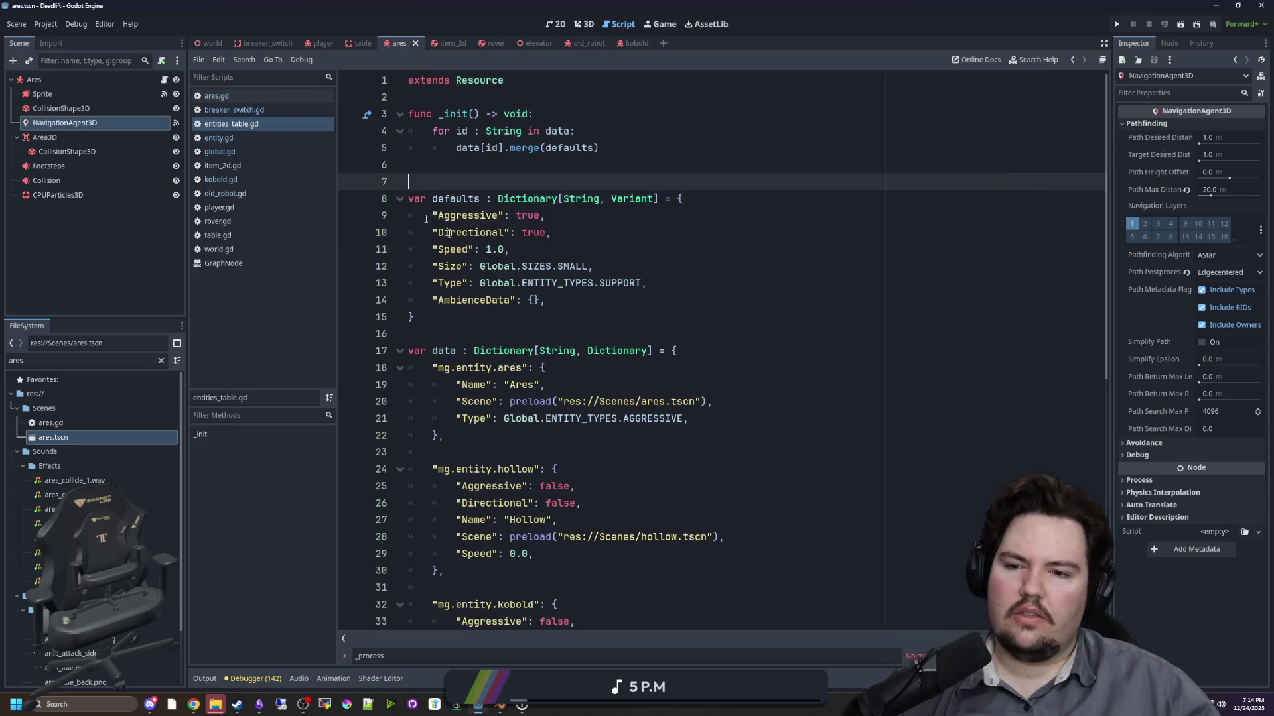
pyautogui.scroll(-6, 532, 292)
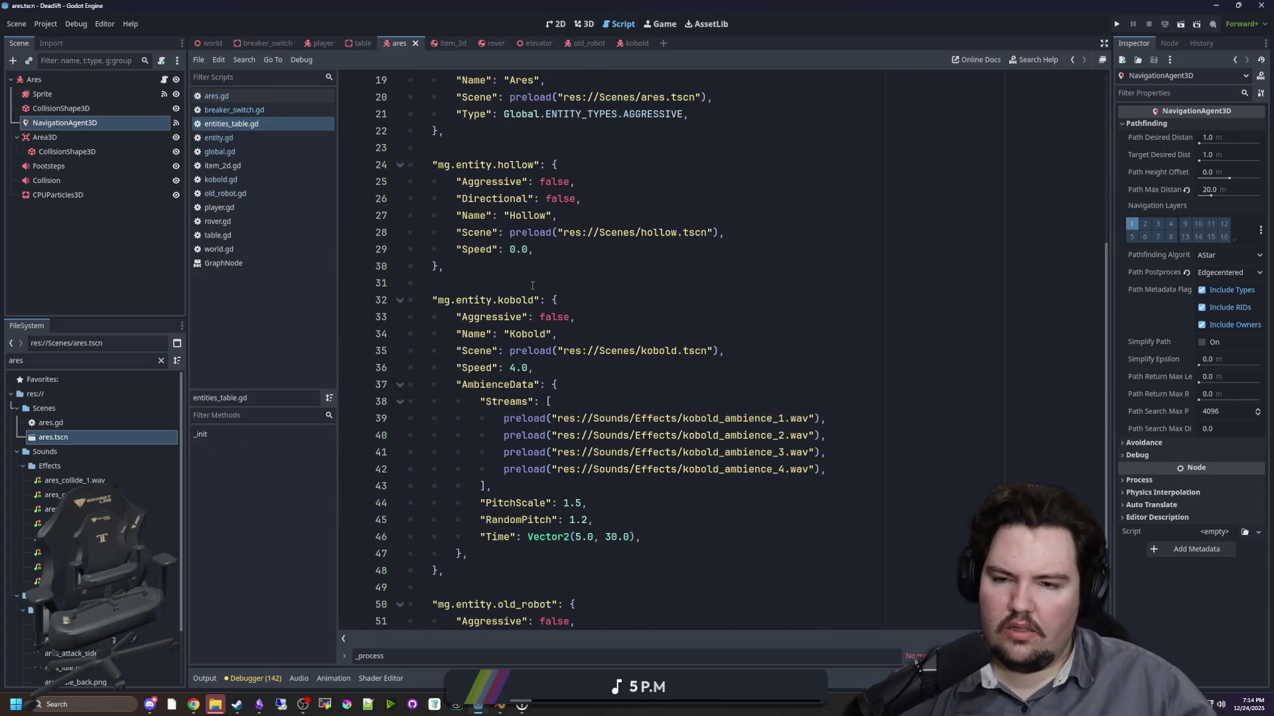
pyautogui.scroll(1, 532, 285)
pyautogui.scroll(-3, 541, 345)
pyautogui.click(552, 417)
pyautogui.hotkey('ctrl', 's')
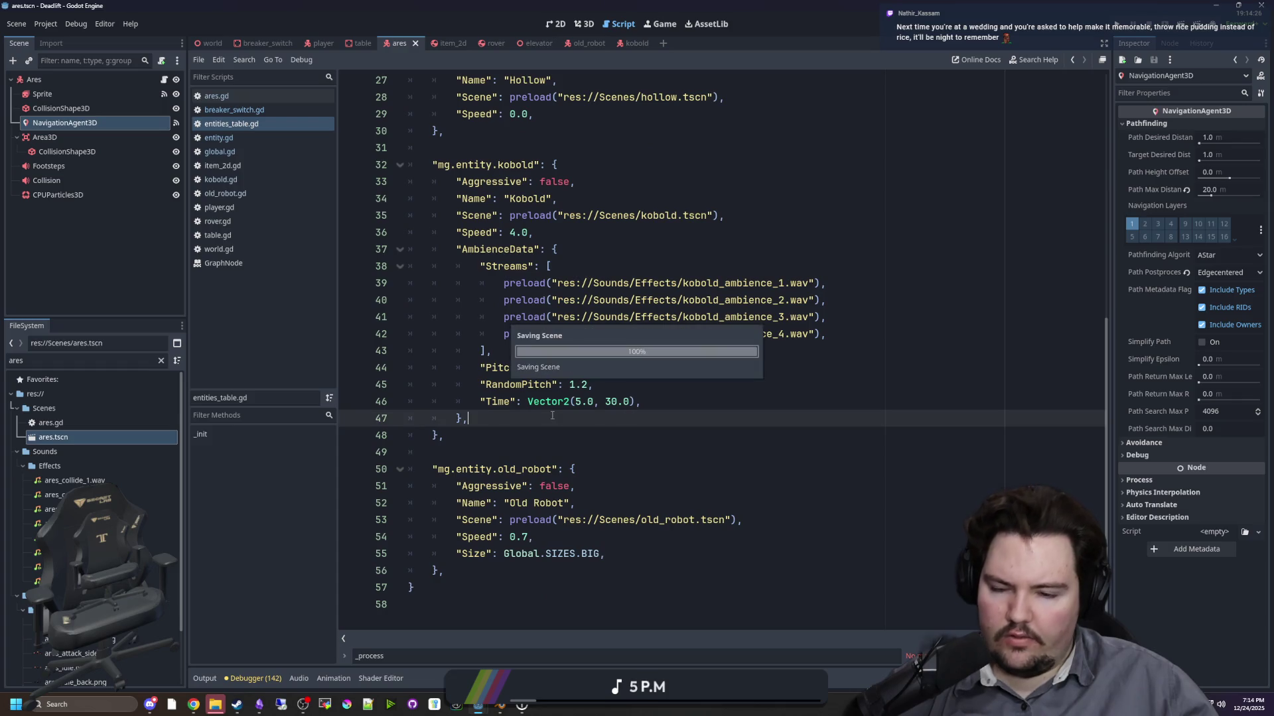
pyautogui.scroll(5, 552, 415)
pyautogui.click(584, 317)
pyautogui.scroll(4, 634, 91)
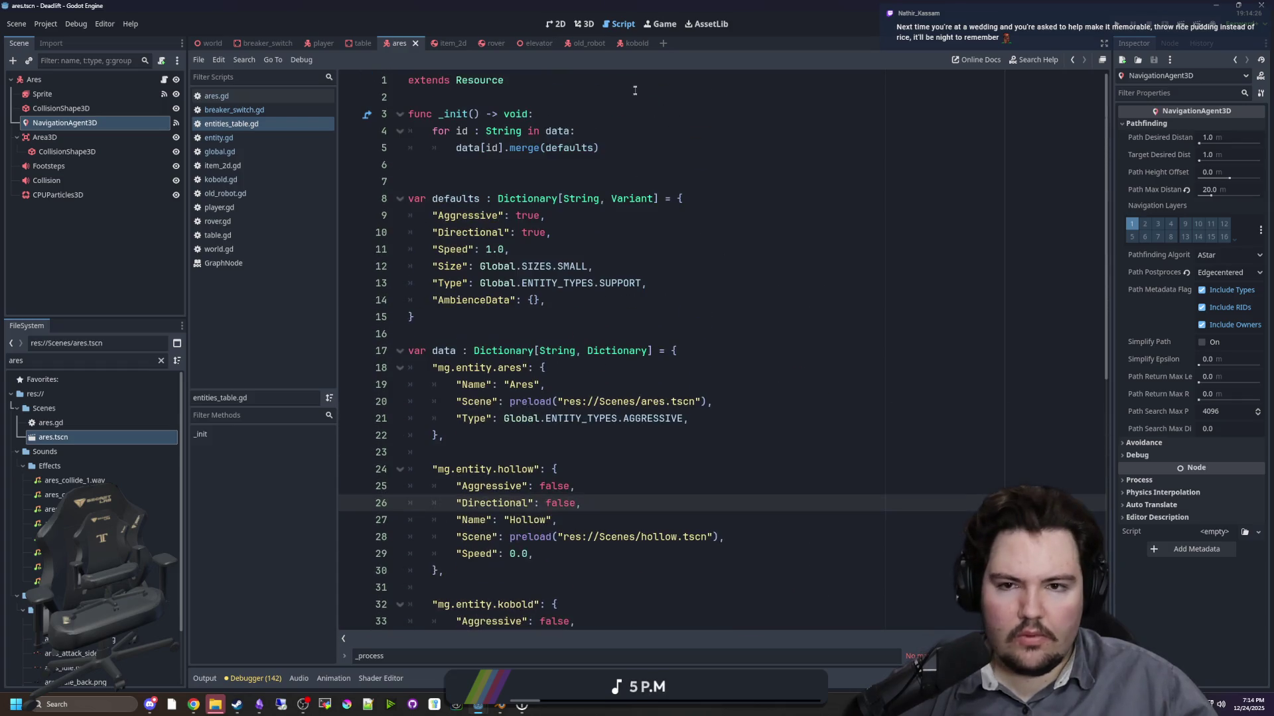
# - Run the project in the embedded Game view and choose Play from the main menu
pyautogui.click(660, 24)
pyautogui.click(1112, 26)
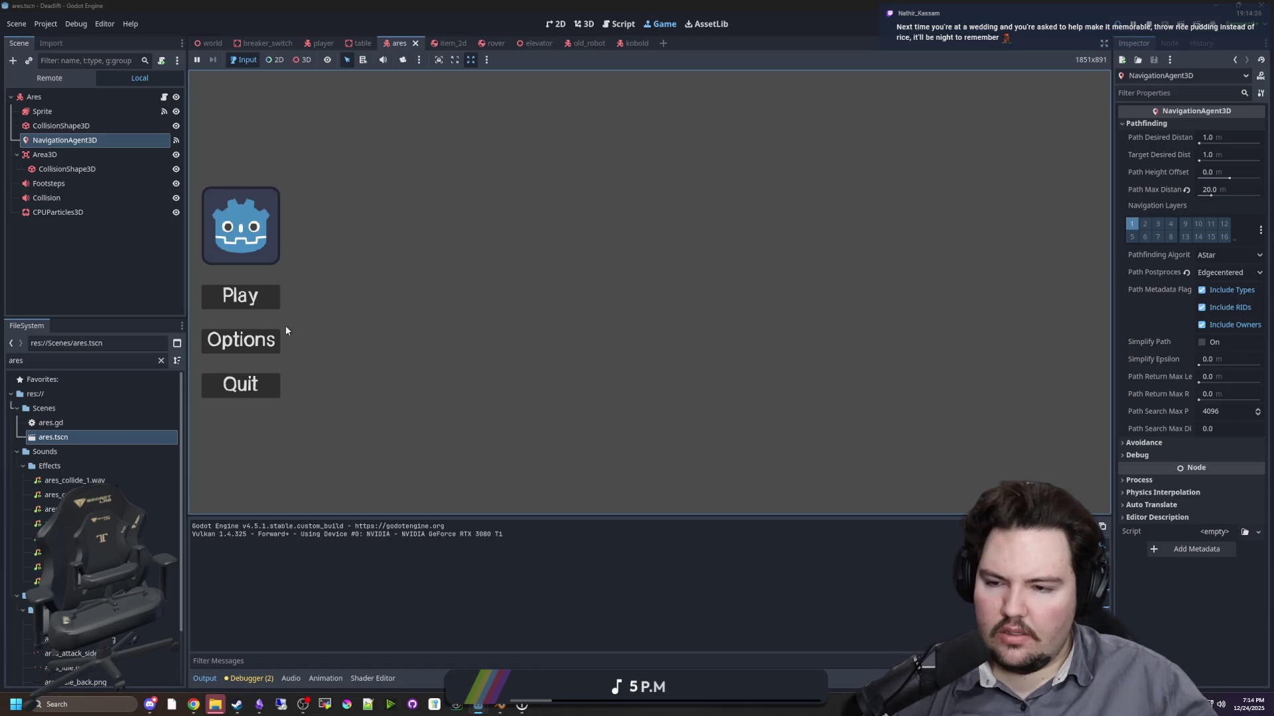
pyautogui.click(270, 290)
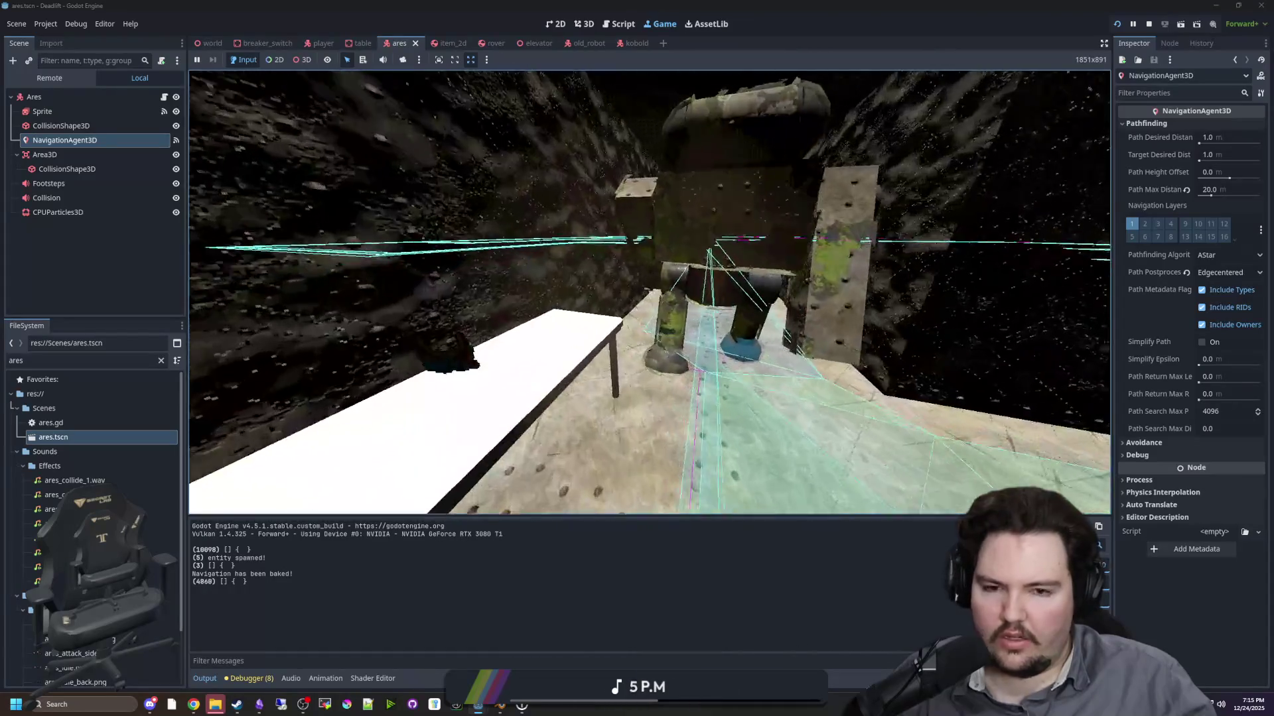
# - Pause the game, inspect the navmesh via a 3D camera override, then stop the game
pyautogui.press('Escape')
pyautogui.click(302, 60)
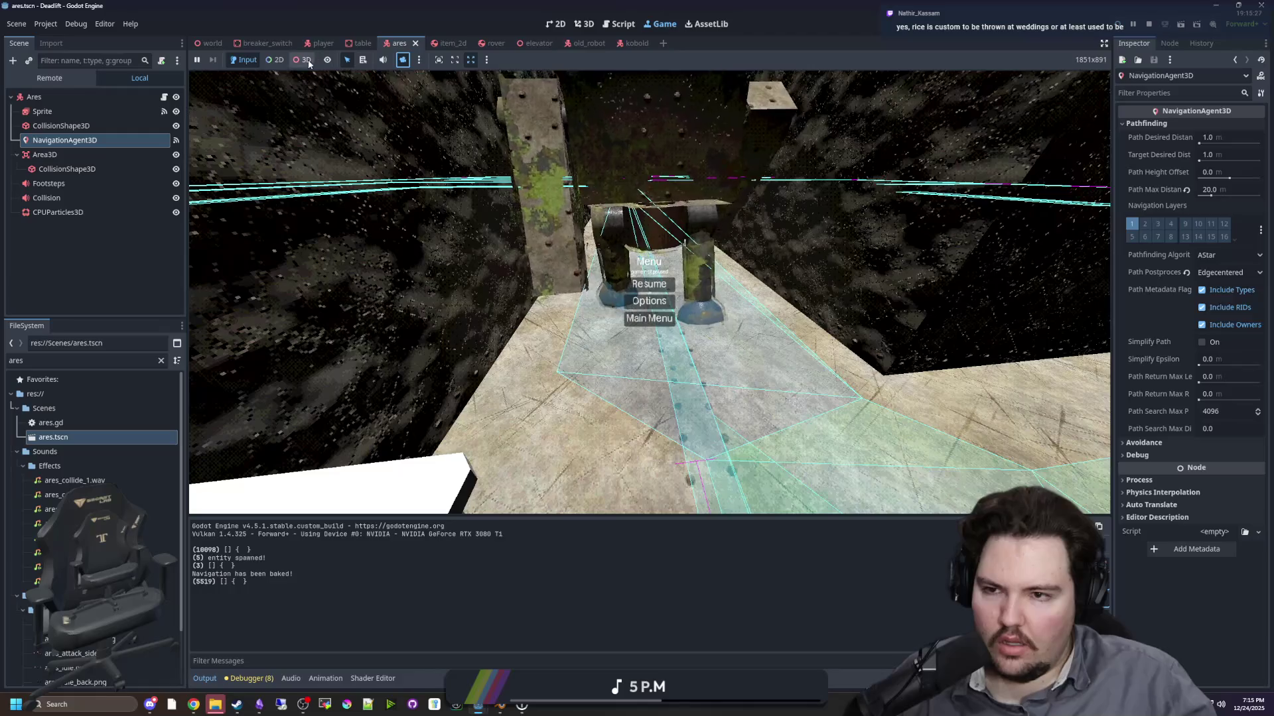
pyautogui.click(402, 59)
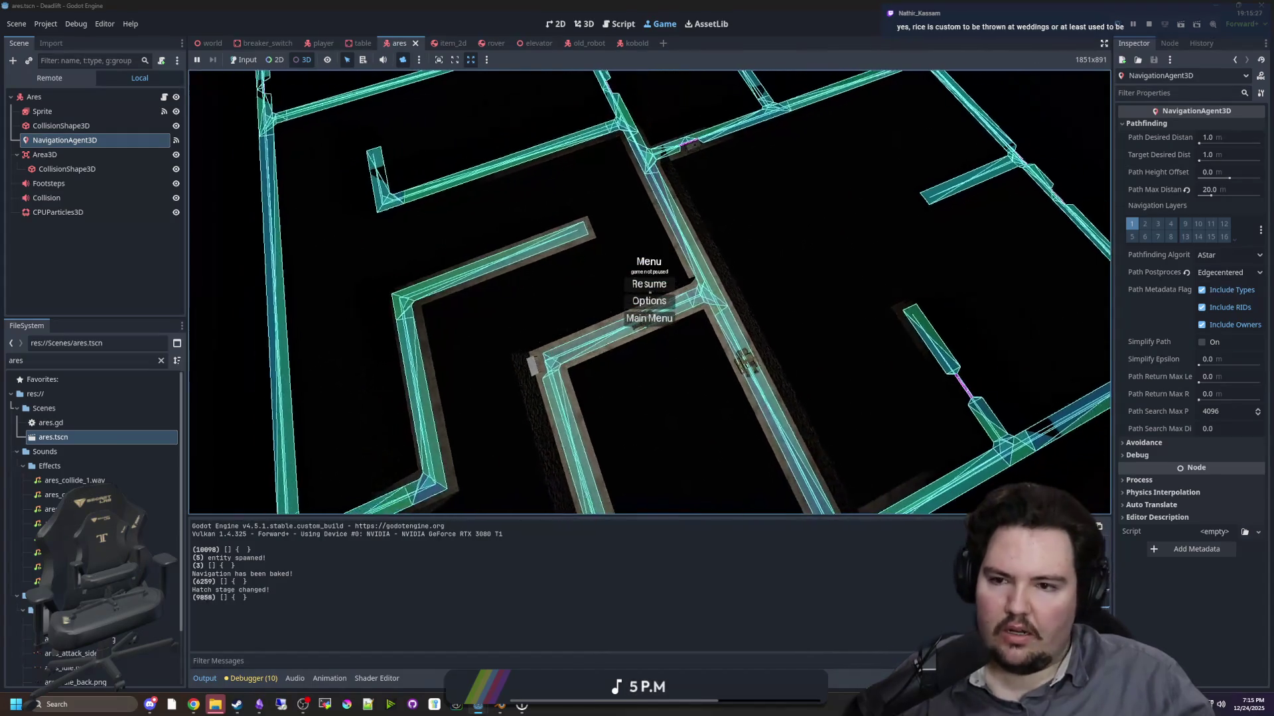
pyautogui.click(1157, 23)
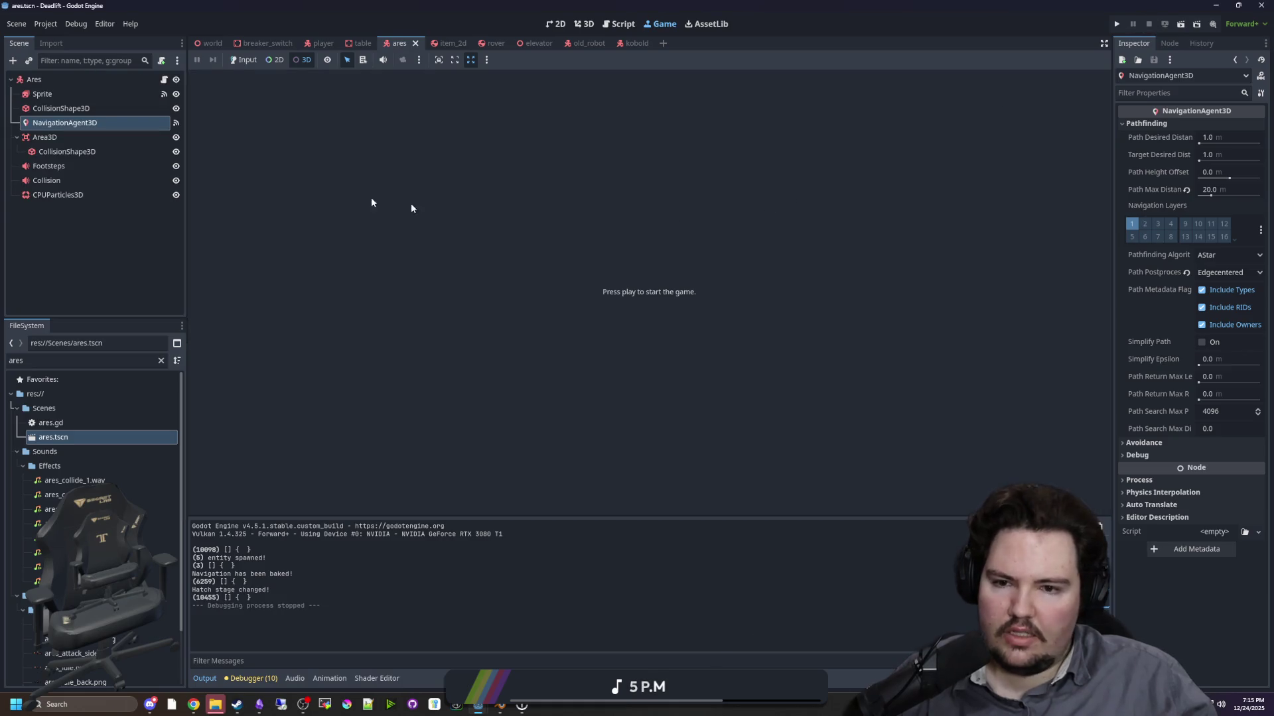
# - Open world.gd and search for its func _ready definition
pyautogui.click(161, 360)
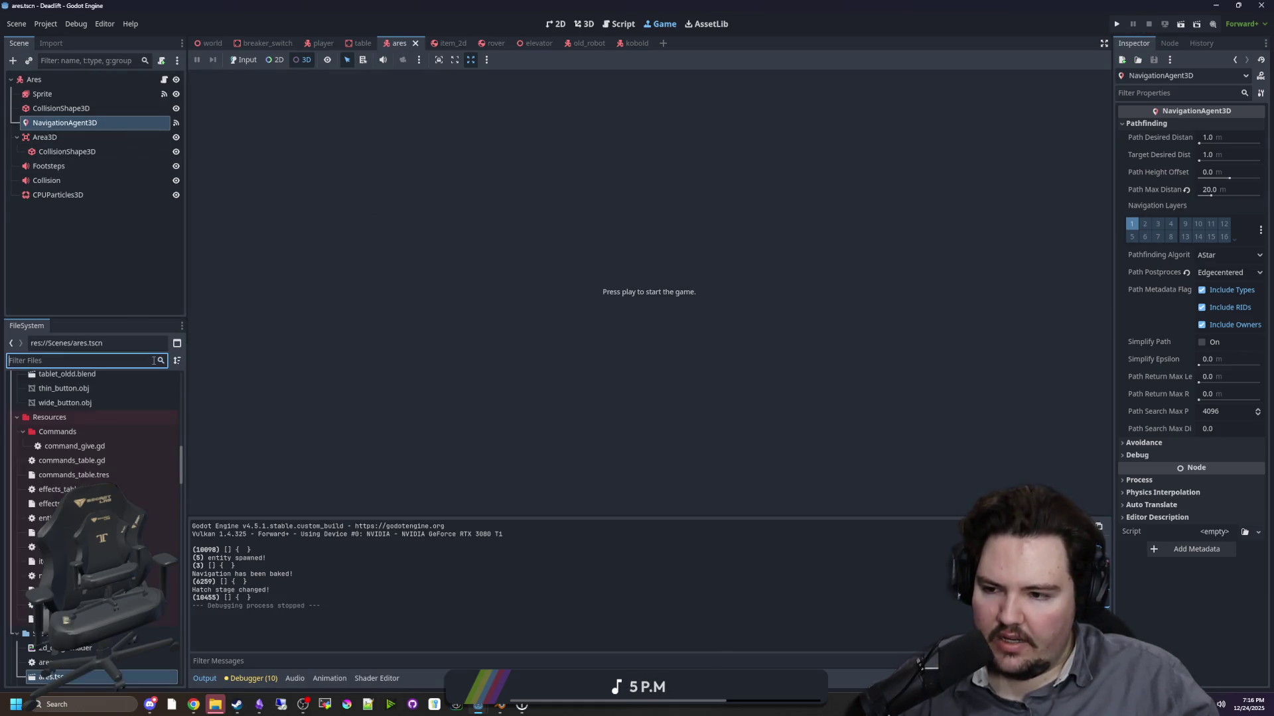
pyautogui.write('world')
pyautogui.doubleClick(53, 423)
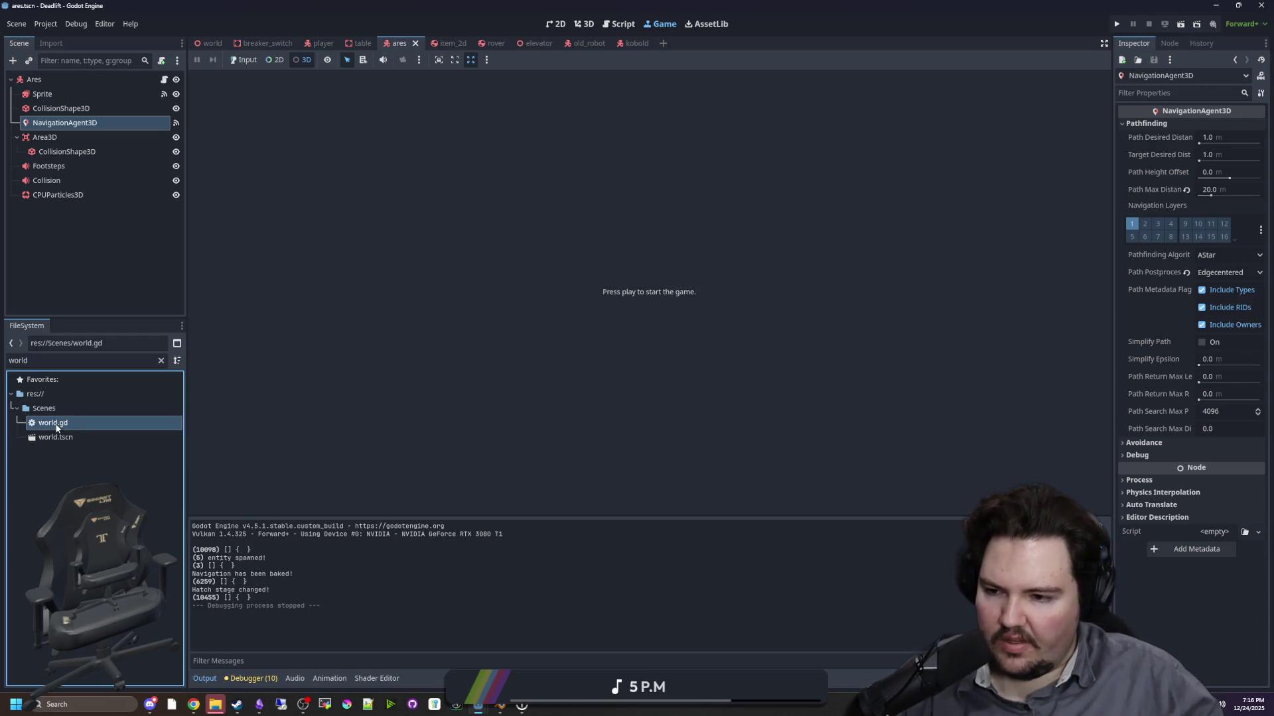
pyautogui.scroll(3, 599, 318)
pyautogui.click(644, 301)
pyautogui.hotkey('ctrl', 'f')
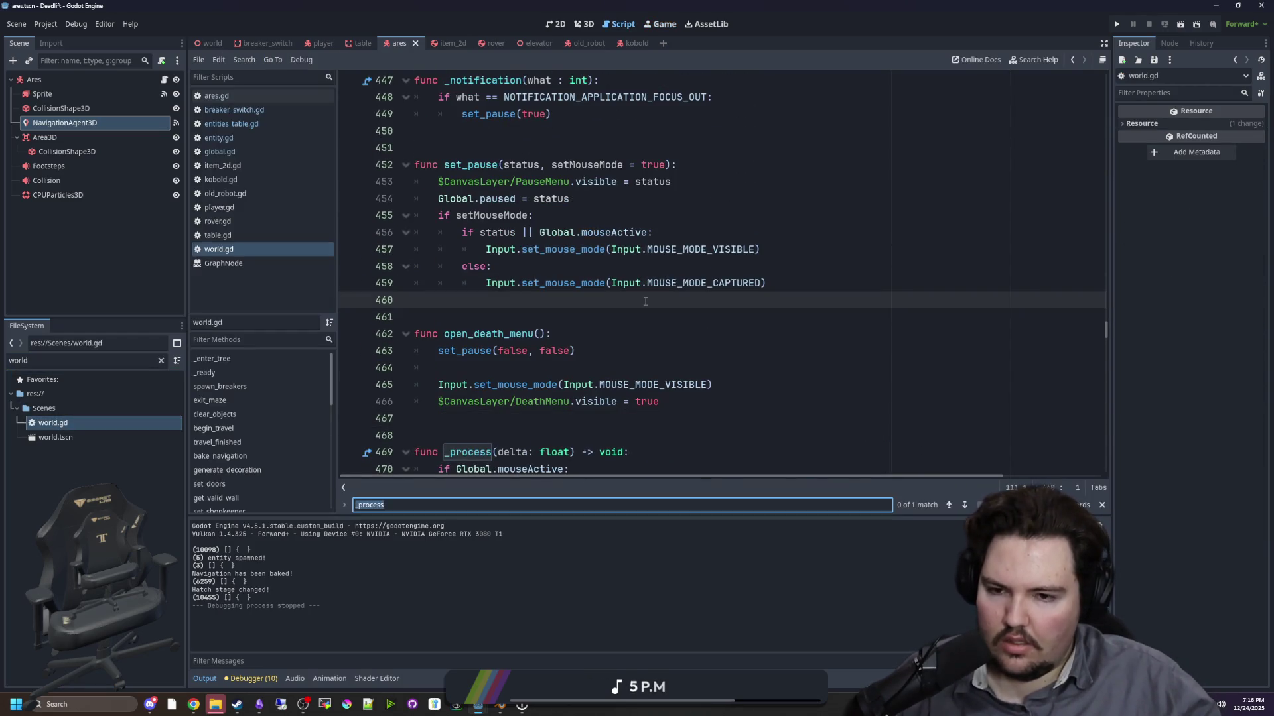
pyautogui.write('_ready')
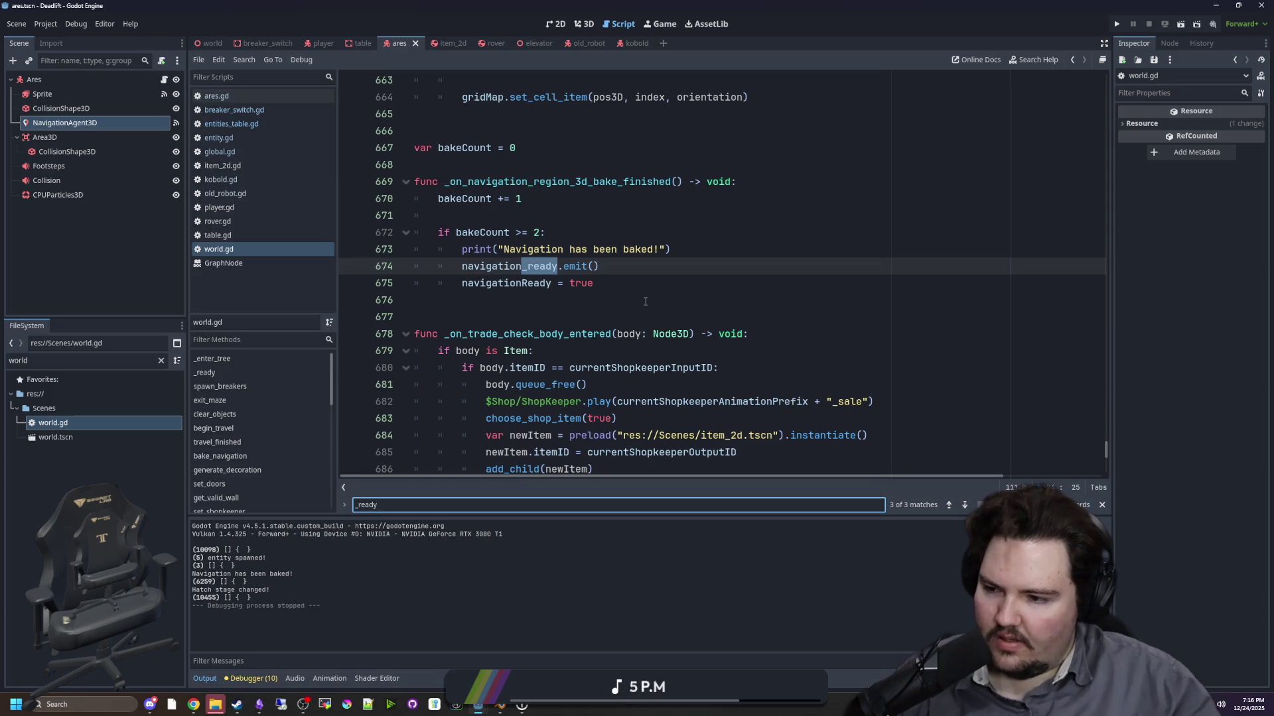
pyautogui.scroll(1, 572, 317)
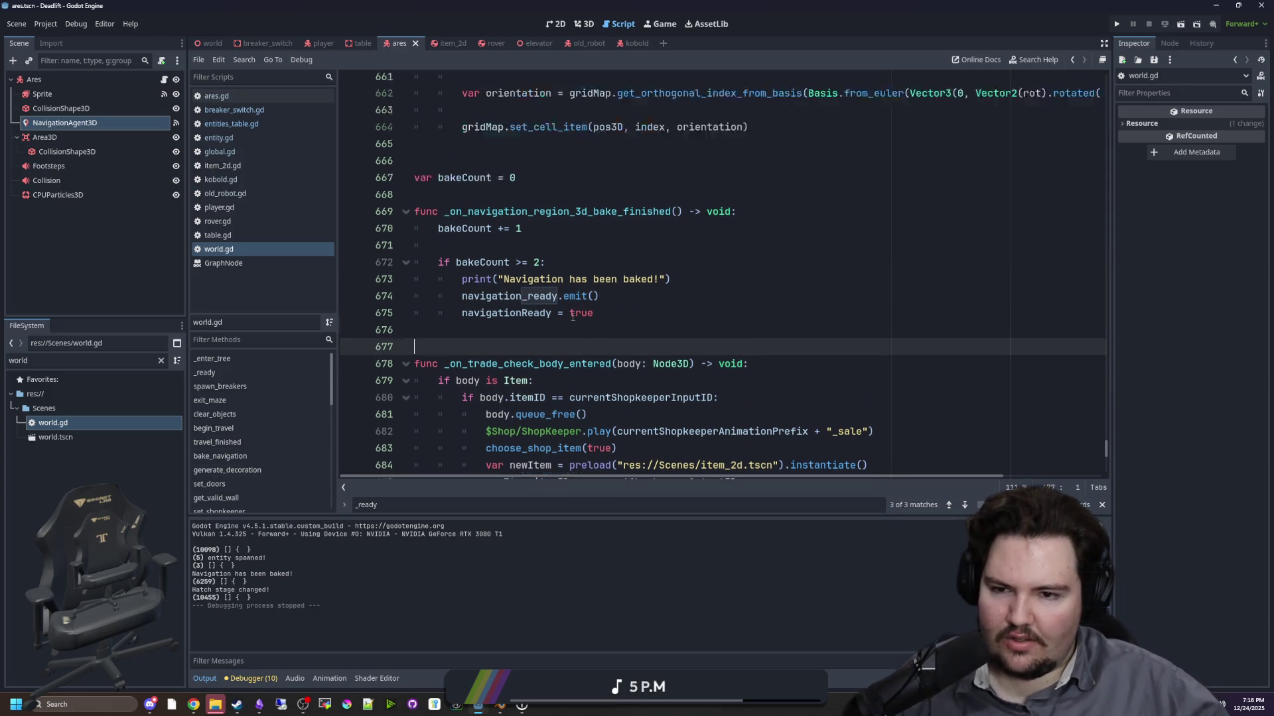
pyautogui.click(511, 268)
pyautogui.hotkey('ctrl', 'f')
pyautogui.press('Return')
pyautogui.press('Return')
# - Uncomment the ares and kobold spawnList lines in _ready and run the project
pyautogui.scroll(-3, 426, 300)
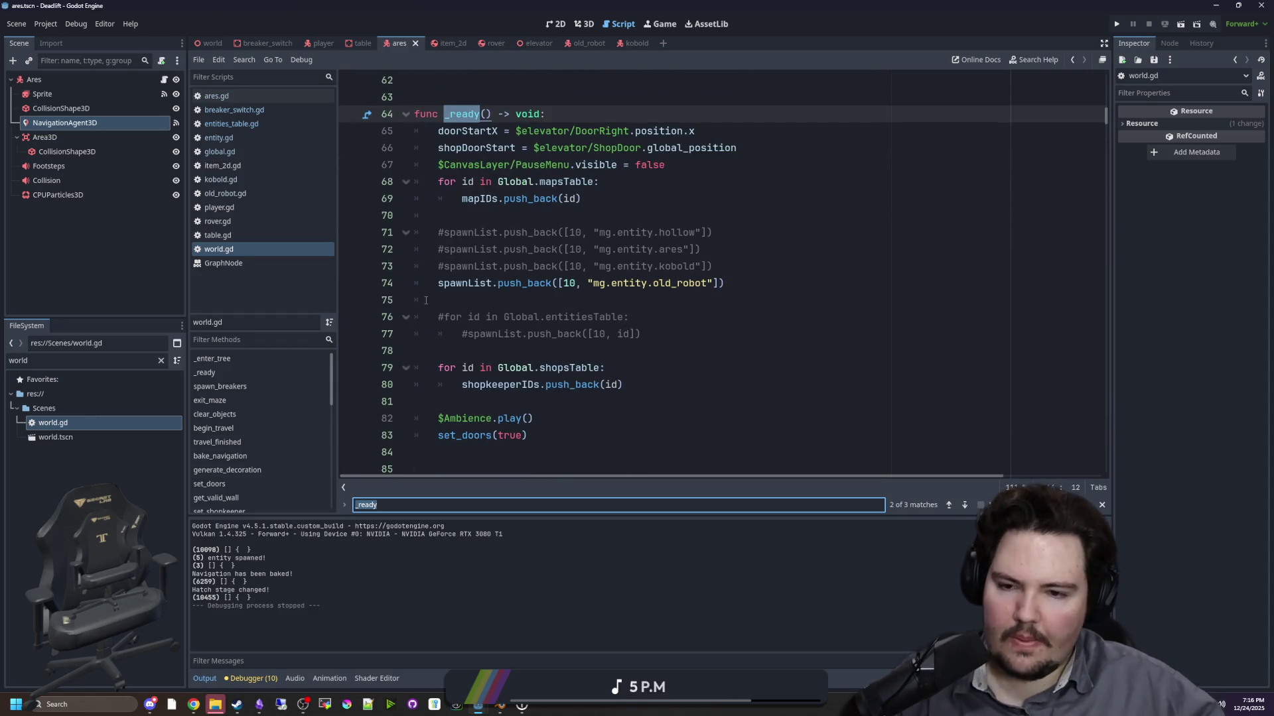
pyautogui.click(440, 270)
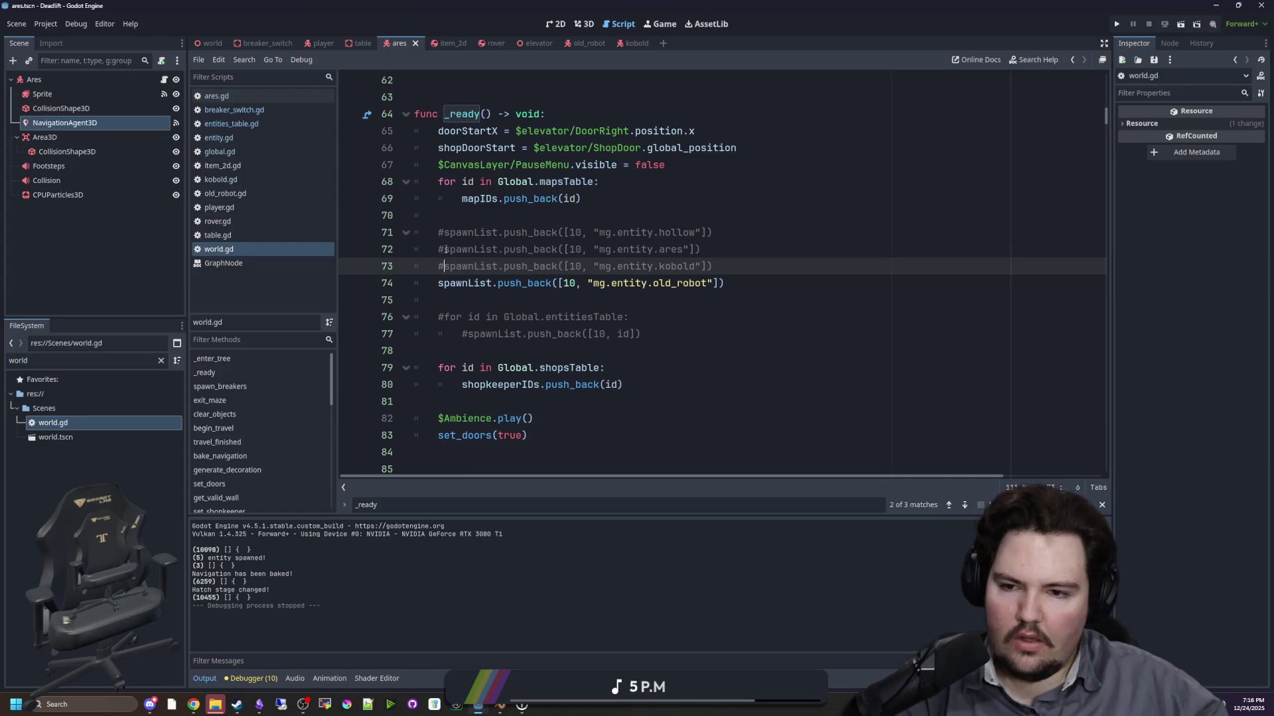
pyautogui.press('BackSpace')
pyautogui.click(444, 249)
pyautogui.press('BackSpace')
pyautogui.click(439, 216)
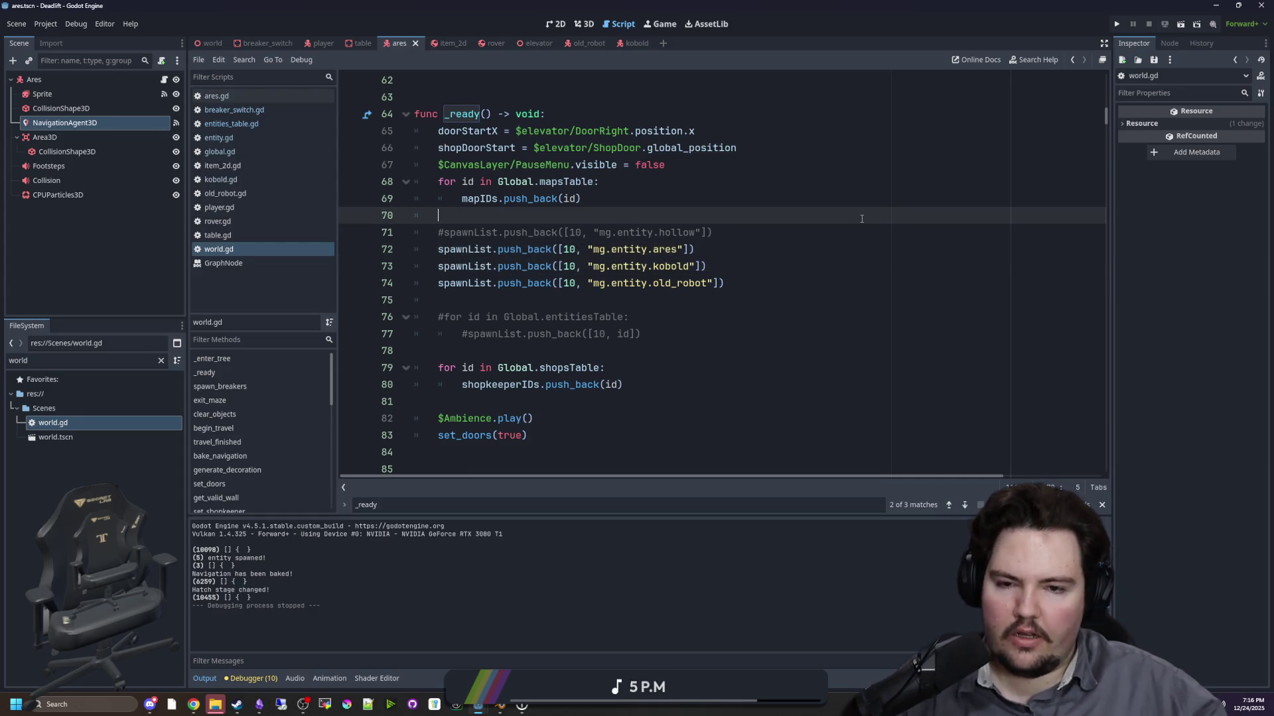
pyautogui.click(1116, 24)
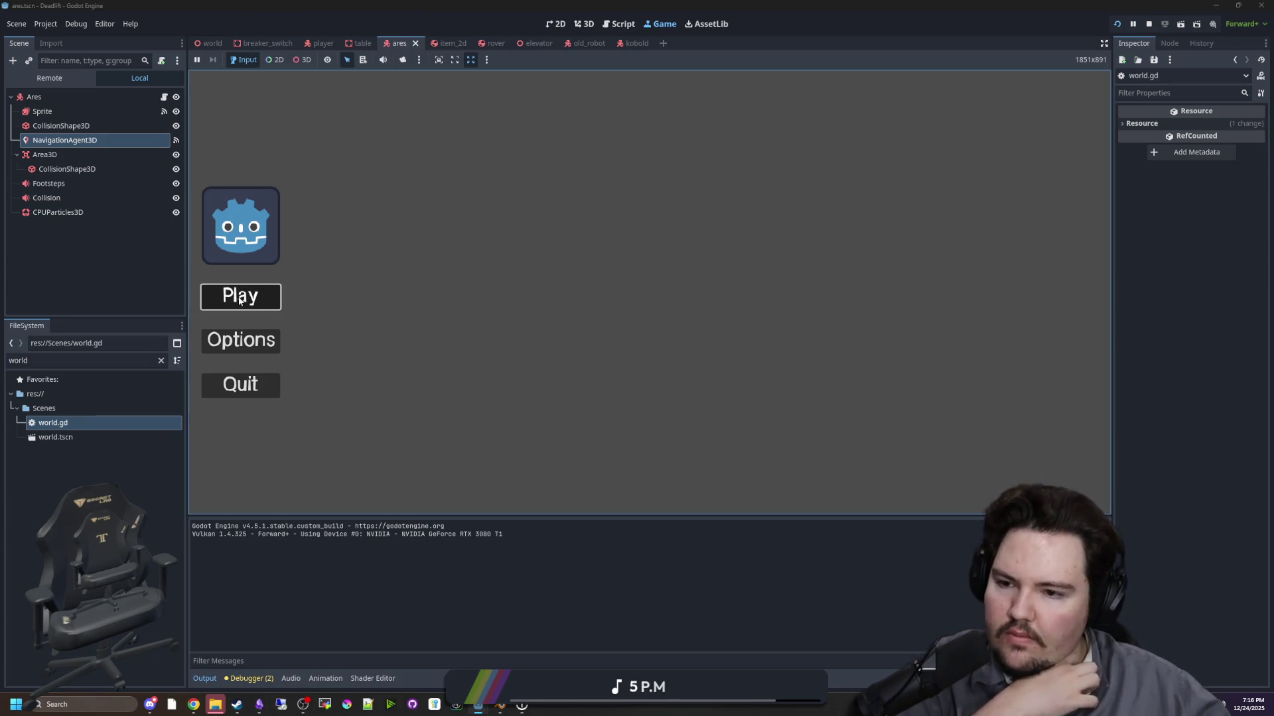
pyautogui.press('Return')
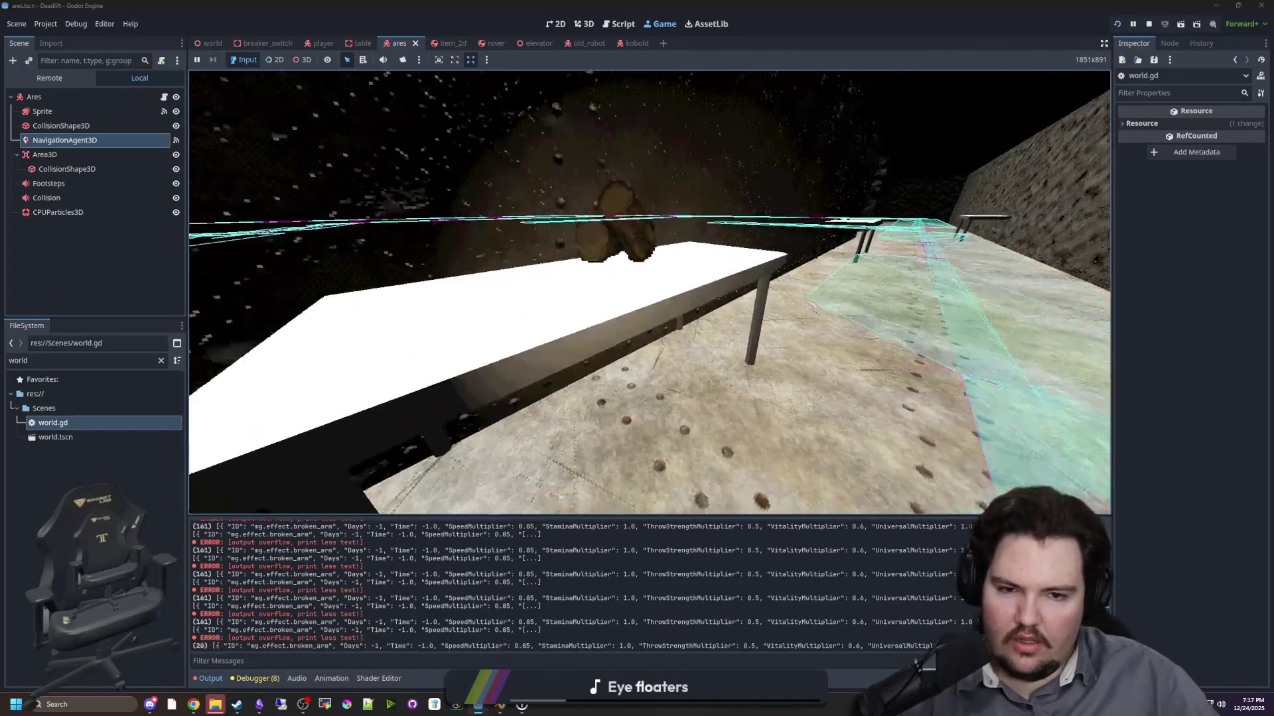
pyautogui.press('super')
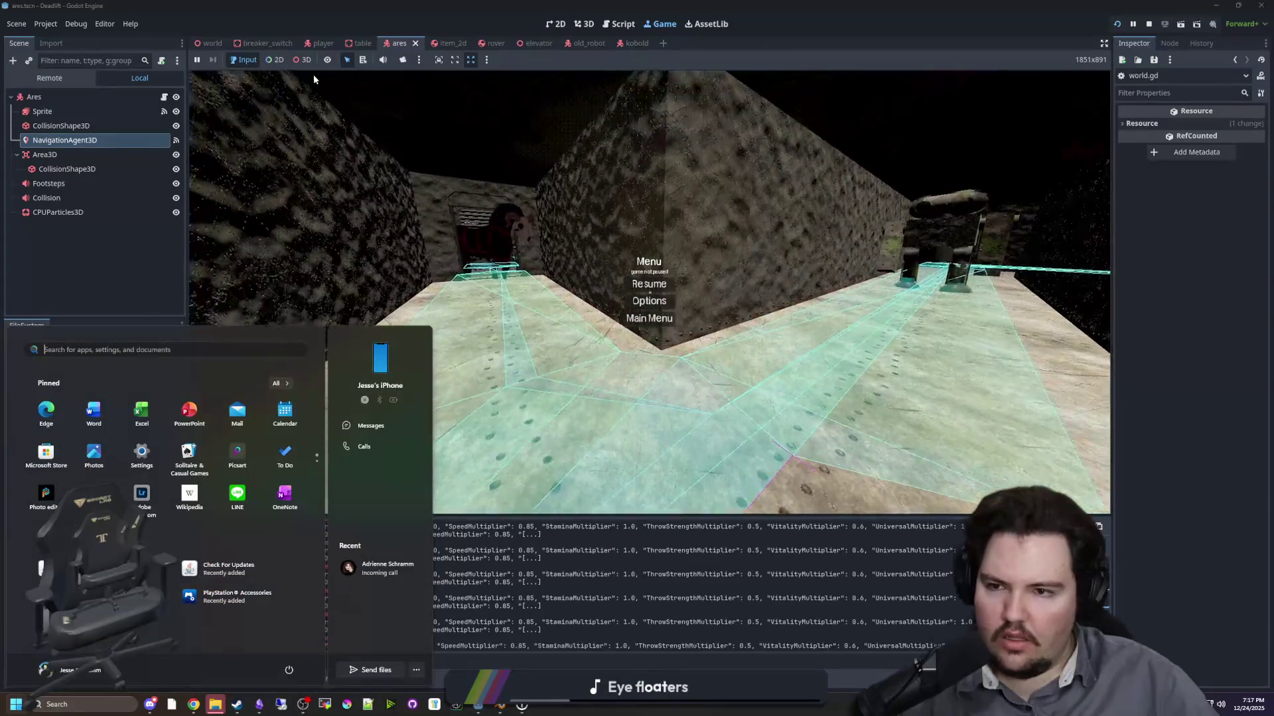
pyautogui.click(314, 79)
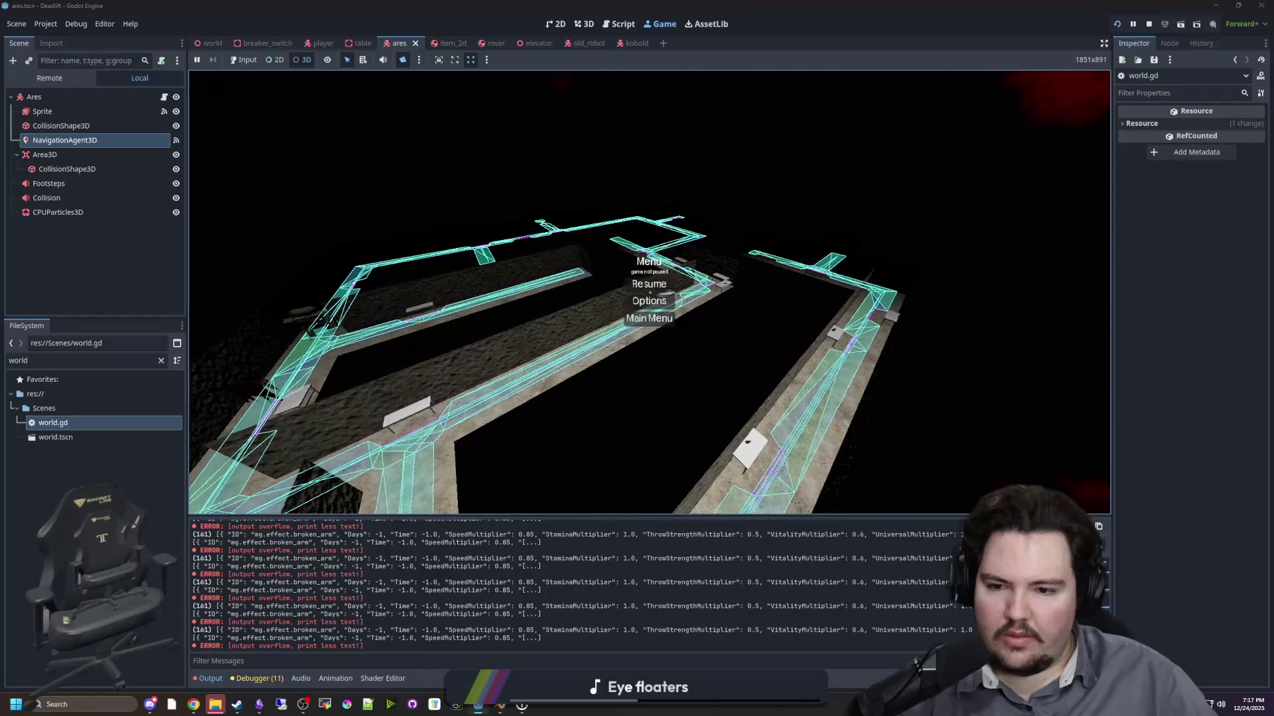
pyautogui.click(1118, 24)
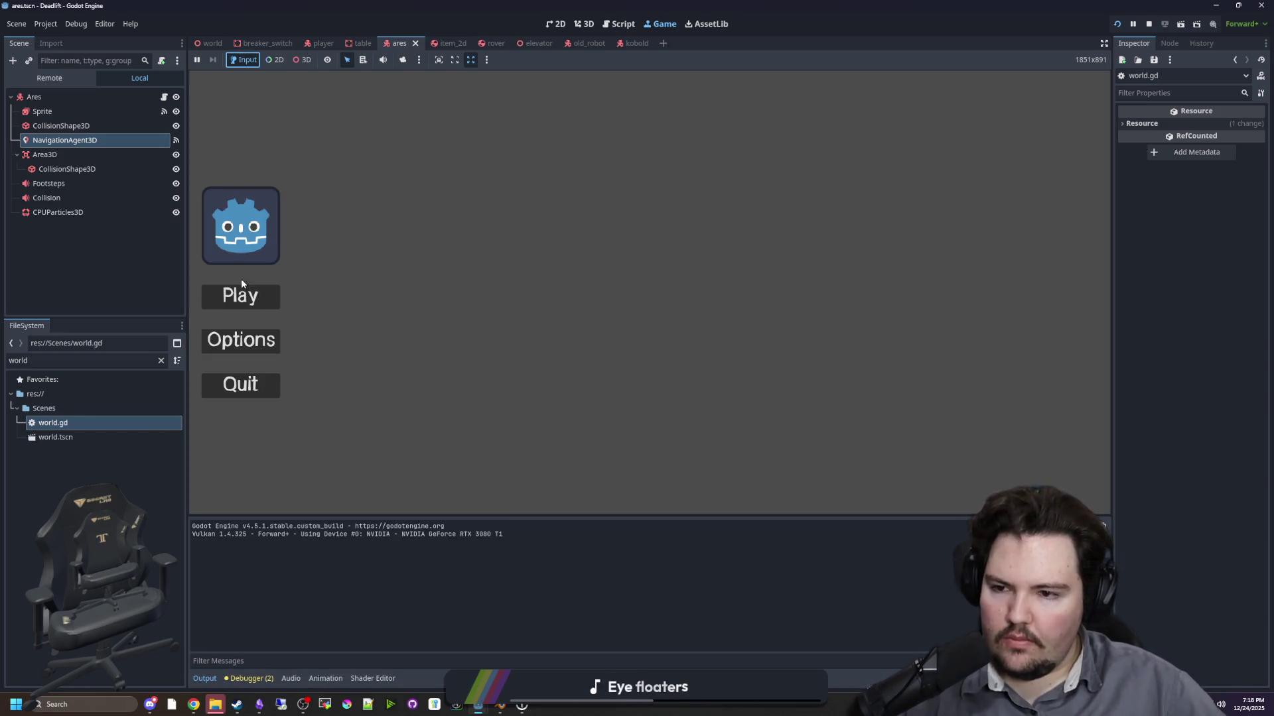
# - Start gameplay and walk through the fence gap, up the steps into the corridor
pyautogui.press('Return')
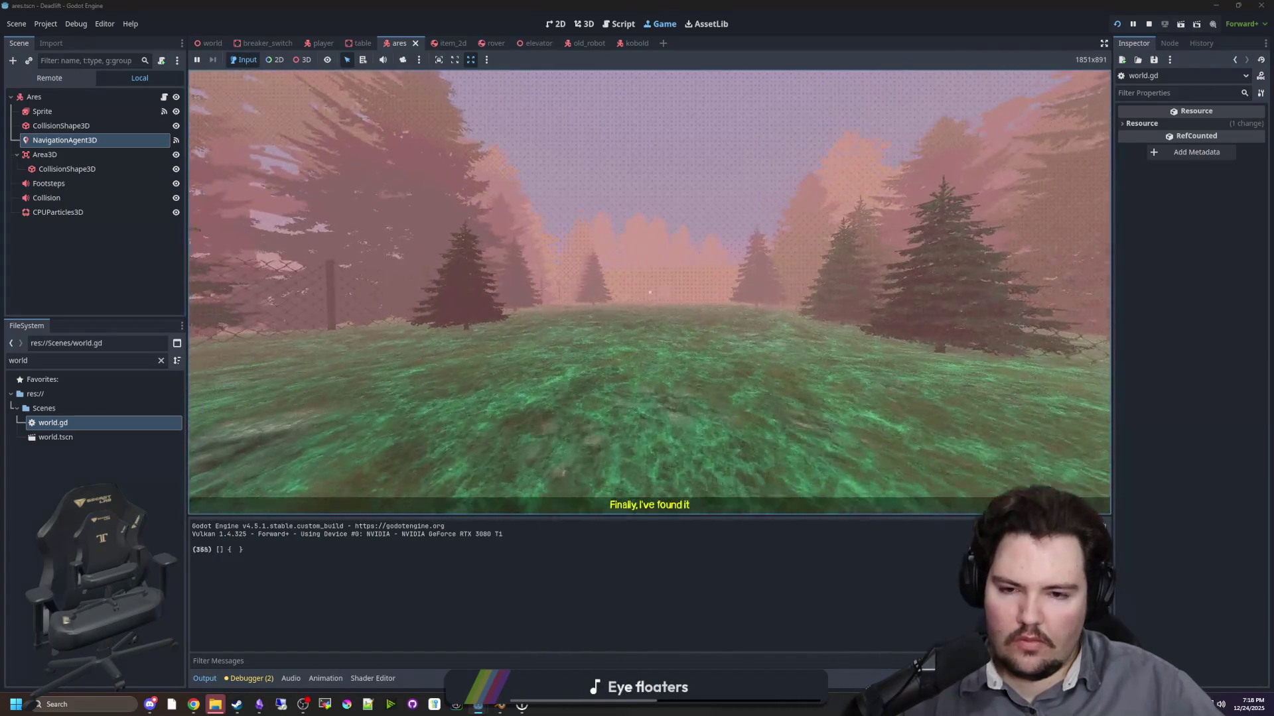
pyautogui.press('w')
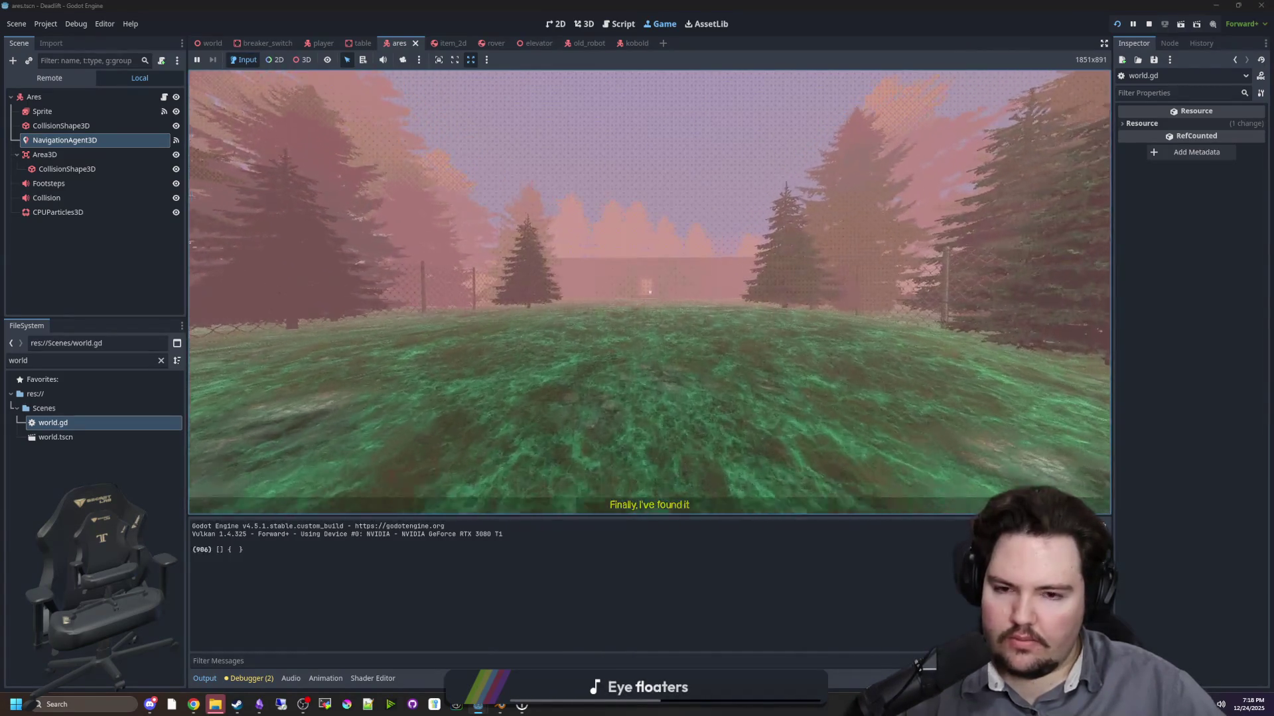
pyautogui.press('w')
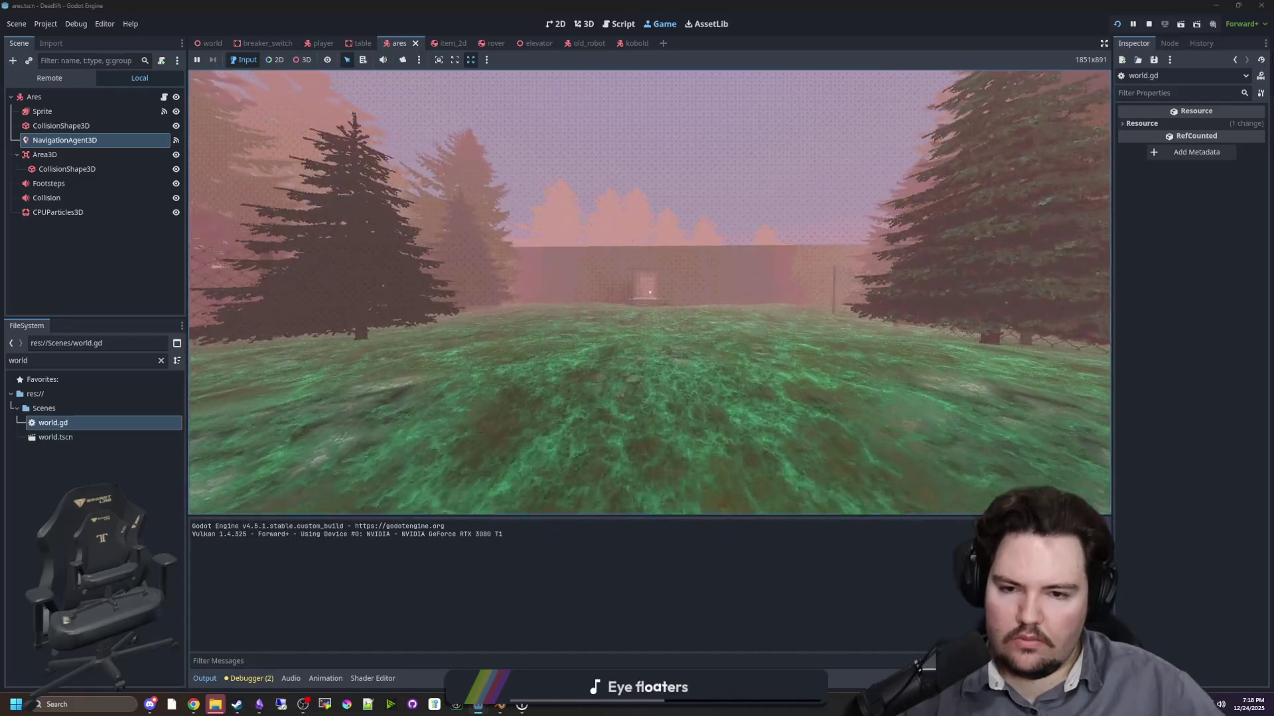
pyautogui.press('w')
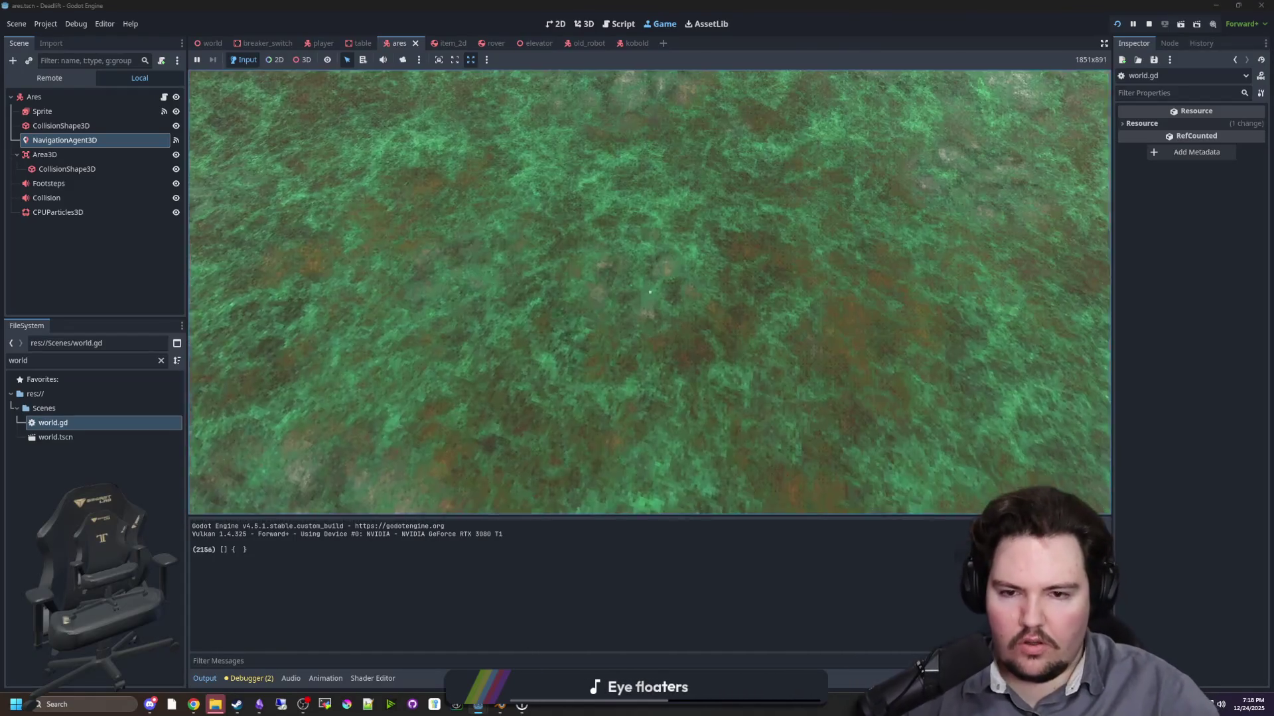
pyautogui.press('s')
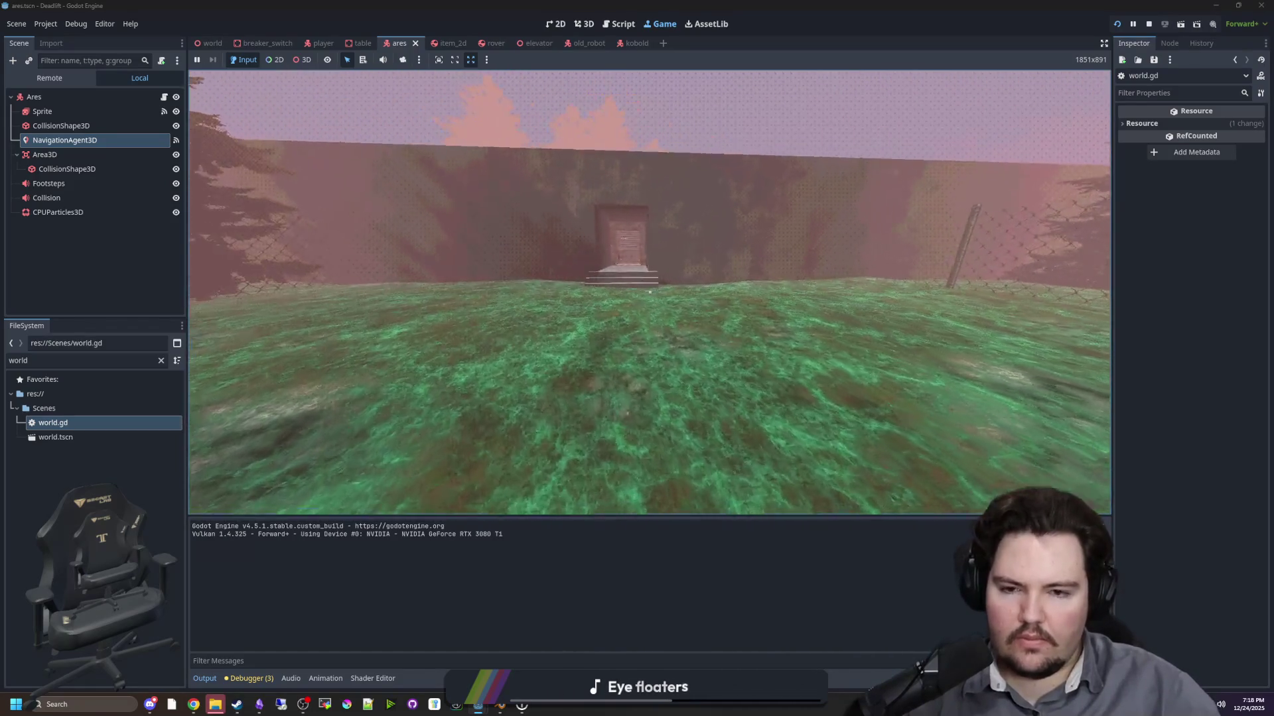
pyautogui.press('w')
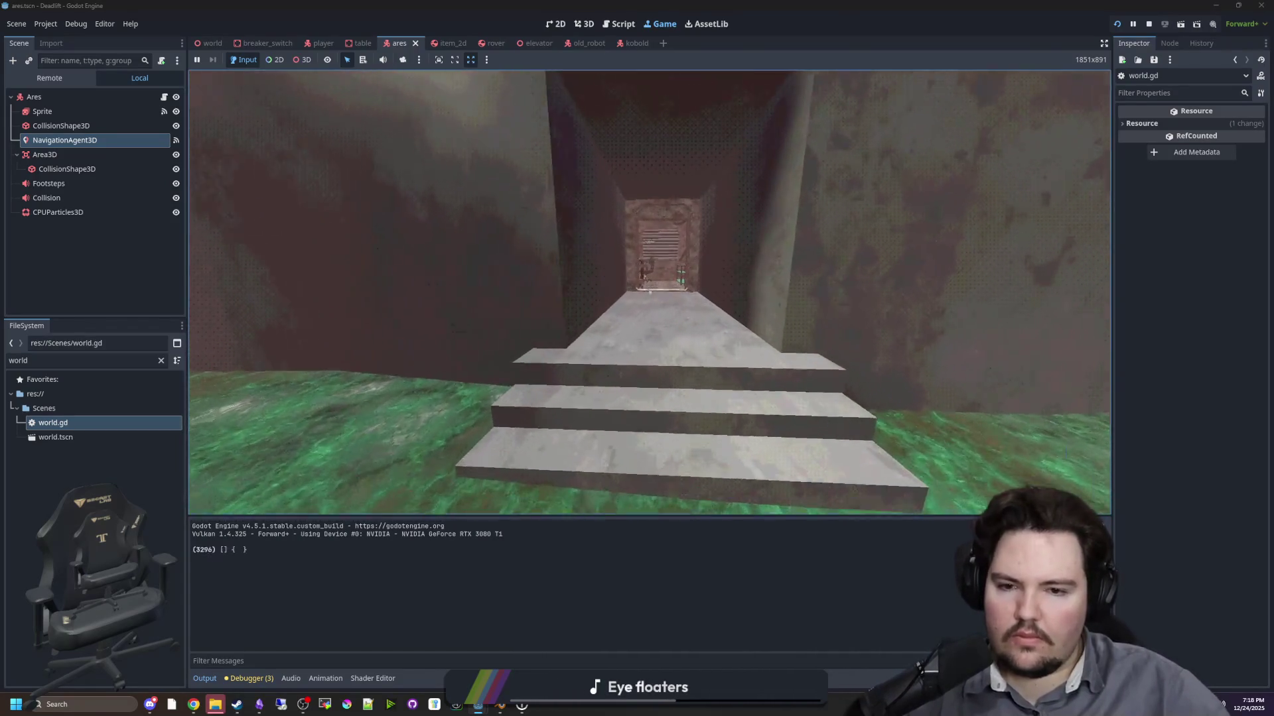
pyautogui.press('w')
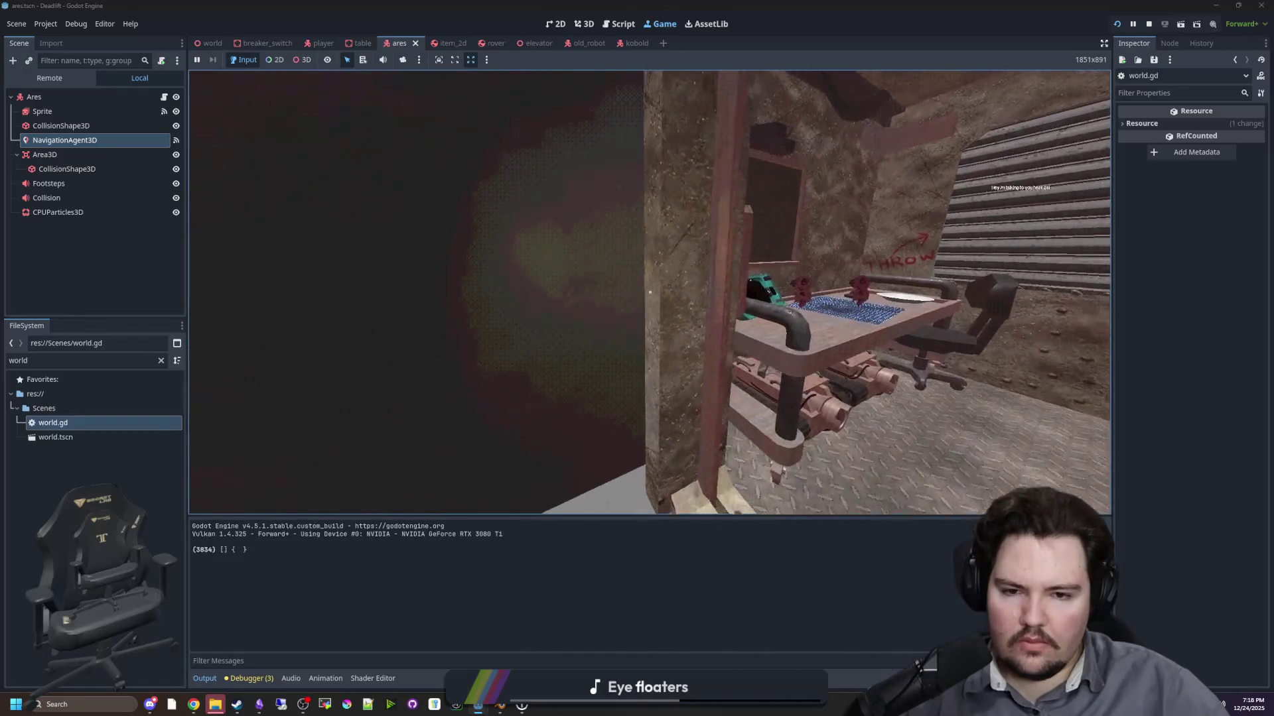
# - Move around the workshop's worktable, then pause and detach a free camera
pyautogui.press('a')
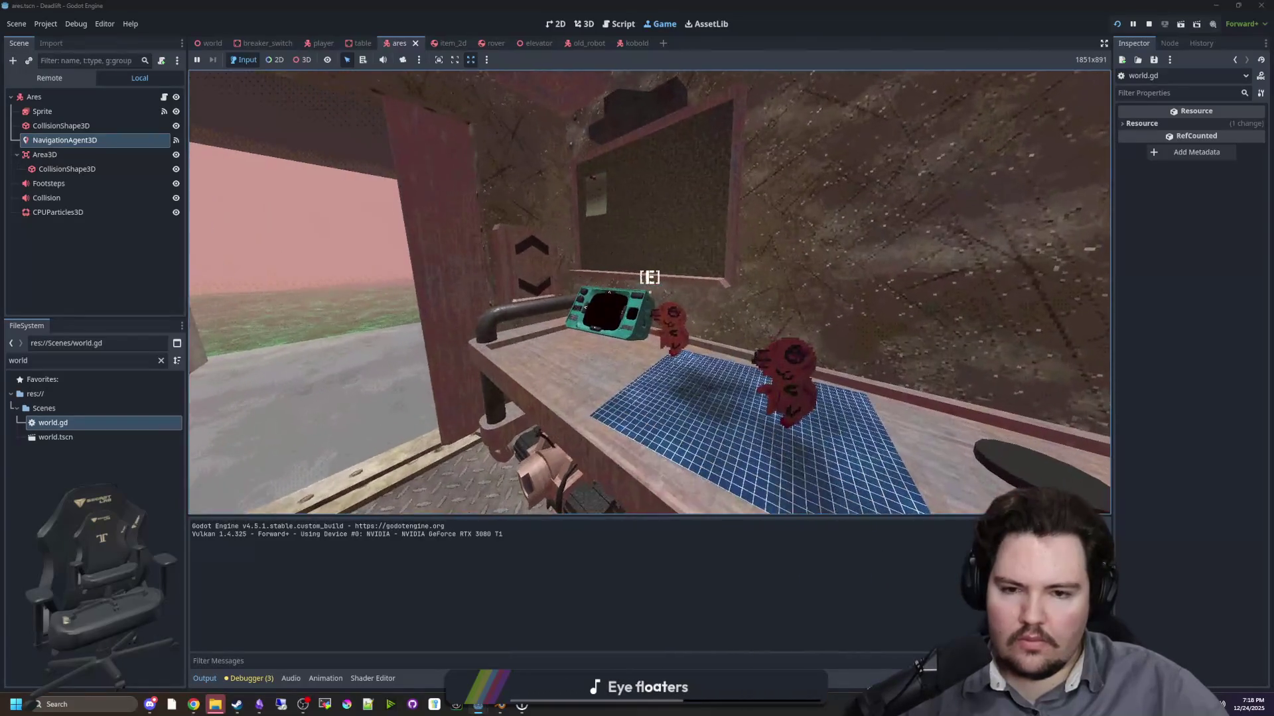
pyautogui.press('a')
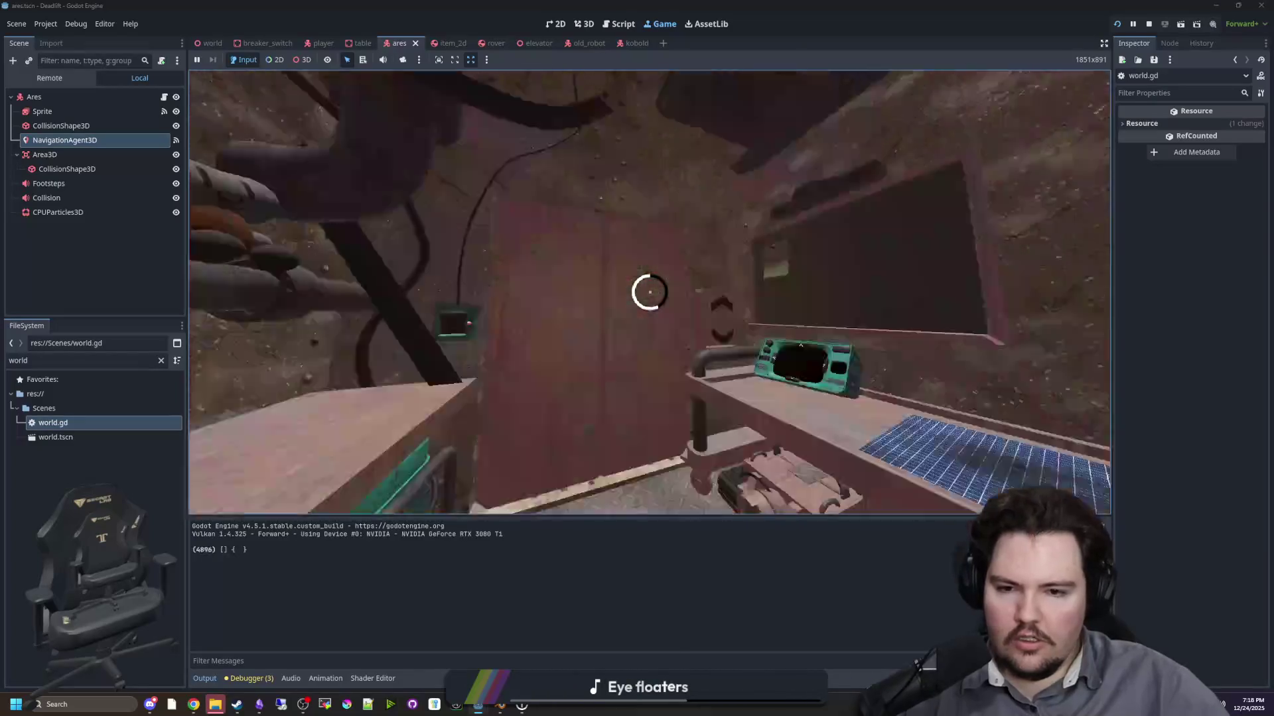
pyautogui.press('a')
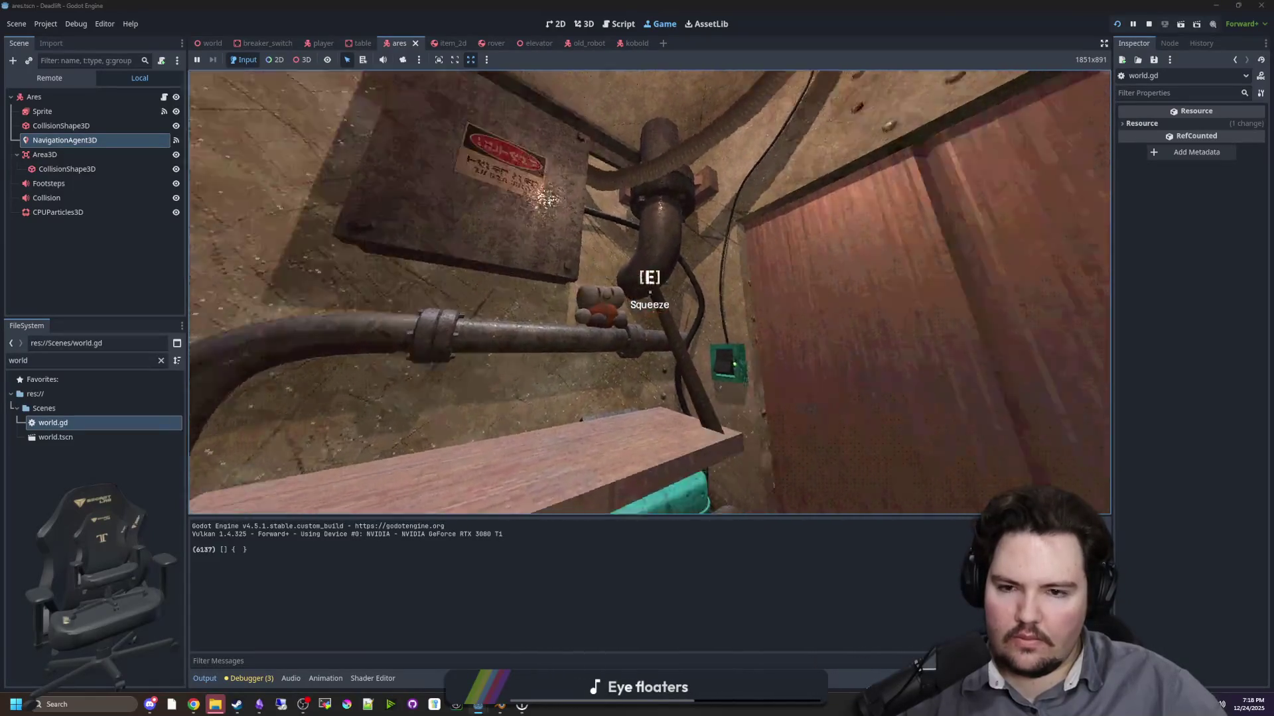
pyautogui.press('w')
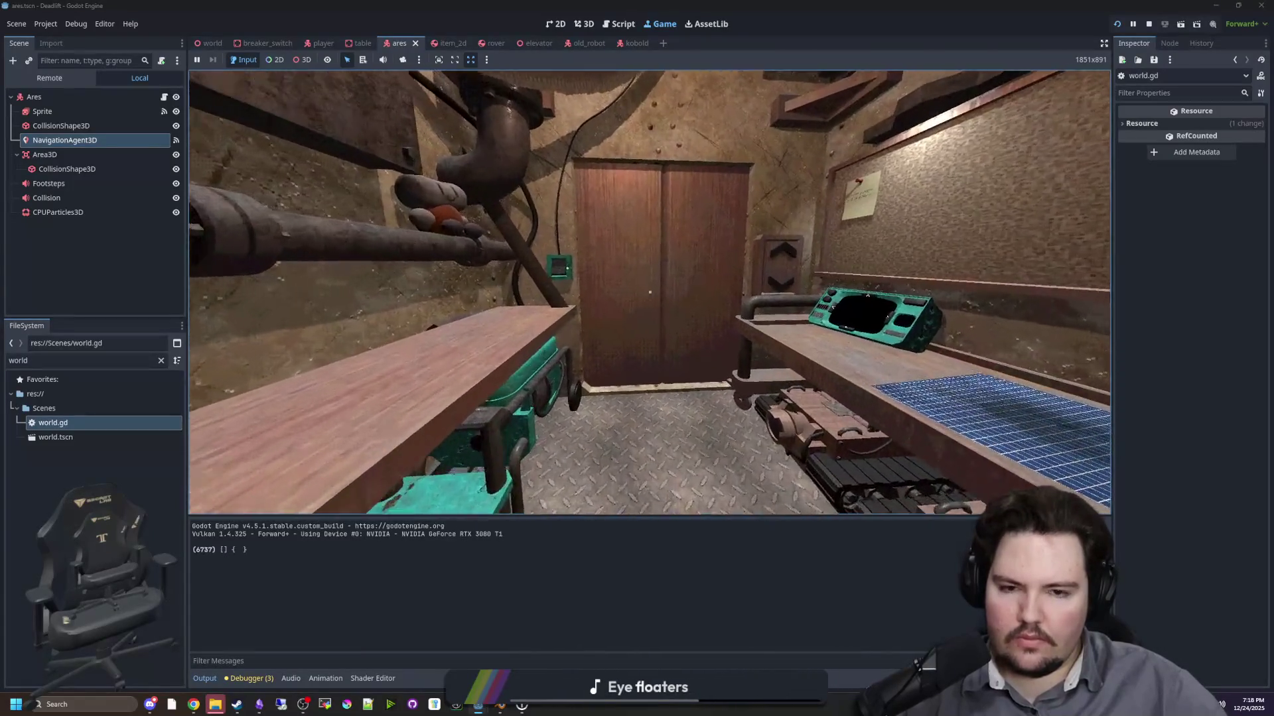
pyautogui.press('super')
pyautogui.click(403, 60)
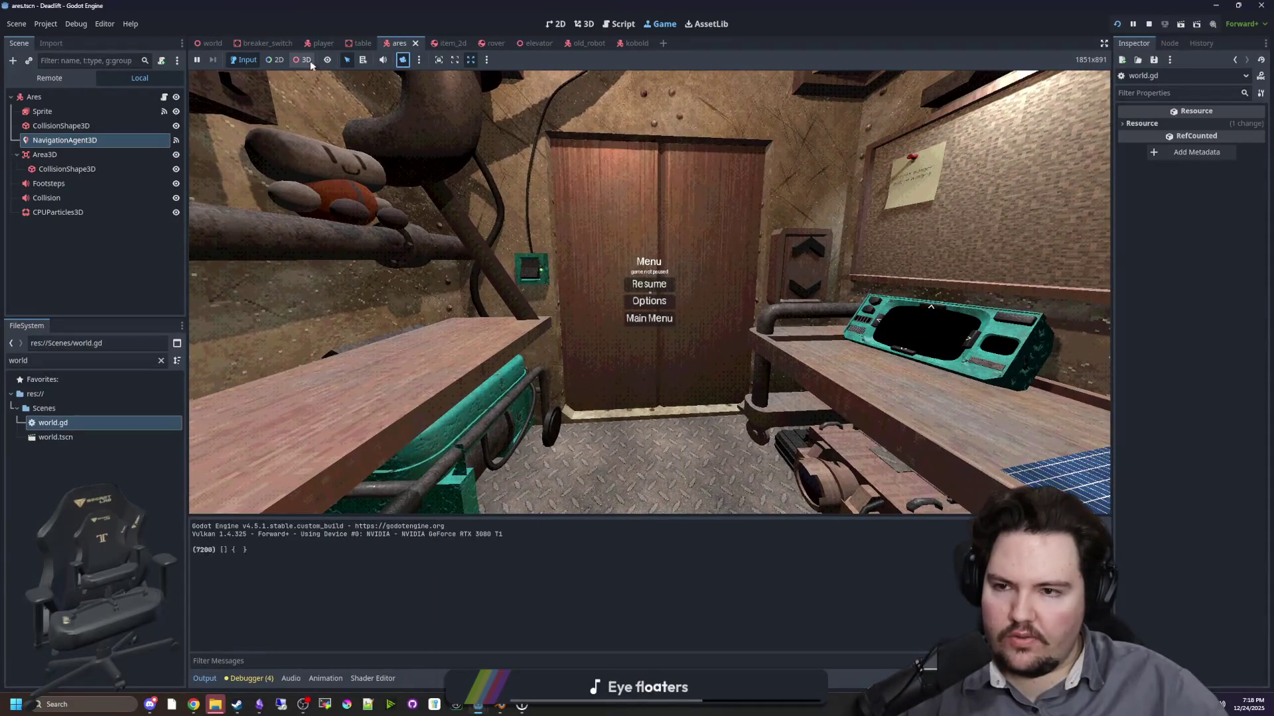
# - Zoom and orbit the free camera to view the corridor navmesh from above
pyautogui.scroll(-15, 415, 160)
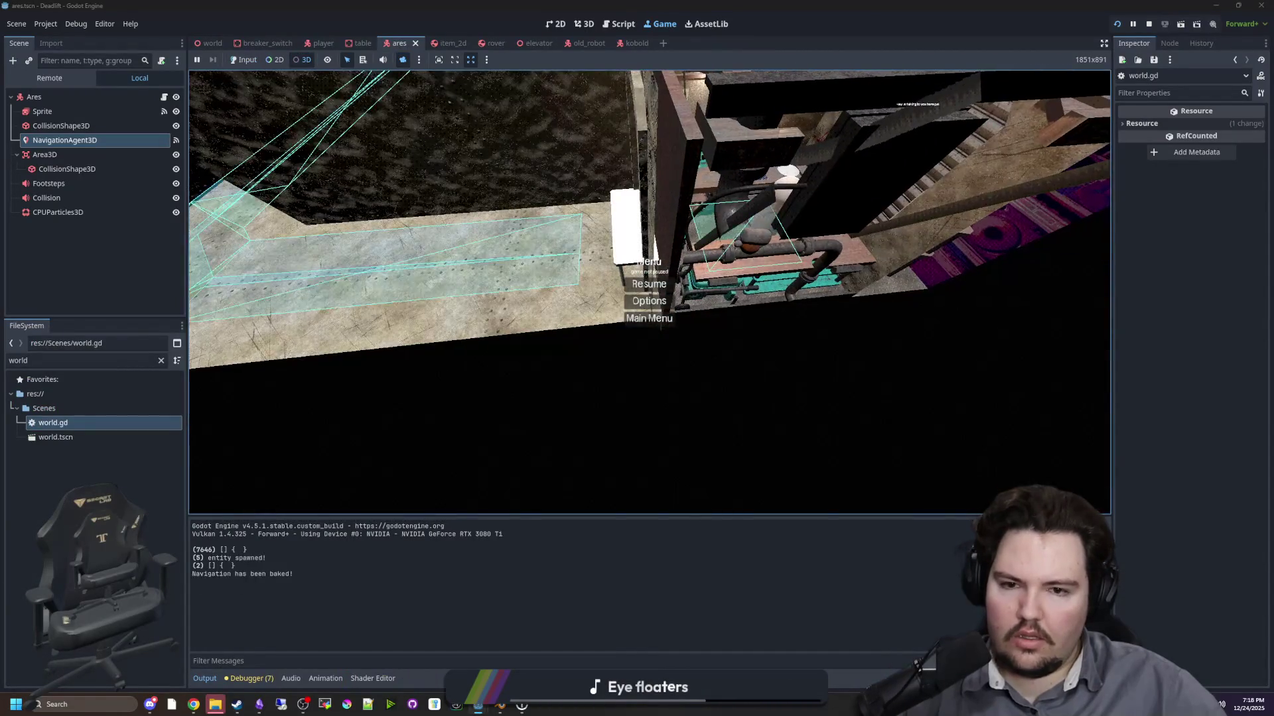
pyautogui.moveTo(650, 398); pyautogui.dragTo(597, 372)
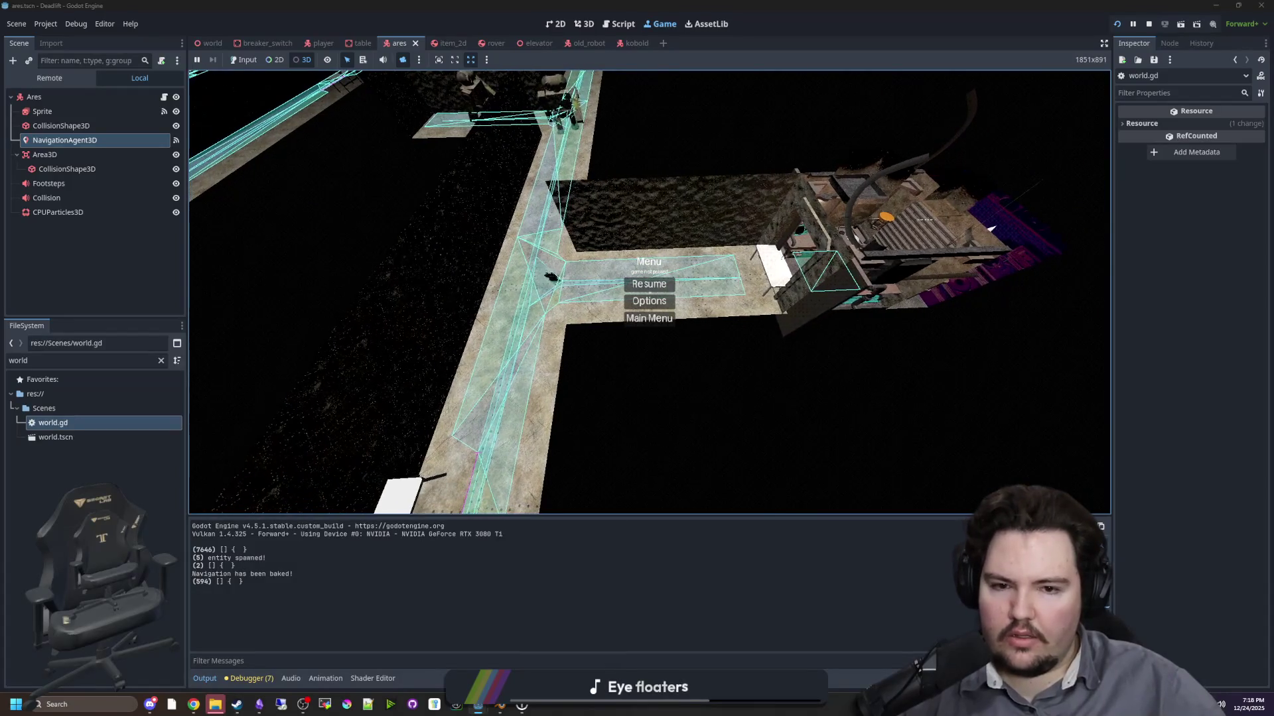
pyautogui.scroll(10, 665, 231)
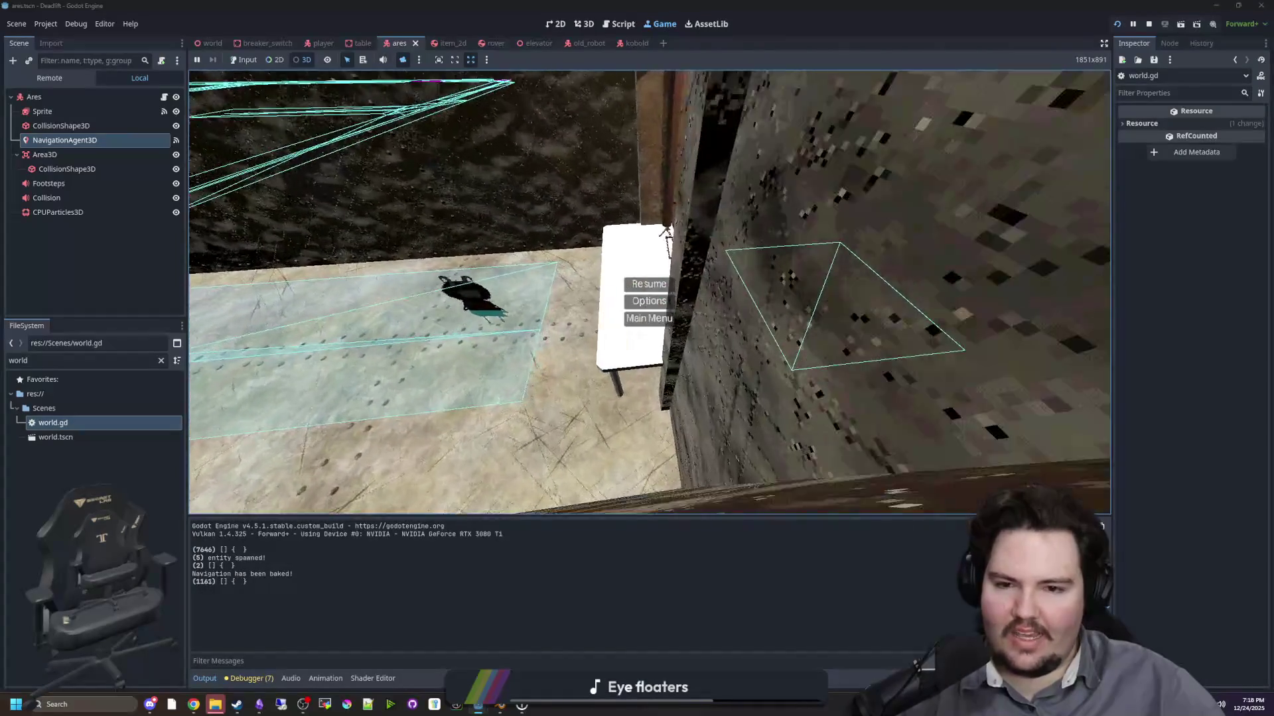
pyautogui.moveTo(665, 231)
pyautogui.mouseDown()
pyautogui.moveTo(690, 252)
pyautogui.moveTo(643, 275)
pyautogui.mouseUp()
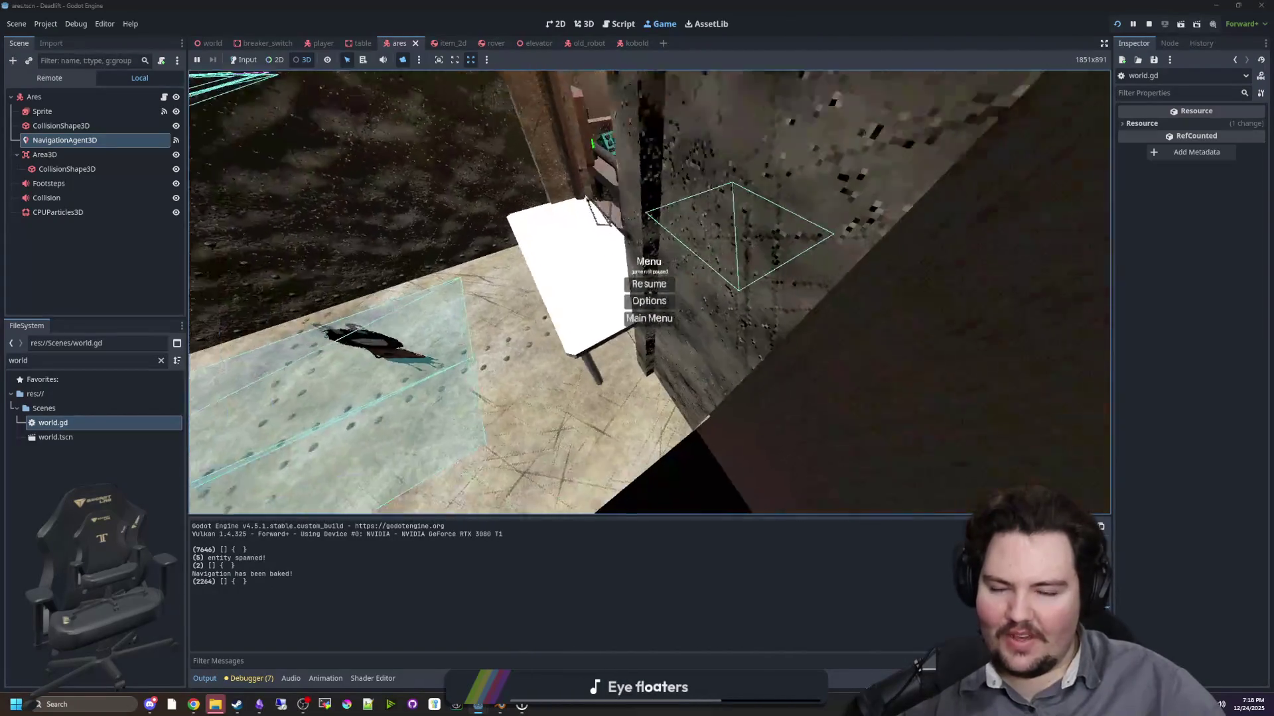
pyautogui.scroll(-10, 649, 292)
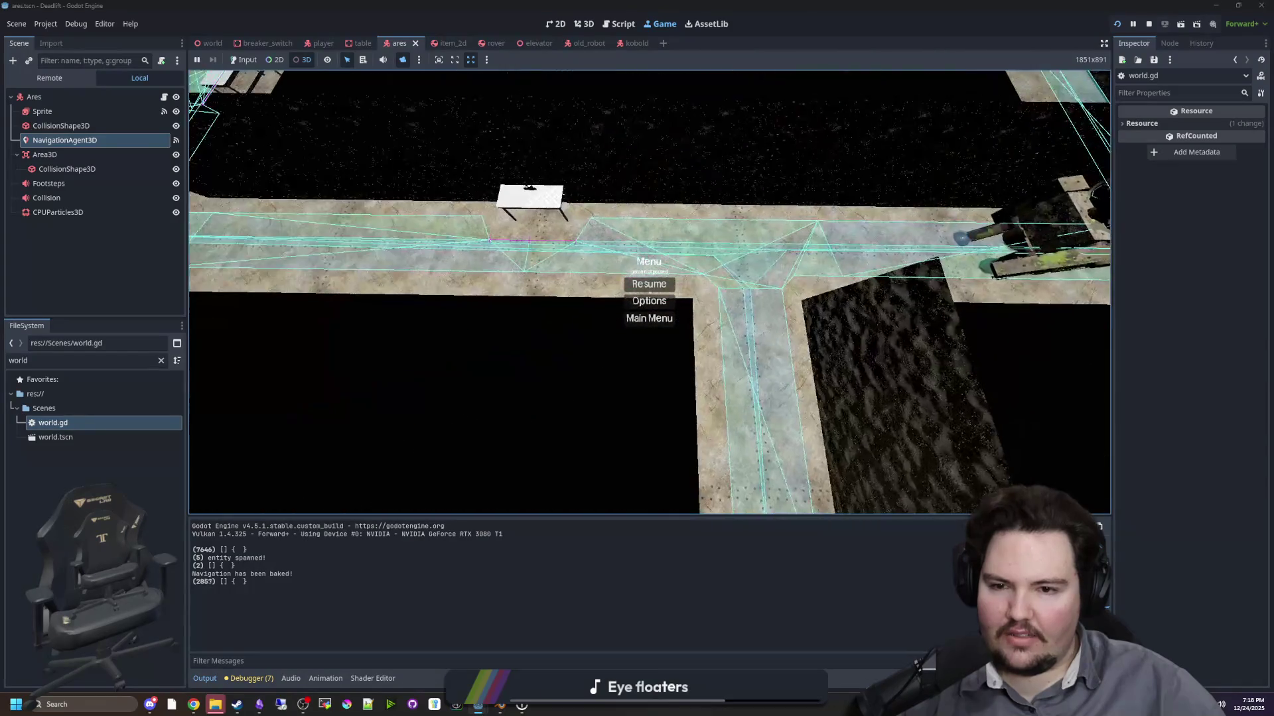
pyautogui.moveTo(644, 275); pyautogui.dragTo(649, 300)
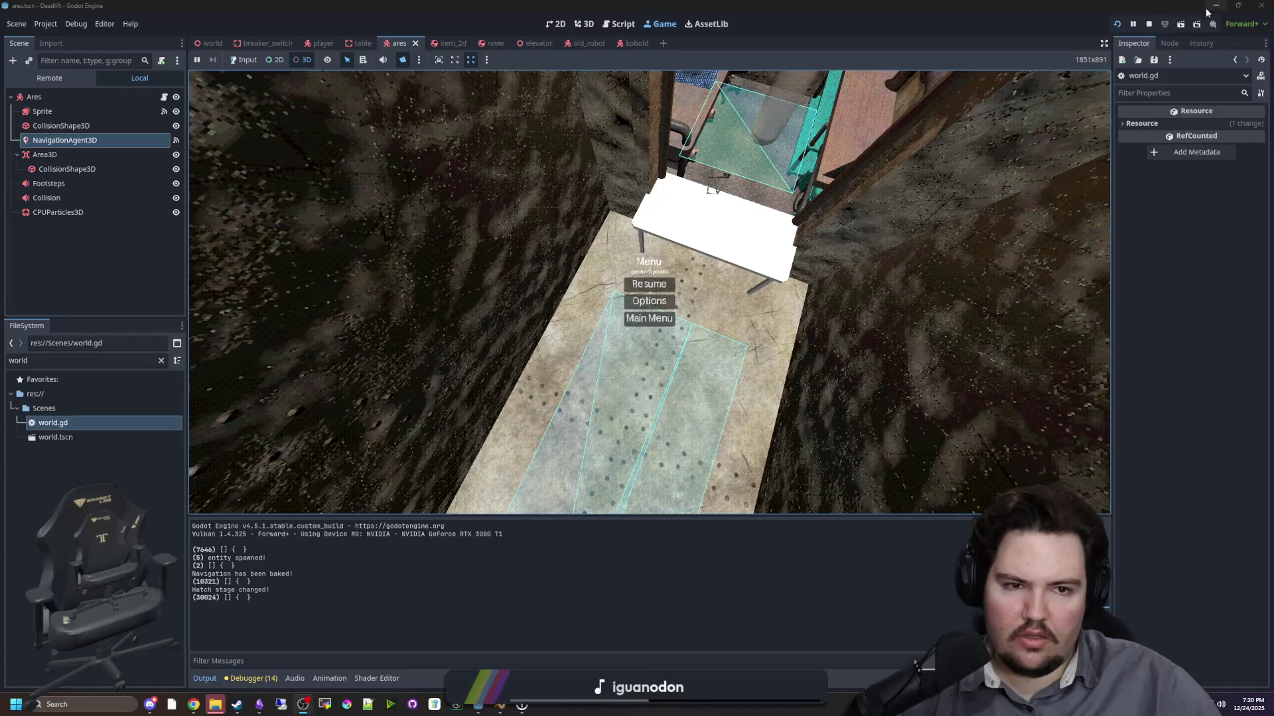
pyautogui.press('F8')
# - Stop the game and search world.gd for 'wall' to reach get_valid_wall
pyautogui.hotkey('ctrl', 's')
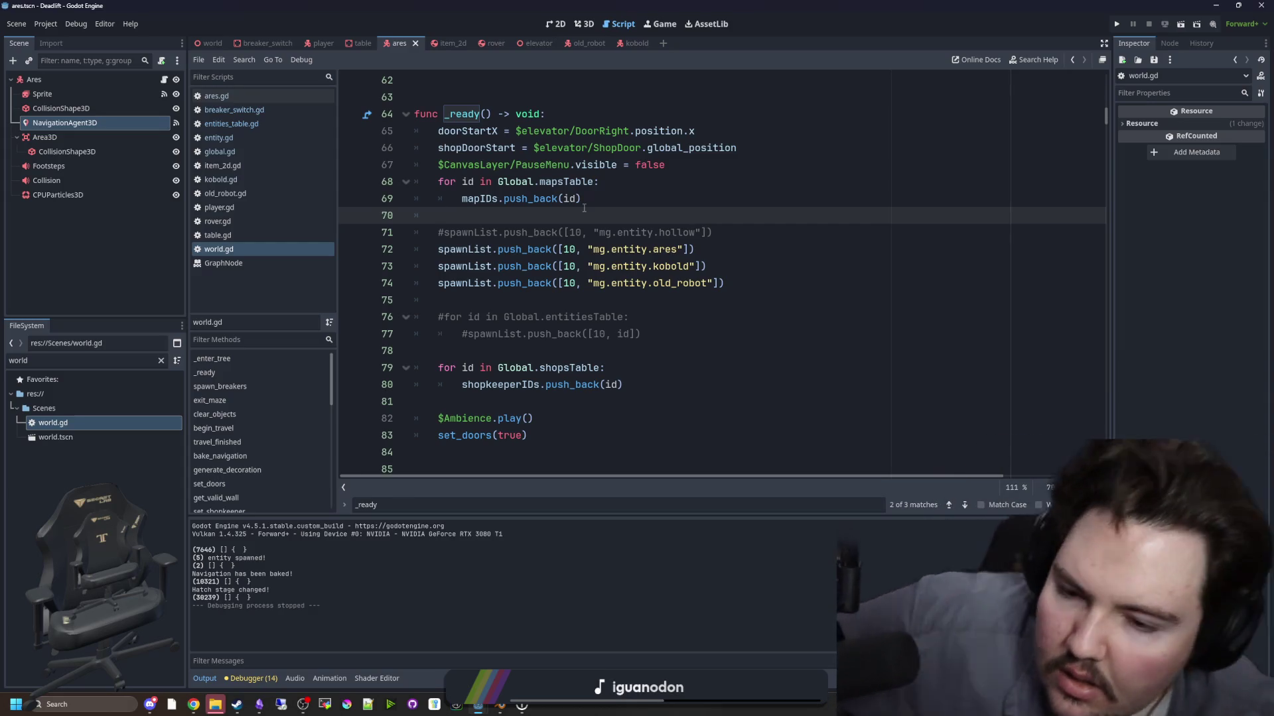
pyautogui.scroll(-3, 617, 232)
pyautogui.click(651, 256)
pyautogui.scroll(-5, 650, 256)
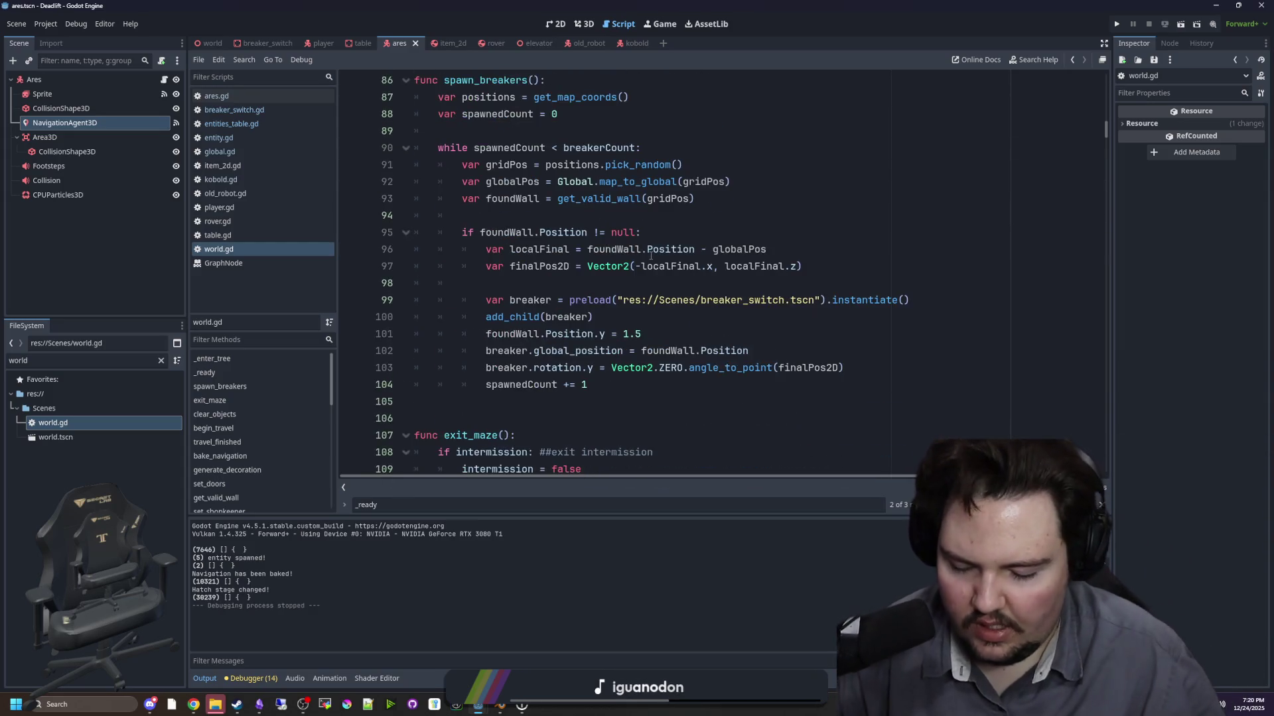
pyautogui.hotkey('ctrl', 'f')
pyautogui.write('find_wall')
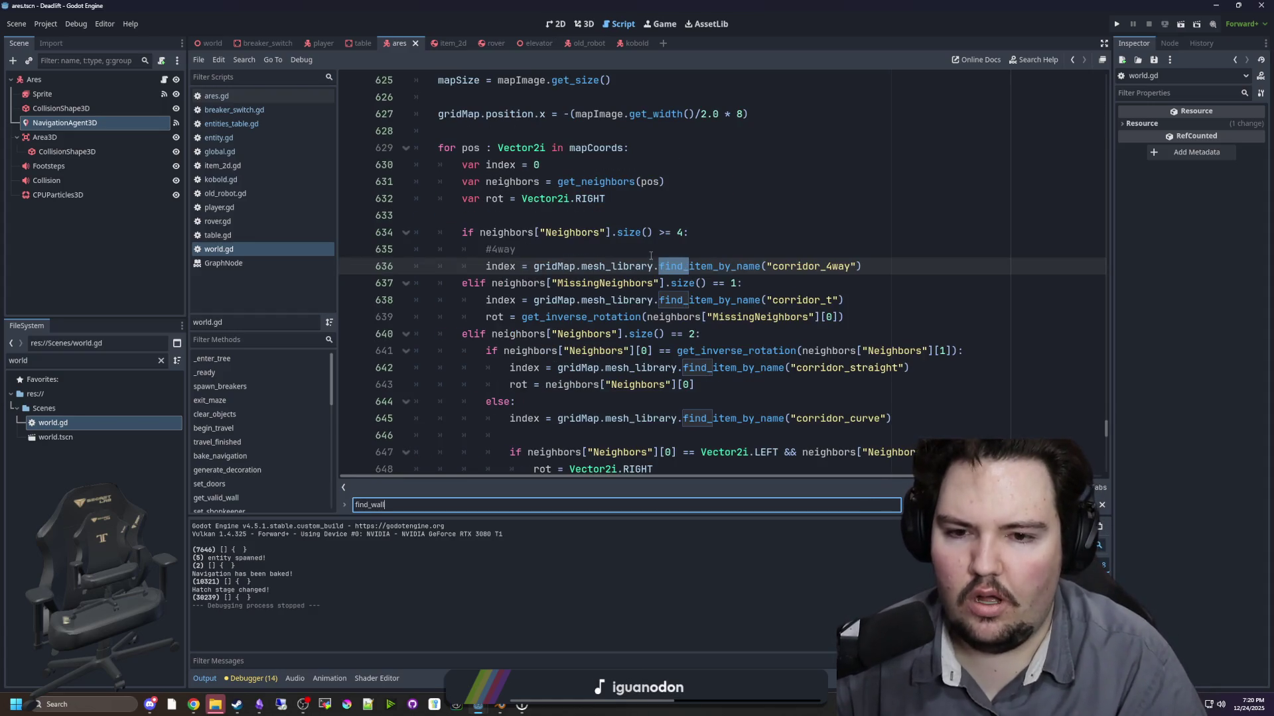
pyautogui.hotkey('ctrl', 'a')
pyautogui.write('wall')
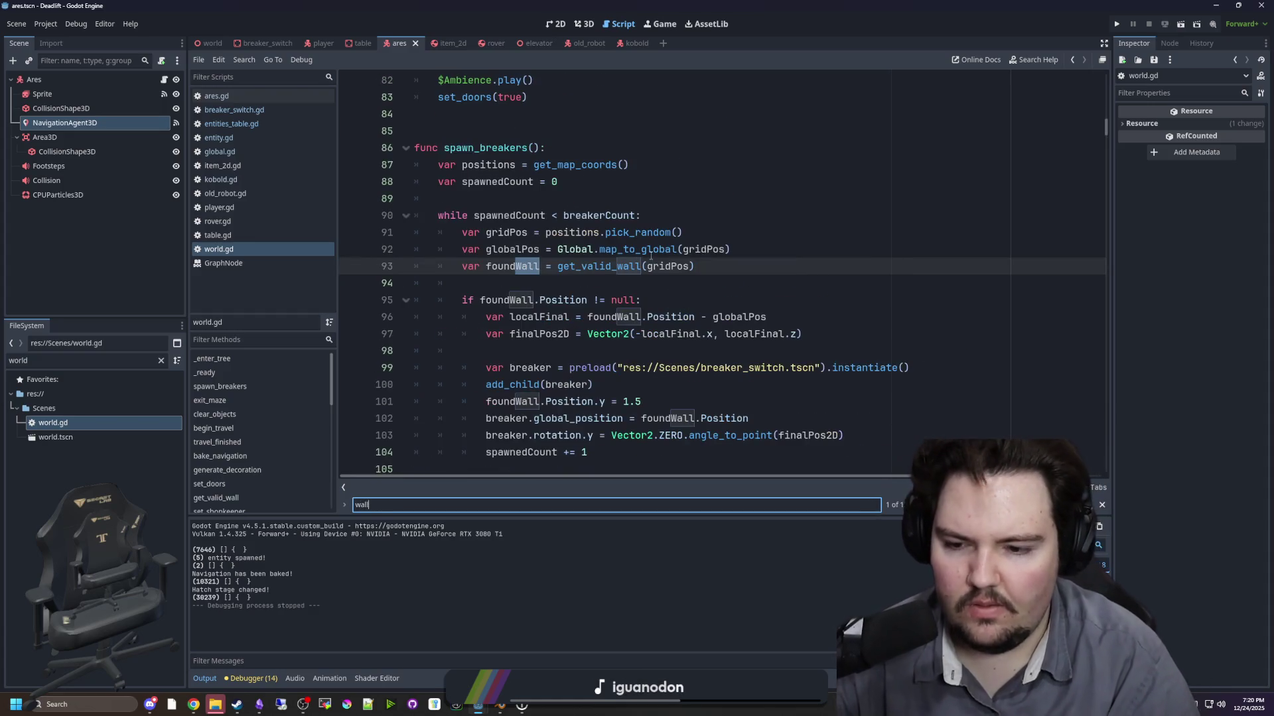
pyautogui.click(651, 256)
pyautogui.keyDown('ctrl'); pyautogui.click(617, 266); pyautogui.keyUp('ctrl')
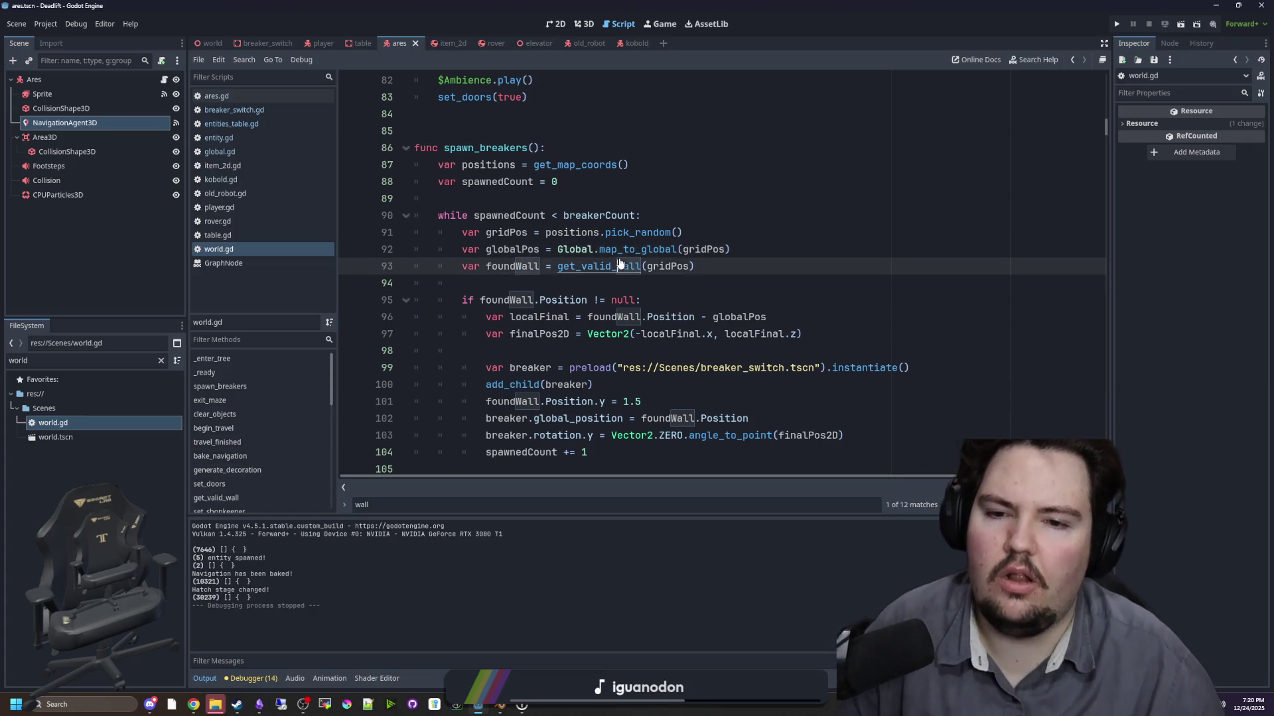
# - Highlight gridPos usages and delete the Vector3(0, 0, -2) early-return line
pyautogui.scroll(-5, 642, 290)
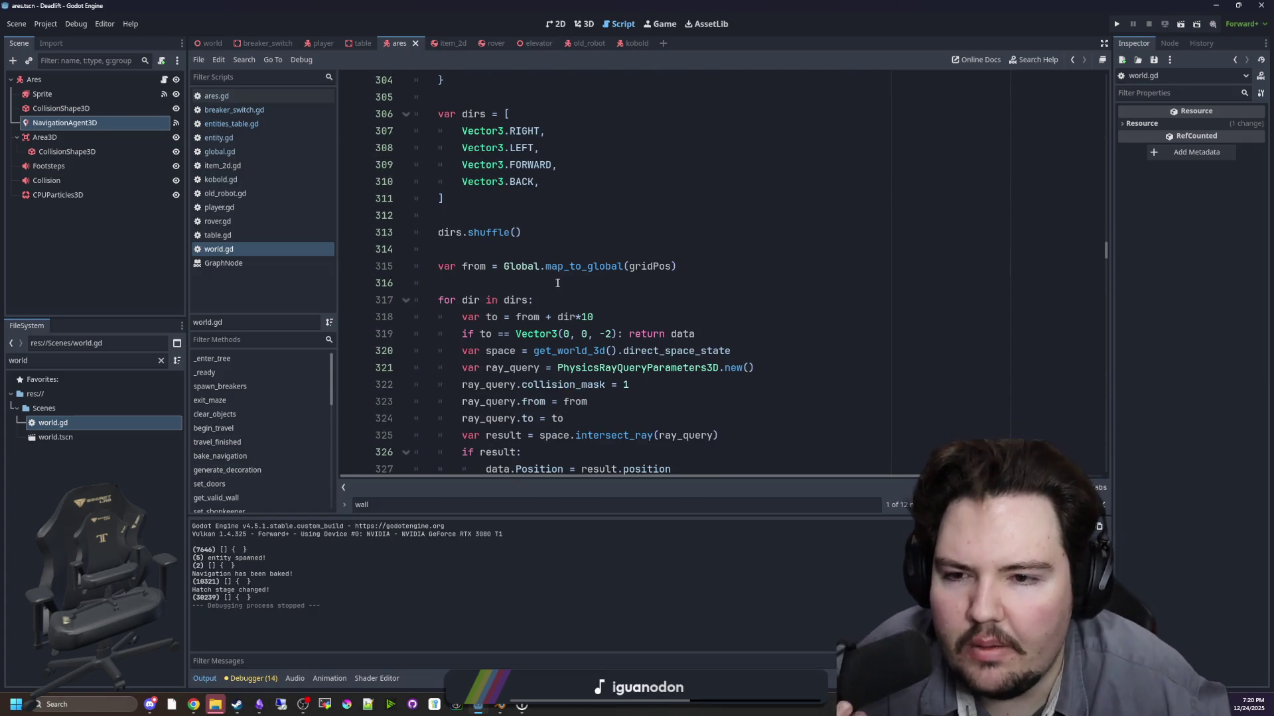
pyautogui.scroll(3, 557, 284)
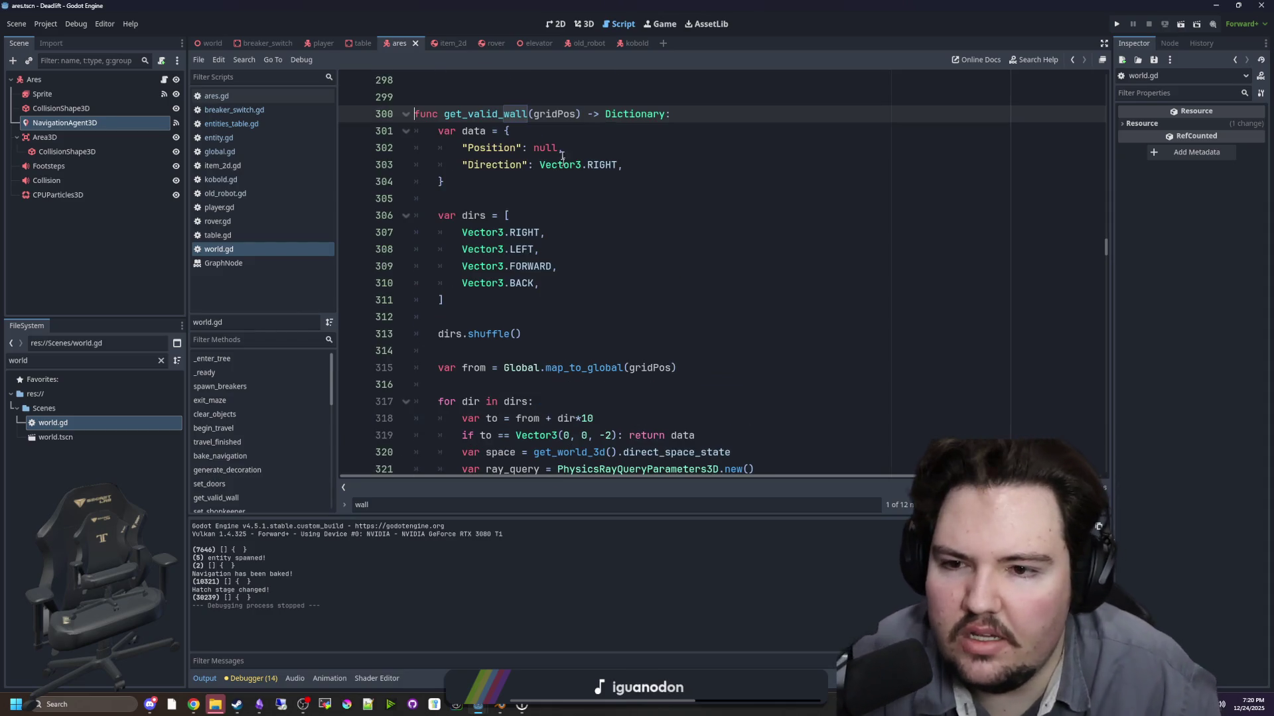
pyautogui.doubleClick(554, 114)
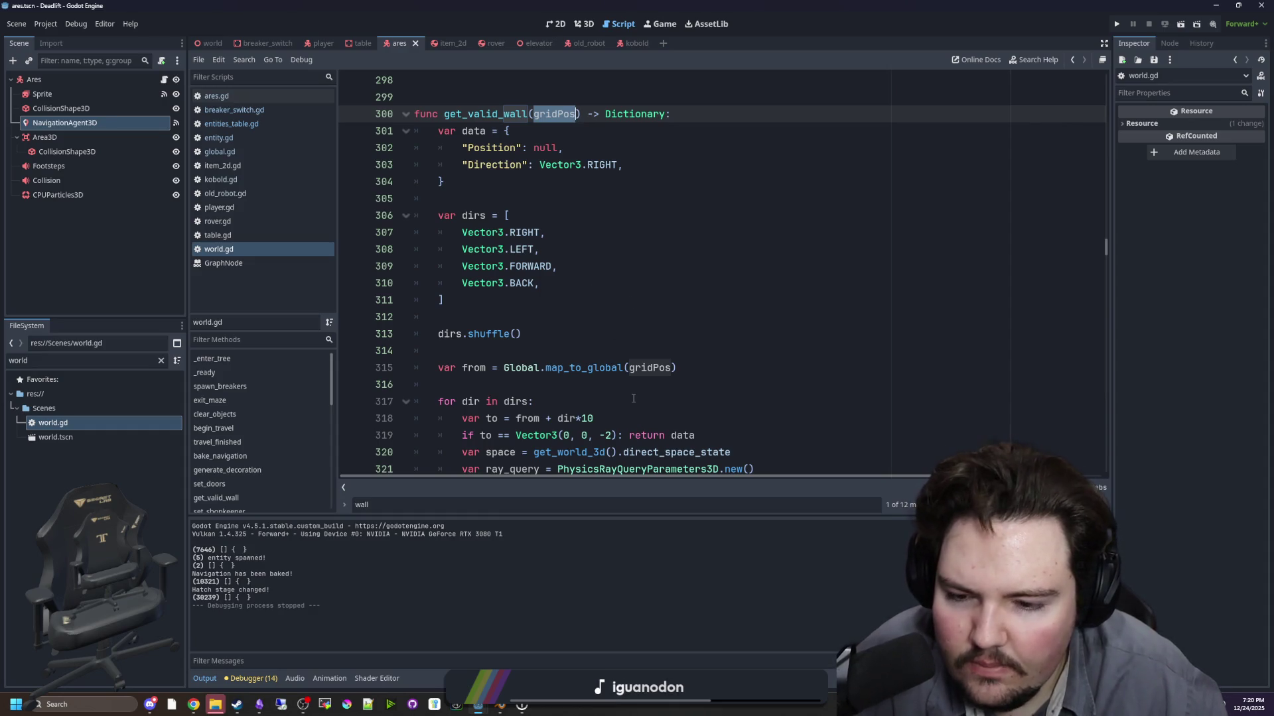
pyautogui.scroll(-1, 633, 399)
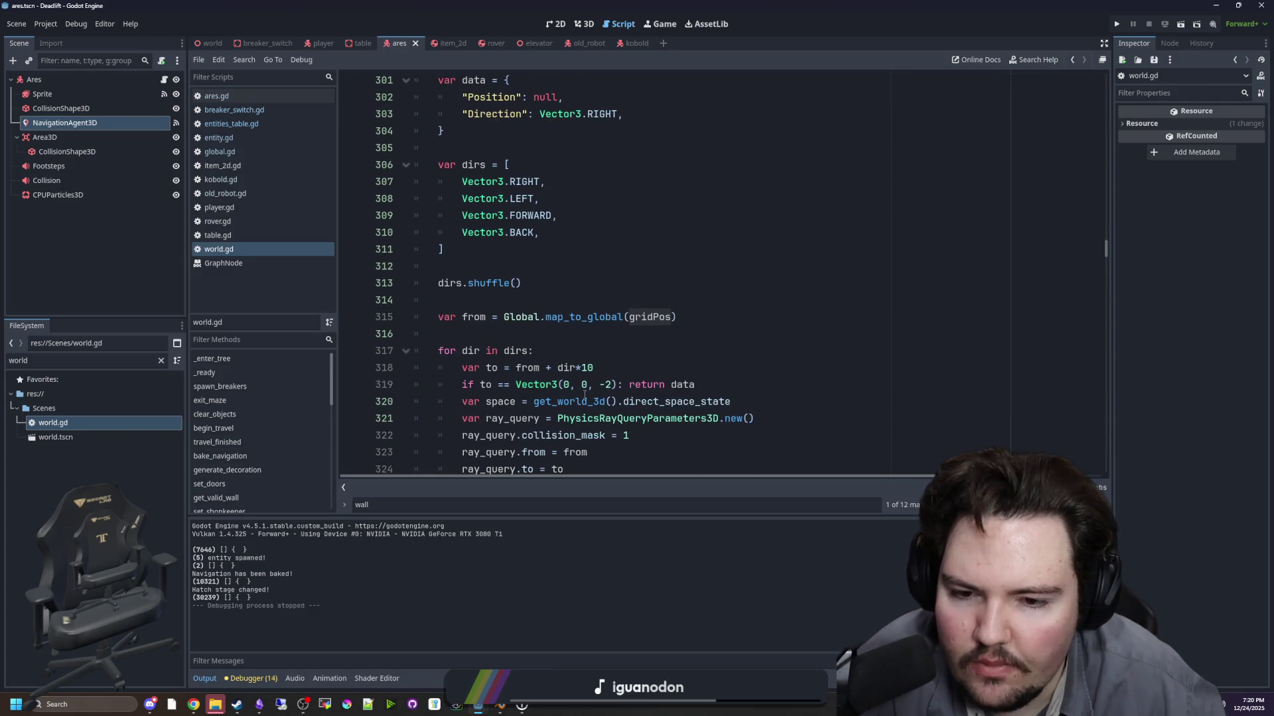
pyautogui.moveTo(584, 396)
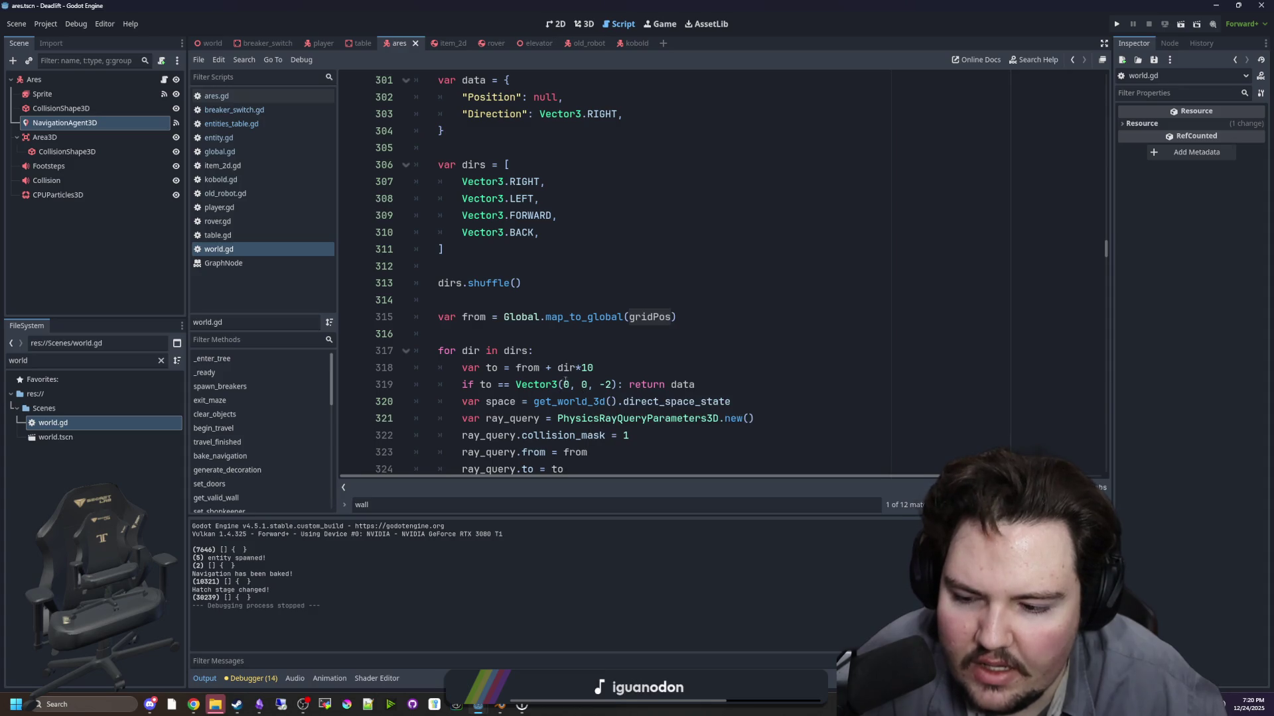
pyautogui.moveTo(566, 376)
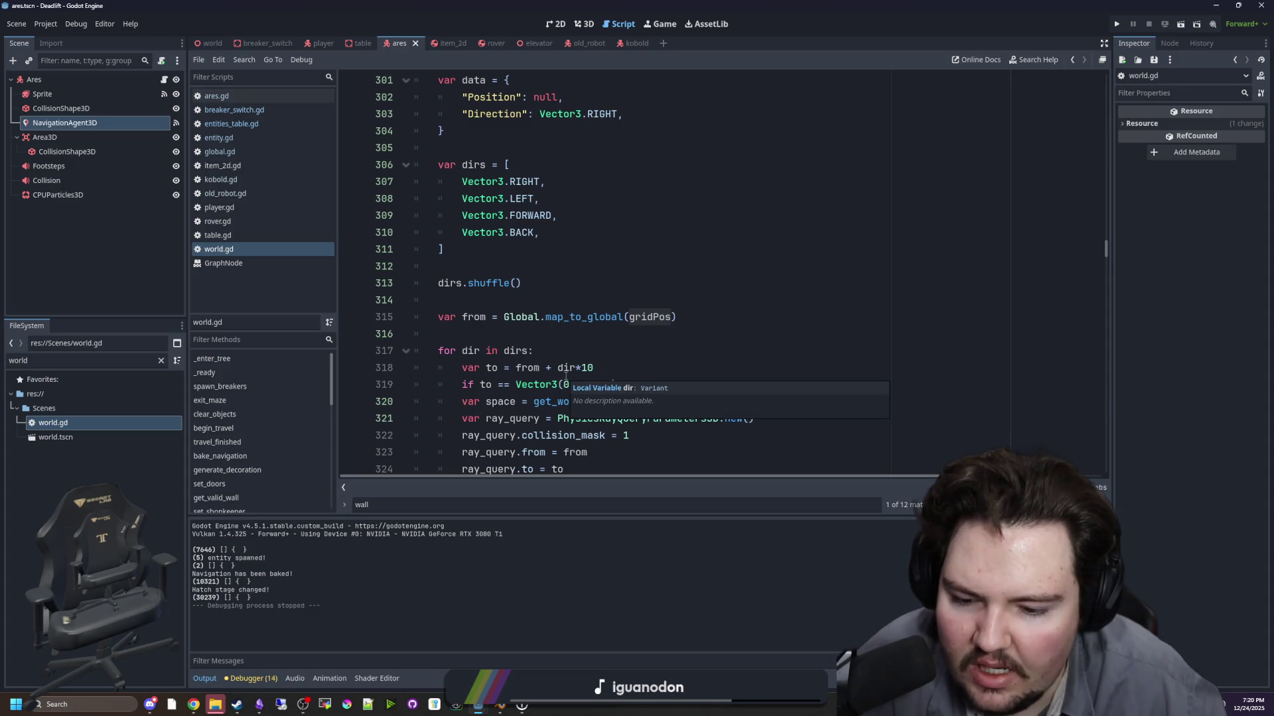
pyautogui.click(537, 331)
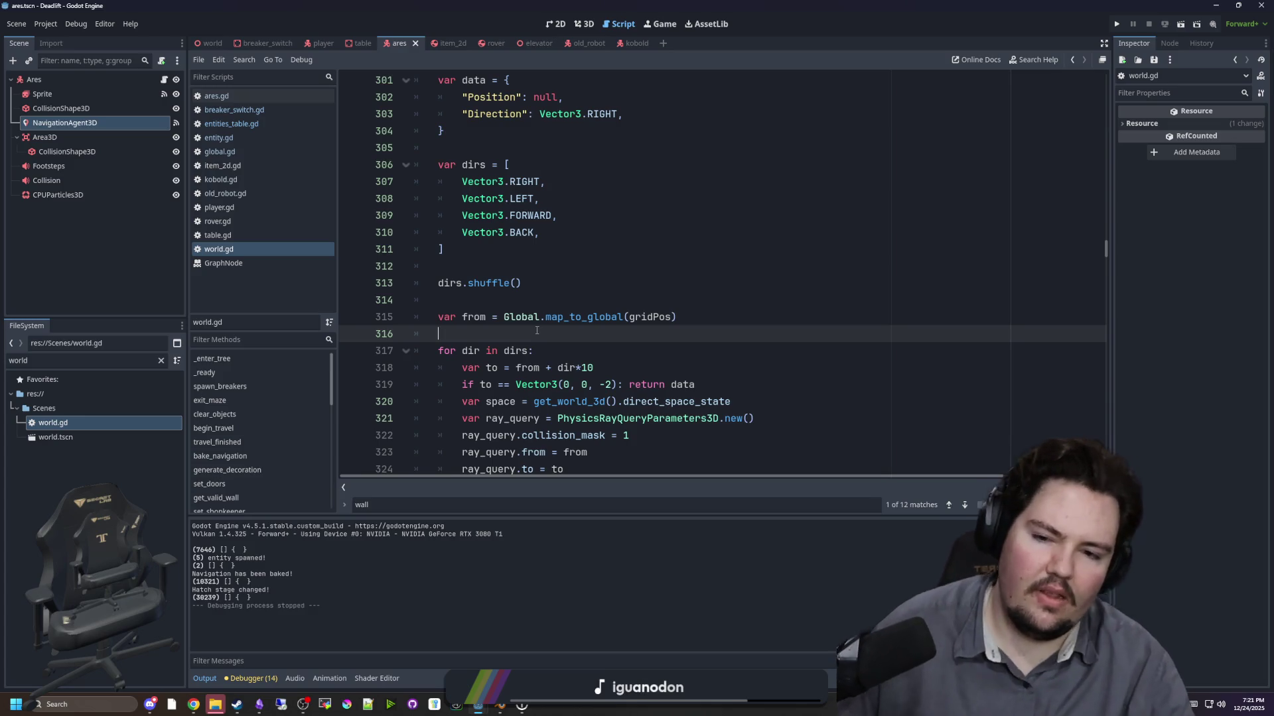
pyautogui.click(641, 350)
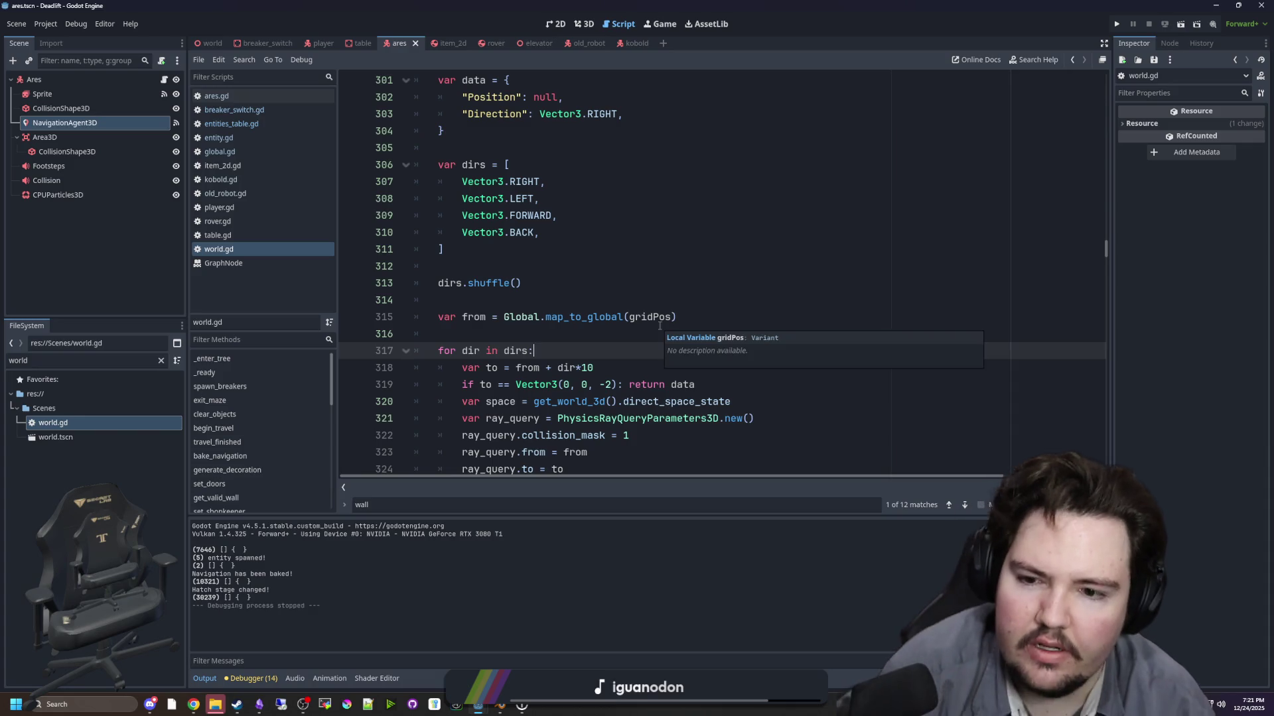
pyautogui.click(518, 327)
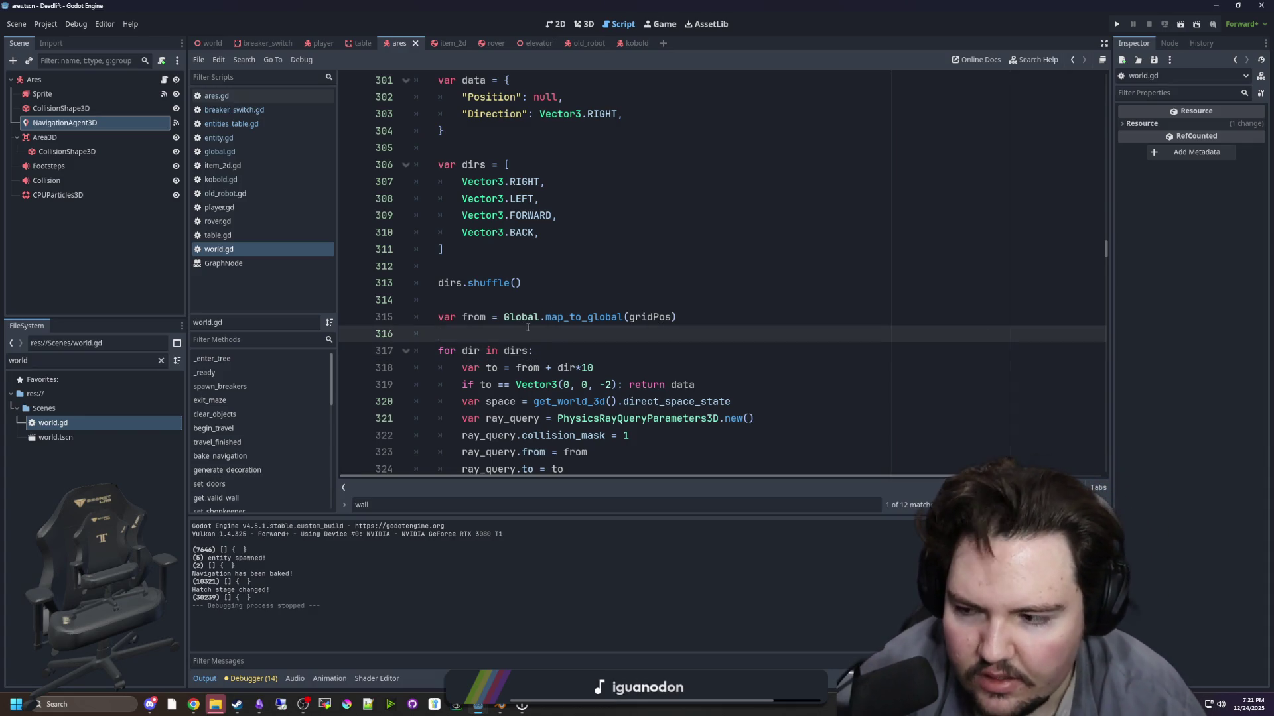
pyautogui.tripleClick(717, 385)
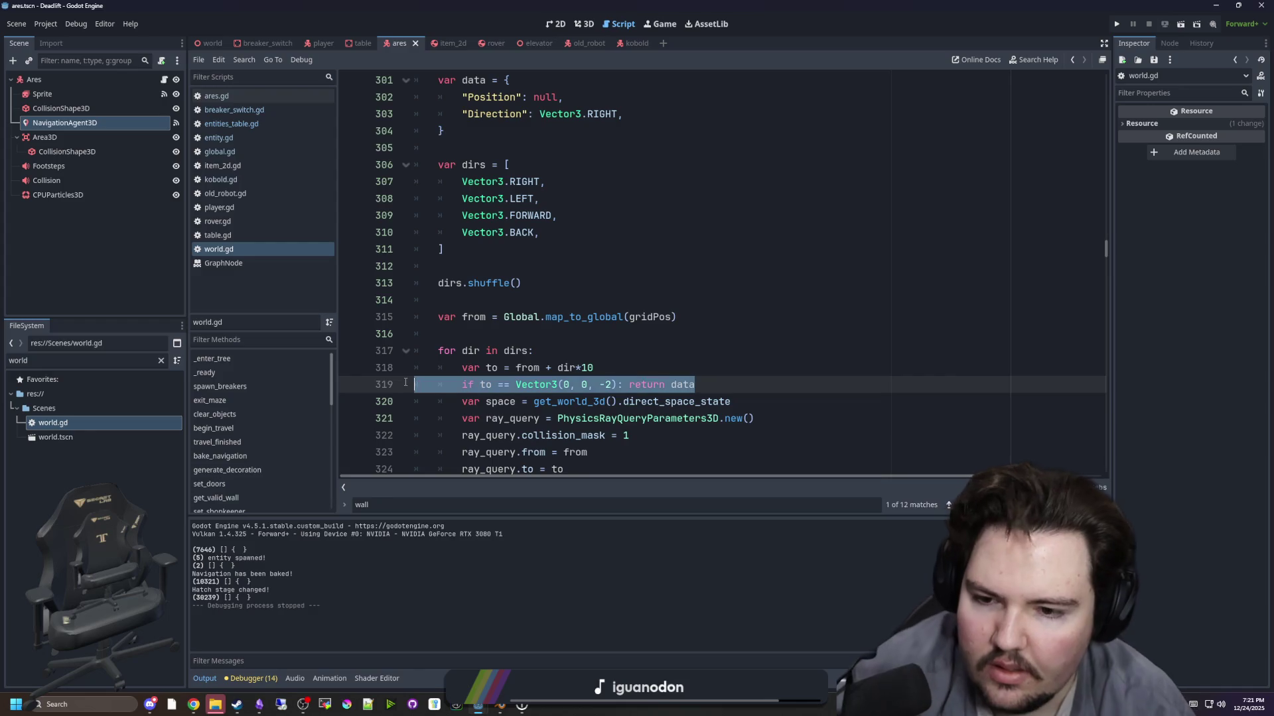
pyautogui.press('BackSpace')
pyautogui.press('BackSpace')
# - Insert blank lines after the data dictionary in get_valid_wall
pyautogui.scroll(1, 529, 362)
pyautogui.scroll(1, 529, 362)
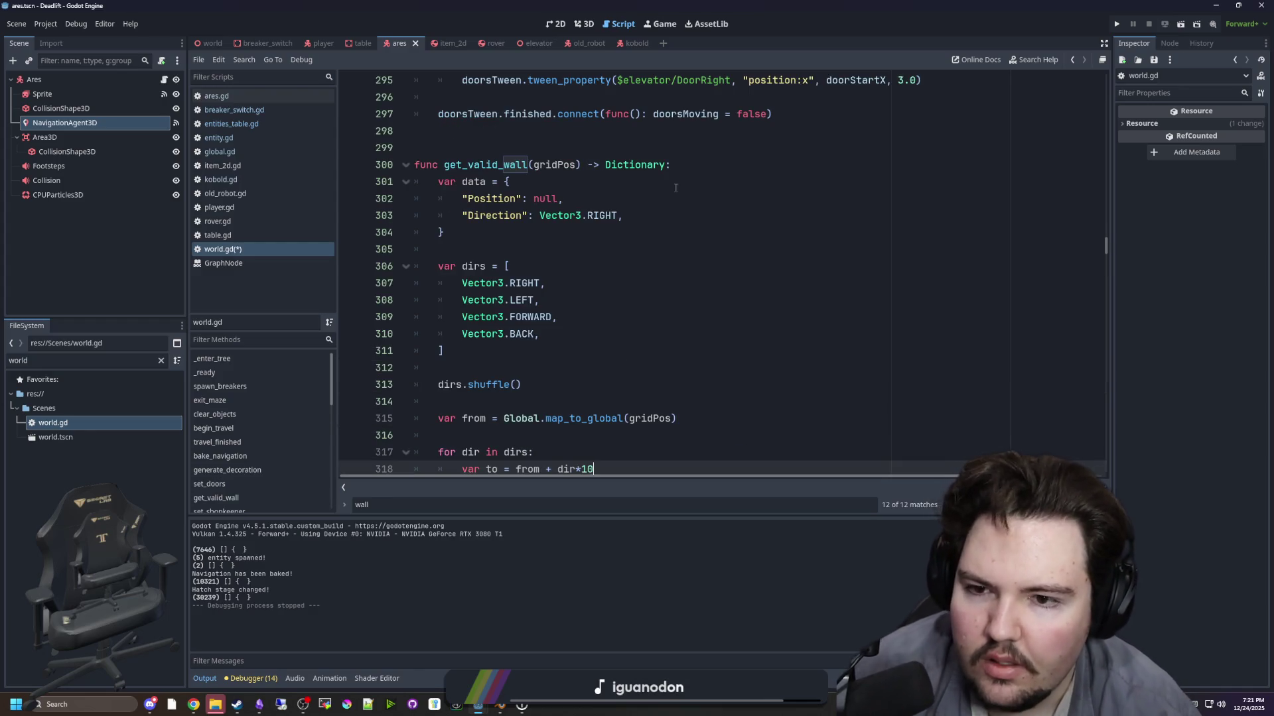
pyautogui.click(701, 166)
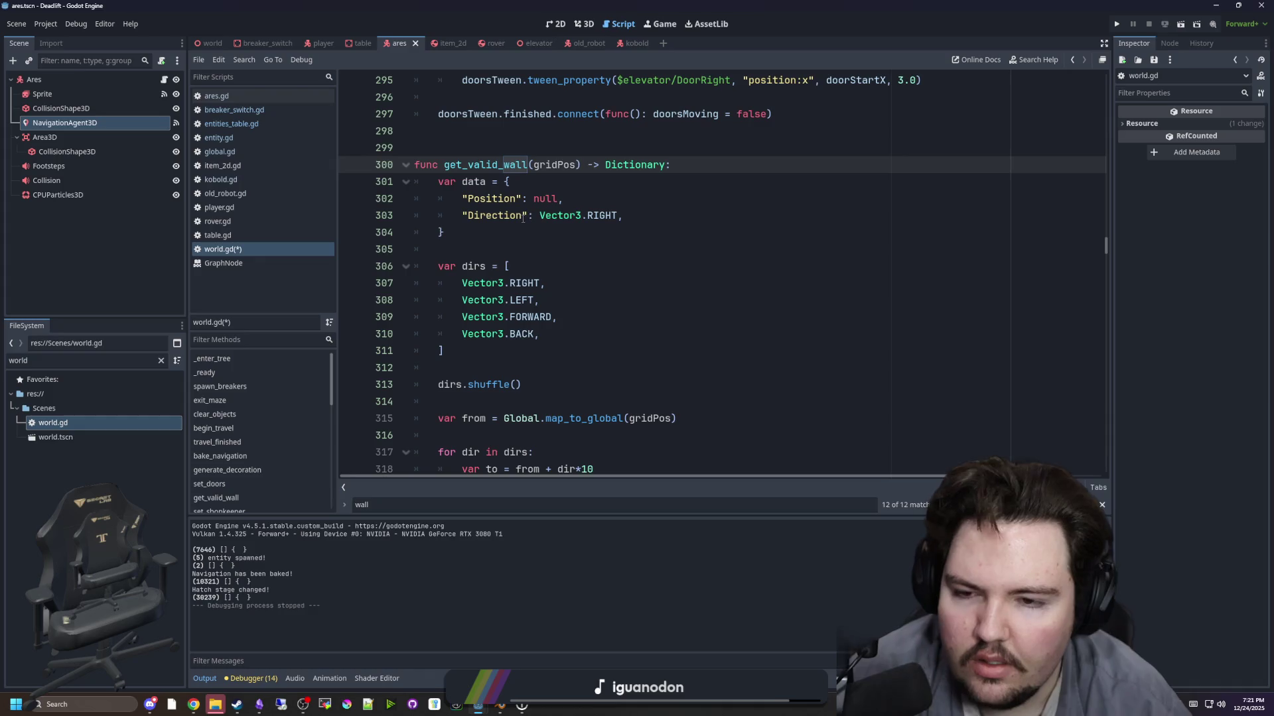
pyautogui.click(492, 235)
pyautogui.press('Return')
pyautogui.press('Return')
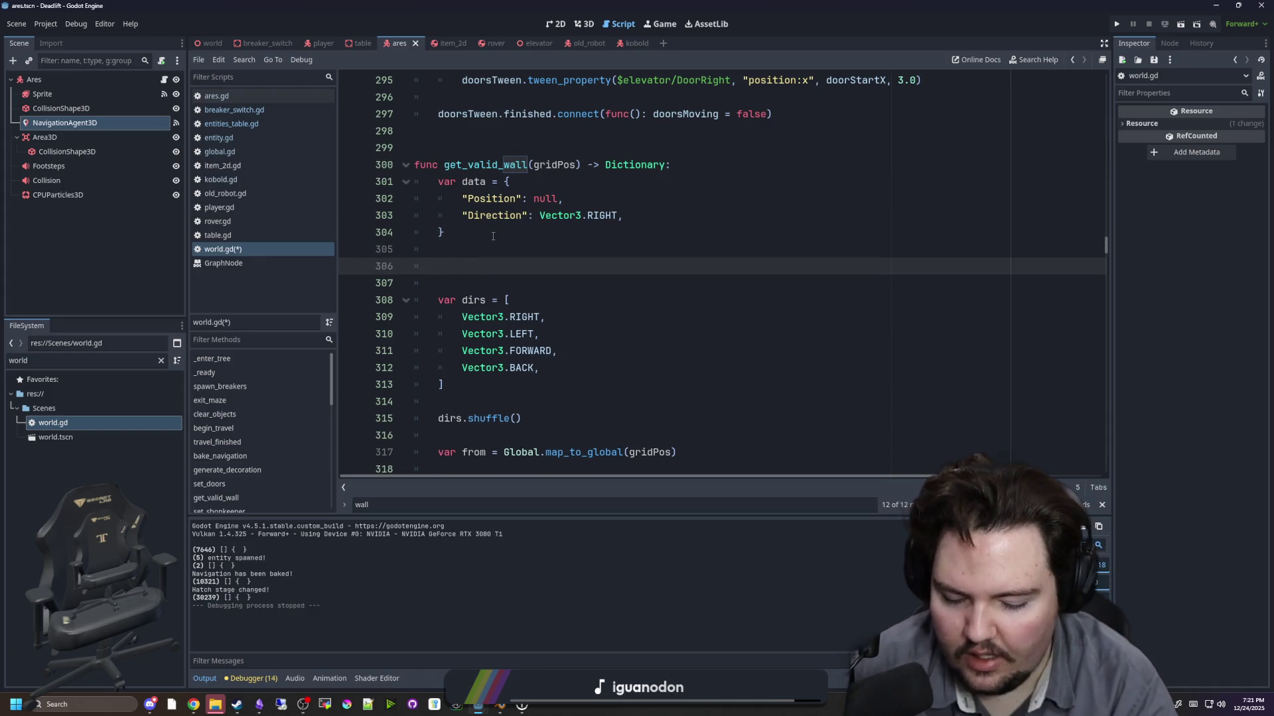
# - Write 'if Global.map_to_global(gridPos).distance_to(Vector3.ZERO) < 8: return data' in get_valid_wall
pyautogui.write('if gridPos.distance_to(Vector')
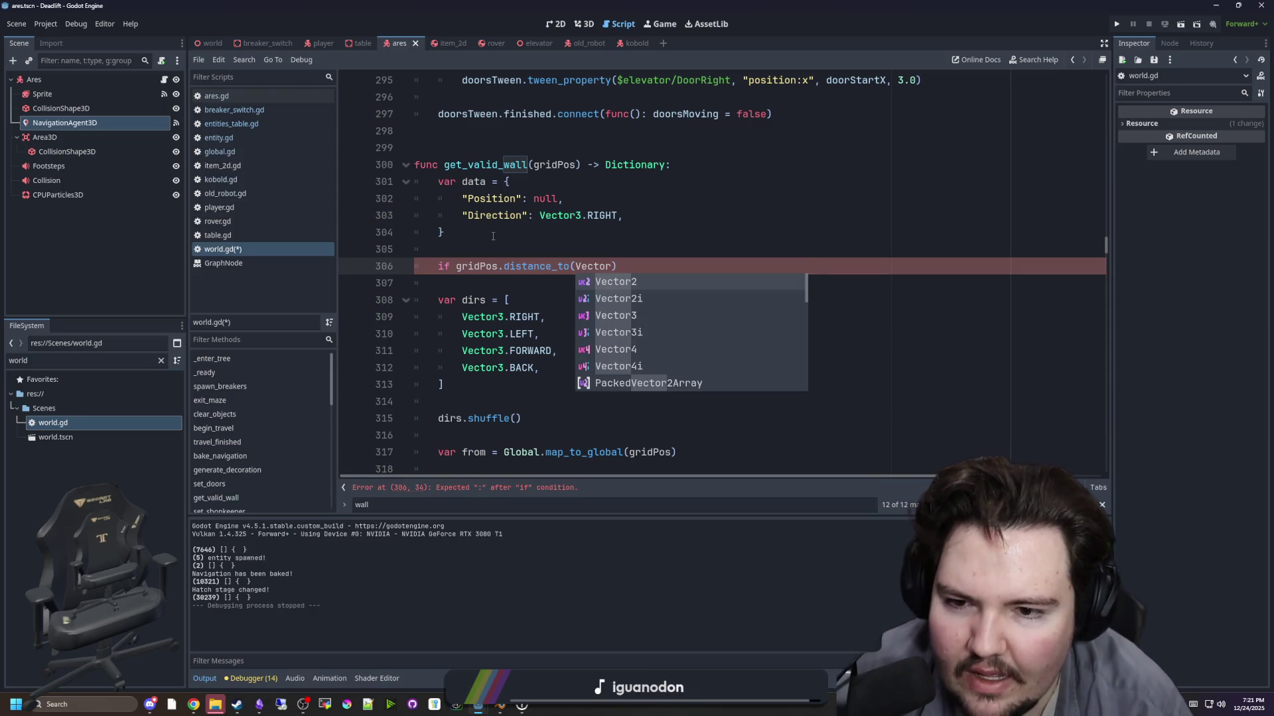
pyautogui.press('Escape')
pyautogui.press('BackSpace')
pyautogui.press('BackSpace')
pyautogui.press('BackSpace')
pyautogui.press('BackSpace')
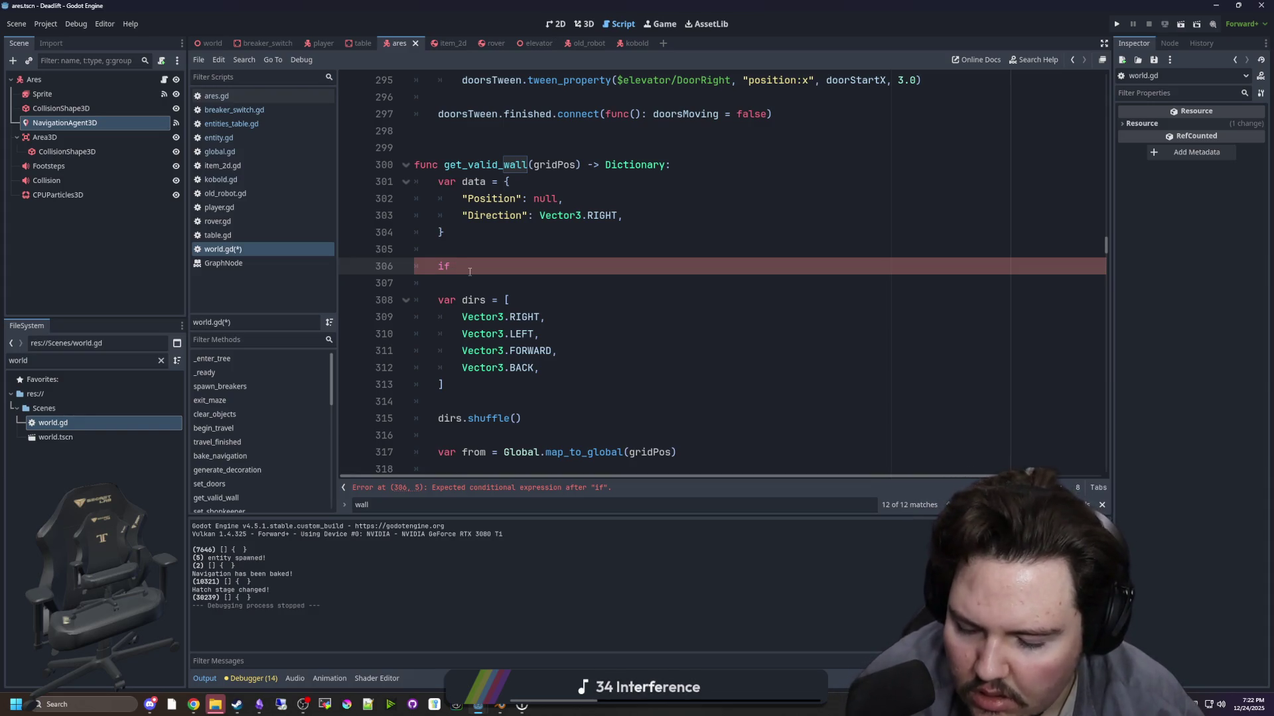
pyautogui.write('Global.map_to_global(')
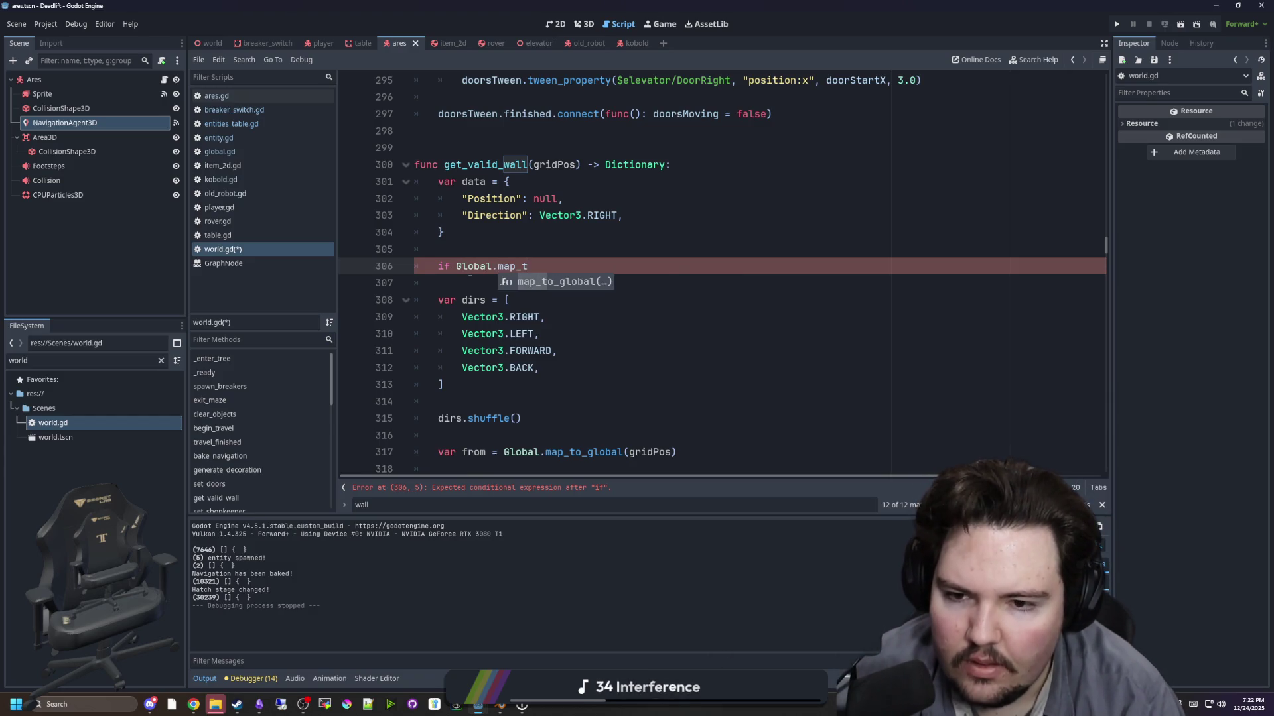
pyautogui.press('Return')
pyautogui.write('gridPos')
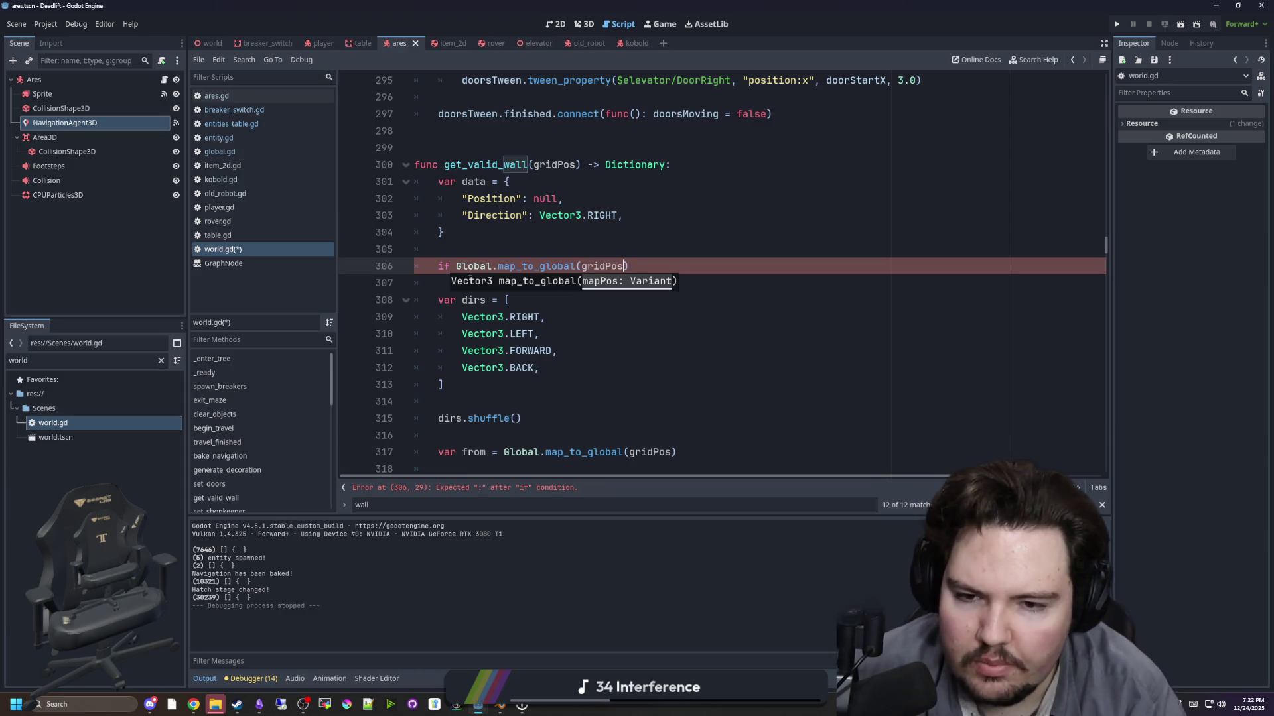
pyautogui.press('End')
pyautogui.write('.distance_to(')
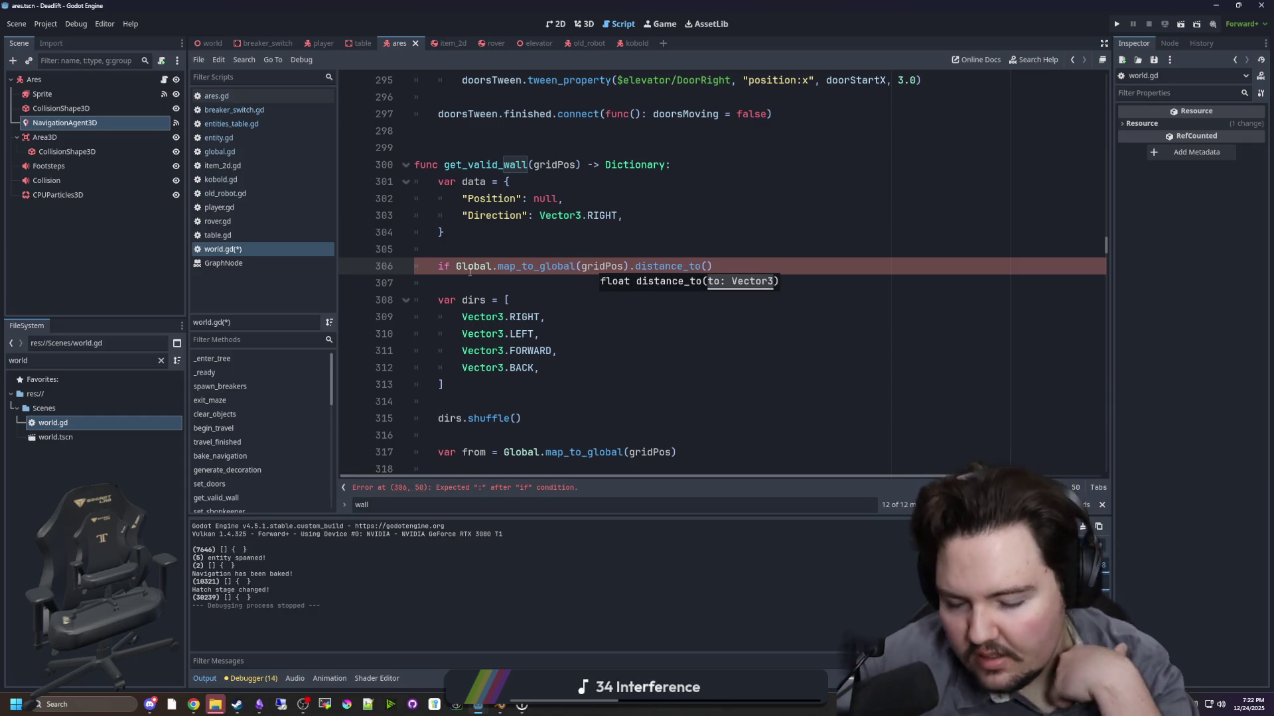
pyautogui.write('Vector3')
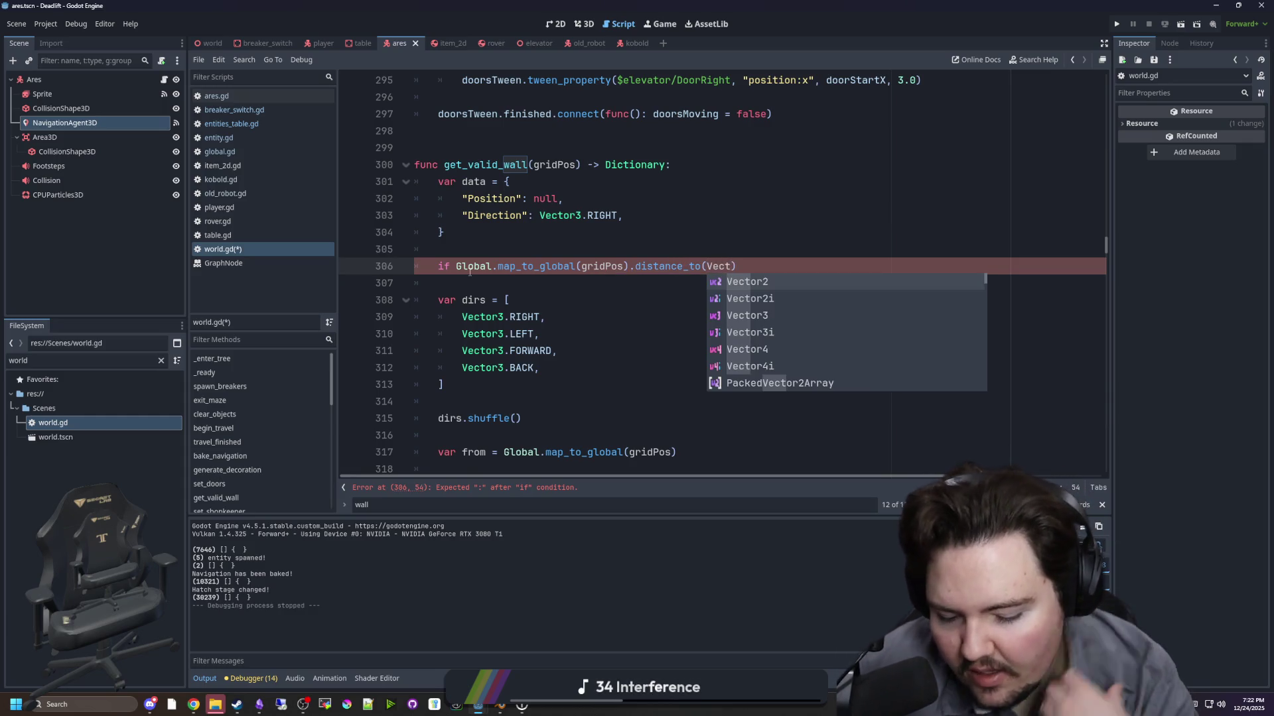
pyautogui.write('.ZERO)')
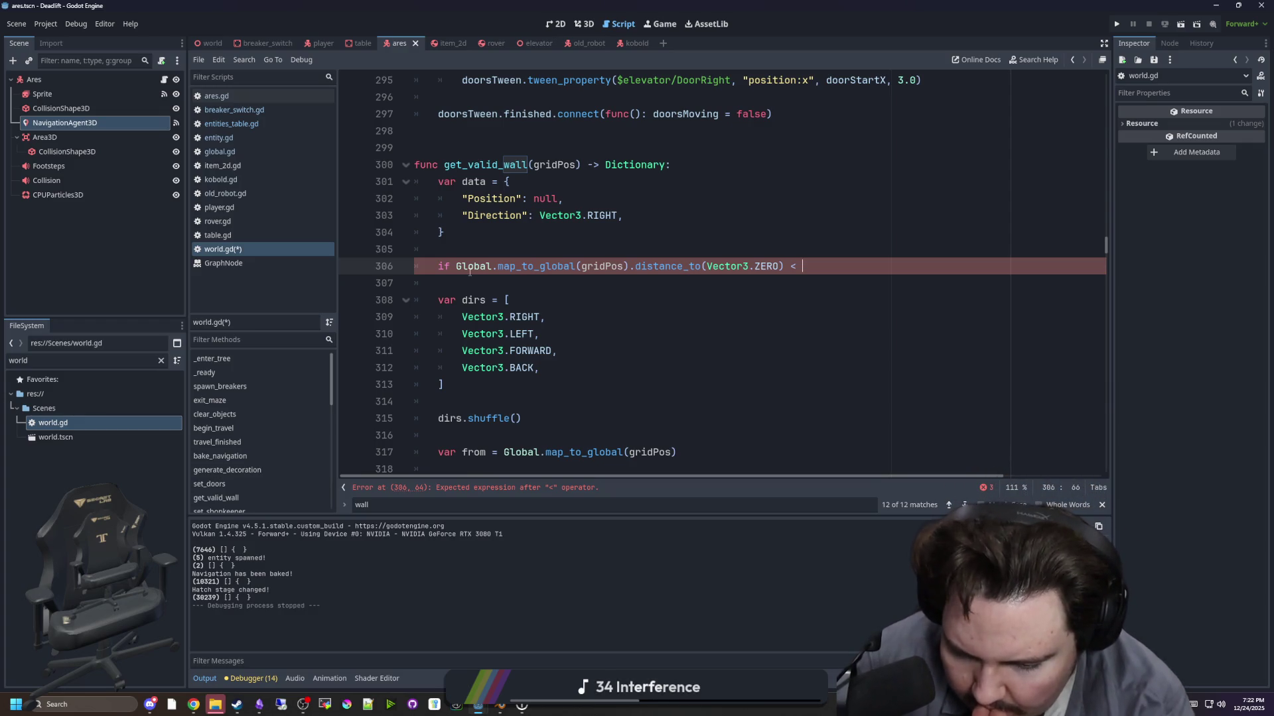
pyautogui.write('8:')
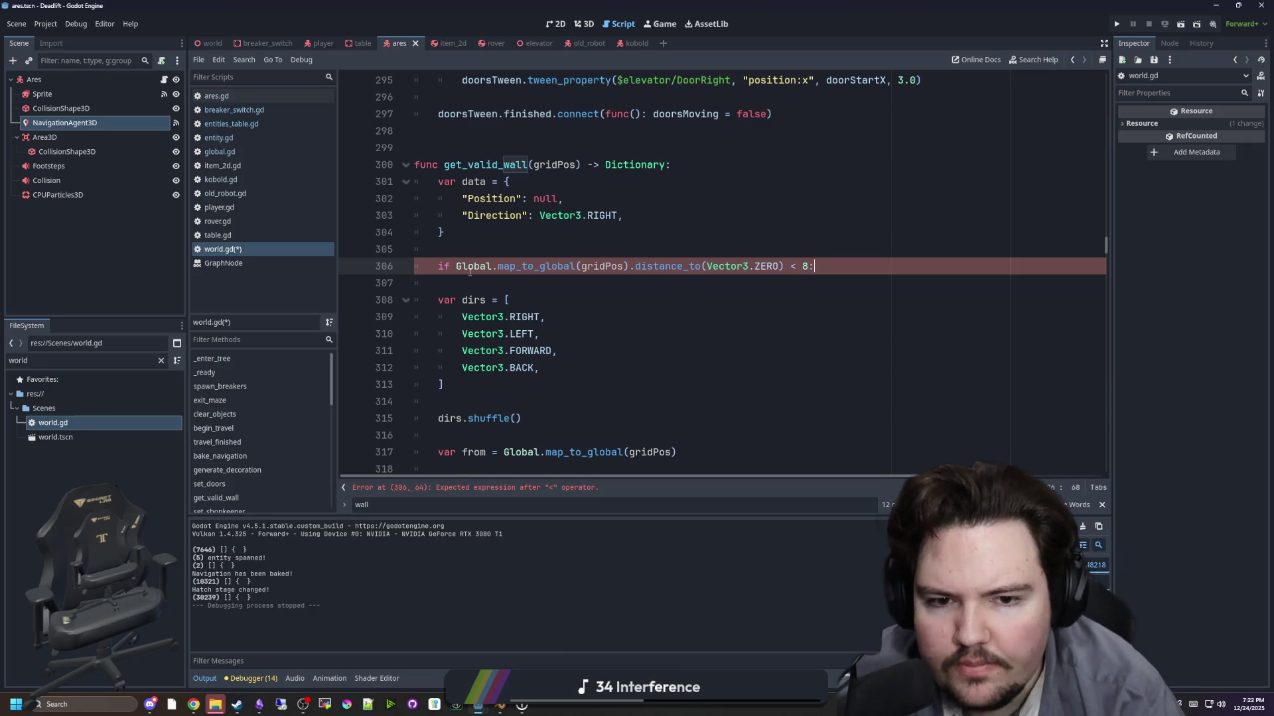
pyautogui.press('Return')
pyautogui.write('return data')
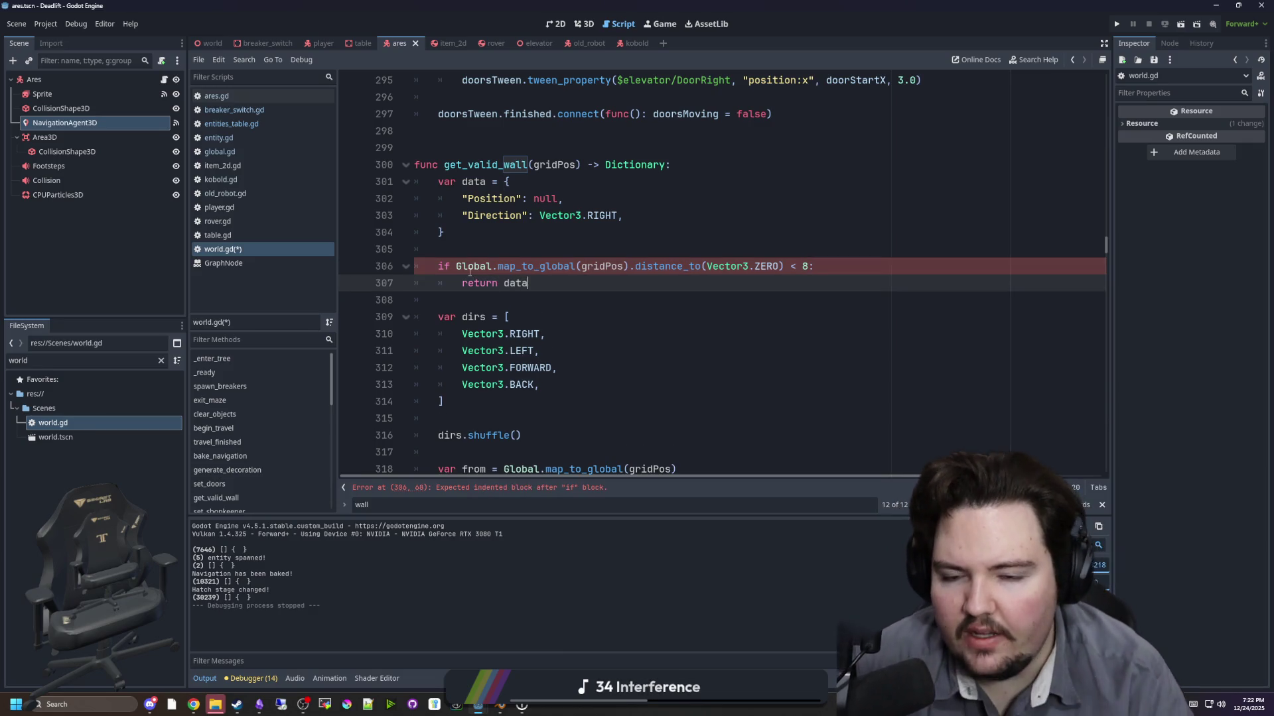
# - Save world.gd and run the project
pyautogui.click(501, 250)
pyautogui.hotkey('ctrl', 's')
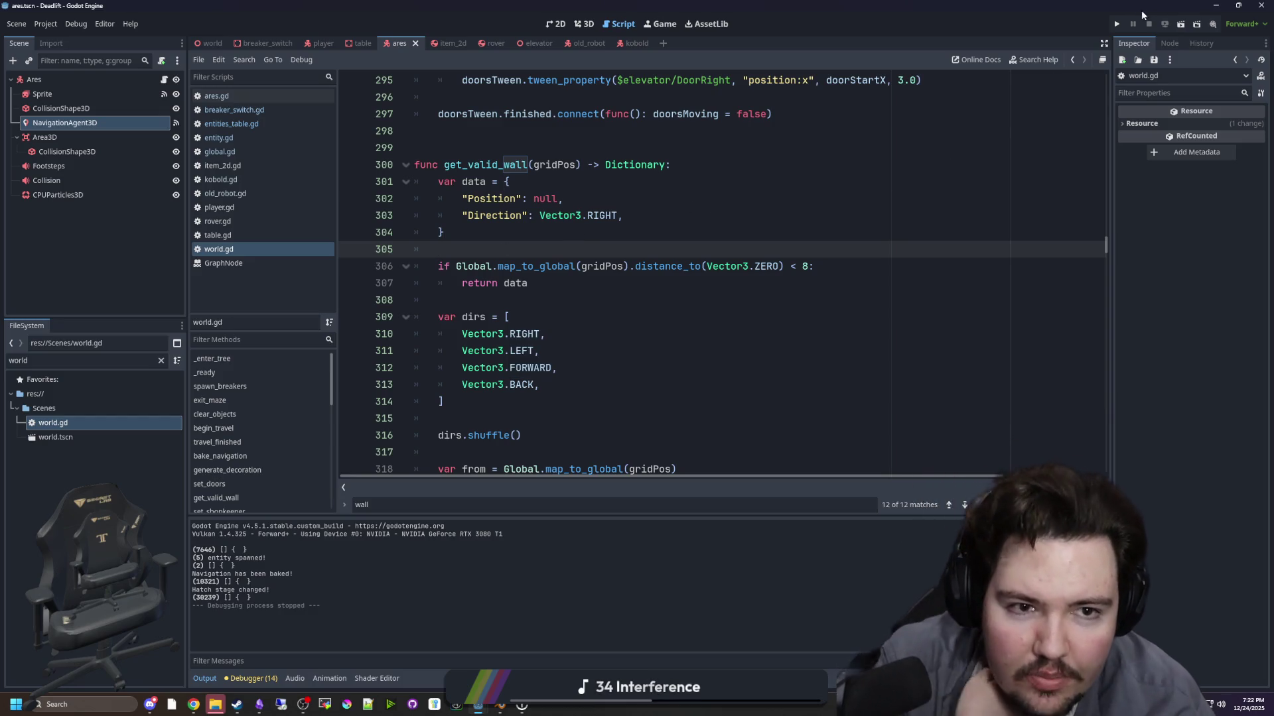
pyautogui.click(1120, 19)
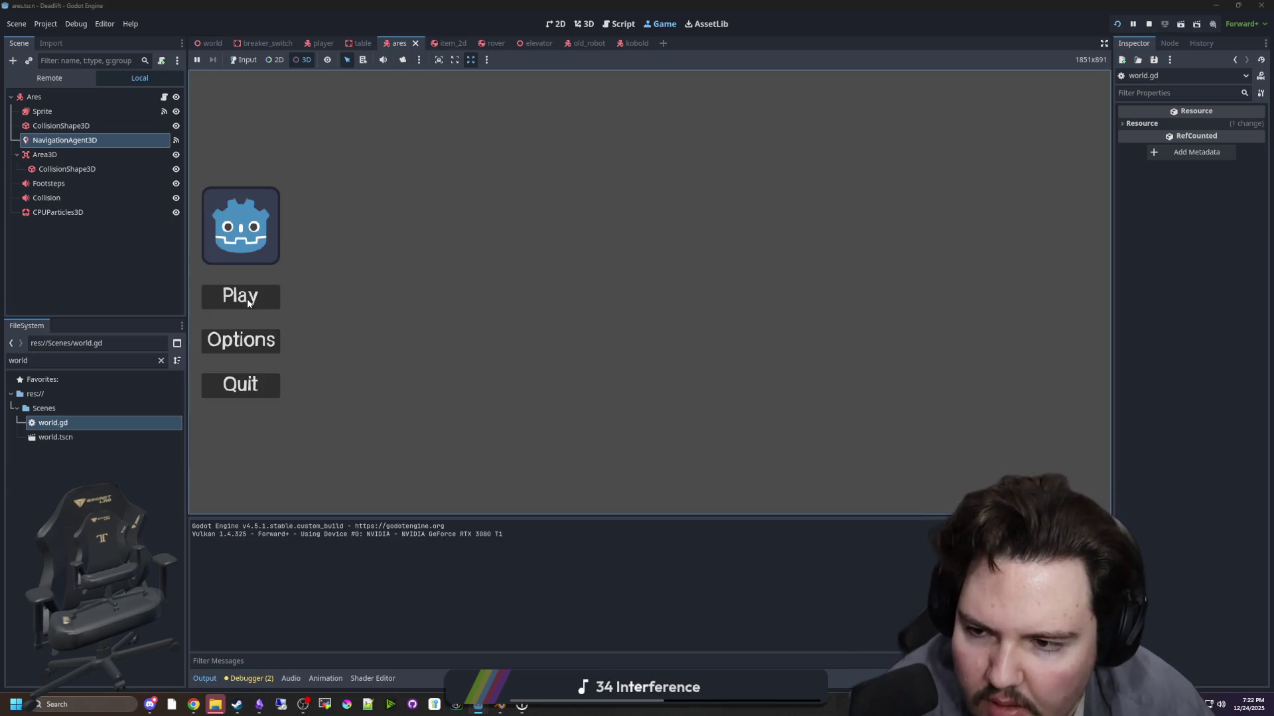
# - Start the game, enable embedded input, and walk through the forest up the stairs inside
pyautogui.click(247, 298)
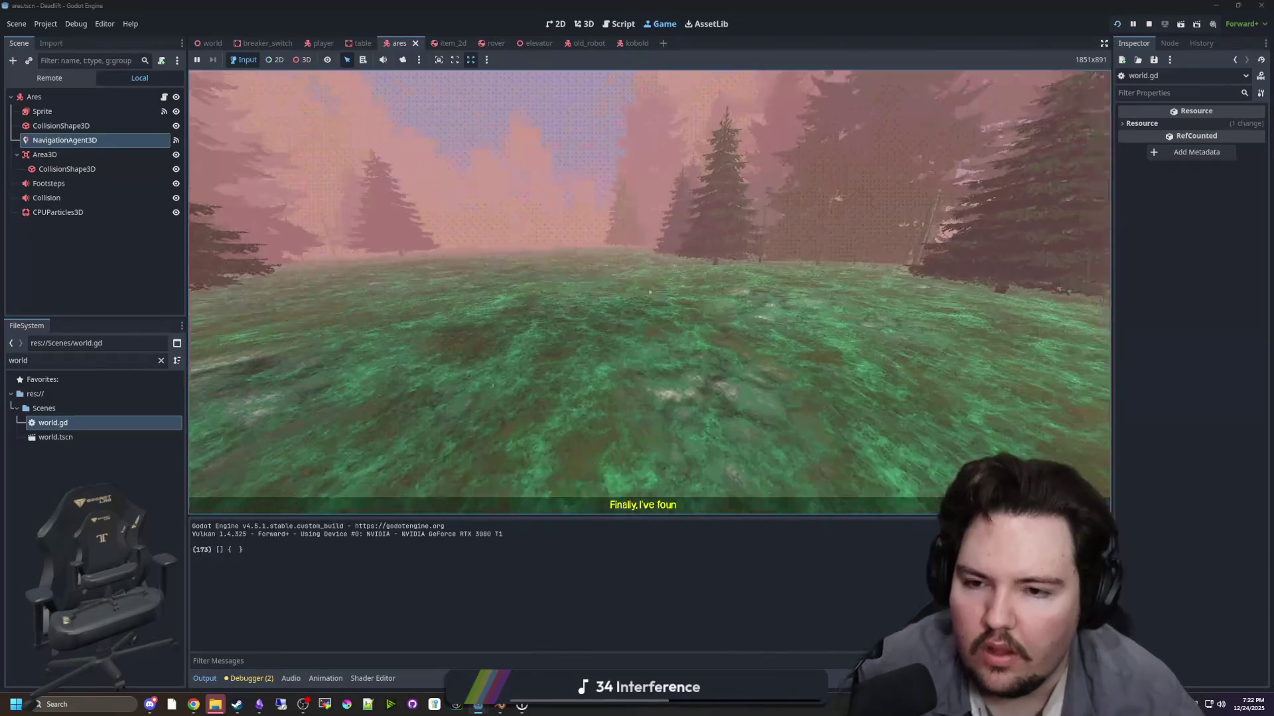
pyautogui.press('Escape')
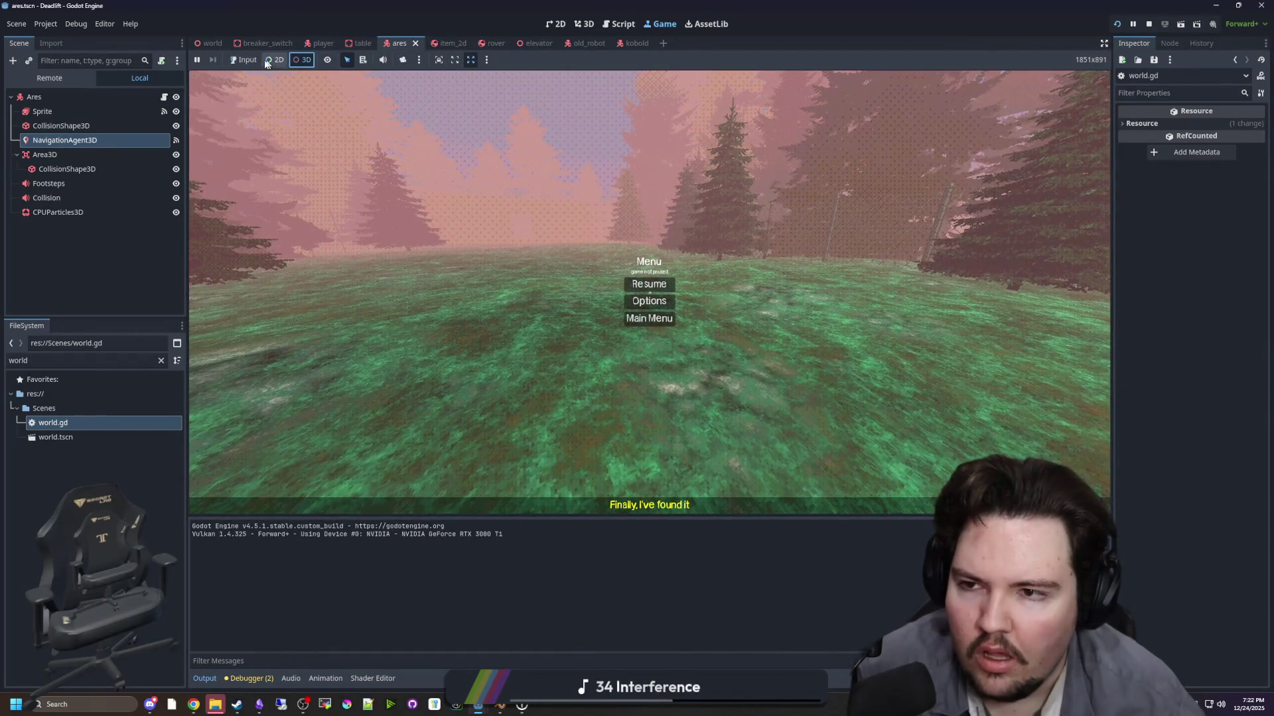
pyautogui.click(243, 60)
pyautogui.click(649, 284)
pyautogui.press('w')
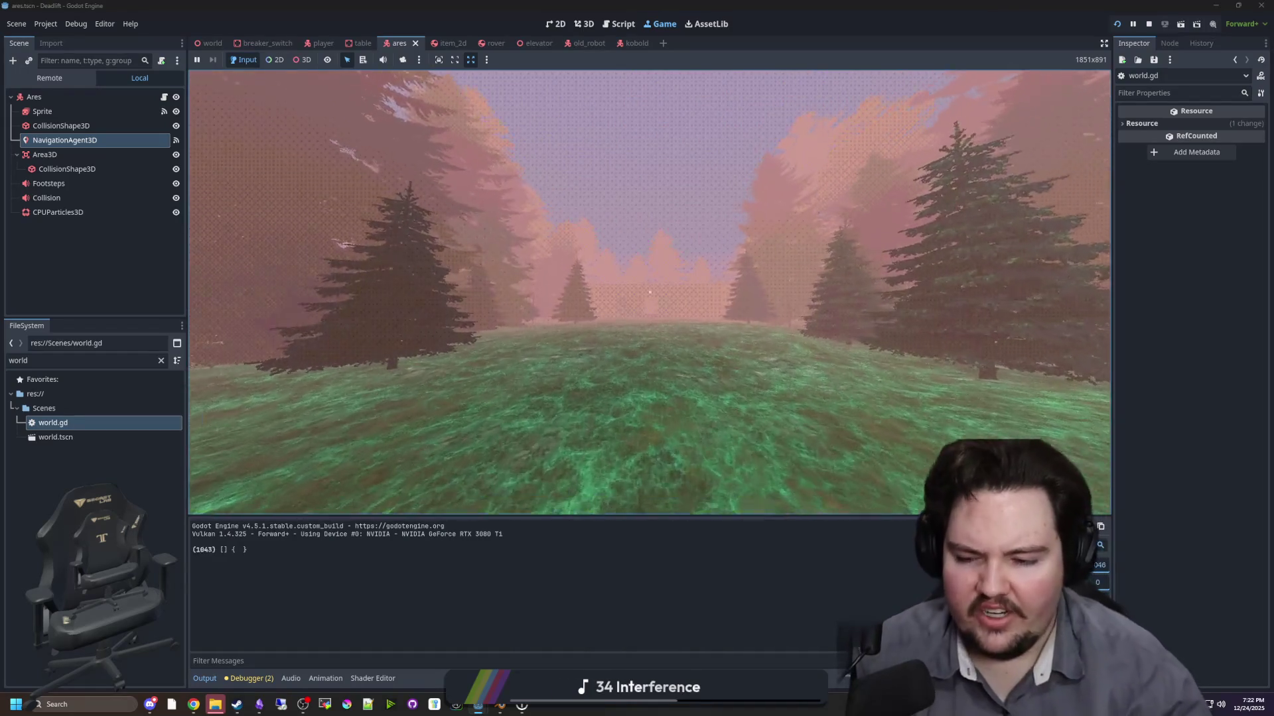
pyautogui.press('w')
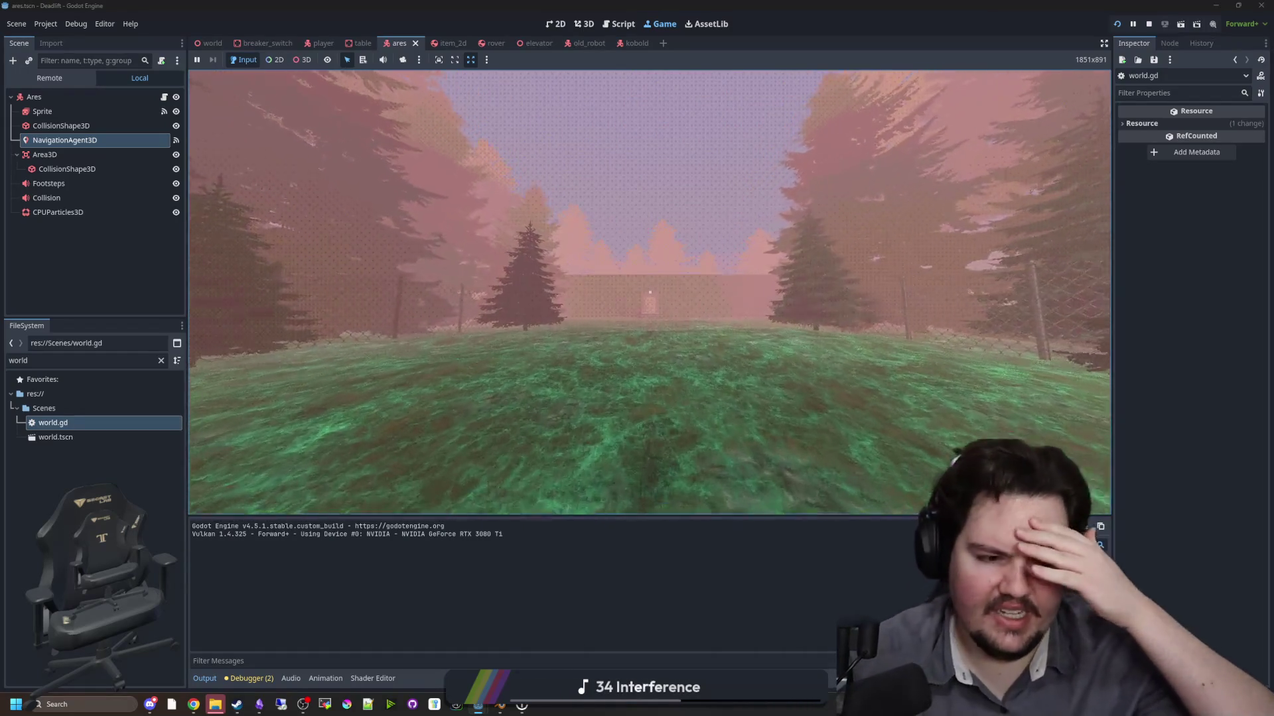
pyautogui.press('w')
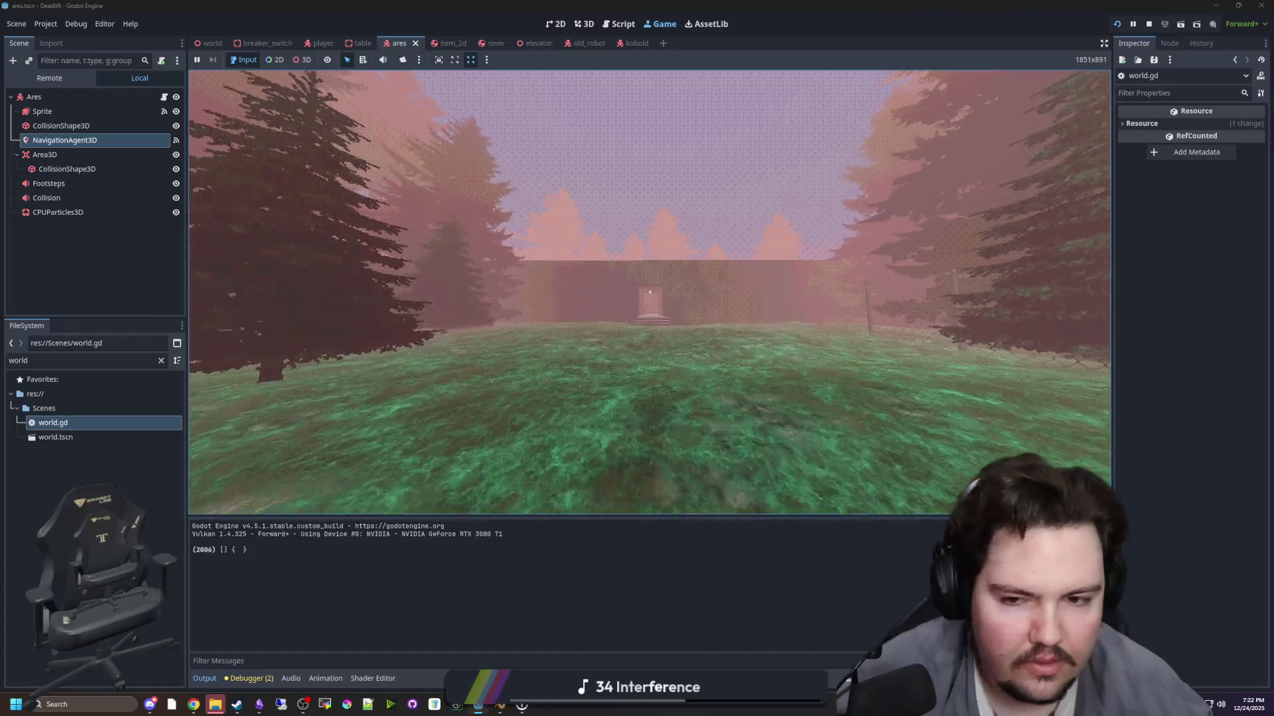
pyautogui.press('w')
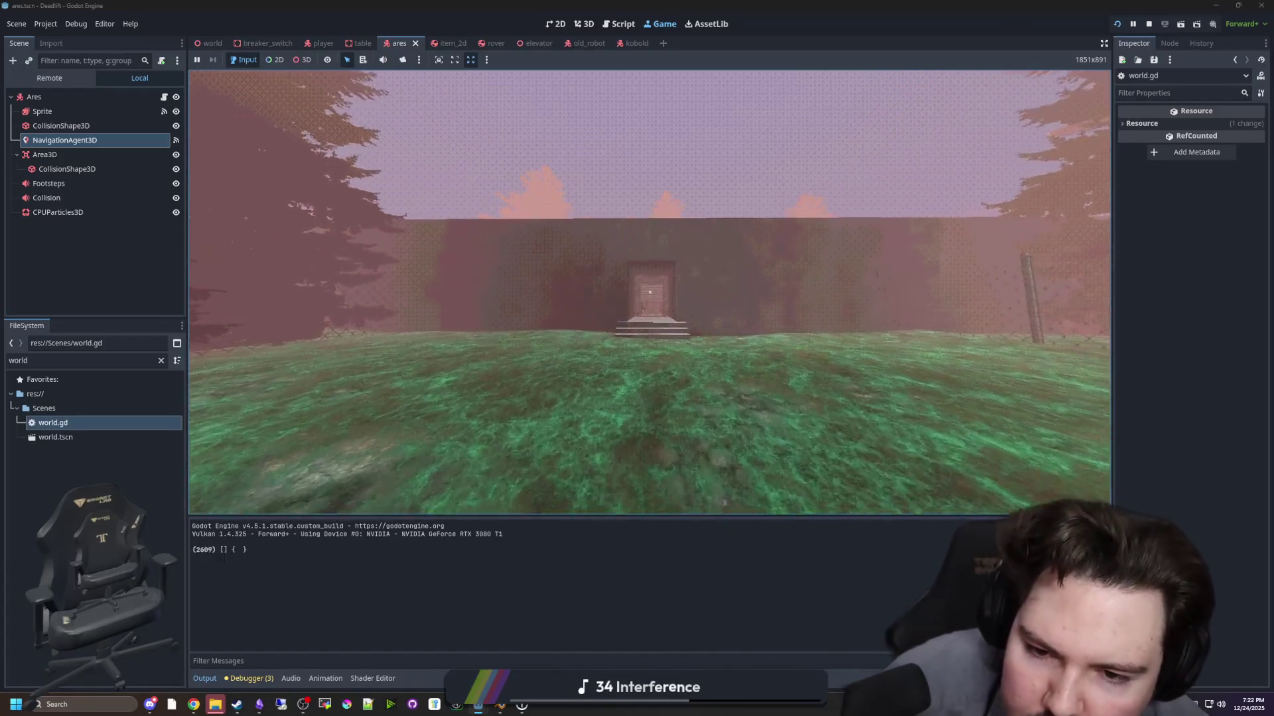
pyautogui.press('w')
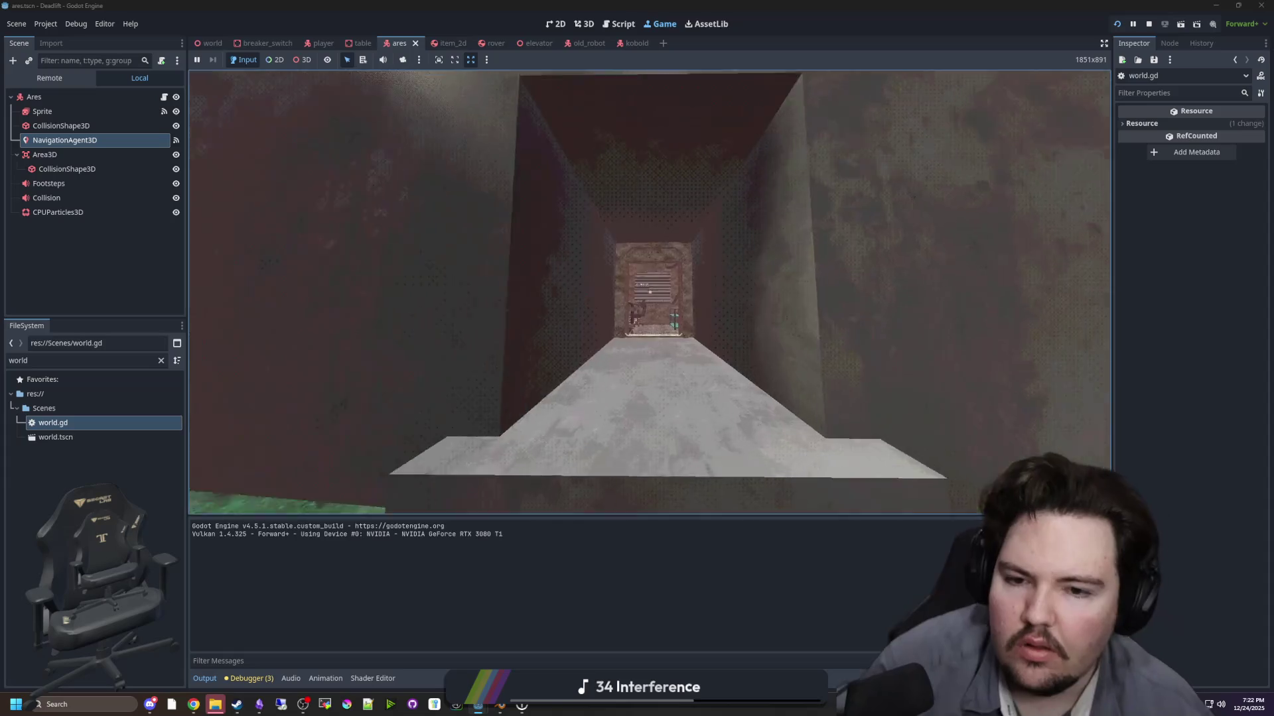
pyautogui.moveTo(650, 291)
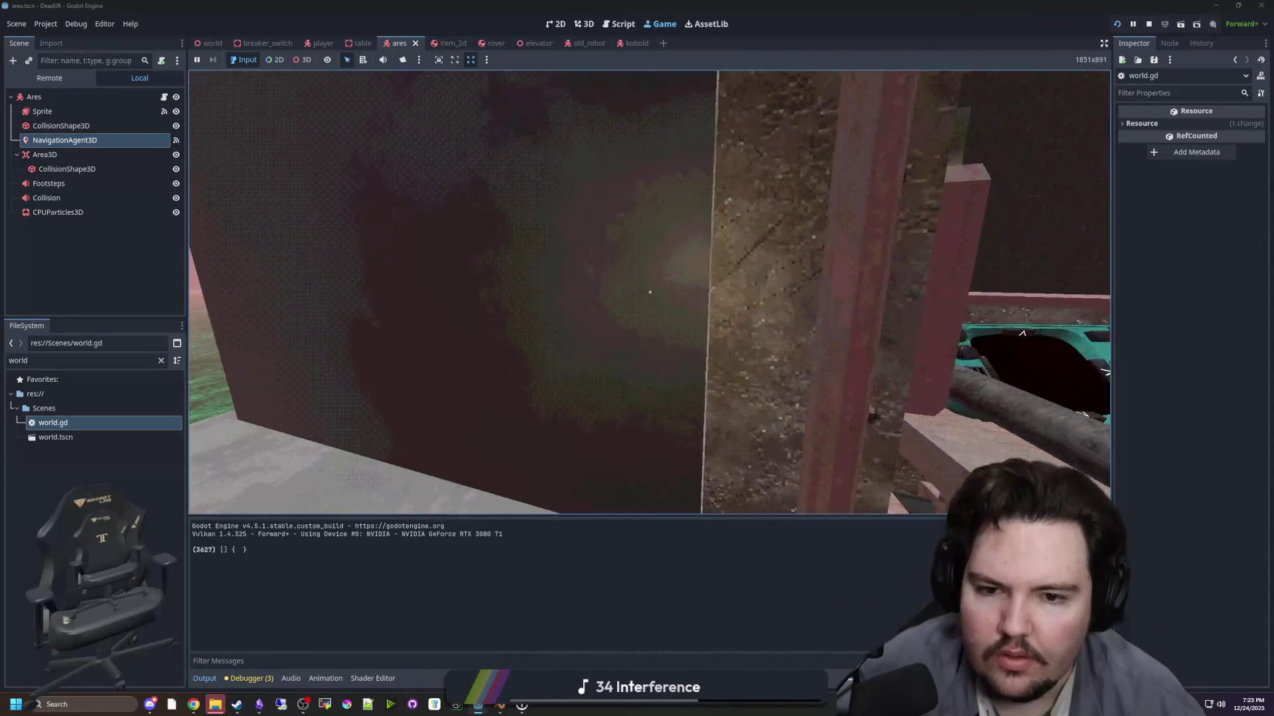
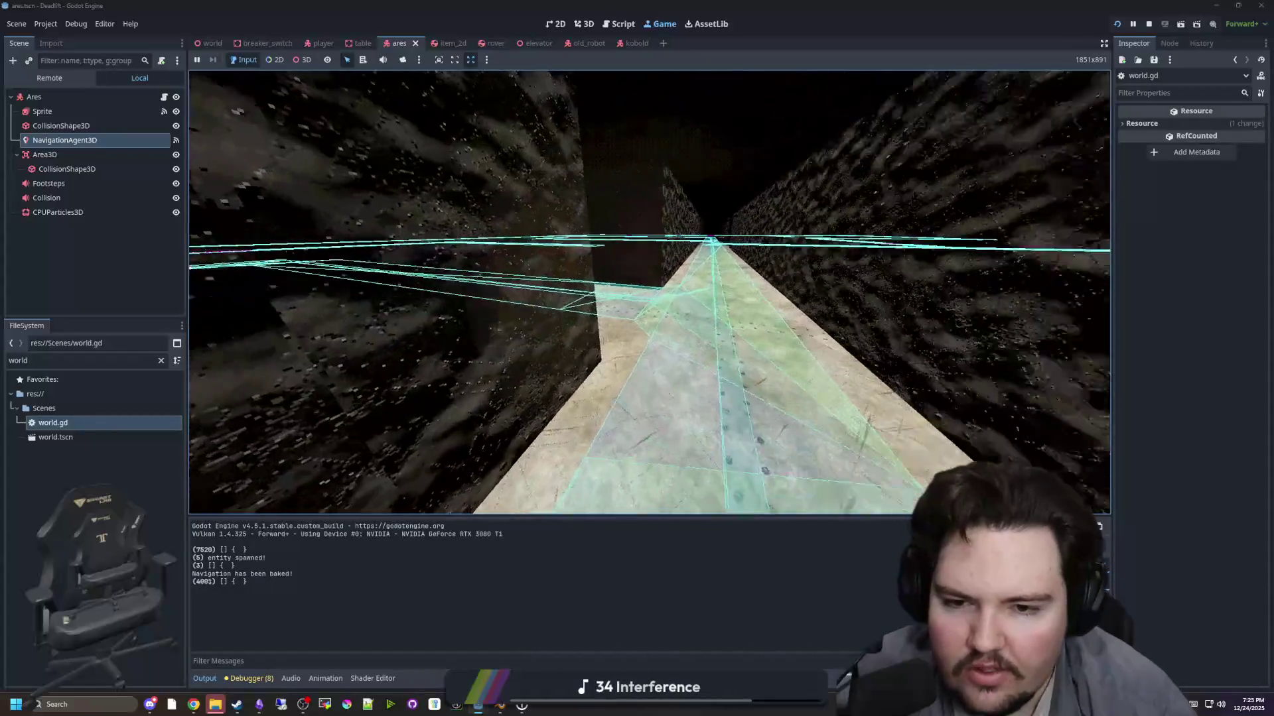
# - Pause the running maze game and stop the playtest
pyautogui.press('Escape')
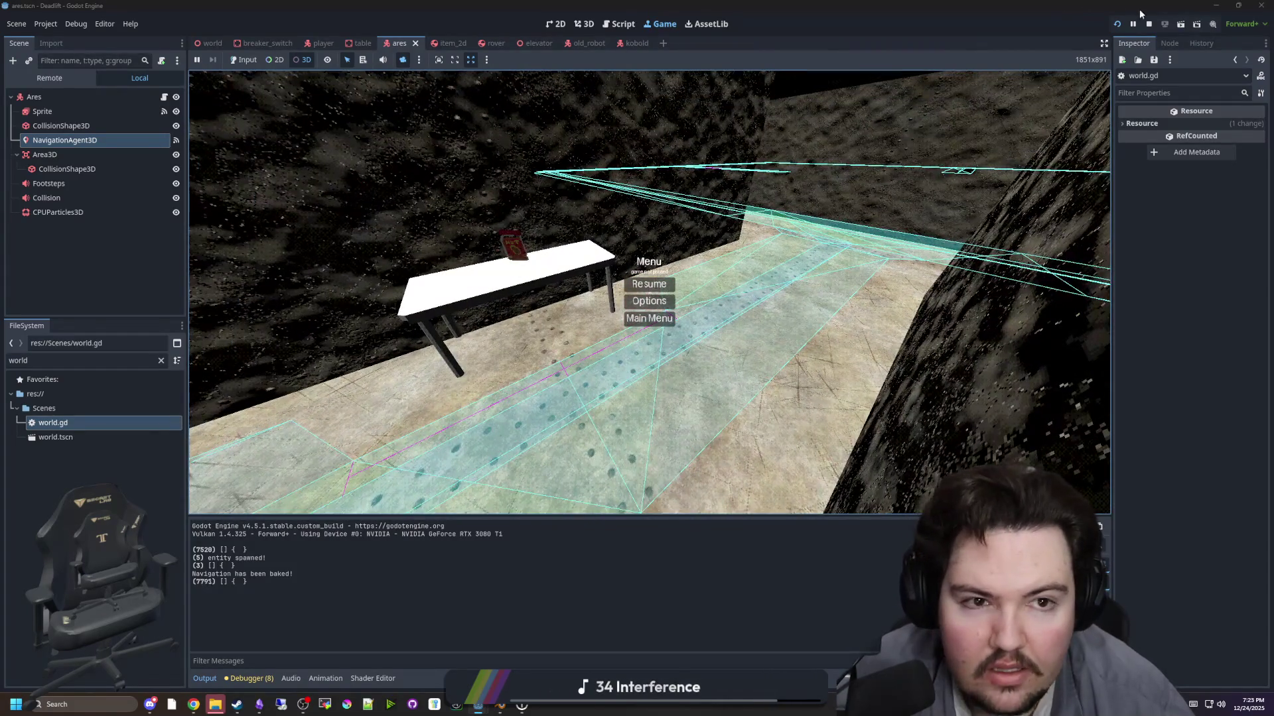
pyautogui.click(1148, 24)
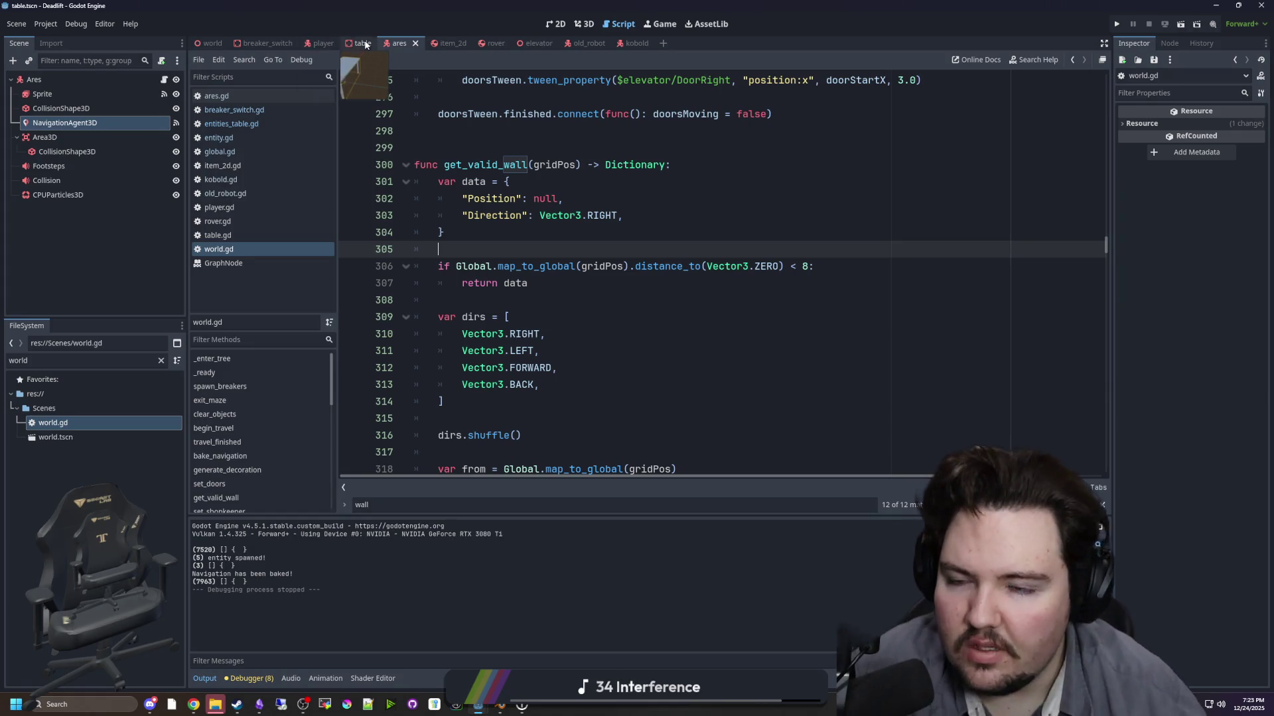
# - In the table scene's 3D view, apply pipe_metal.tres to the table and save
pyautogui.click(363, 43)
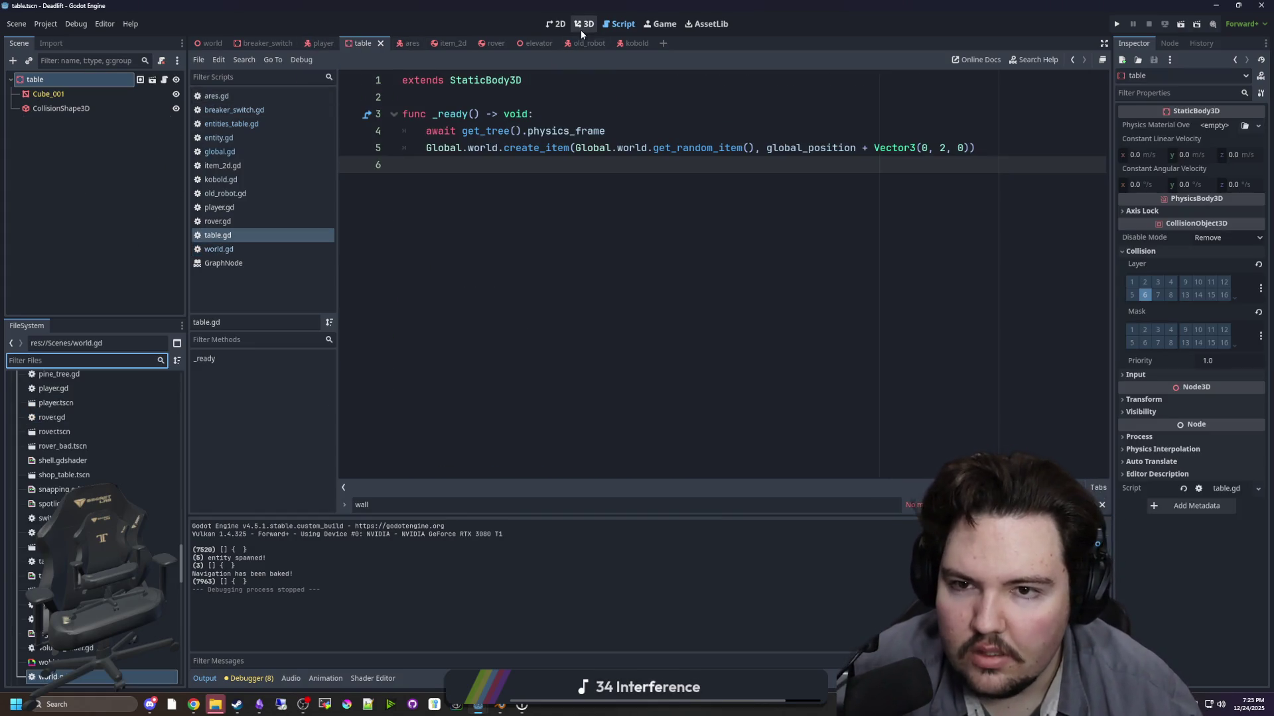
pyautogui.click(581, 29)
pyautogui.click(92, 358)
pyautogui.write('metal')
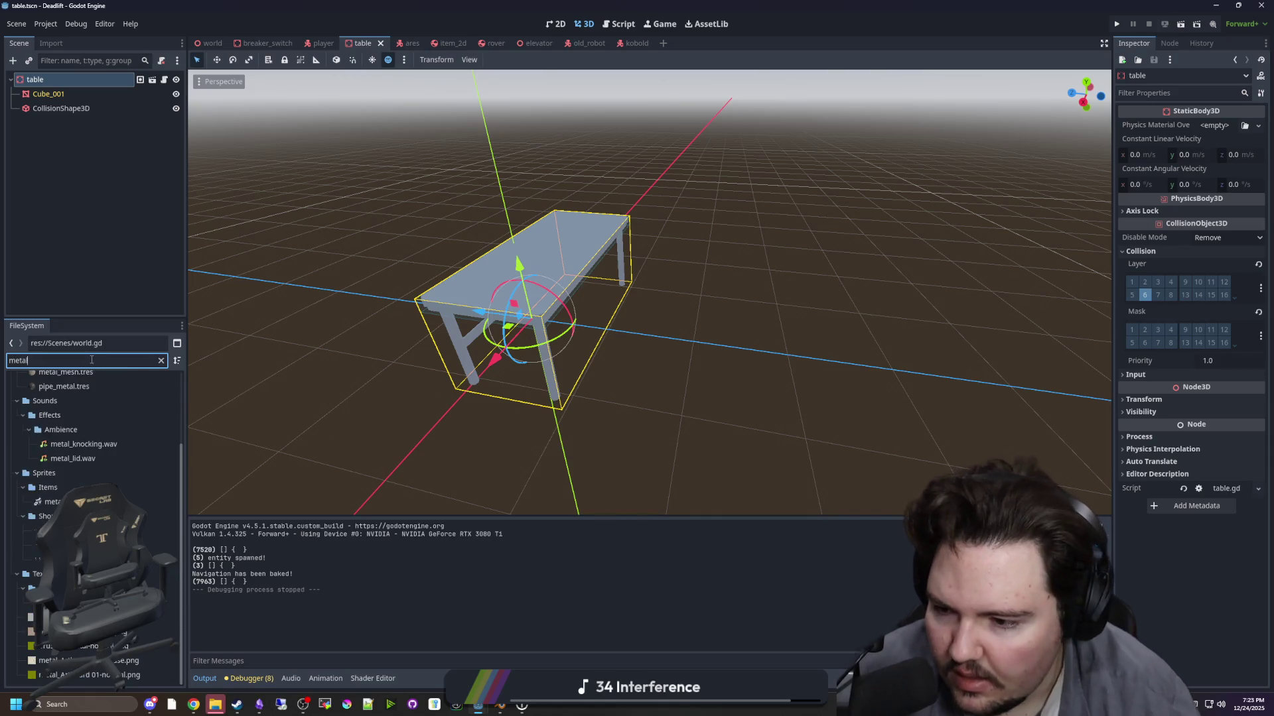
pyautogui.scroll(3, 126, 467)
pyautogui.moveTo(93, 479)
pyautogui.mouseDown()
pyautogui.moveTo(199, 425)
pyautogui.moveTo(558, 311)
pyautogui.moveTo(622, 353)
pyautogui.mouseUp()
pyautogui.hotkey('ctrl', 's')
# - Turn on preview lighting, save again, and orbit low to view the table legs
pyautogui.scroll(10, 663, 365)
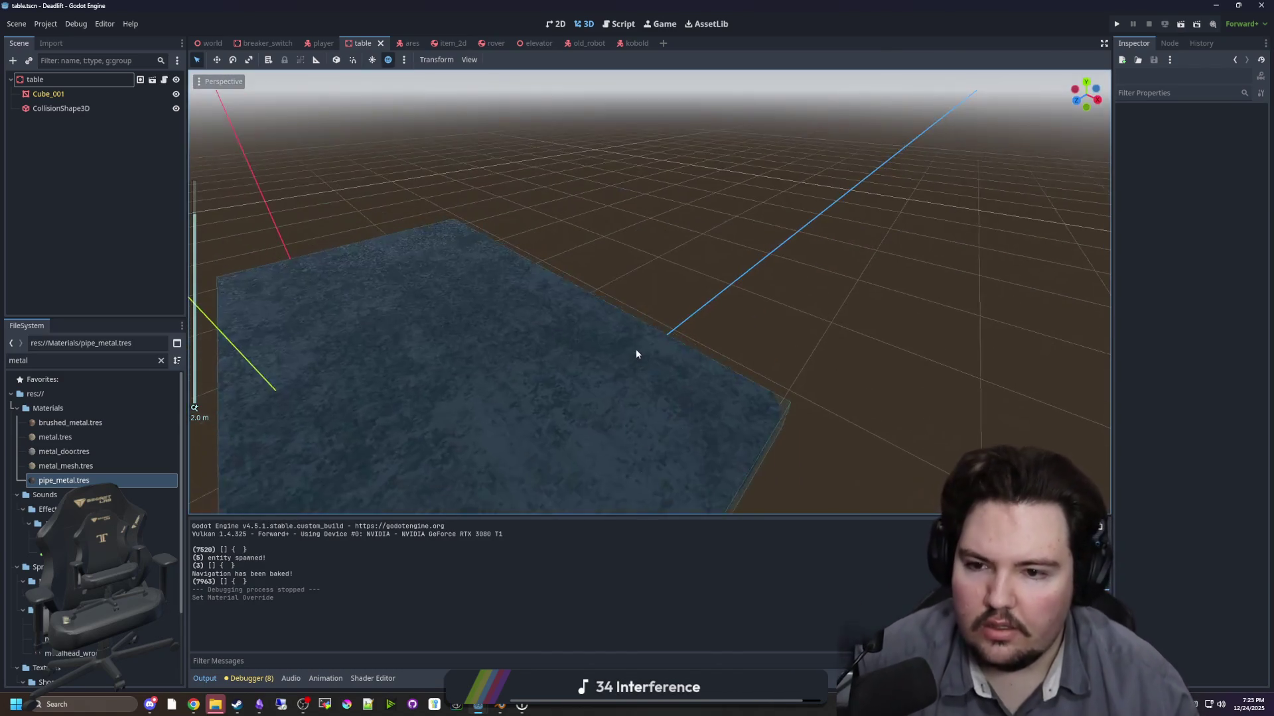
pyautogui.scroll(-5, 708, 330)
pyautogui.hotkey('ctrl', 's')
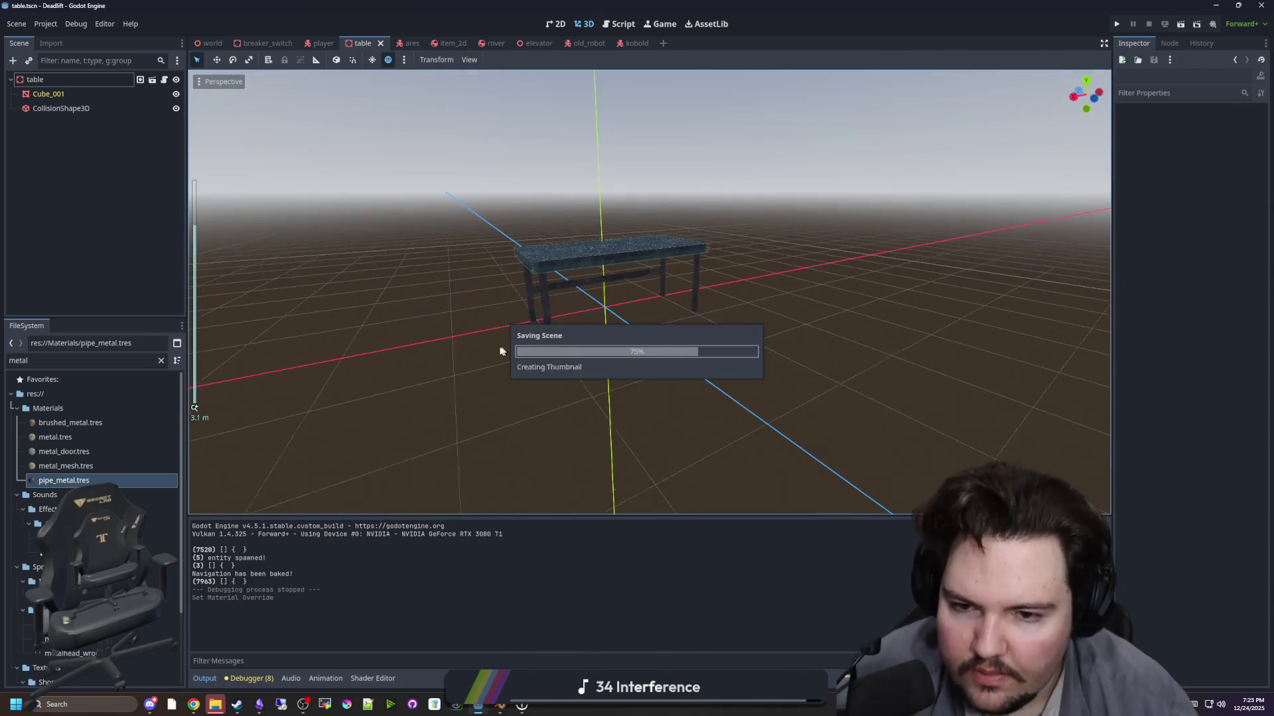
pyautogui.click(372, 59)
pyautogui.hotkey('ctrl', 's')
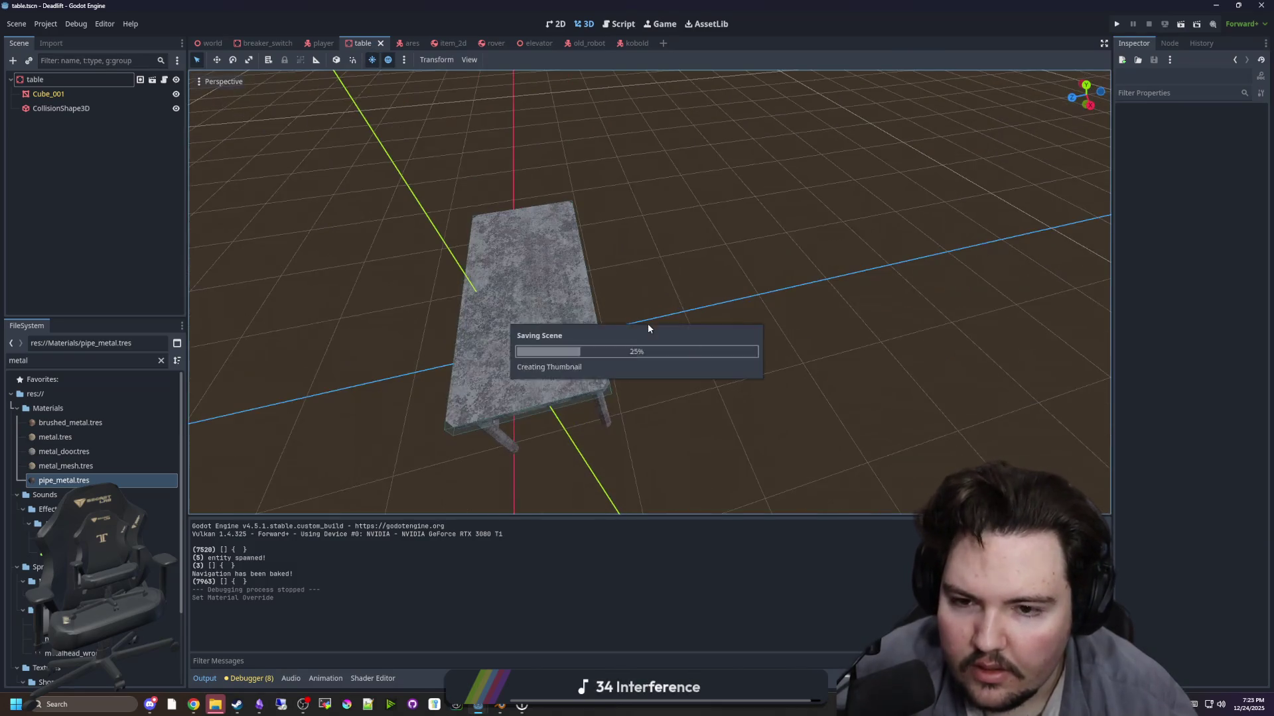
pyautogui.scroll(3, 666, 318)
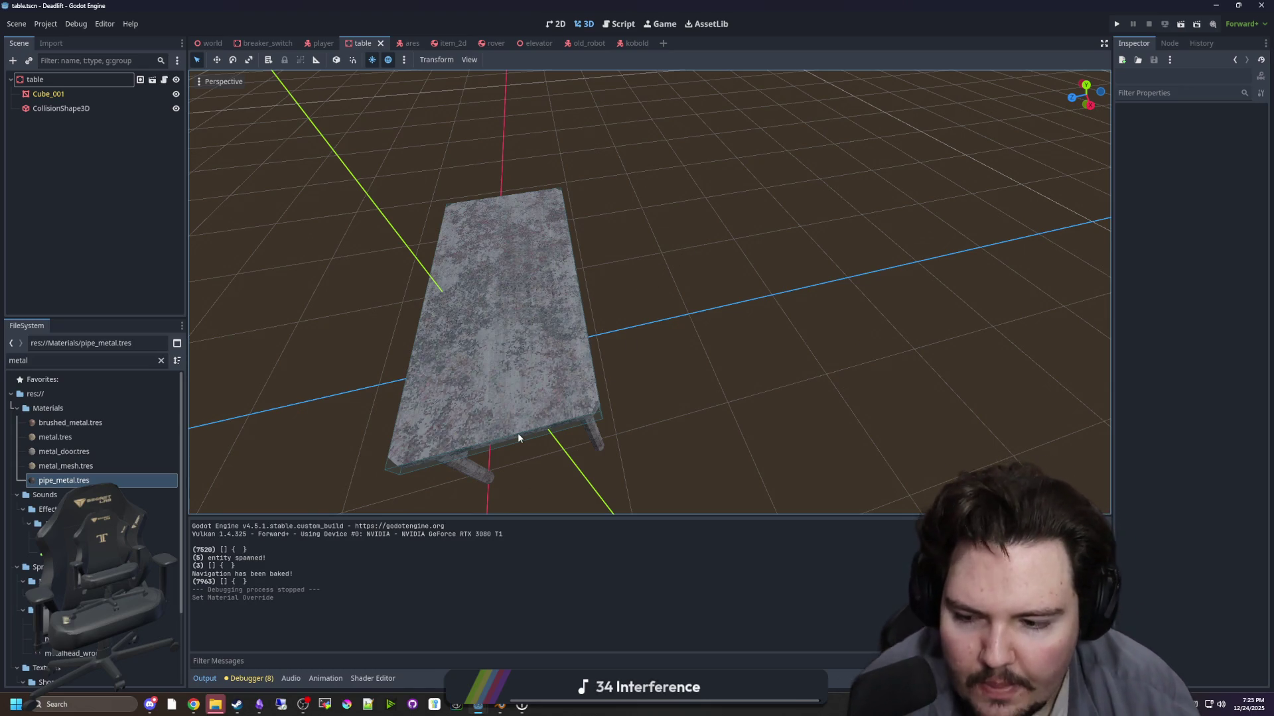
pyautogui.moveTo(667, 447)
pyautogui.mouseDown()
pyautogui.moveTo(650, 369)
pyautogui.moveTo(591, 308)
pyautogui.mouseUp()
pyautogui.moveTo(497, 324)
pyautogui.mouseDown()
pyautogui.moveTo(334, 187)
pyautogui.moveTo(265, 153)
pyautogui.mouseUp()
# - Add an Area3D child under table with a CollisionShape3D inside it
pyautogui.rightClick(47, 78)
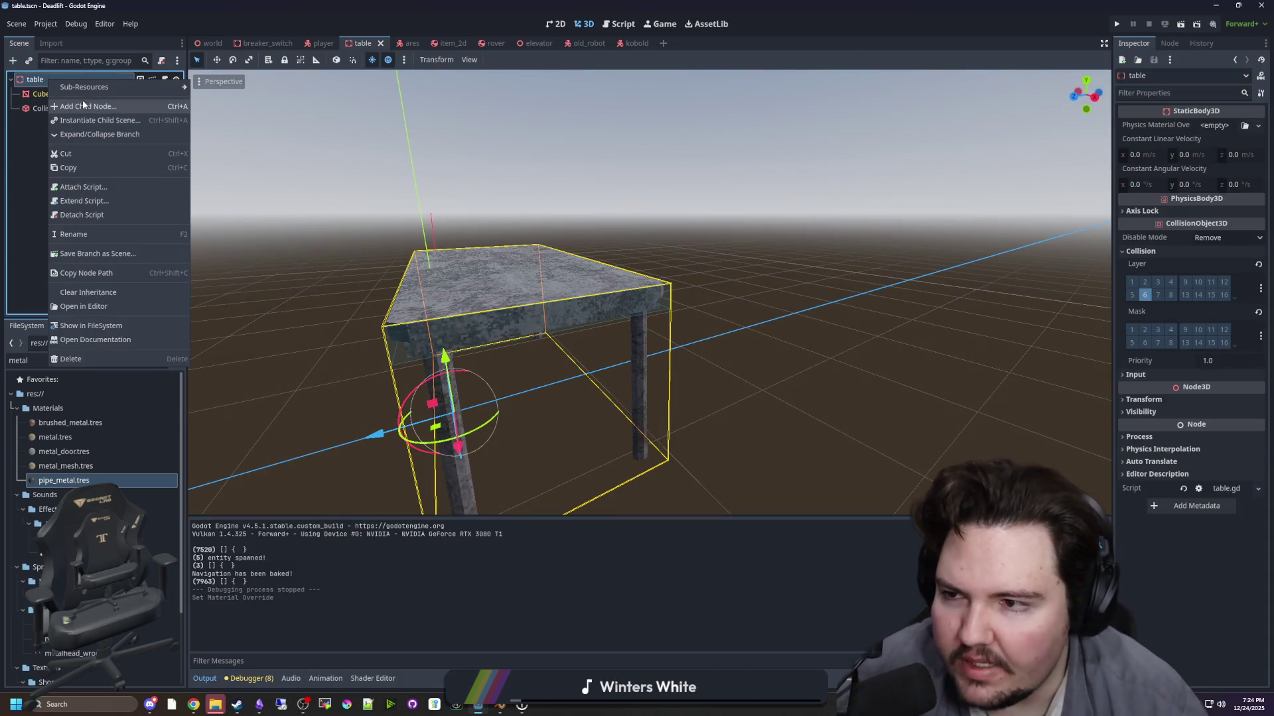
pyautogui.click(77, 92)
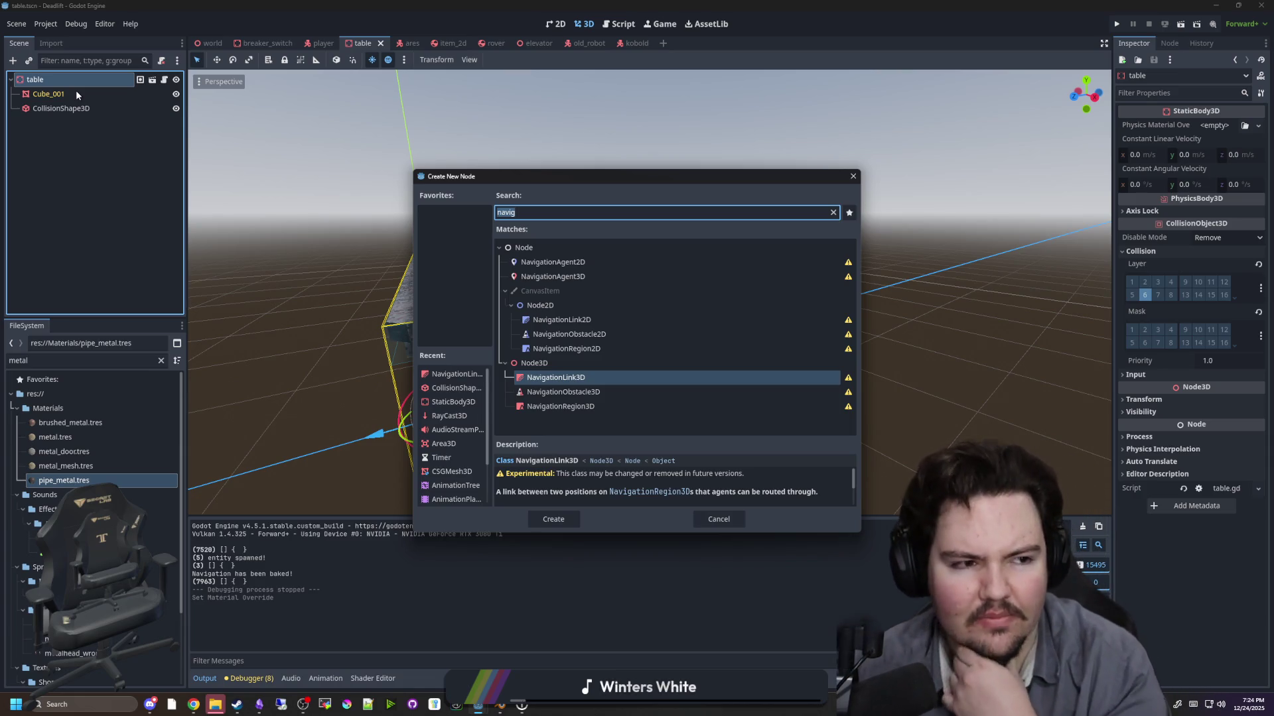
pyautogui.write('area3d')
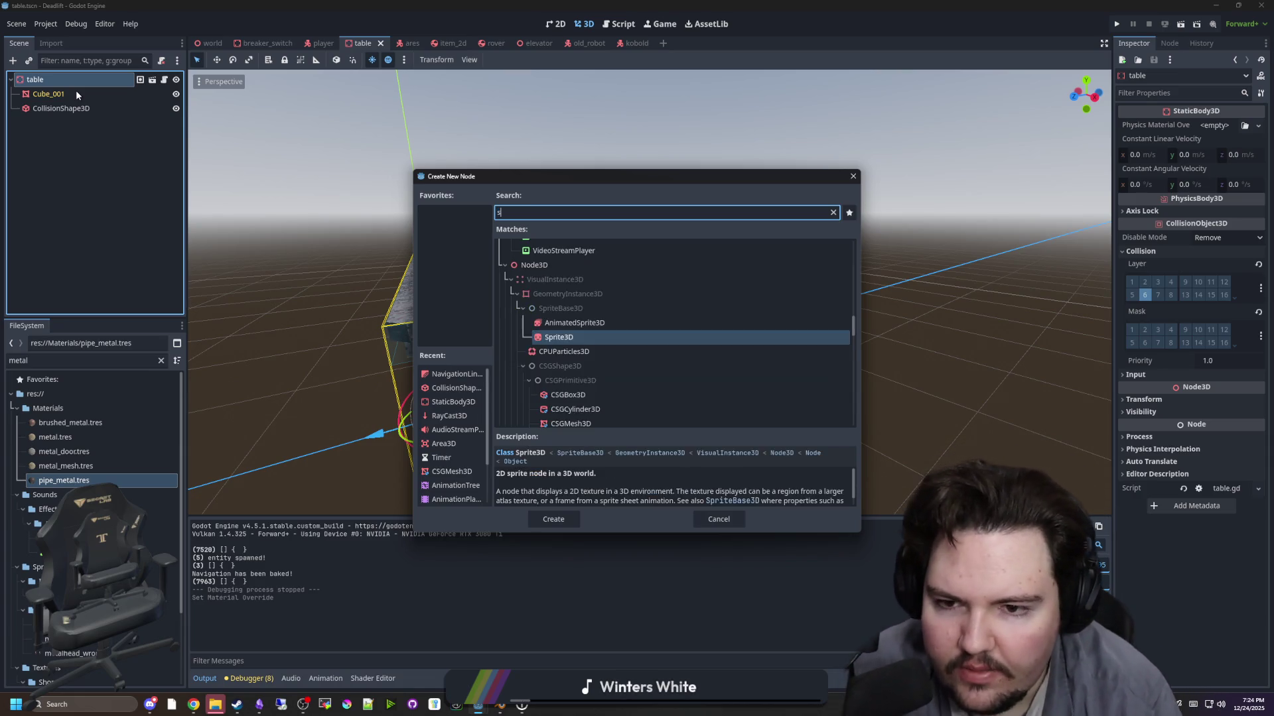
pyautogui.press('Return')
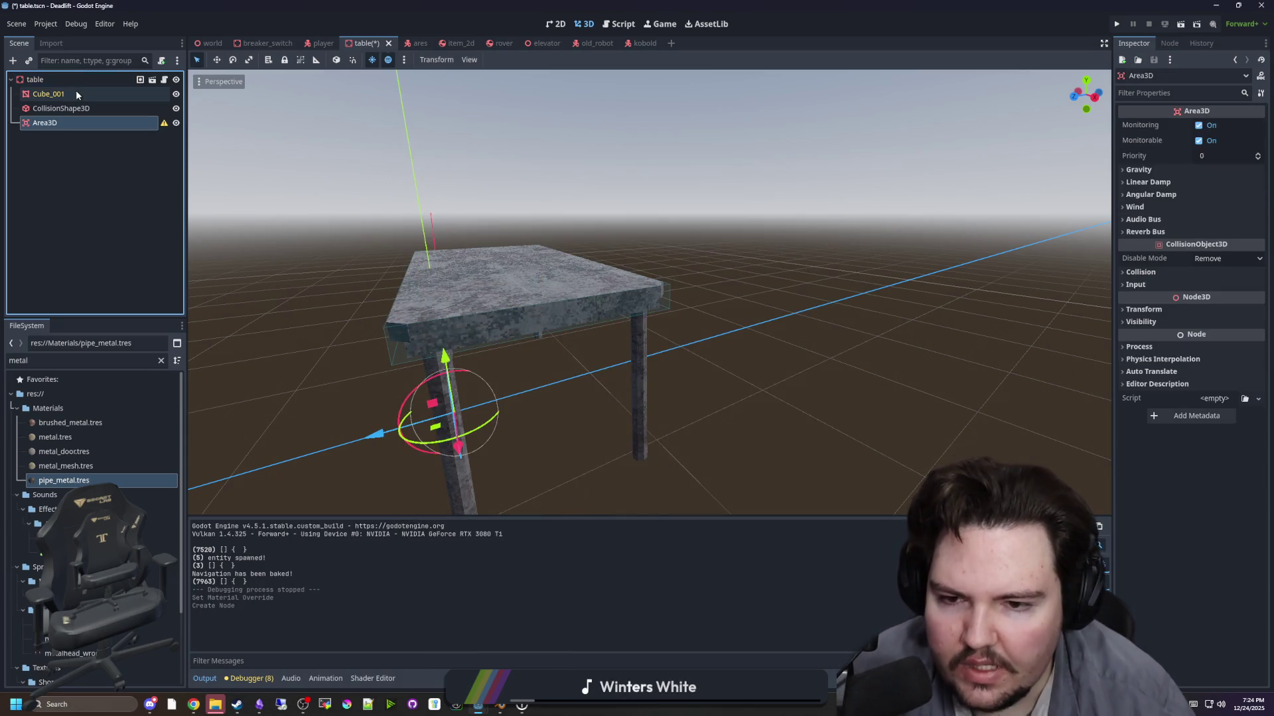
pyautogui.scroll(-2, 608, 316)
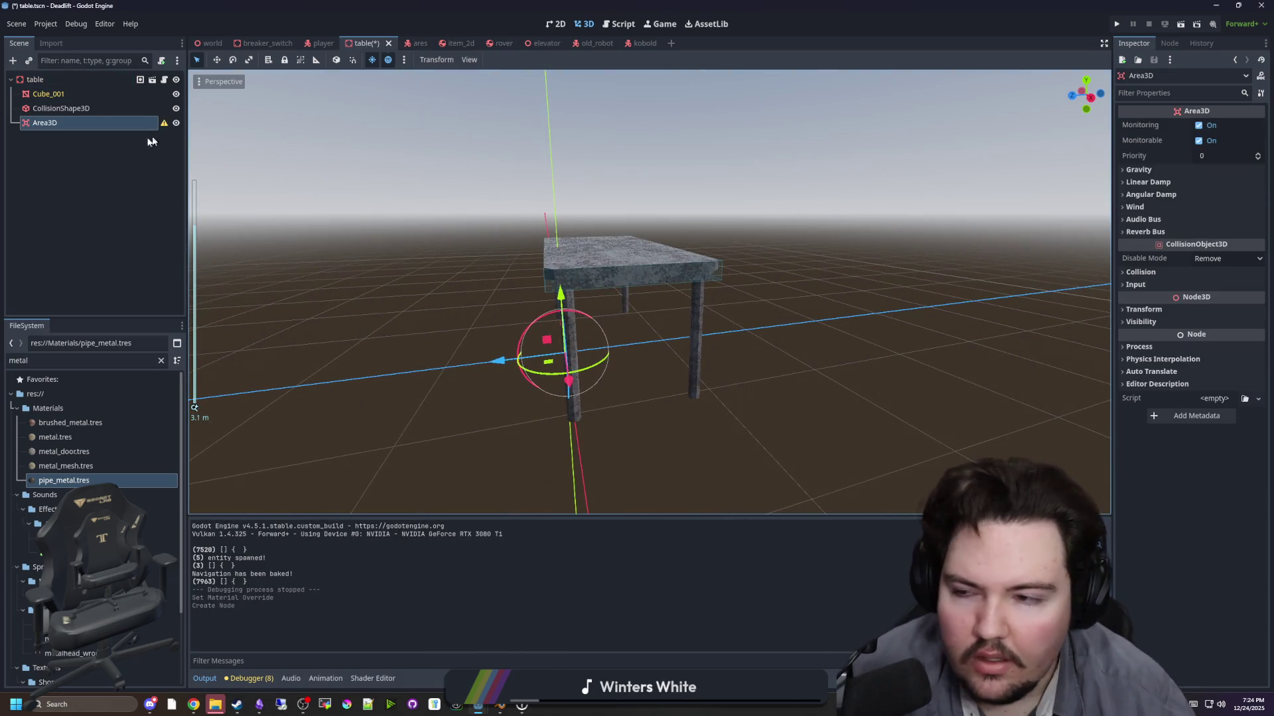
pyautogui.rightClick(94, 126)
pyautogui.click(125, 131)
pyautogui.write('collision')
pyautogui.press('Return')
# - Add a Node3D under table, raise it one metre, then delete it
pyautogui.rightClick(66, 85)
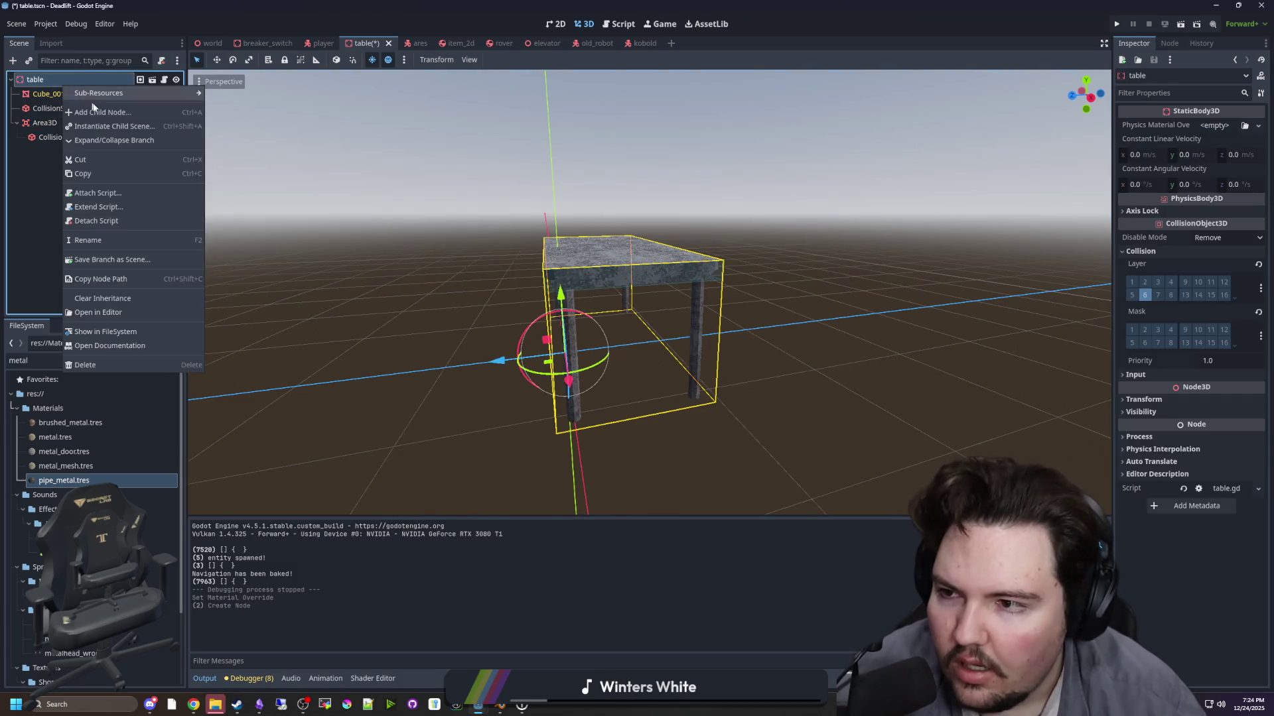
pyautogui.click(100, 115)
pyautogui.write('node3d')
pyautogui.press('Return')
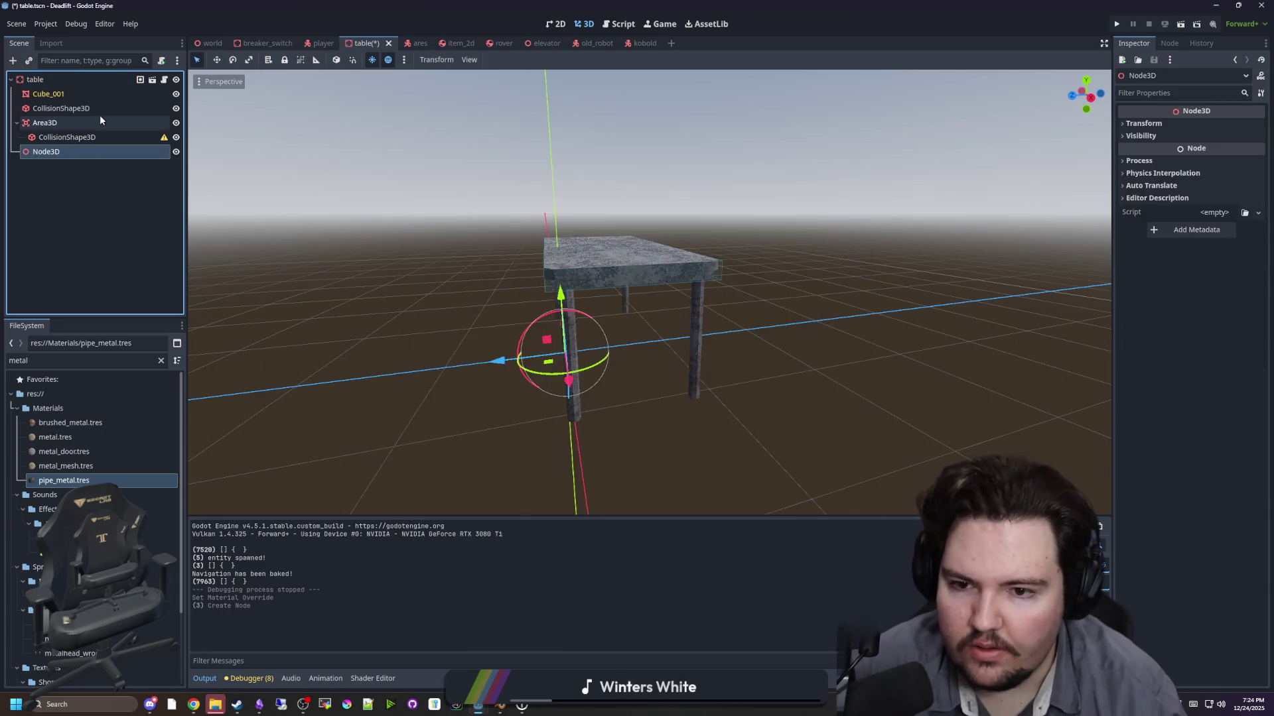
pyautogui.moveTo(565, 300)
pyautogui.mouseDown()
pyautogui.moveTo(561, 163)
pyautogui.moveTo(683, 264)
pyautogui.moveTo(535, 261)
pyautogui.moveTo(690, 315)
pyautogui.moveTo(716, 338)
pyautogui.moveTo(706, 347)
pyautogui.mouseUp()
pyautogui.rightClick(77, 152)
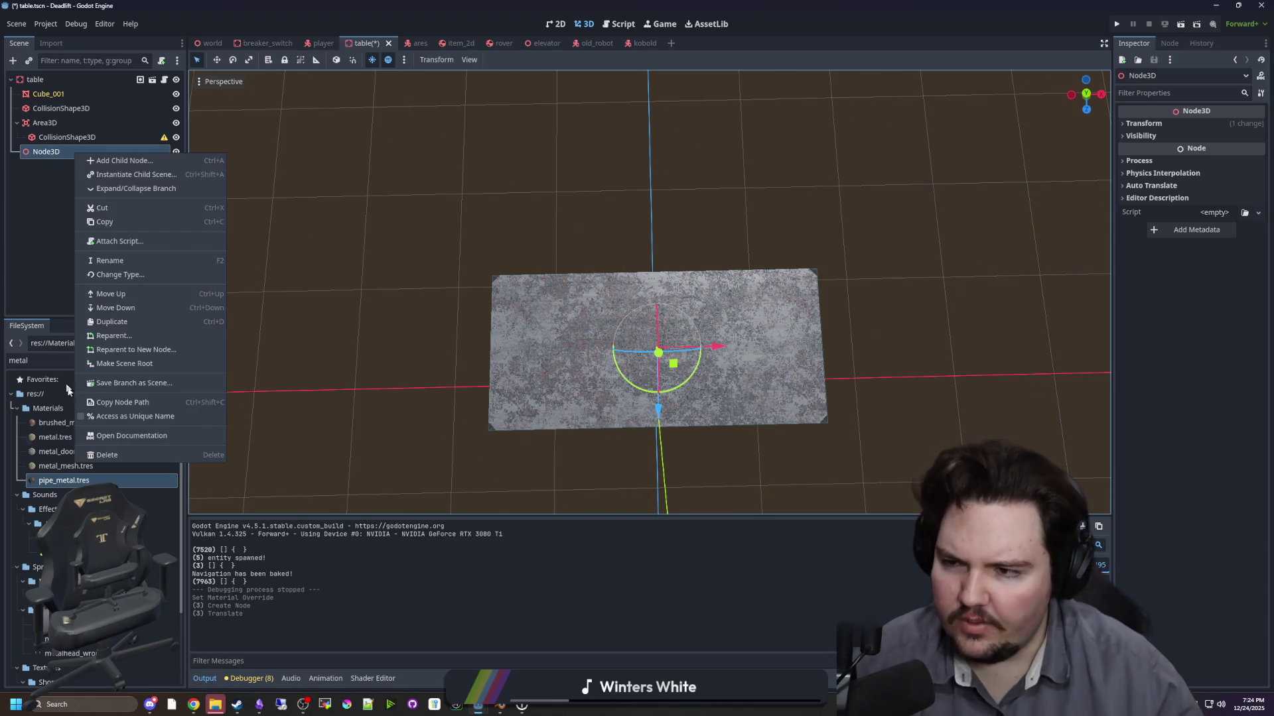
pyautogui.click(115, 455)
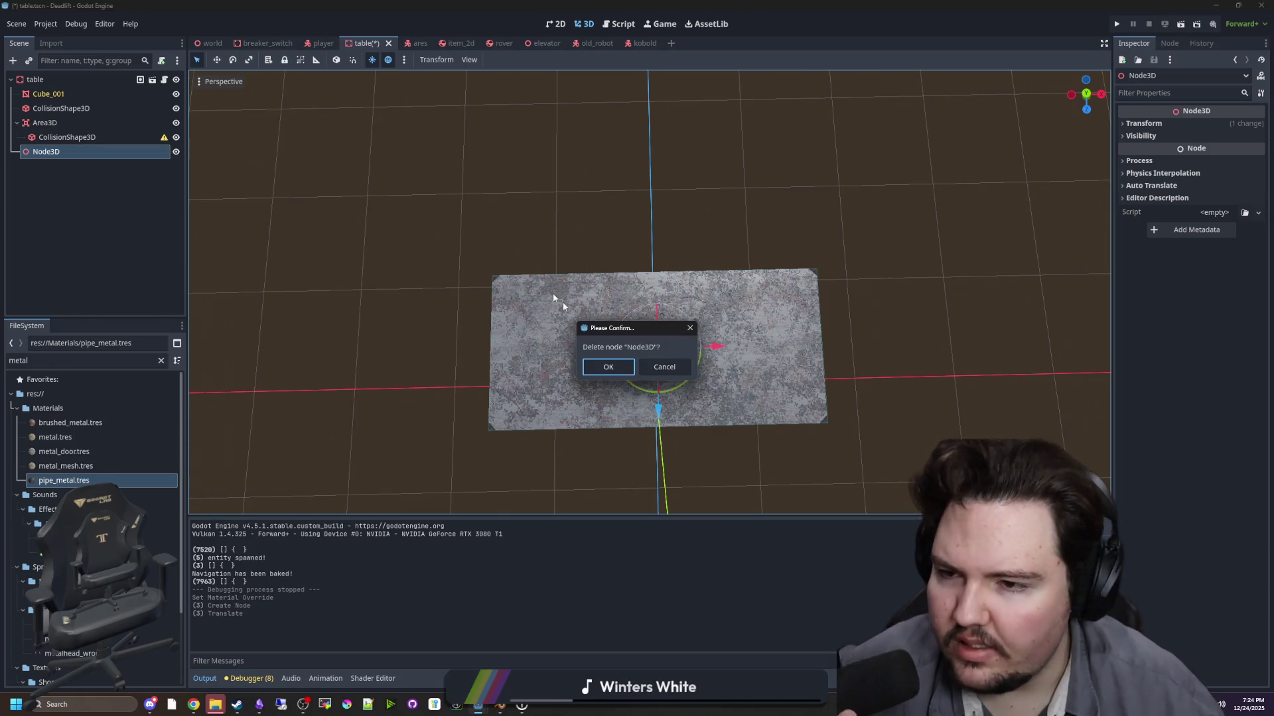
pyautogui.click(609, 368)
# - Cancel a further node addition, select the Area3D, and open its class reference
pyautogui.click(91, 108)
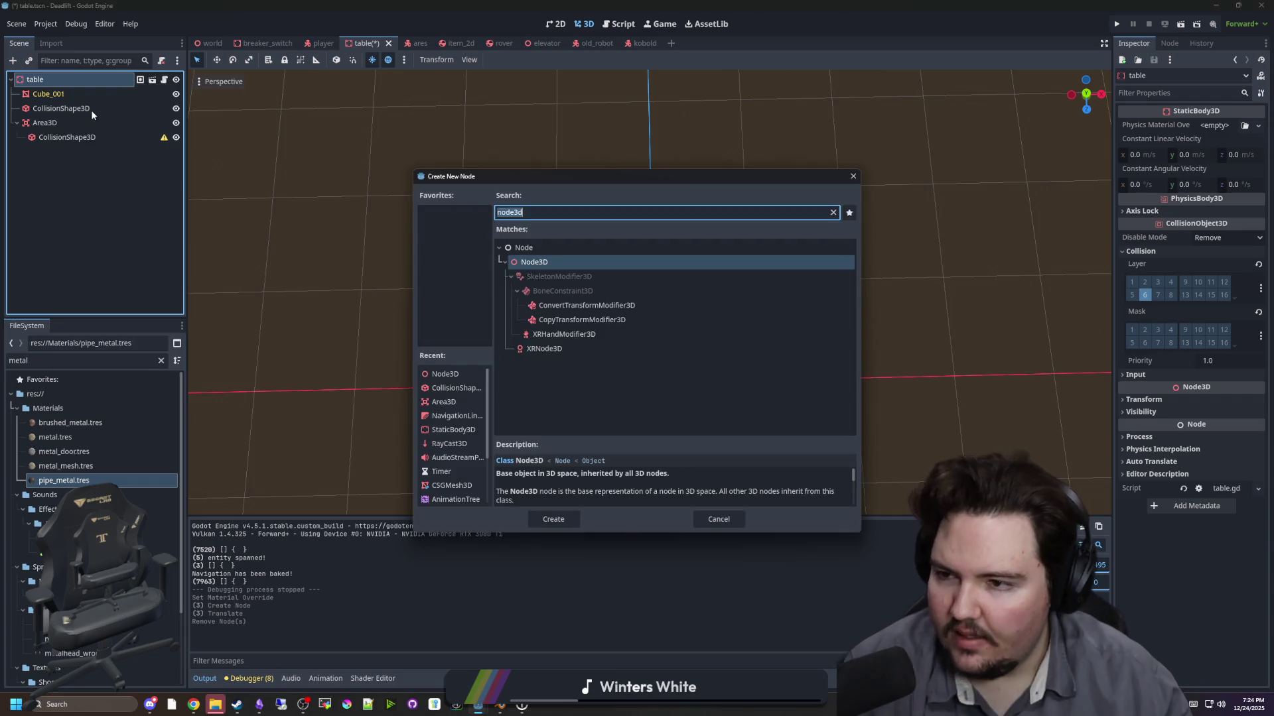
pyautogui.write('rect')
pyautogui.scroll(5, 660, 352)
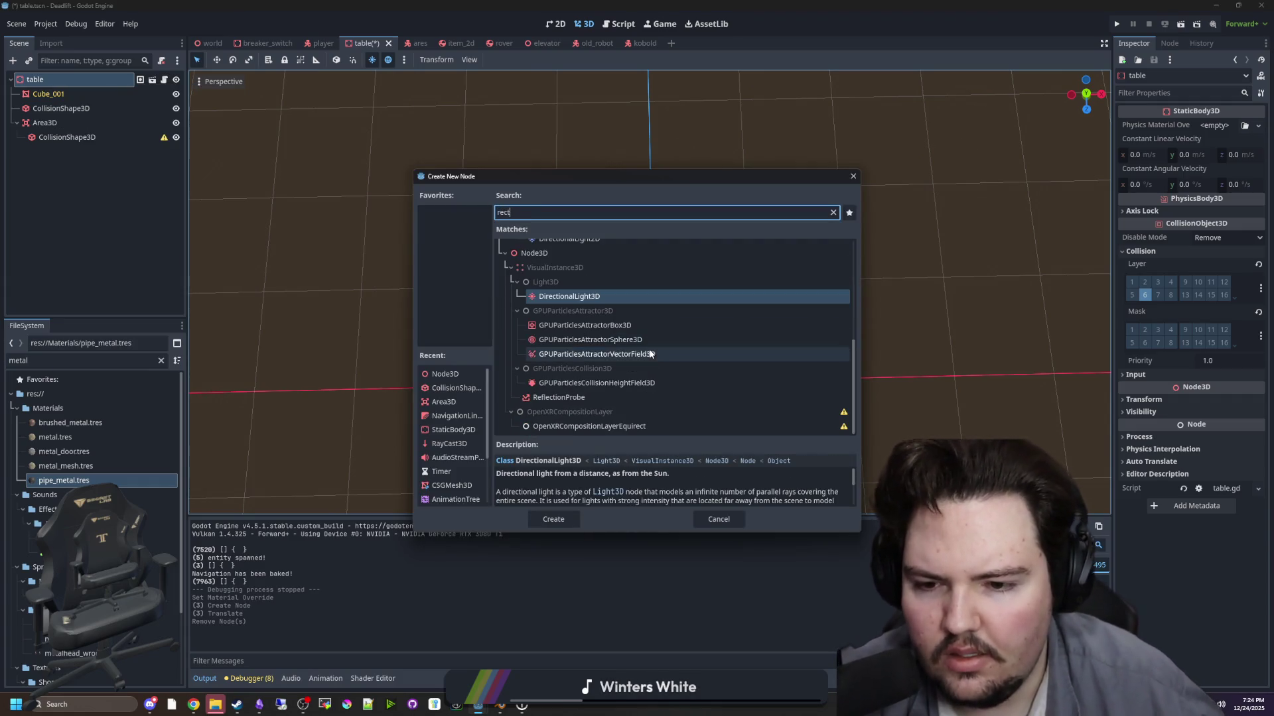
pyautogui.click(853, 178)
pyautogui.press('Down')
pyautogui.press('Down')
pyautogui.press('Down')
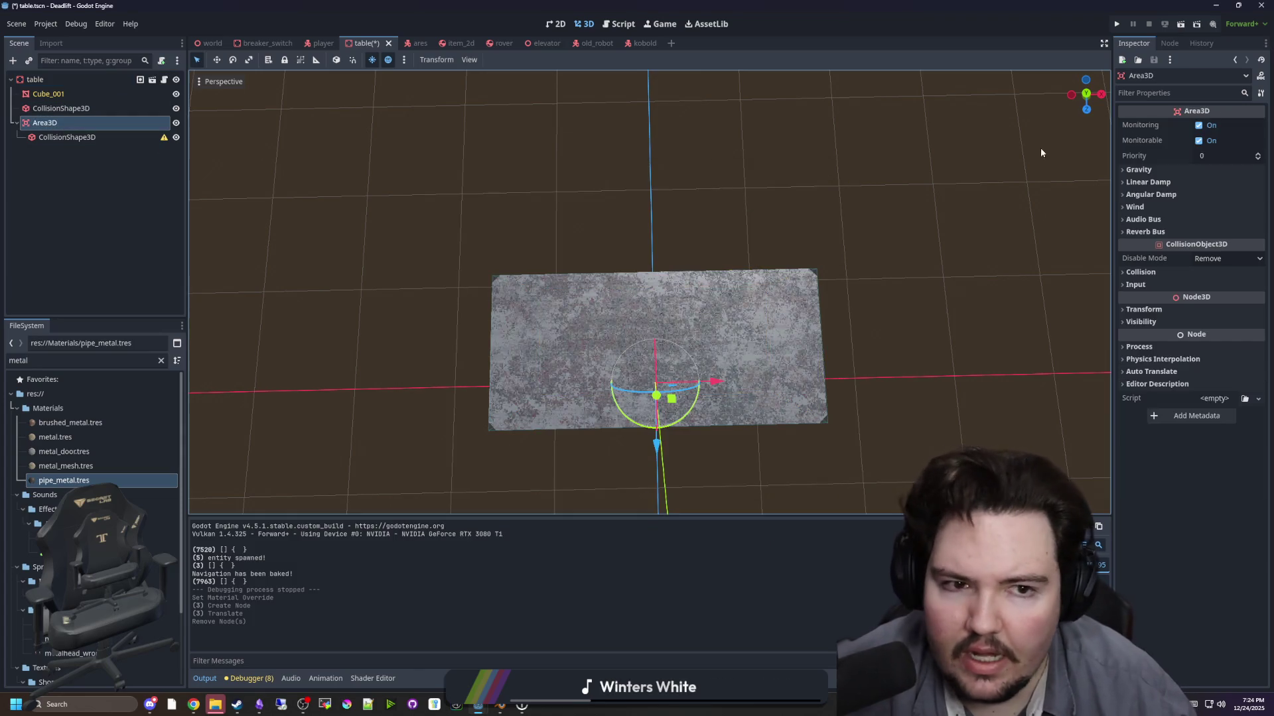
pyautogui.click(1182, 45)
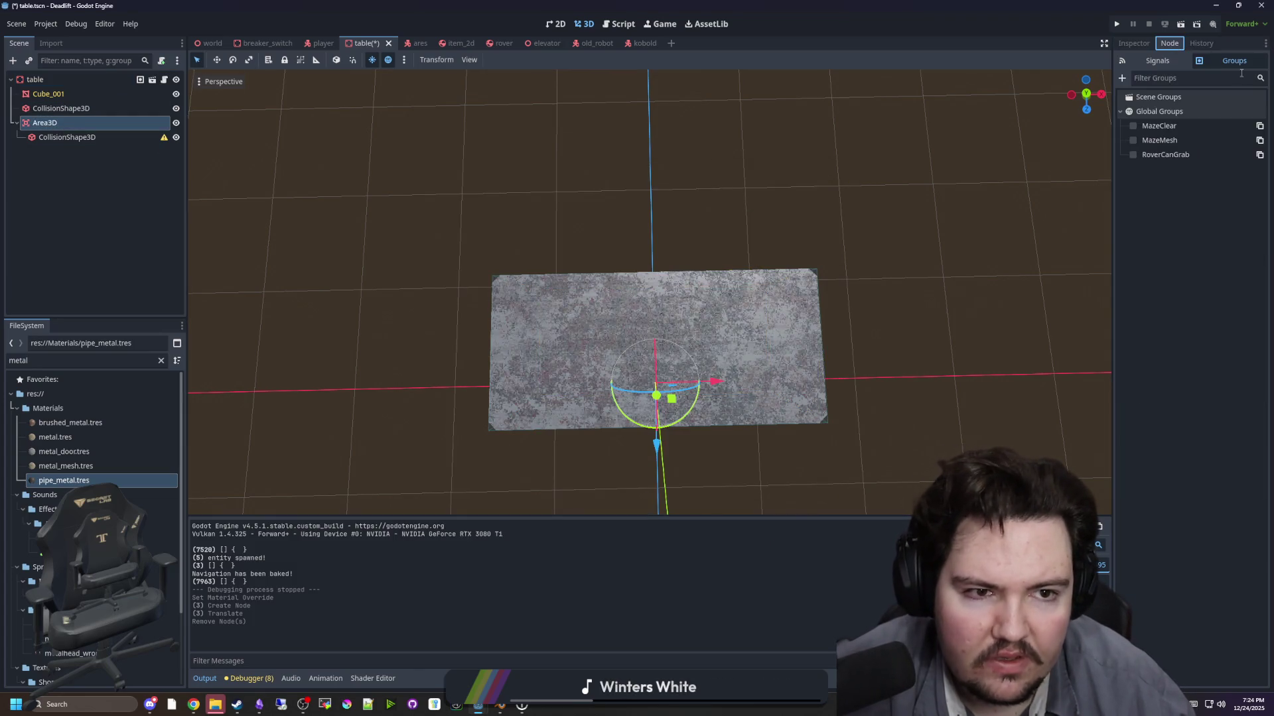
pyautogui.click(1147, 45)
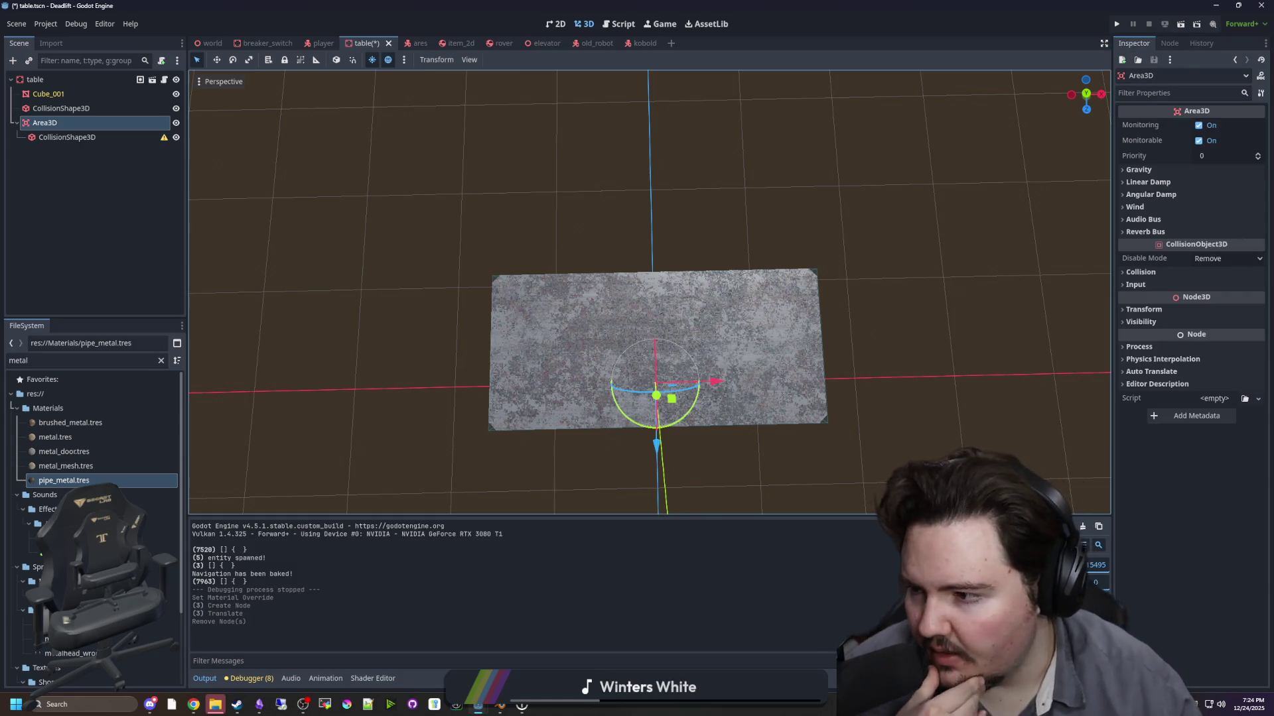
pyautogui.click(1259, 77)
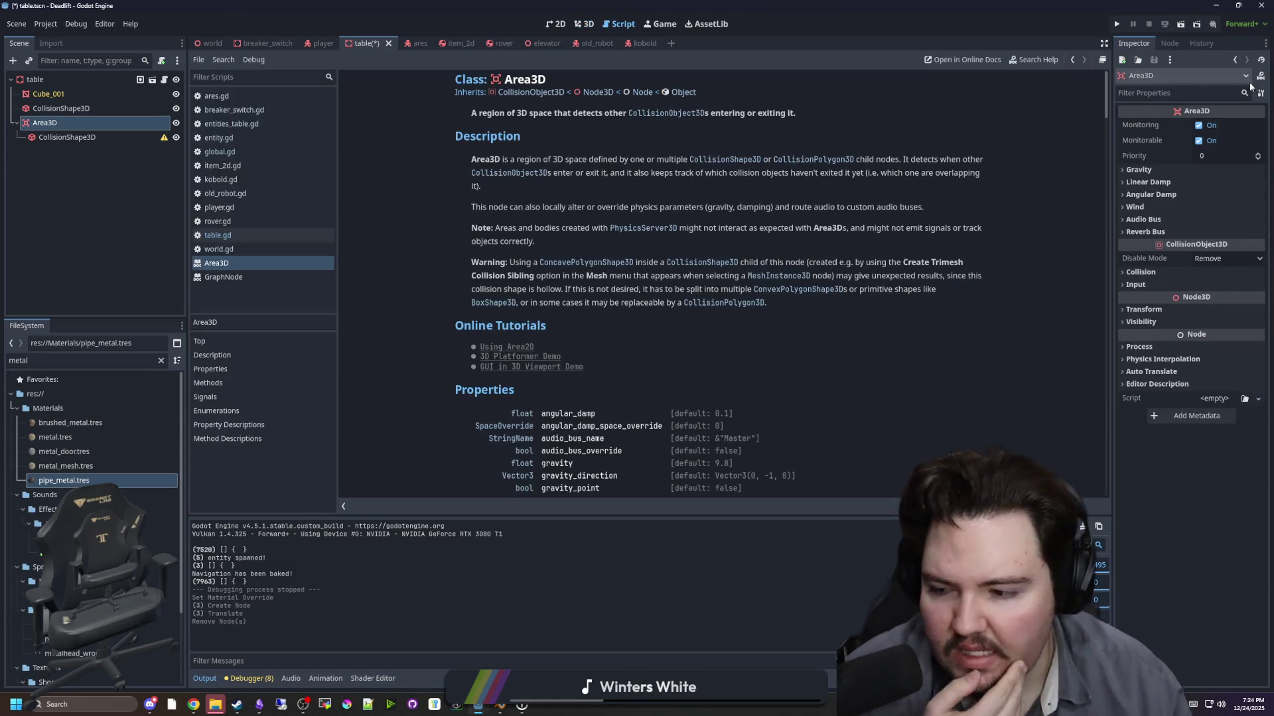
# - Read down through the Area3D class reference
pyautogui.scroll(-3, 620, 337)
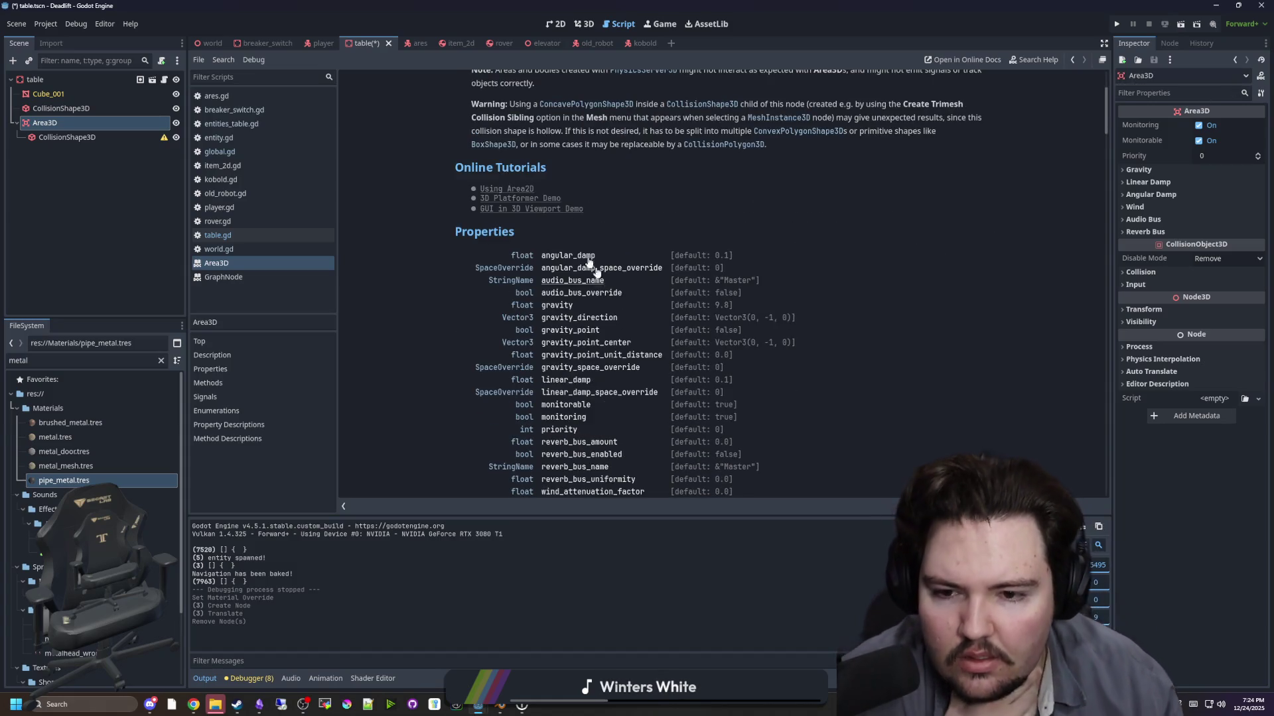
pyautogui.scroll(-2, 642, 235)
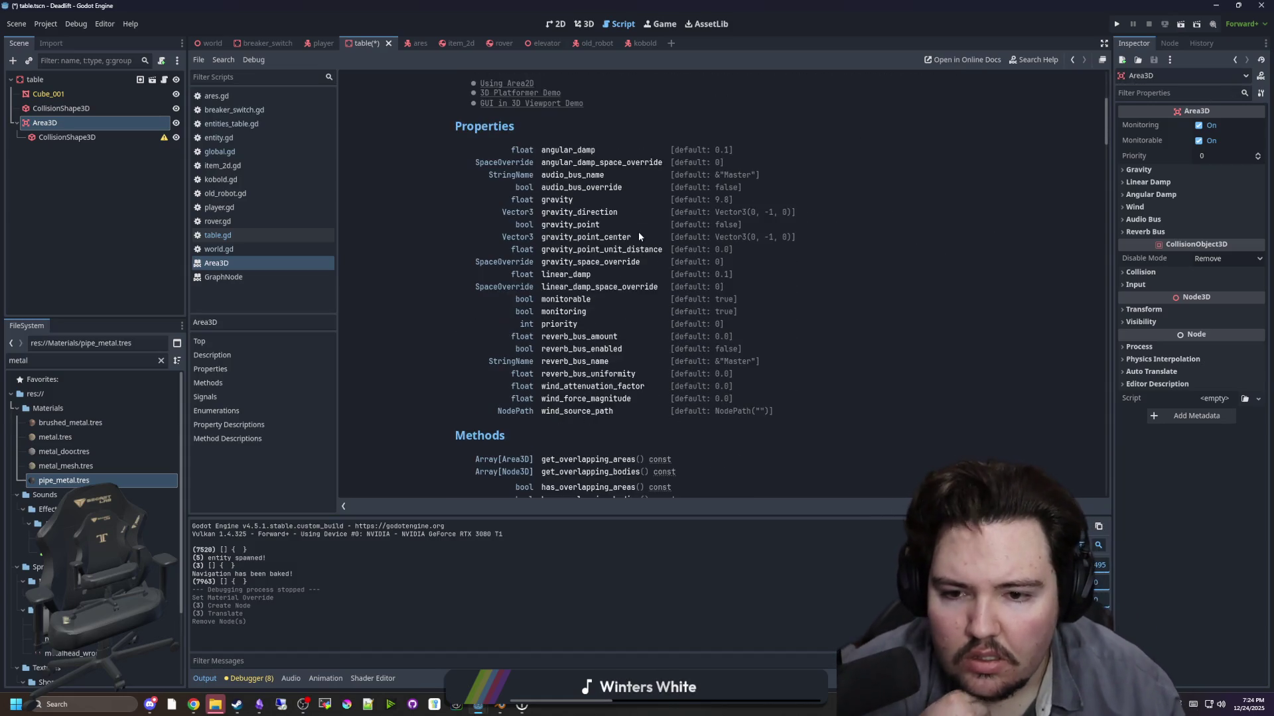
pyautogui.scroll(-2, 639, 232)
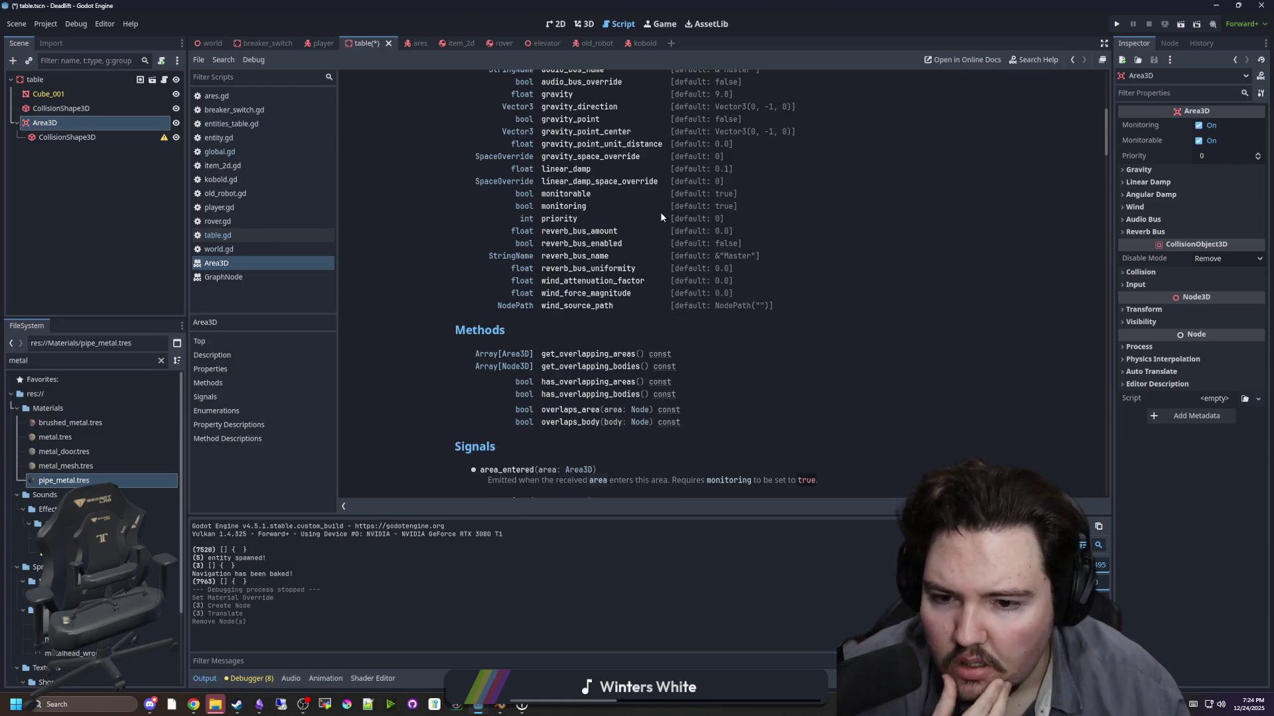
pyautogui.scroll(-2, 642, 260)
pyautogui.scroll(-2, 642, 262)
pyautogui.scroll(12, 667, 326)
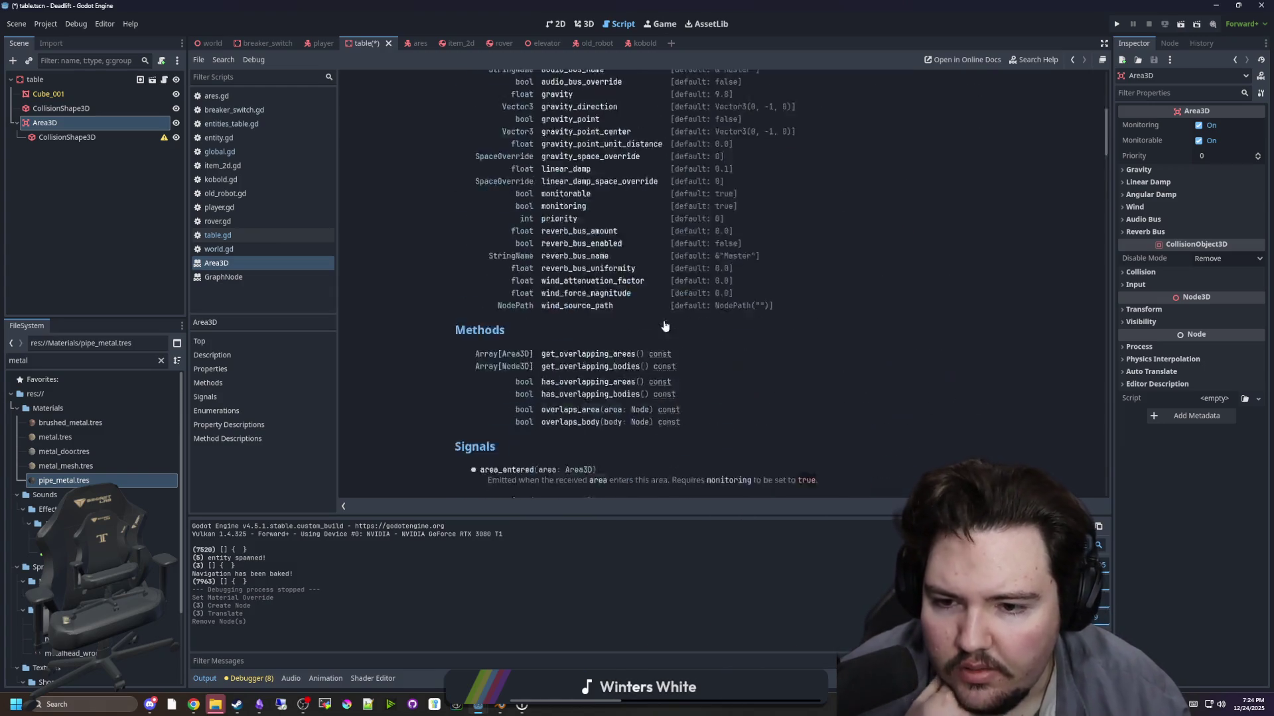
pyautogui.scroll(-4, 565, 307)
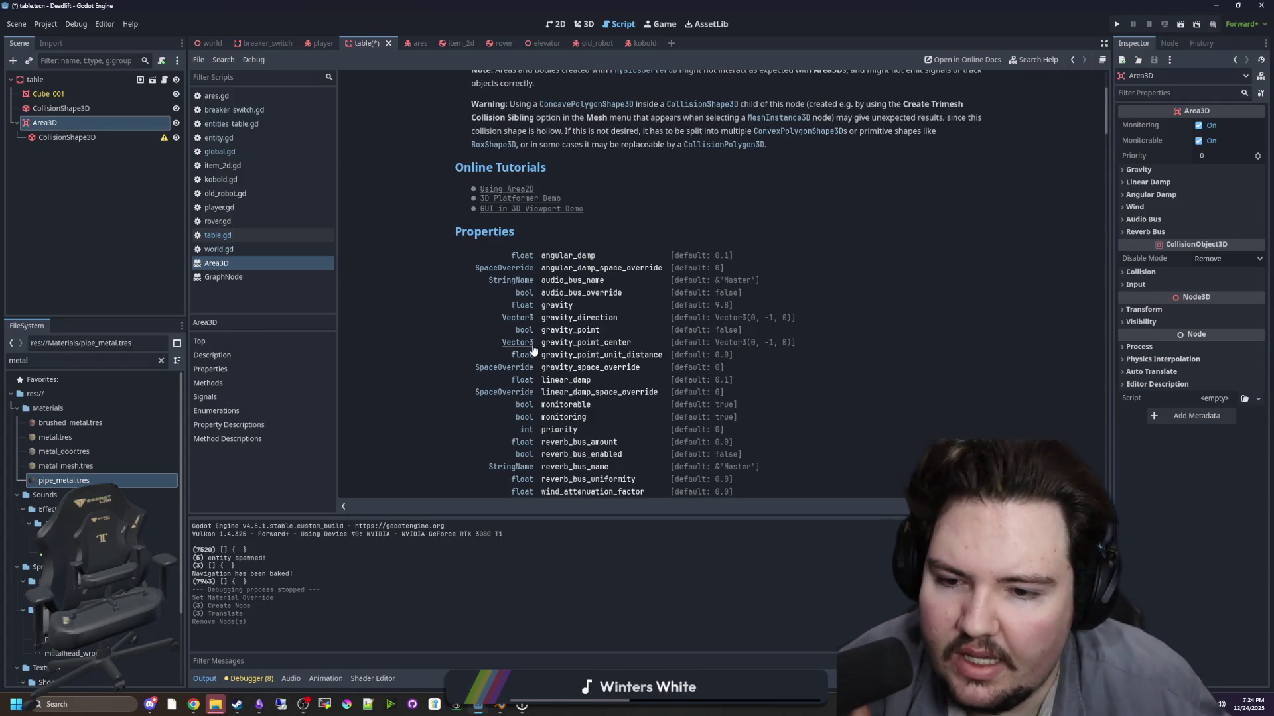
pyautogui.scroll(-2, 531, 359)
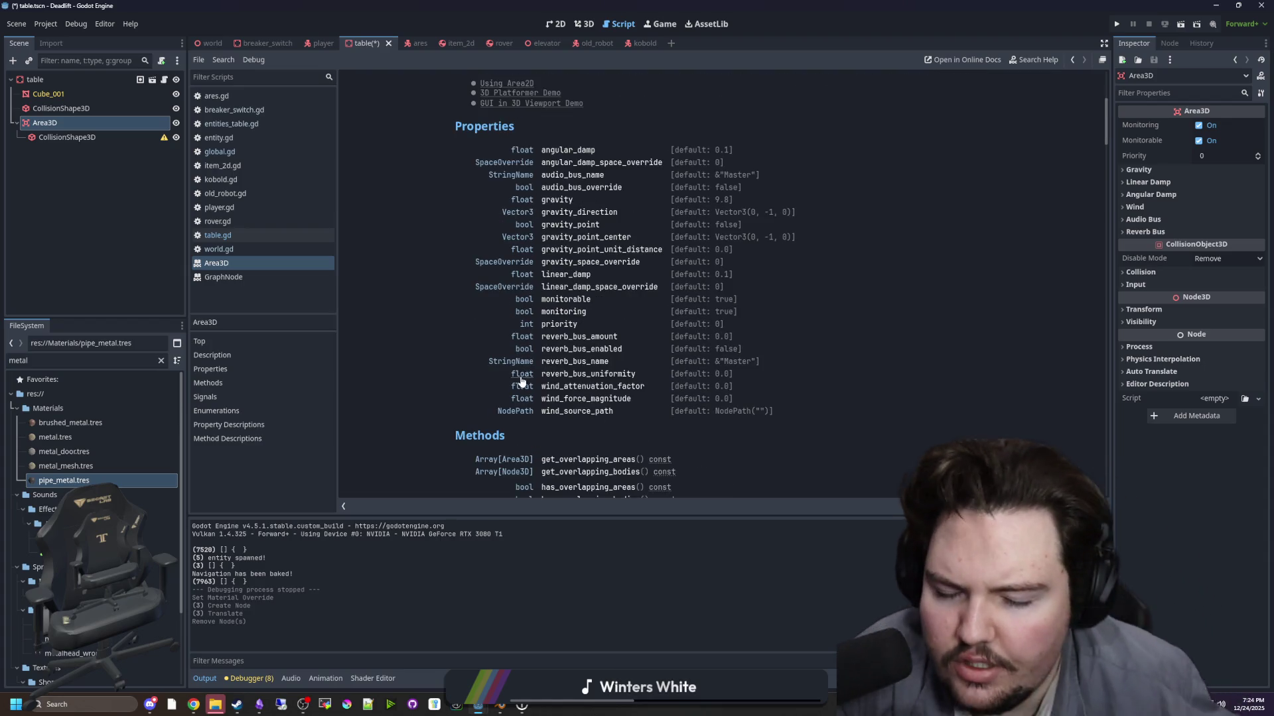
# - Open the CollisionShape3D help, then follow links to Shape3D and BoxShape3D
pyautogui.click(99, 136)
pyautogui.click(1261, 77)
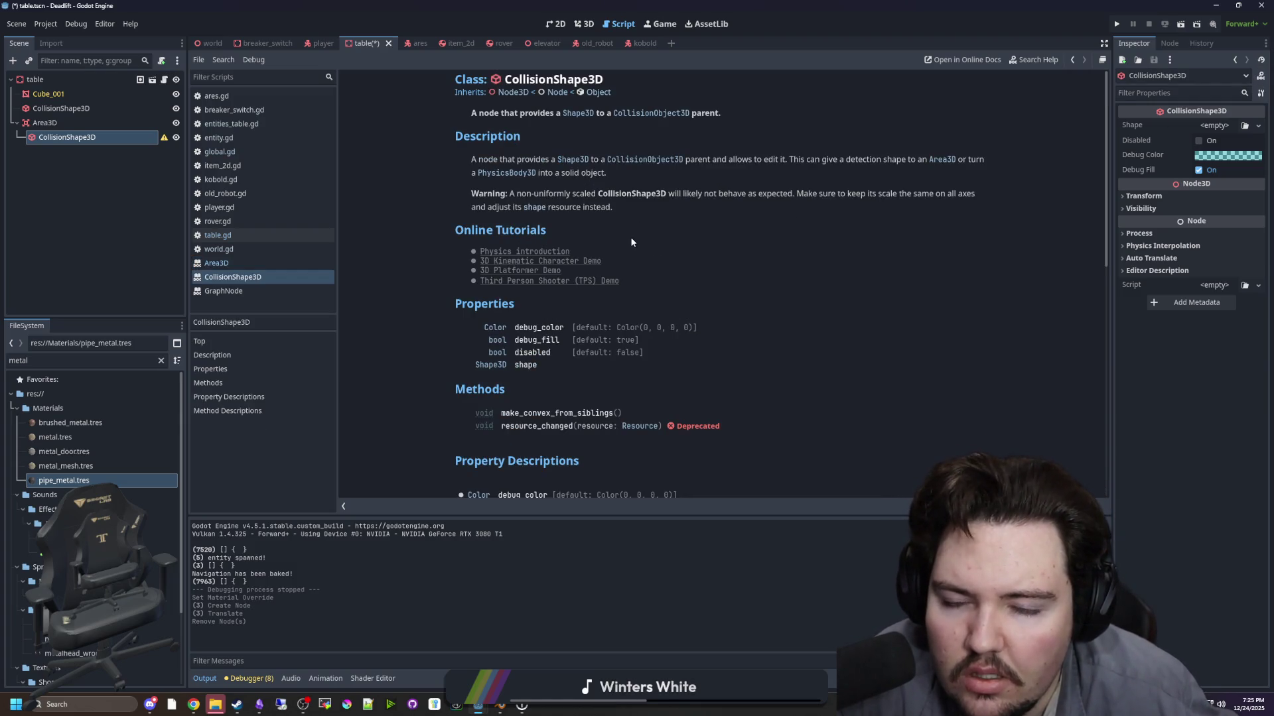
pyautogui.click(491, 365)
pyautogui.scroll(-3, 544, 312)
pyautogui.scroll(3, 543, 304)
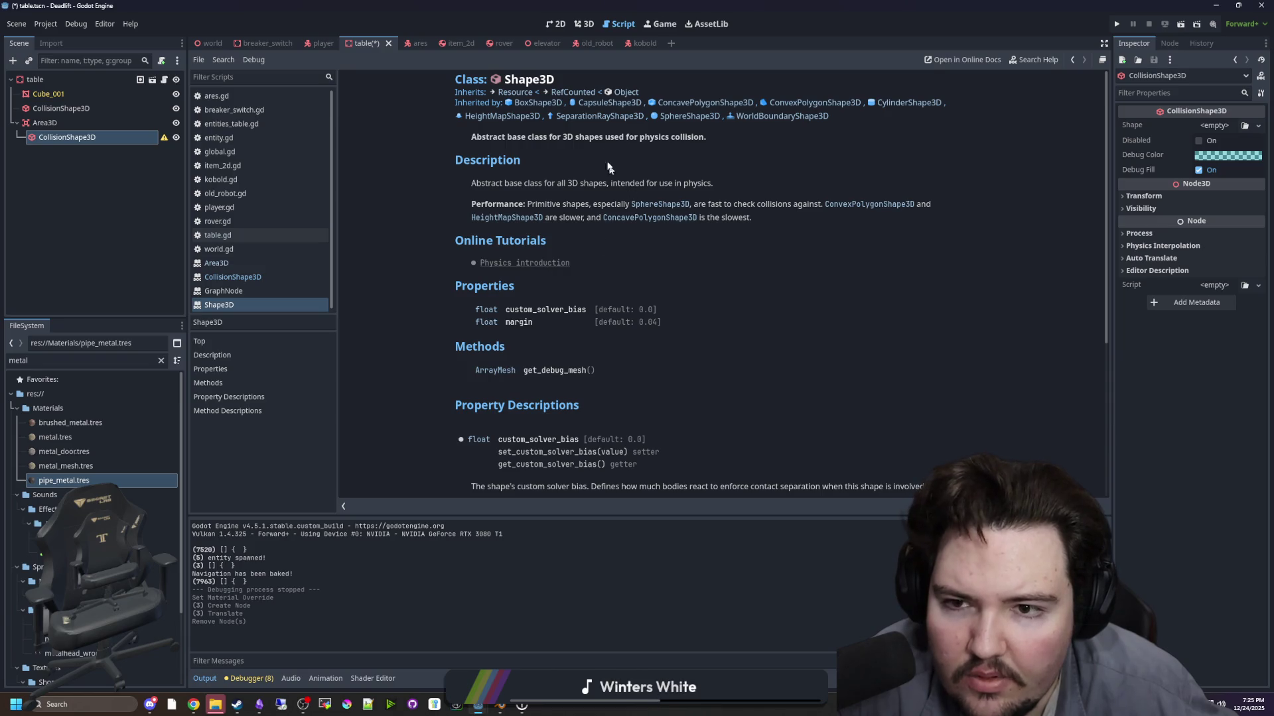
pyautogui.click(521, 105)
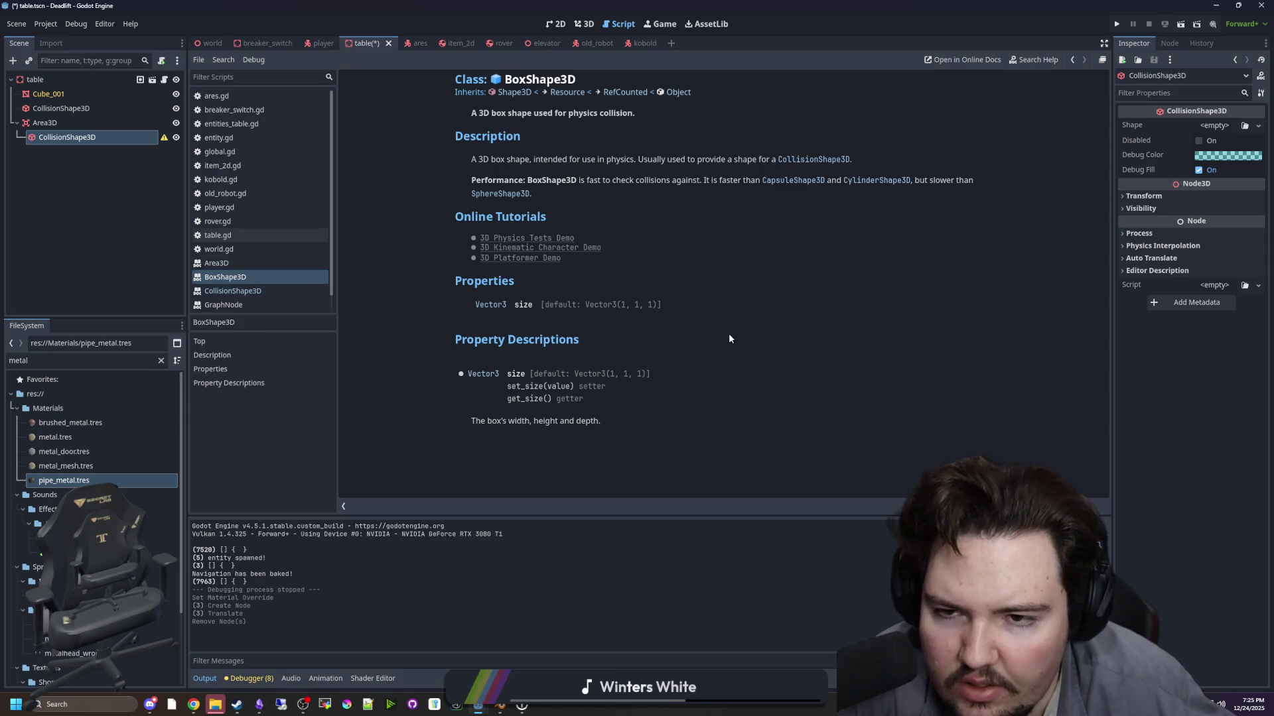
# - Navigate back through the help pages to the Area3D reference
pyautogui.hotkey('alt', 'Left')
pyautogui.hotkey('alt', 'Left')
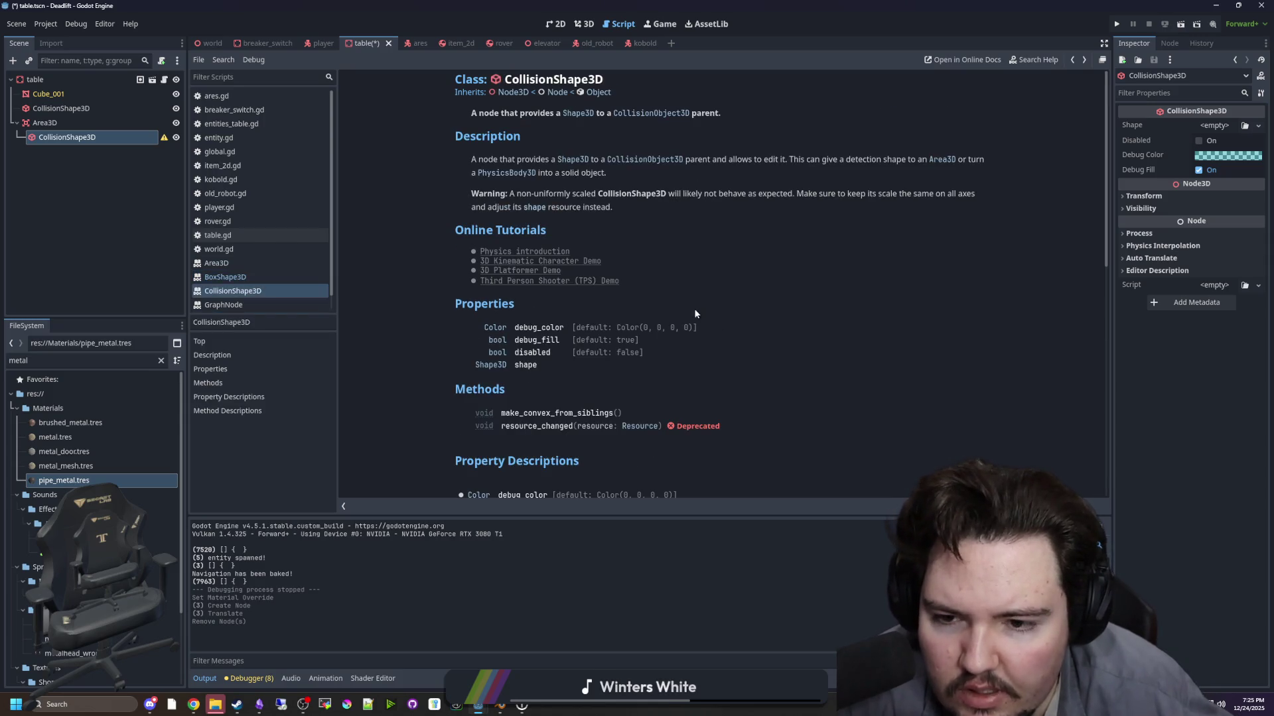
pyautogui.hotkey('alt', 'Left')
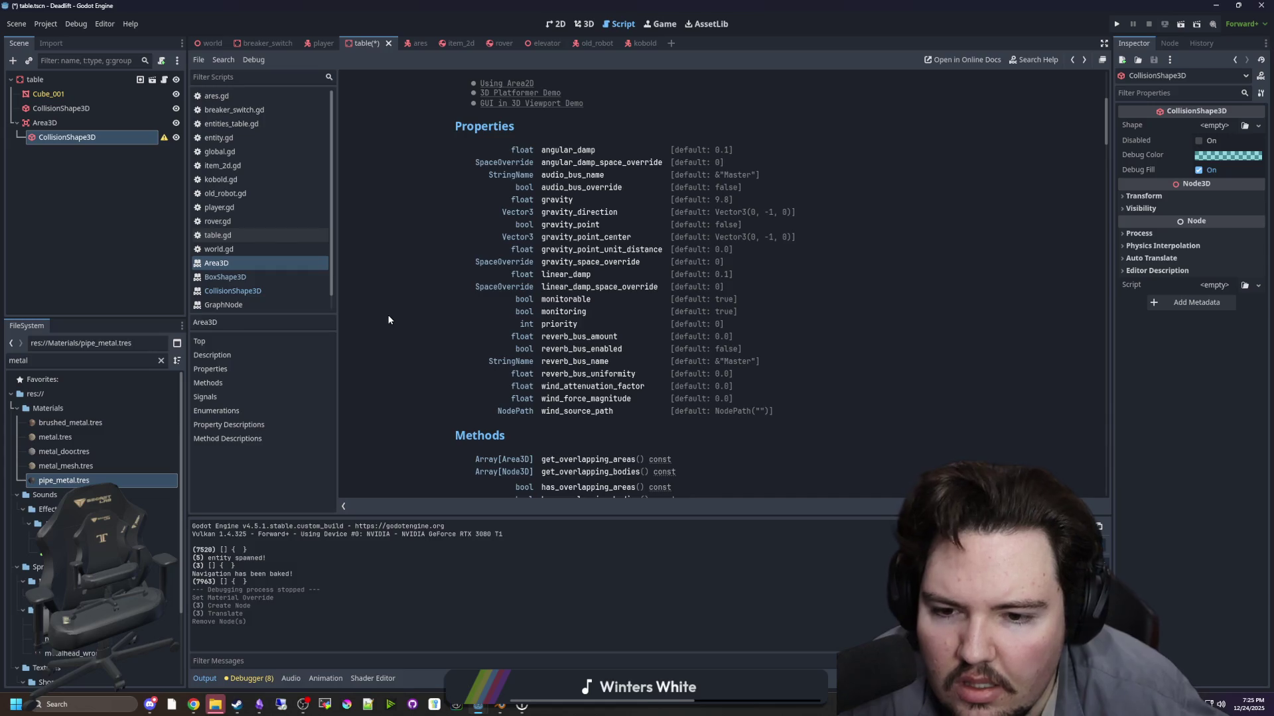
pyautogui.scroll(-3, 425, 294)
pyautogui.scroll(10, 425, 282)
pyautogui.rightClick(114, 138)
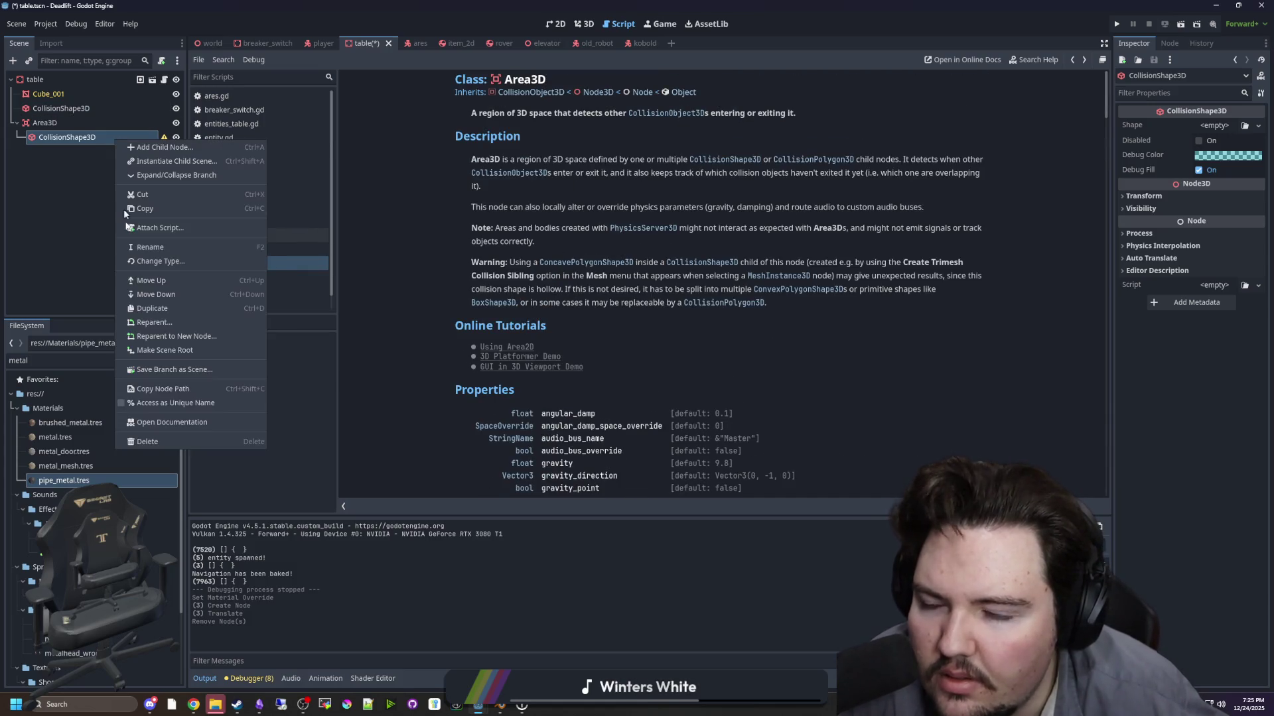
pyautogui.click(620, 24)
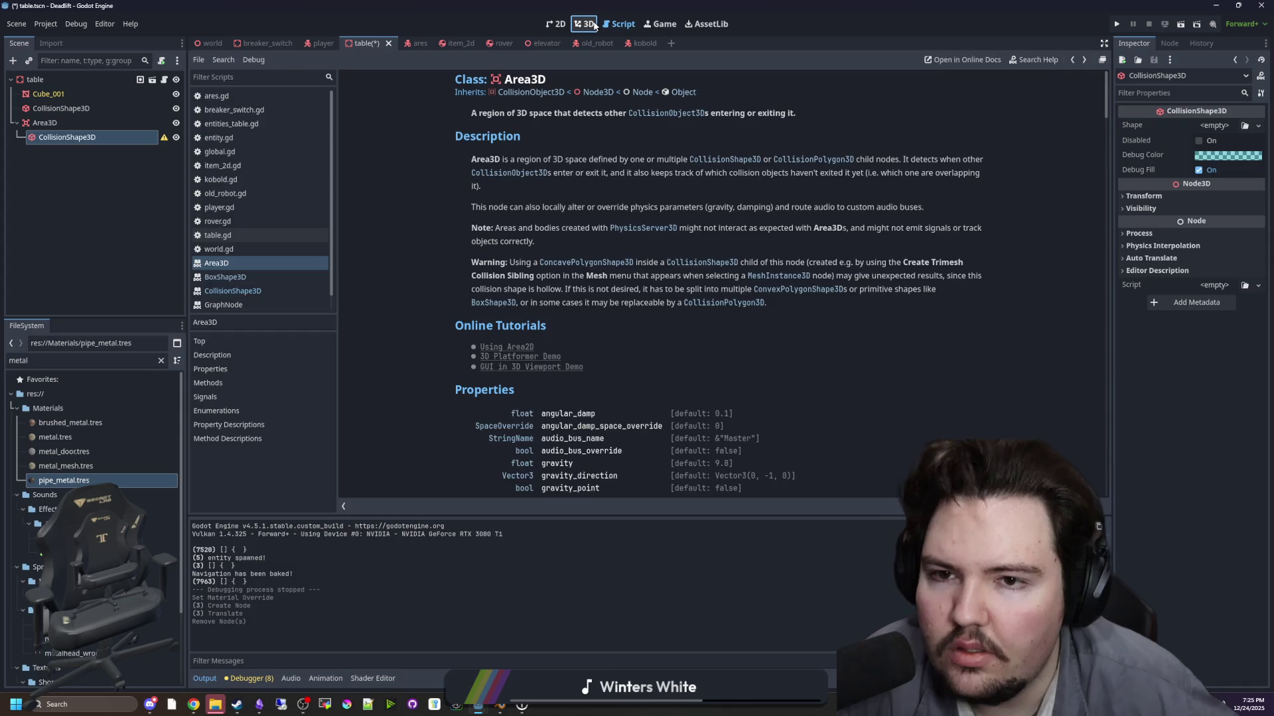
# - Return to the table's 3D view and start renaming Area3D, typing 'Sne'
pyautogui.click(595, 25)
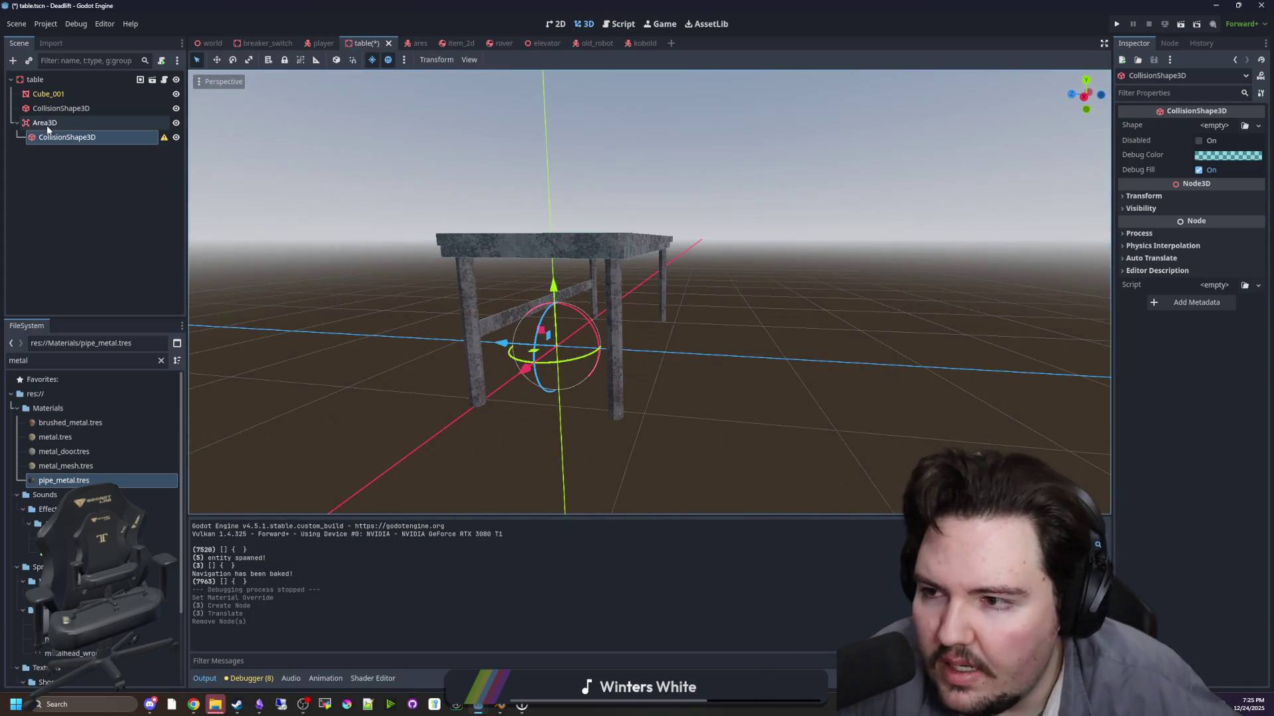
pyautogui.doubleClick(45, 123)
pyautogui.write('Sneak')
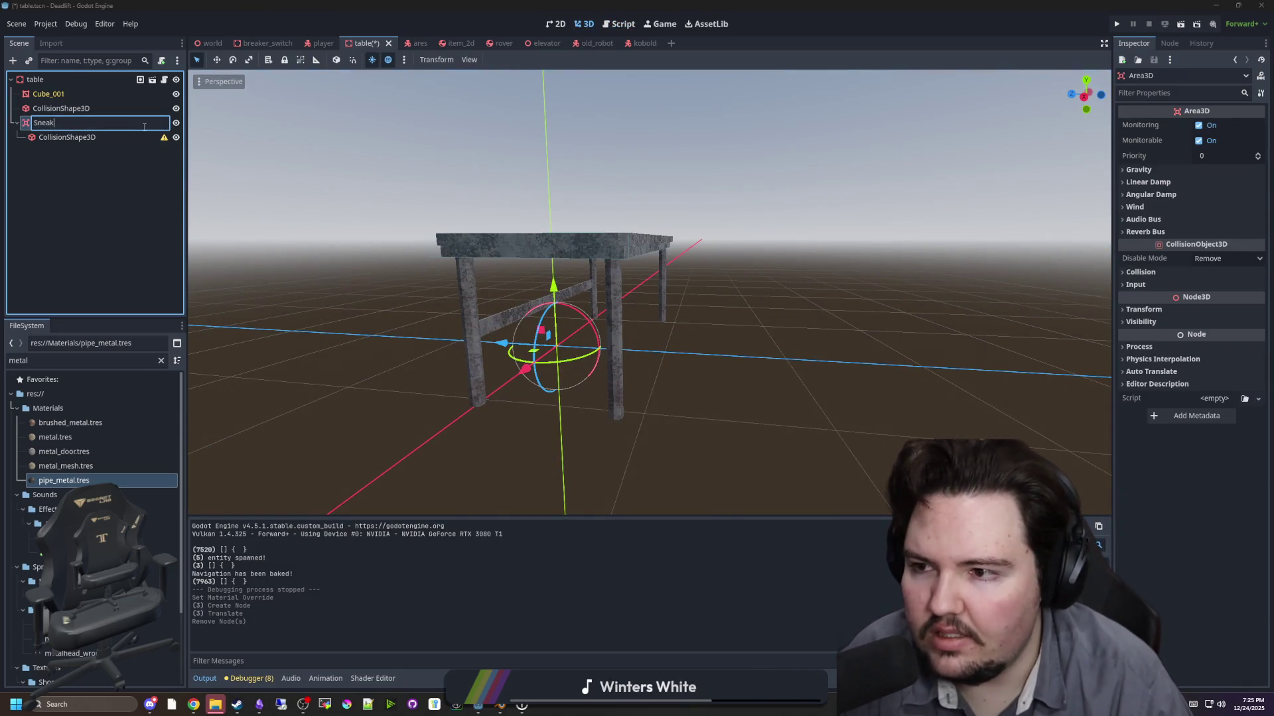
pyautogui.write('e')
# - Name the area SneakZone and put it on collision layer 7 with an empty mask
pyautogui.press('Return')
pyautogui.click(1141, 272)
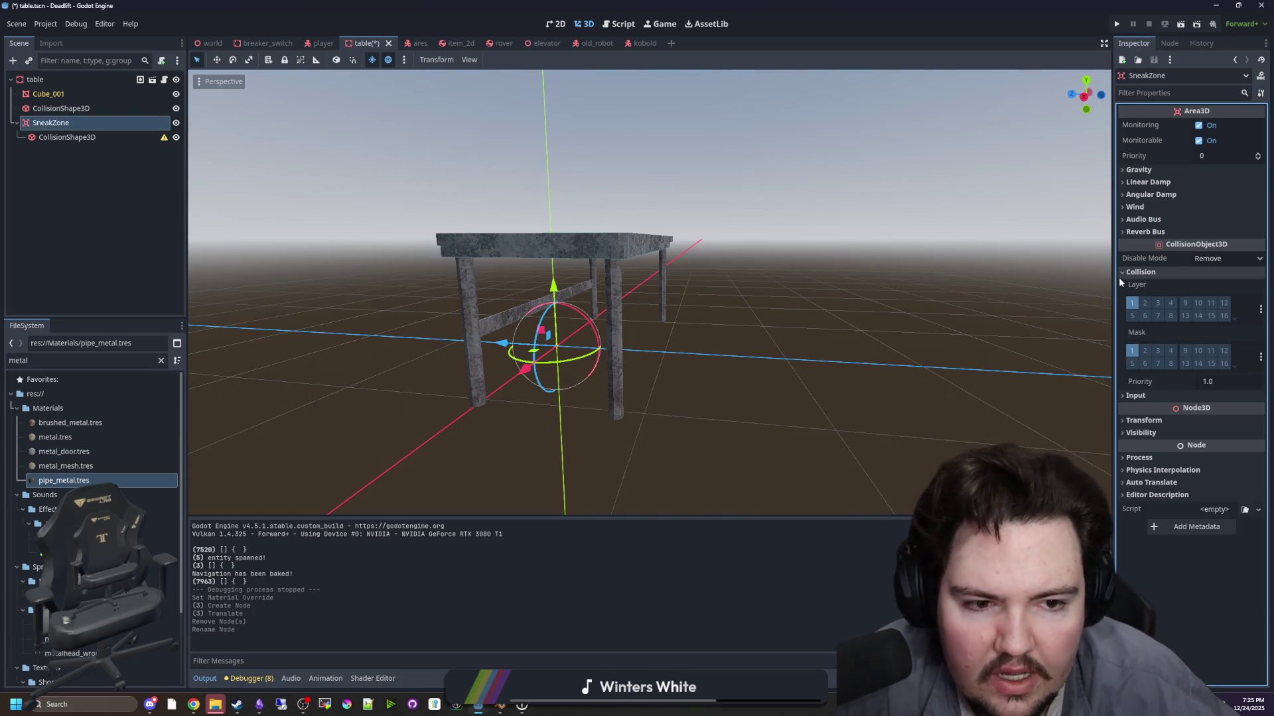
pyautogui.moveTo(1111, 279); pyautogui.dragTo(805, 345)
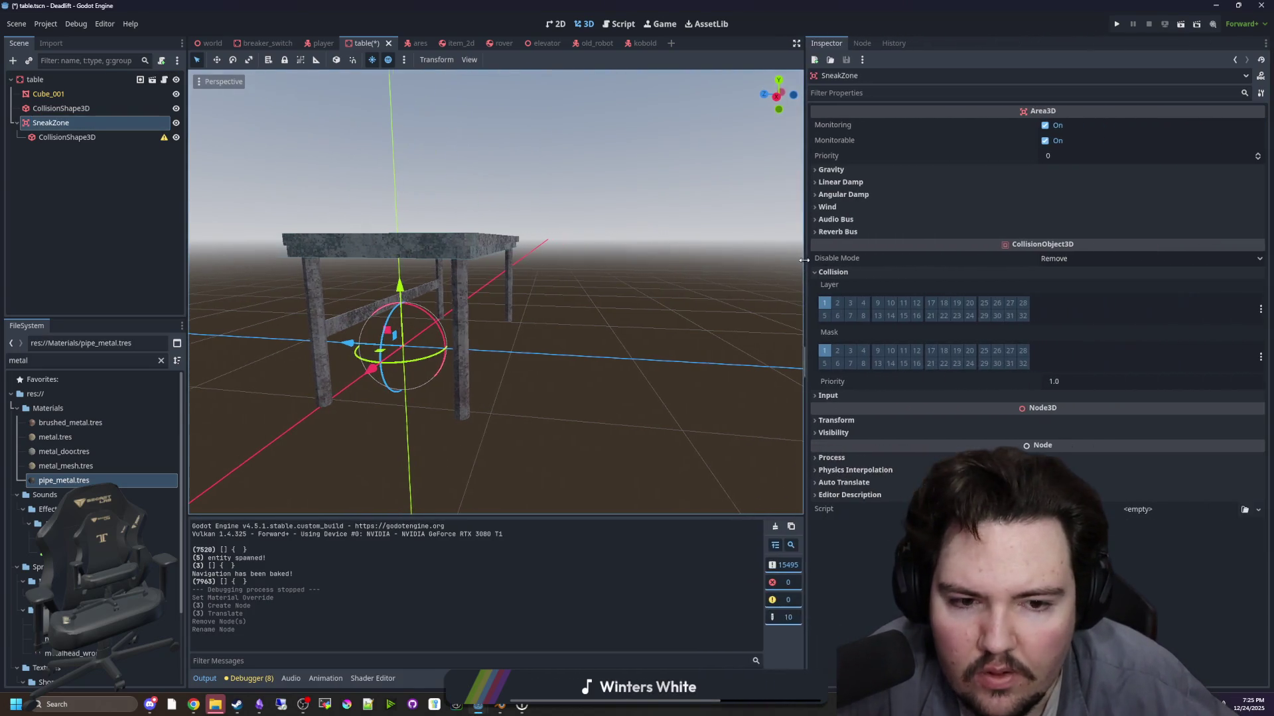
pyautogui.click(850, 363)
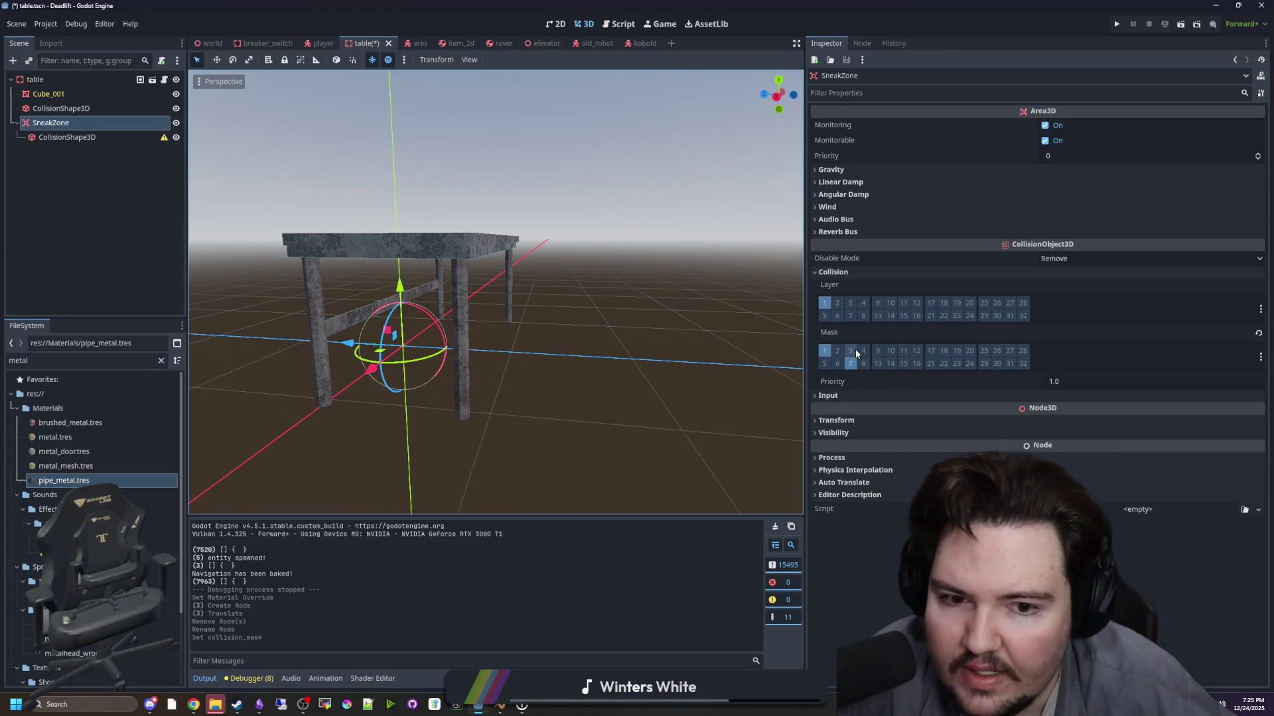
pyautogui.click(824, 350)
pyautogui.click(825, 302)
pyautogui.click(850, 316)
pyautogui.click(850, 363)
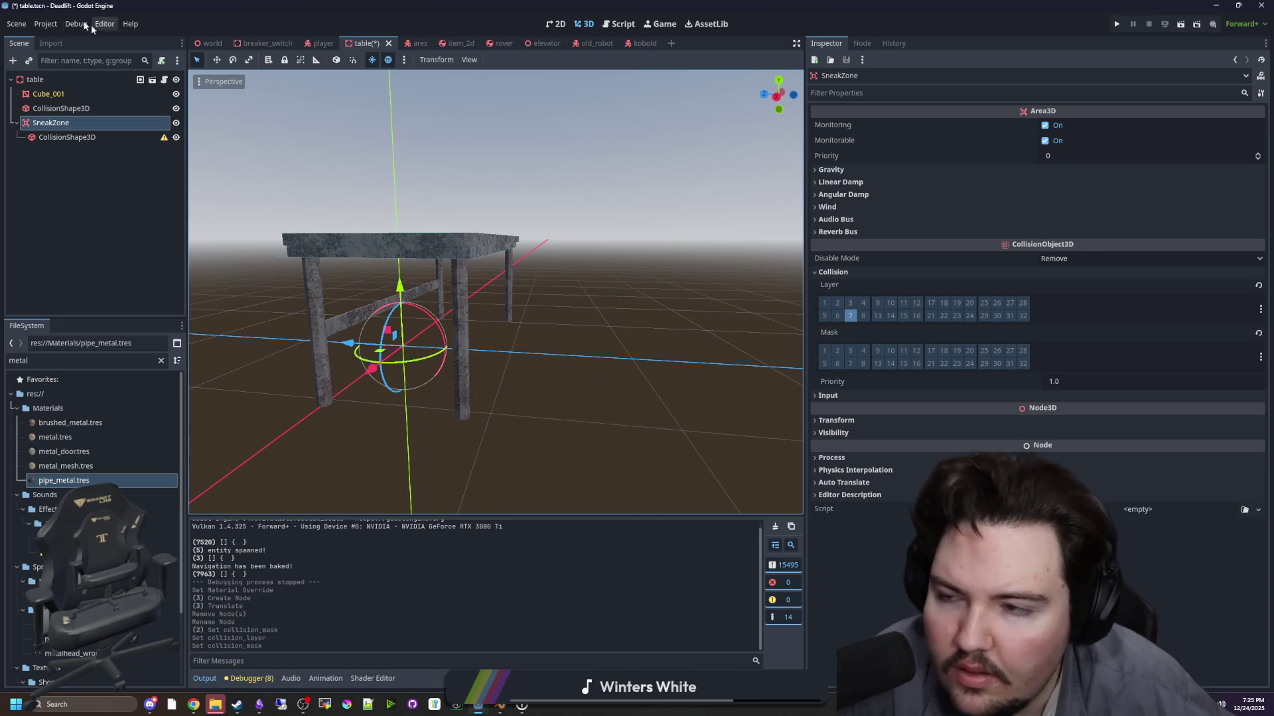
# - Open Project Settings from the Project menu
pyautogui.click(45, 23)
pyautogui.click(57, 41)
pyautogui.click(722, 461)
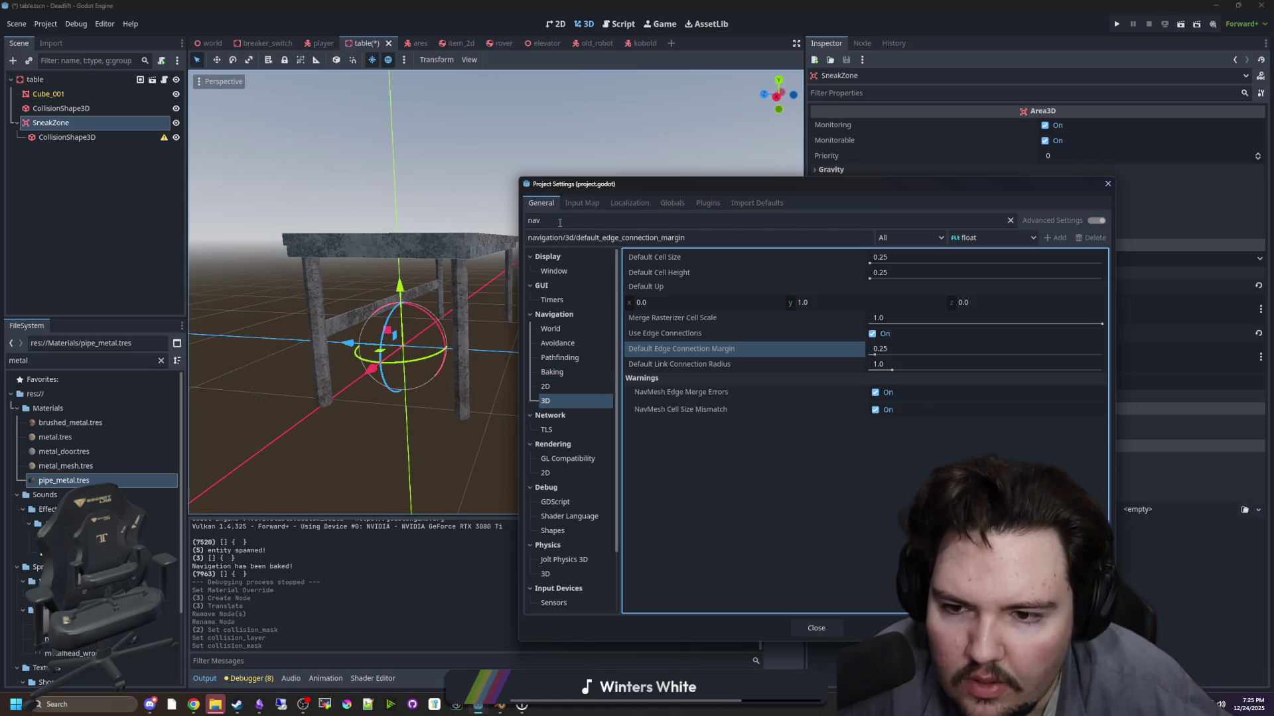
# - Close Project Settings, clear the metal filter in FileSystem, and bring up SneakZone's actions
pyautogui.click(1107, 185)
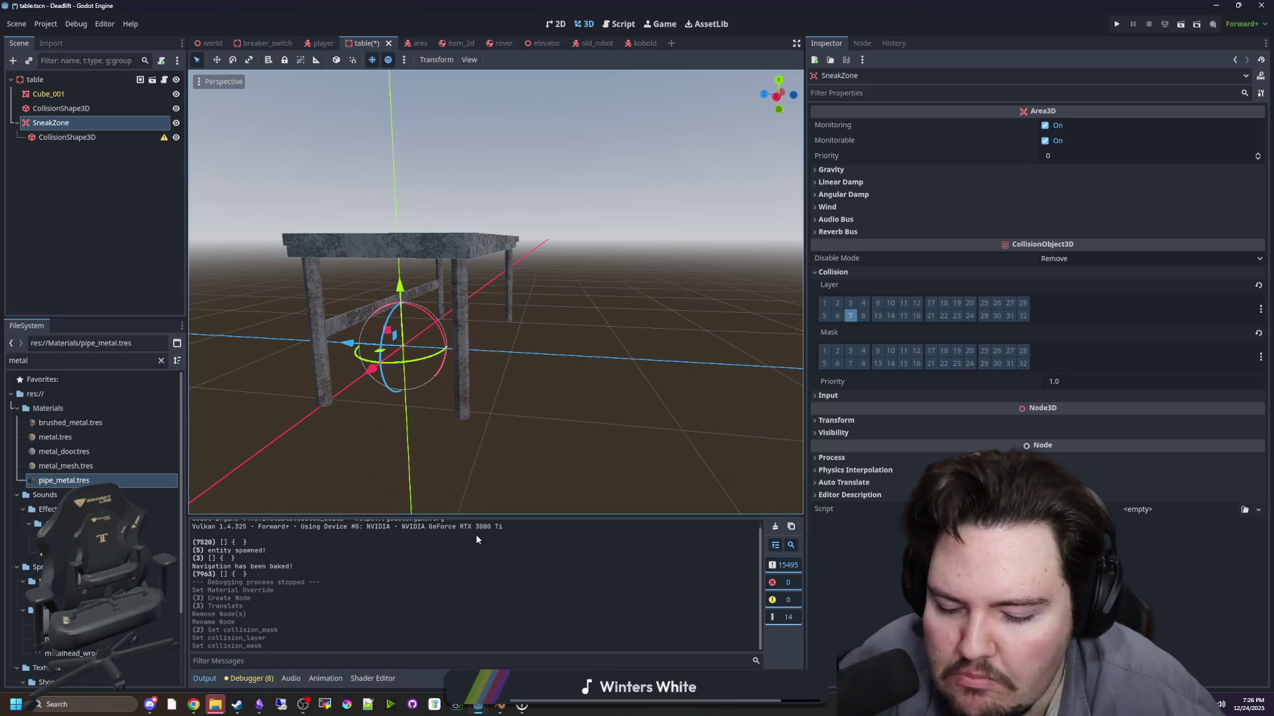
pyautogui.click(160, 362)
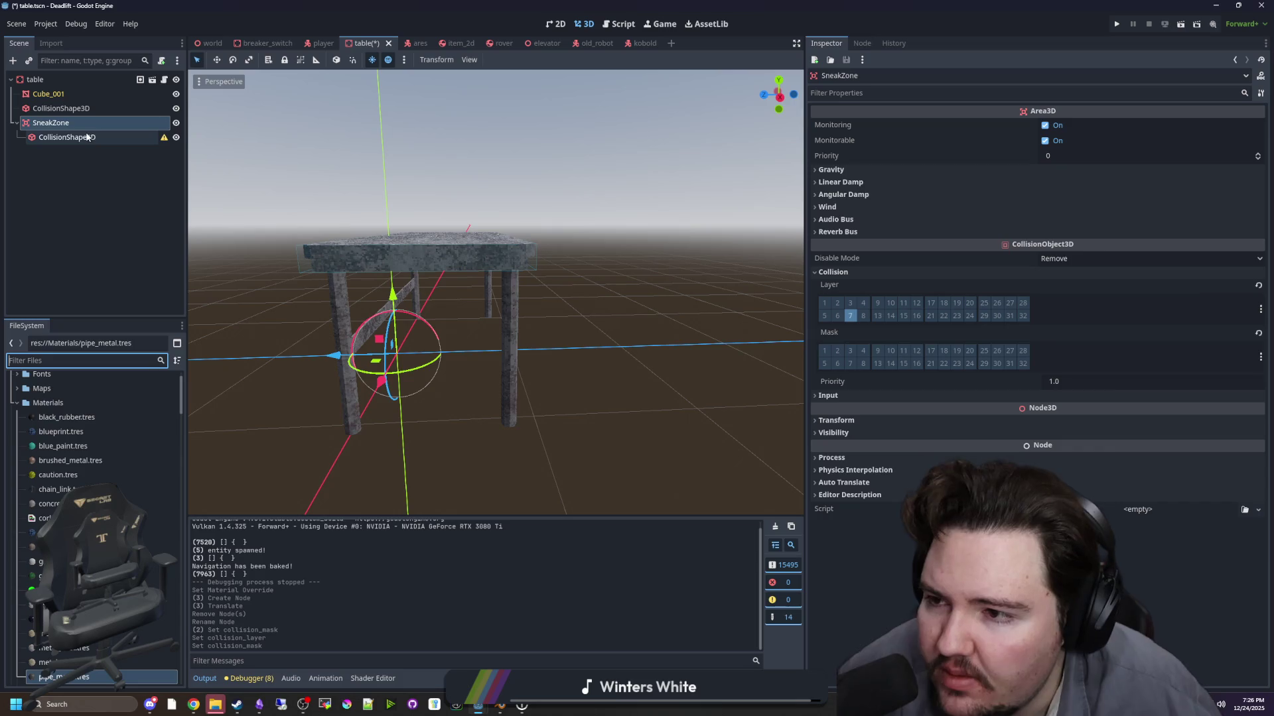
pyautogui.rightClick(61, 123)
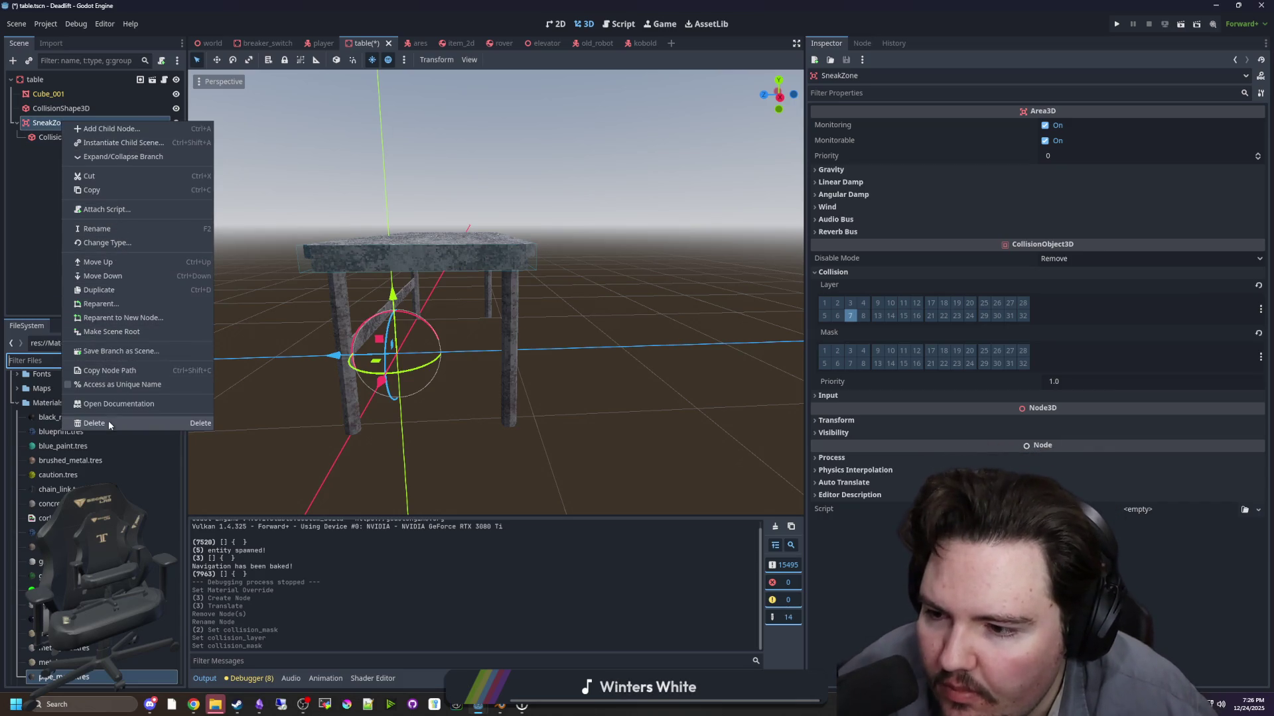
# - Change SneakZone's node type to StaticBody3D and reopen its collision settings
pyautogui.click(126, 244)
pyautogui.press('Escape')
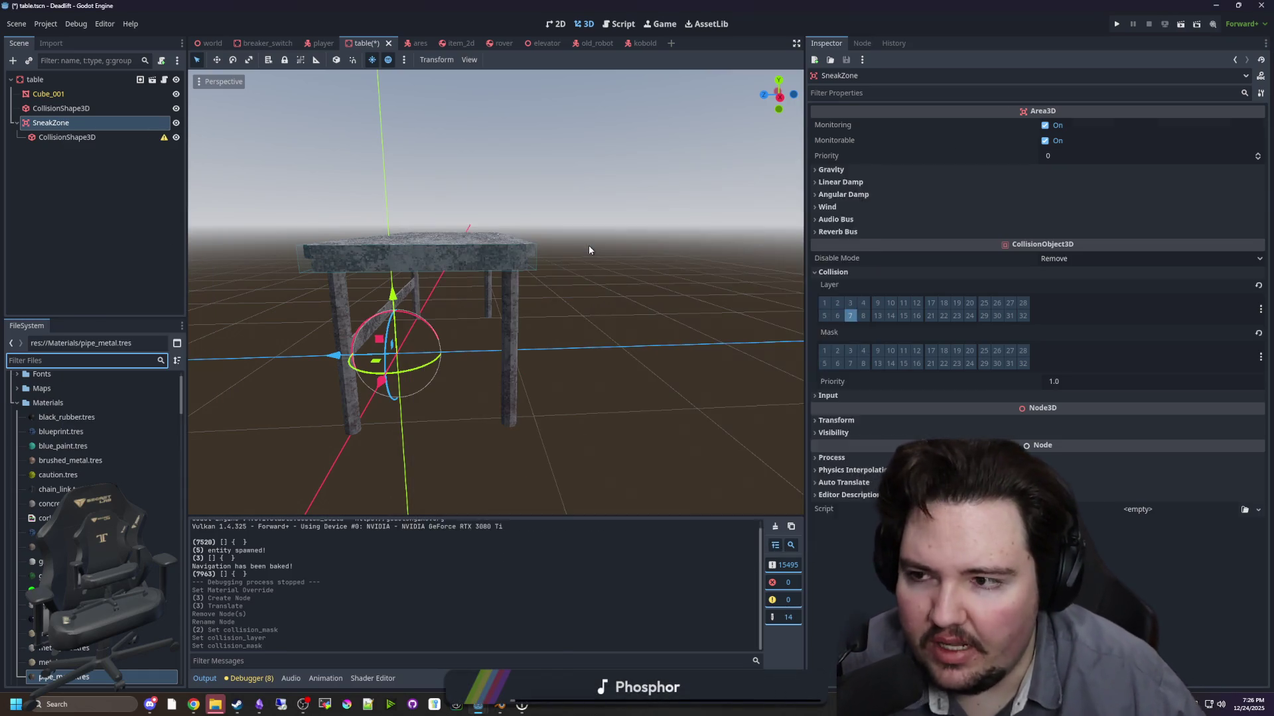
pyautogui.click(858, 257)
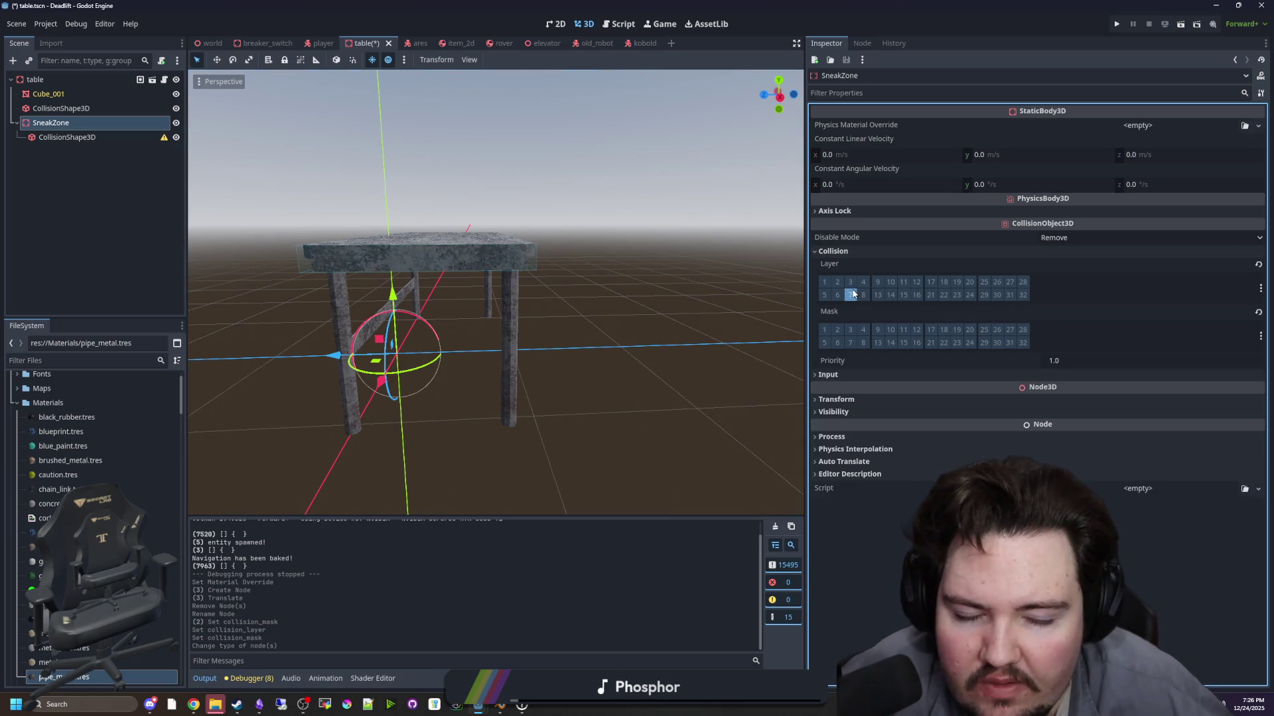
# - In Project Settings Layer Names > 3D Physics, name layer 7 'Sne…'
pyautogui.click(45, 23)
pyautogui.click(59, 38)
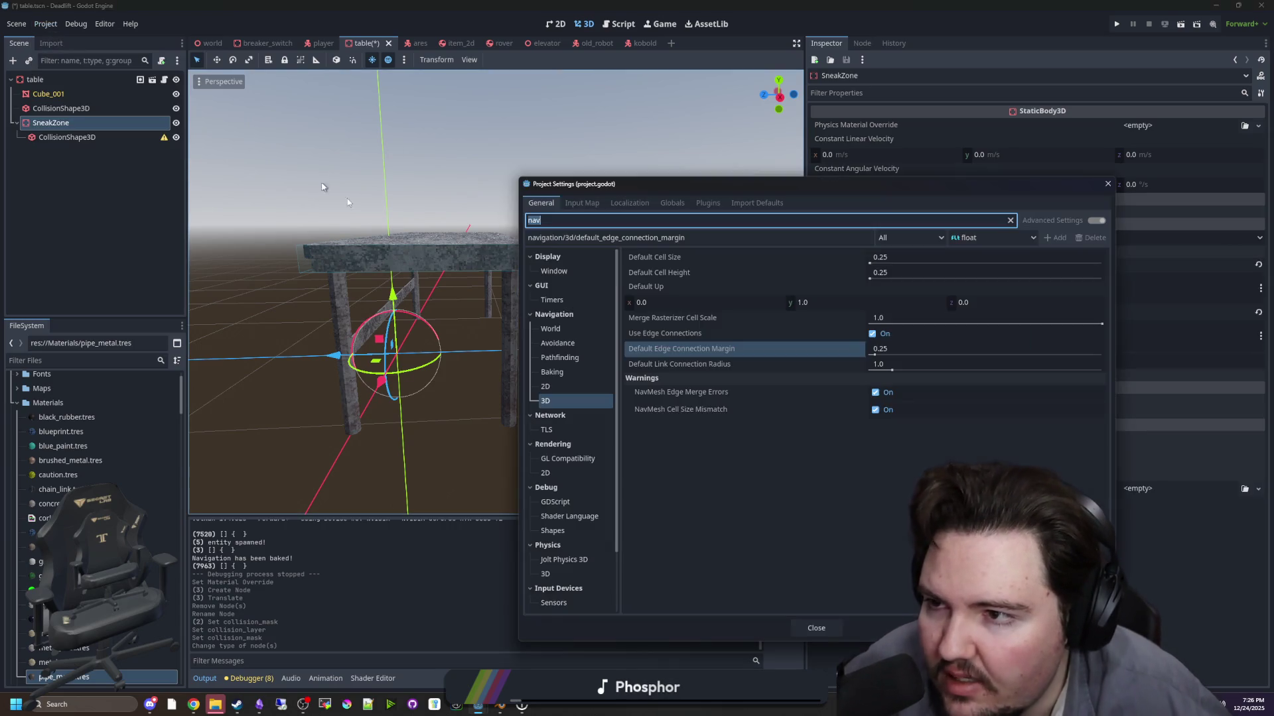
pyautogui.scroll(-2, 584, 483)
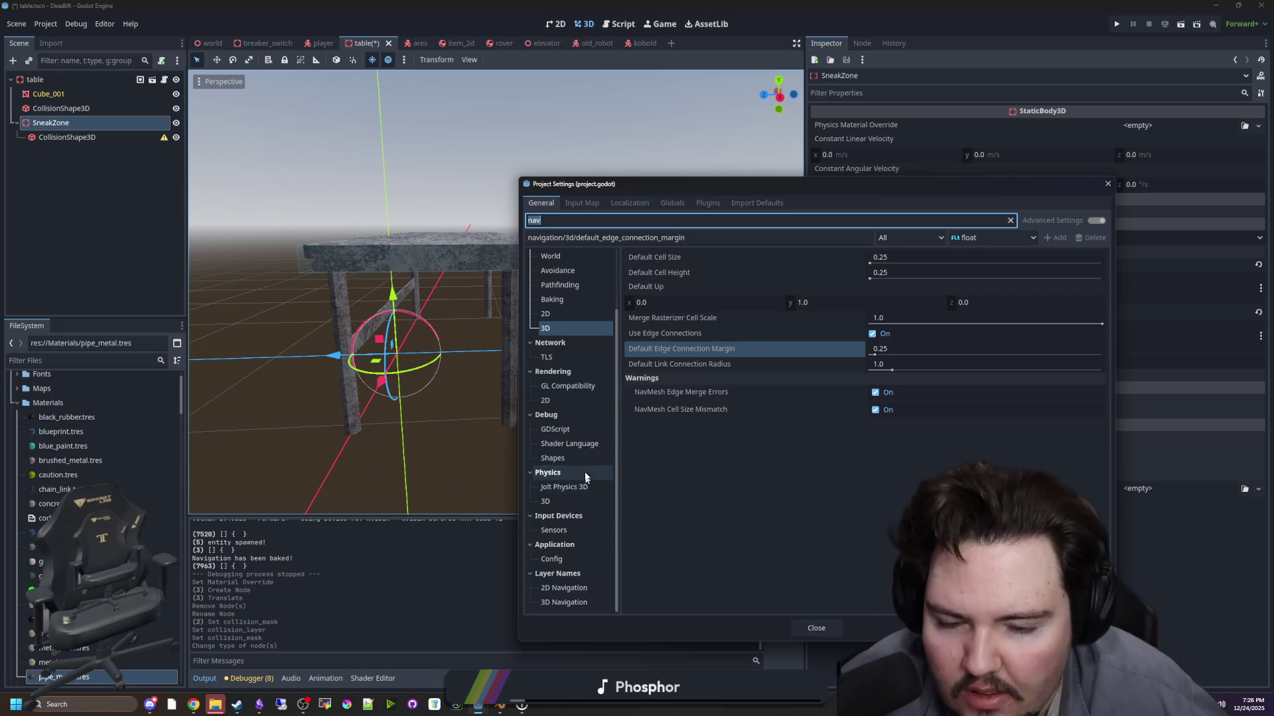
pyautogui.press('BackSpace')
pyautogui.scroll(-5, 577, 477)
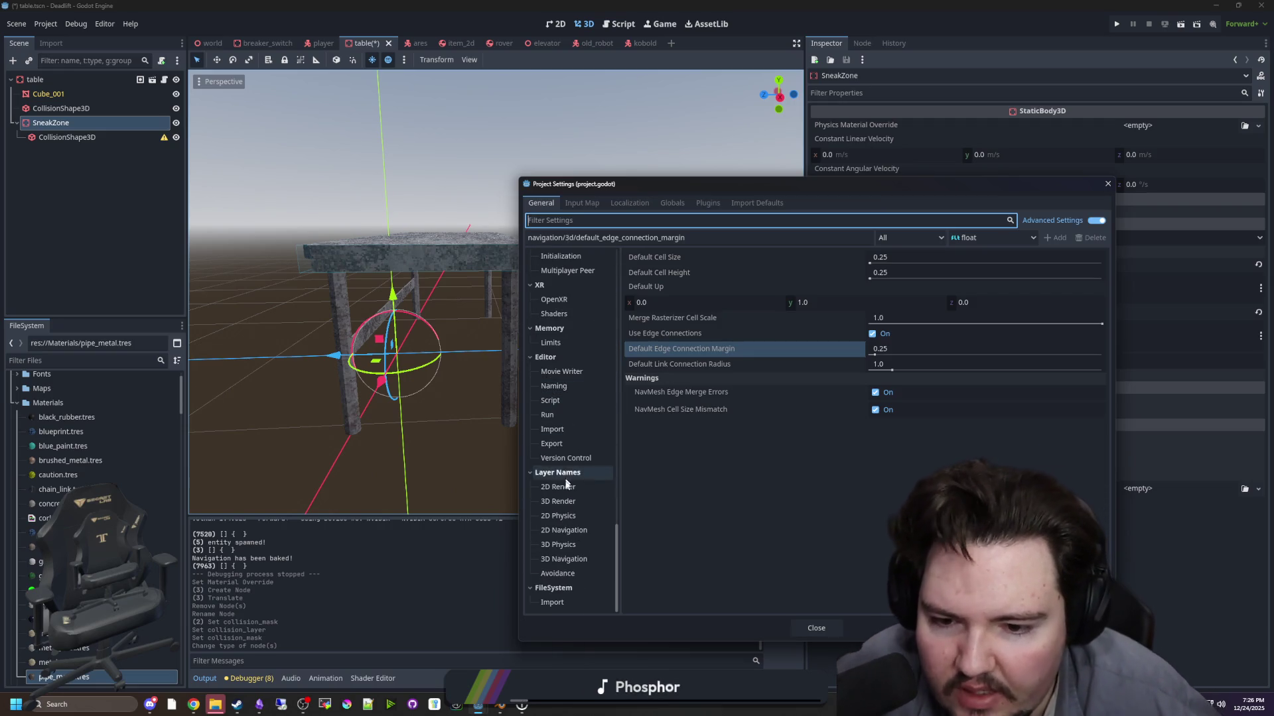
pyautogui.click(570, 545)
pyautogui.click(879, 355)
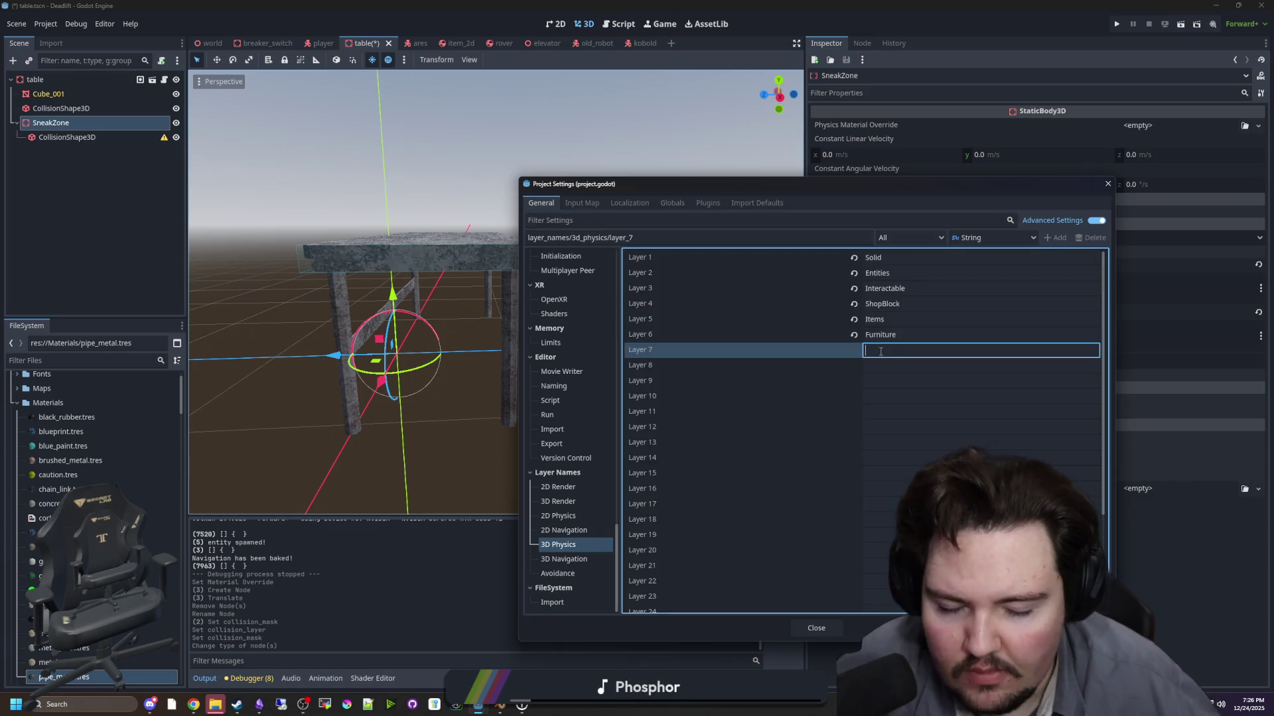
pyautogui.write('Sne')
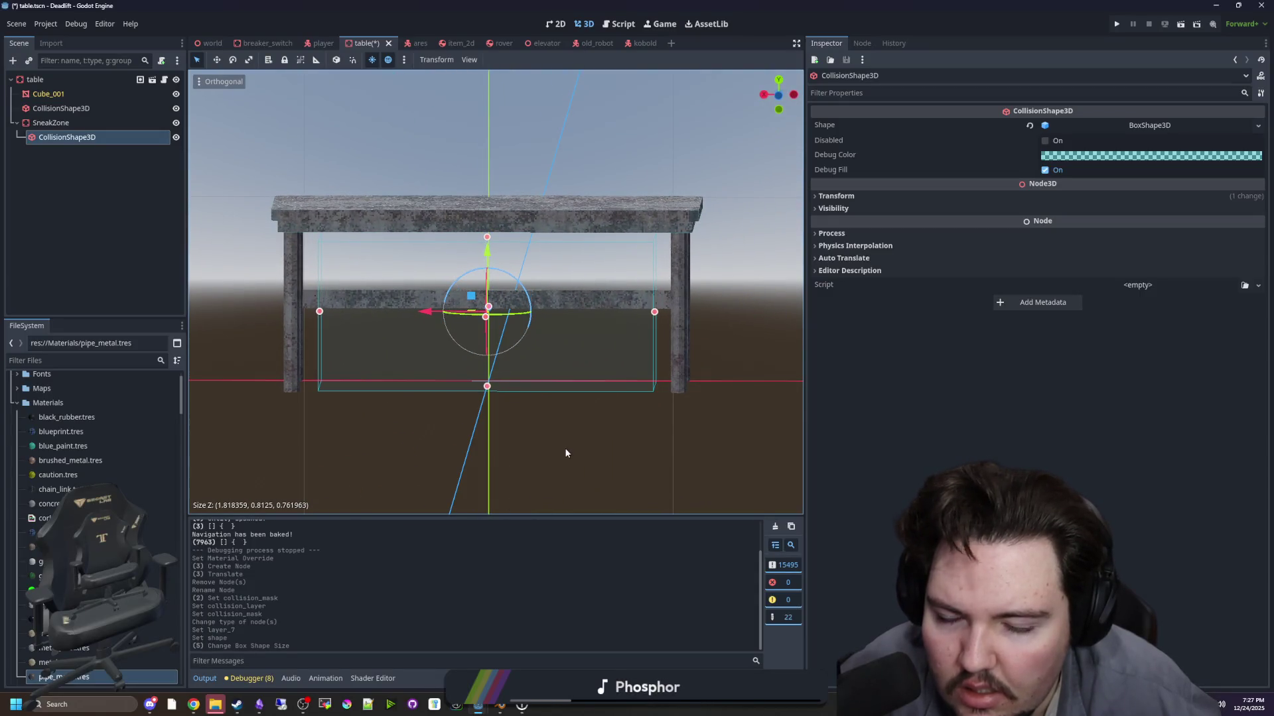
# - Check the box shape under the table from several angles and save the table scene
pyautogui.click(679, 302)
pyautogui.scroll(-2, 560, 441)
pyautogui.moveTo(561, 441); pyautogui.dragTo(532, 436)
pyautogui.press('KP_5')
pyautogui.moveTo(444, 277)
pyautogui.mouseDown()
pyautogui.moveTo(573, 272)
pyautogui.moveTo(799, 337)
pyautogui.mouseUp()
pyautogui.click(83, 126)
pyautogui.click(799, 337)
pyautogui.hotkey('ctrl', 's')
pyautogui.click(469, 318)
pyautogui.click(346, 146)
pyautogui.hotkey('ctrl', 's')
pyautogui.click(315, 46)
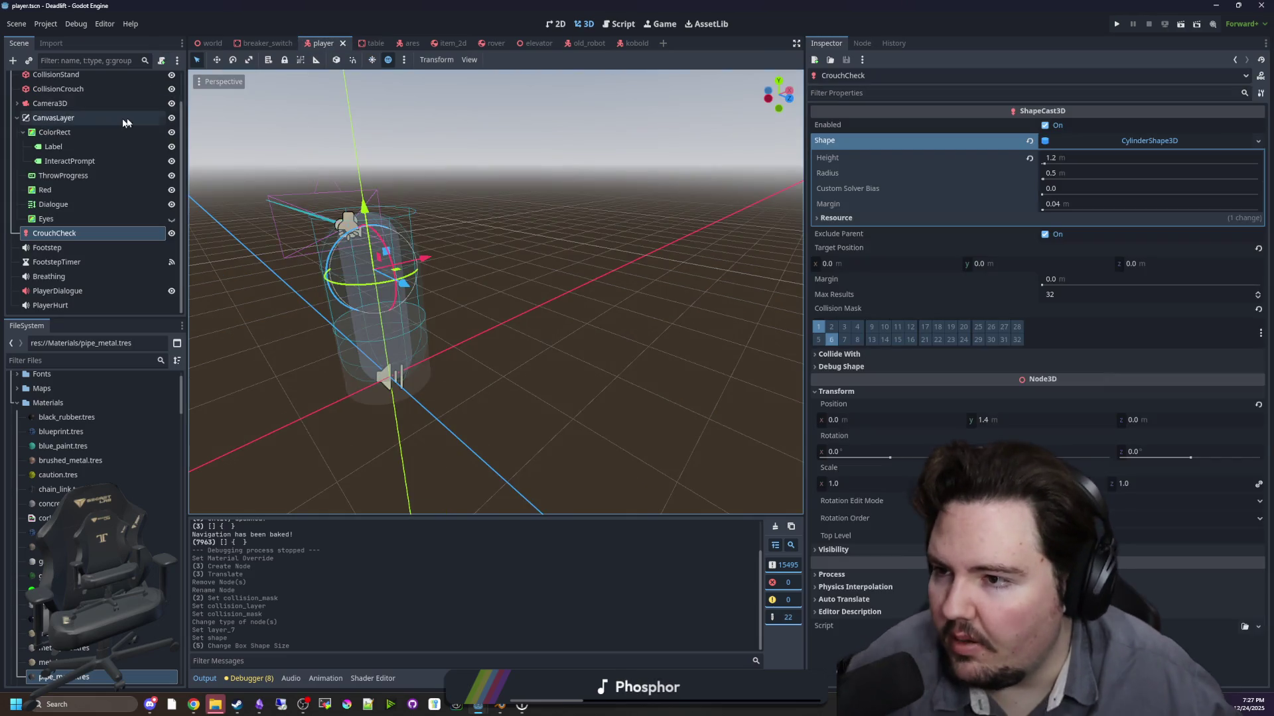
# - Add an Area3D child under Player and name it SneakCheck
pyautogui.scroll(3, 136, 142)
pyautogui.rightClick(95, 88)
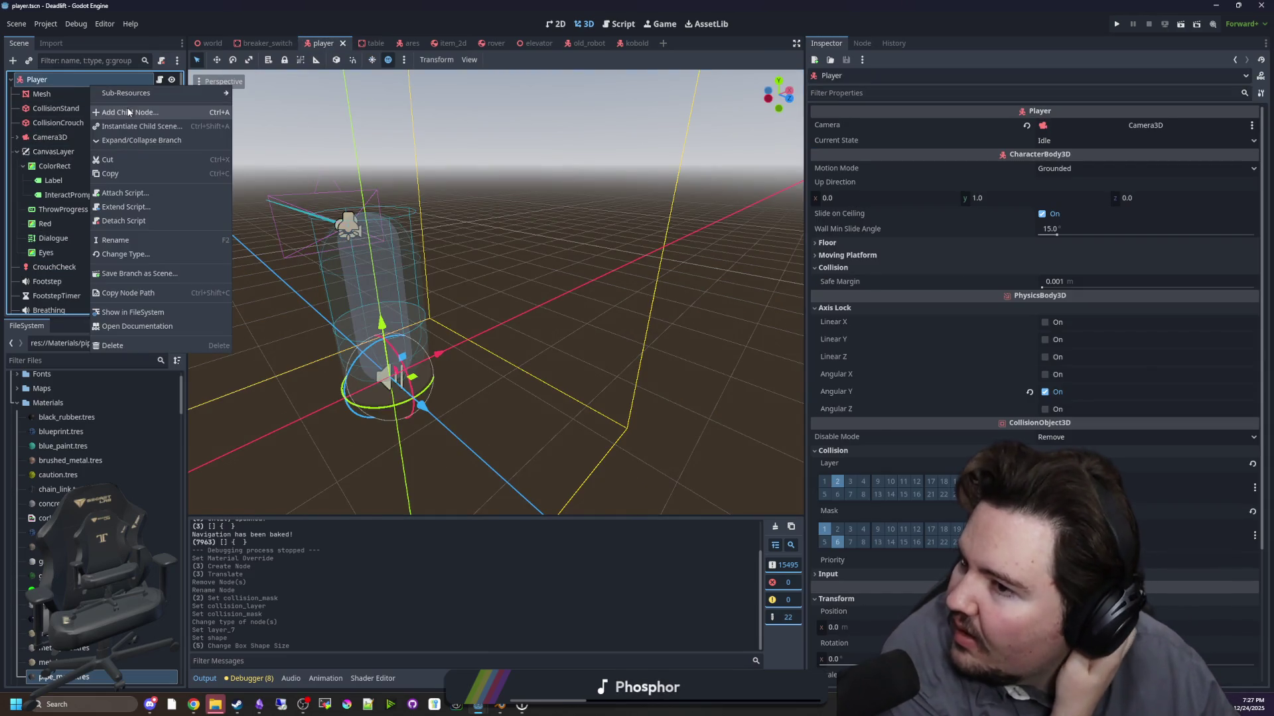
pyautogui.click(126, 110)
pyautogui.write('area2d')
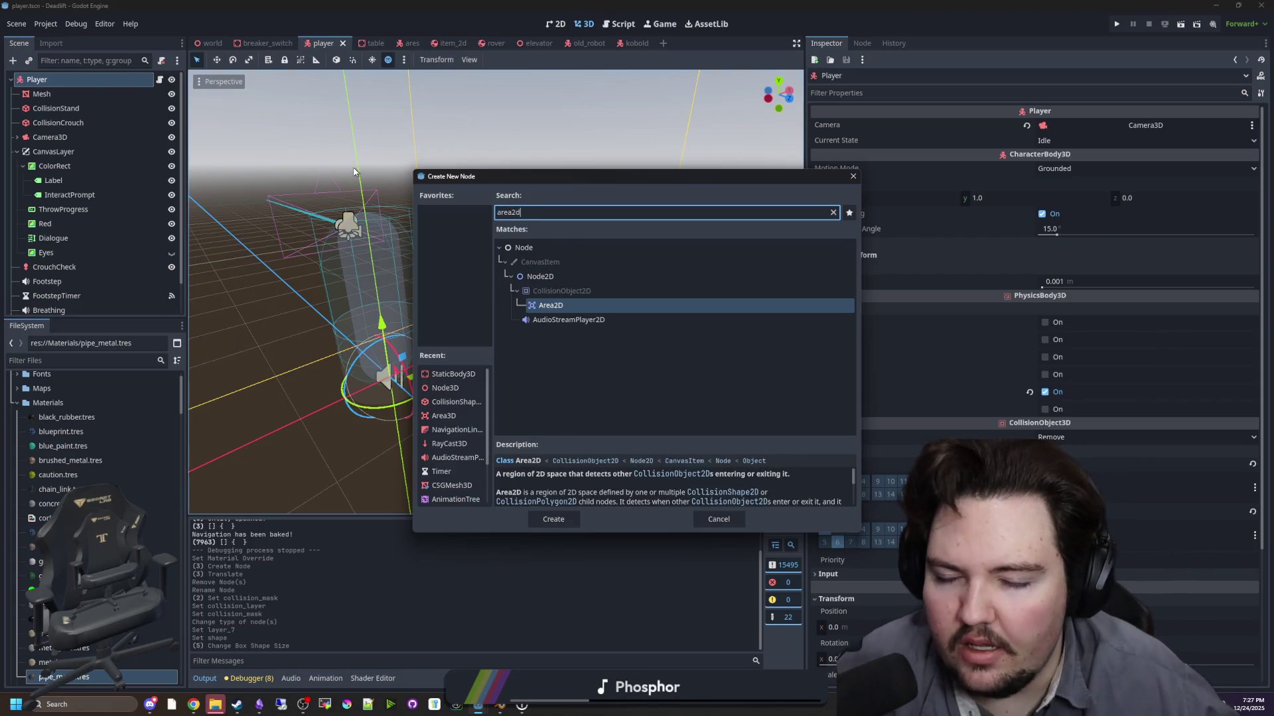
pyautogui.press('BackSpace')
pyautogui.press('BackSpace')
pyautogui.write('3d')
pyautogui.press('Return')
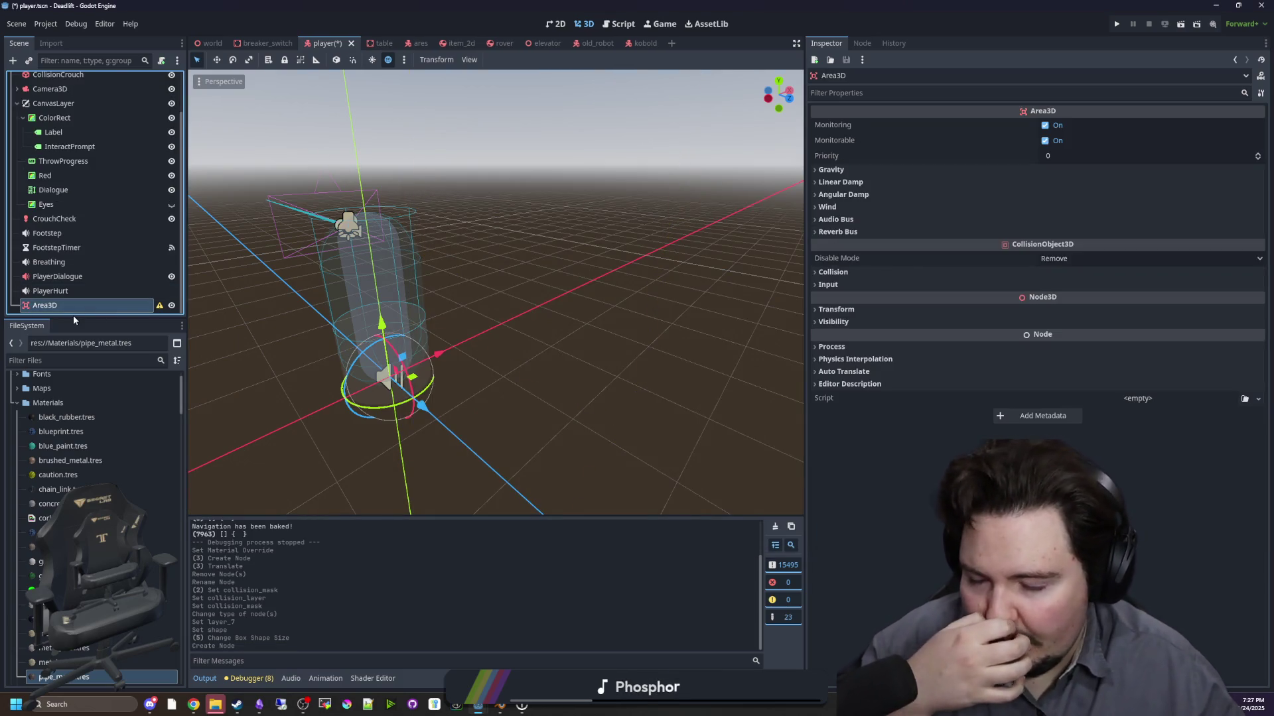
pyautogui.press('F2')
pyautogui.write('Sneak')
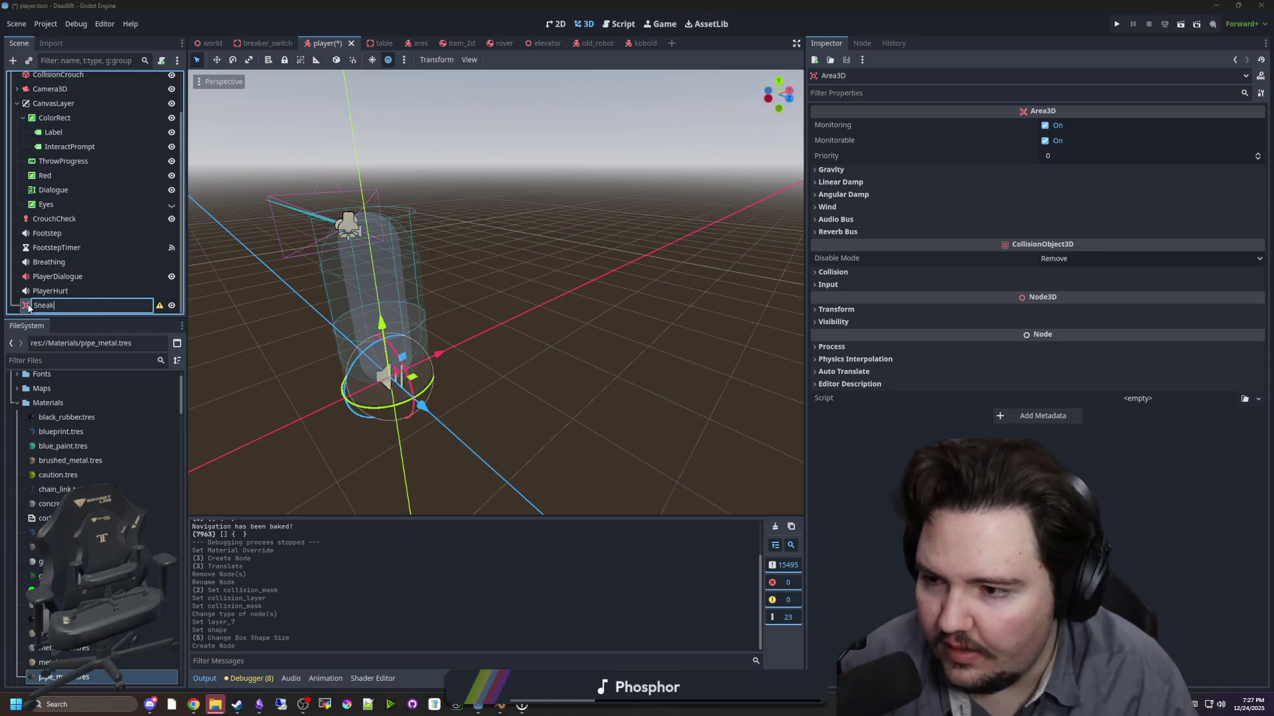
pyautogui.press('Return')
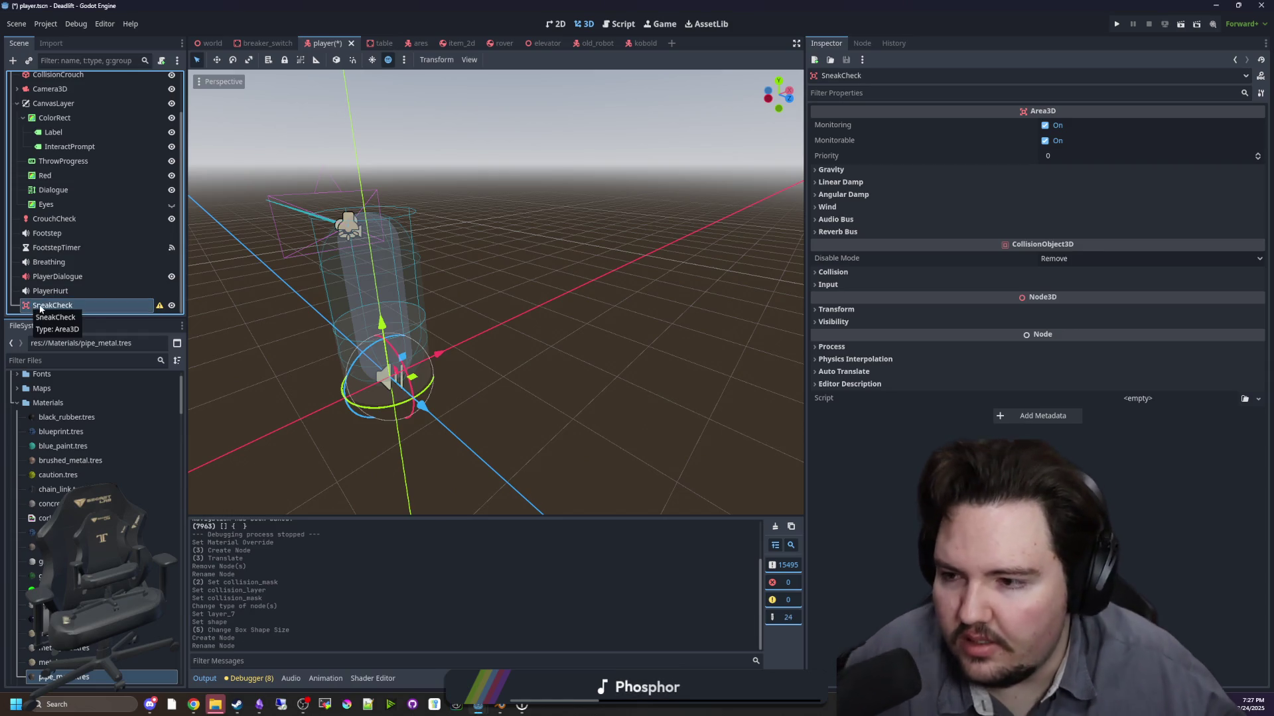
# - Give SneakCheck a CollisionShape3D with a CylinderShape3D and shorten its height
pyautogui.rightClick(39, 307)
pyautogui.click(72, 317)
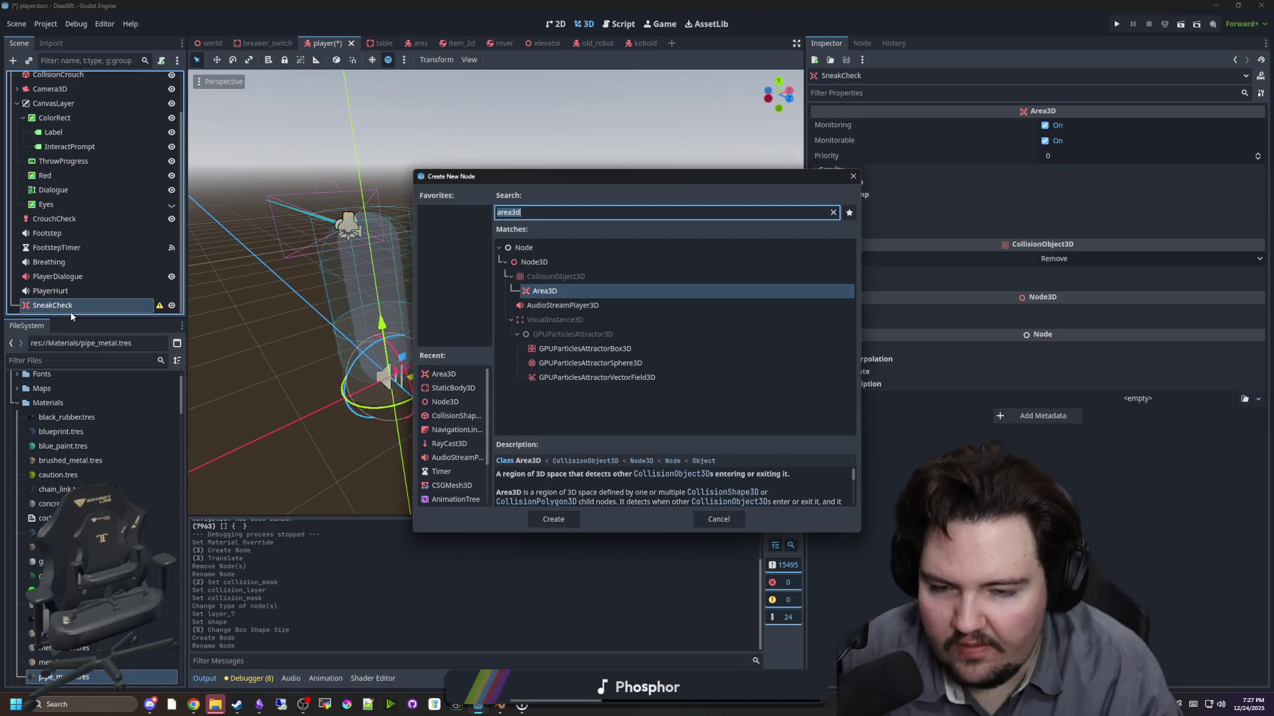
pyautogui.write('shape')
pyautogui.press('Up')
pyautogui.press('Return')
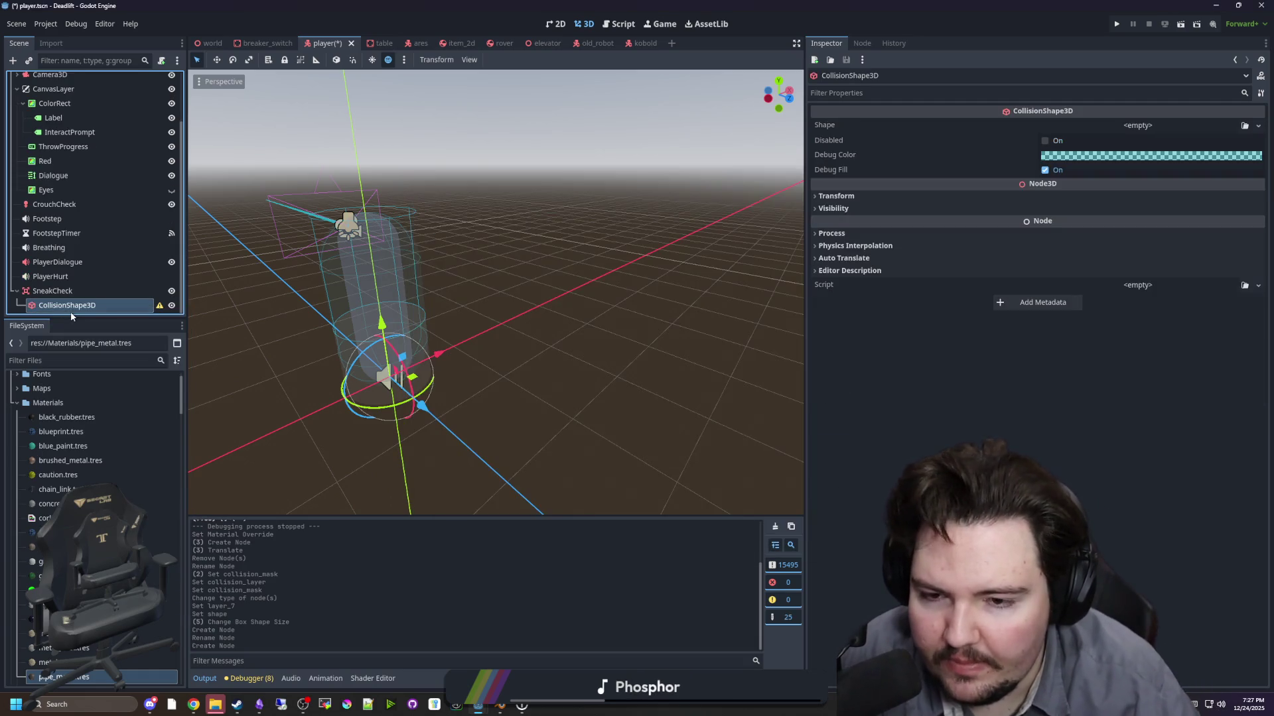
pyautogui.click(1145, 127)
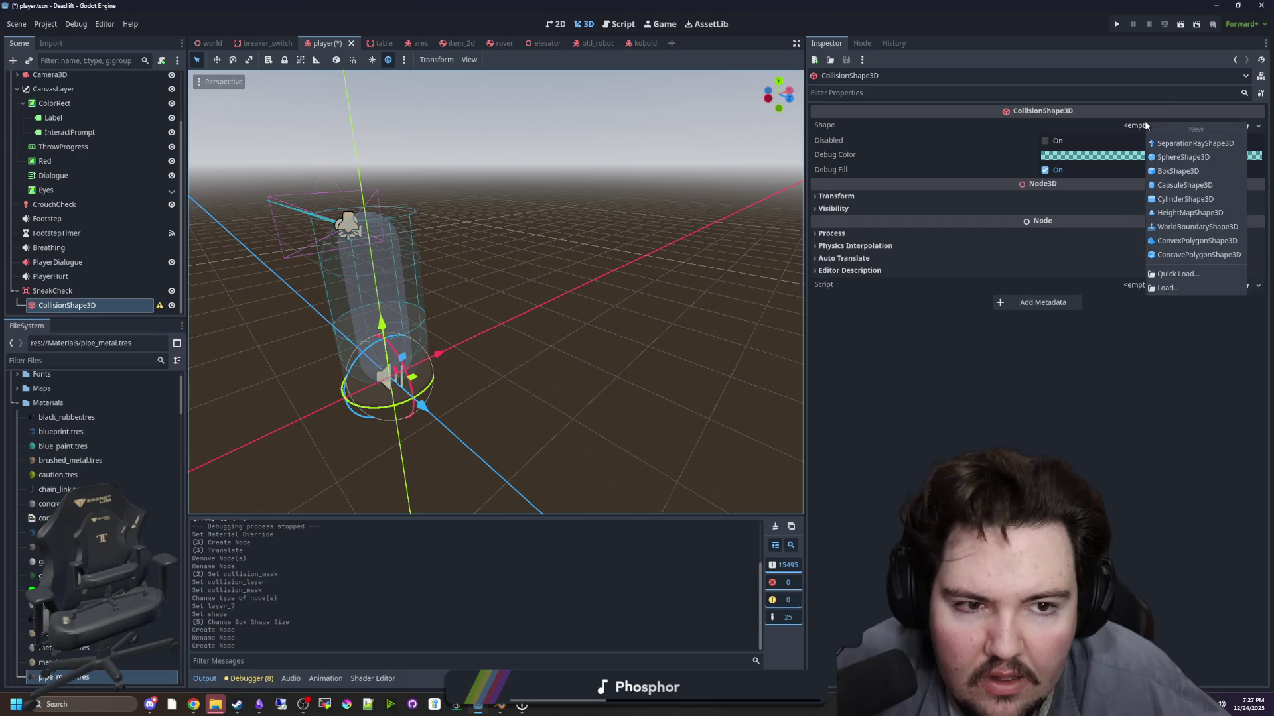
pyautogui.click(1185, 199)
pyautogui.scroll(2, 419, 451)
pyautogui.moveTo(412, 441); pyautogui.dragTo(410, 416)
# - Save the player scene and bring up SneakCheck's collision settings
pyautogui.scroll(2, 410, 416)
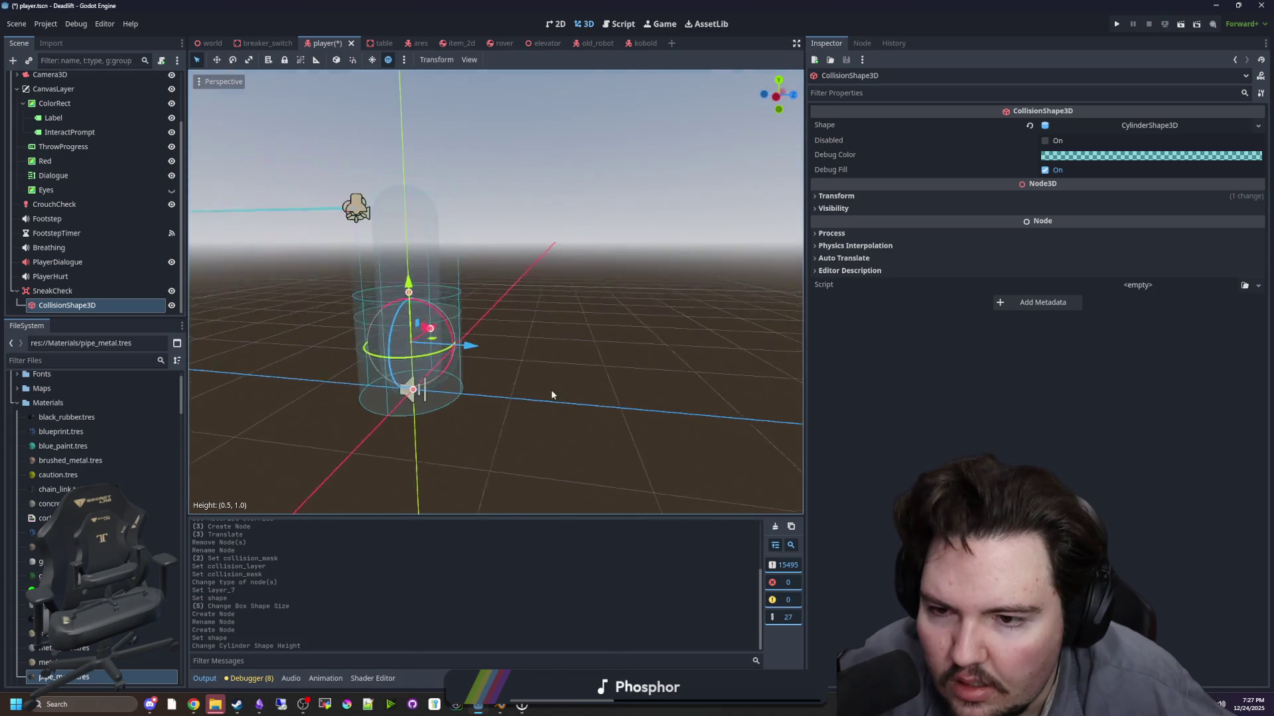
pyautogui.click(51, 292)
pyautogui.hotkey('ctrl', 's')
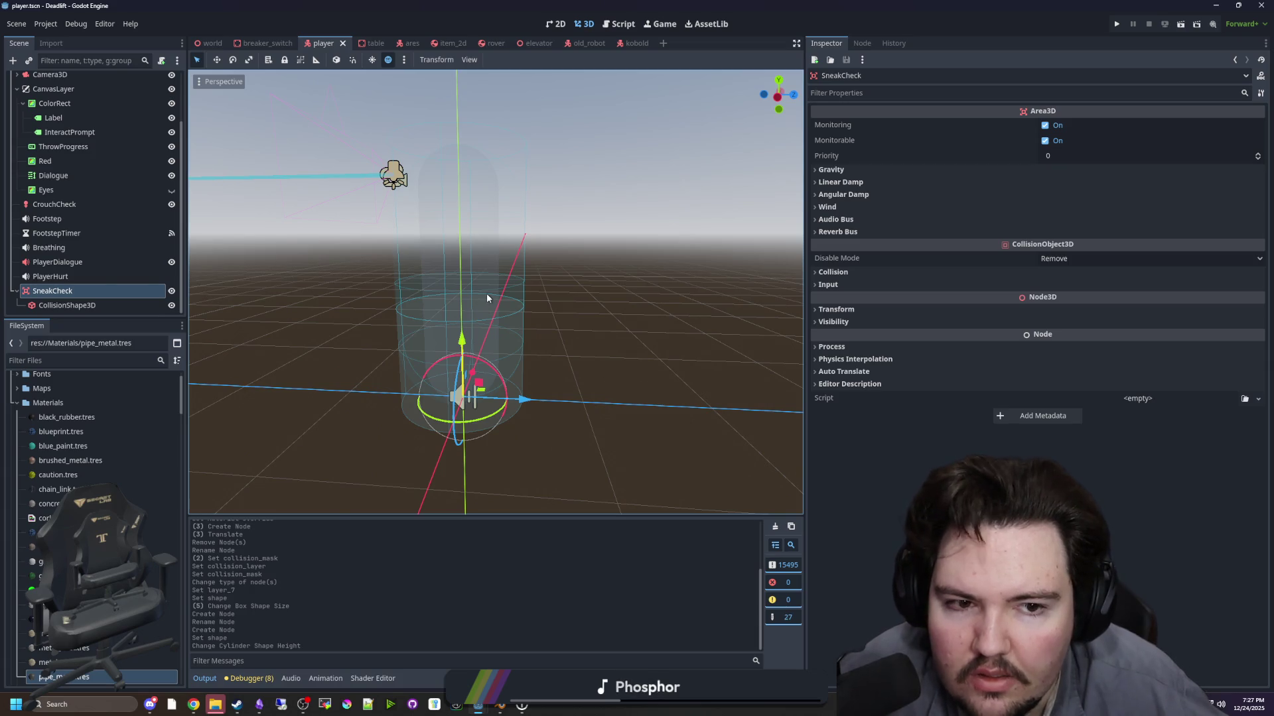
pyautogui.click(81, 276)
pyautogui.click(79, 294)
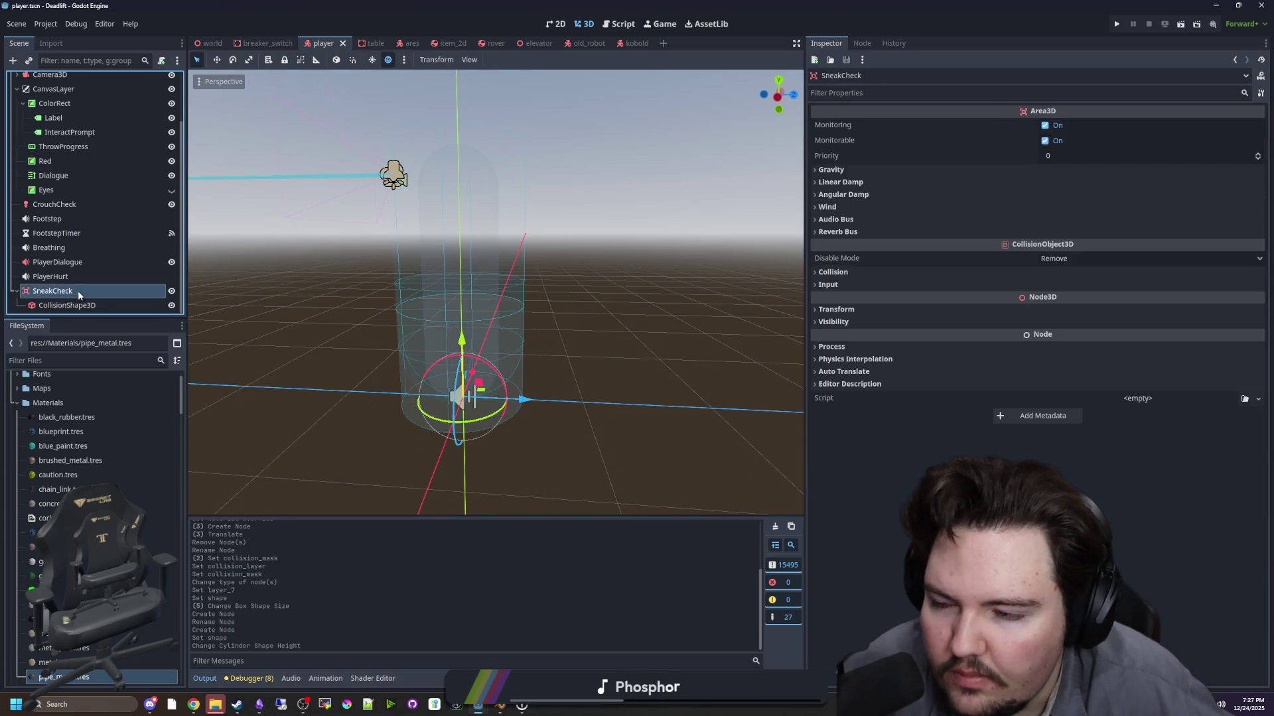
pyautogui.click(831, 272)
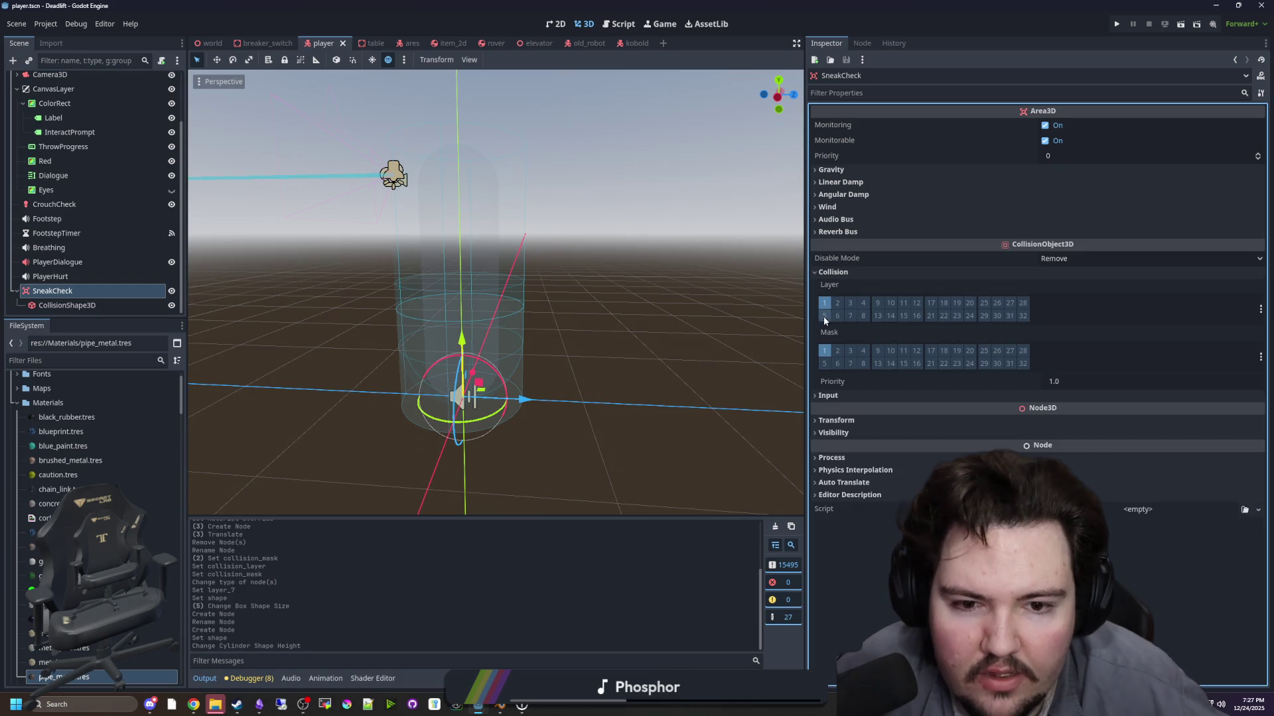
# - Remove SneakCheck from layer 1 and set its mask to detect only layer 7
pyautogui.click(824, 302)
pyautogui.click(824, 350)
pyautogui.click(851, 364)
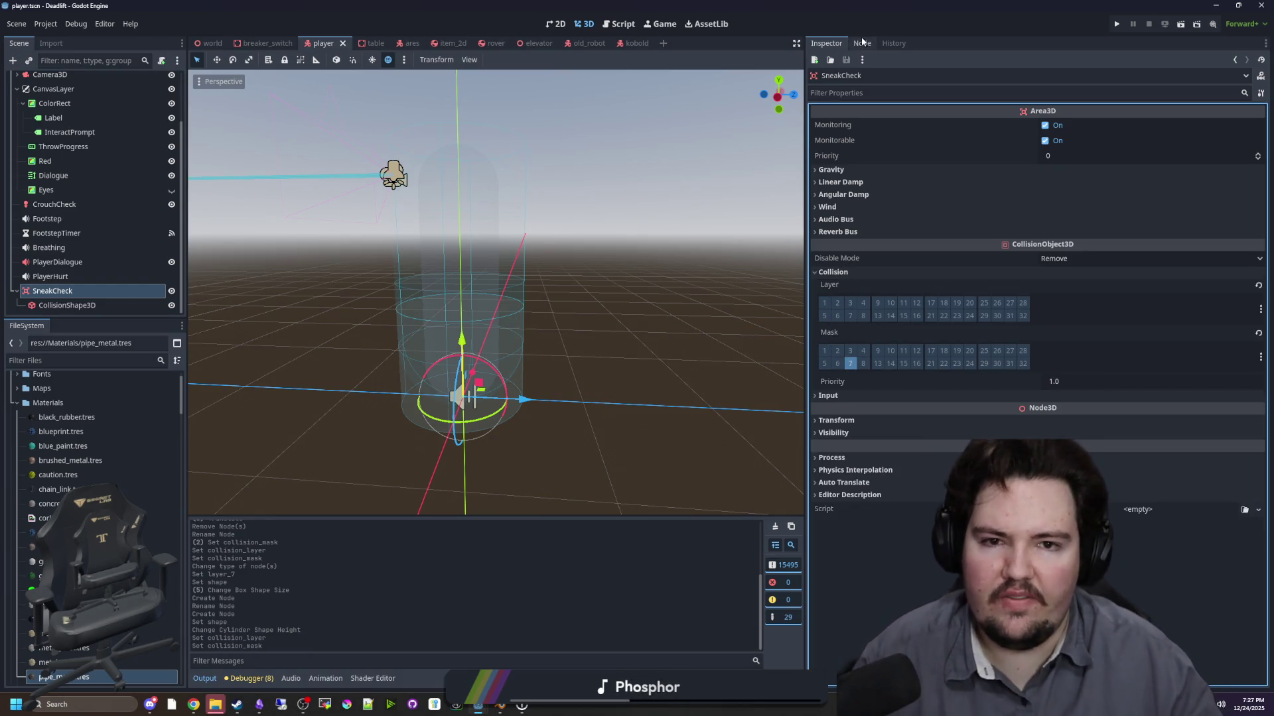
# - View SneakCheck's signals and start connecting body_entered, then close without connecting
pyautogui.click(863, 43)
pyautogui.click(926, 60)
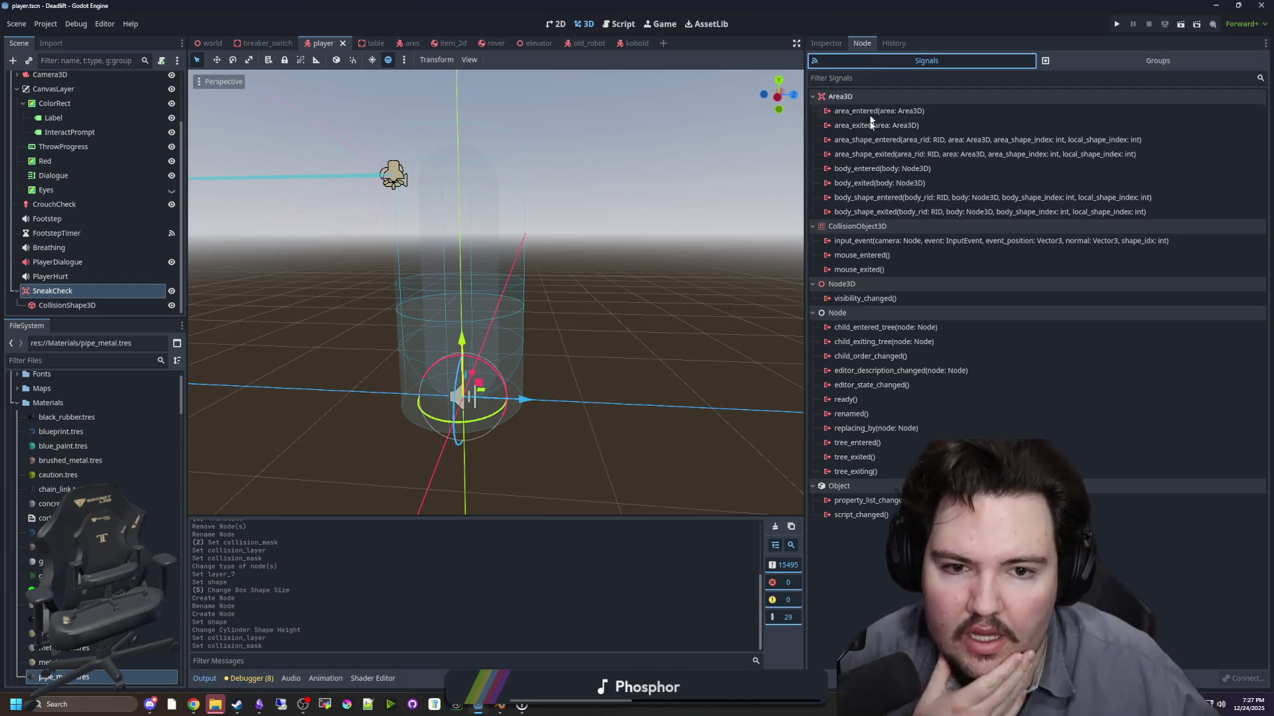
pyautogui.rightClick(876, 171)
pyautogui.click(892, 181)
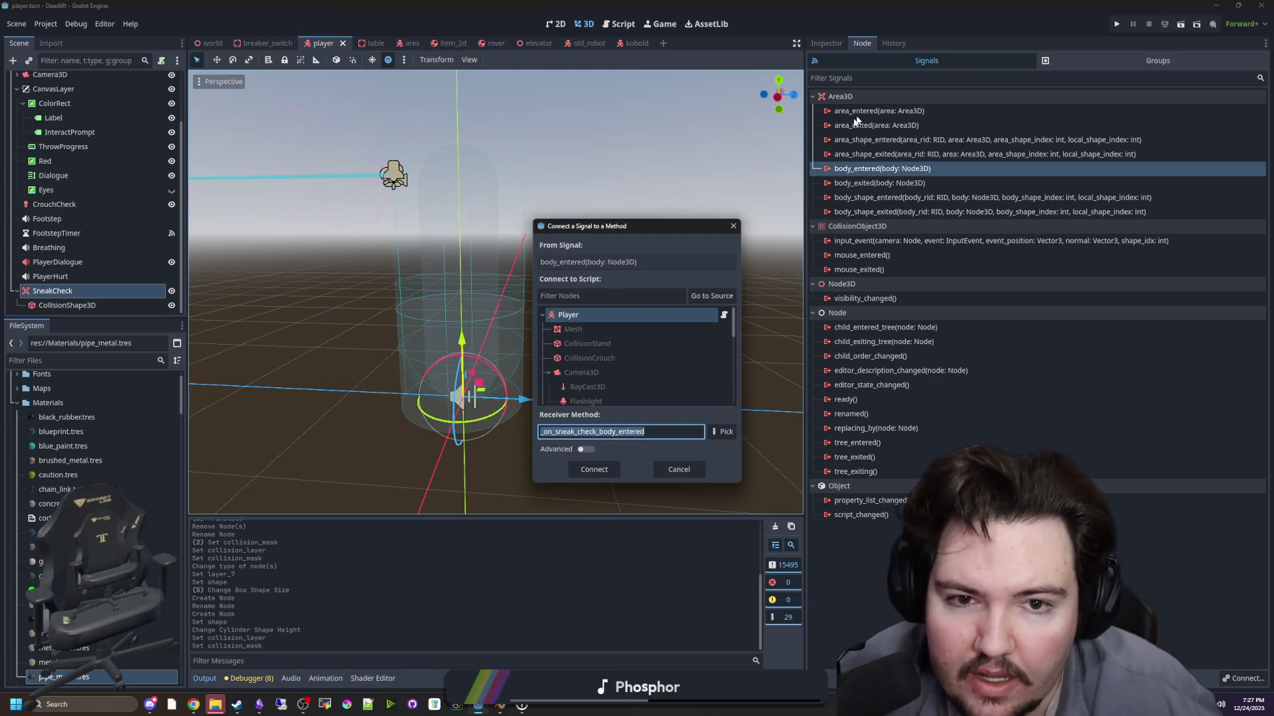
pyautogui.click(730, 229)
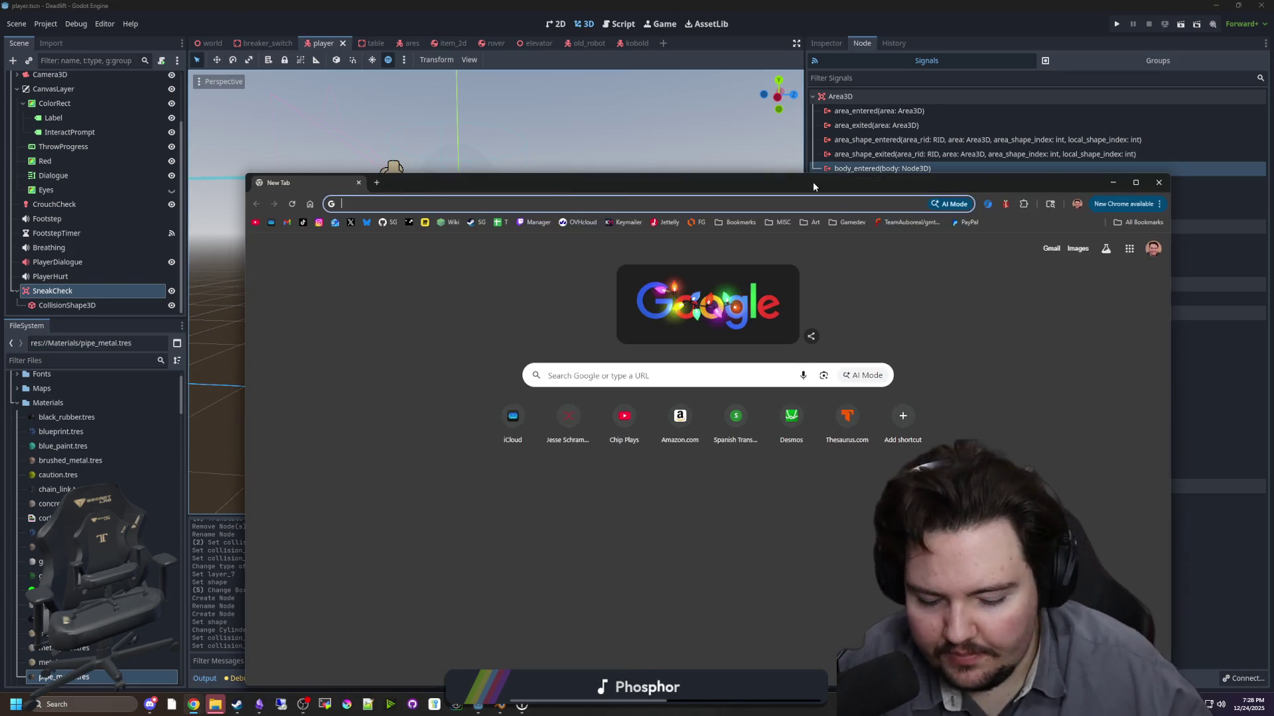
# - Search Google for 'godot is area or body better performance', then close the browser
pyautogui.write('godot is area or body ')
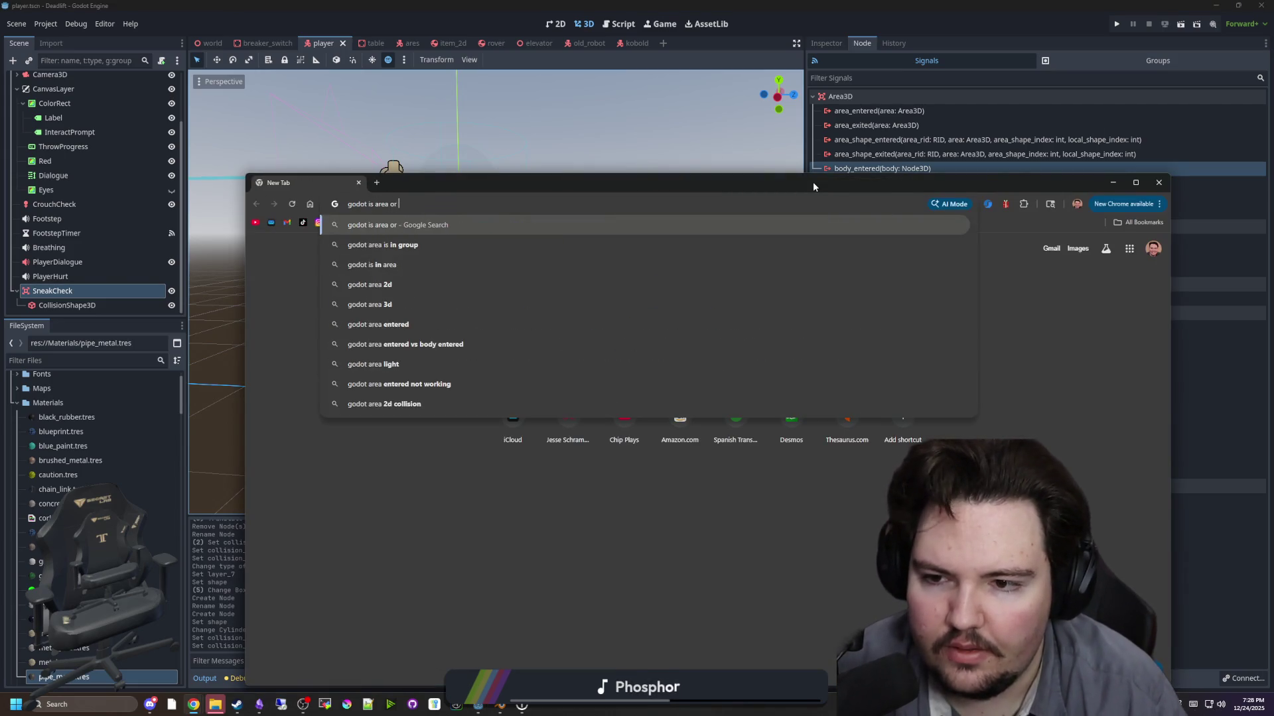
pyautogui.write('better performance')
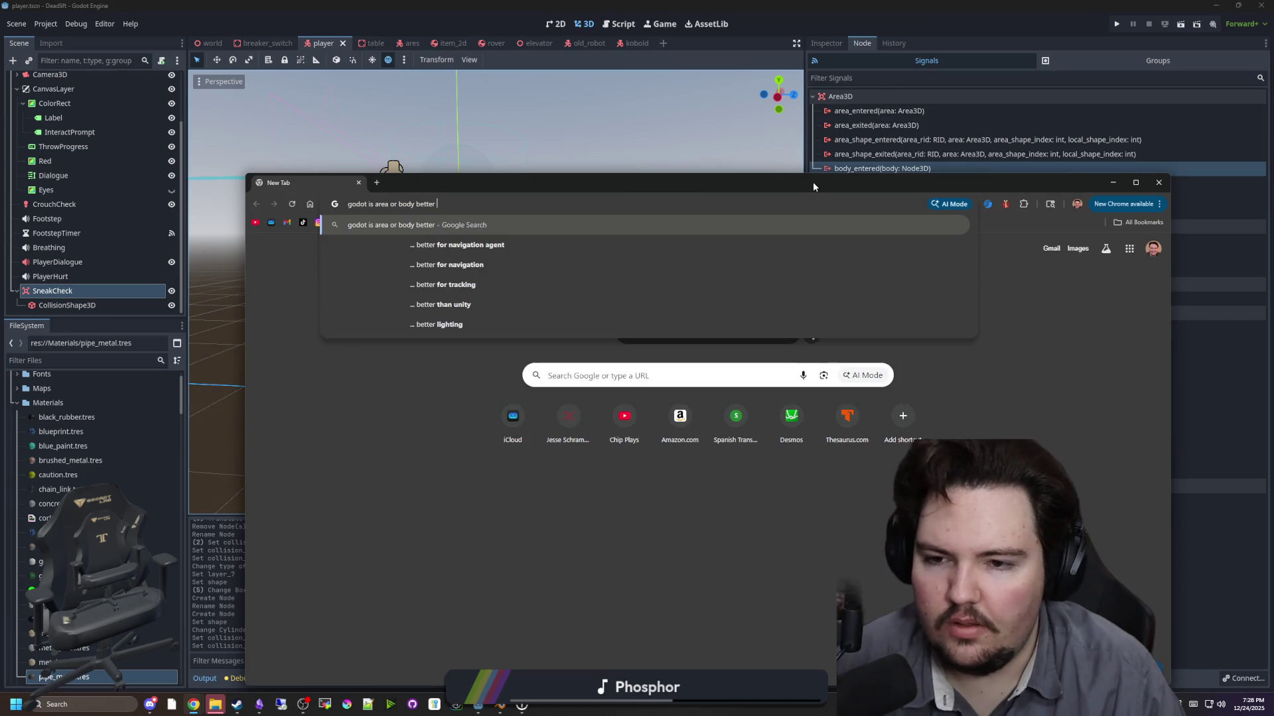
pyautogui.press('Return')
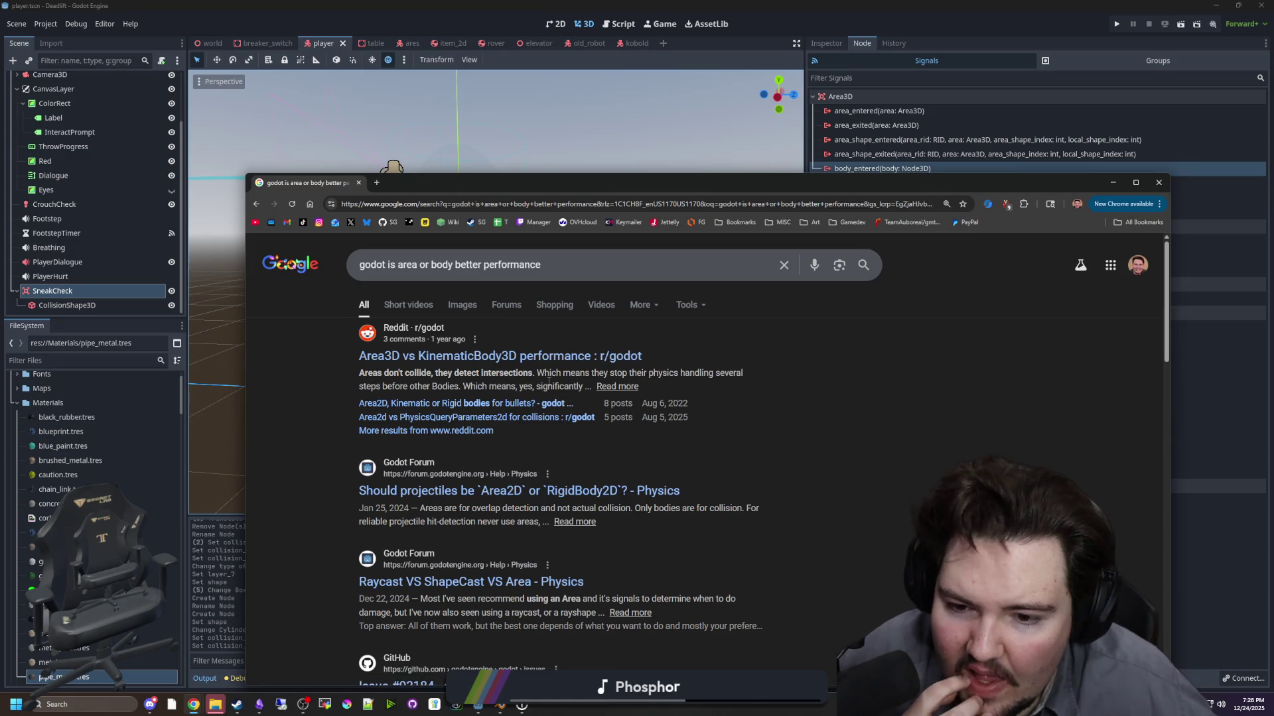
pyautogui.click(359, 183)
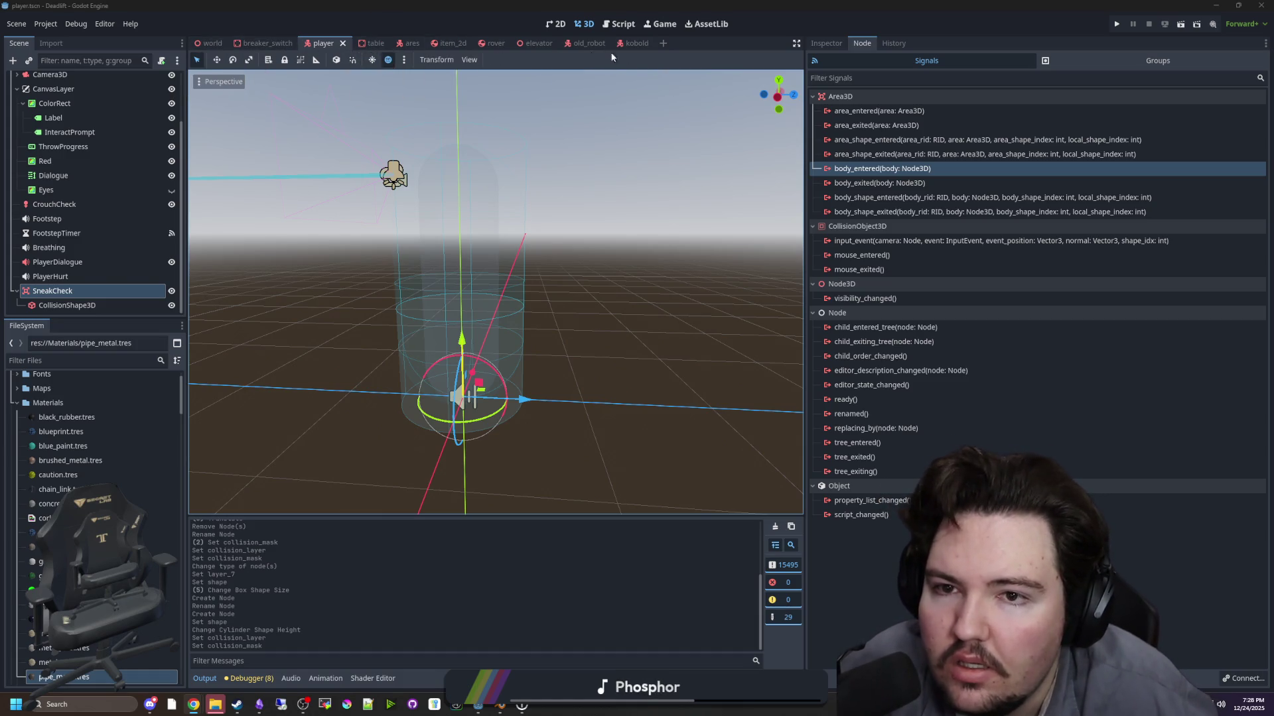
# - Connect area_entered to the Player script with a handler that sets hidden = true
pyautogui.doubleClick(874, 113)
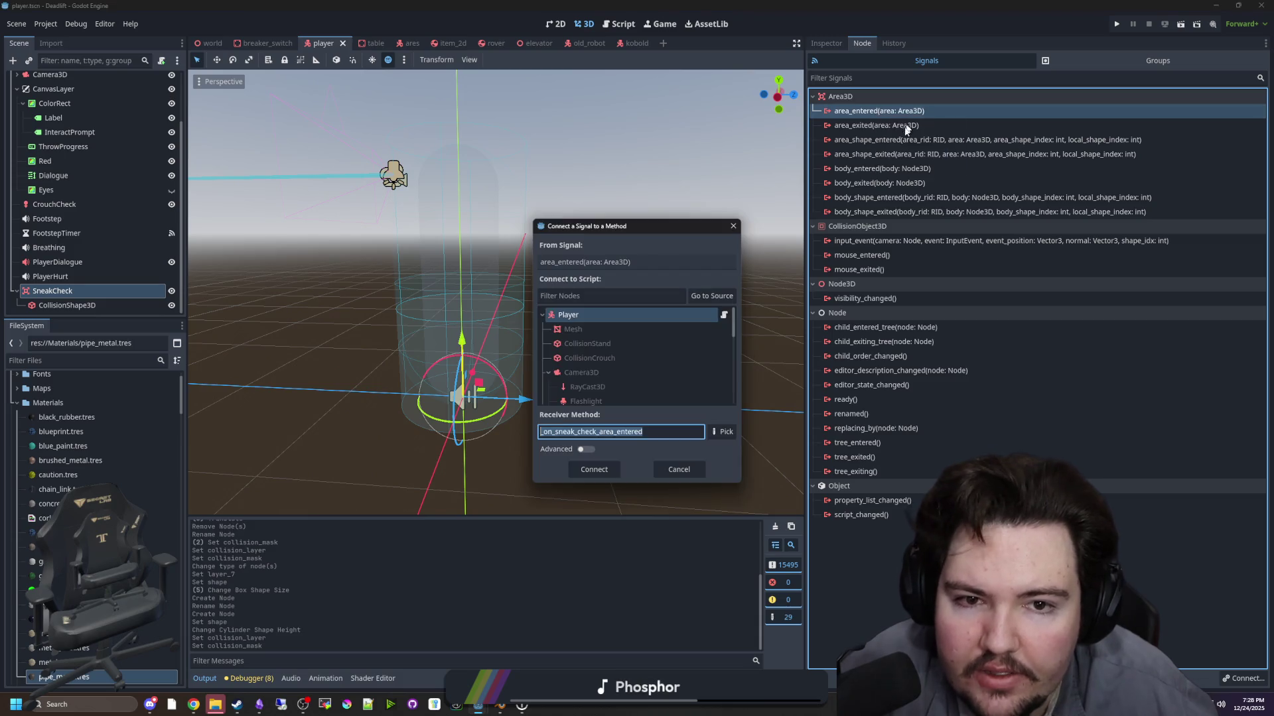
pyautogui.doubleClick(600, 315)
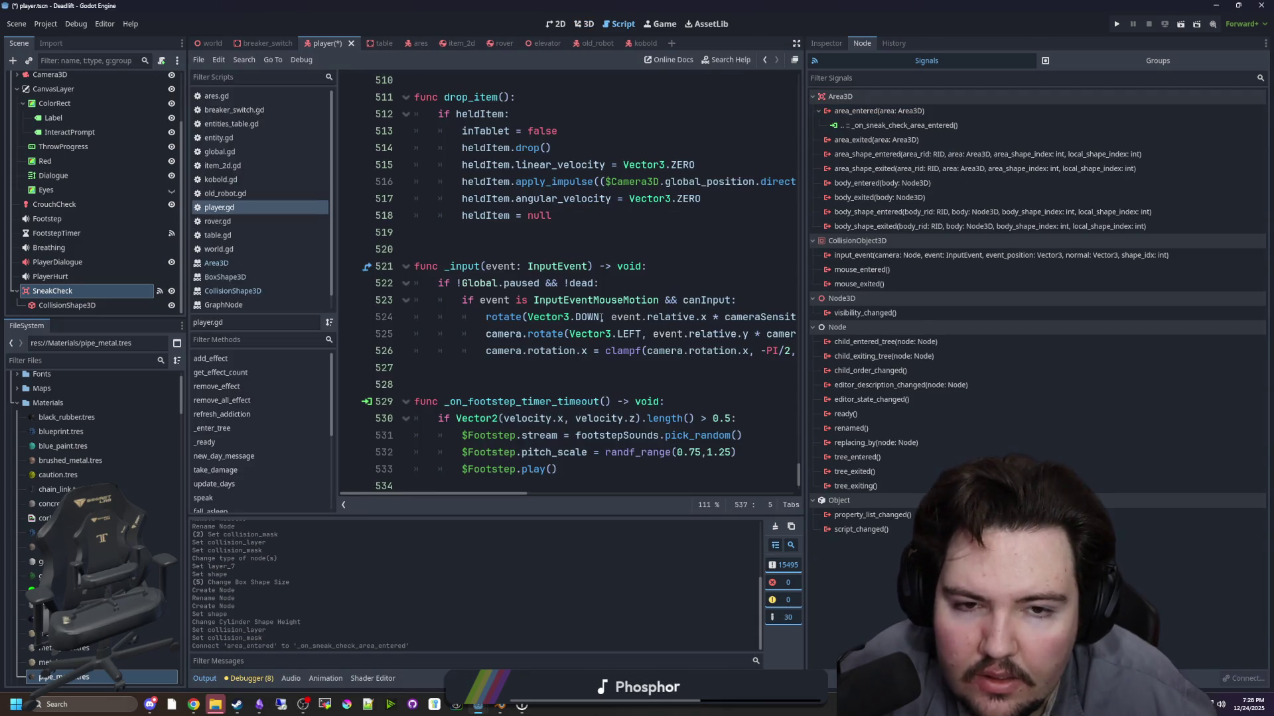
pyautogui.moveTo(641, 452); pyautogui.dragTo(438, 454)
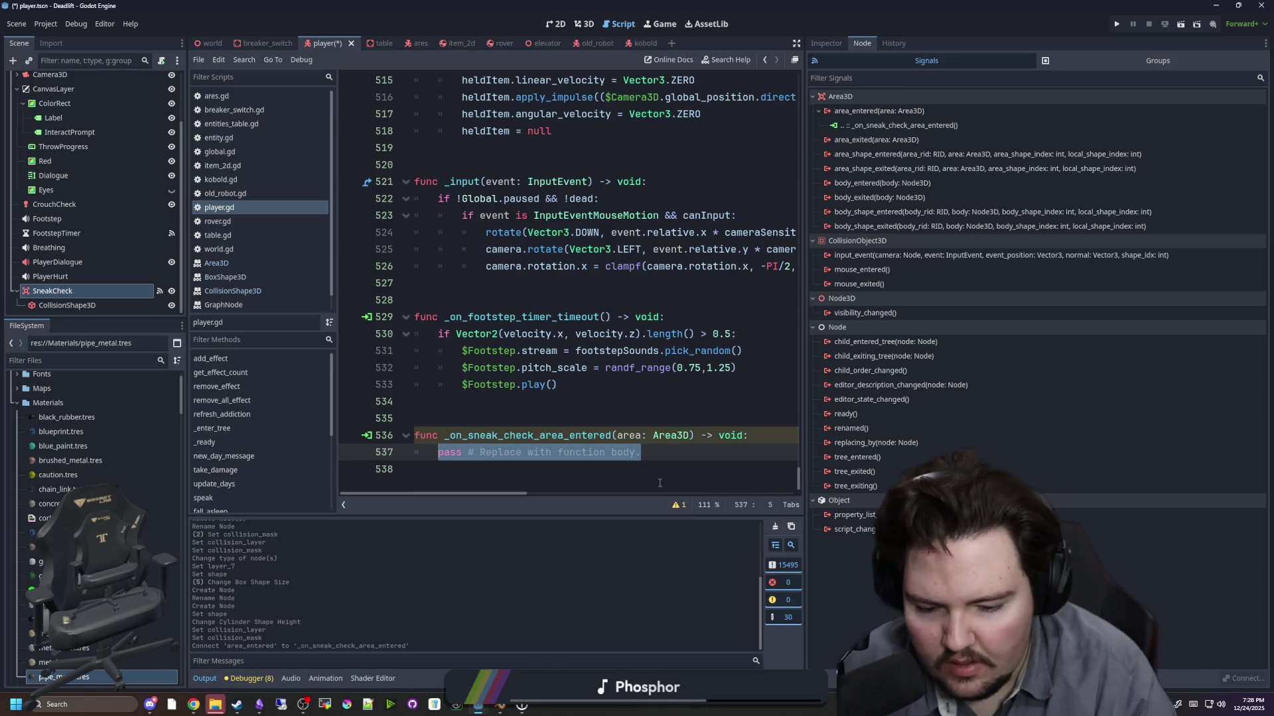
pyautogui.press('BackSpace')
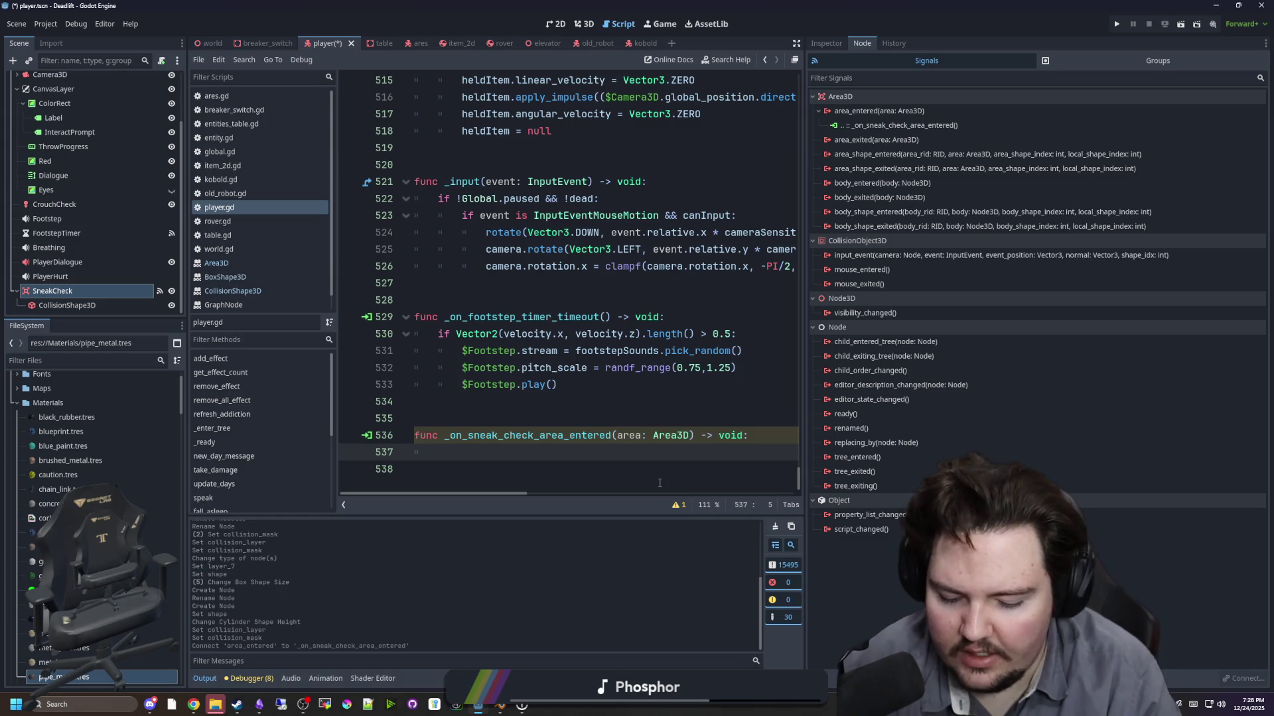
pyautogui.write('hidden = true')
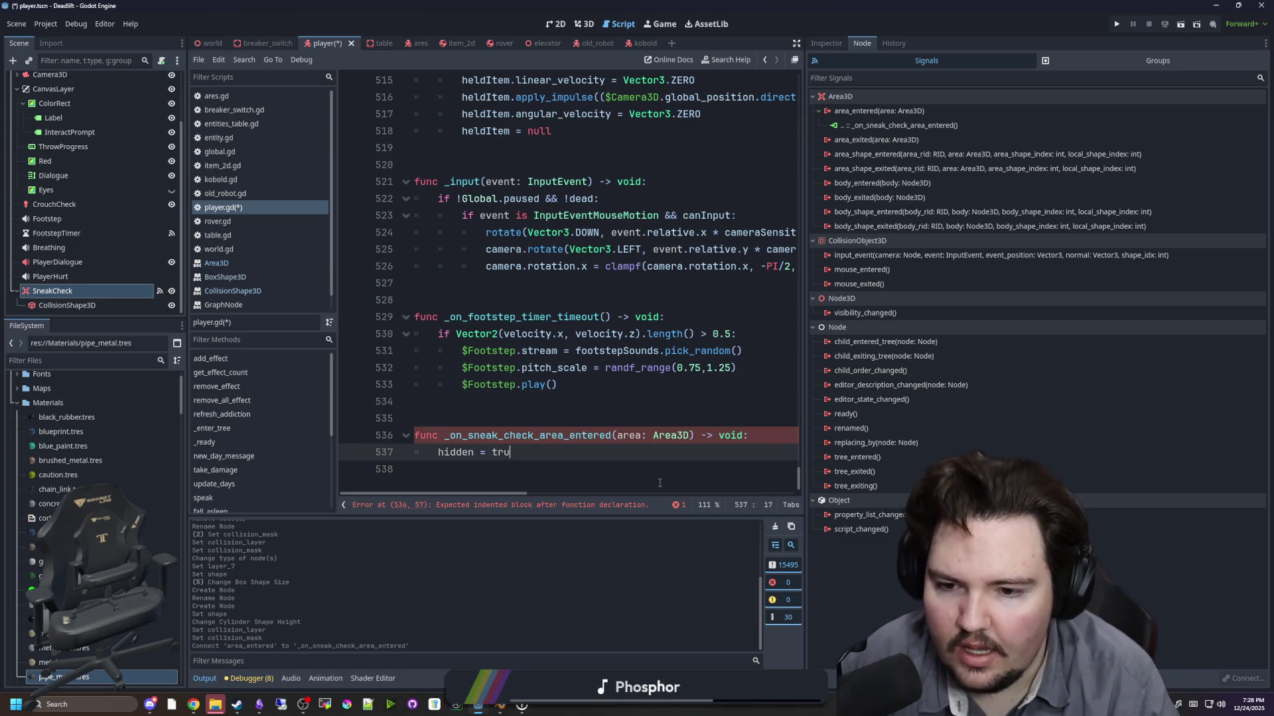
pyautogui.doubleClick(456, 452)
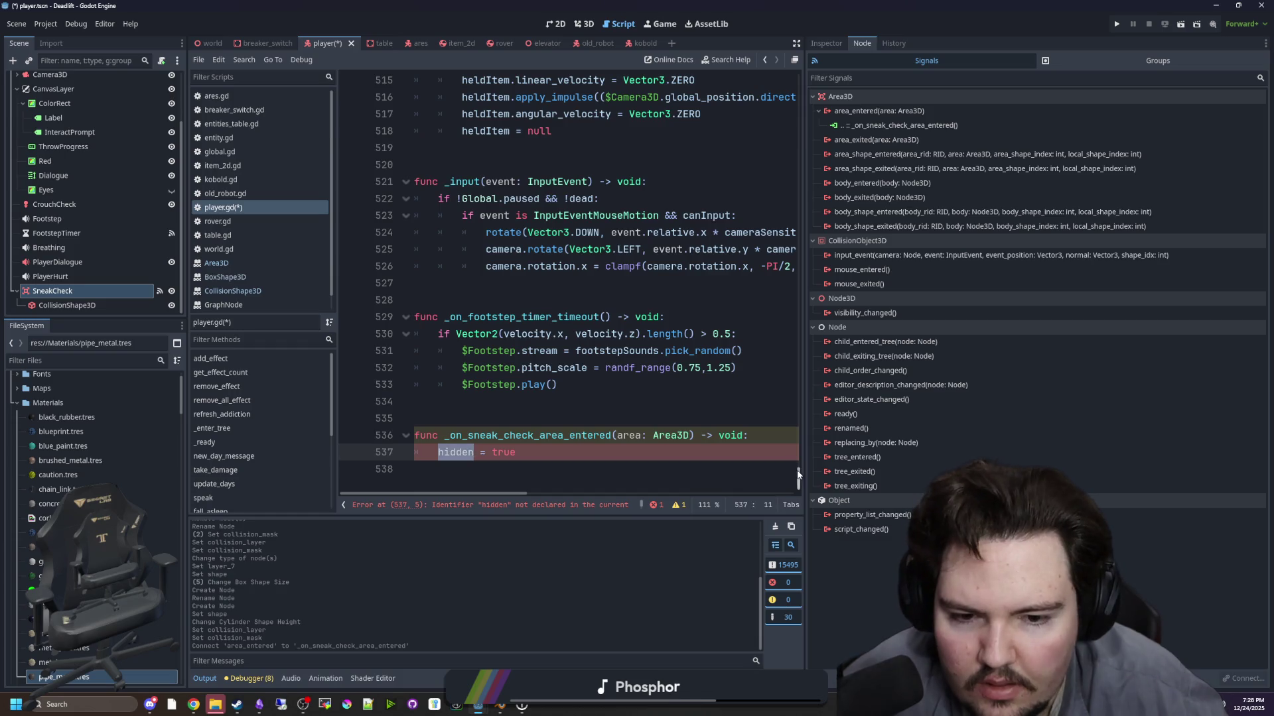
# - Declare var hidden = false near the top of player.gd
pyautogui.moveTo(799, 472); pyautogui.dragTo(799, 83)
pyautogui.click(479, 266)
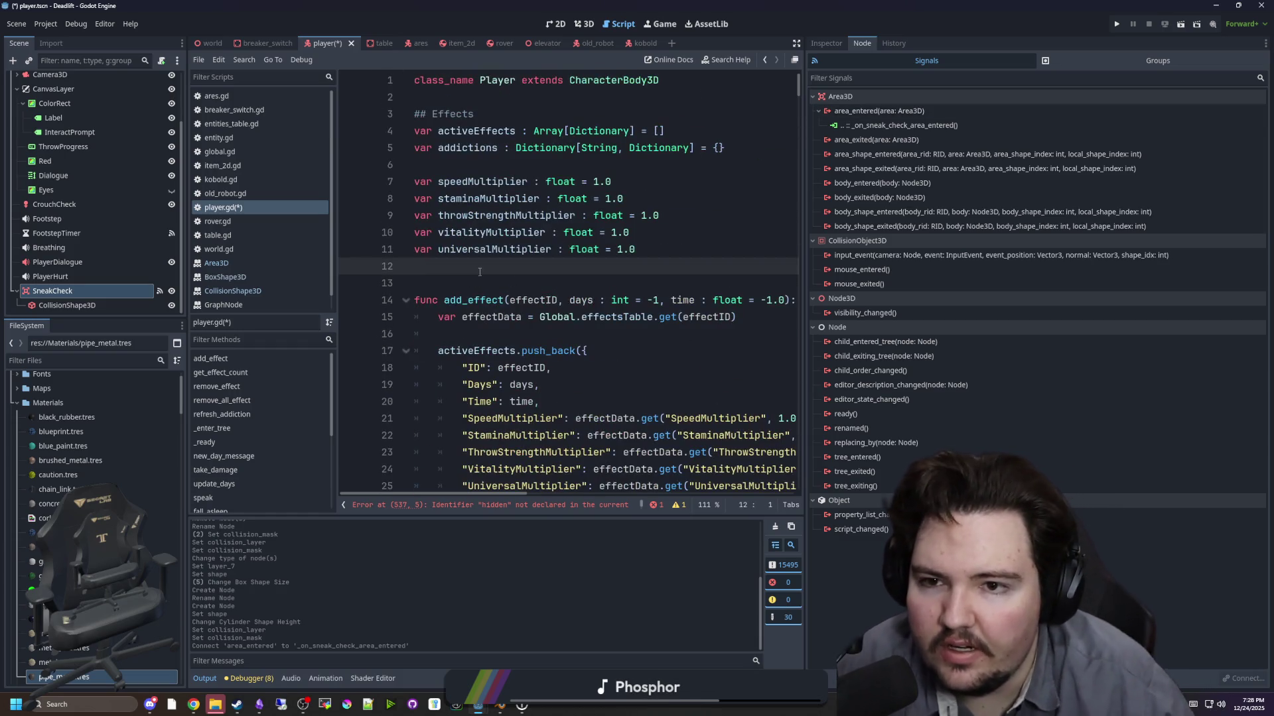
pyautogui.press('Return')
pyautogui.write('vlse')
pyautogui.doubleClick(456, 284)
pyautogui.moveTo(800, 86); pyautogui.dragTo(800, 484)
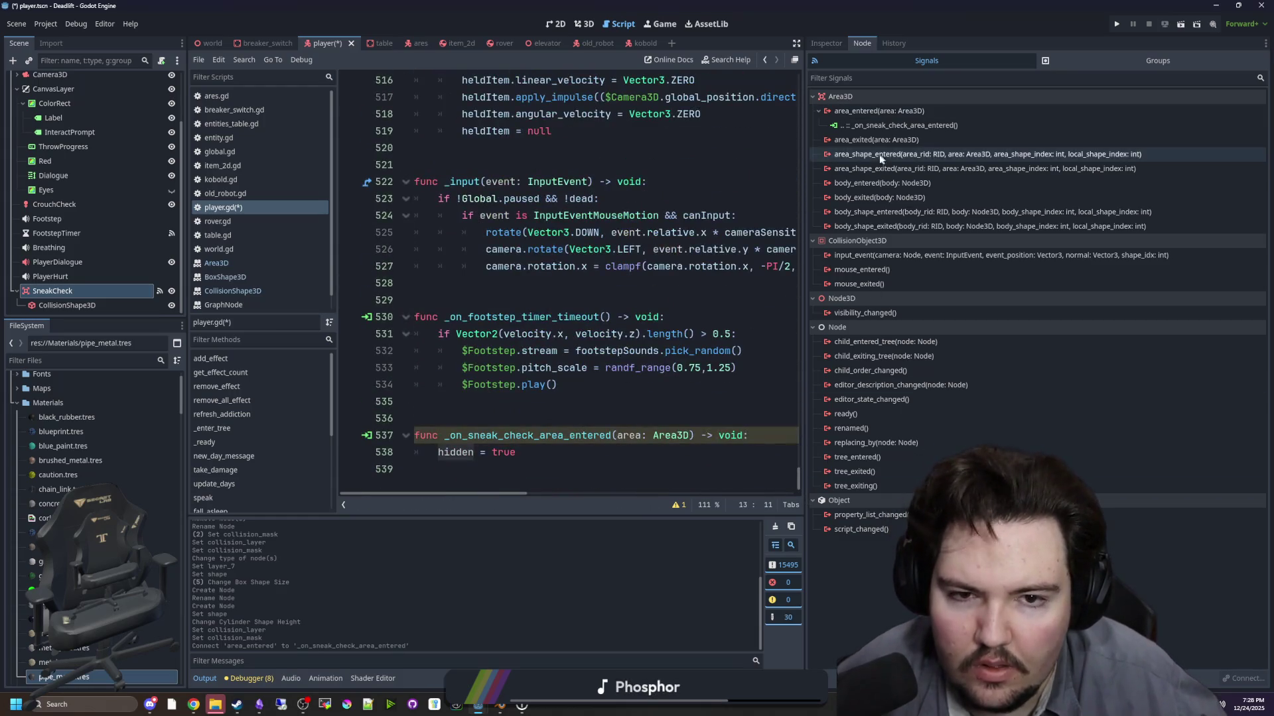
# - Cancel the area_exited connection, disconnect area_entered and delete its handler function
pyautogui.rightClick(878, 140)
pyautogui.click(897, 149)
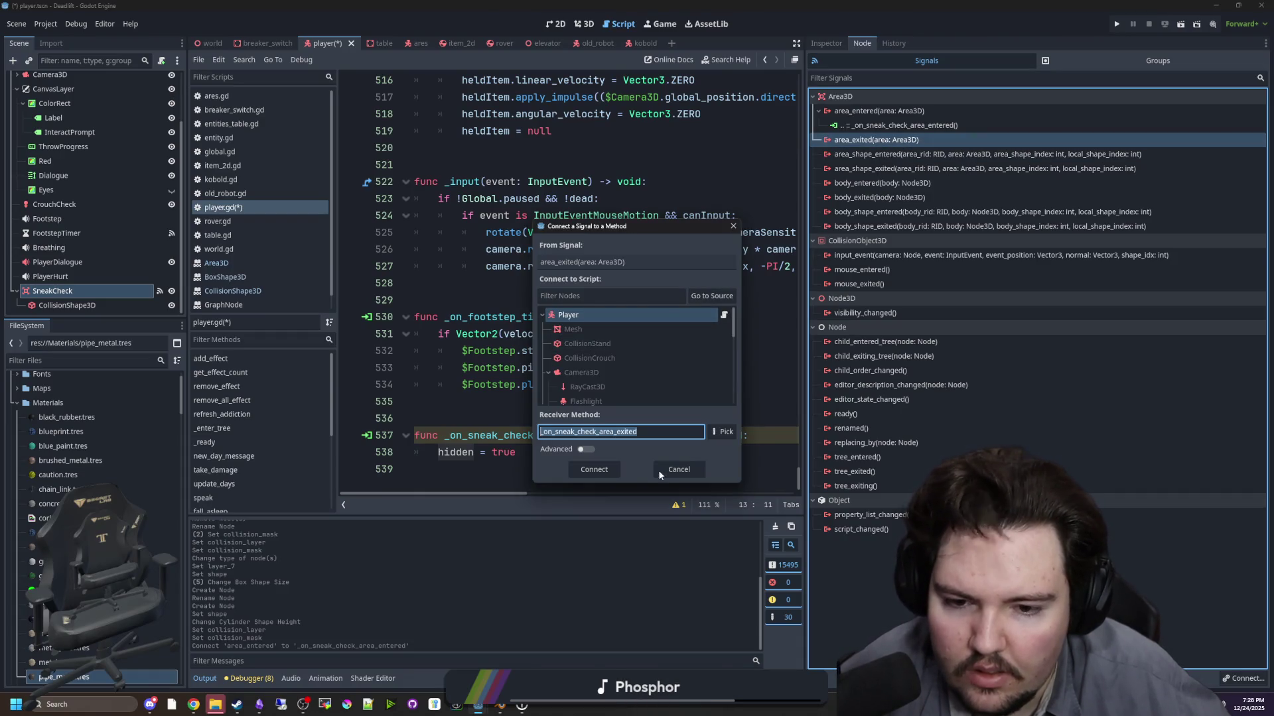
pyautogui.click(677, 469)
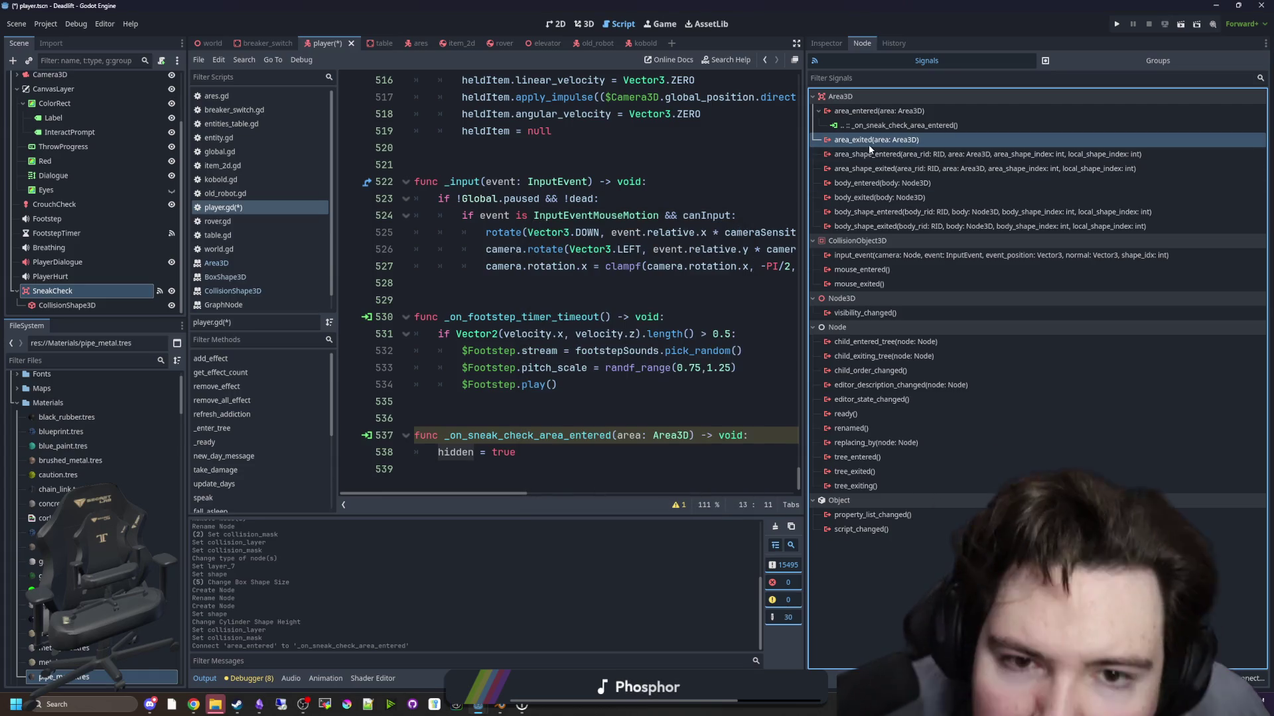
pyautogui.rightClick(885, 128)
pyautogui.click(914, 168)
pyautogui.moveTo(566, 454); pyautogui.dragTo(378, 411)
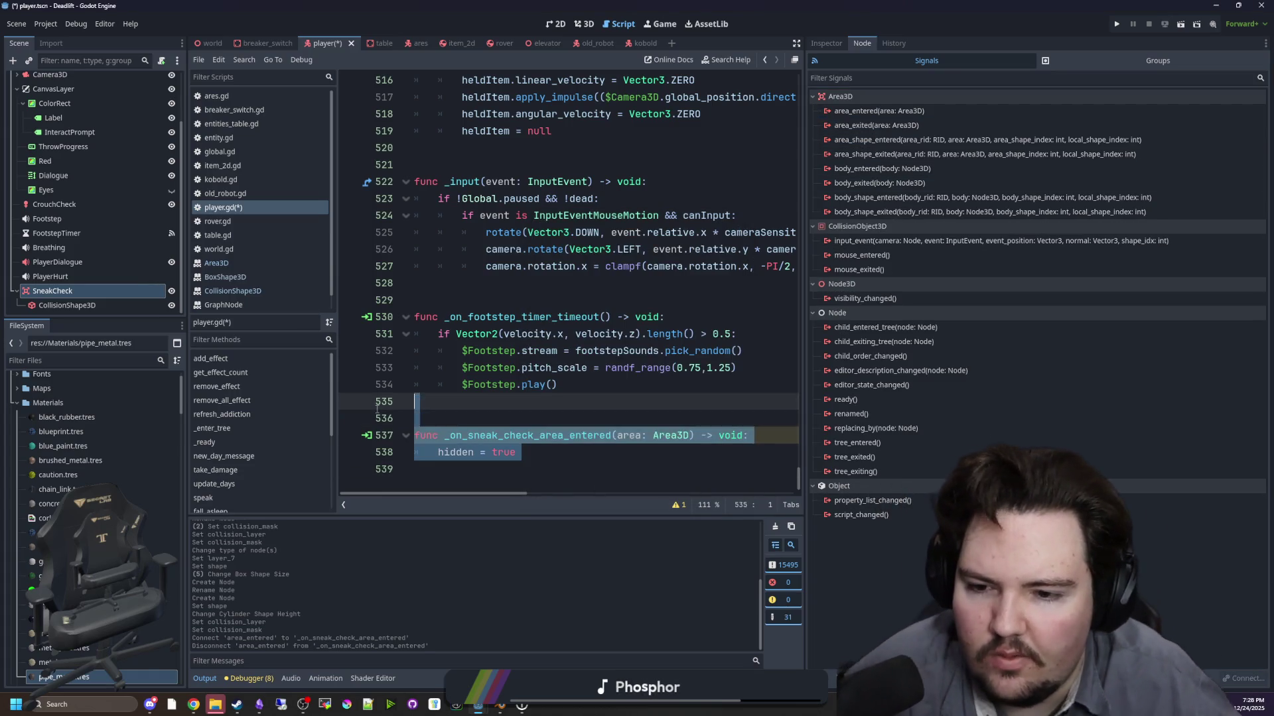
pyautogui.press('BackSpace')
pyautogui.click(509, 274)
# - Locate _physics_process and open a blank line at its top
pyautogui.hotkey('ctrl', 'f')
pyautogui.write('_process')
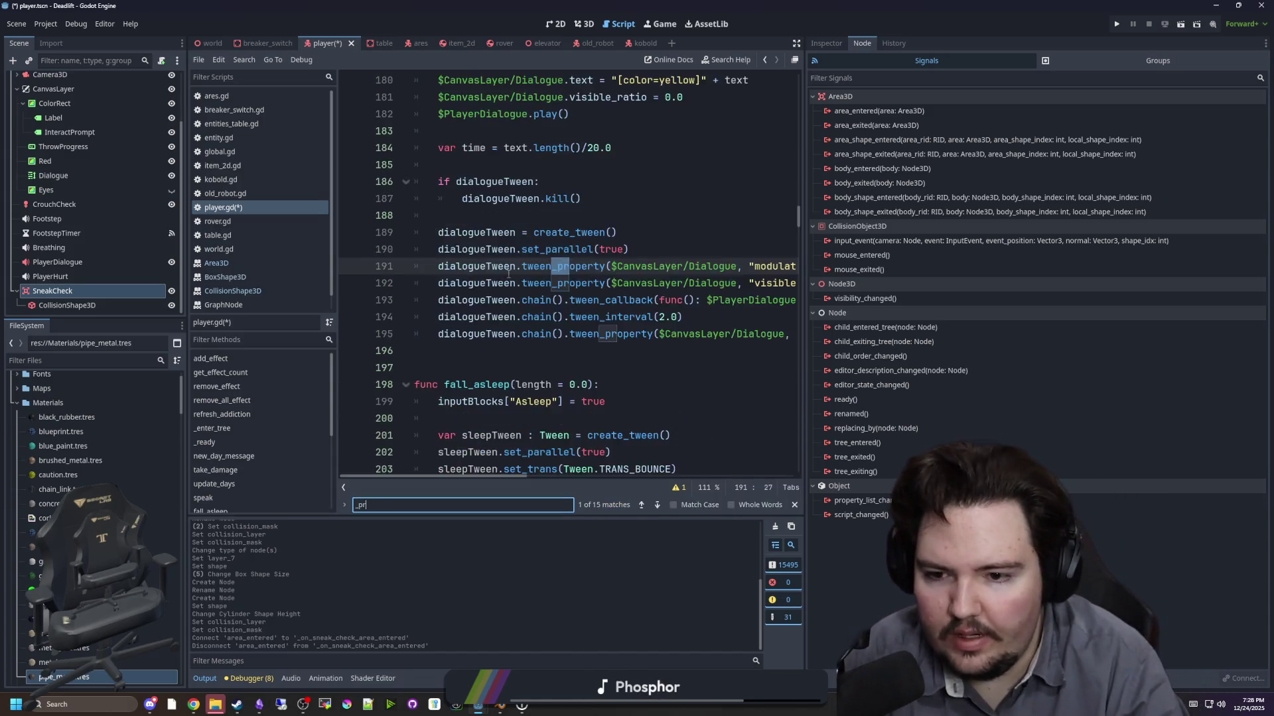
pyautogui.scroll(-1, 524, 285)
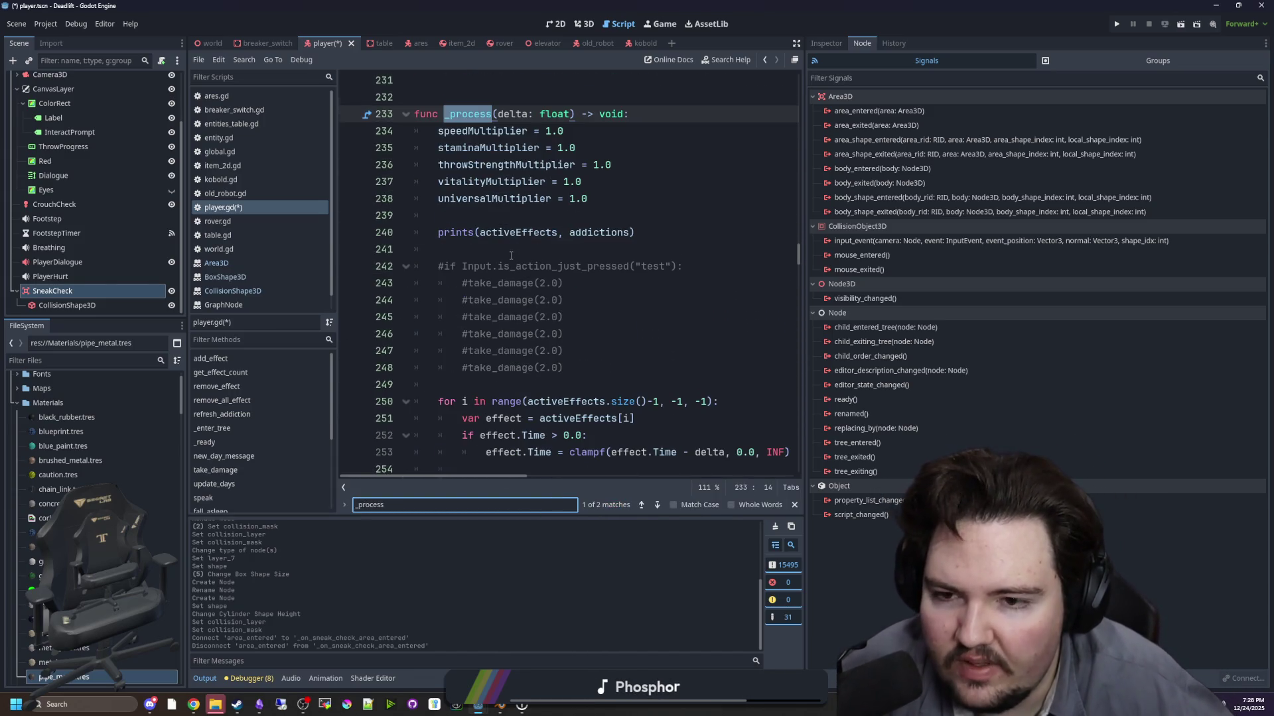
pyautogui.press('BackSpace')
pyautogui.press('BackSpace')
pyautogui.press('BackSpace')
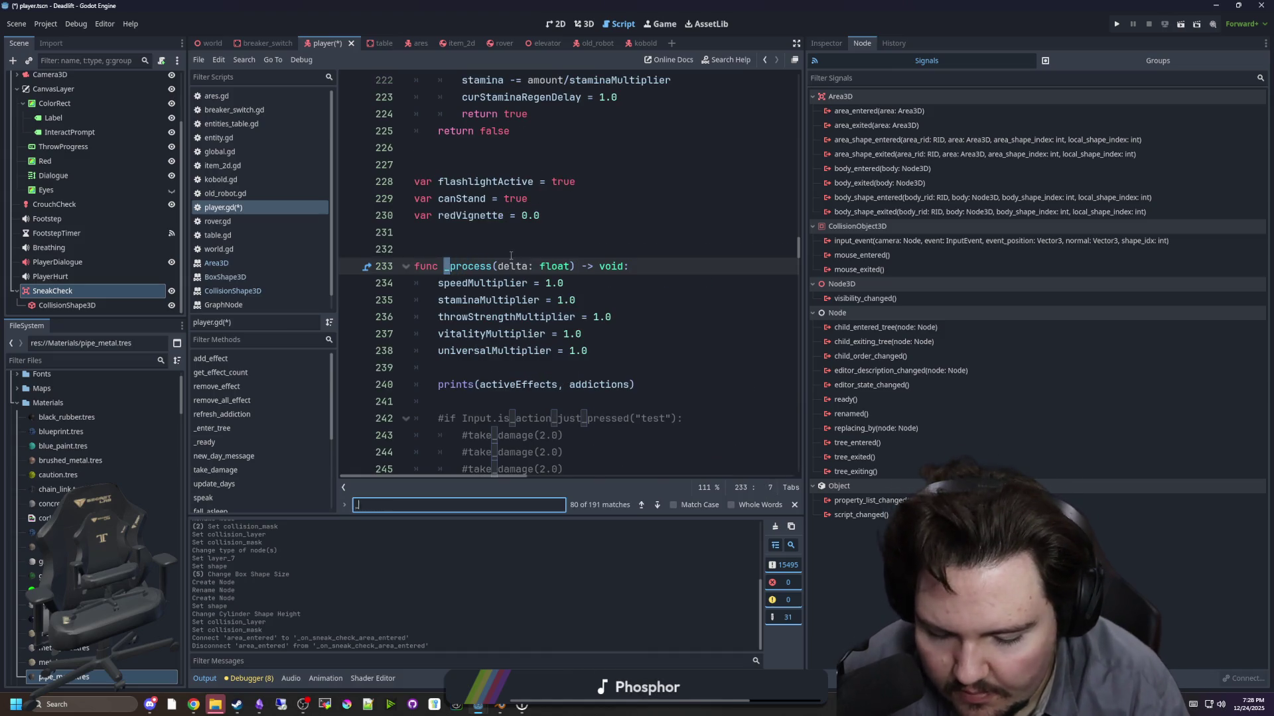
pyautogui.write('physics')
pyautogui.scroll(-9, 515, 279)
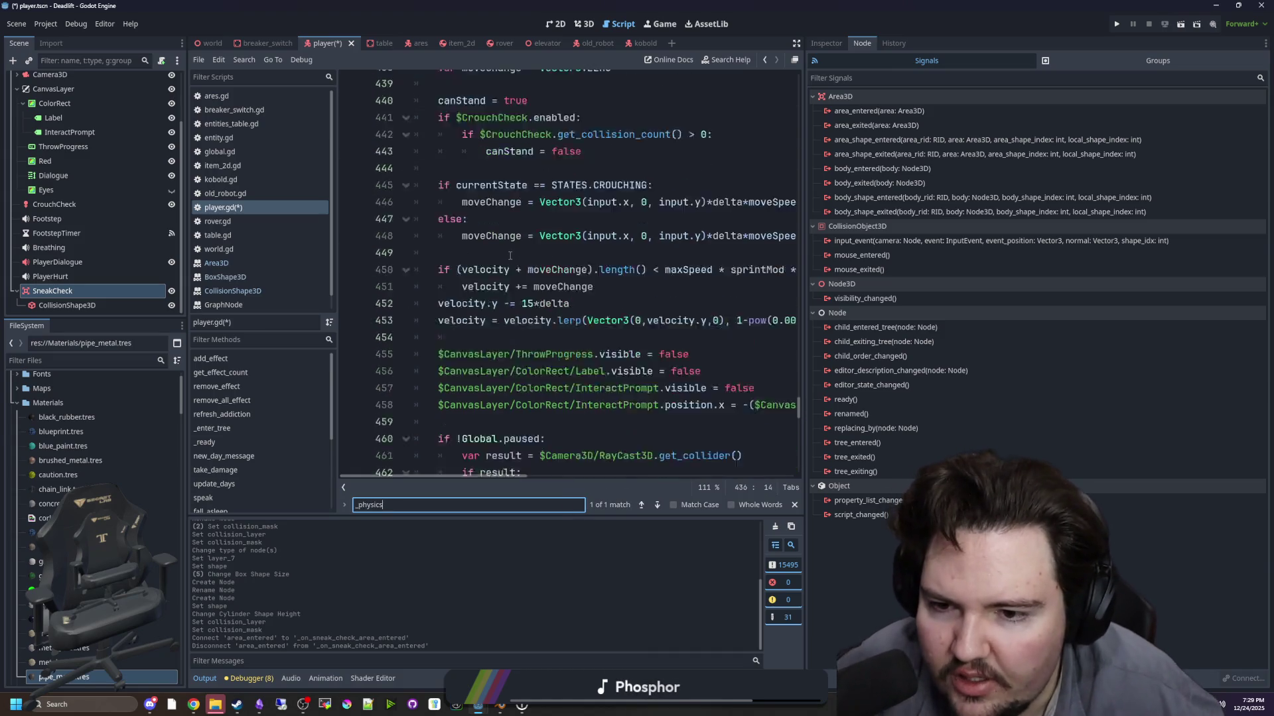
pyautogui.scroll(7, 517, 305)
pyautogui.click(496, 218)
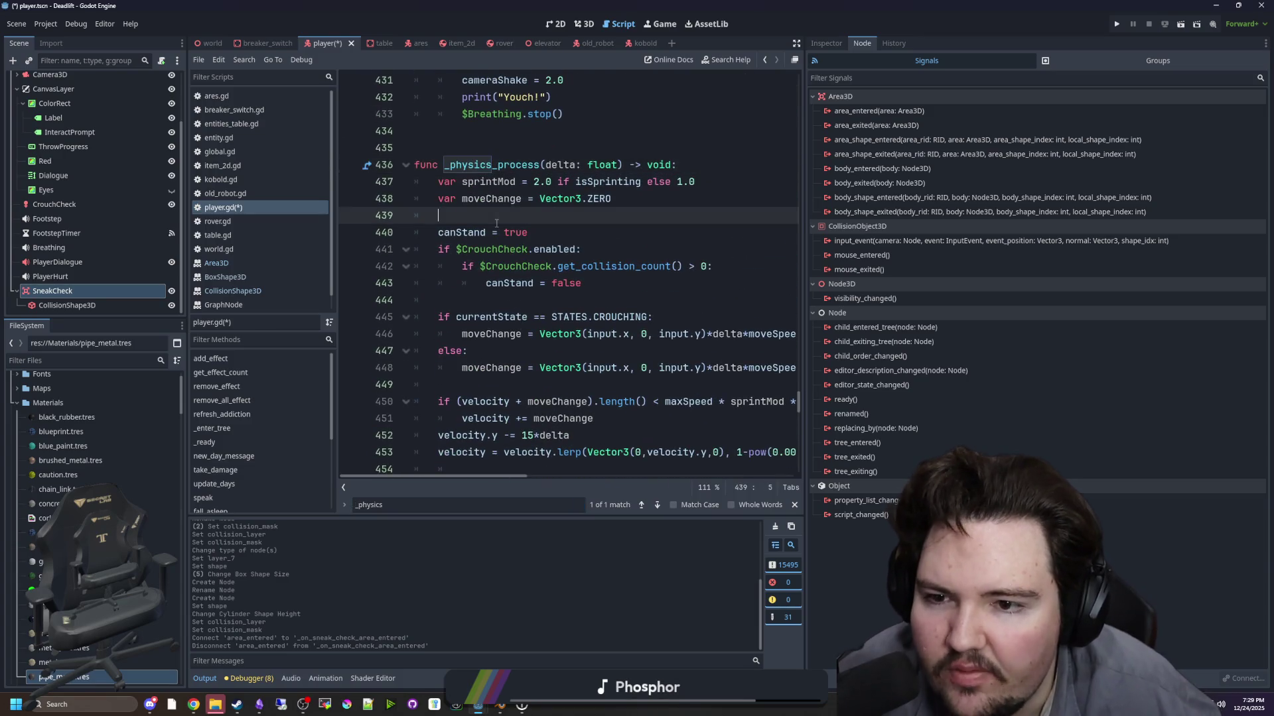
pyautogui.press('Return')
pyautogui.press('Return')
pyautogui.press('Up')
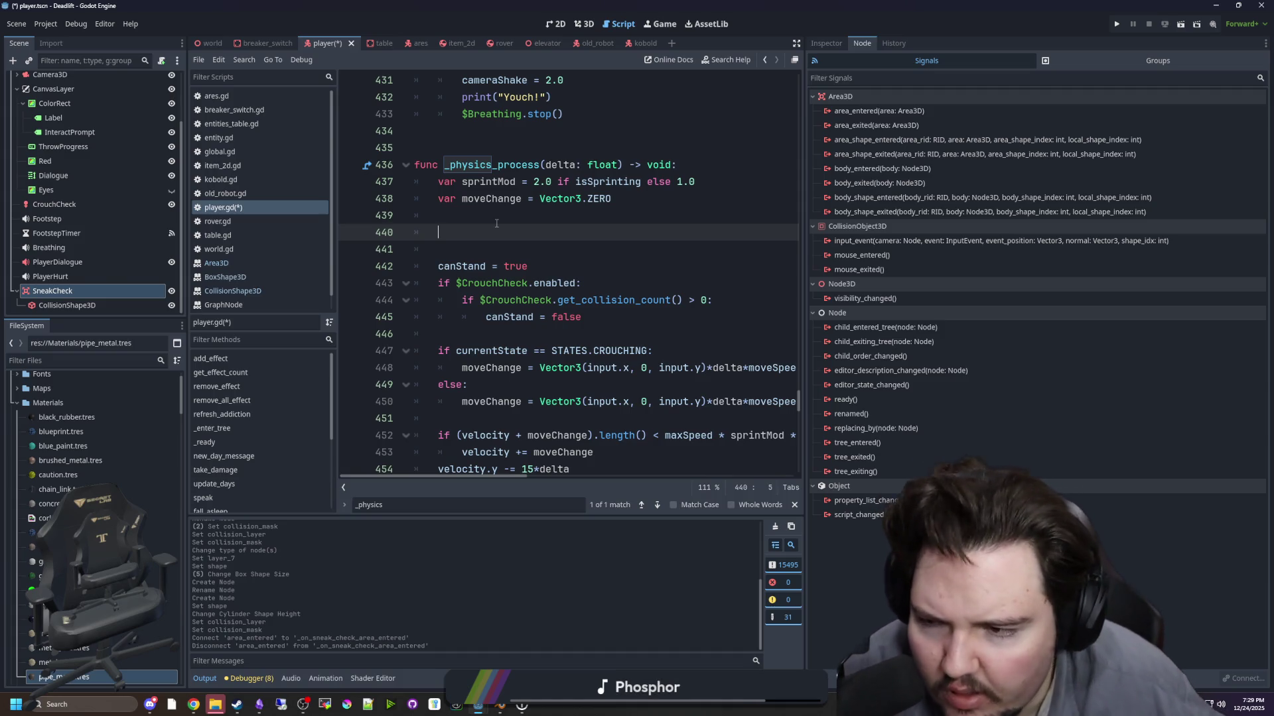
# - Insert a for-loop over $SneakCheck.get_overlapping_areas() there
pyautogui.moveTo(53, 291)
pyautogui.mouseDown()
pyautogui.moveTo(424, 261)
pyautogui.moveTo(543, 231)
pyautogui.mouseUp()
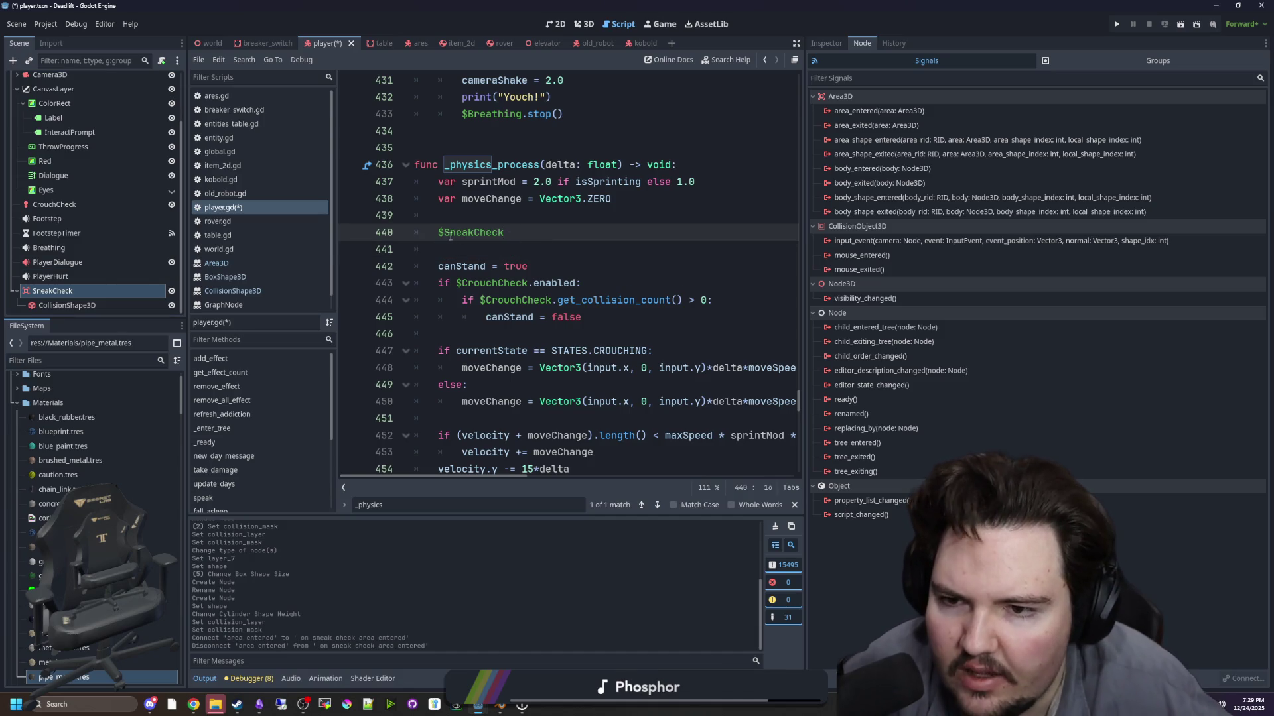
pyautogui.write('for i in $SneakCheck')
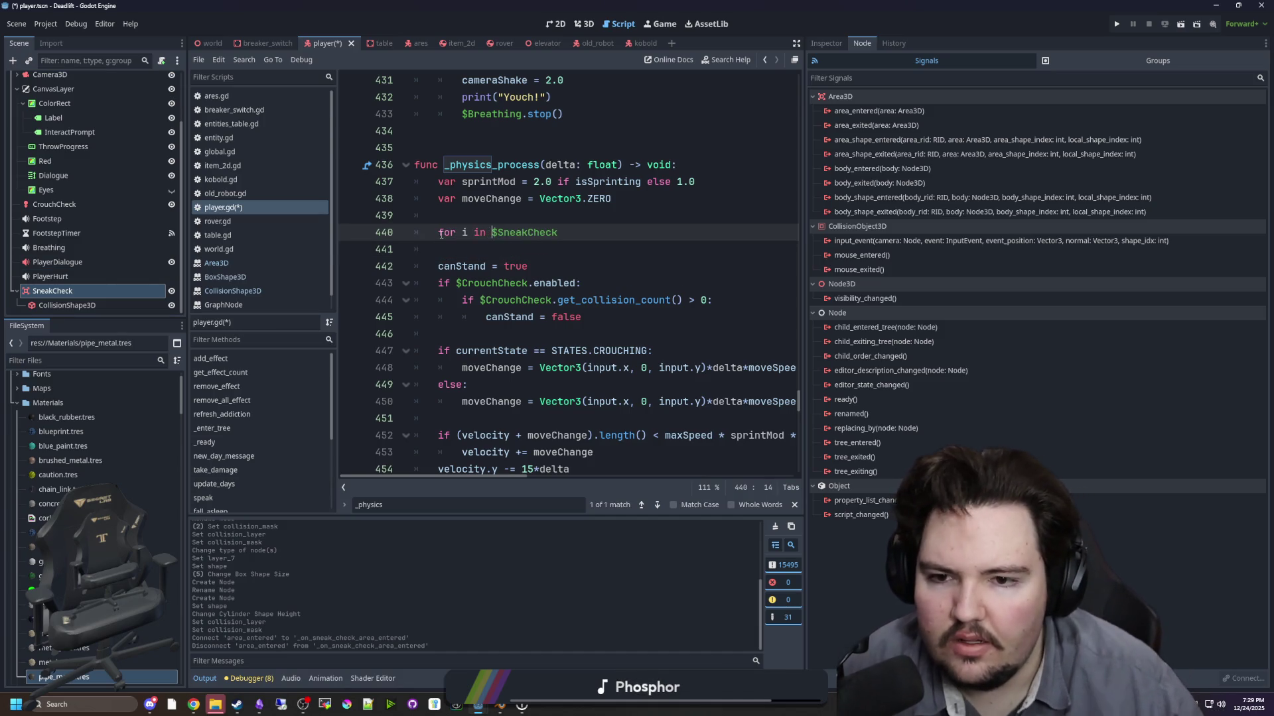
pyautogui.write('.get_ov')
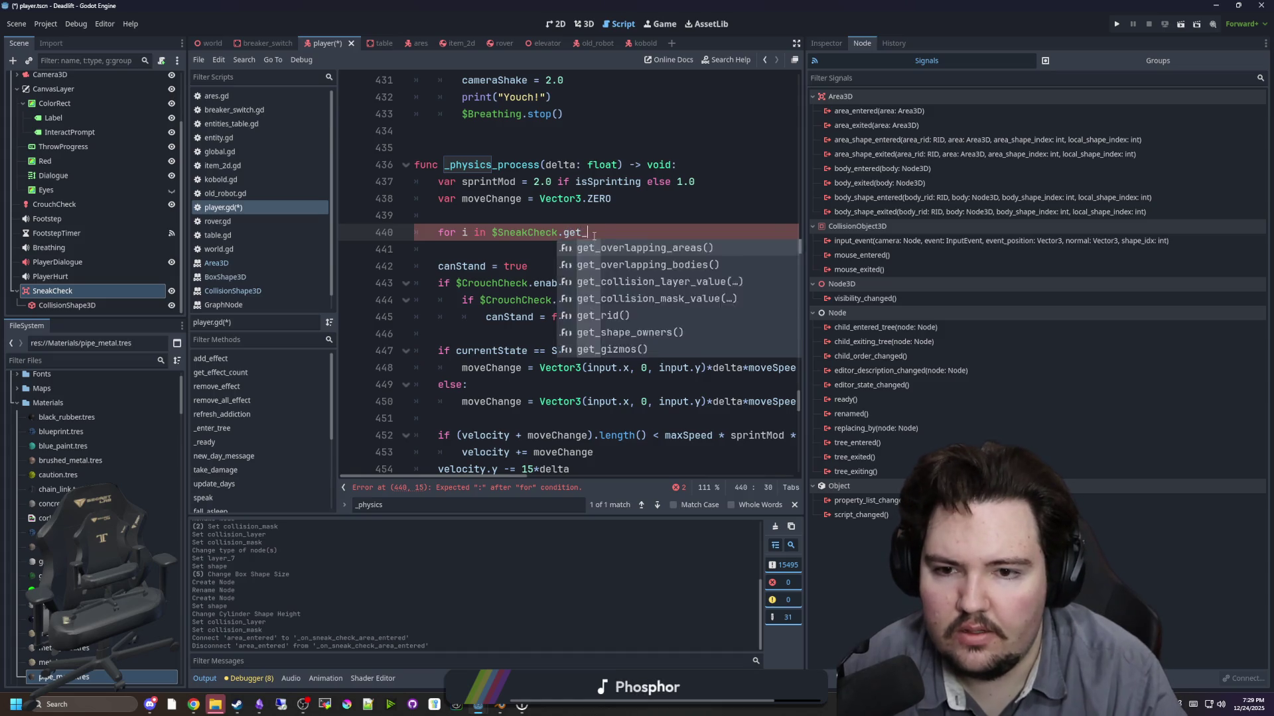
pyautogui.press('Return')
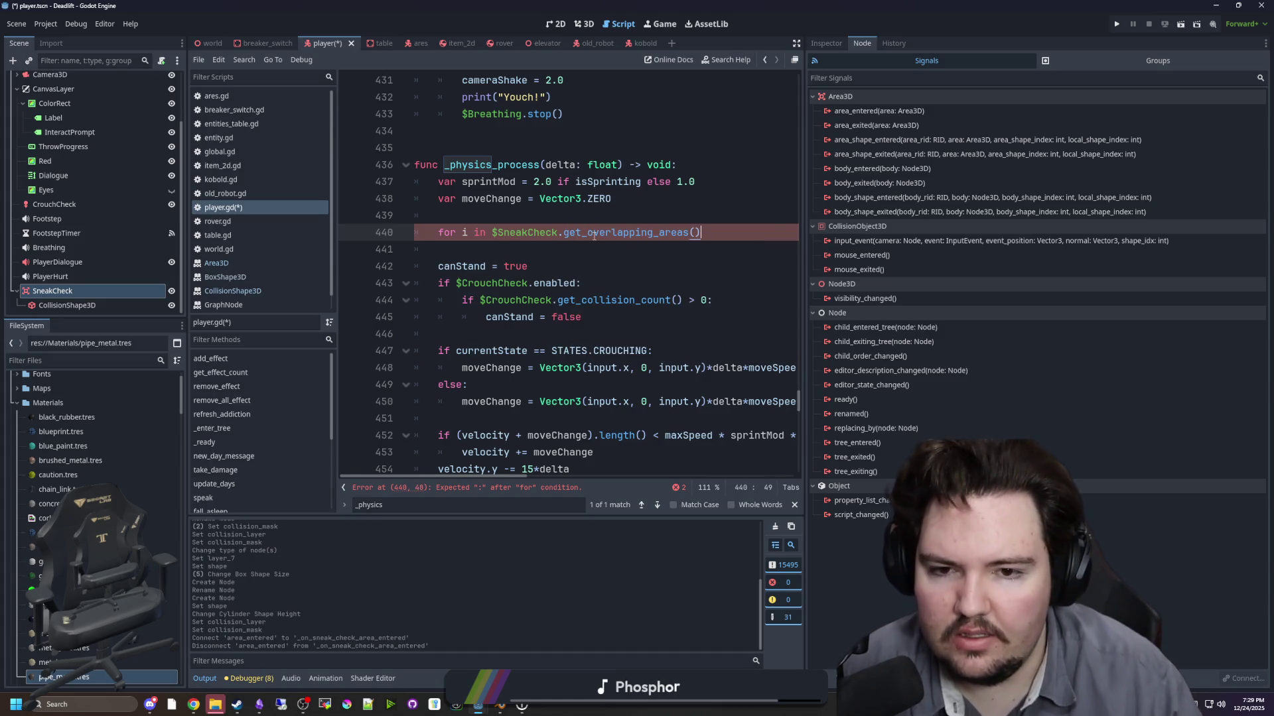
pyautogui.write(':')
pyautogui.press('Return')
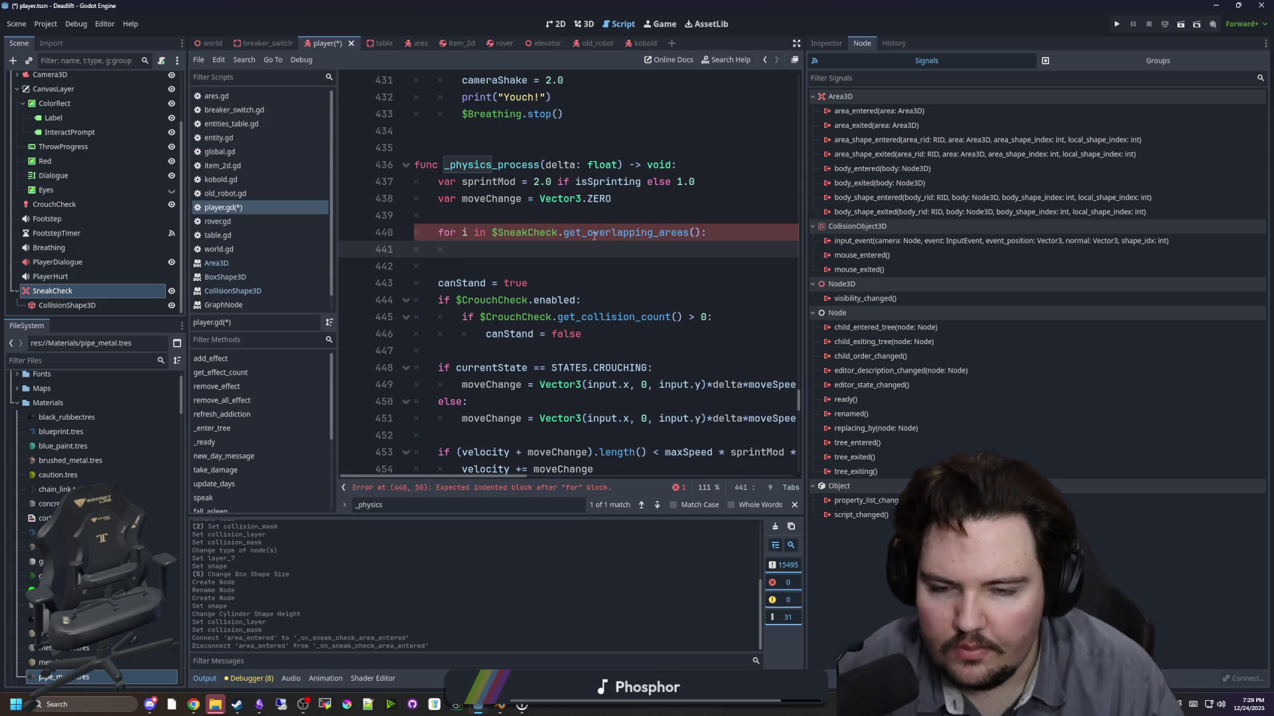
# - Rewrite the loop as an if on get_overlapping_areas() > with a hidden line inside
pyautogui.moveTo(491, 232); pyautogui.dragTo(438, 232)
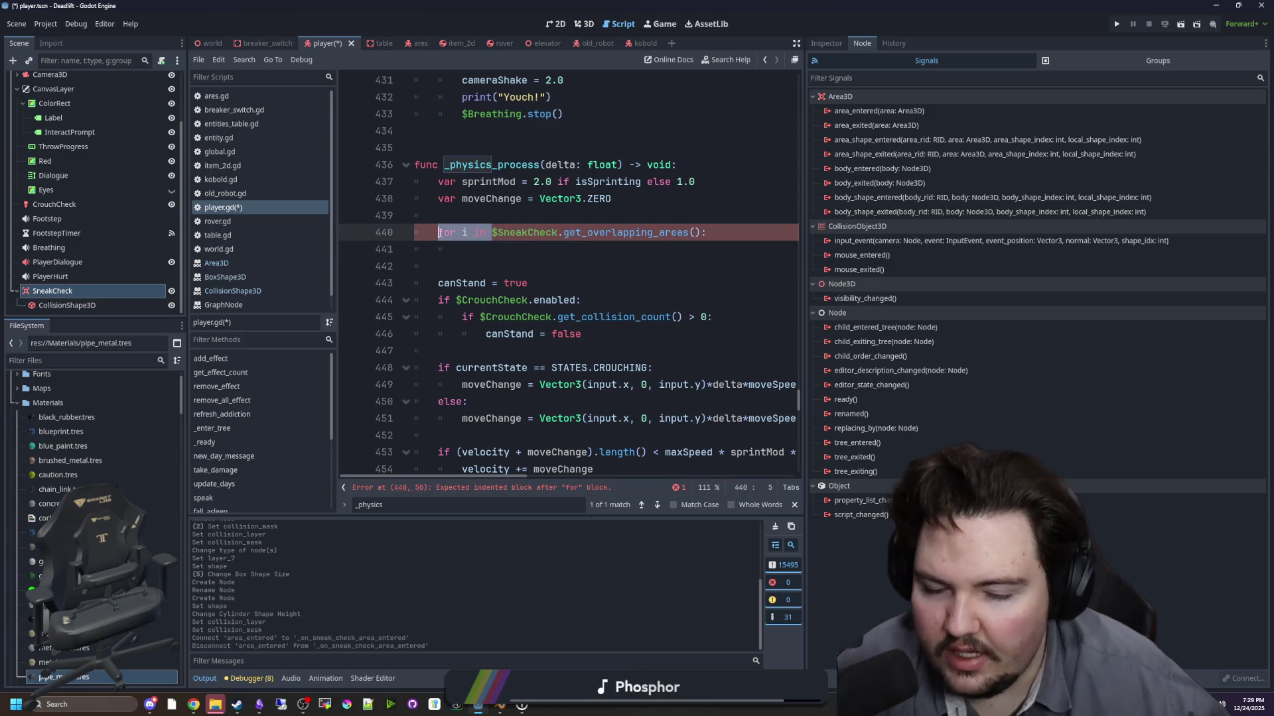
pyautogui.write('if')
pyautogui.moveTo(676, 232); pyautogui.dragTo(528, 232)
pyautogui.write('get_over')
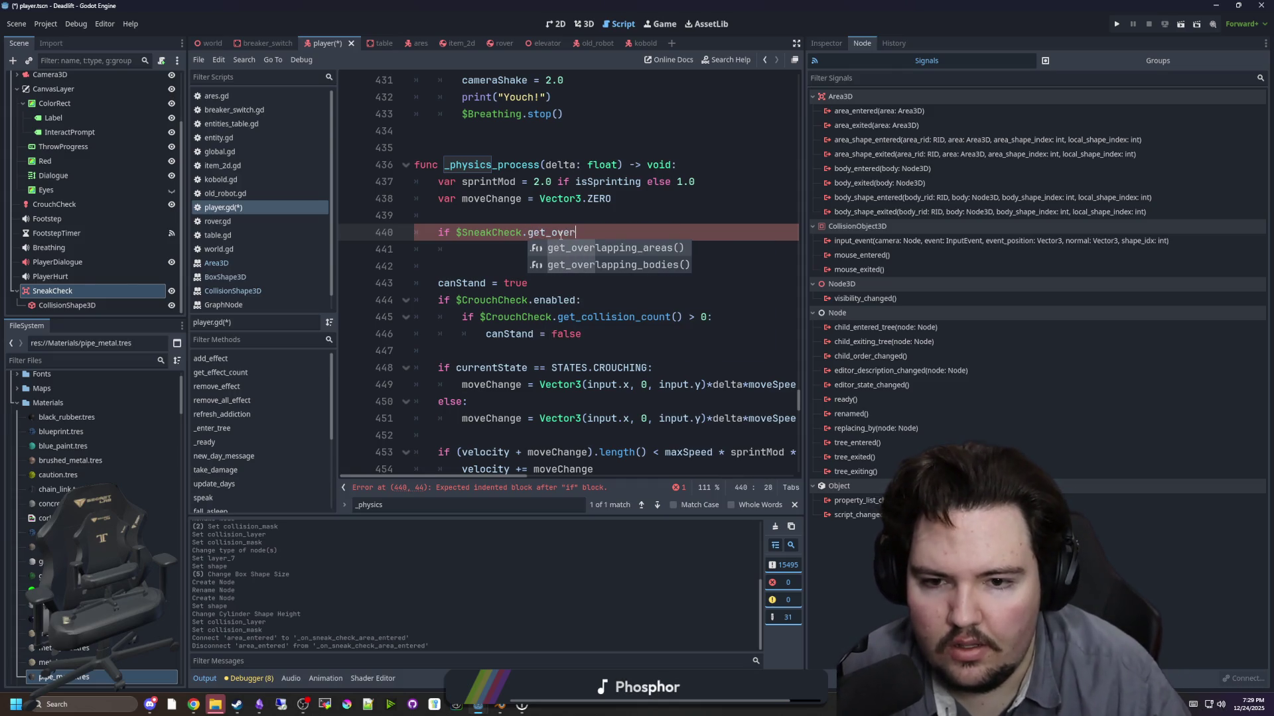
pyautogui.press('Return')
pyautogui.write('() > 0:')
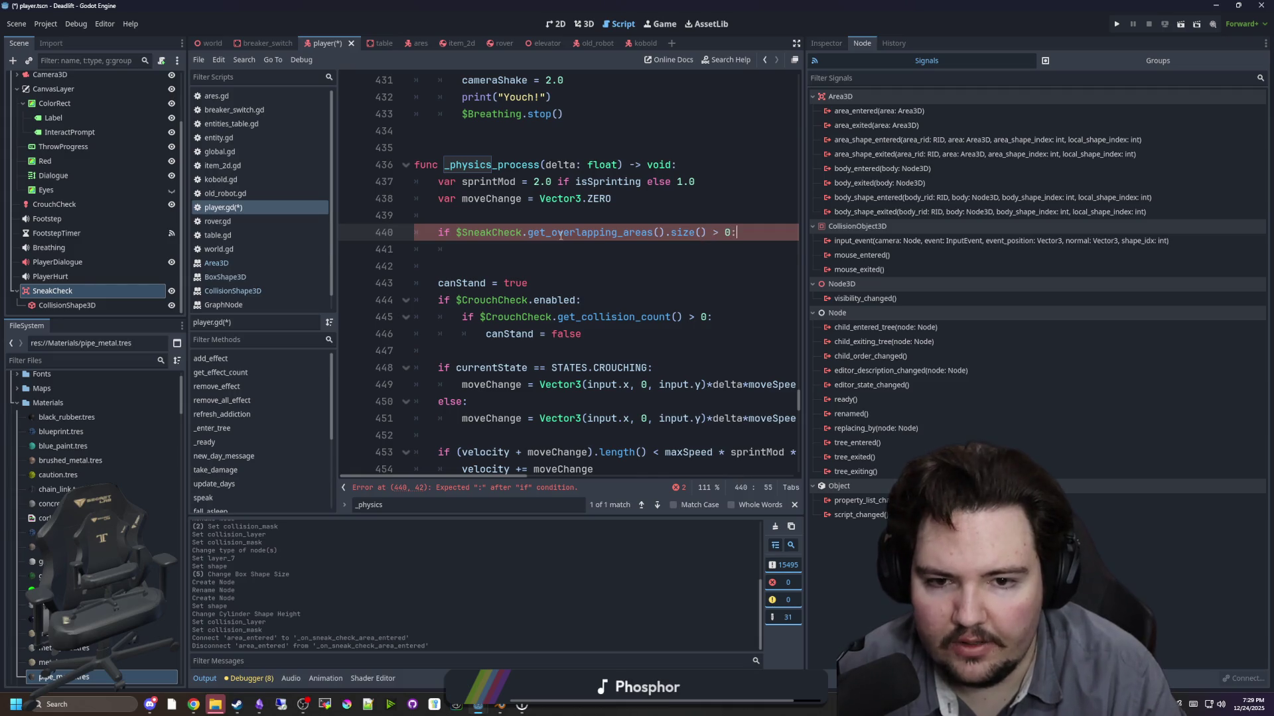
pyautogui.press('Return')
pyautogui.write('hidden = true')
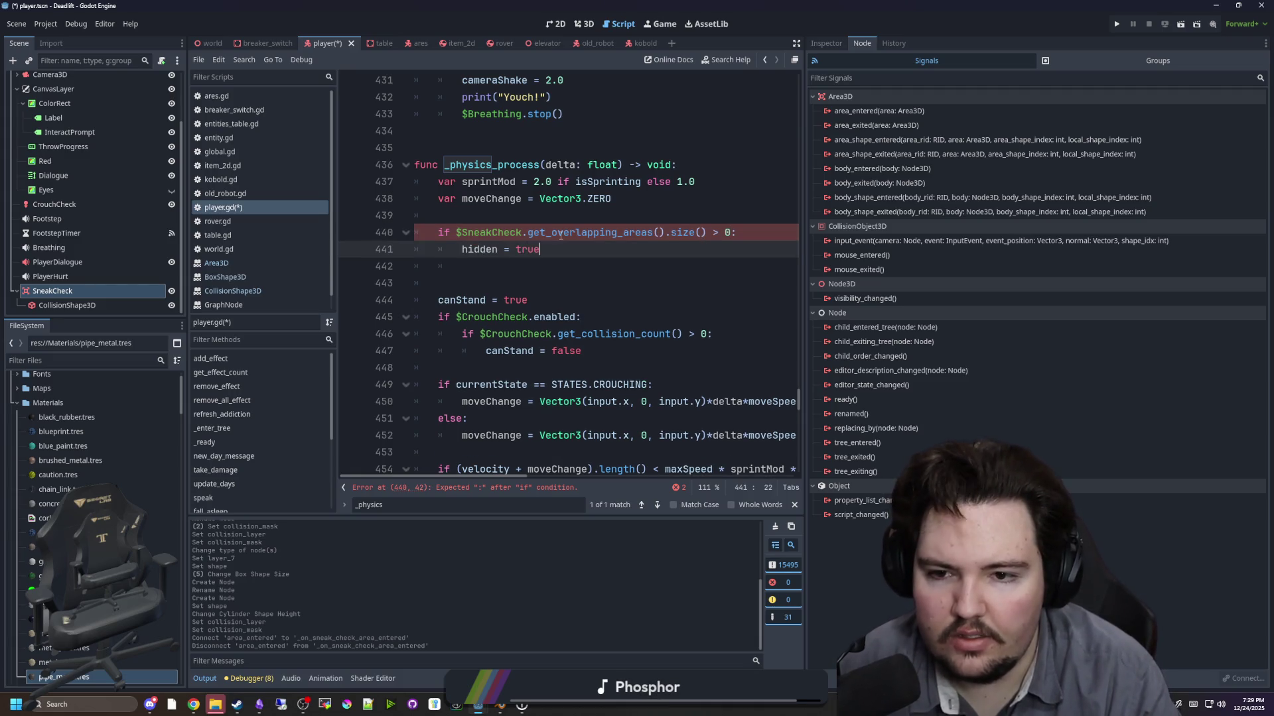
pyautogui.press('Home')
pyautogui.press('BackSpace')
# - Turn it into hidden = $SneakCheck.get_overlapping_areas().size() > 0 and remove the leftover if line
pyautogui.moveTo(728, 233); pyautogui.dragTo(456, 232)
pyautogui.hotkey('ctrl', 'x')
pyautogui.doubleClick(491, 249)
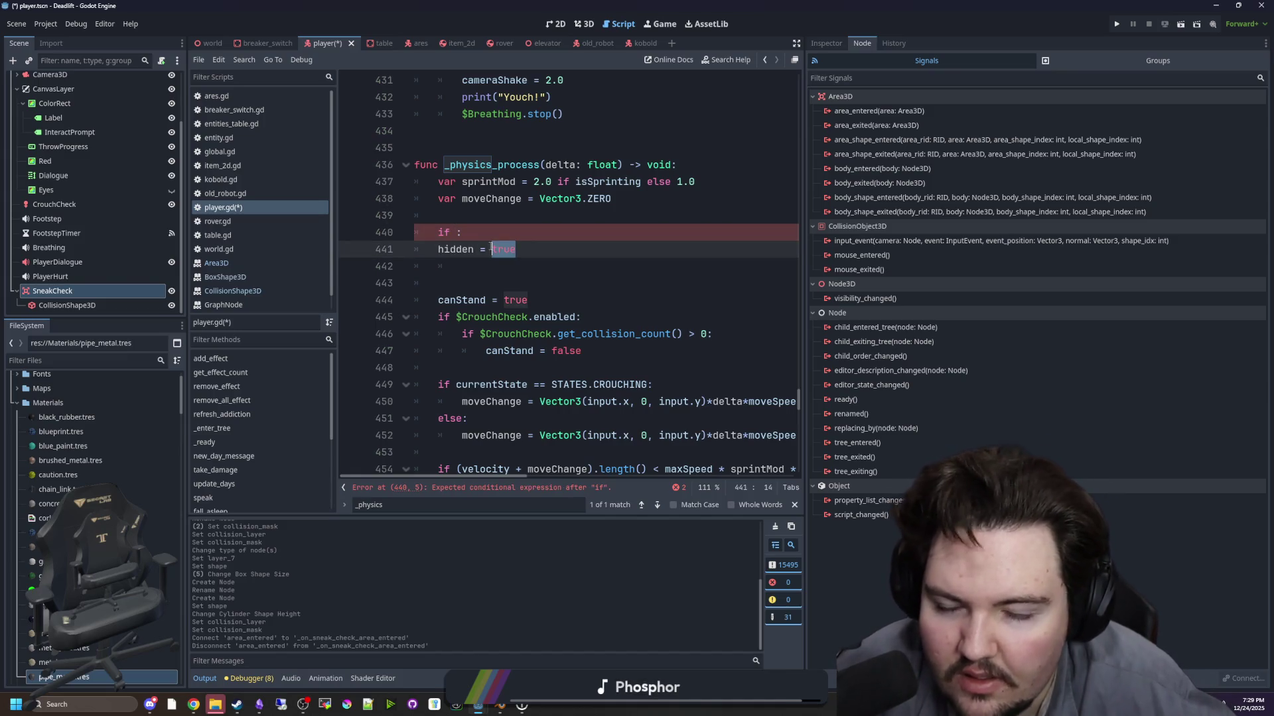
pyautogui.hotkey('ctrl', 'v')
pyautogui.press('Up')
pyautogui.hotkey('ctrl', 'shift', 'k')
pyautogui.press('BackSpace')
pyautogui.press('BackSpace')
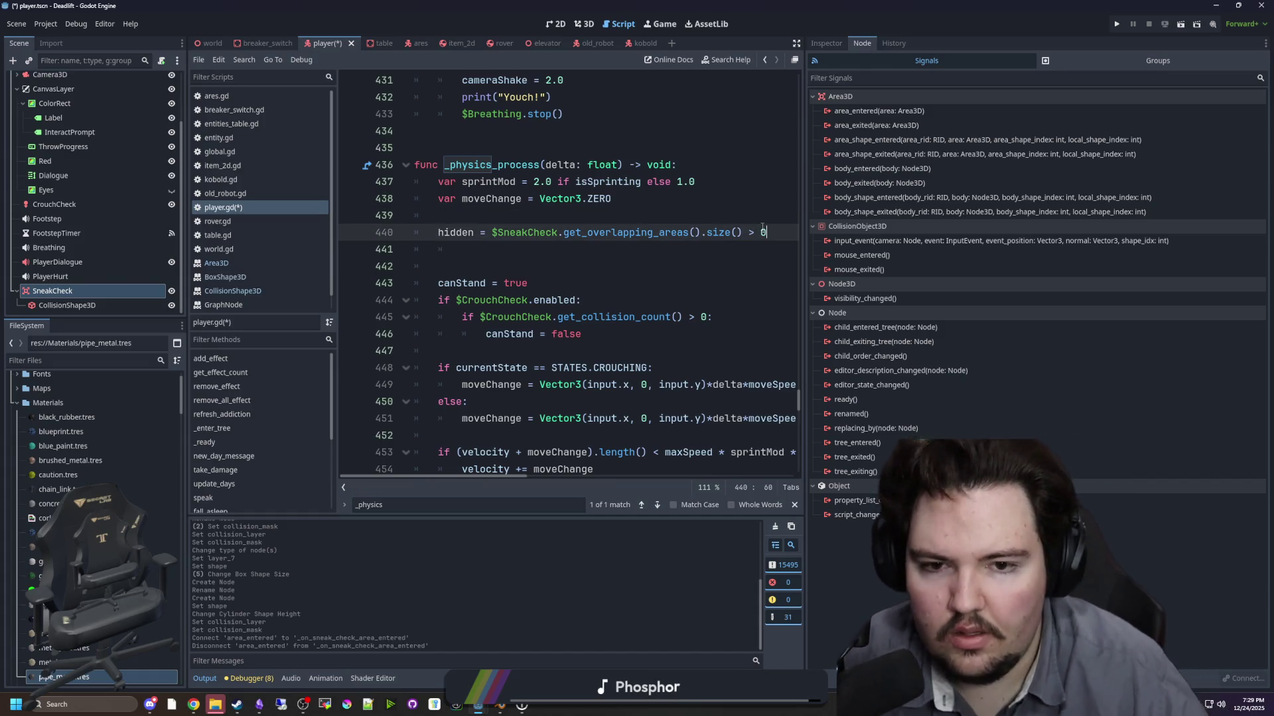
pyautogui.press('Down')
pyautogui.press('BackSpace')
pyautogui.press('BackSpace')
pyautogui.press('Up')
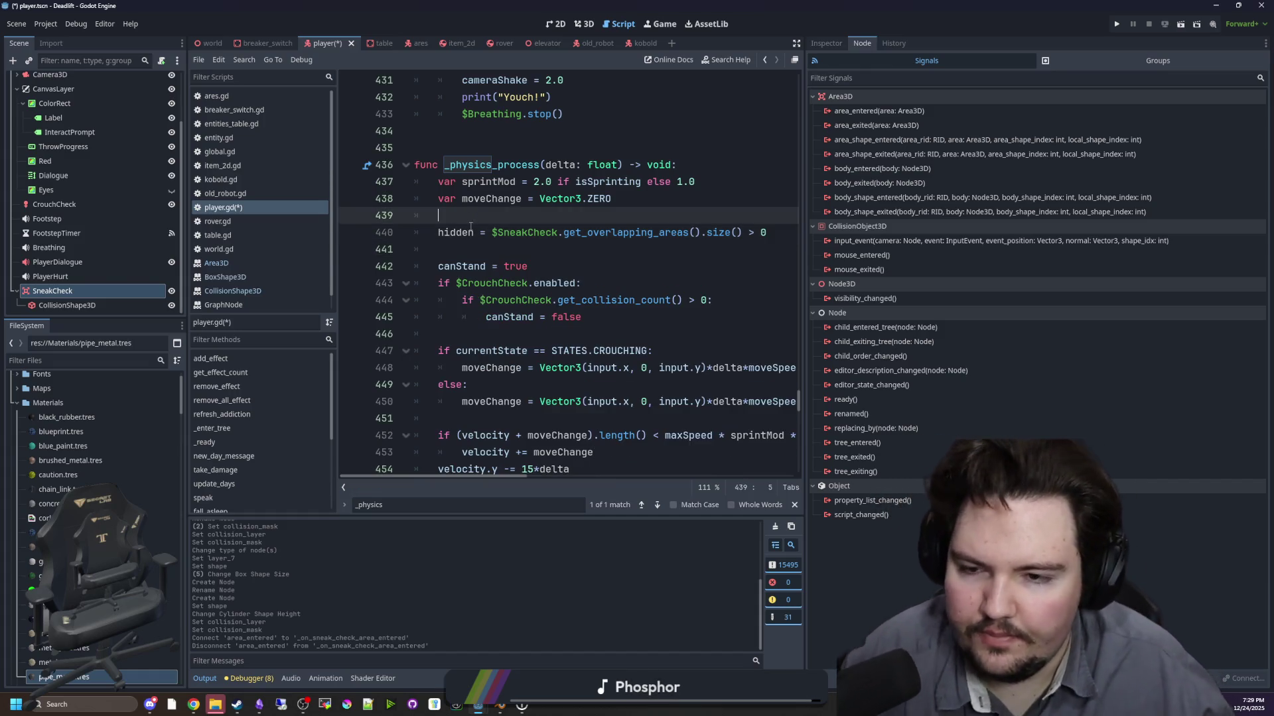
pyautogui.click(549, 262)
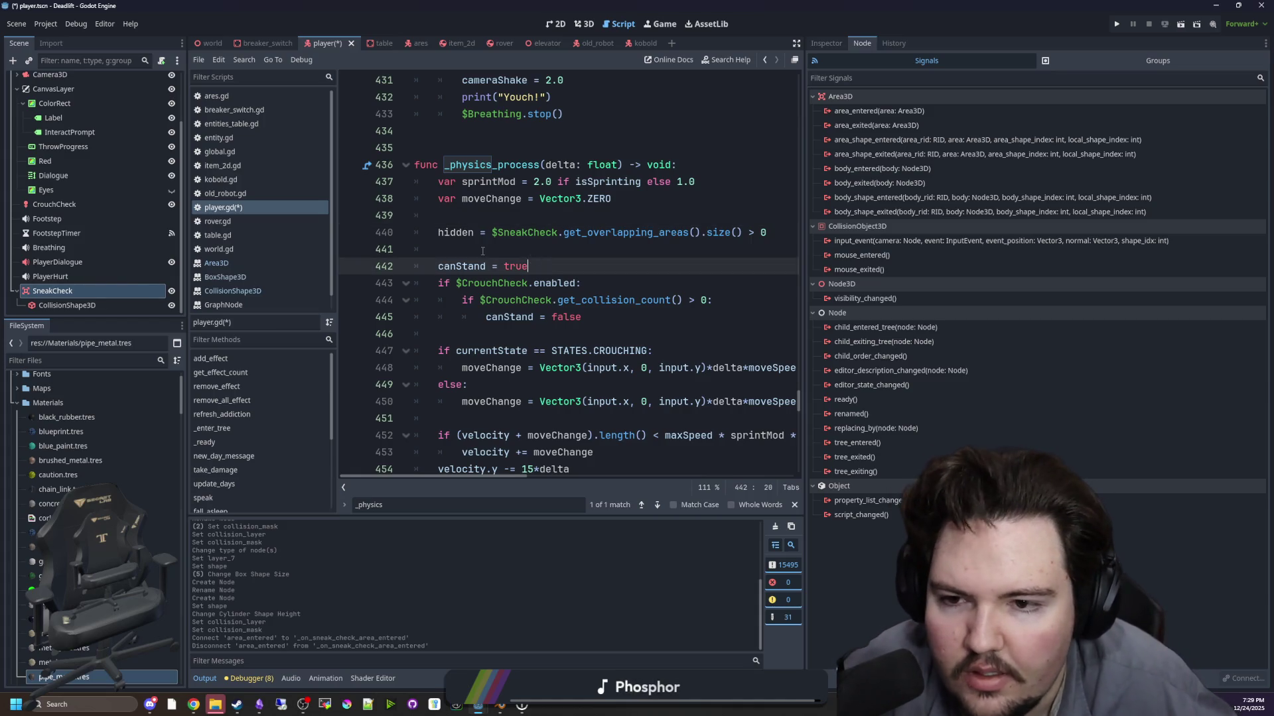
# - Save the player script and the scene with Ctrl+S
pyautogui.press('Up')
pyautogui.hotkey('ctrl', 's')
pyautogui.click(516, 219)
pyautogui.press('Down')
pyautogui.press('Up')
pyautogui.hotkey('ctrl', 's')
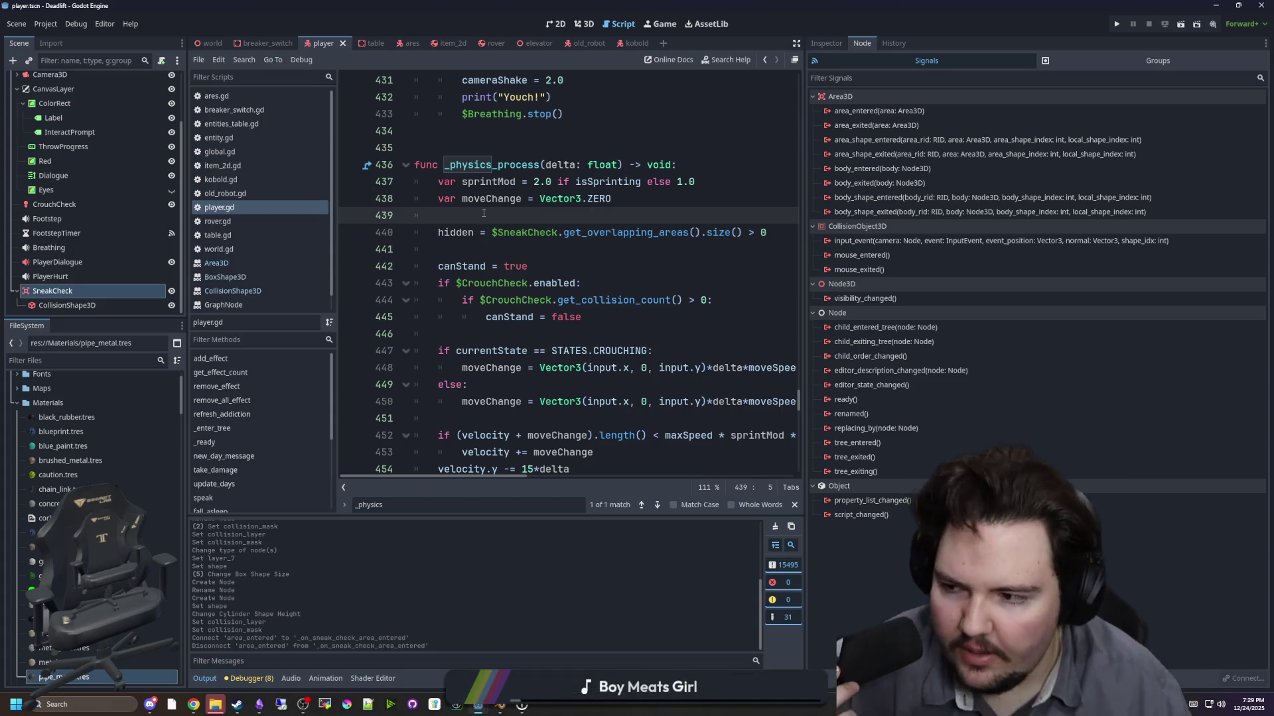
# - Save the scene, view the table scene in 3D, then return to the player script
pyautogui.click(479, 250)
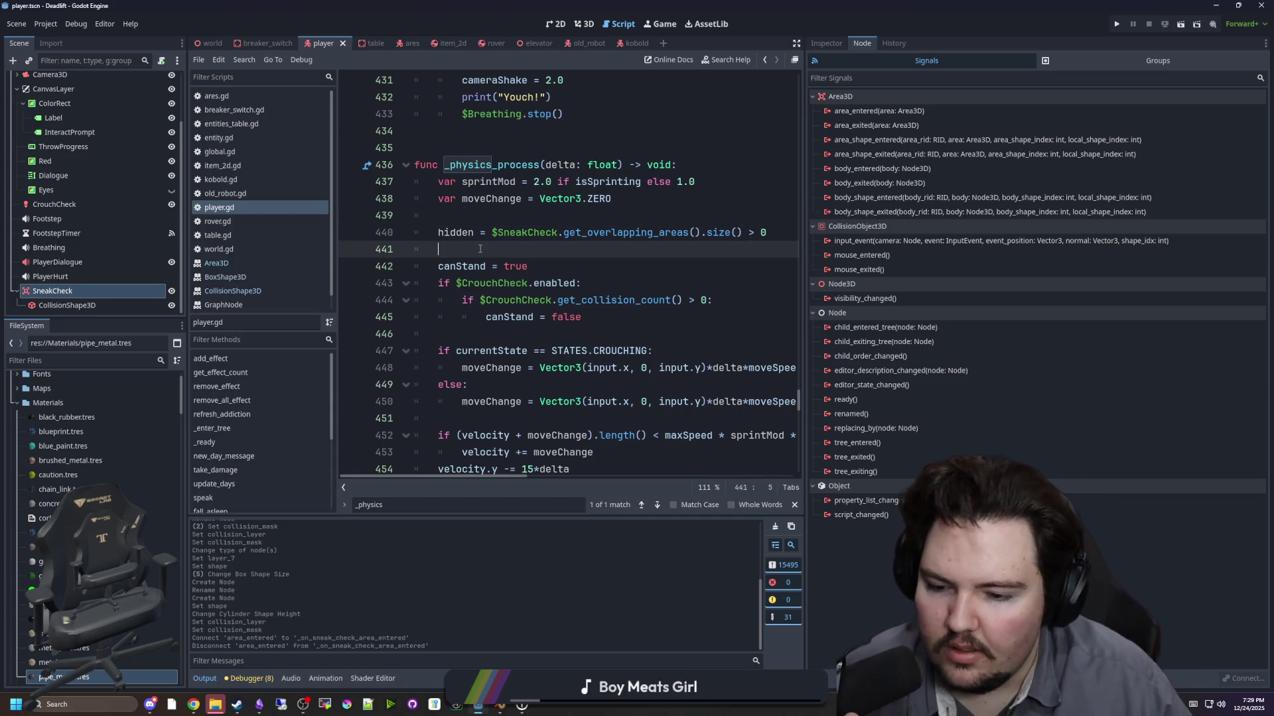
pyautogui.click(66, 305)
pyautogui.click(550, 266)
pyautogui.hotkey('ctrl', 's')
pyautogui.click(365, 44)
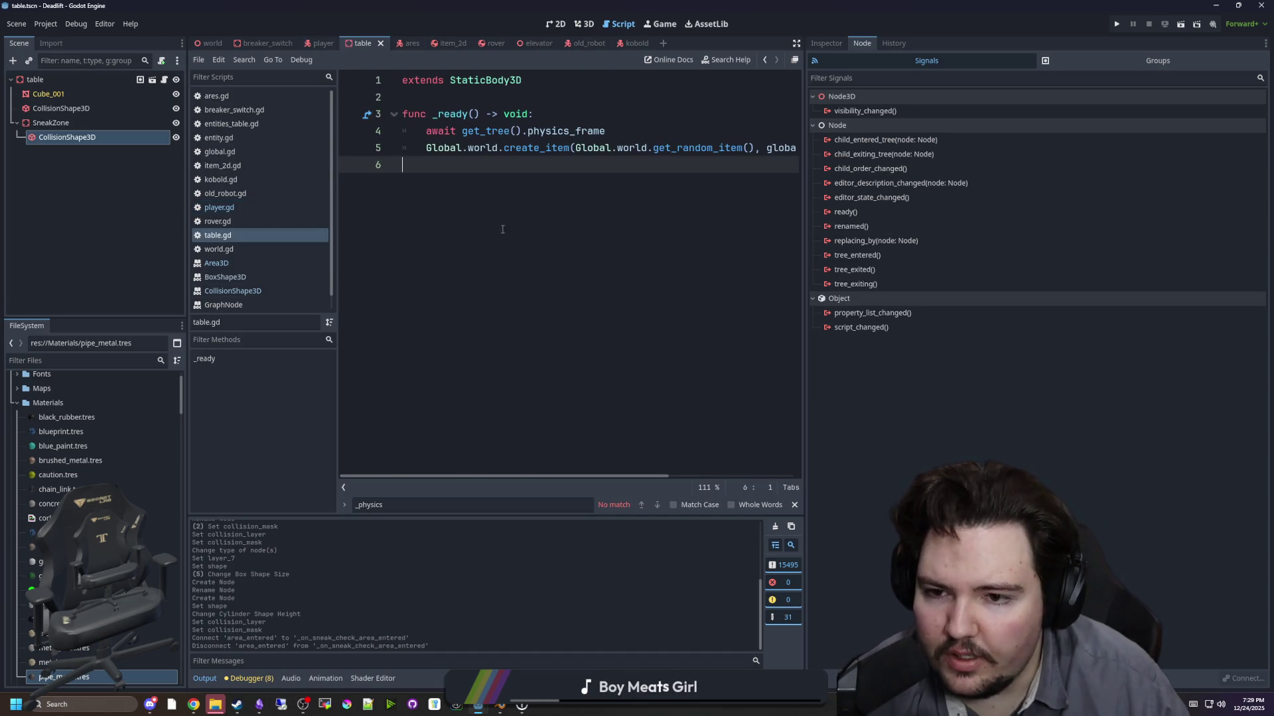
pyautogui.click(584, 24)
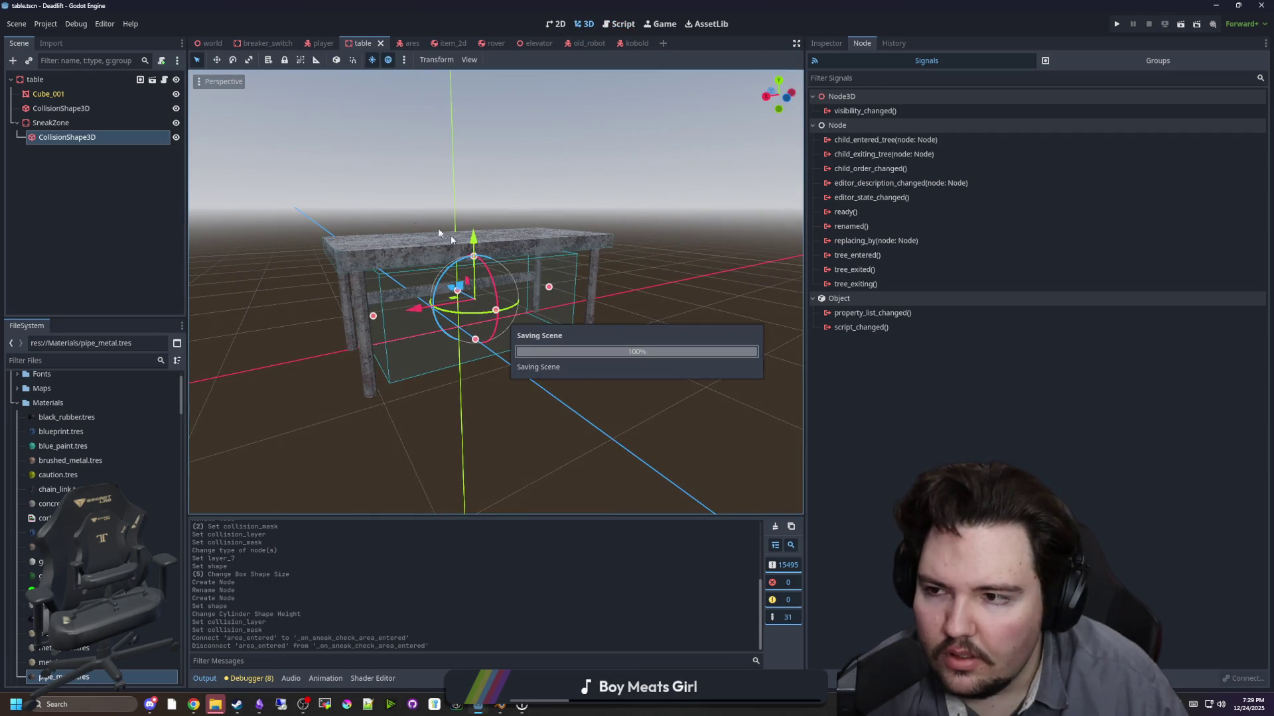
pyautogui.moveTo(352, 176)
pyautogui.mouseDown()
pyautogui.moveTo(342, 162)
pyautogui.moveTo(393, 165)
pyautogui.mouseUp()
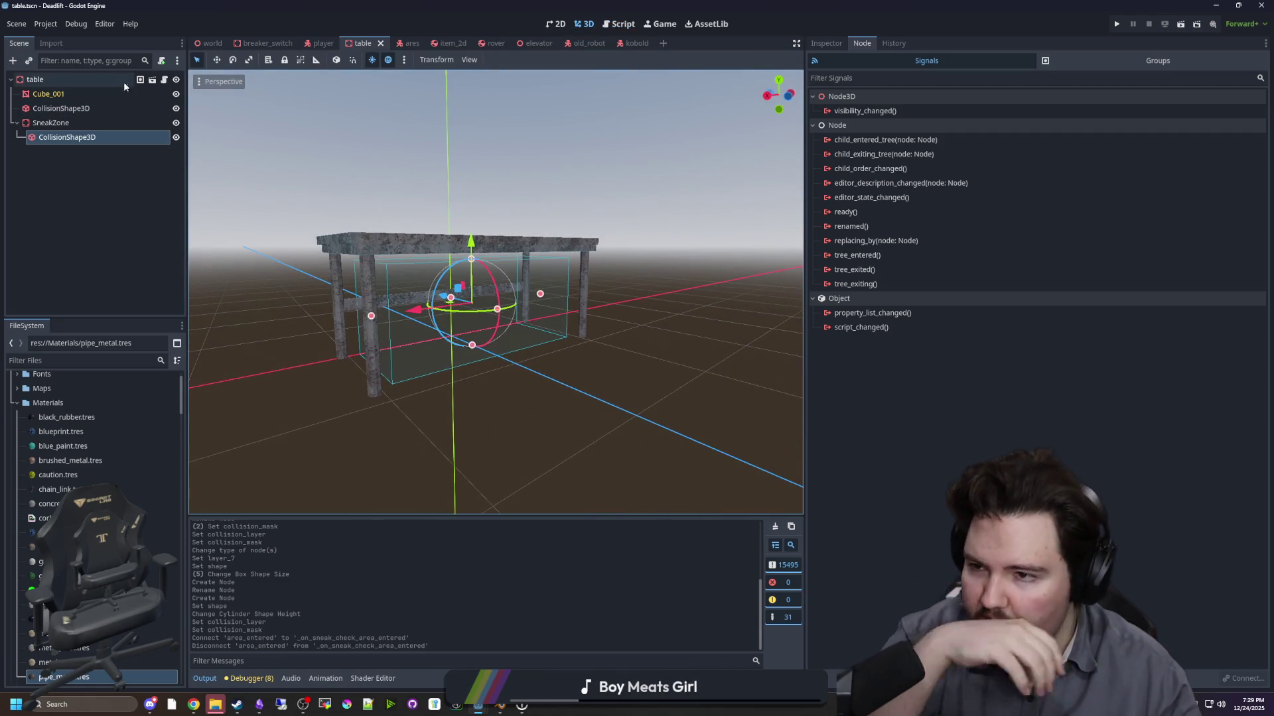
pyautogui.click(321, 42)
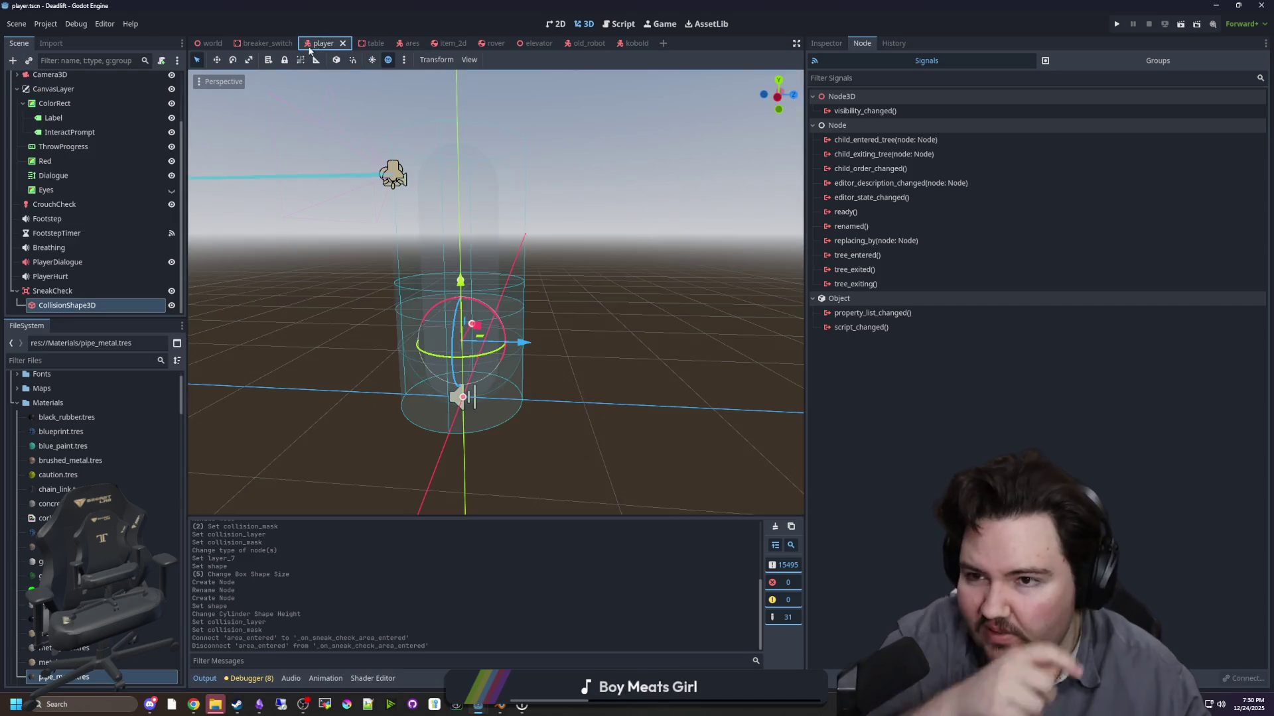
pyautogui.click(159, 79)
# - Search the player script for the _process function
pyautogui.click(504, 251)
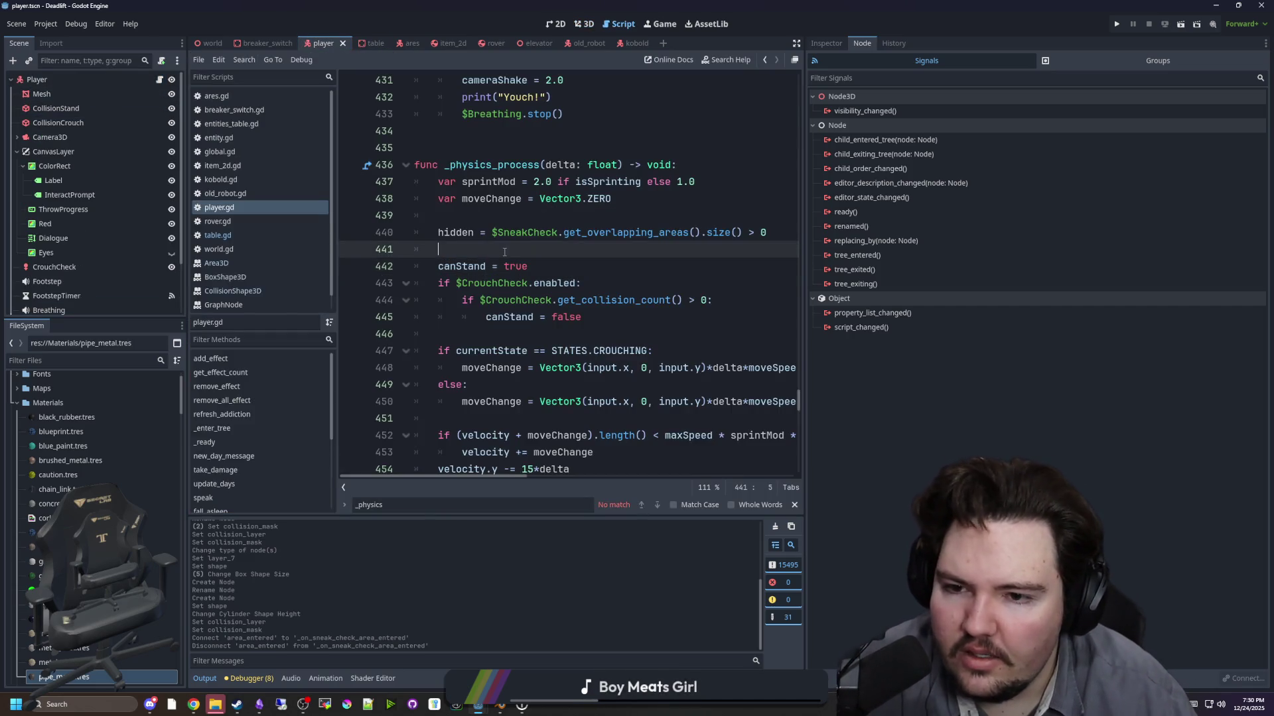
pyautogui.click(507, 329)
pyautogui.scroll(4, 524, 332)
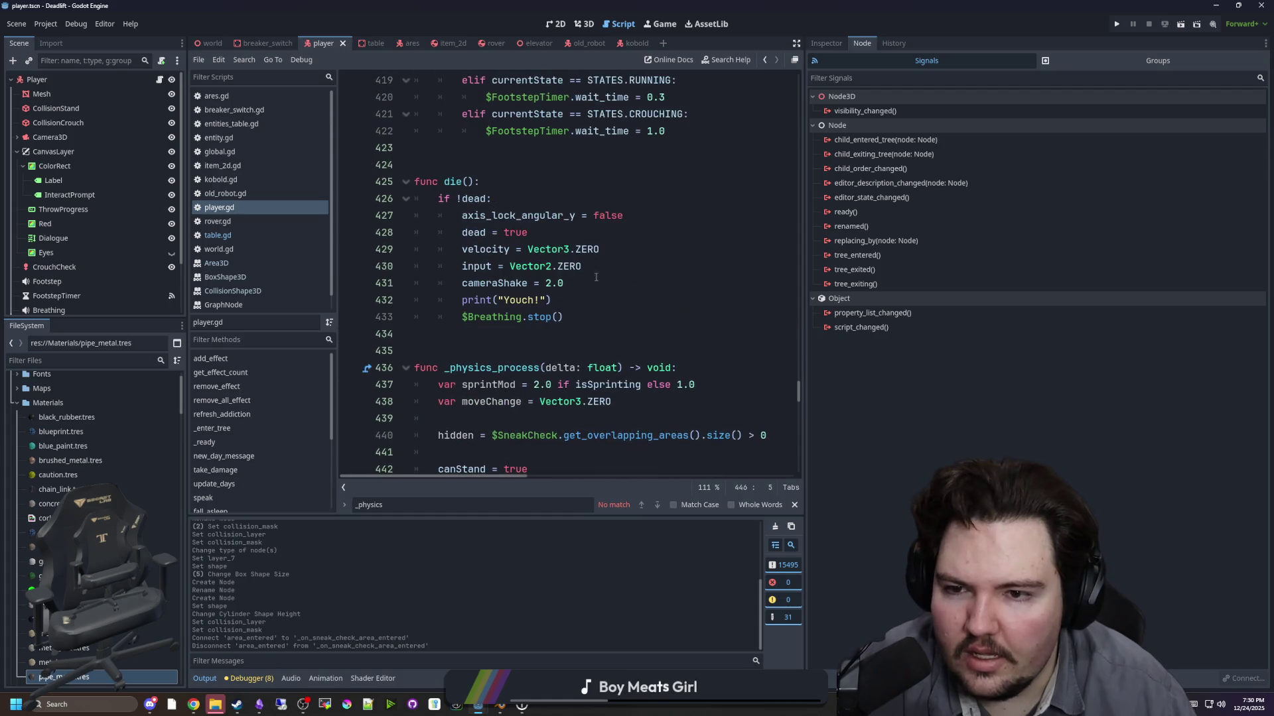
pyautogui.click(556, 336)
pyautogui.write('_process\\')
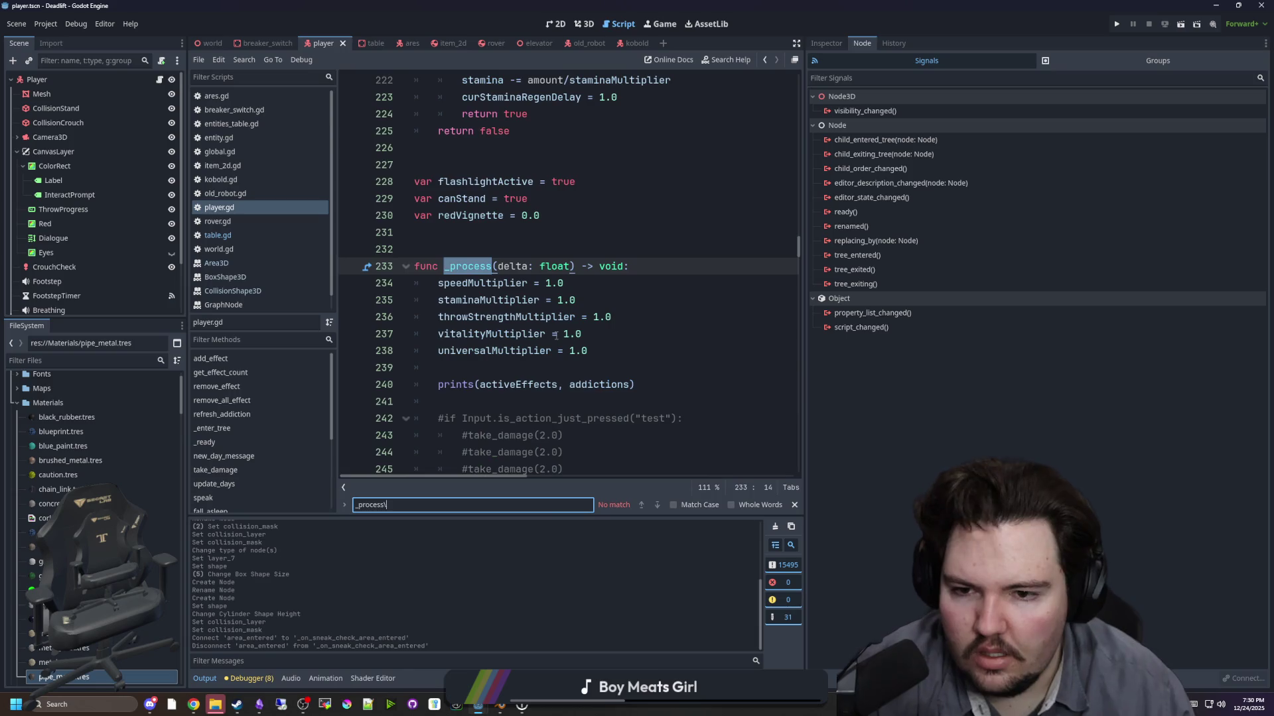
pyautogui.scroll(-1, 555, 335)
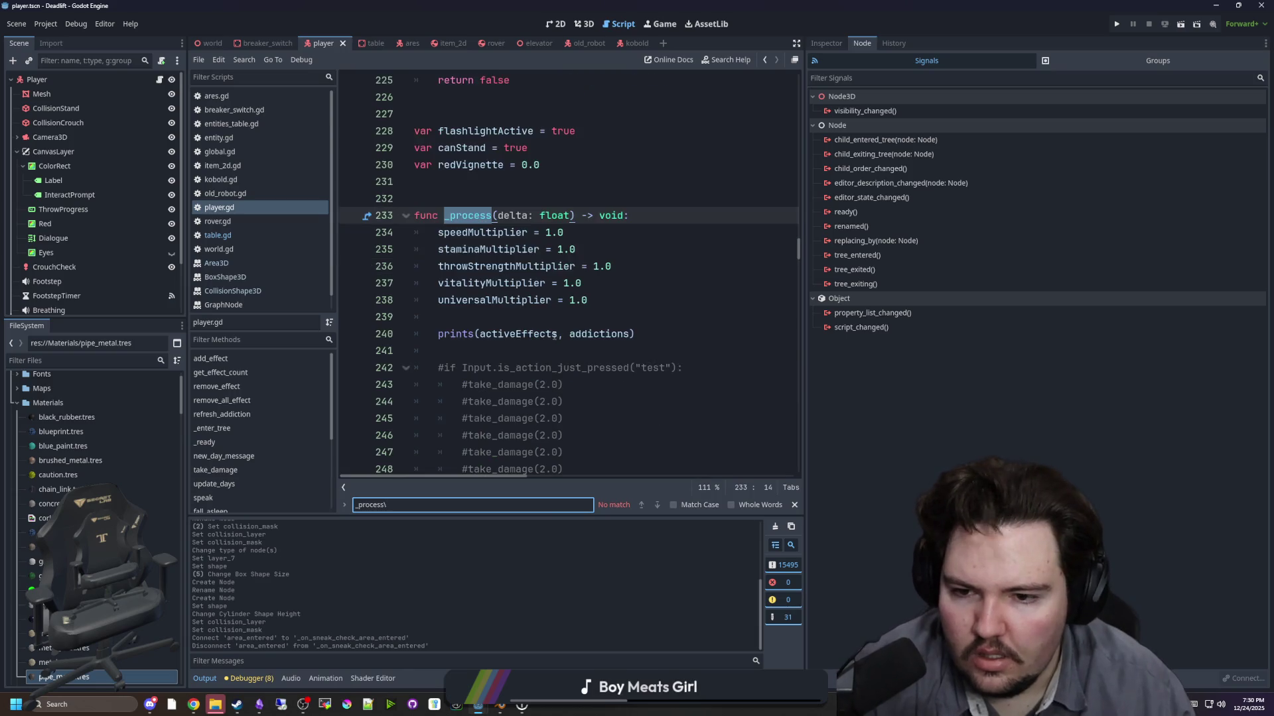
# - Add print(hidden) above the prints line in _process, save, and run the project
pyautogui.click(496, 323)
pyautogui.press('Return')
pyautogui.press('Return')
pyautogui.press('Up')
pyautogui.write('prin')
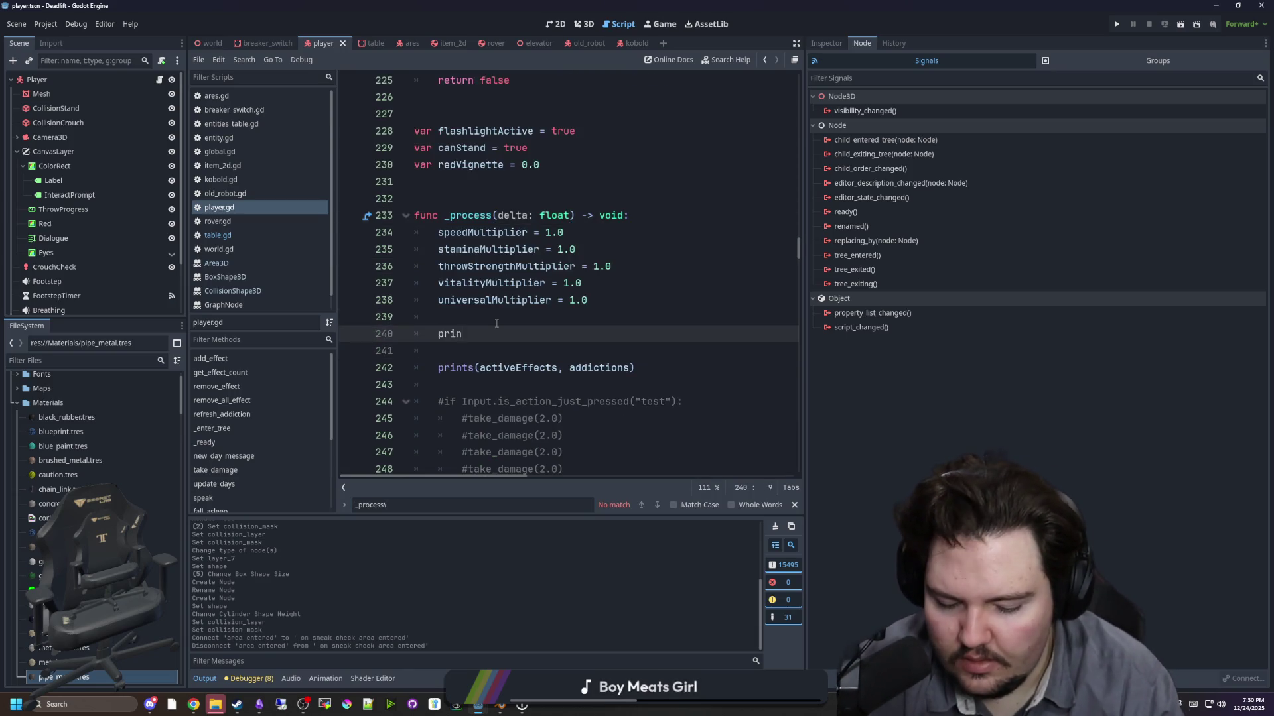
pyautogui.write('t(hidden')
pyautogui.click(603, 317)
pyautogui.hotkey('ctrl', 's')
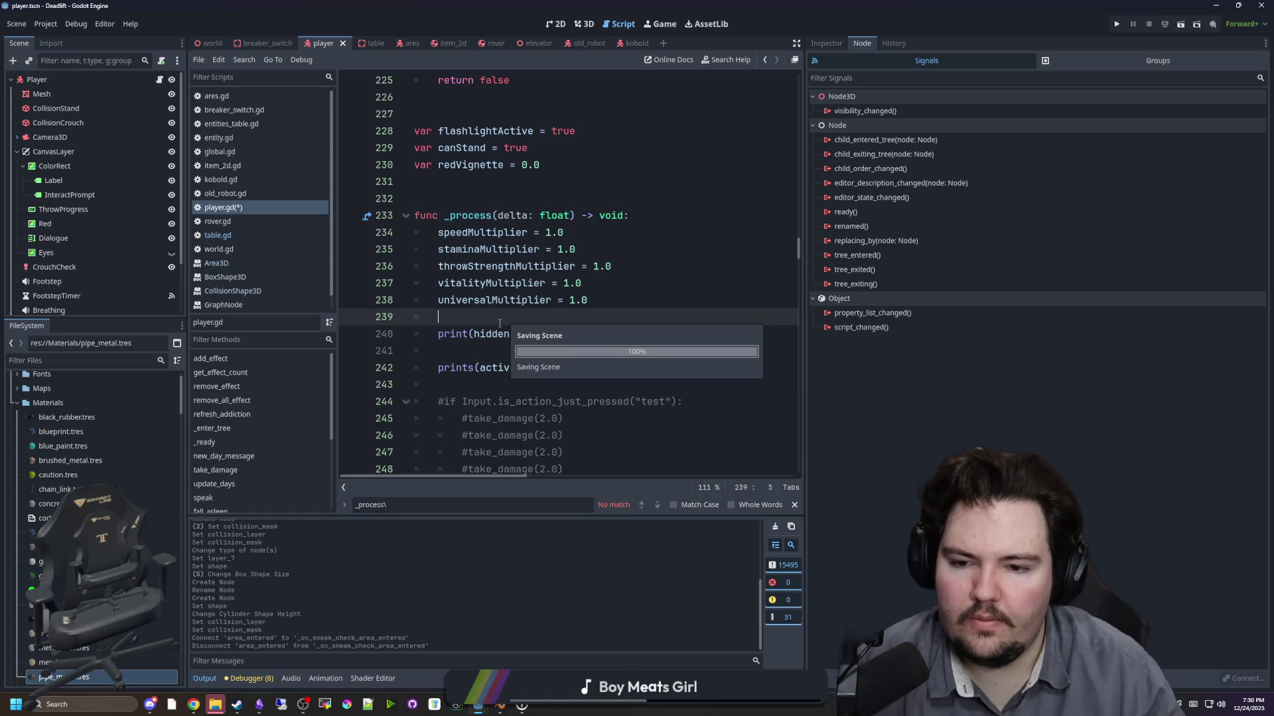
pyautogui.click(1116, 23)
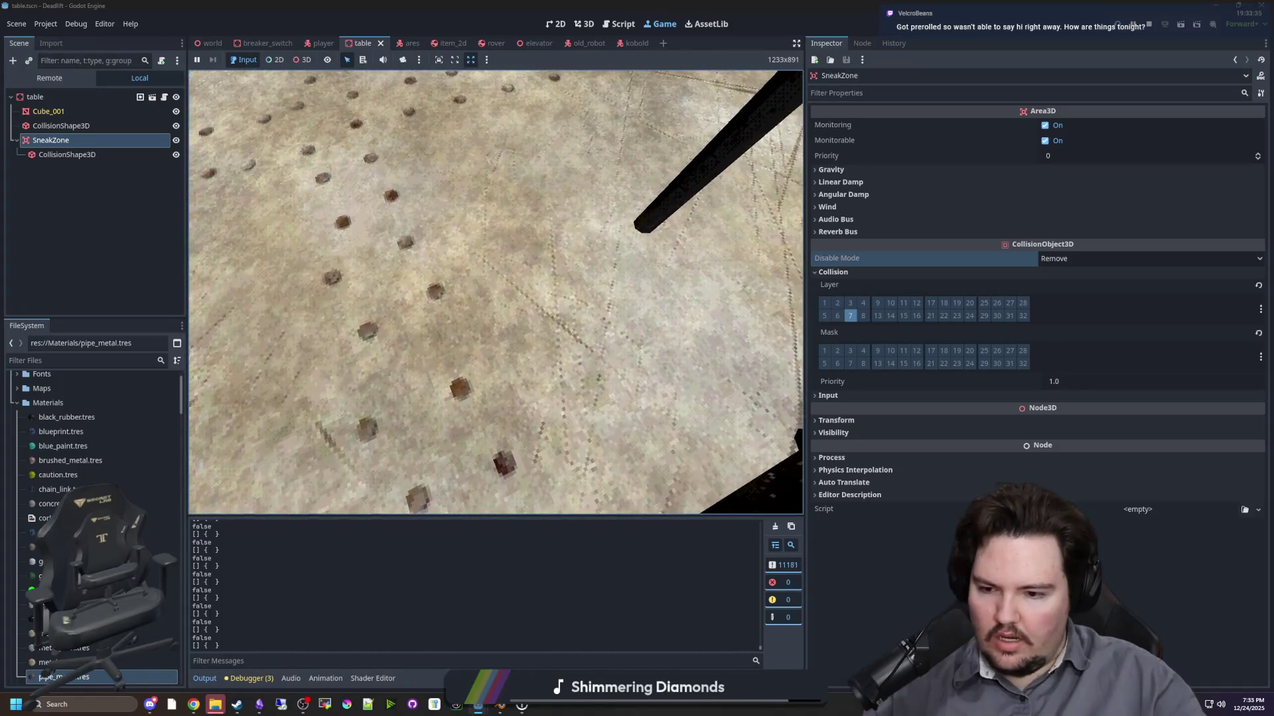
# - Pause the running game after watching the output print false
pyautogui.press('super')
# - Resume the game and walk the player toward the table with W
pyautogui.click(776, 528)
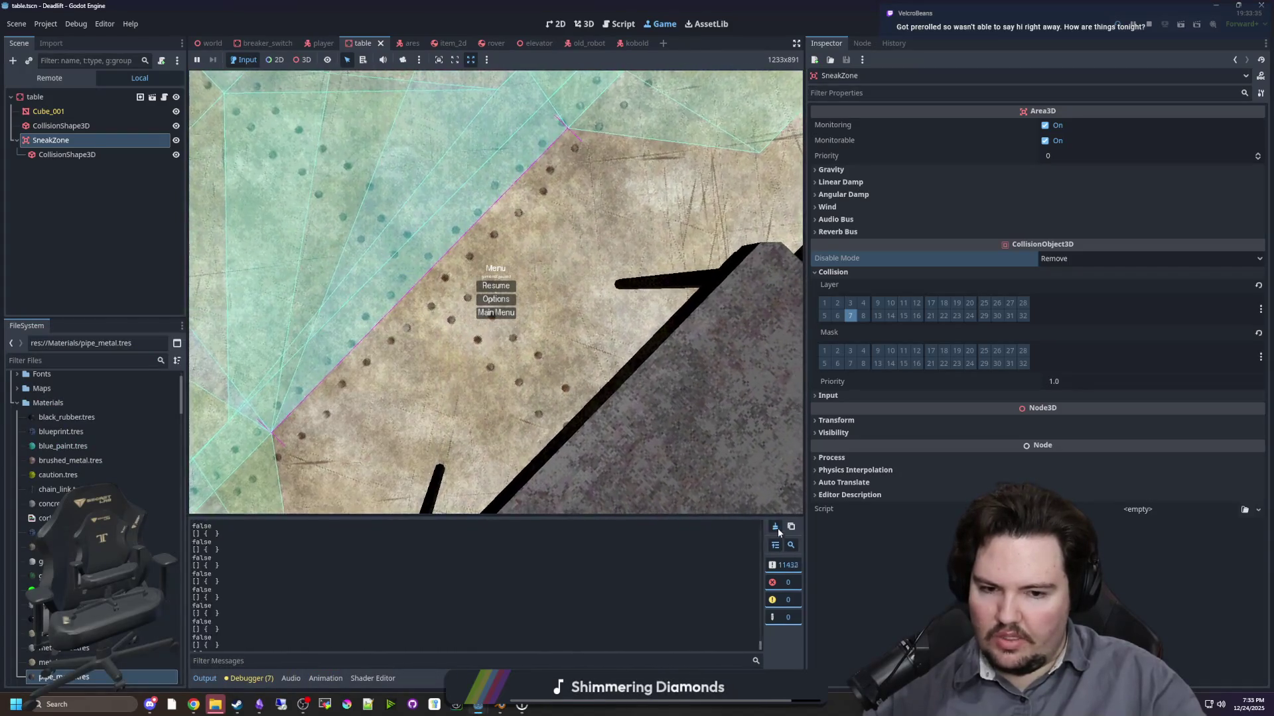
pyautogui.click(483, 284)
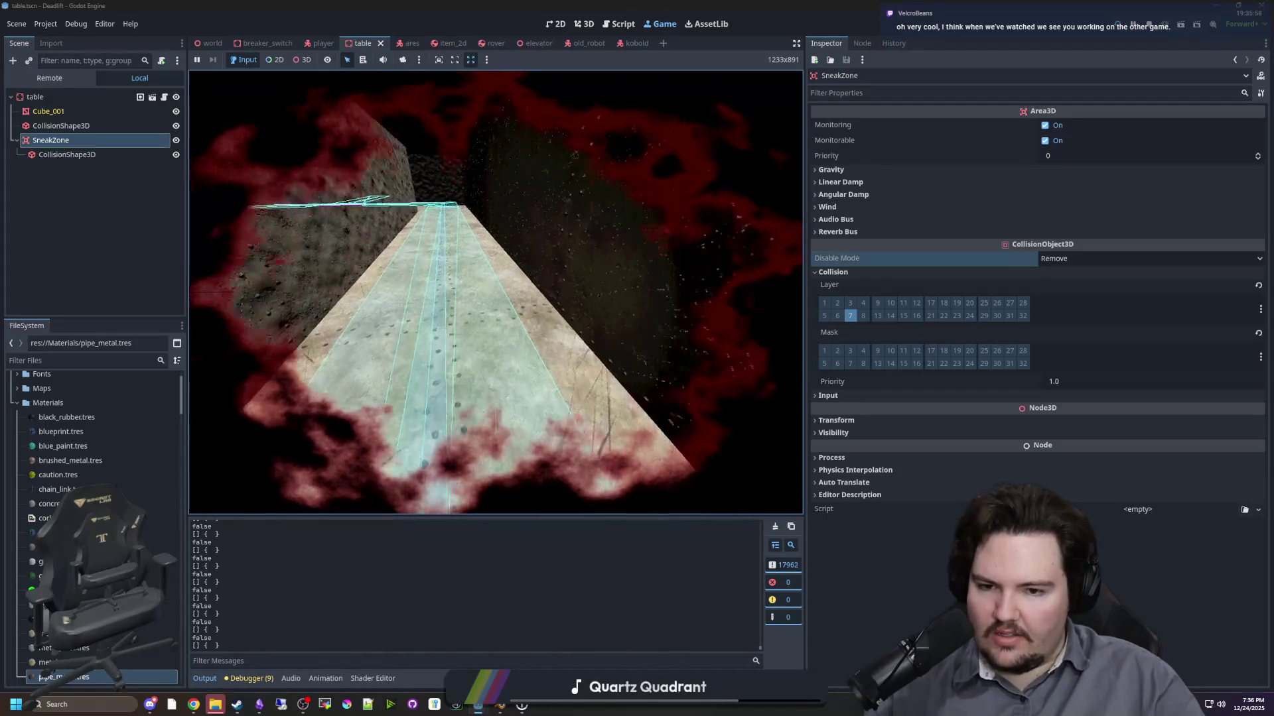
pyautogui.press('w')
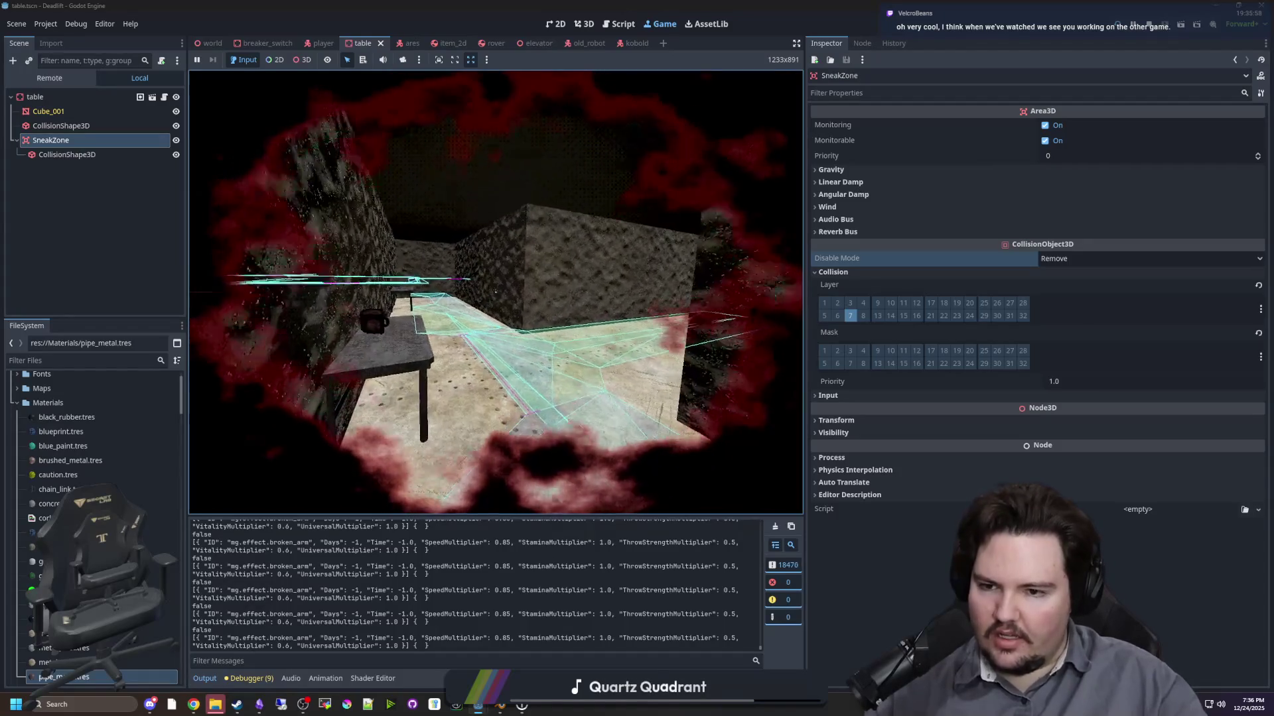
# - Switch from Godot to the Chrome web browser
pyautogui.press('super')
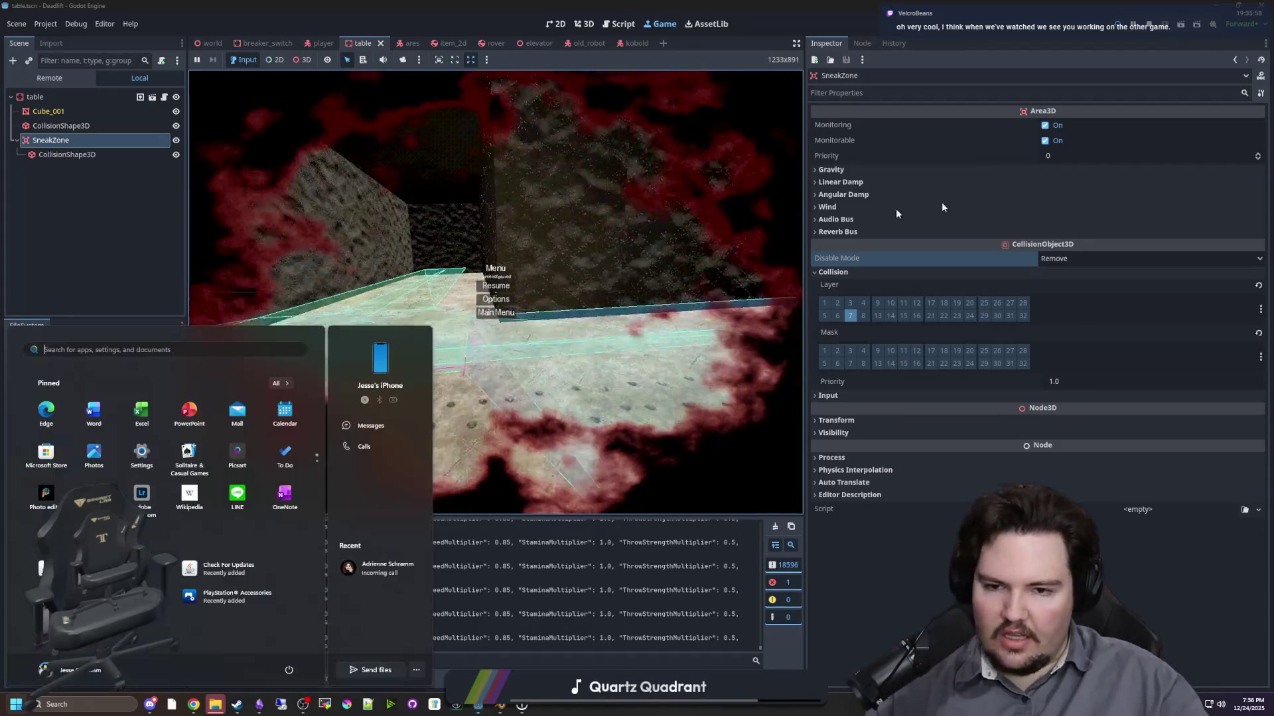
pyautogui.press('Escape')
pyautogui.click(193, 704)
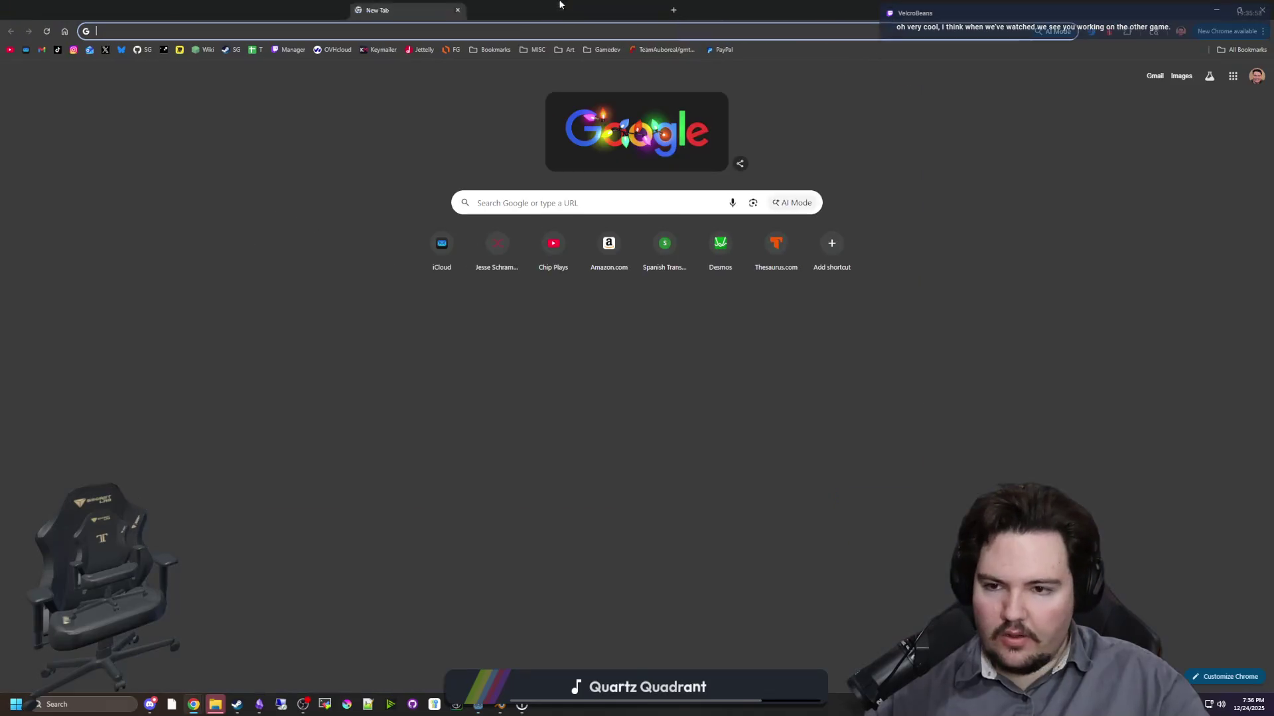
# - Load the Starground Steam store page from the pasted URL
pyautogui.write('https://store.steampowered.com/app/2793380/Starground/')
pyautogui.press('Return')
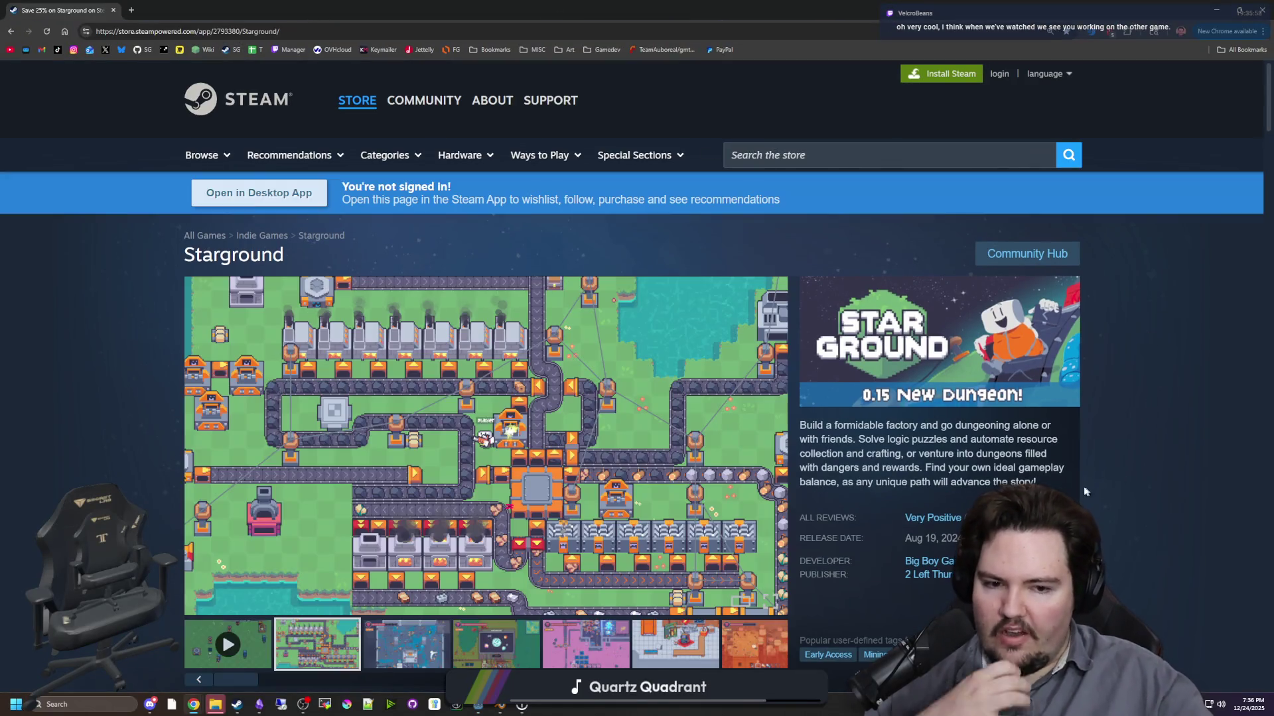
pyautogui.moveTo(945, 524)
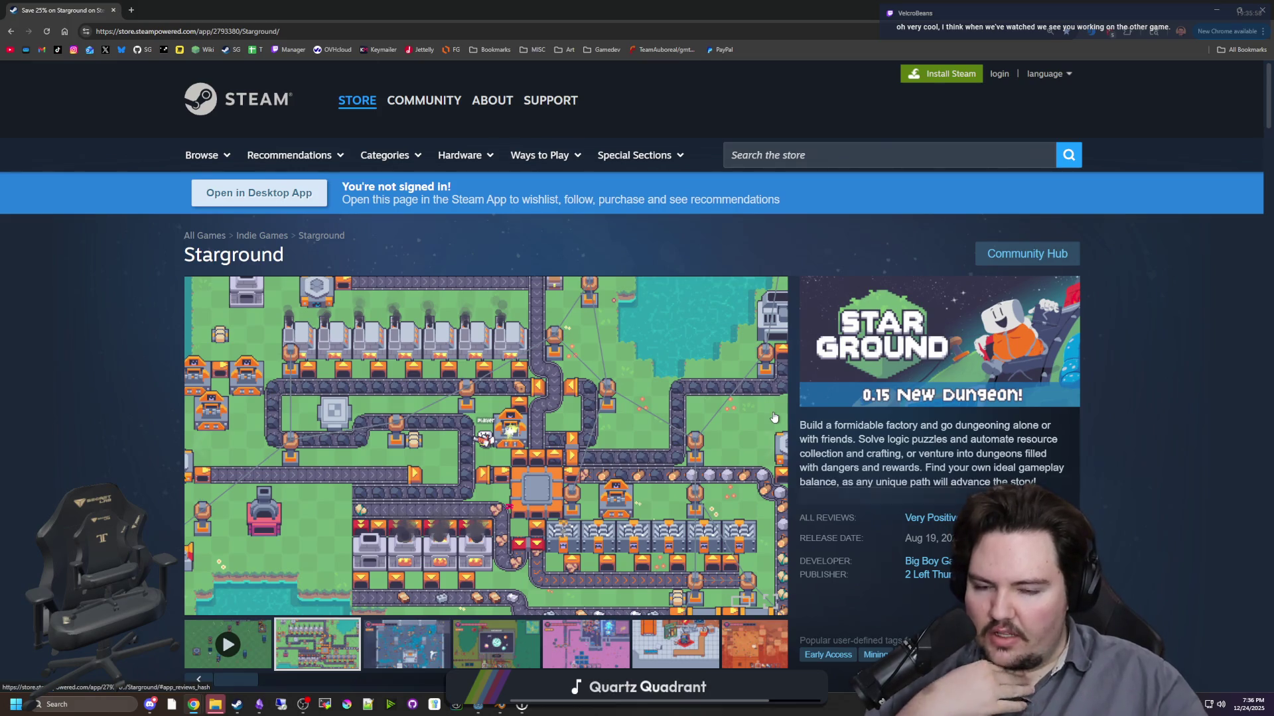
pyautogui.scroll(-1, 769, 388)
# - Step through nine screenshots in the store page's media viewer
pyautogui.click(770, 388)
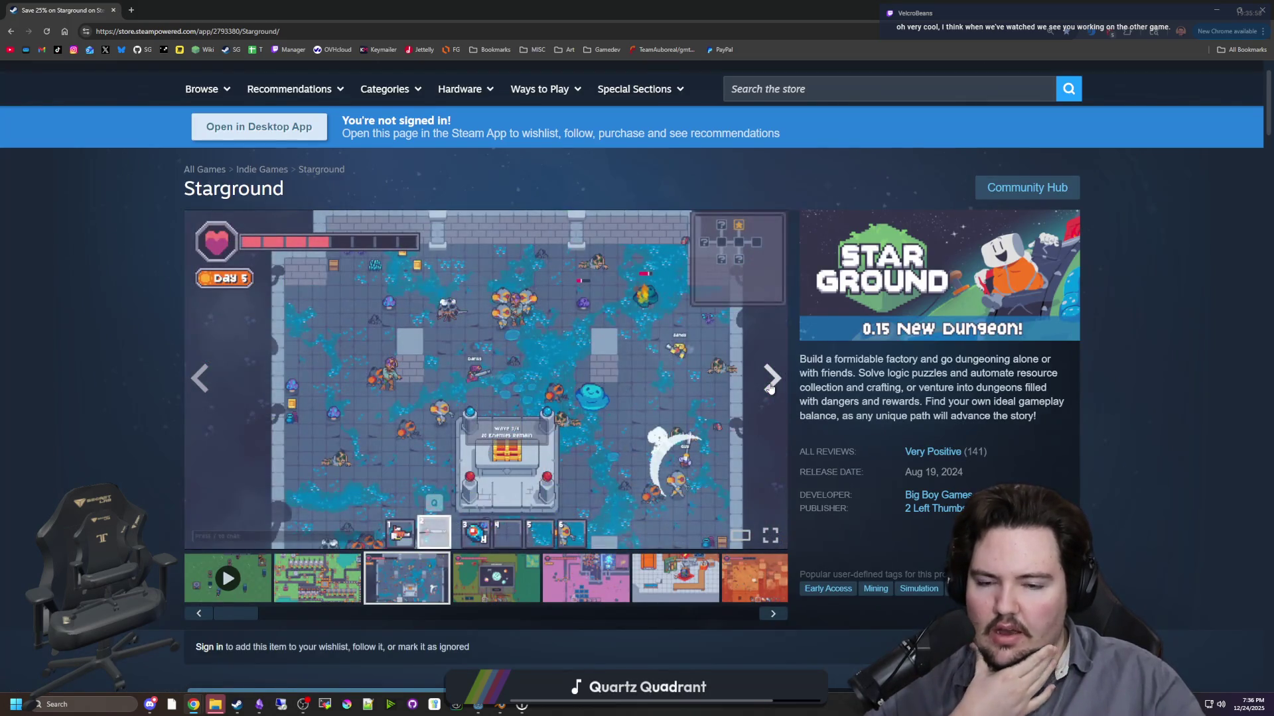
pyautogui.click(770, 388)
pyautogui.click(770, 388)
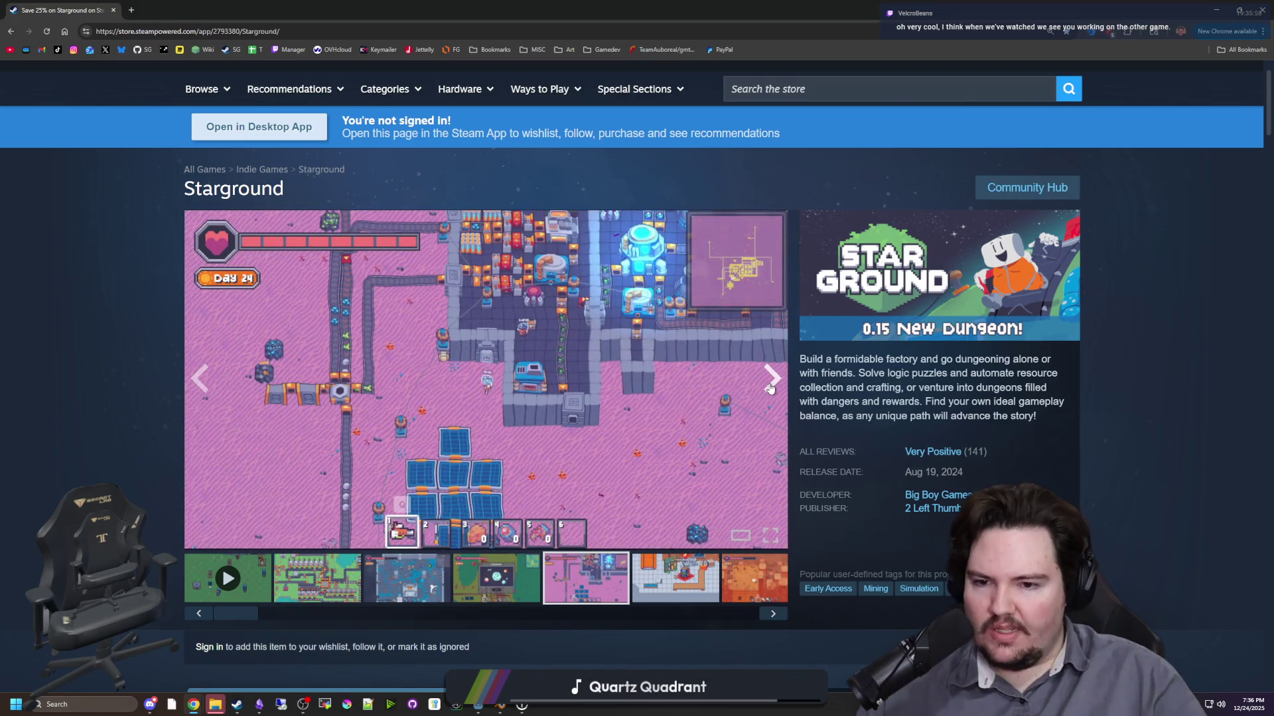
pyautogui.click(770, 388)
pyautogui.click(769, 388)
pyautogui.click(769, 388)
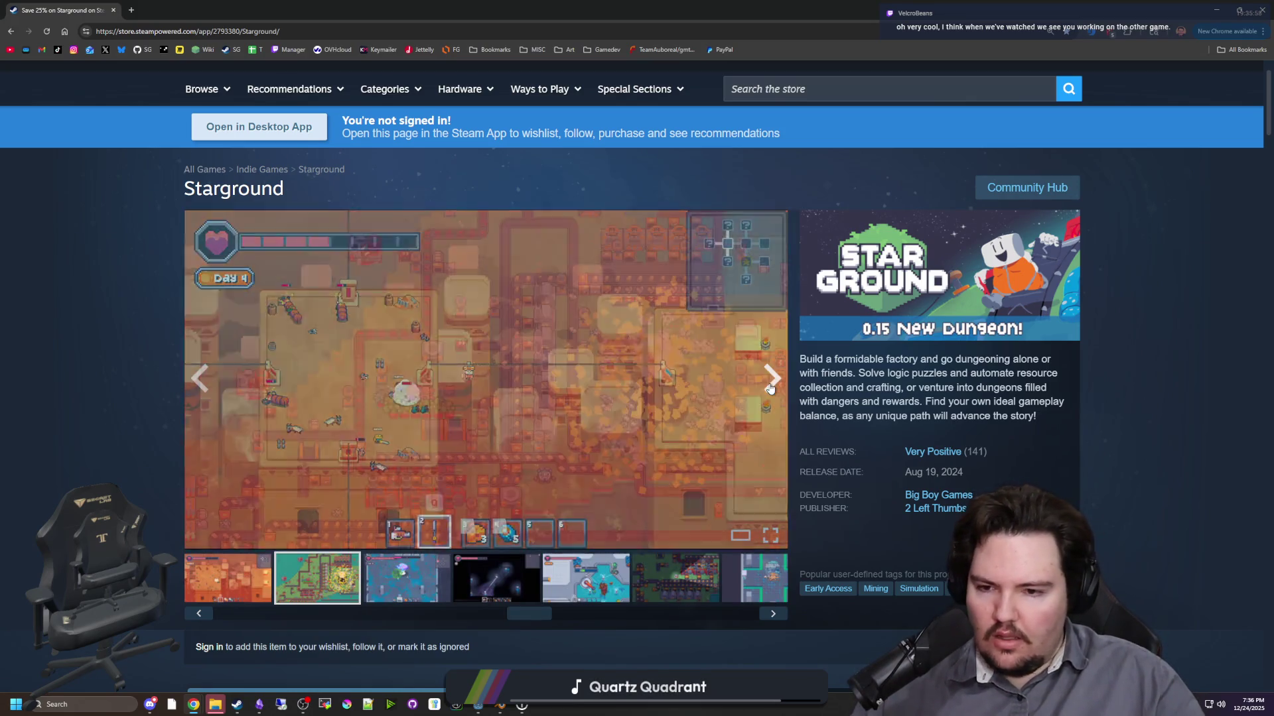
pyautogui.click(769, 388)
pyautogui.click(769, 388)
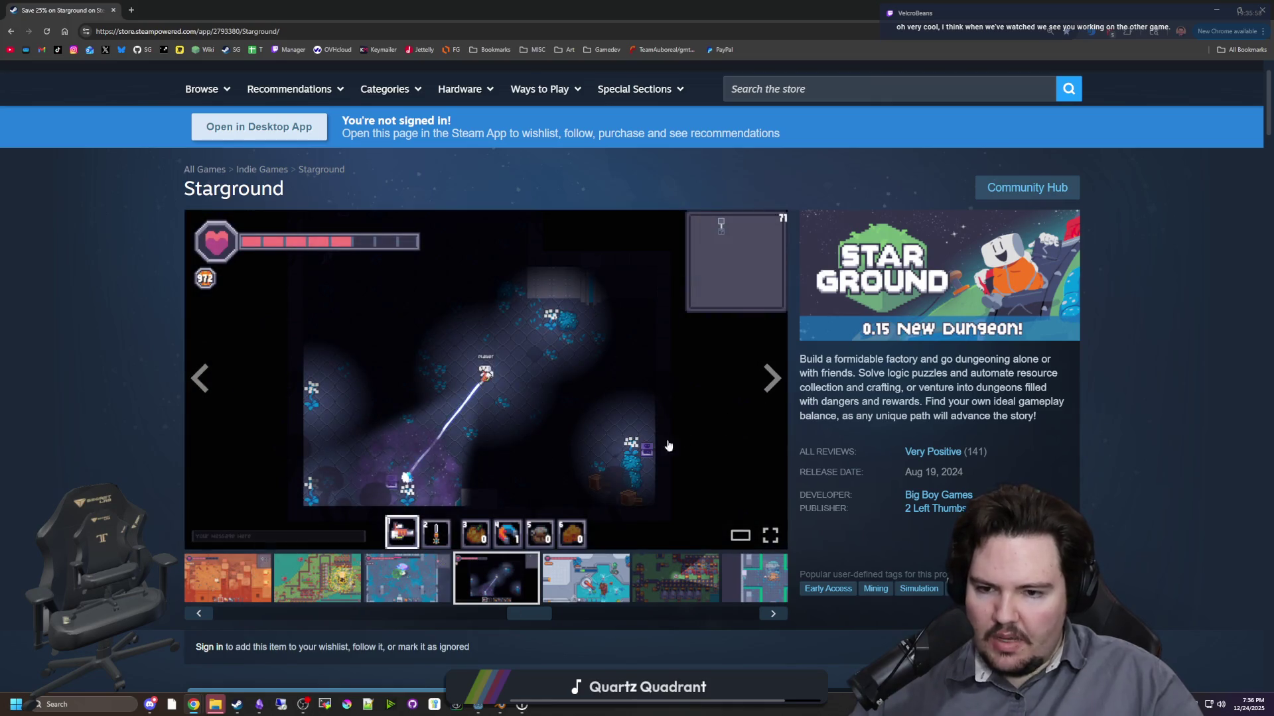
pyautogui.click(770, 389)
# - Pick the green, pink and white thumbnails, ending on the pink factory screenshot
pyautogui.scroll(-2, 775, 387)
pyautogui.scroll(-10, 776, 385)
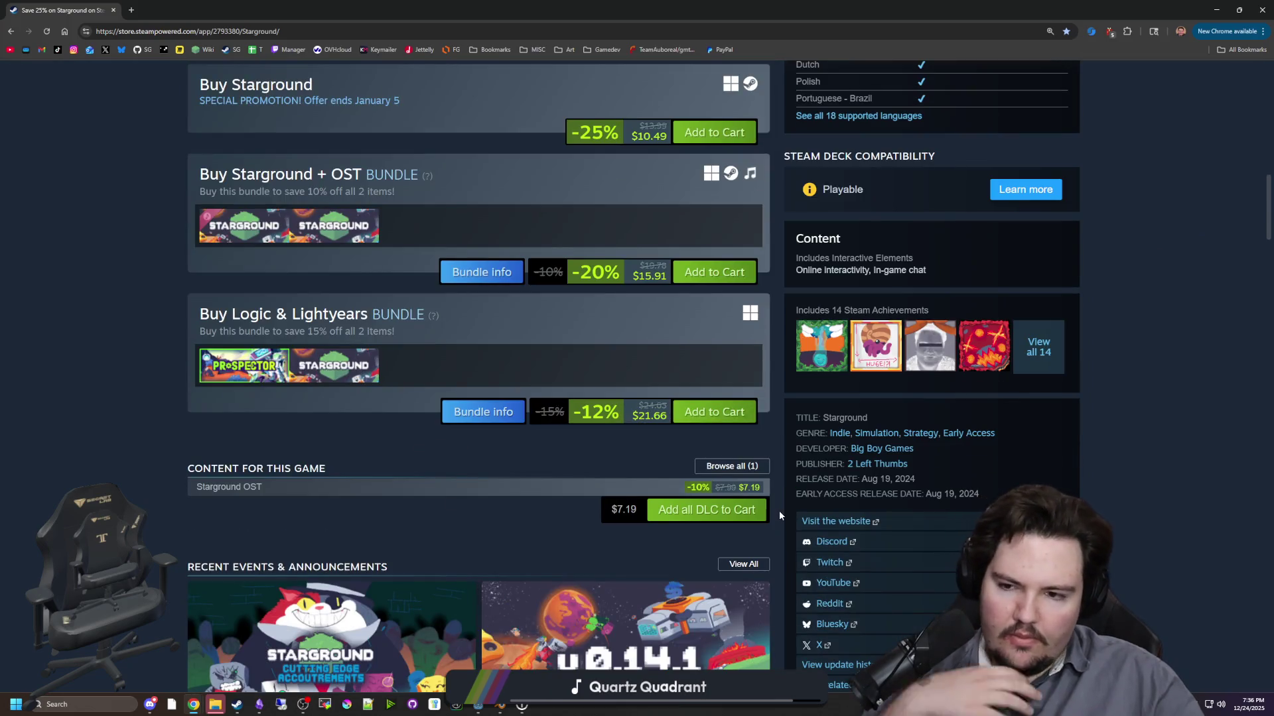
pyautogui.scroll(-12, 479, 475)
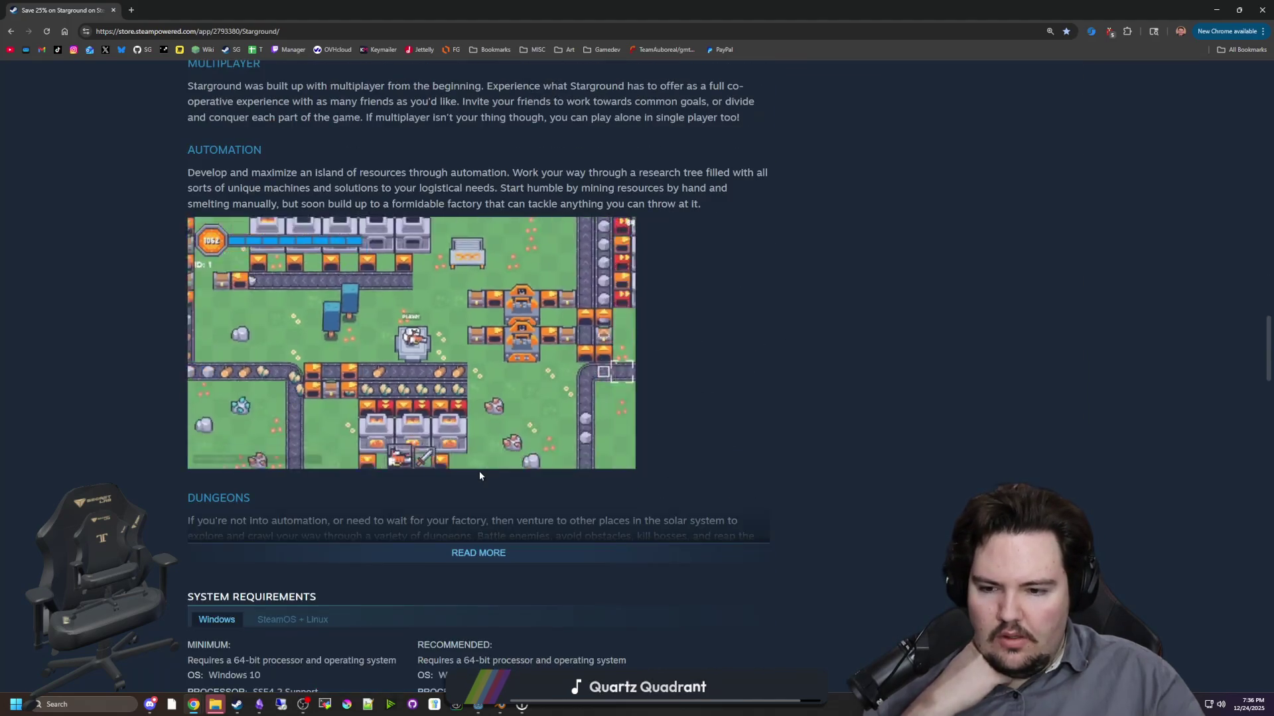
pyautogui.press('Home')
pyautogui.scroll(-1, 506, 543)
pyautogui.moveTo(506, 543)
pyautogui.mouseDown()
pyautogui.moveTo(743, 548)
pyautogui.moveTo(248, 547)
pyautogui.moveTo(412, 556)
pyautogui.mouseUp()
pyautogui.click(325, 518)
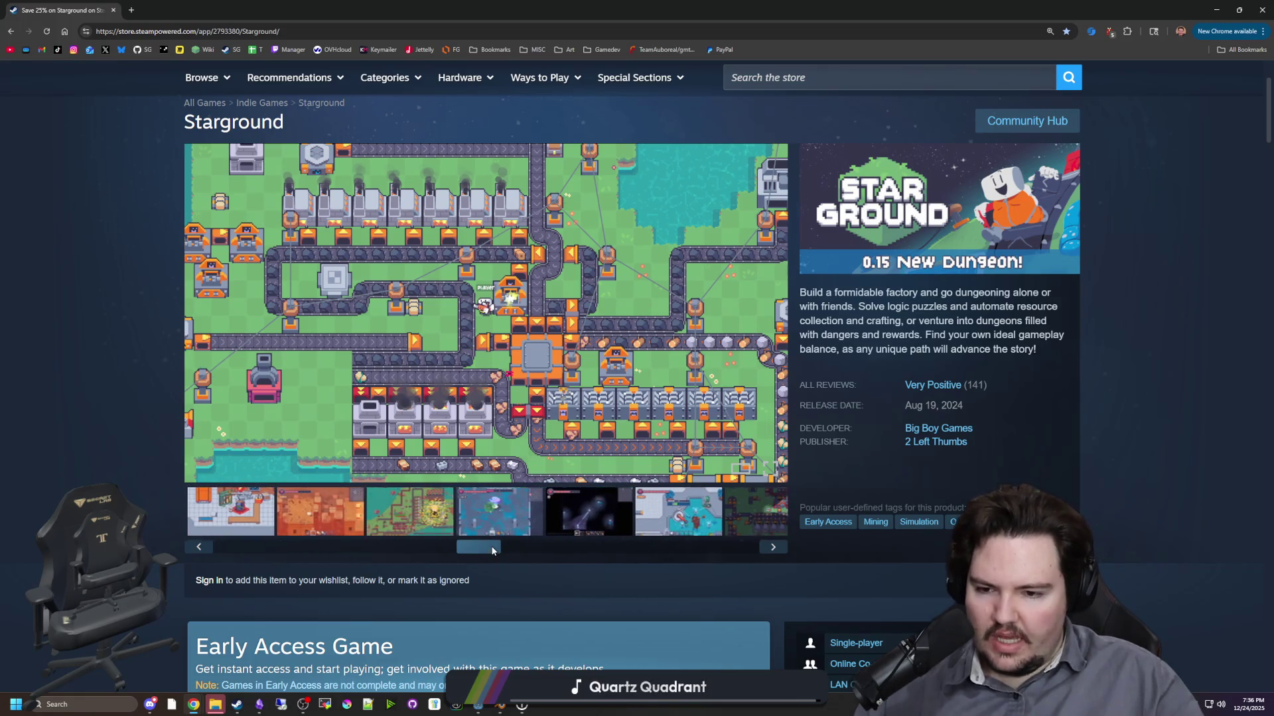
pyautogui.click(337, 504)
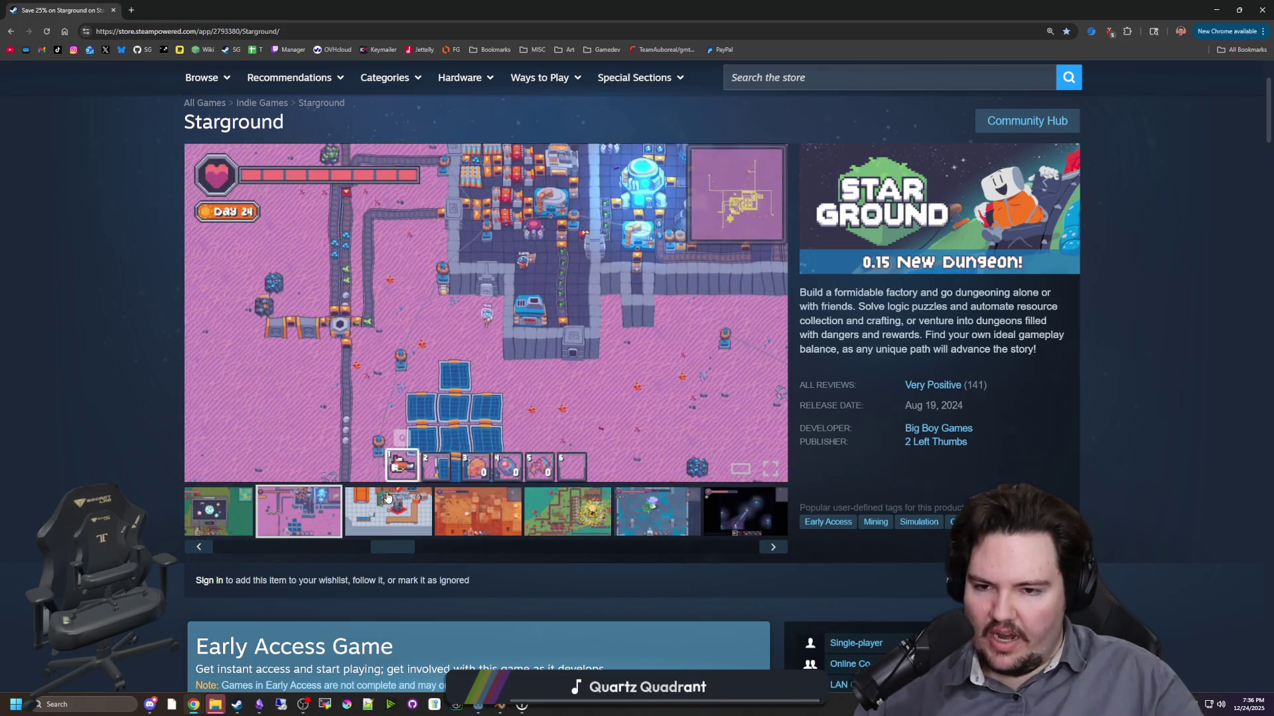
pyautogui.click(388, 505)
pyautogui.click(321, 522)
pyautogui.moveTo(398, 545)
pyautogui.mouseDown()
pyautogui.moveTo(737, 536)
pyautogui.moveTo(256, 551)
pyautogui.moveTo(390, 546)
pyautogui.mouseUp()
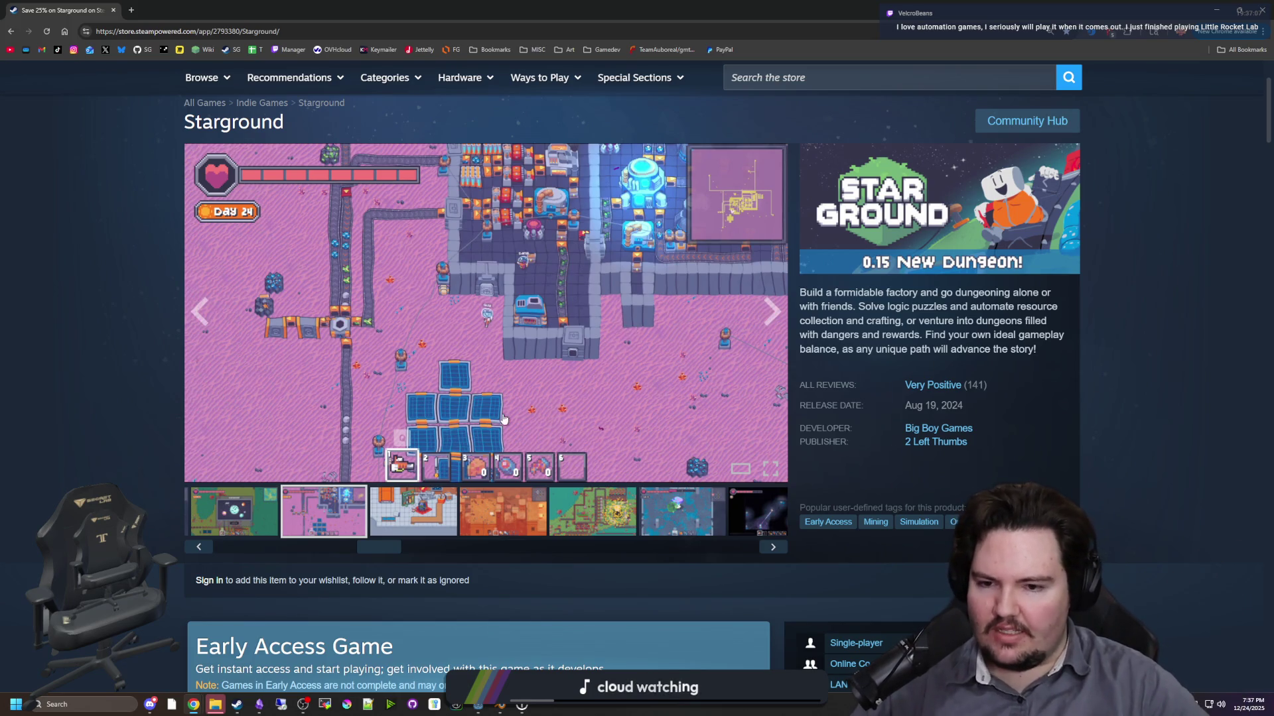
pyautogui.click(427, 505)
pyautogui.click(484, 505)
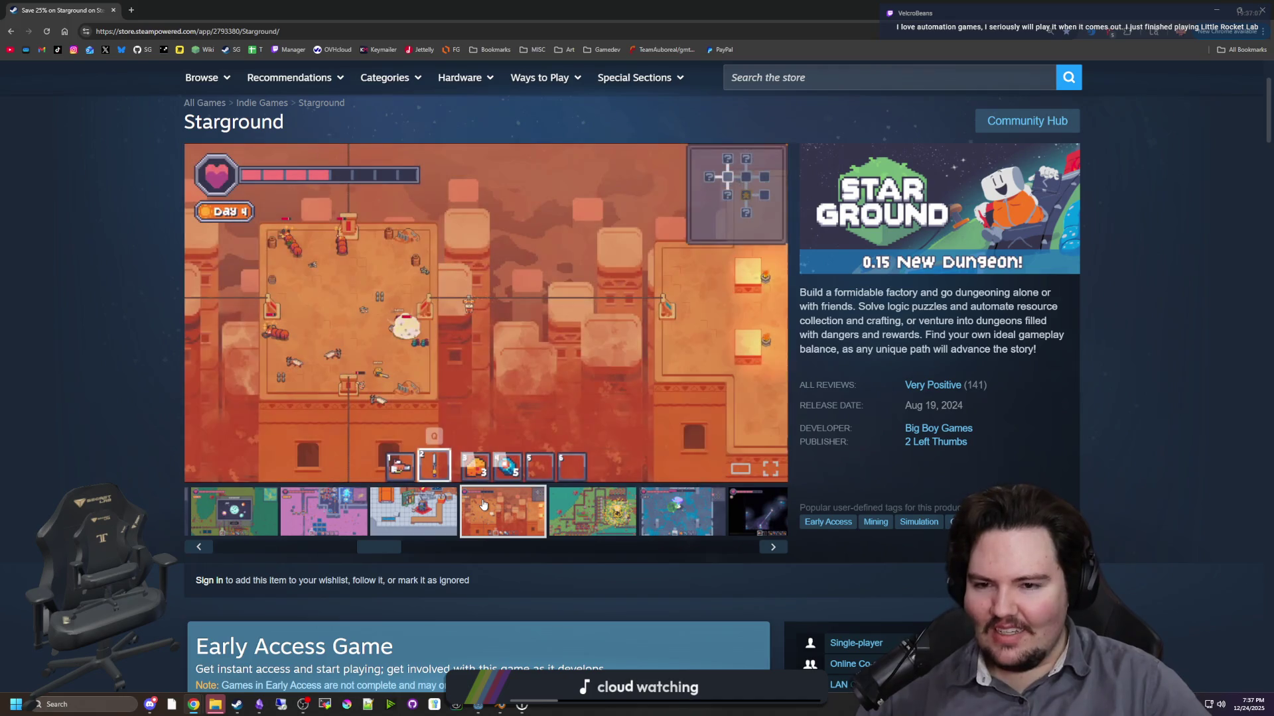
pyautogui.click(423, 509)
pyautogui.click(503, 511)
pyautogui.click(593, 512)
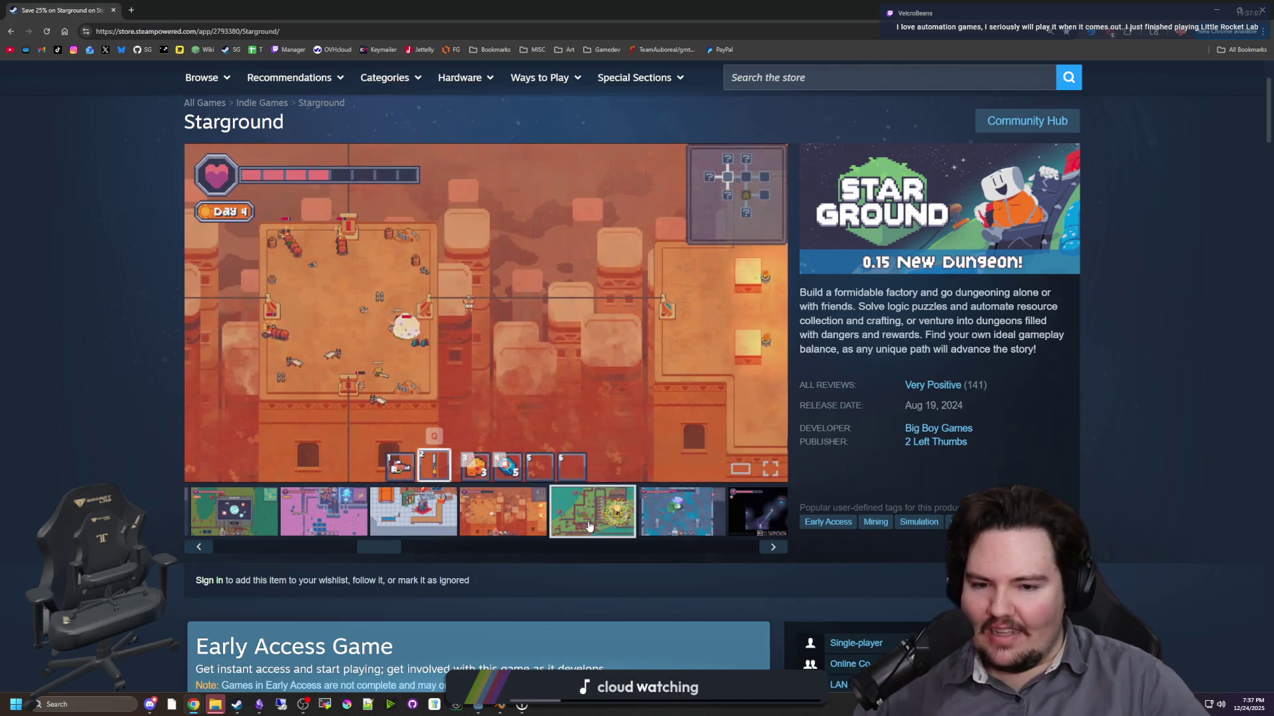
pyautogui.click(675, 516)
pyautogui.click(502, 517)
pyautogui.click(427, 524)
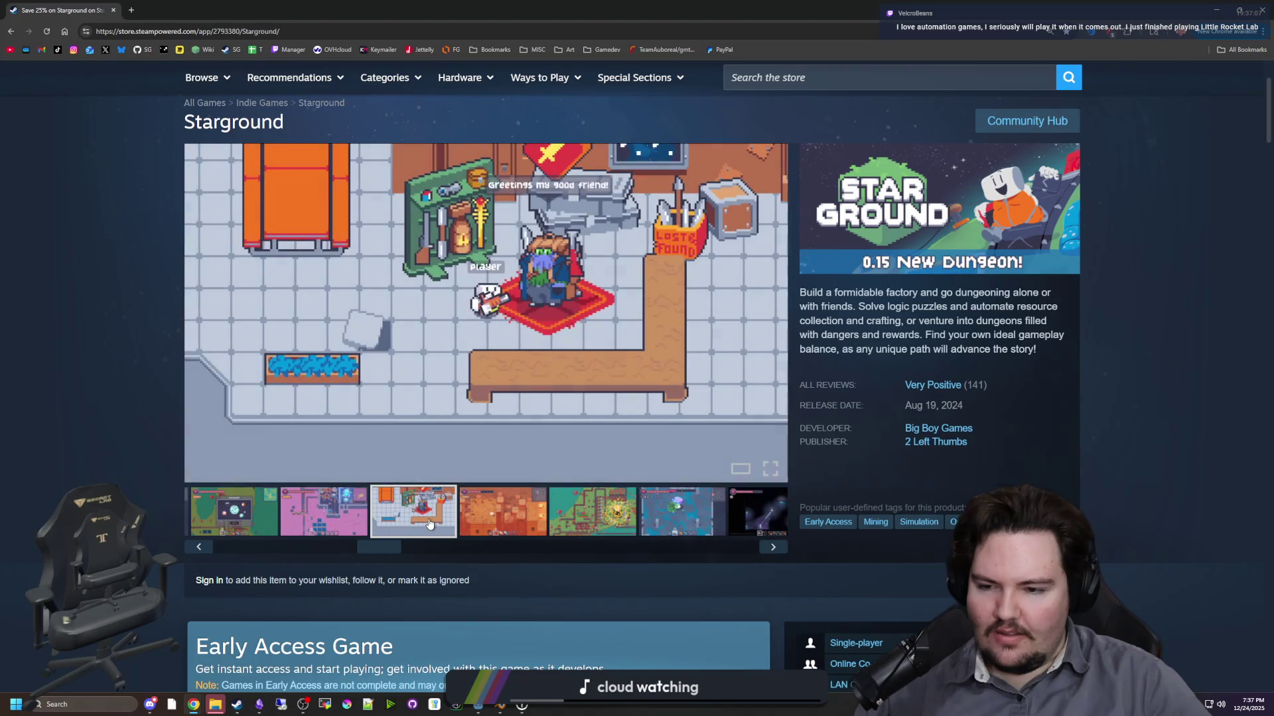
pyautogui.click(364, 518)
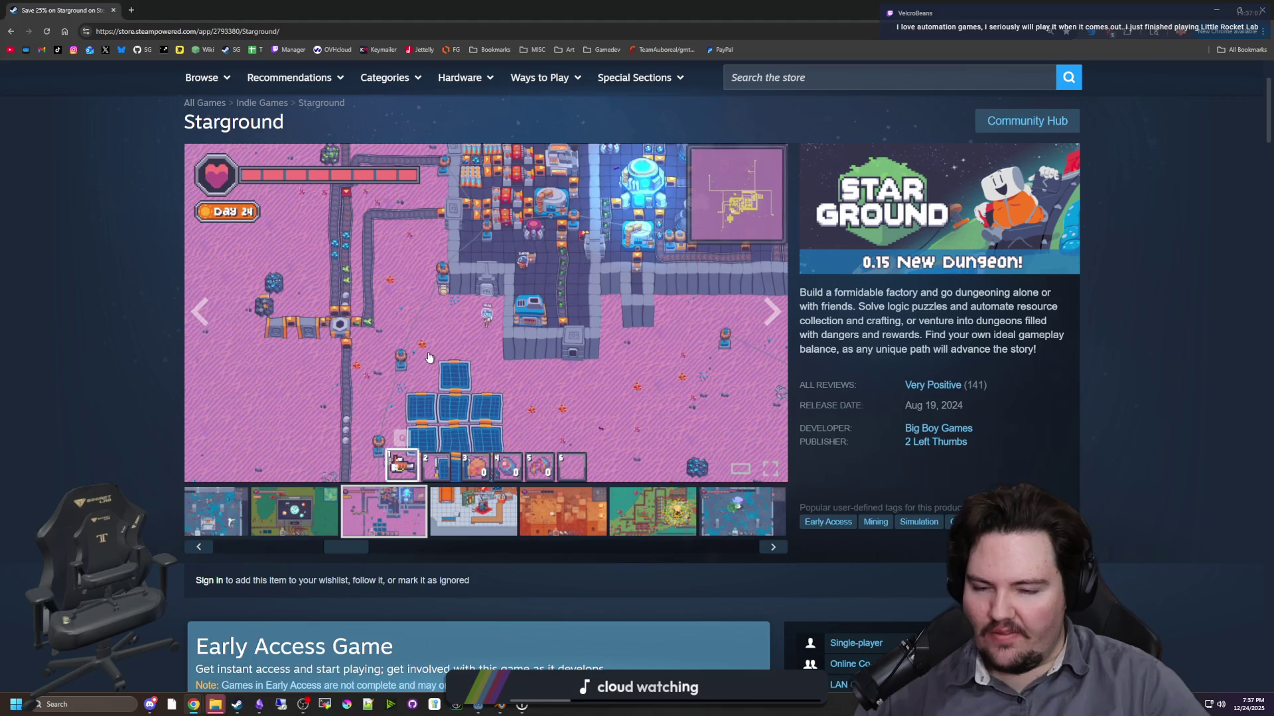
pyautogui.moveTo(348, 549)
pyautogui.mouseDown()
pyautogui.moveTo(240, 550)
pyautogui.moveTo(730, 554)
pyautogui.moveTo(447, 545)
pyautogui.moveTo(387, 529)
pyautogui.mouseUp()
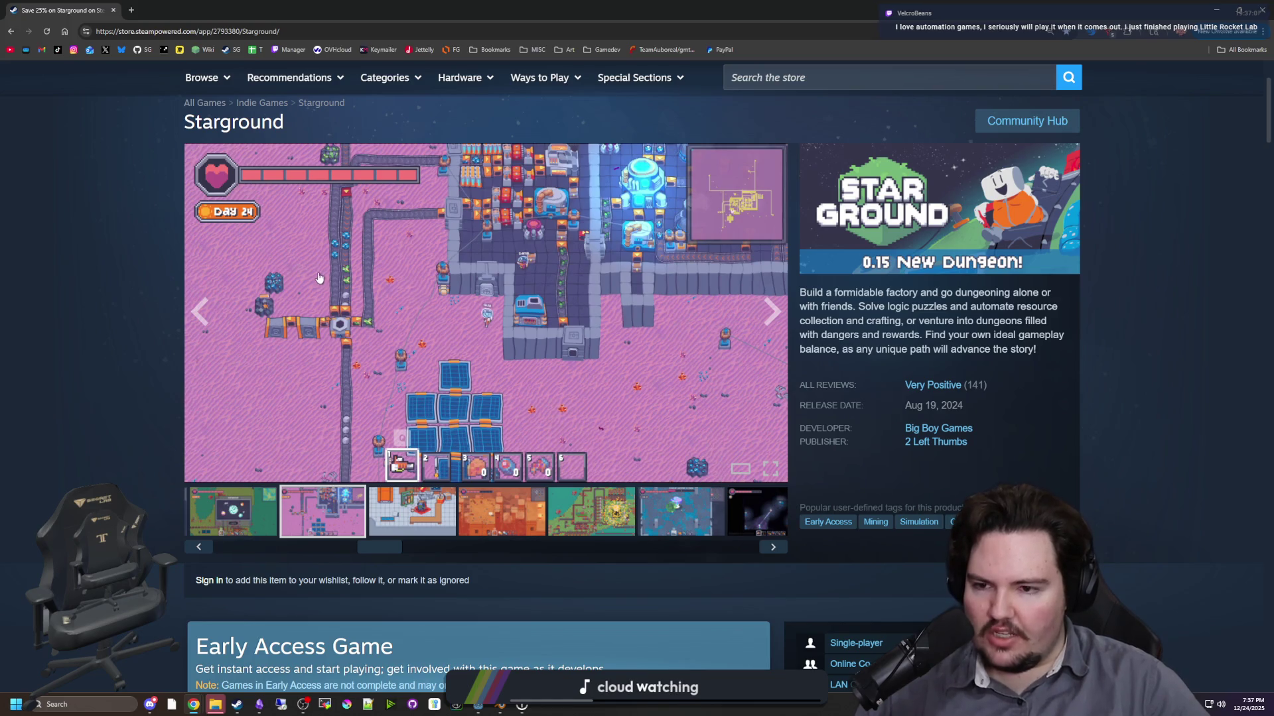
# - Scroll through the Starground page, return to the top, and open a new blank tab
pyautogui.scroll(-4, 111, 309)
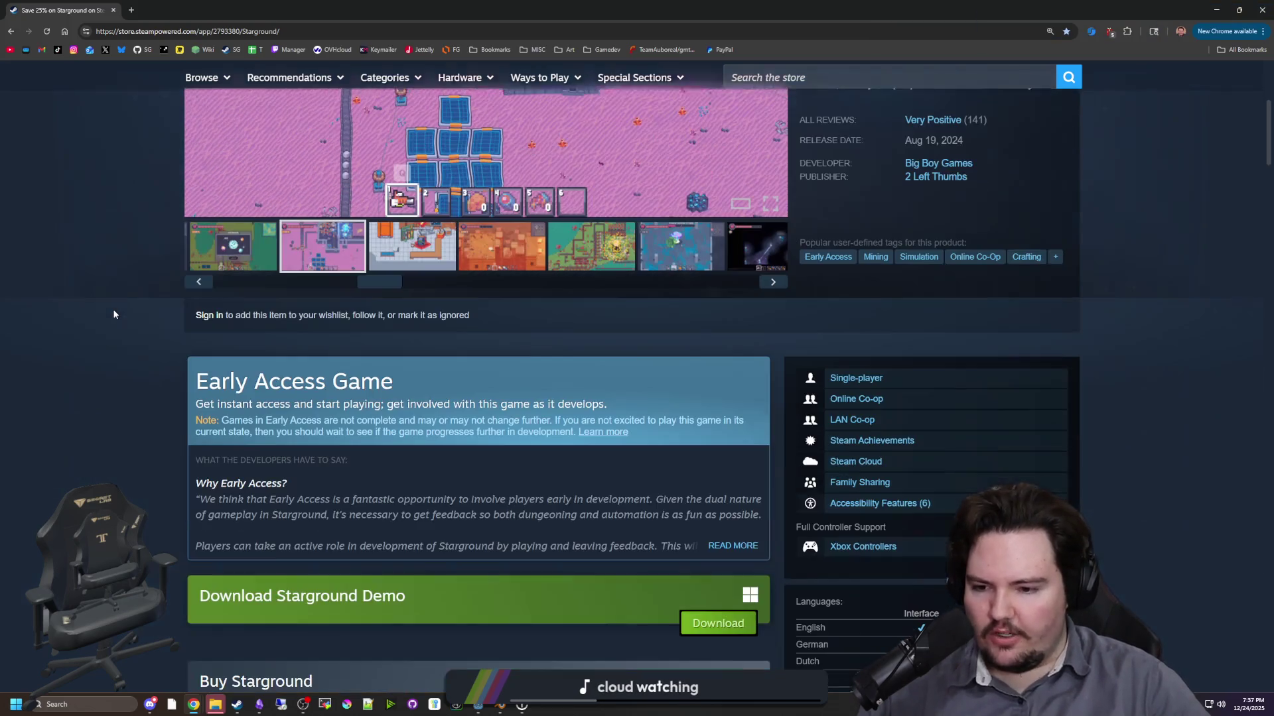
pyautogui.scroll(-4, 114, 332)
pyautogui.scroll(-15, 329, 407)
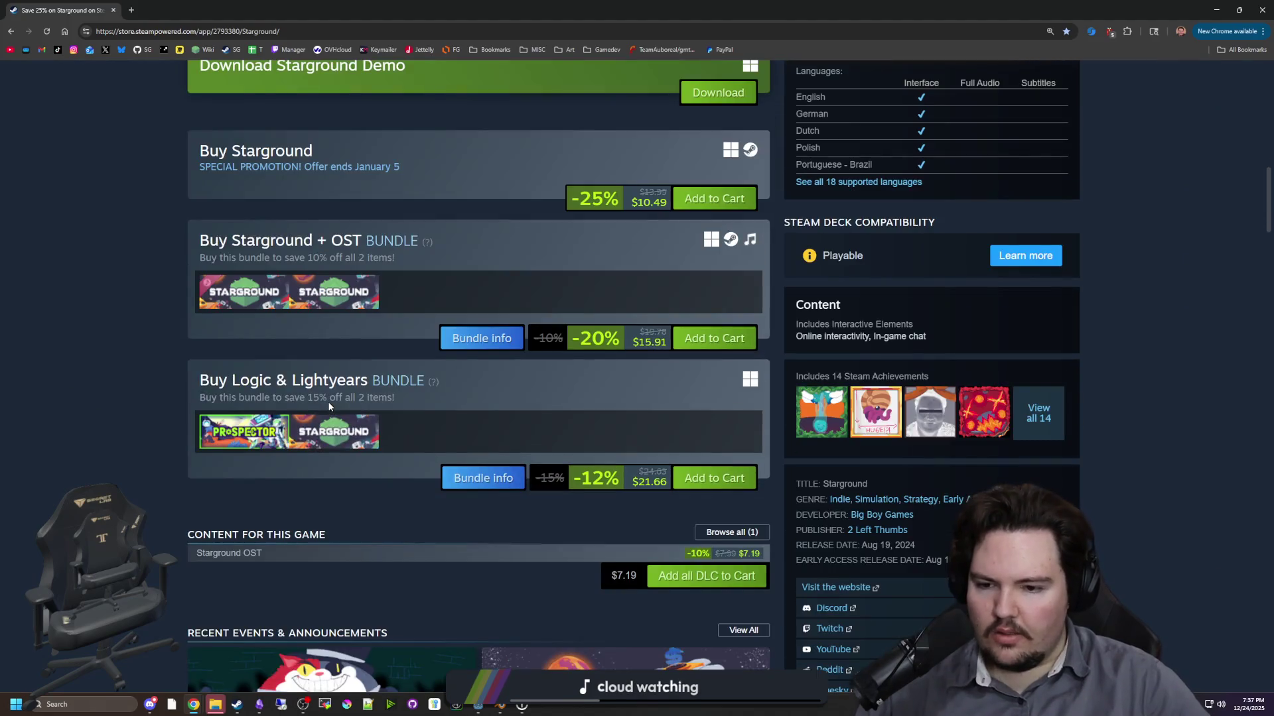
pyautogui.scroll(-20, 329, 407)
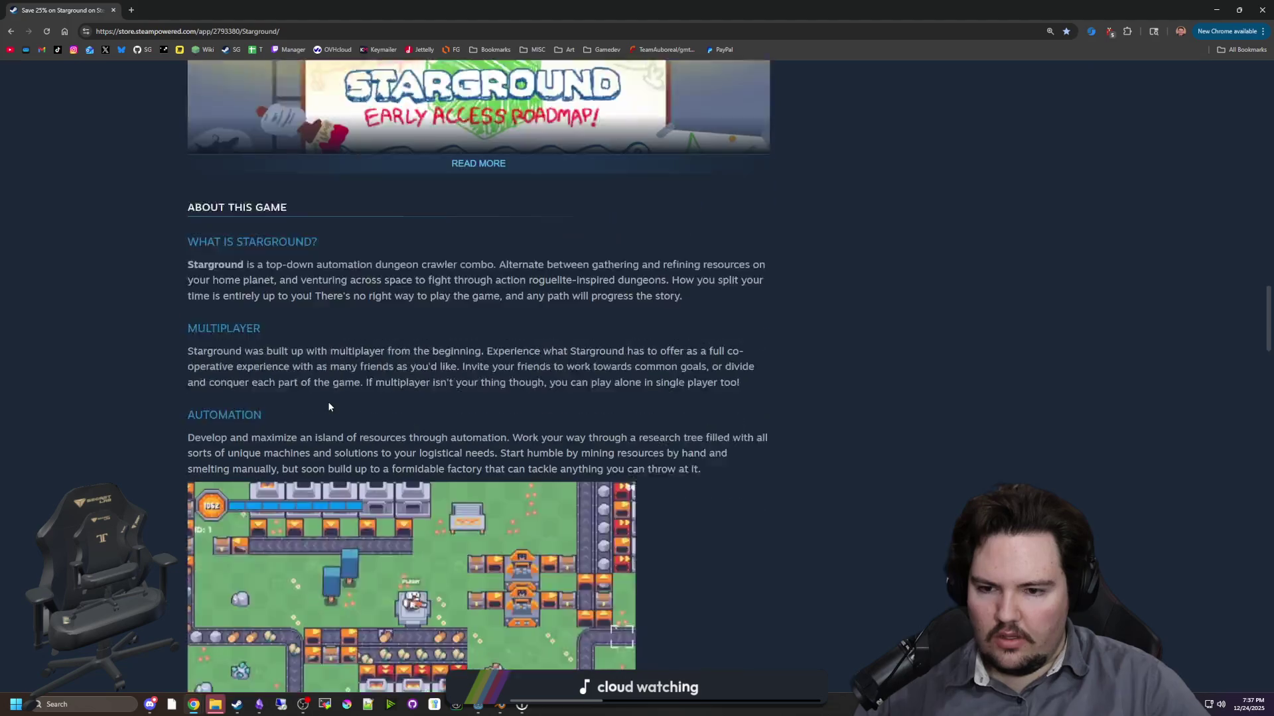
pyautogui.scroll(-4, 329, 407)
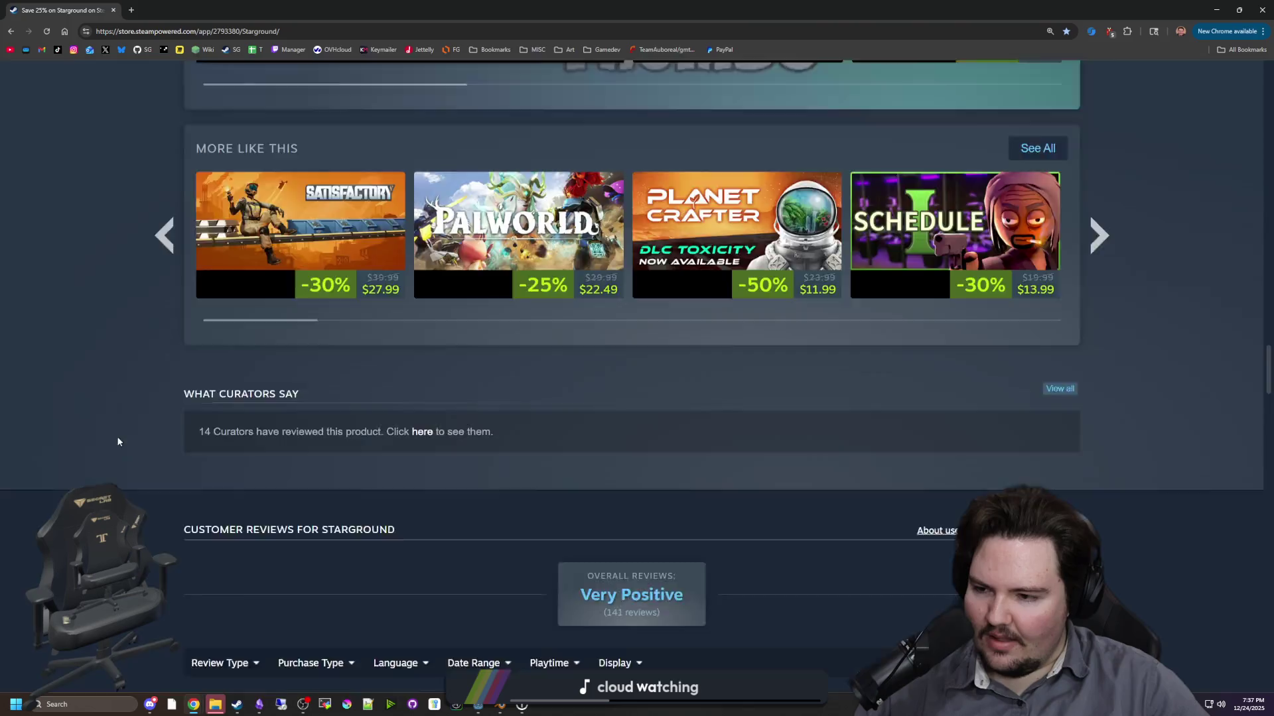
pyautogui.press('Home')
pyautogui.scroll(-2, 107, 425)
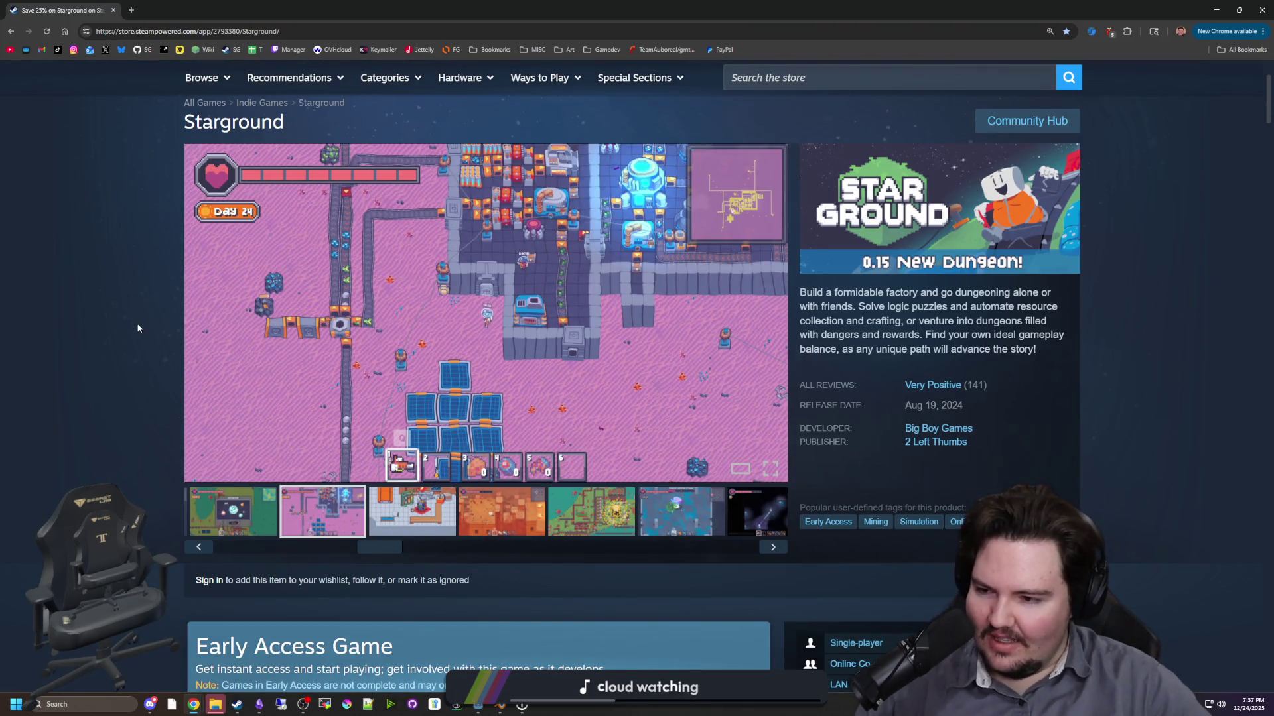
pyautogui.scroll(2, 138, 328)
pyautogui.click(131, 10)
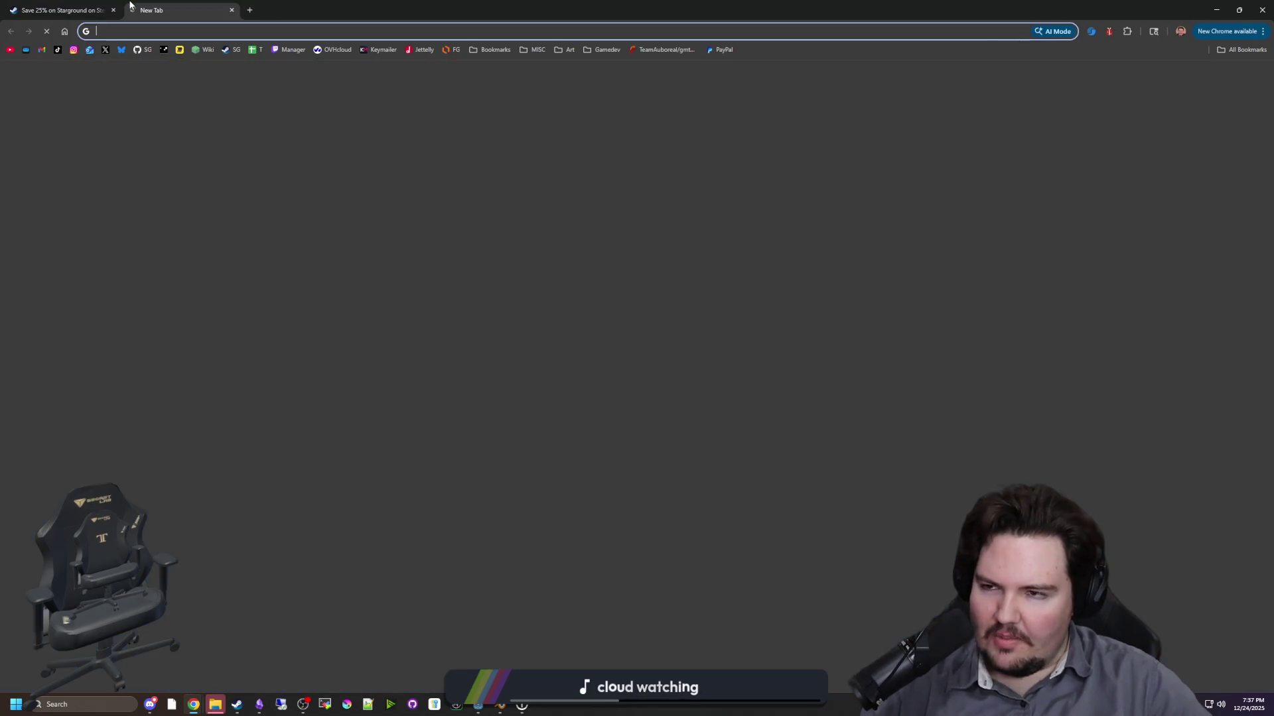
# - Search the store for 'little rocket lab' and open one of its screenshots full-size
pyautogui.write('little rocket lab')
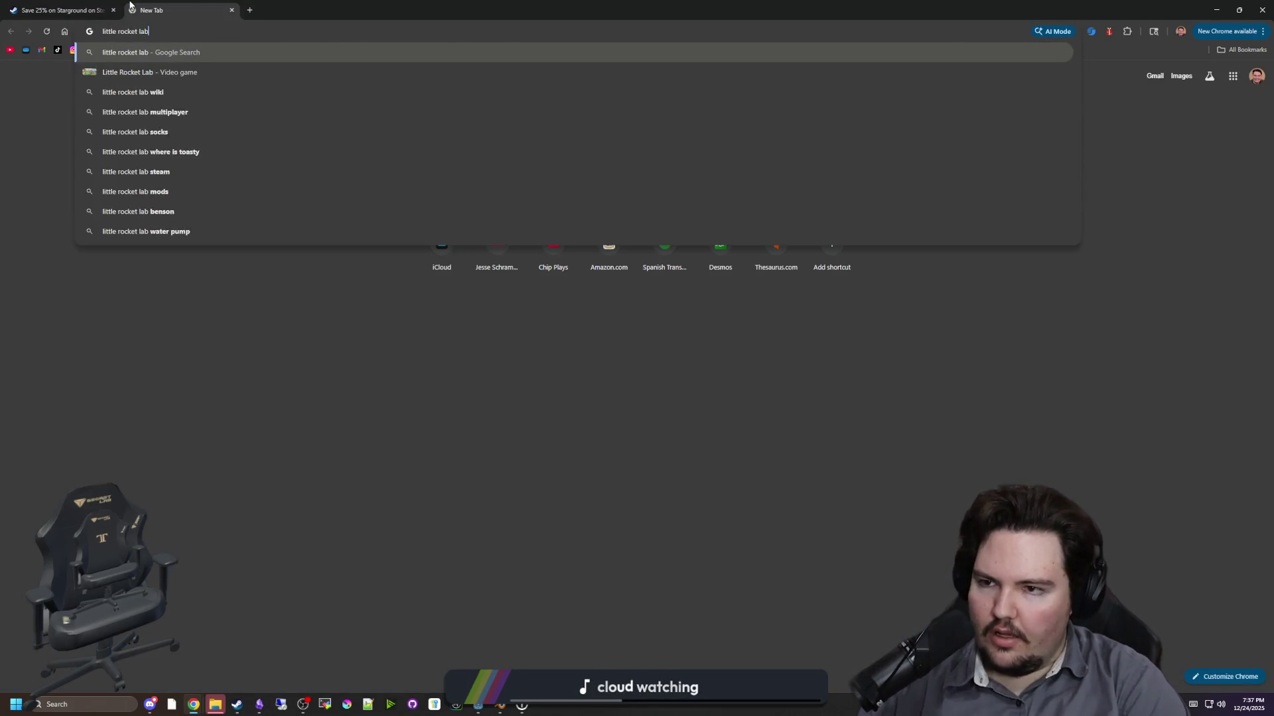
pyautogui.press('Return')
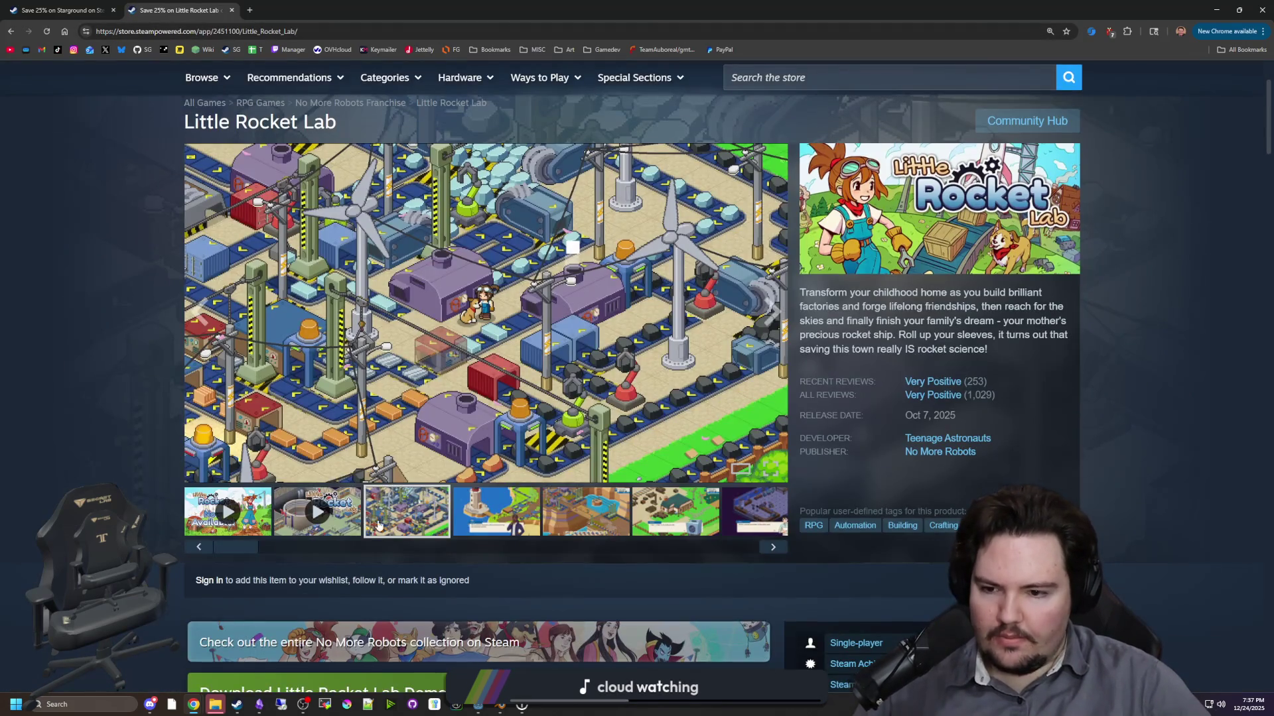
pyautogui.click(574, 407)
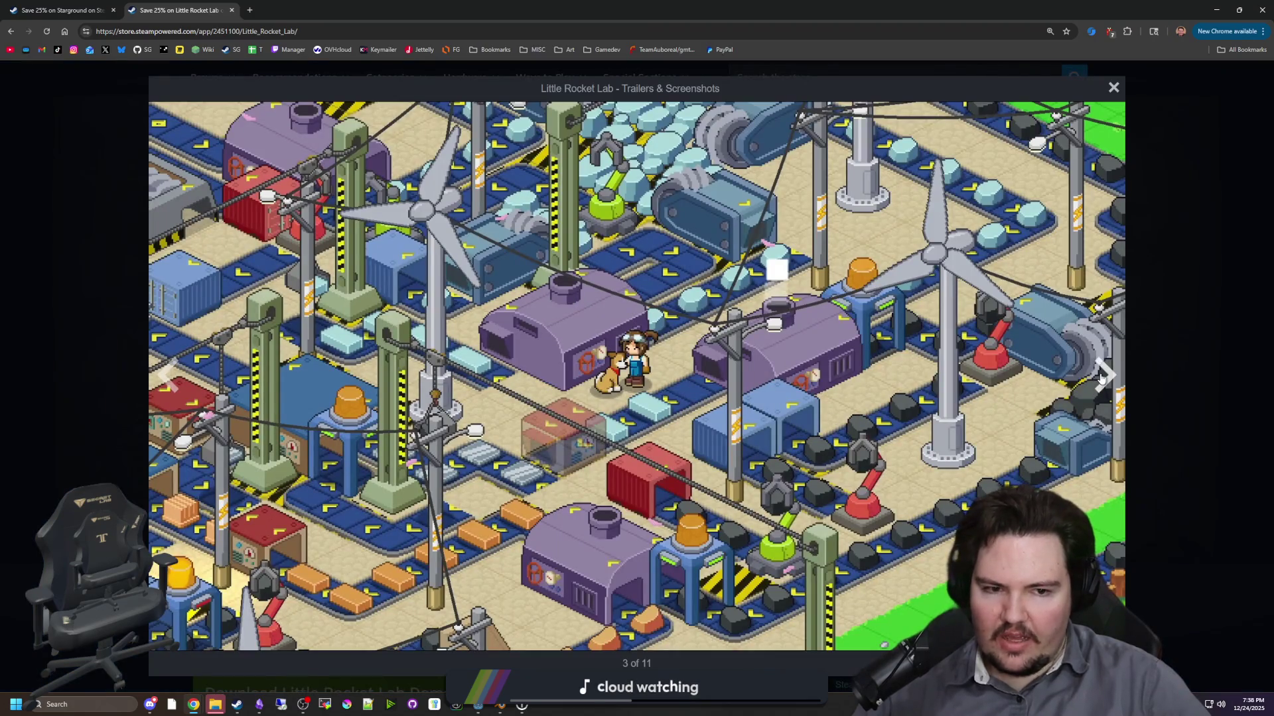
# - Page through the Little Rocket Lab screenshots (lighthouse, bridge, farmhouse and more), then close the viewer
pyautogui.click(1100, 377)
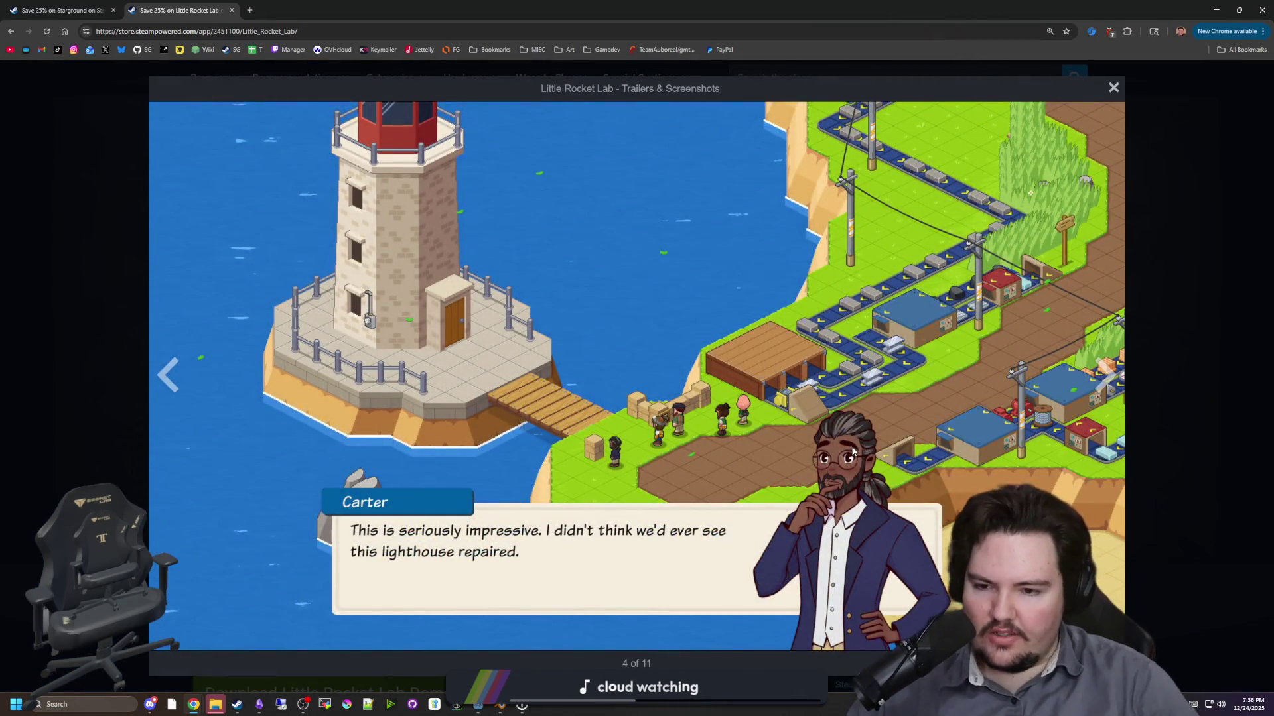
pyautogui.click(1116, 383)
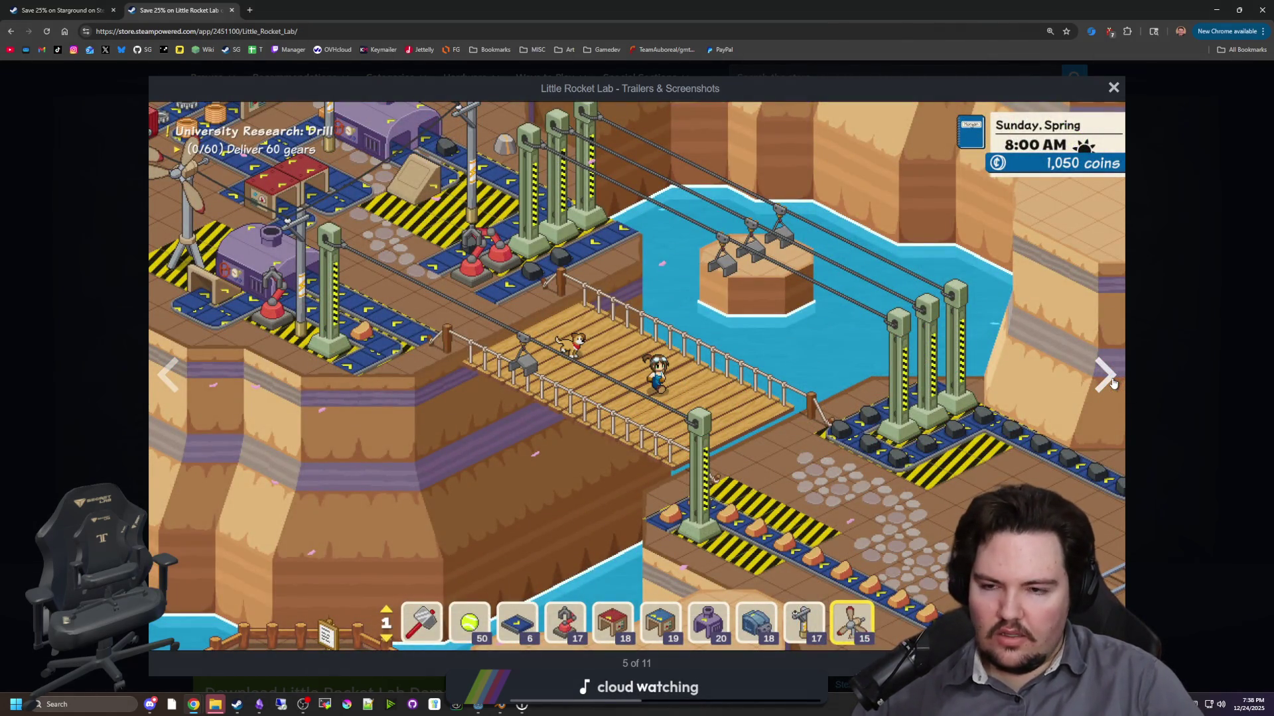
pyautogui.click(1112, 383)
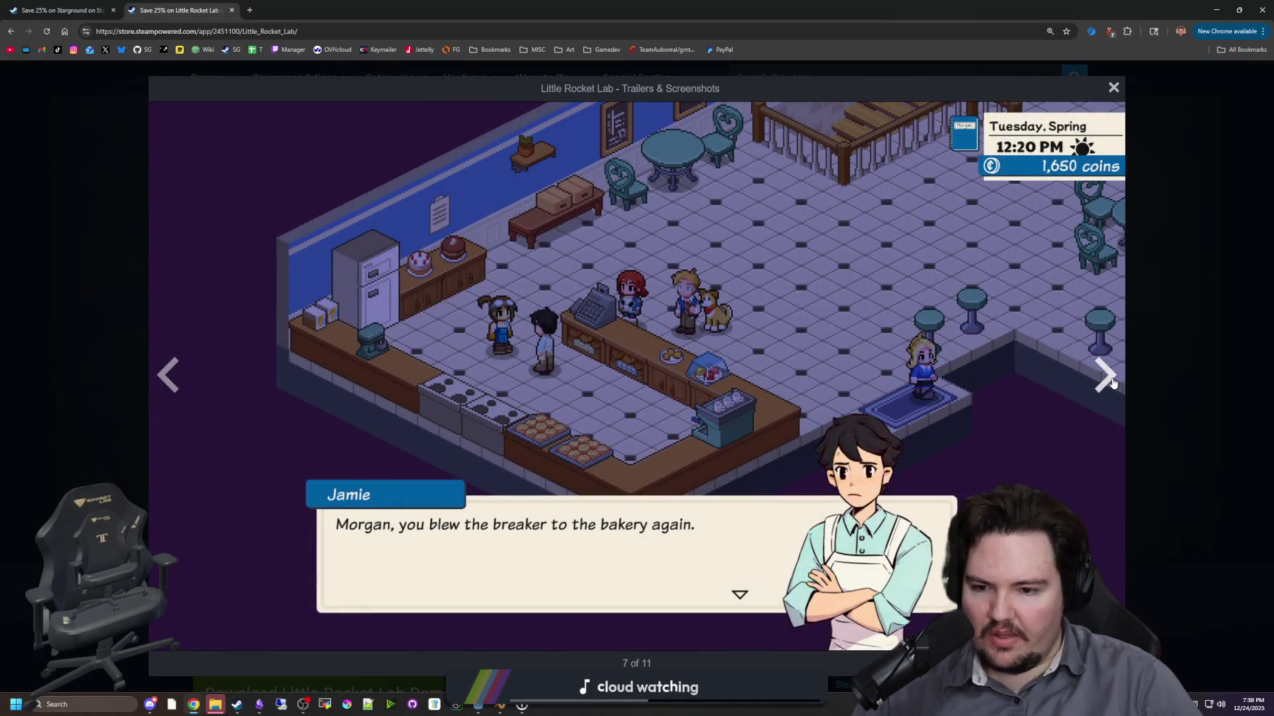
pyautogui.click(1112, 383)
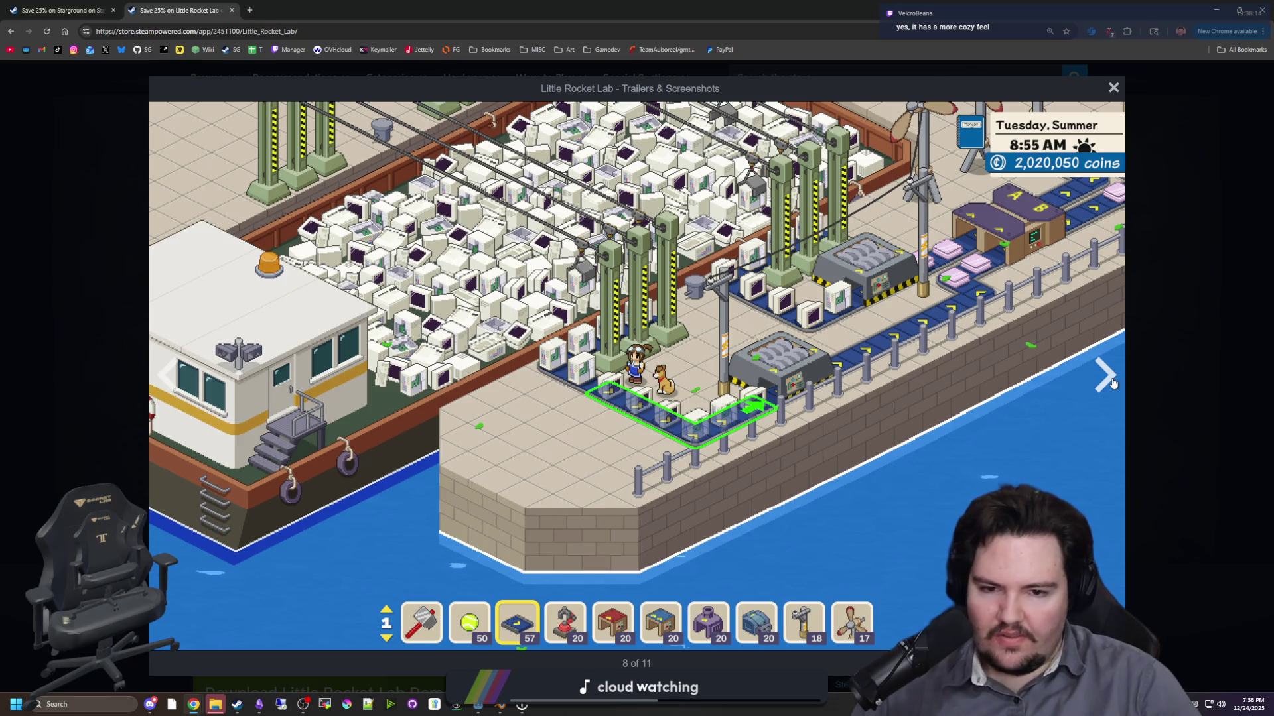
pyautogui.click(1113, 383)
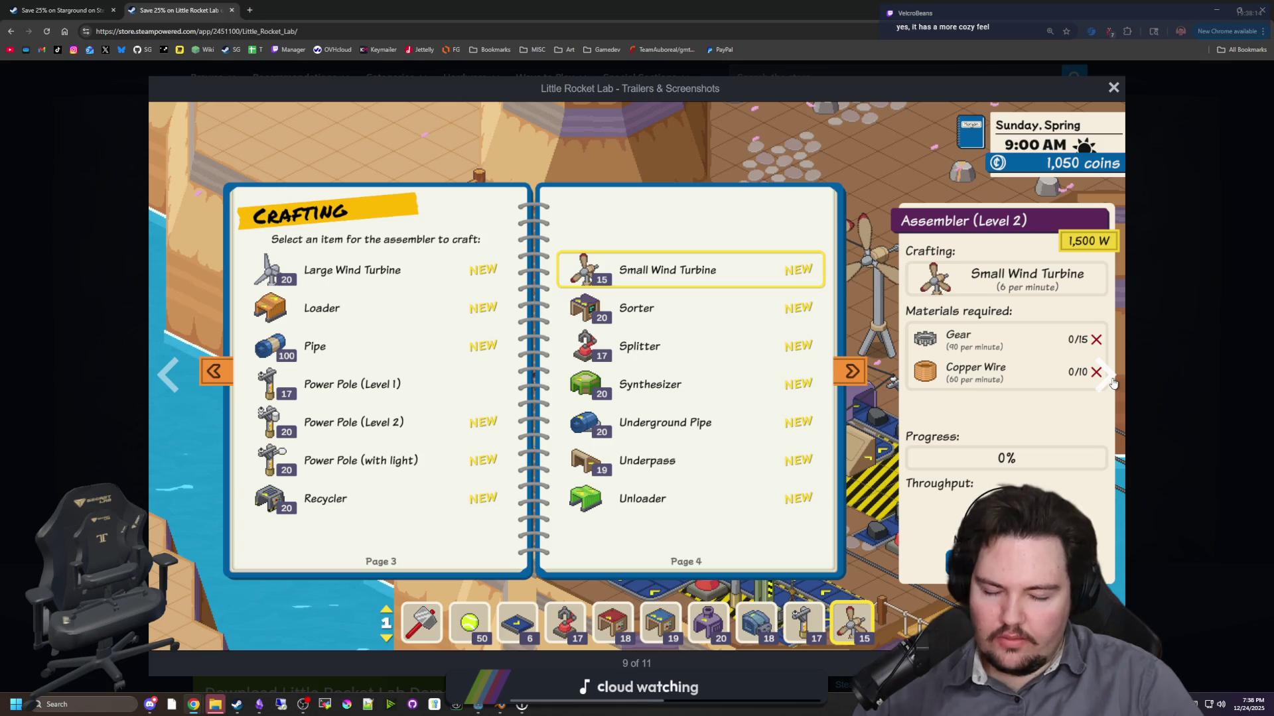
pyautogui.click(1112, 383)
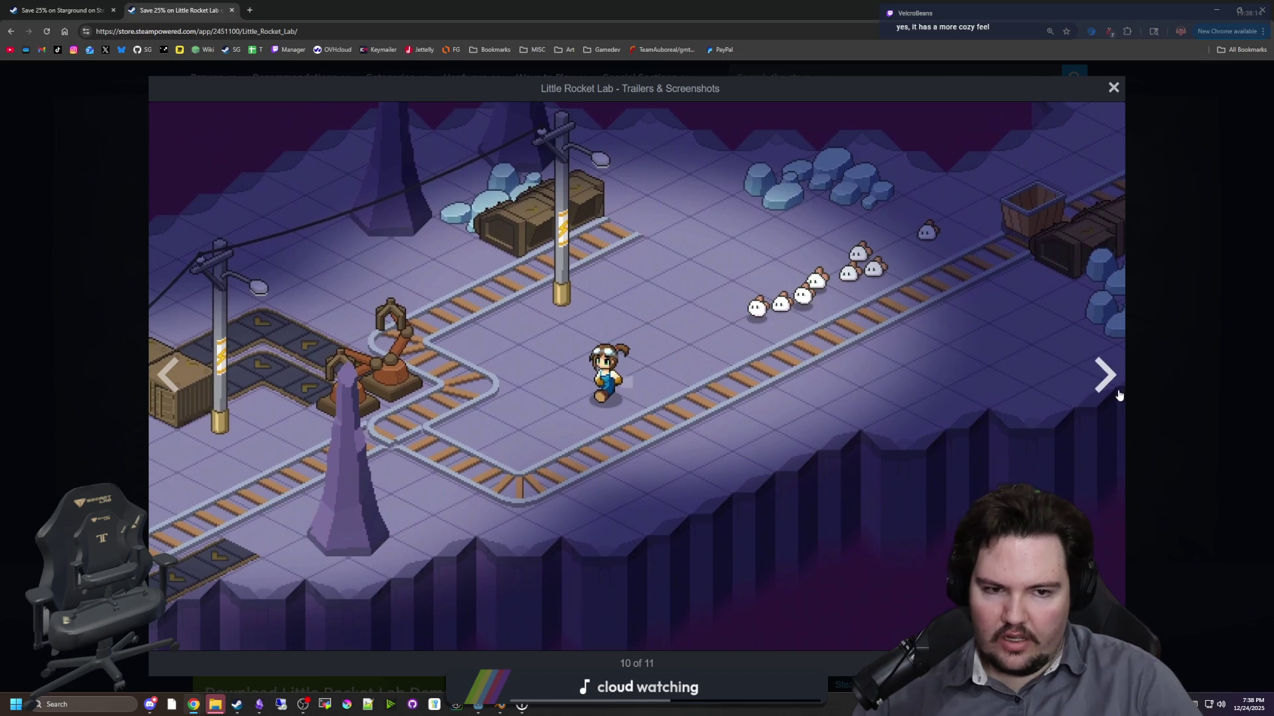
pyautogui.click(1118, 394)
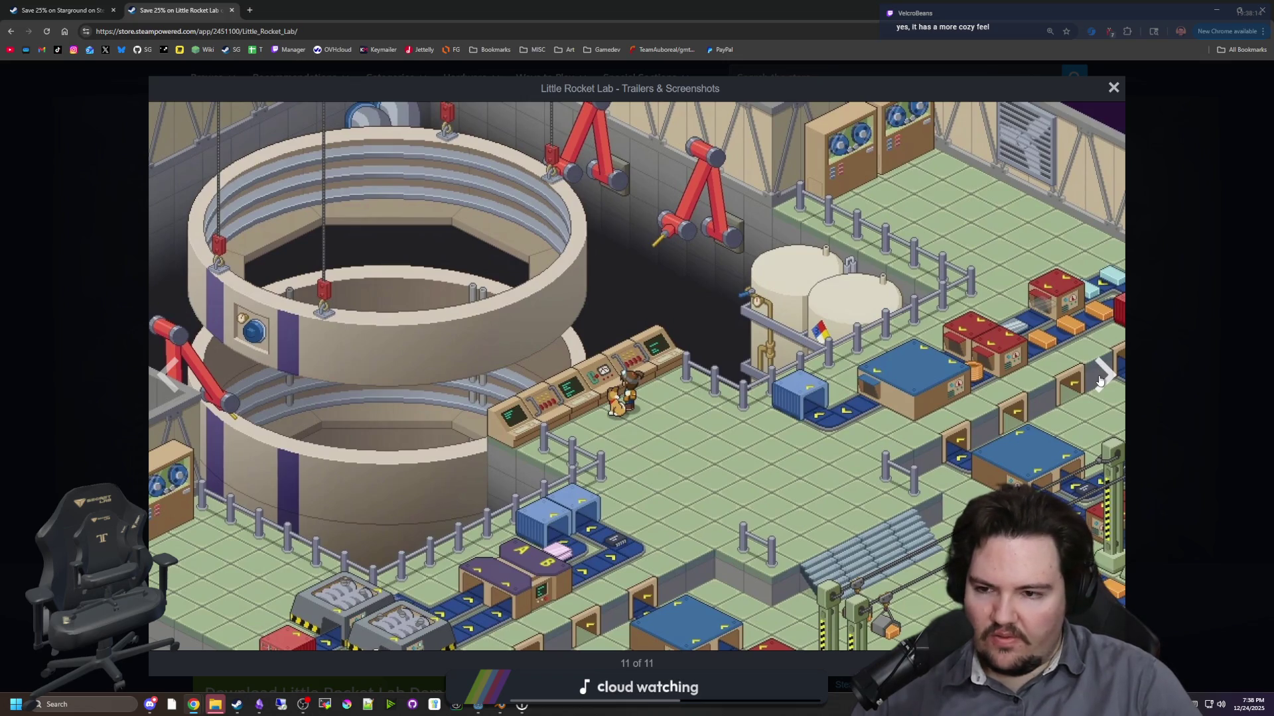
pyautogui.click(1100, 381)
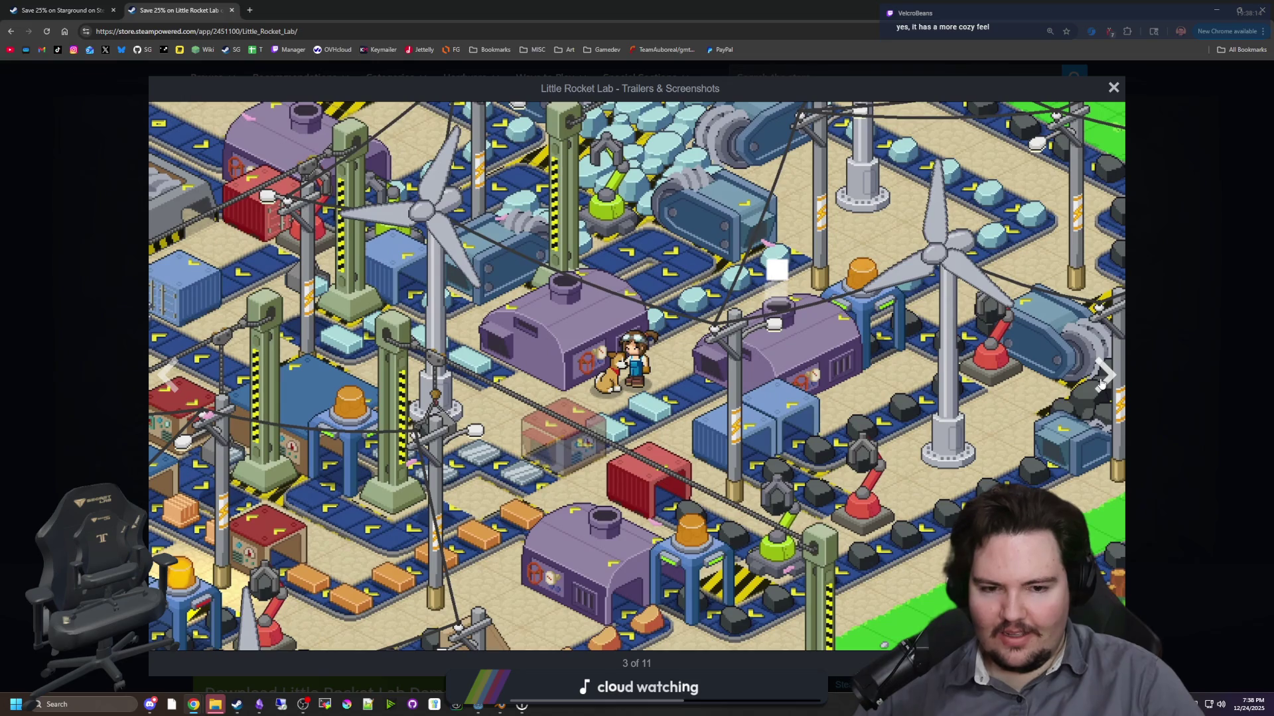
pyautogui.click(1102, 383)
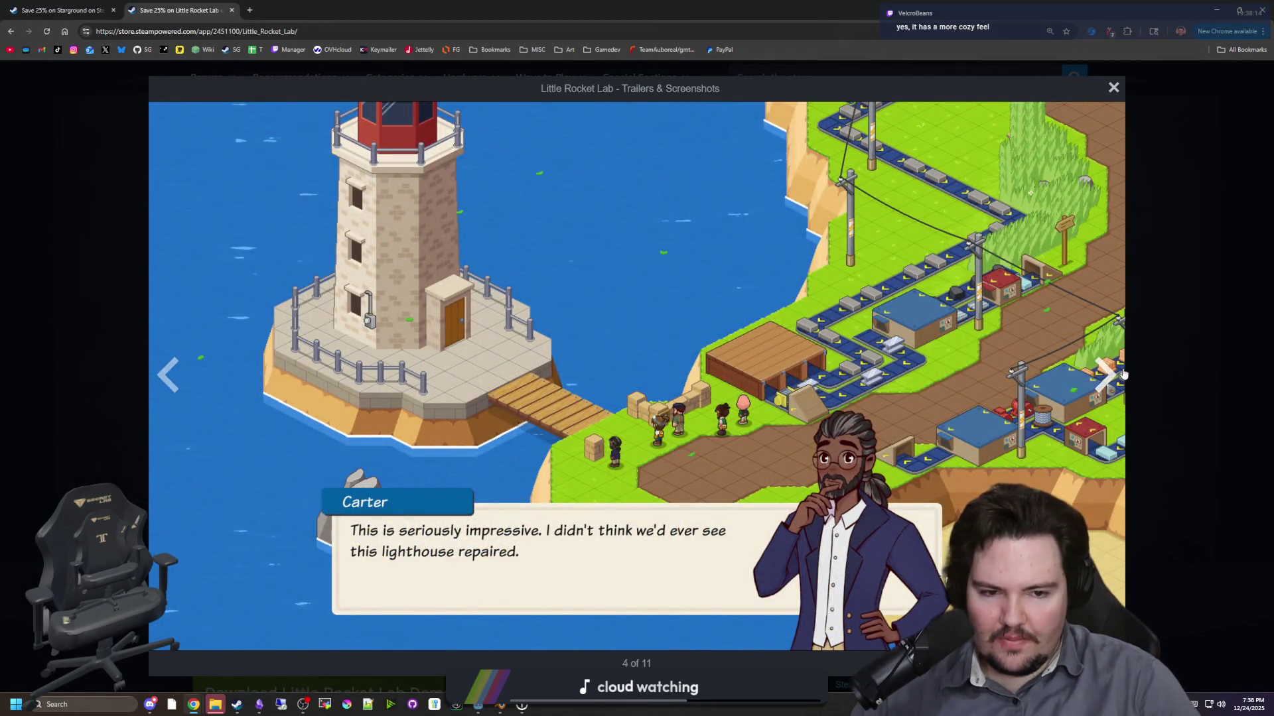
pyautogui.click(1121, 375)
pyautogui.click(1121, 374)
pyautogui.click(1180, 351)
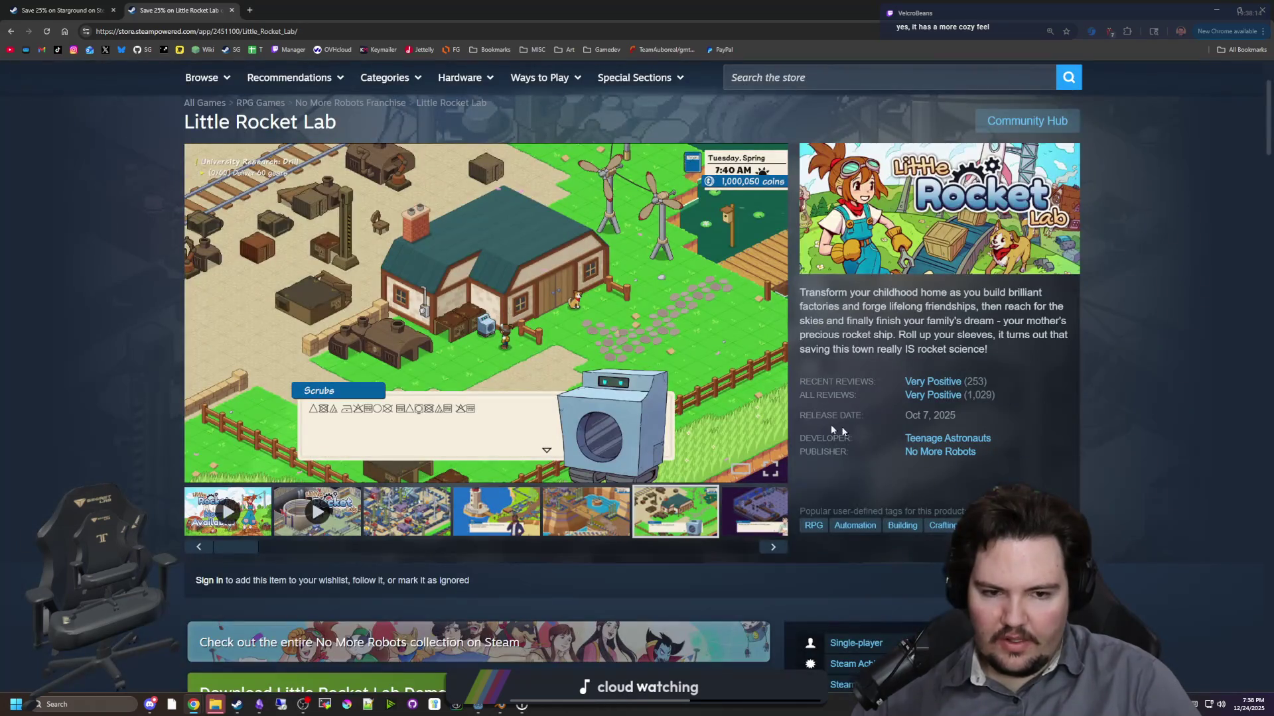
# - Scroll down and expand the full About This Game description
pyautogui.scroll(-4, 569, 406)
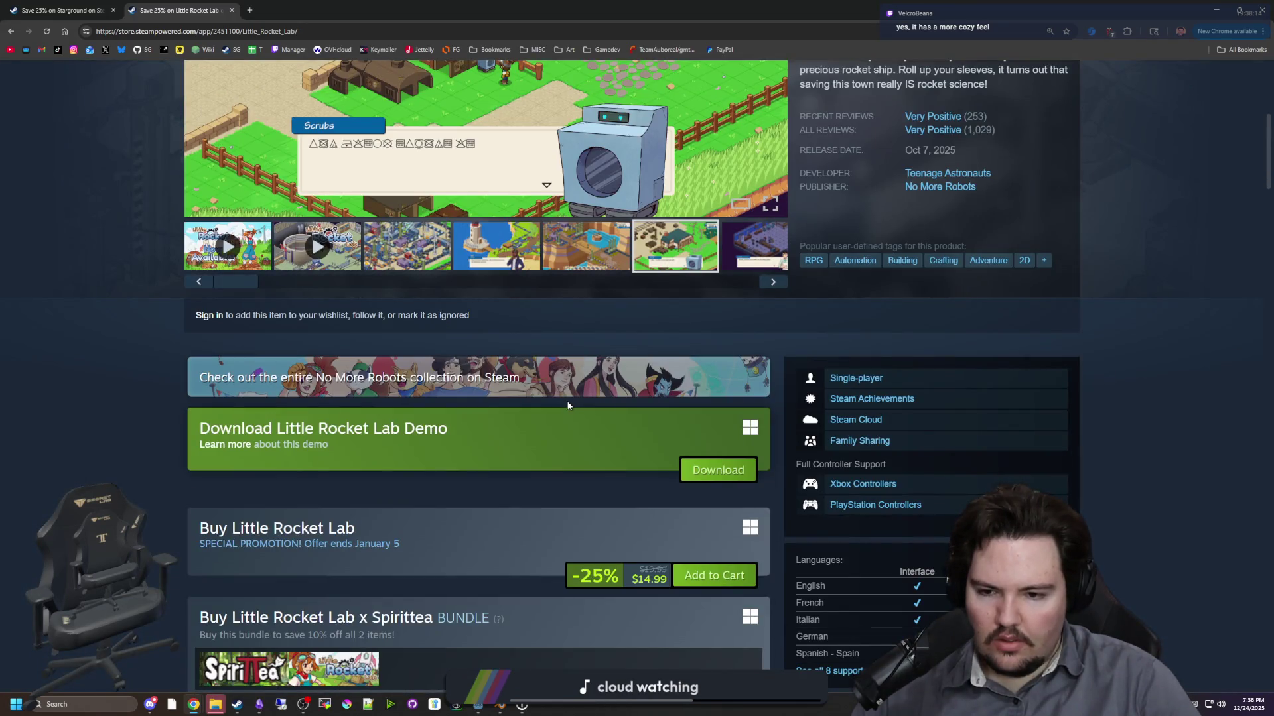
pyautogui.scroll(-14, 569, 406)
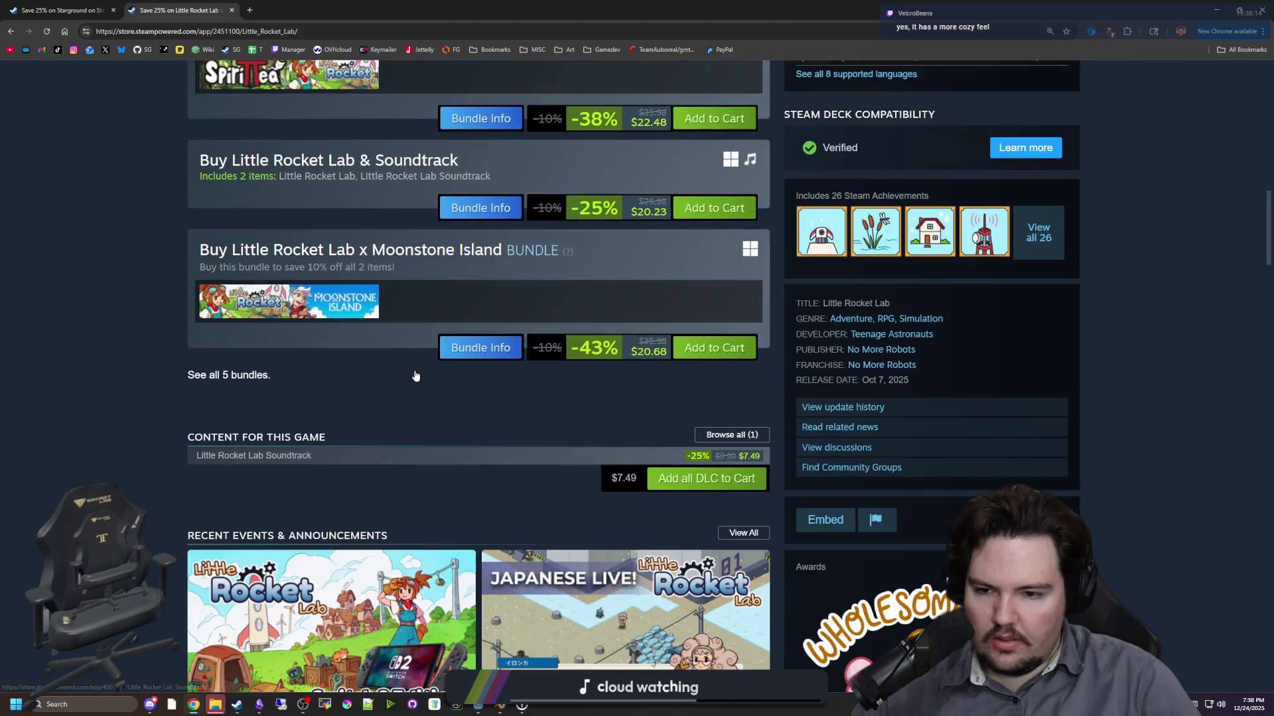
pyautogui.scroll(-5, 759, 515)
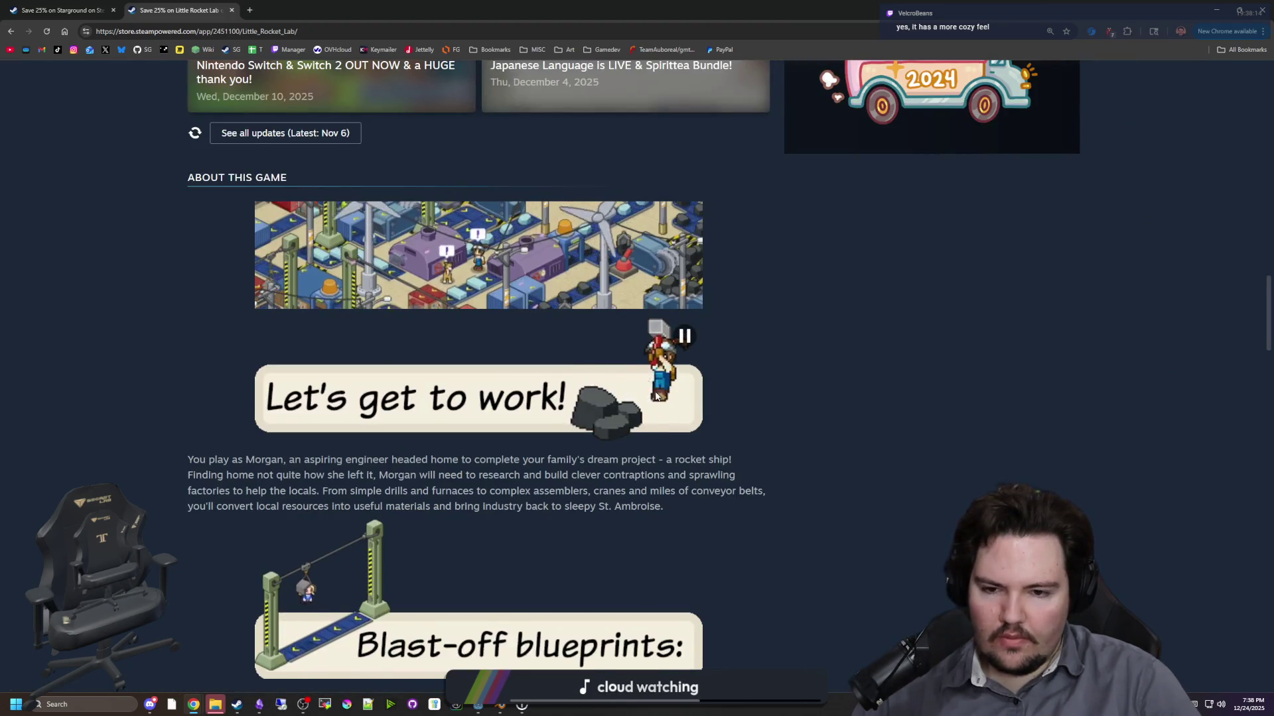
pyautogui.scroll(-5, 656, 396)
pyautogui.click(466, 456)
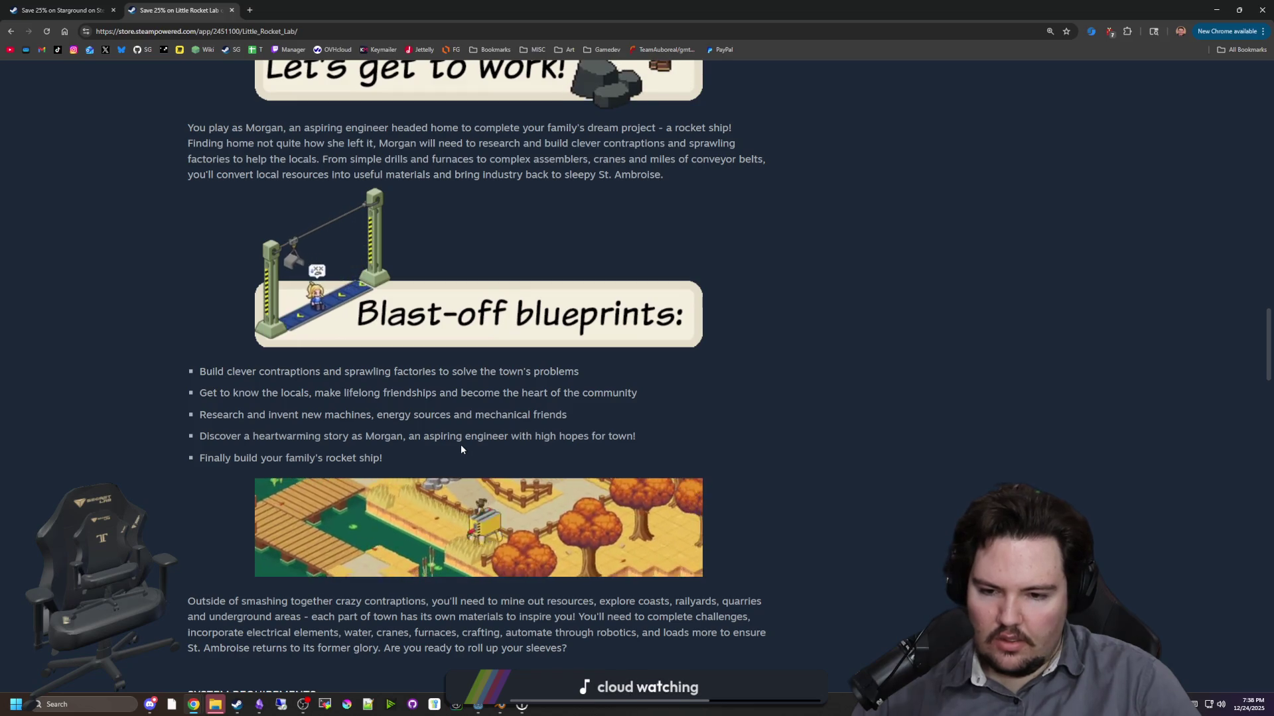
# - Scroll further through the description and move the browser window aside to reveal Godot
pyautogui.scroll(-8, 461, 445)
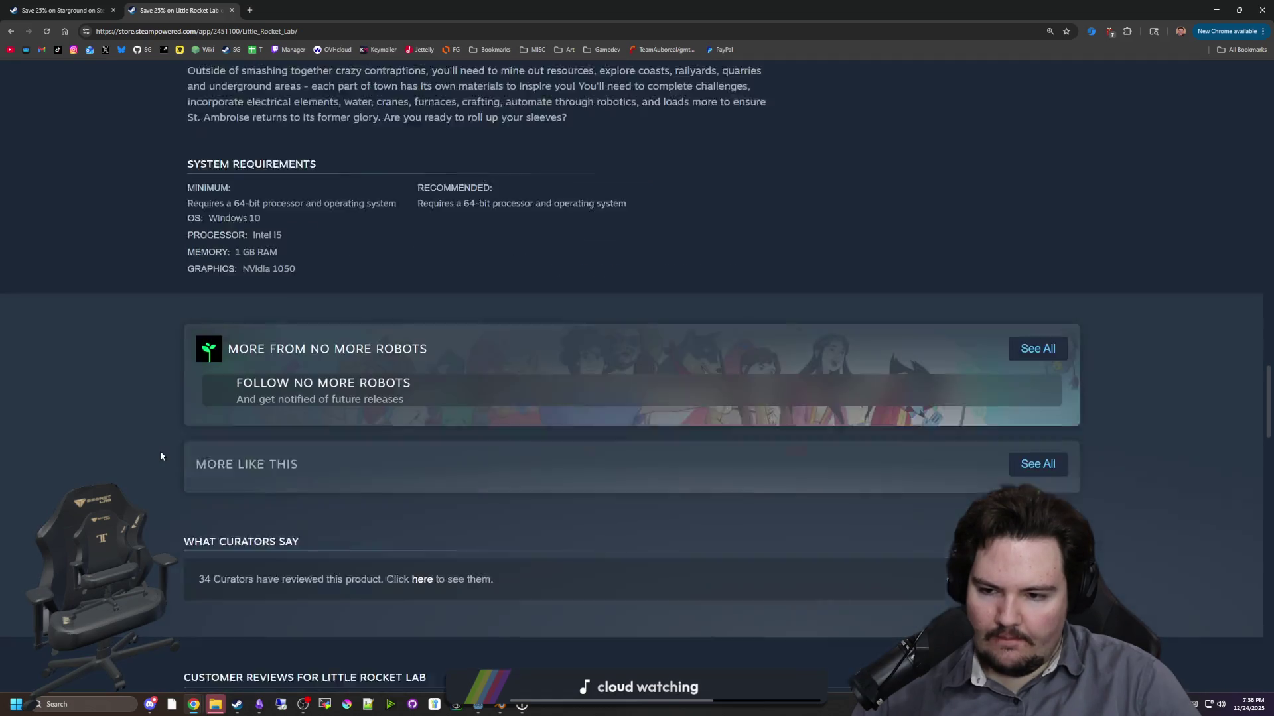
pyautogui.scroll(-6, 160, 456)
pyautogui.moveTo(515, 6)
pyautogui.mouseDown()
pyautogui.moveTo(670, 344)
pyautogui.moveTo(693, 713)
pyautogui.mouseUp()
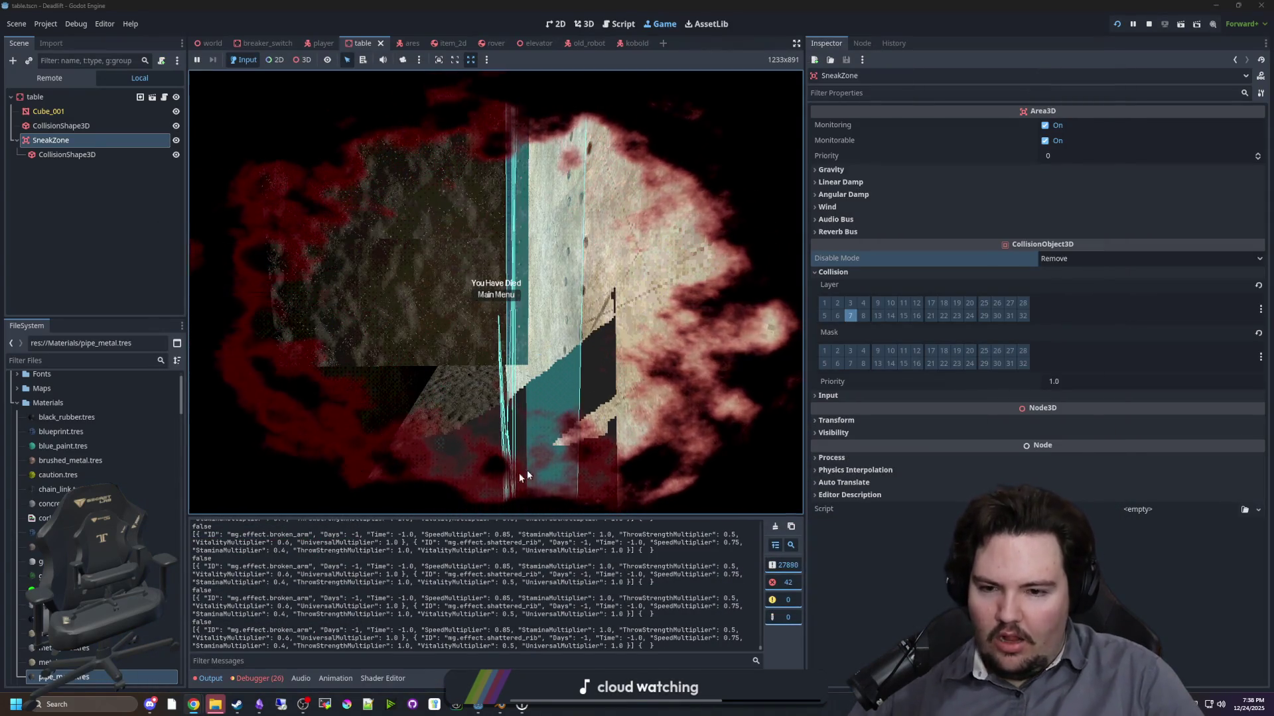
# - Return the game from 'You Have Died' to the main menu, then bring Steam forward maximized
pyautogui.click(497, 296)
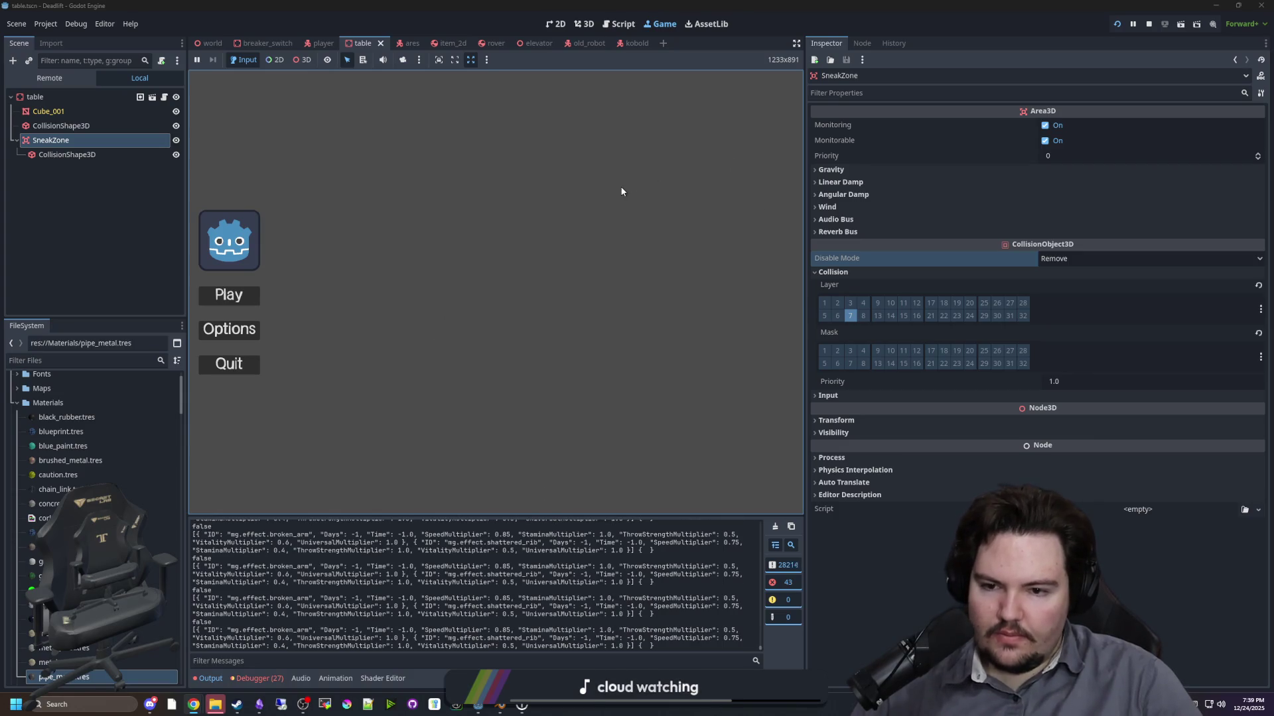
pyautogui.moveTo(237, 703)
pyautogui.click(245, 675)
pyautogui.moveTo(330, 580)
pyautogui.press('super+Up')
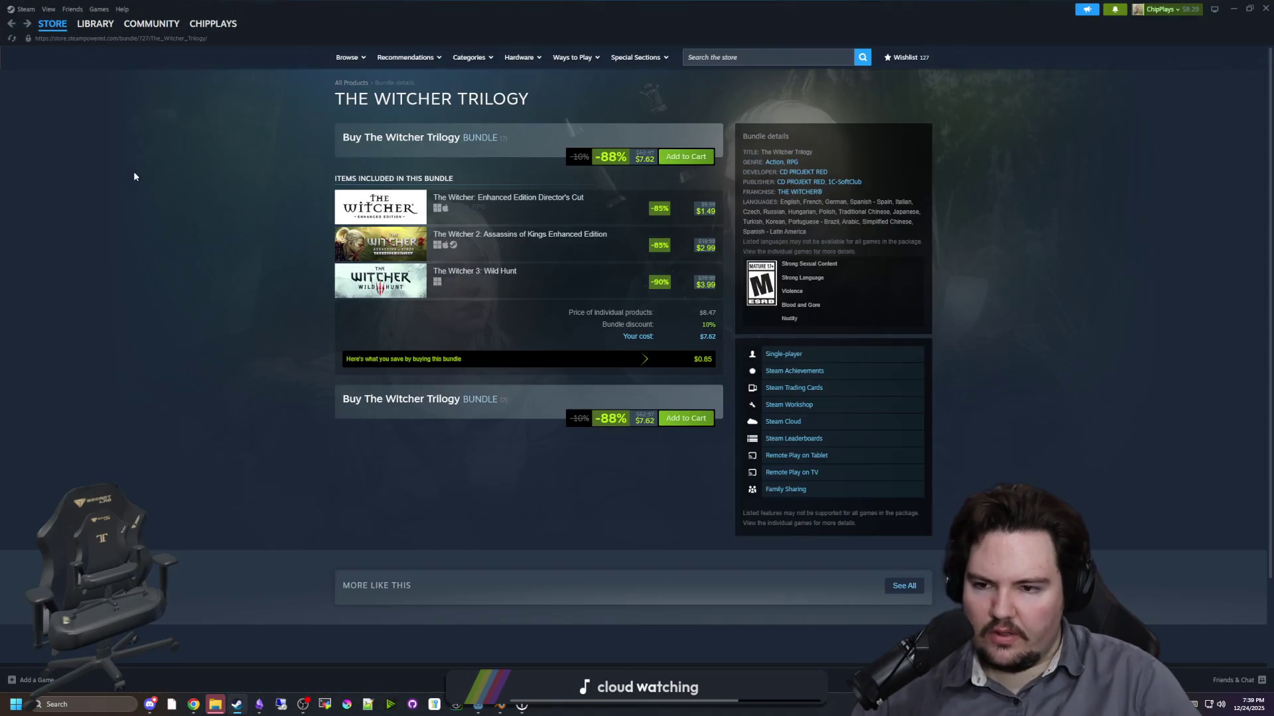
# - Filter the Steam library by 'prospe' and open Prospector's library page
pyautogui.click(93, 25)
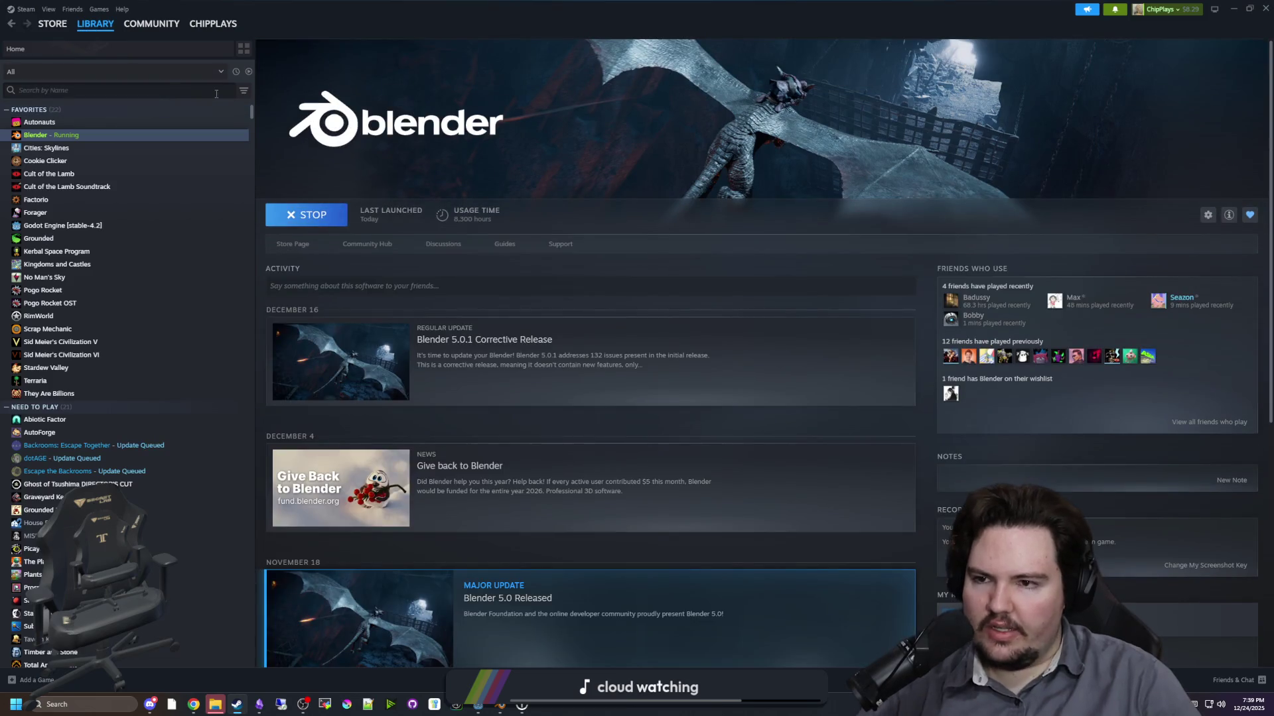
pyautogui.write('prospe')
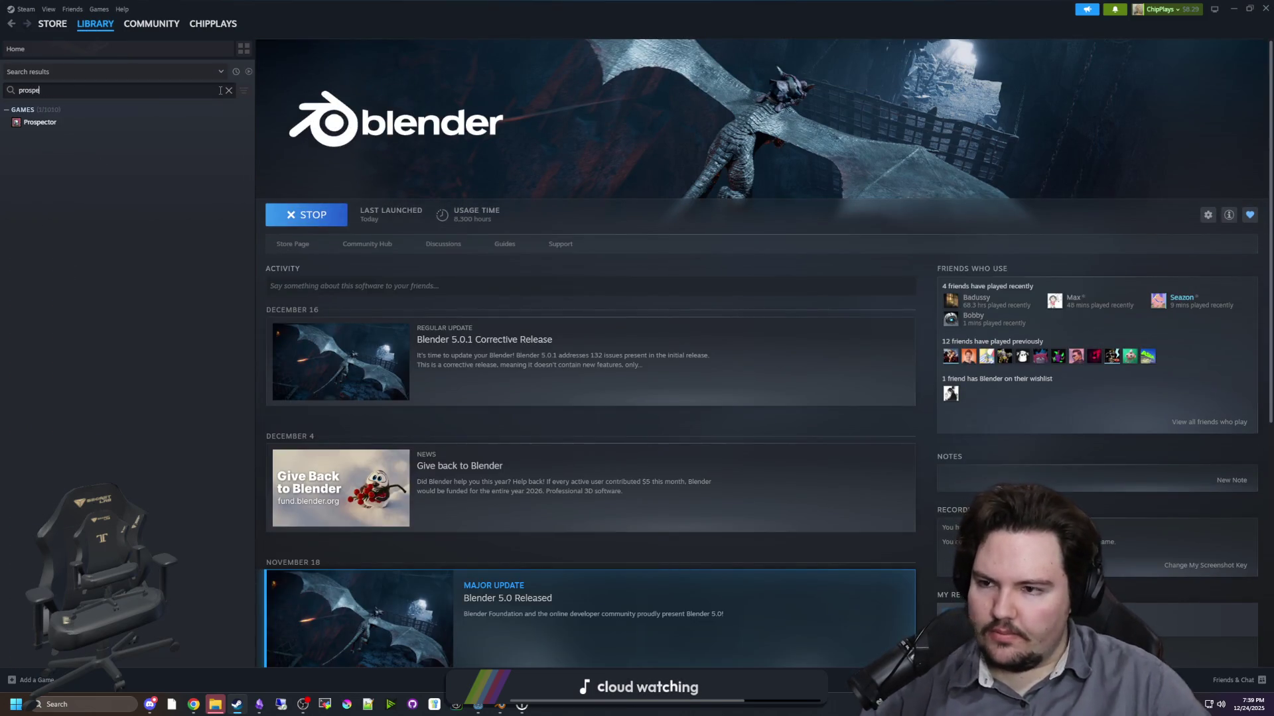
pyautogui.click(54, 124)
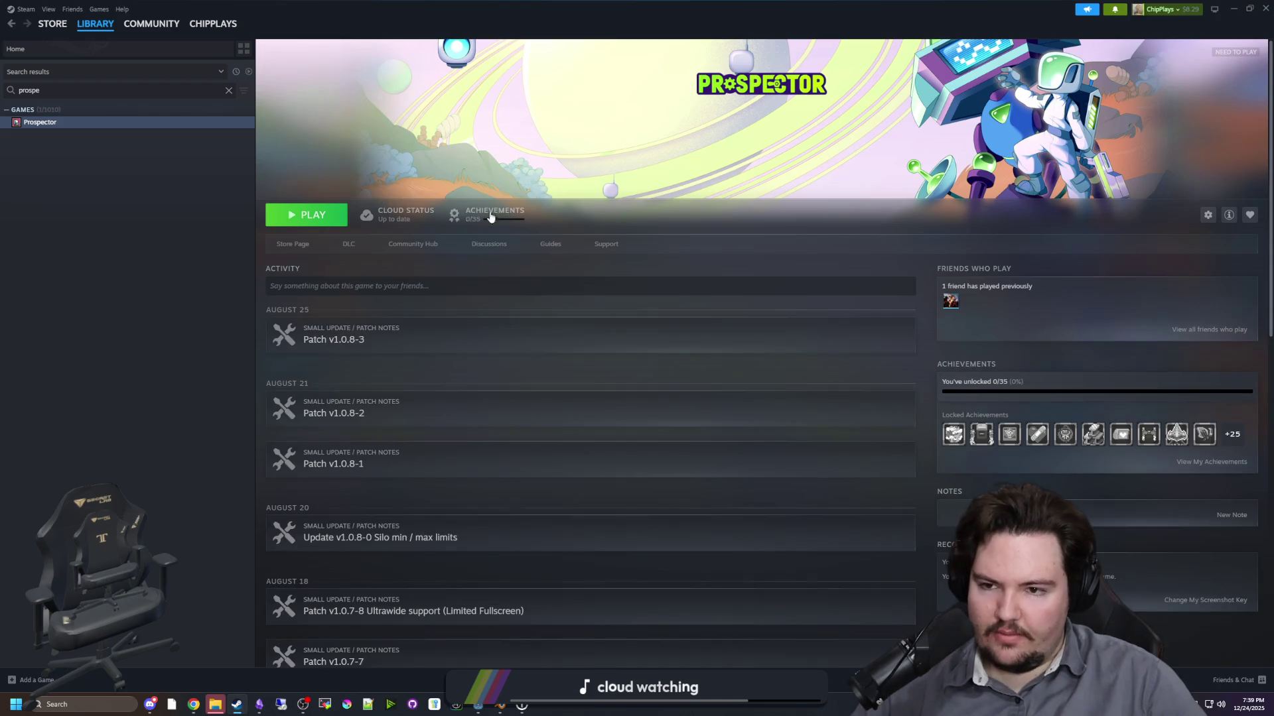
# - Refilter the library by 'auto', select AutoForge and open its store page
pyautogui.click(229, 90)
pyautogui.write('auto')
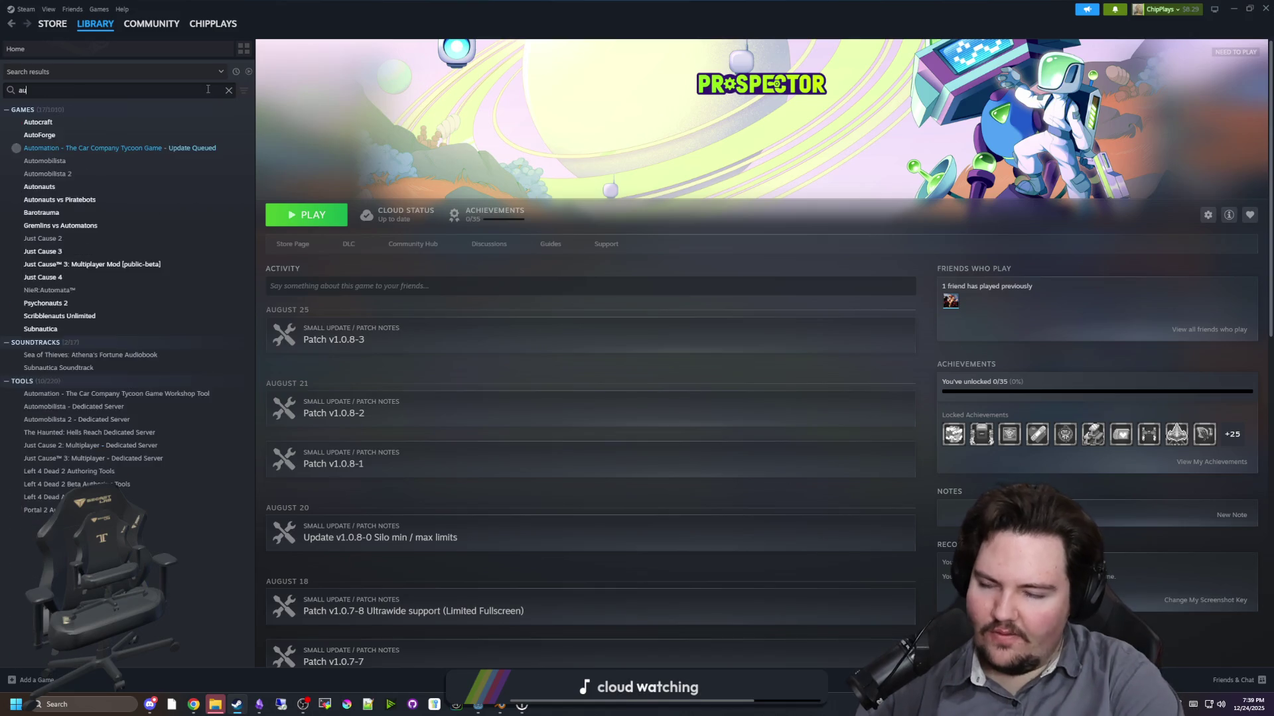
pyautogui.click(99, 135)
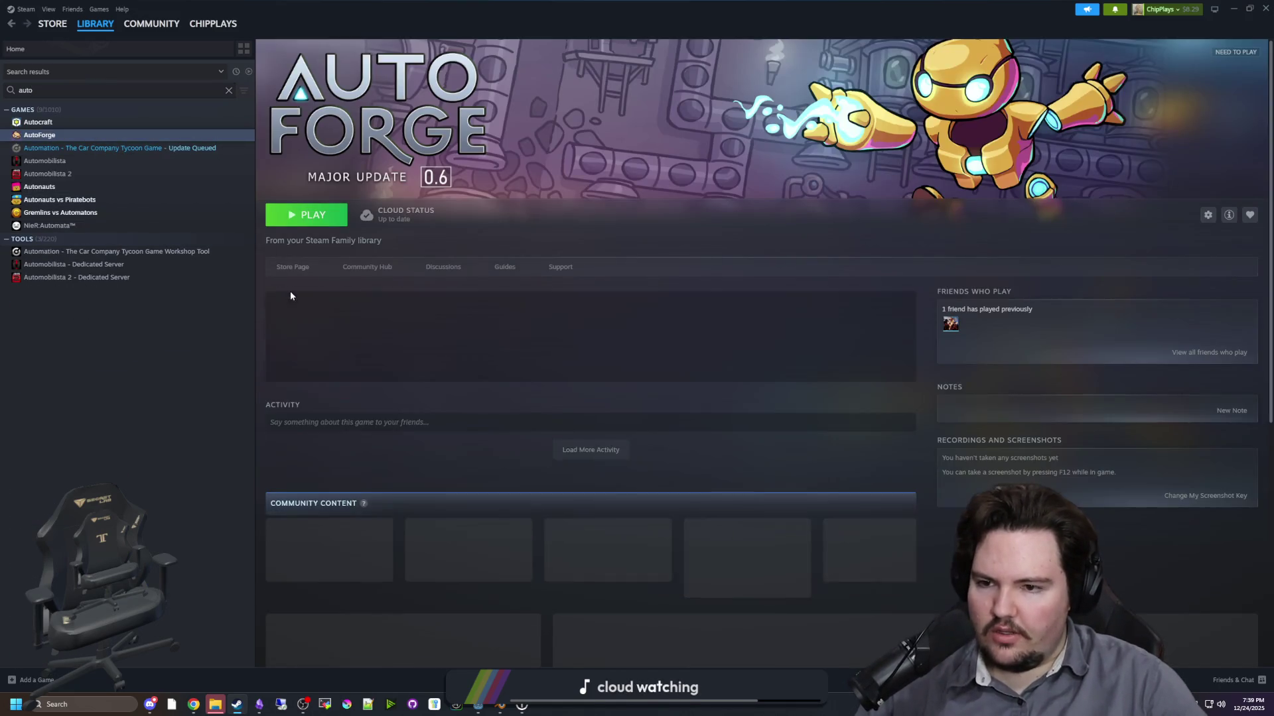
pyautogui.click(294, 264)
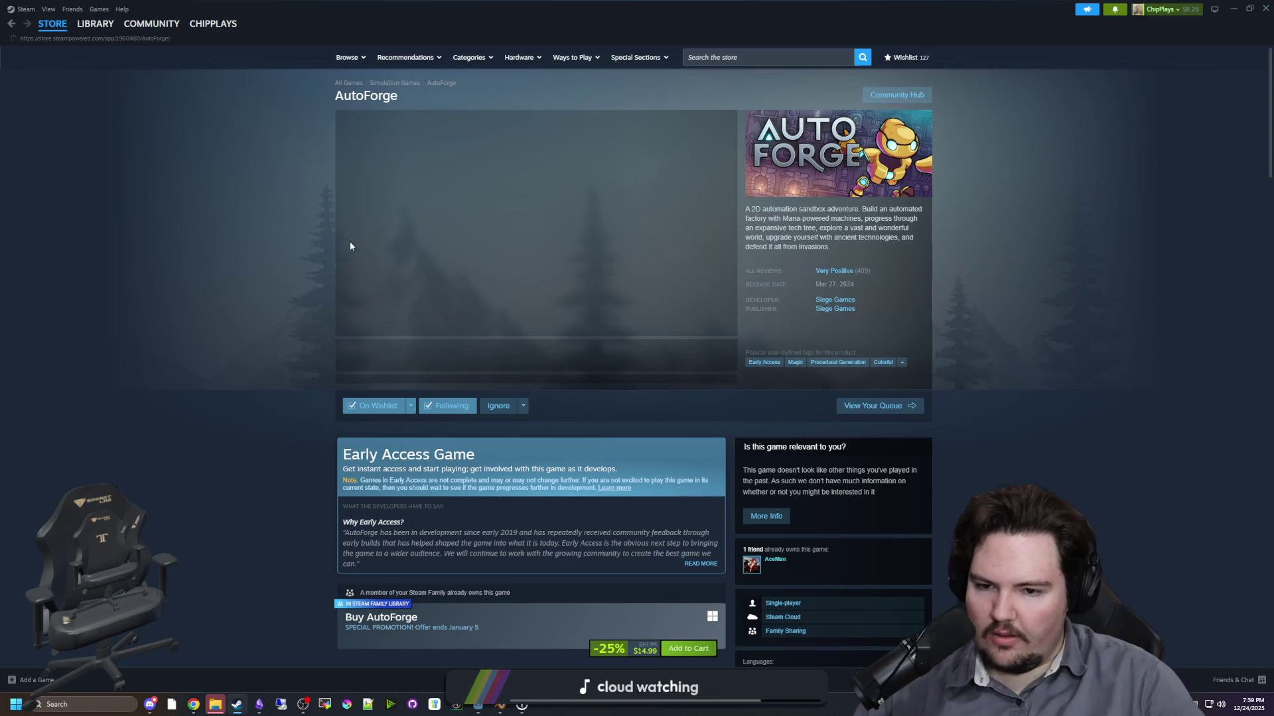
# - View AutoForge's screenshots full-size, paging past tower, research tree, cave base and trailer, then close
pyautogui.click(482, 369)
pyautogui.click(559, 343)
pyautogui.click(554, 268)
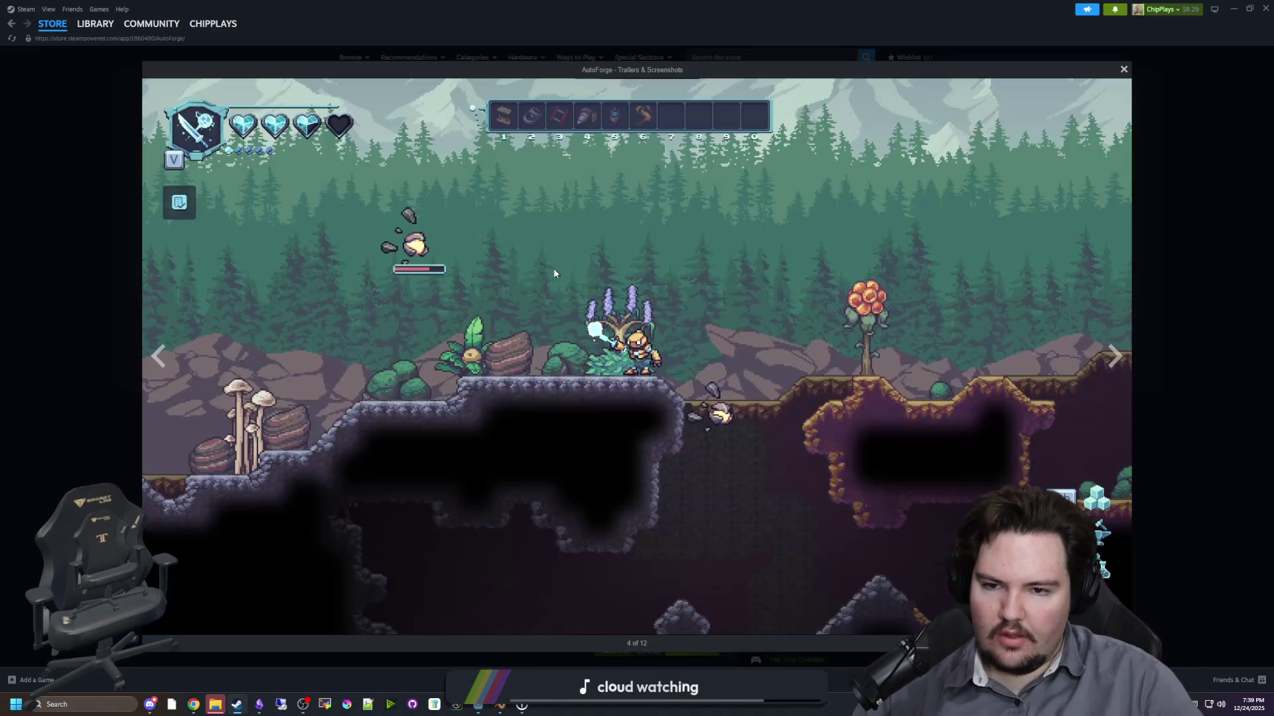
pyautogui.click(1114, 358)
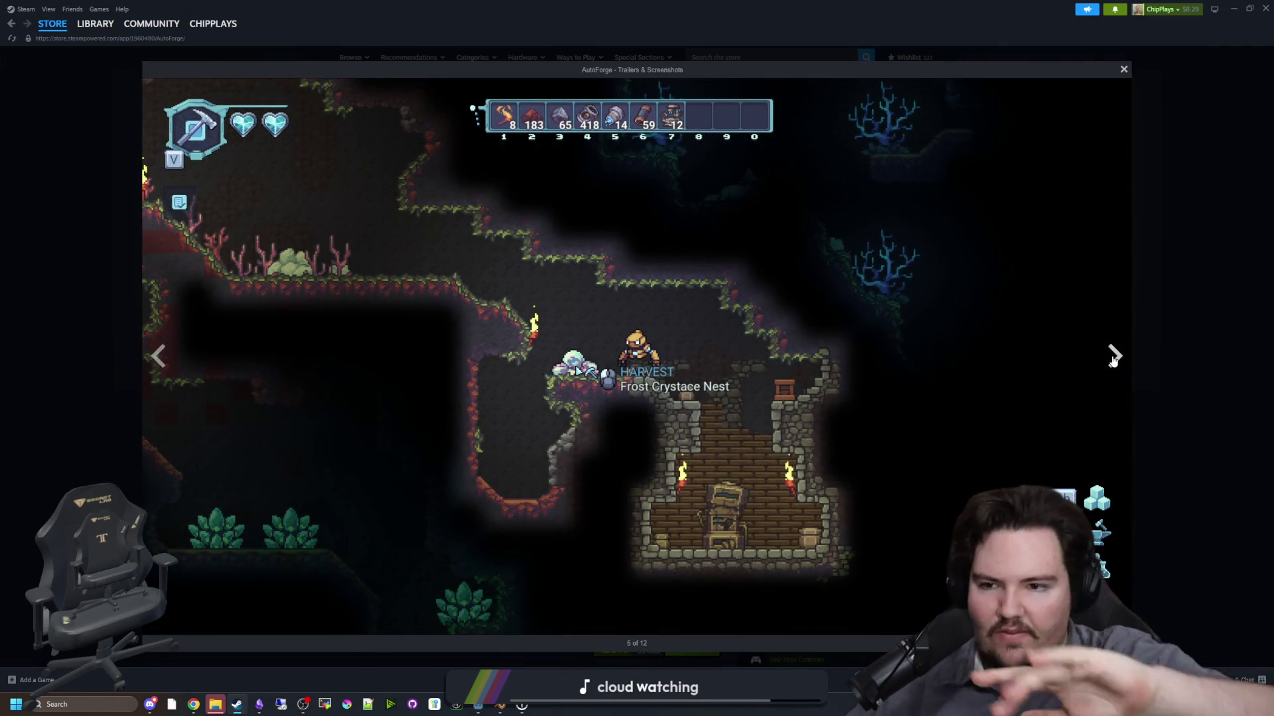
pyautogui.click(1114, 358)
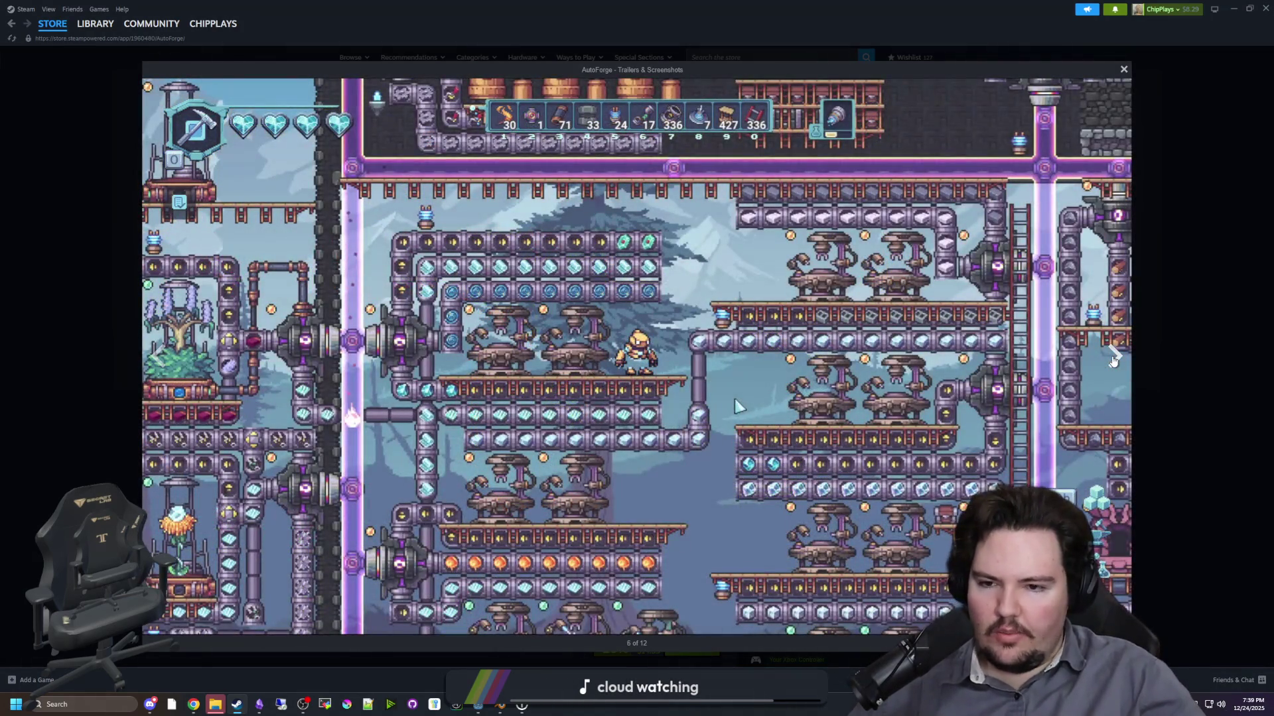
pyautogui.click(1115, 358)
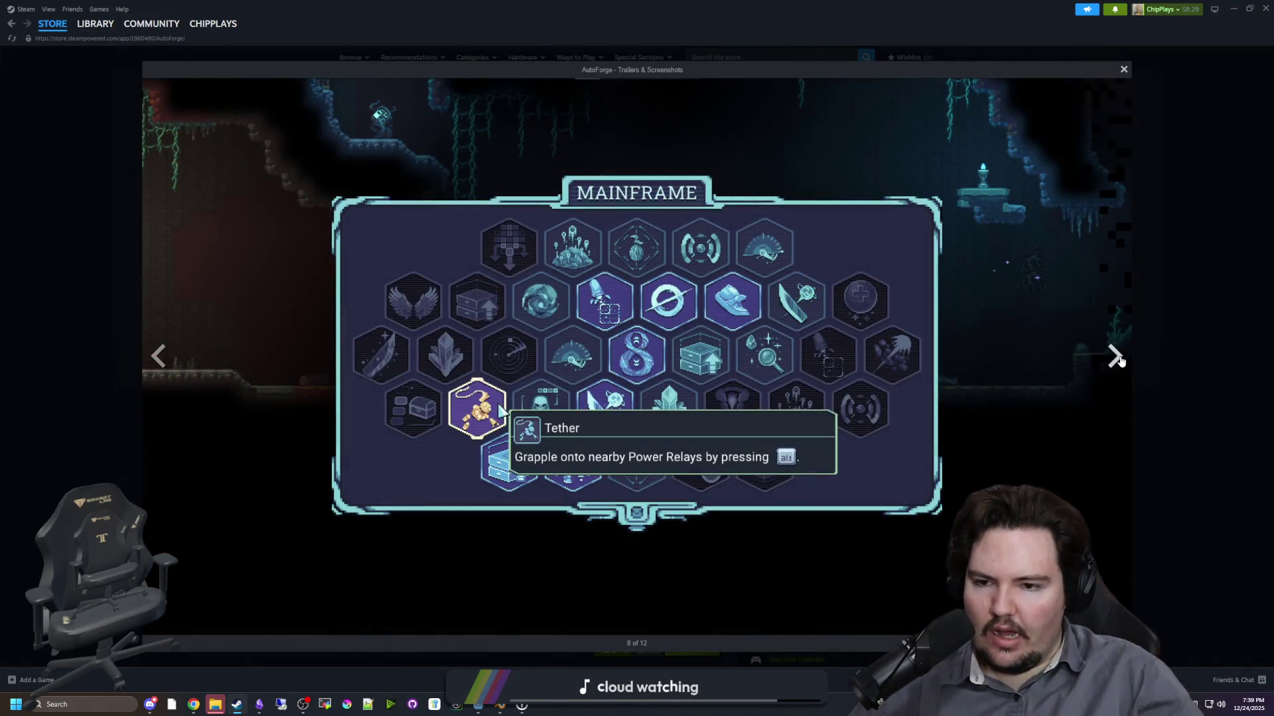
pyautogui.click(1118, 358)
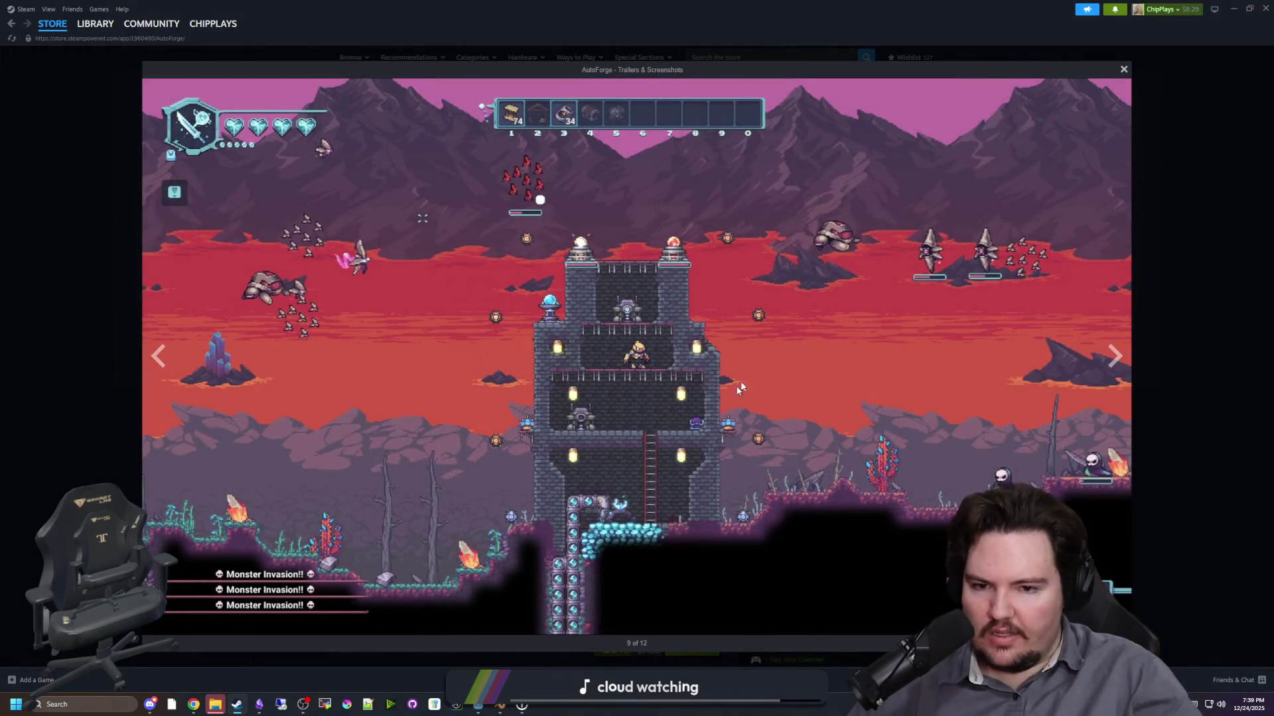
pyautogui.click(1104, 356)
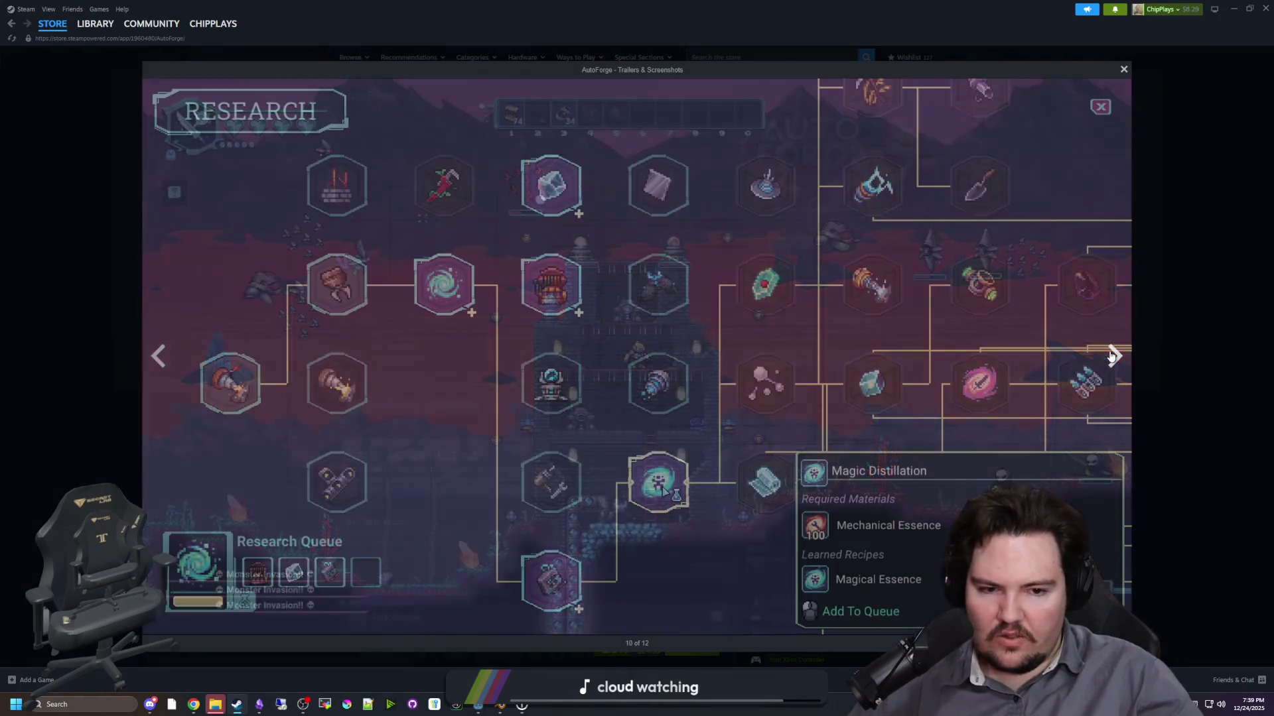
pyautogui.click(1110, 357)
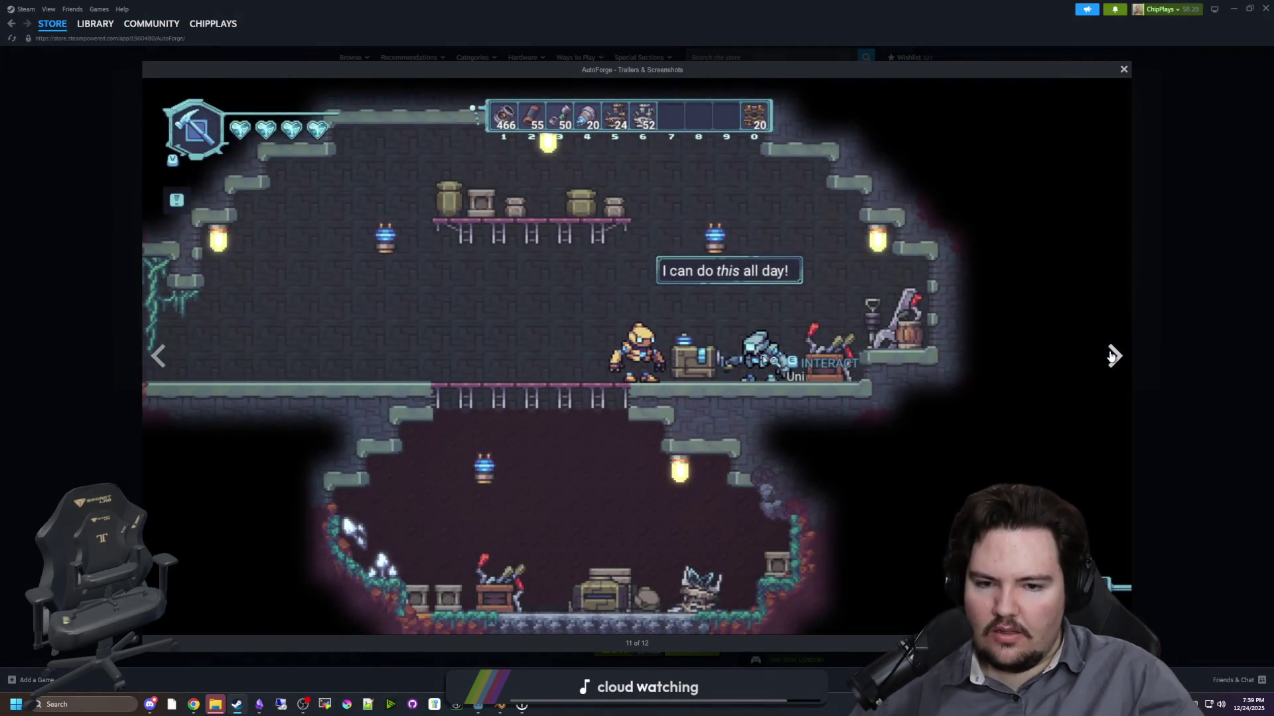
pyautogui.click(1111, 357)
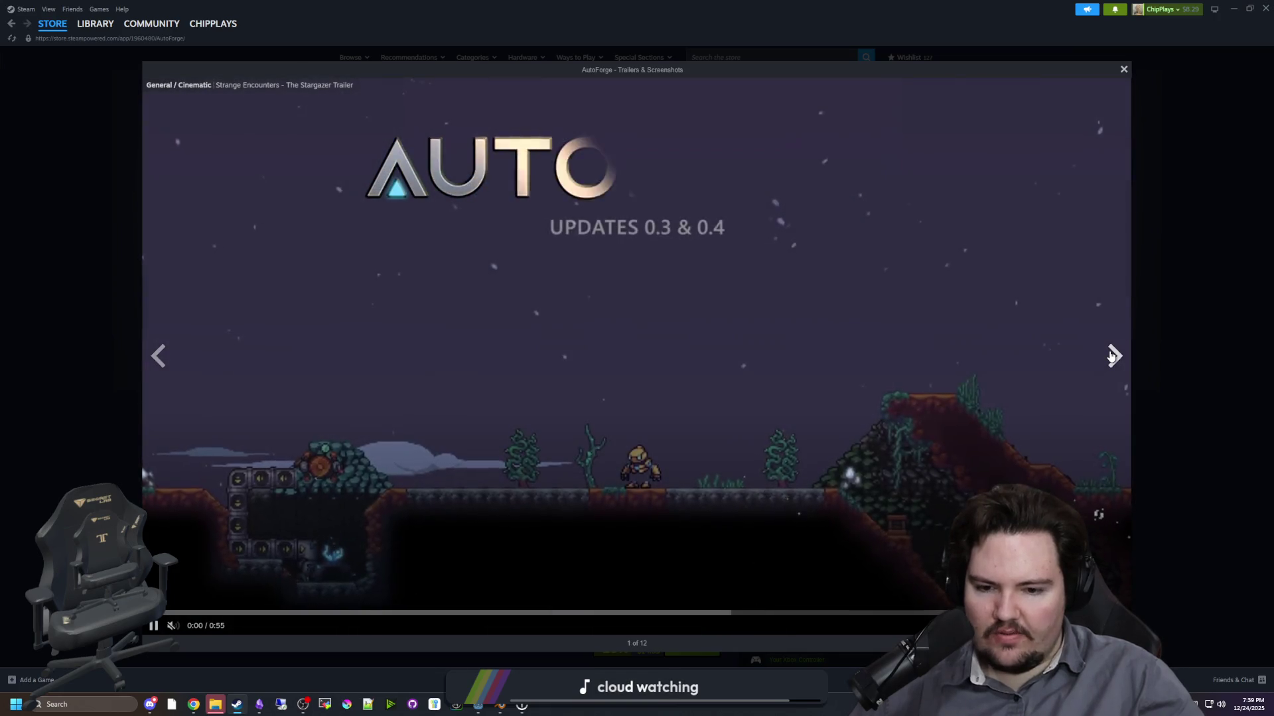
pyautogui.click(1111, 356)
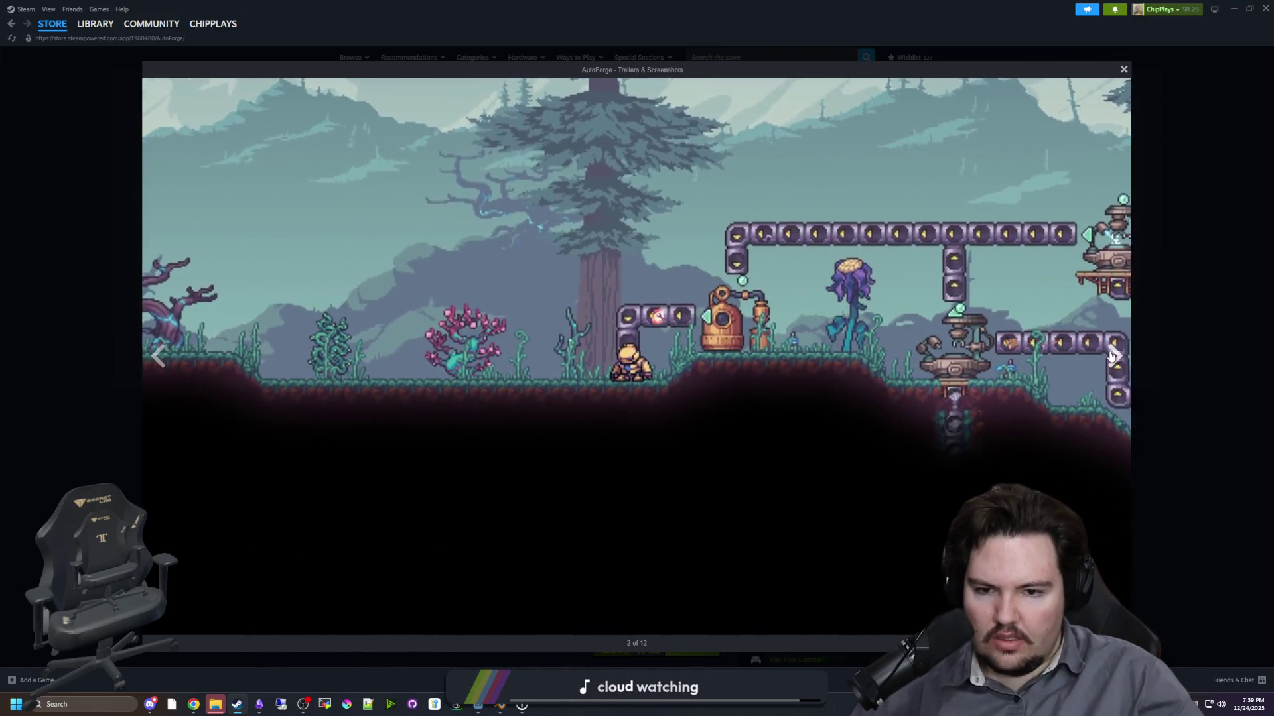
pyautogui.click(1114, 357)
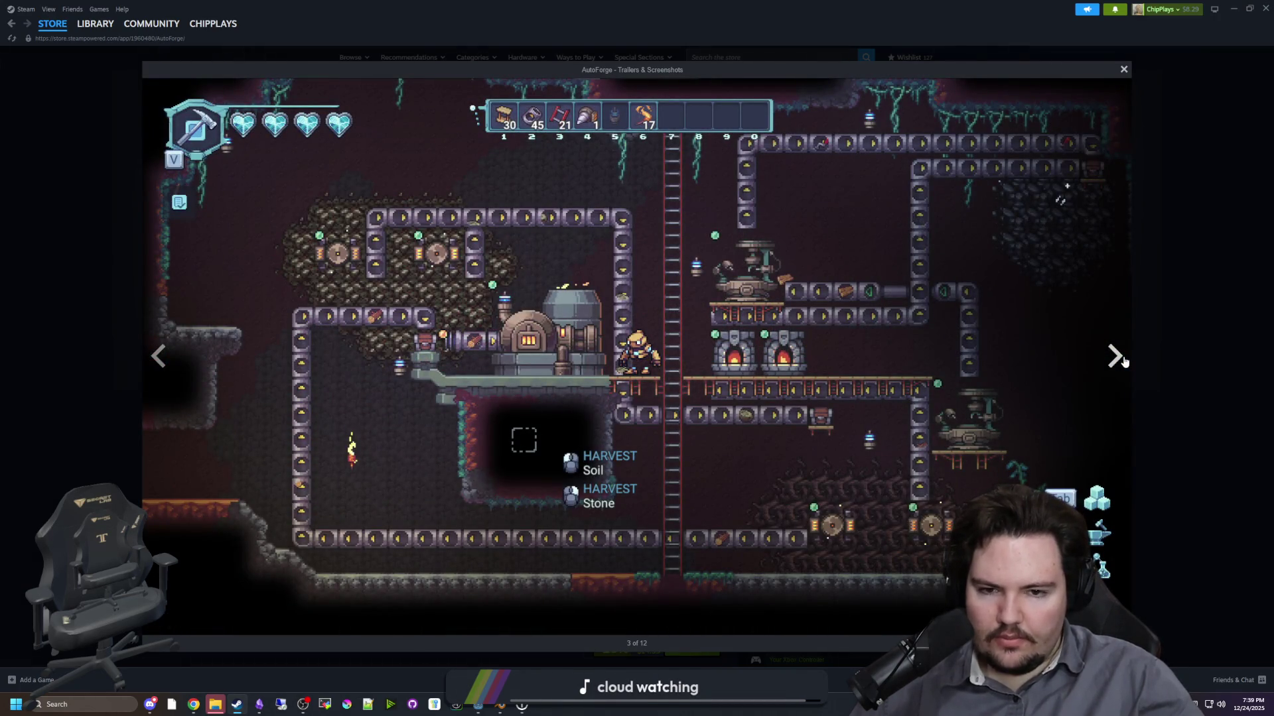
pyautogui.click(1123, 360)
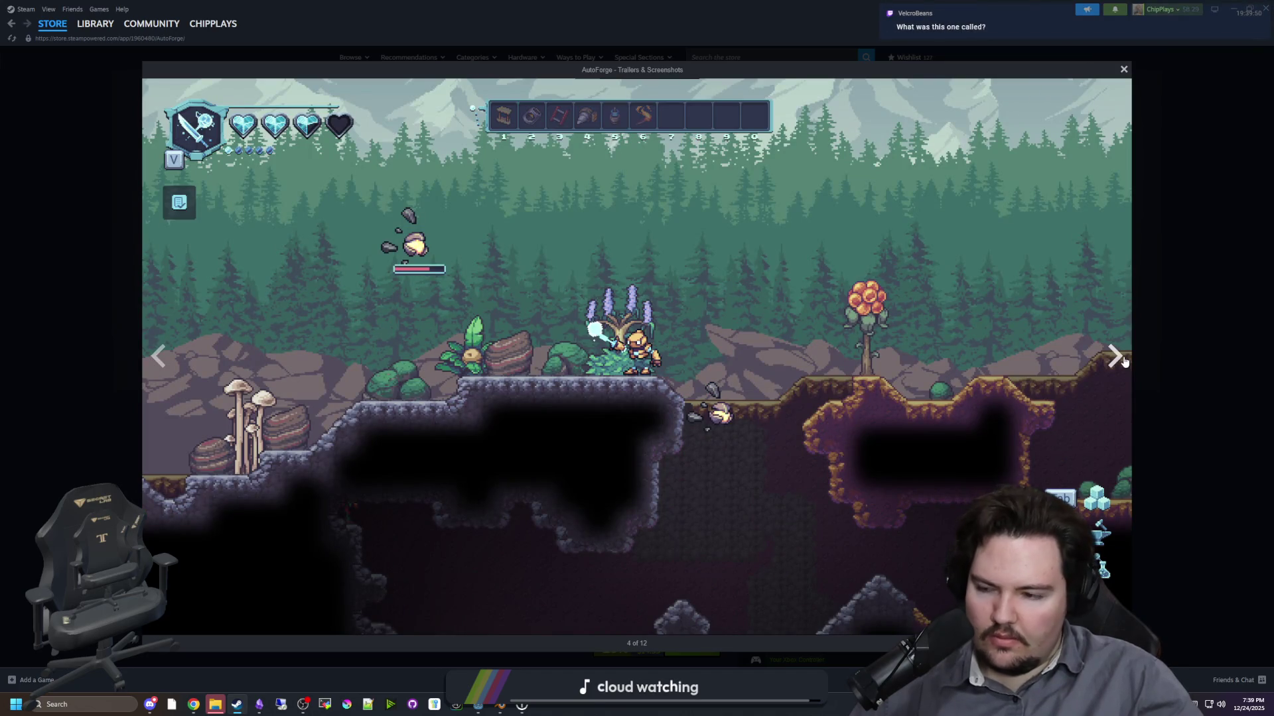
pyautogui.click(1198, 323)
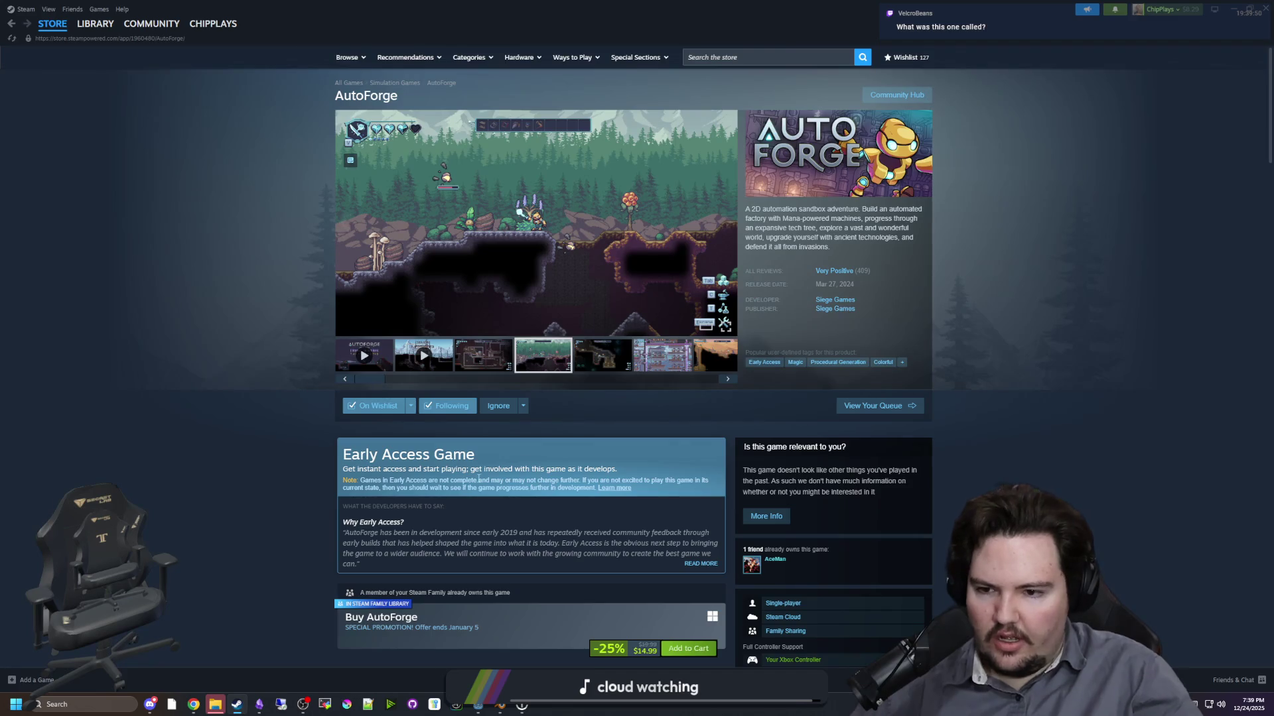
# - Reopen AutoForge's screenshots and advance to 6 of 12, the large pipe-and-machine factory
pyautogui.scroll(-3, 464, 497)
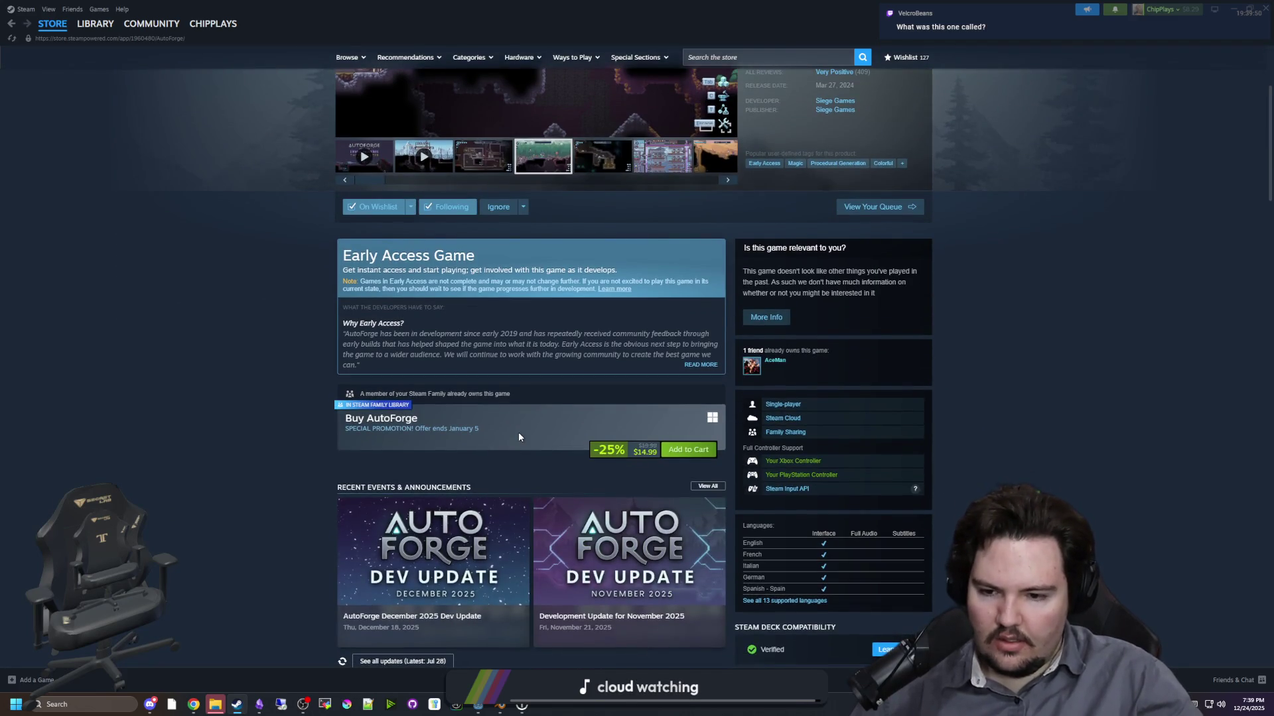
pyautogui.scroll(3, 518, 436)
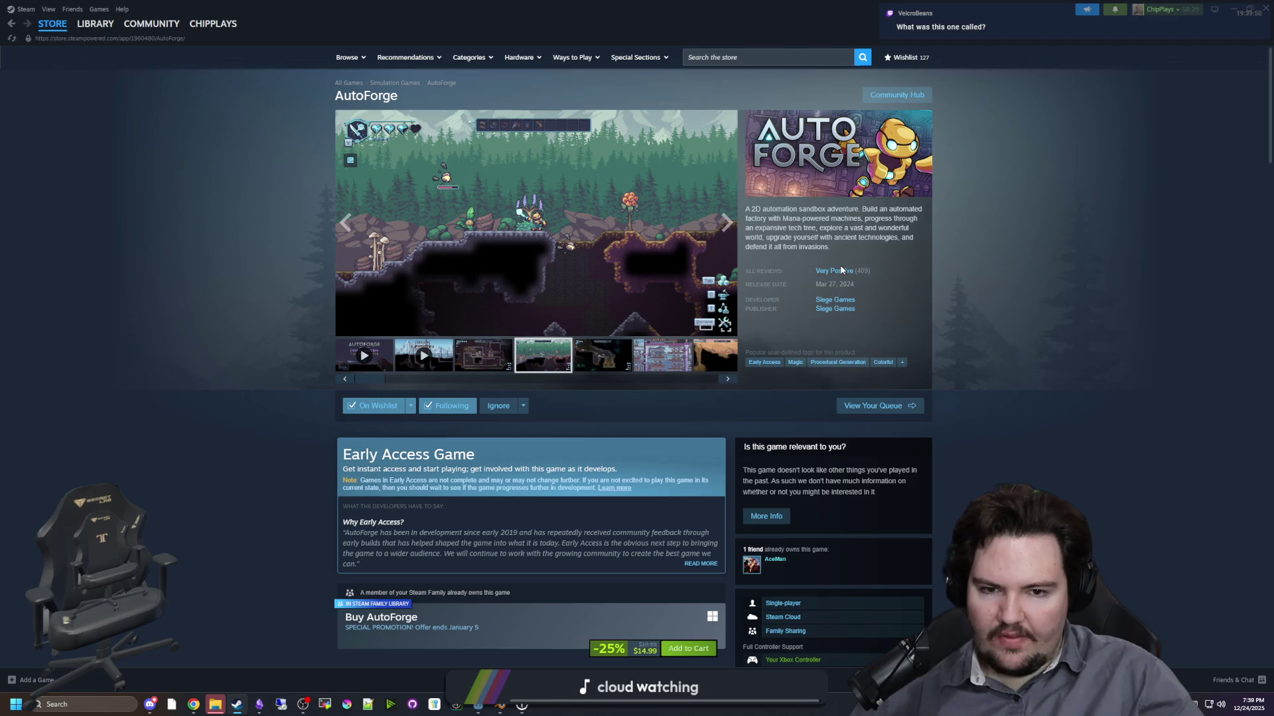
pyautogui.click(544, 272)
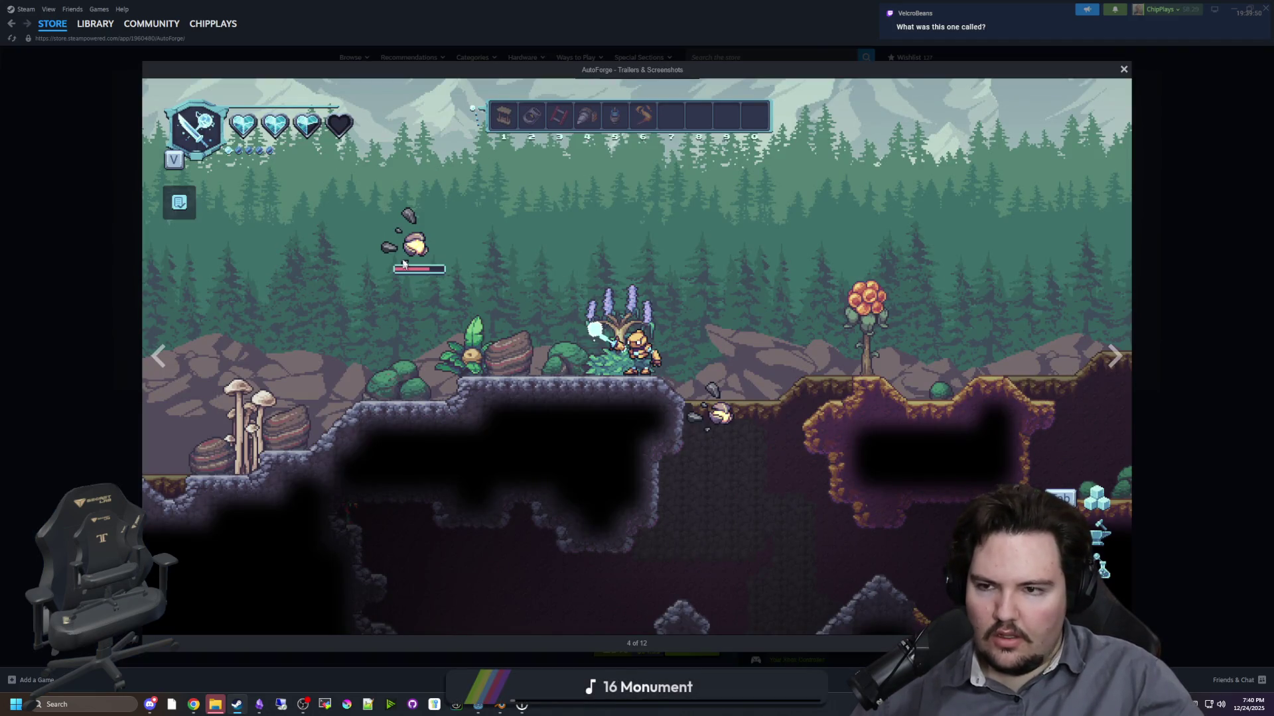
pyautogui.click(1116, 365)
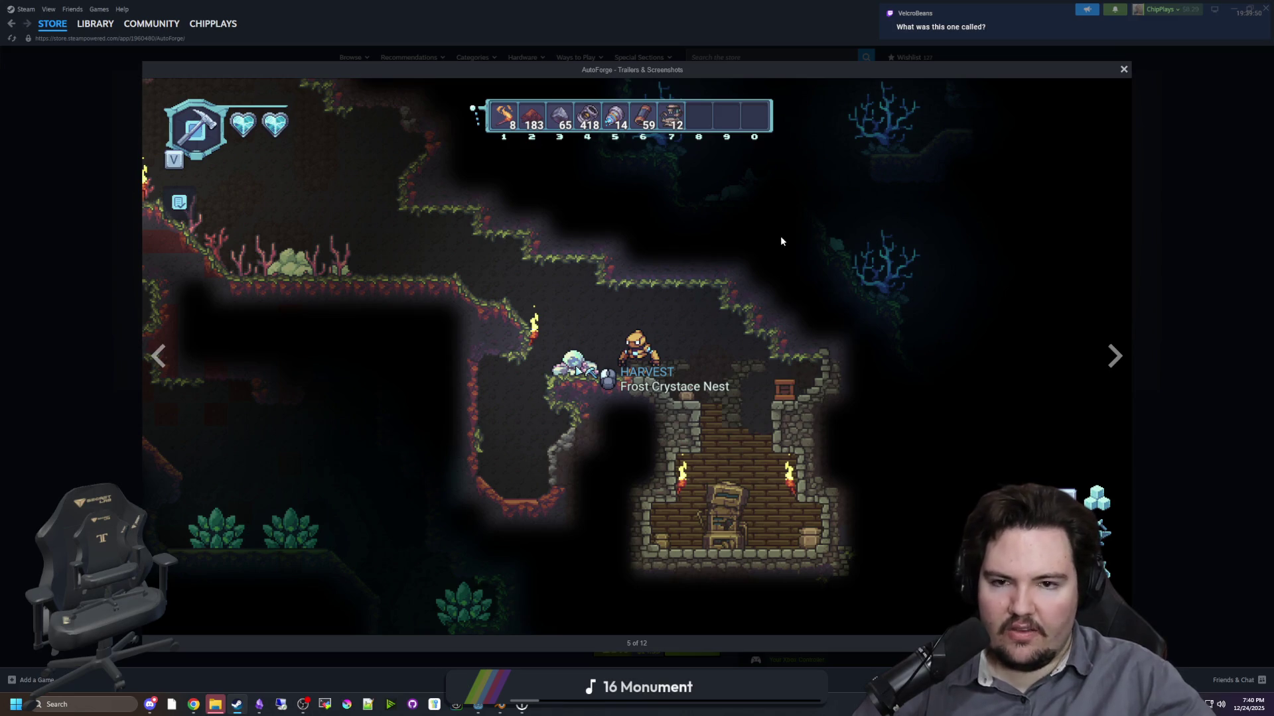
pyautogui.click(1116, 361)
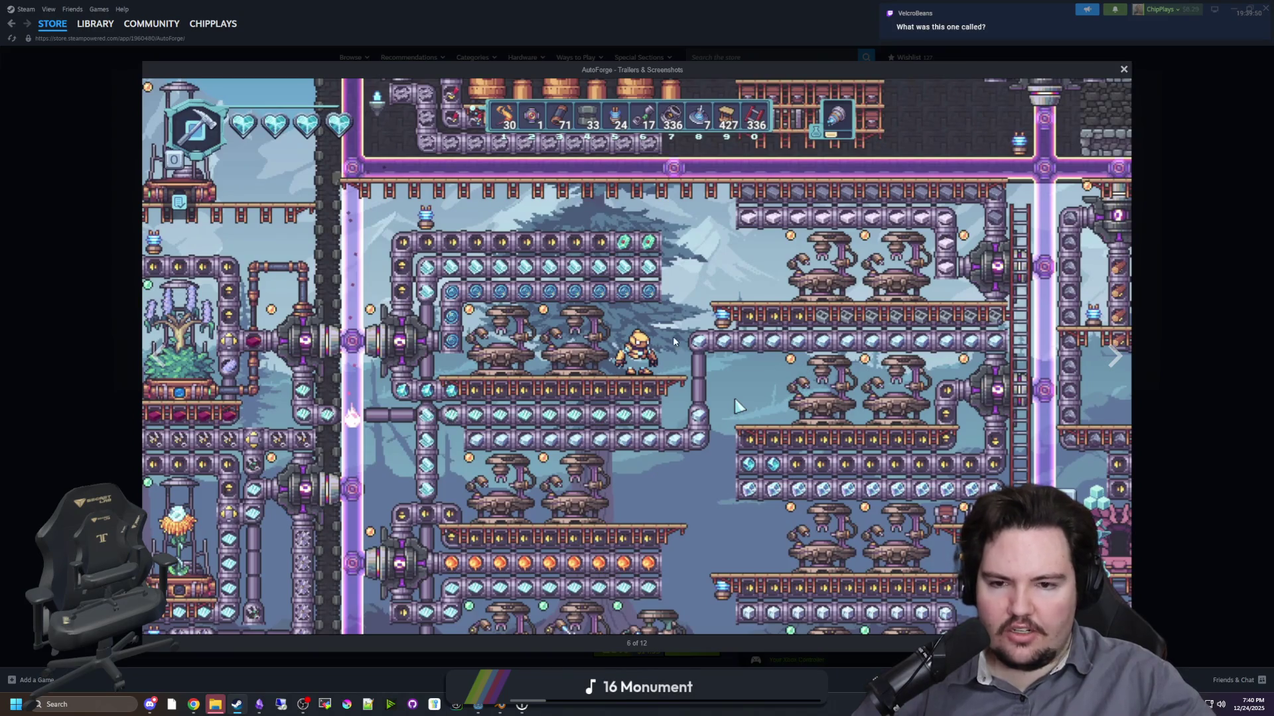
pyautogui.click(193, 705)
# - Search Google for 'starbound' and open its Steam store page in a maximized window
pyautogui.write('starbound')
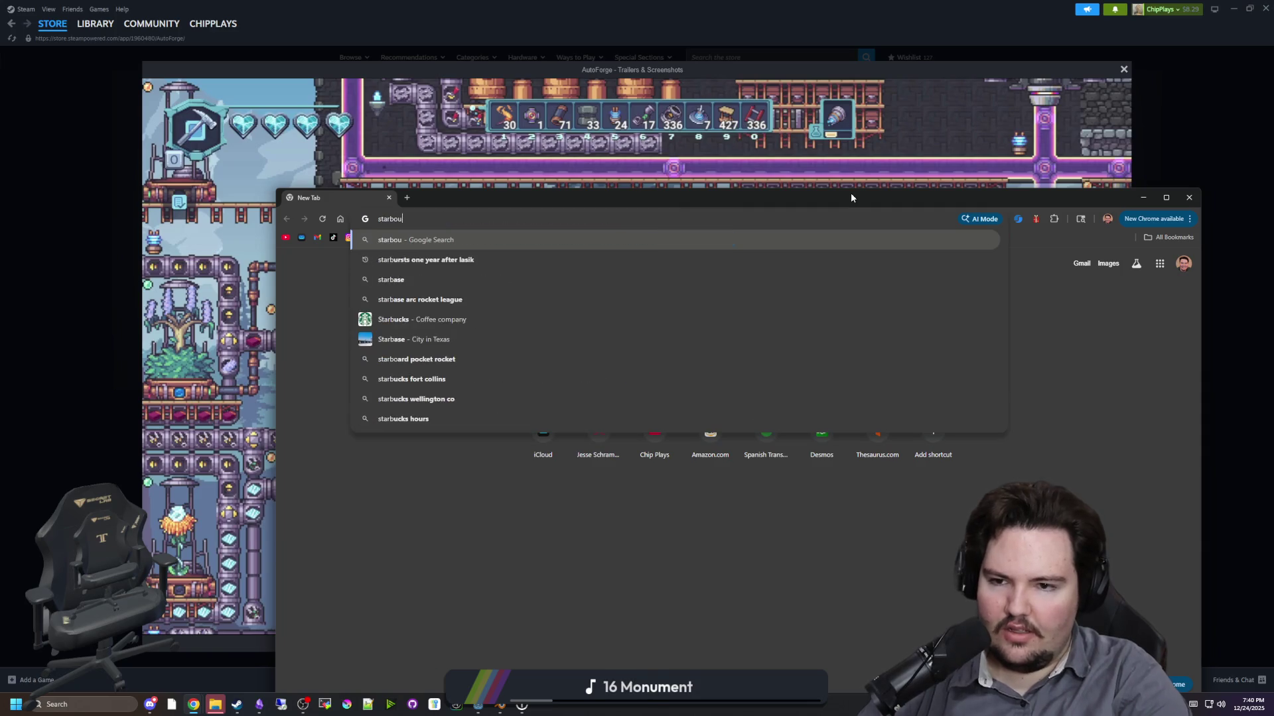
pyautogui.press('Return')
pyautogui.scroll(-2, 494, 534)
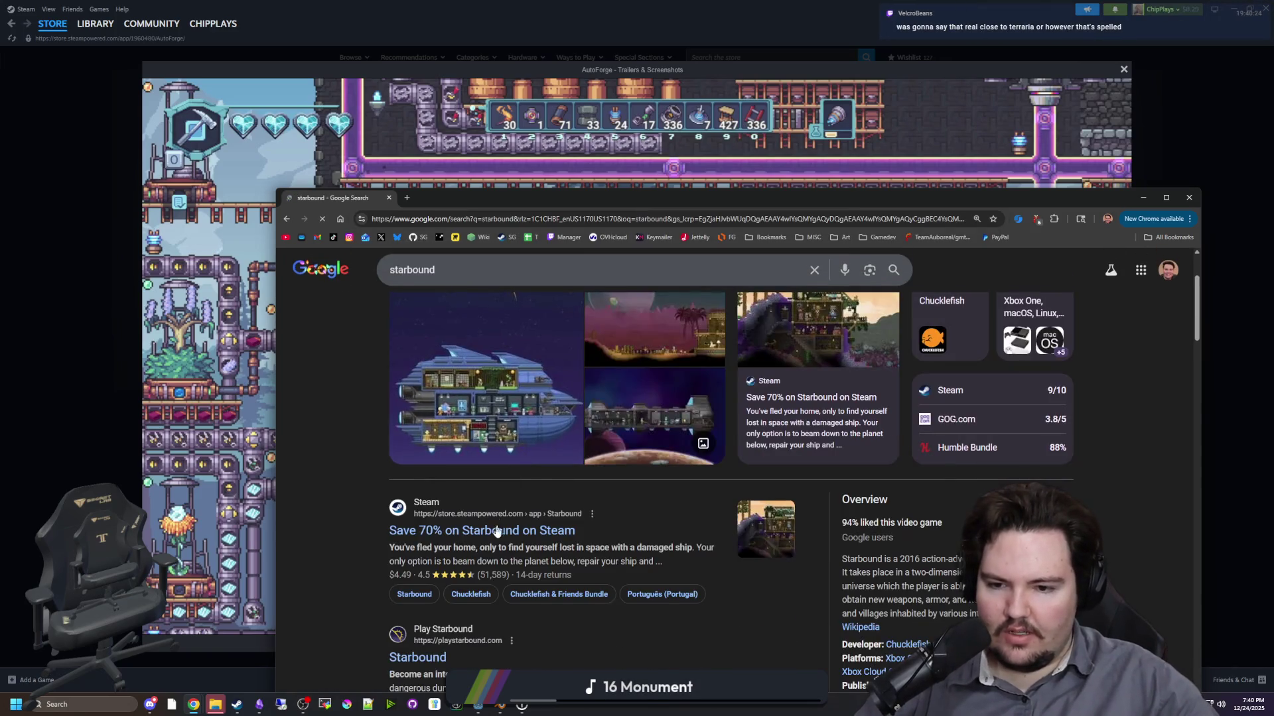
pyautogui.click(492, 541)
pyautogui.press('super+Up')
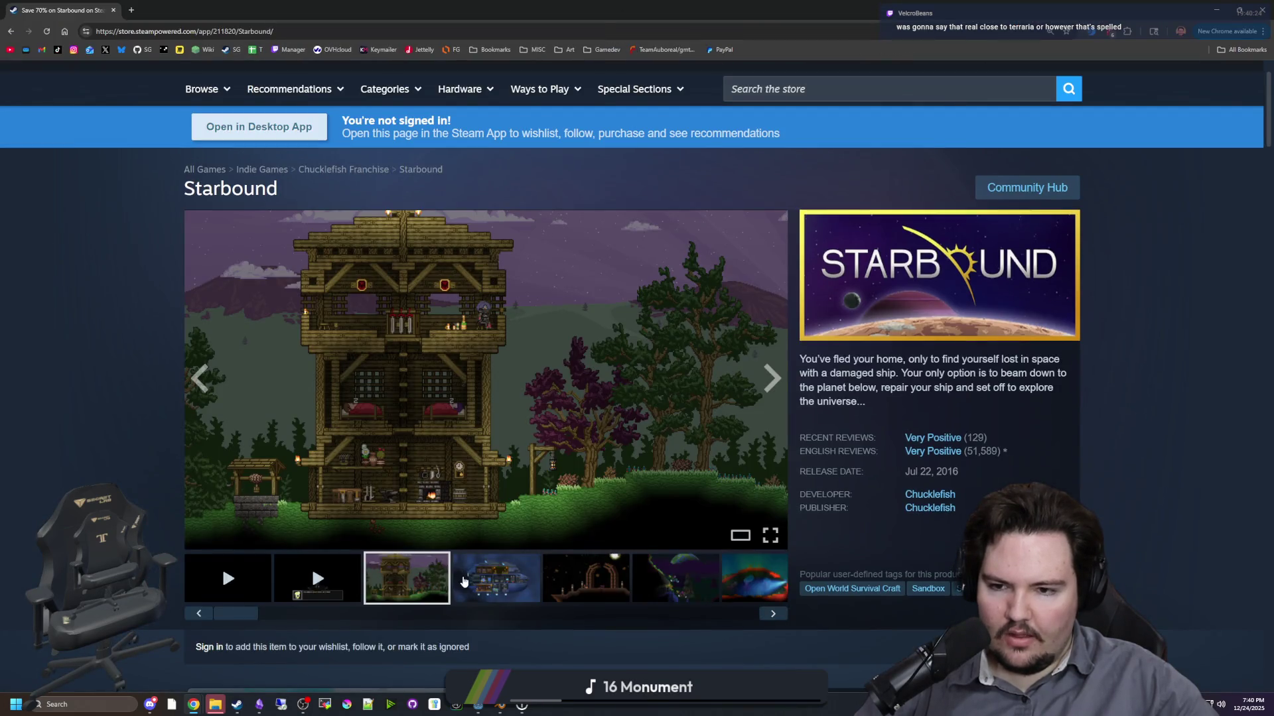
# - Open the Starbound screenshots full-size and page through to the spaceship image, 4 of 13
pyautogui.click(490, 466)
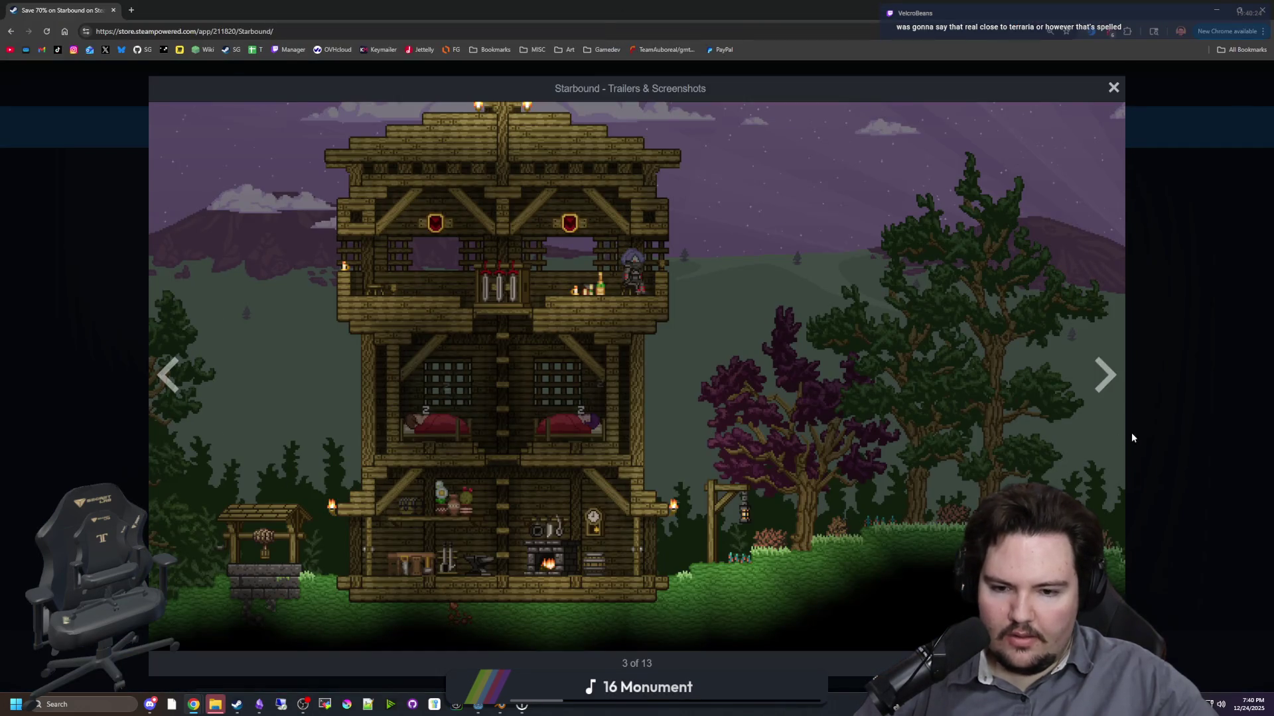
pyautogui.click(1105, 376)
pyautogui.click(1104, 376)
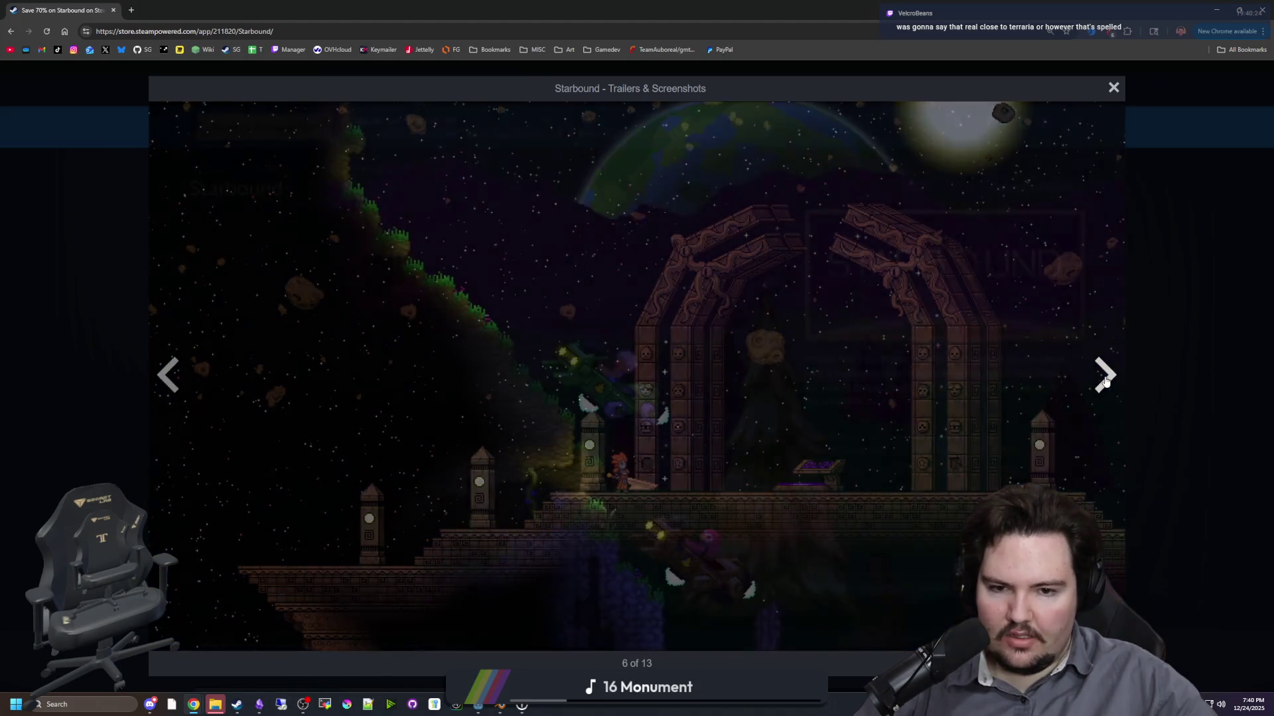
pyautogui.click(1112, 373)
pyautogui.click(1112, 373)
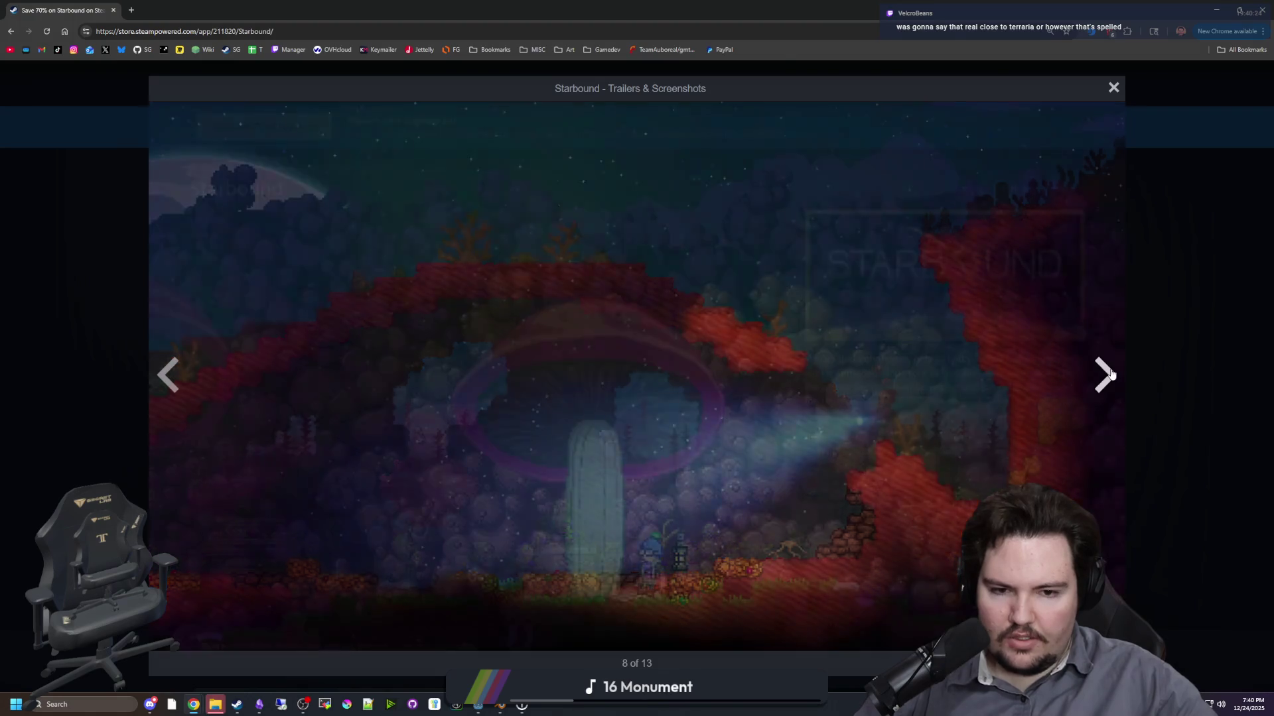
pyautogui.click(1112, 373)
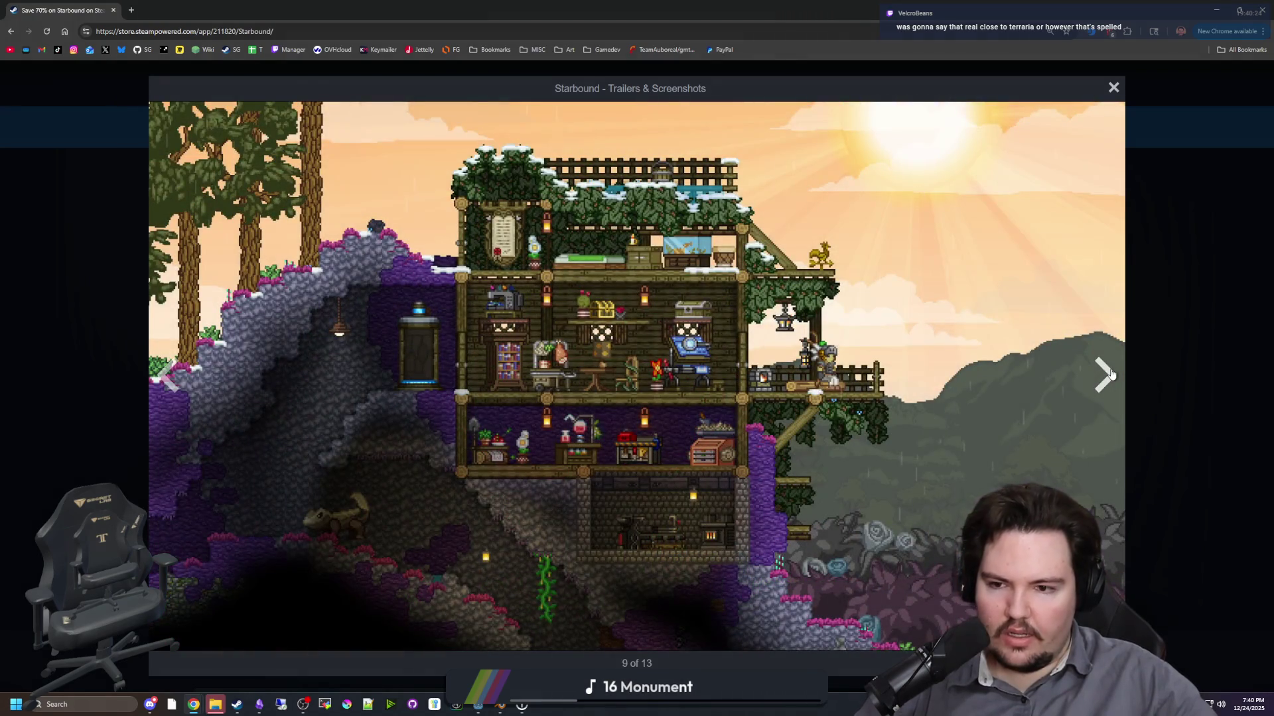
pyautogui.click(1112, 374)
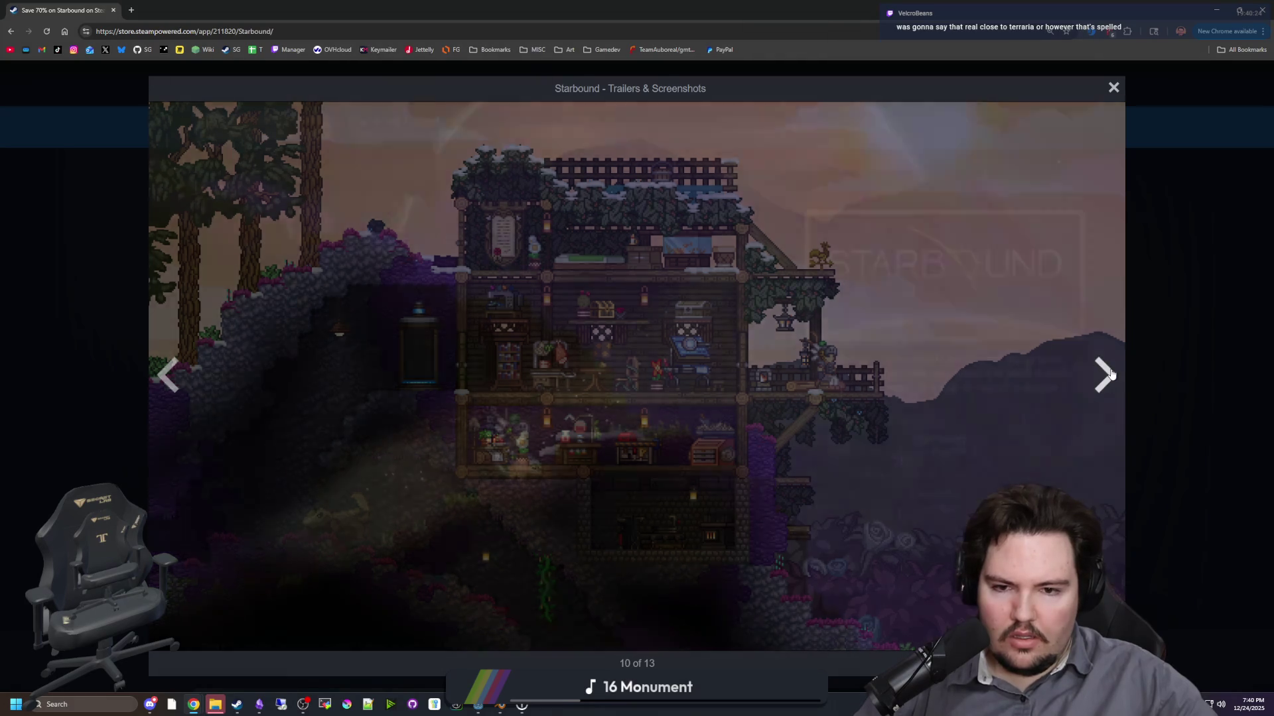
pyautogui.click(1112, 374)
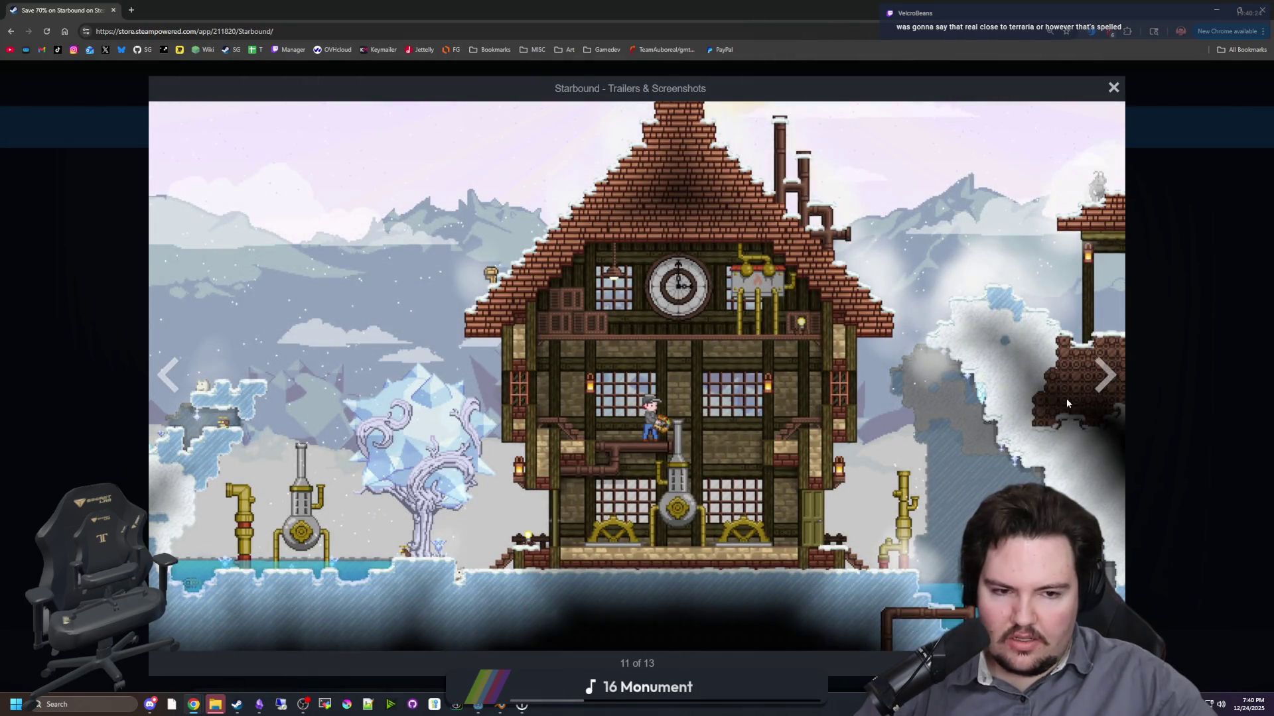
pyautogui.click(1102, 379)
pyautogui.click(1103, 380)
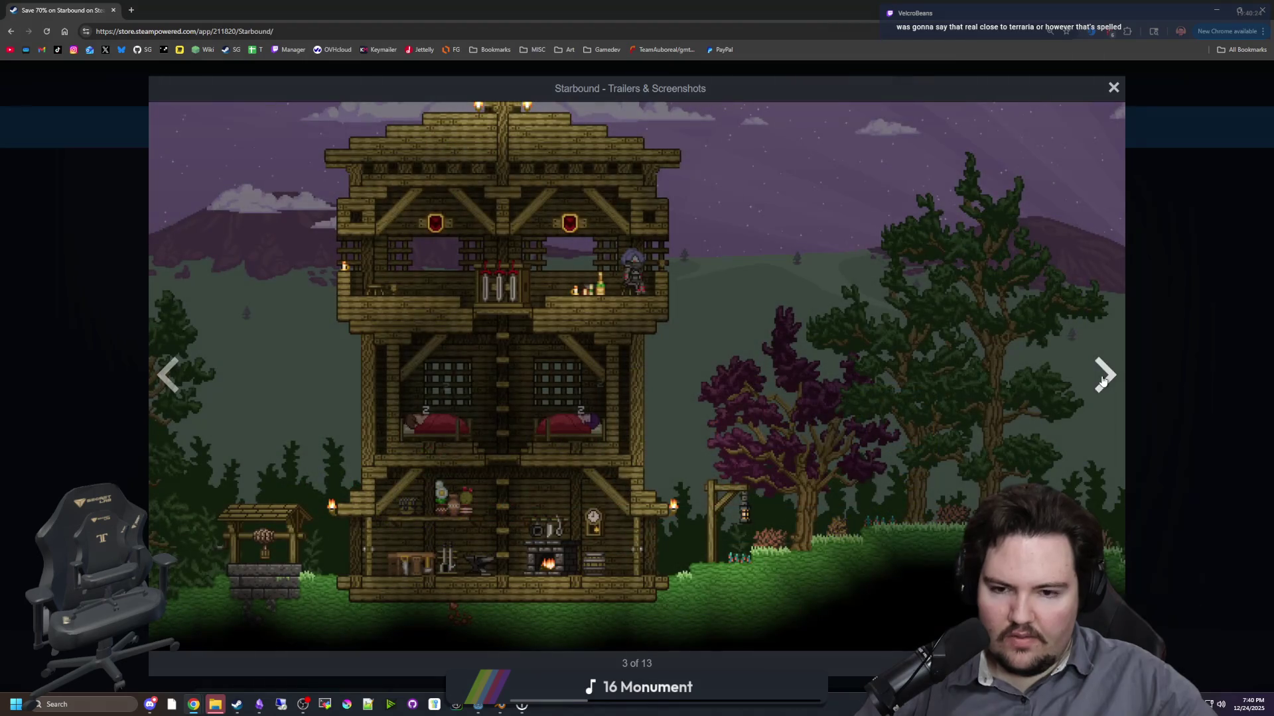
pyautogui.click(1103, 380)
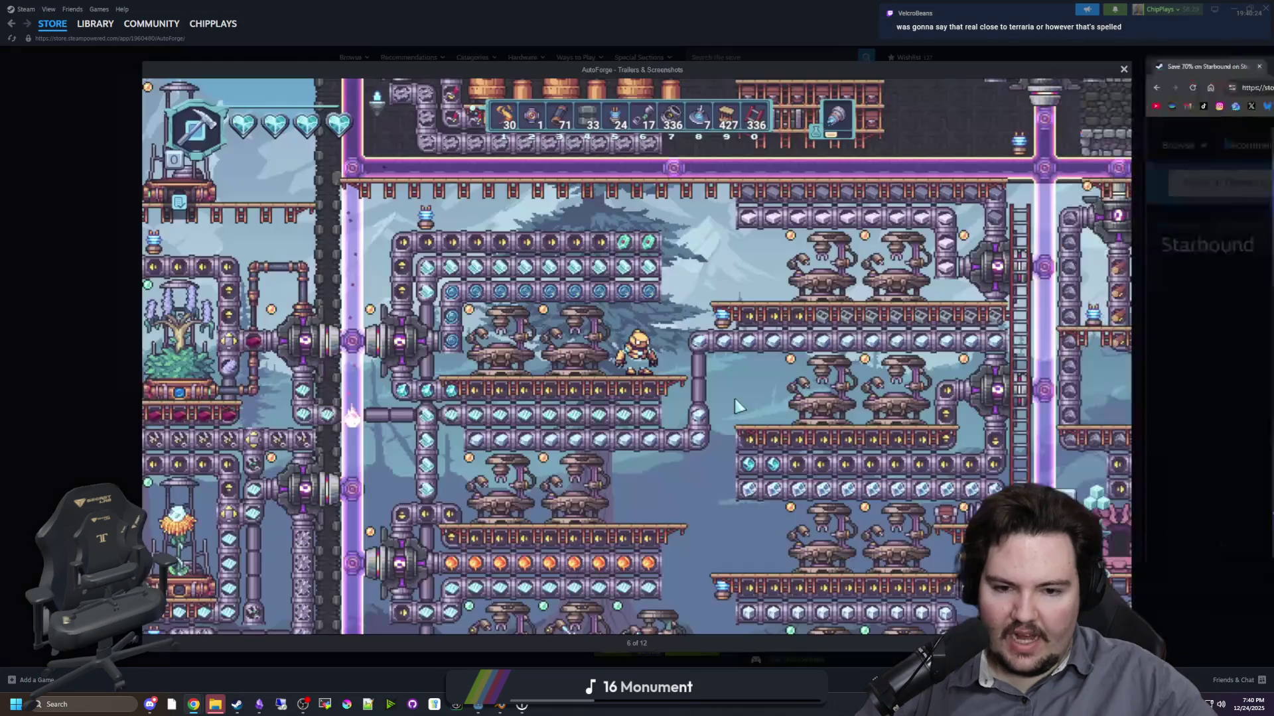
# - Advance Steam's AutoForge viewer two images to Mainframe, 8 of 12, then return to Starbound's lightbox
pyautogui.hotkey('alt', 'Tab')
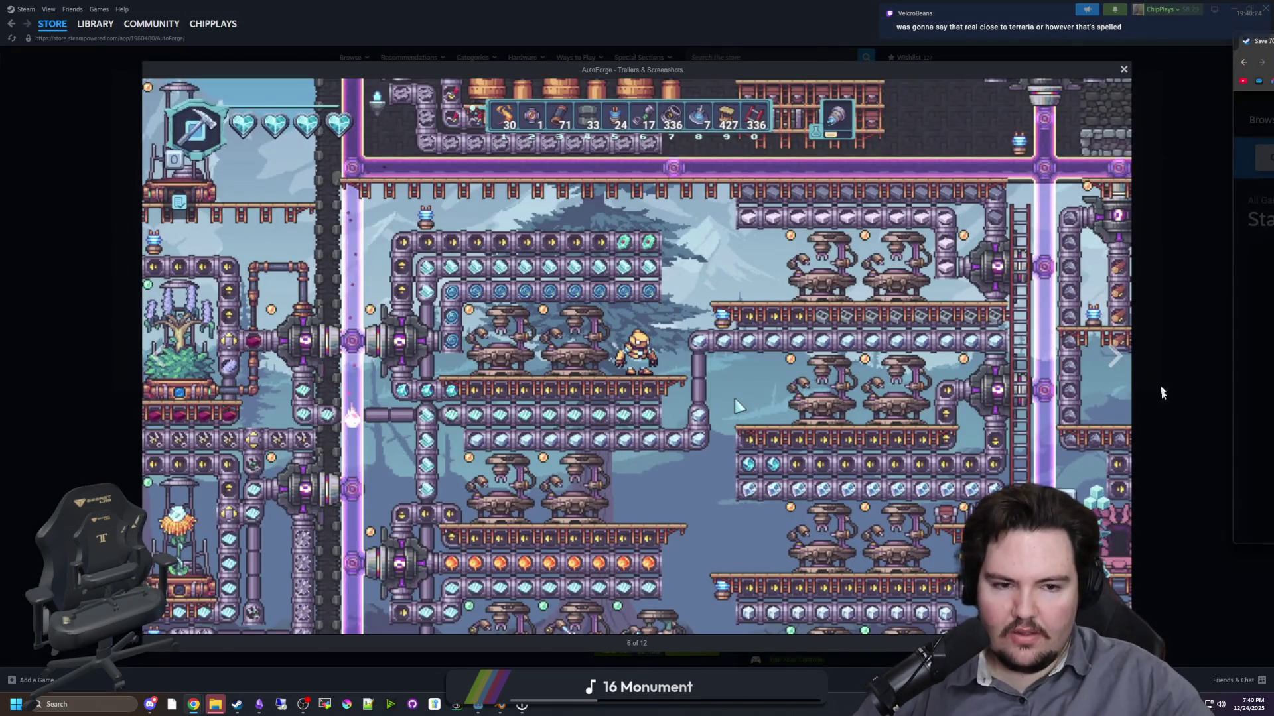
pyautogui.click(1118, 364)
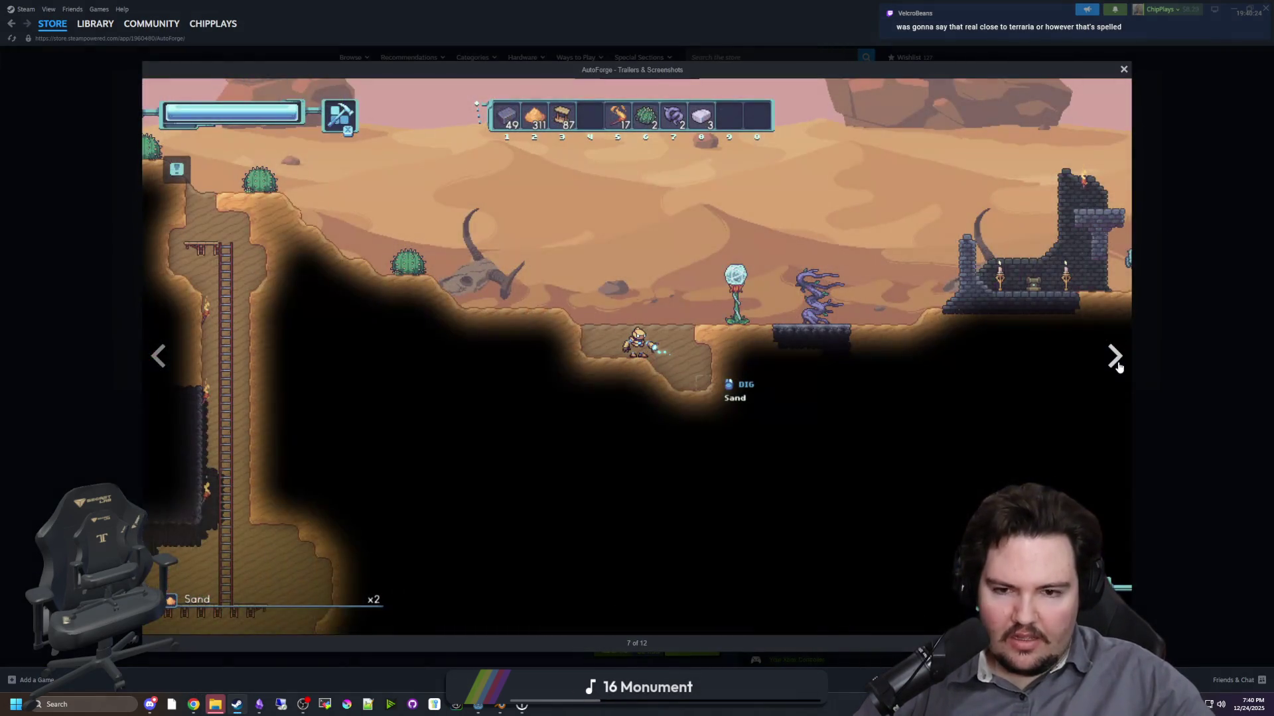
pyautogui.click(1118, 365)
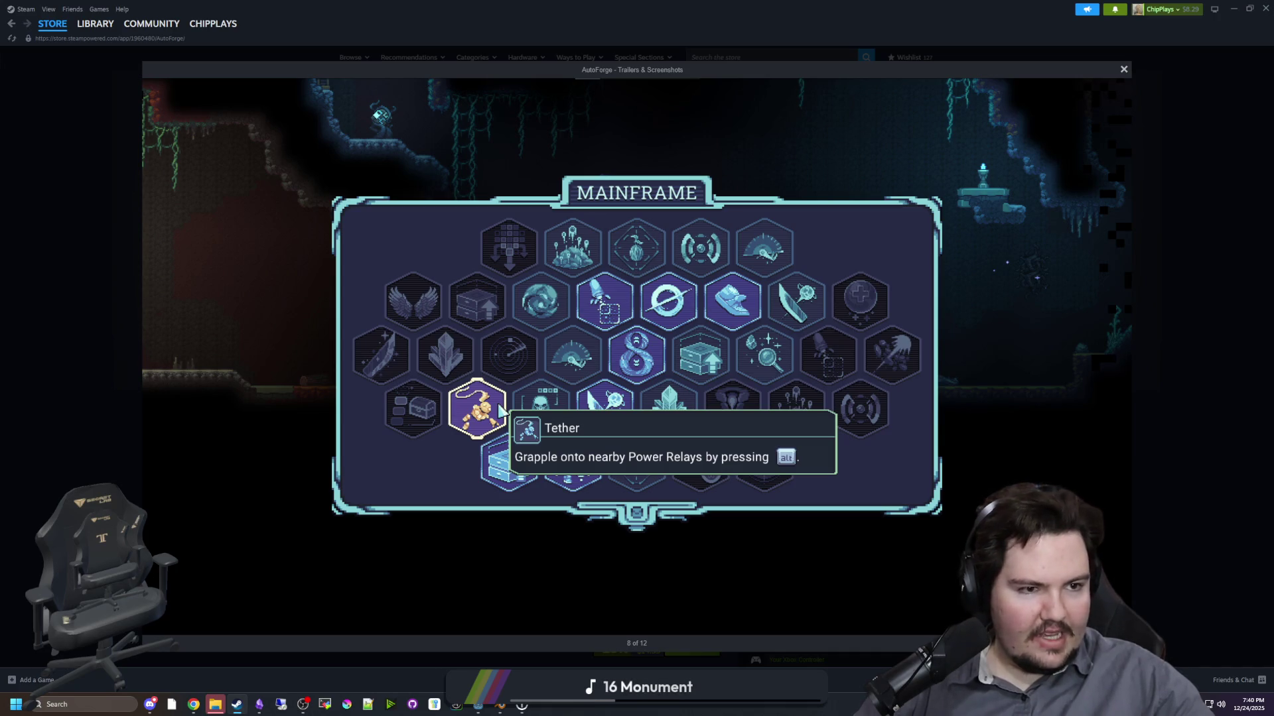
pyautogui.hotkey('alt', 'Tab')
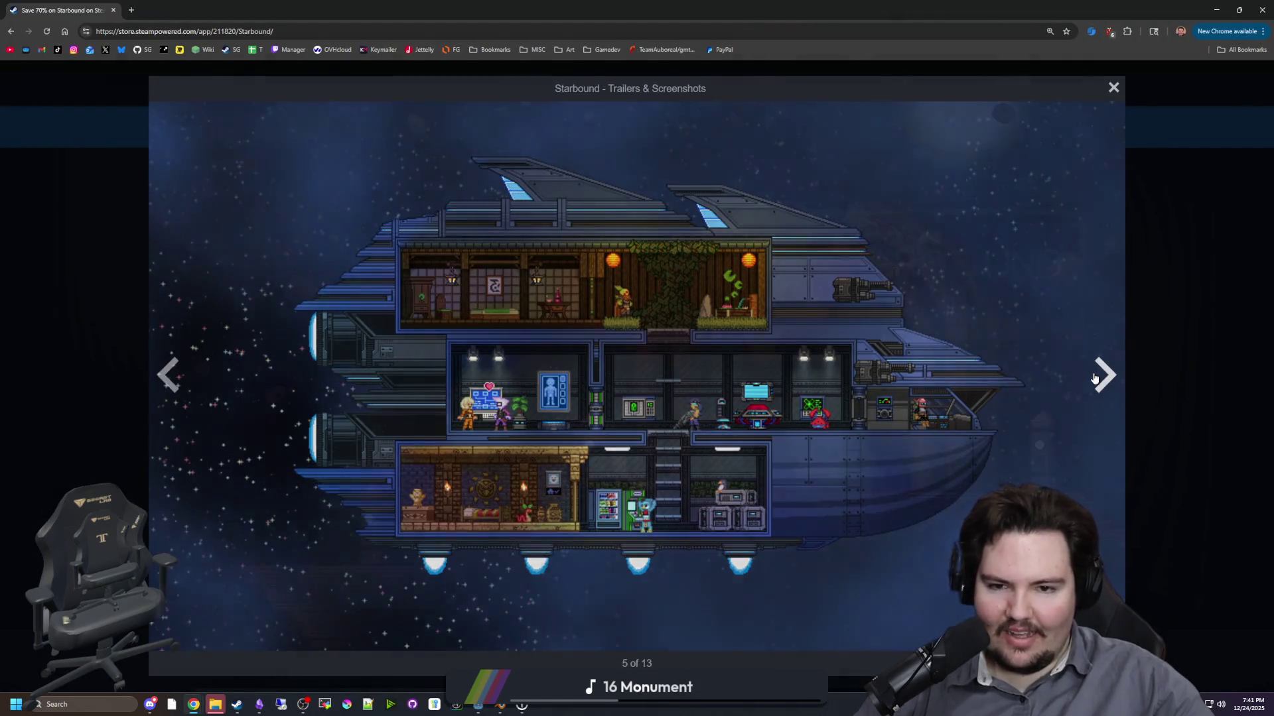
# - Cycle through all Starbound screenshots around to the spaceship shot, 4 of 13, then close the viewer
pyautogui.click(1095, 378)
pyautogui.click(1094, 378)
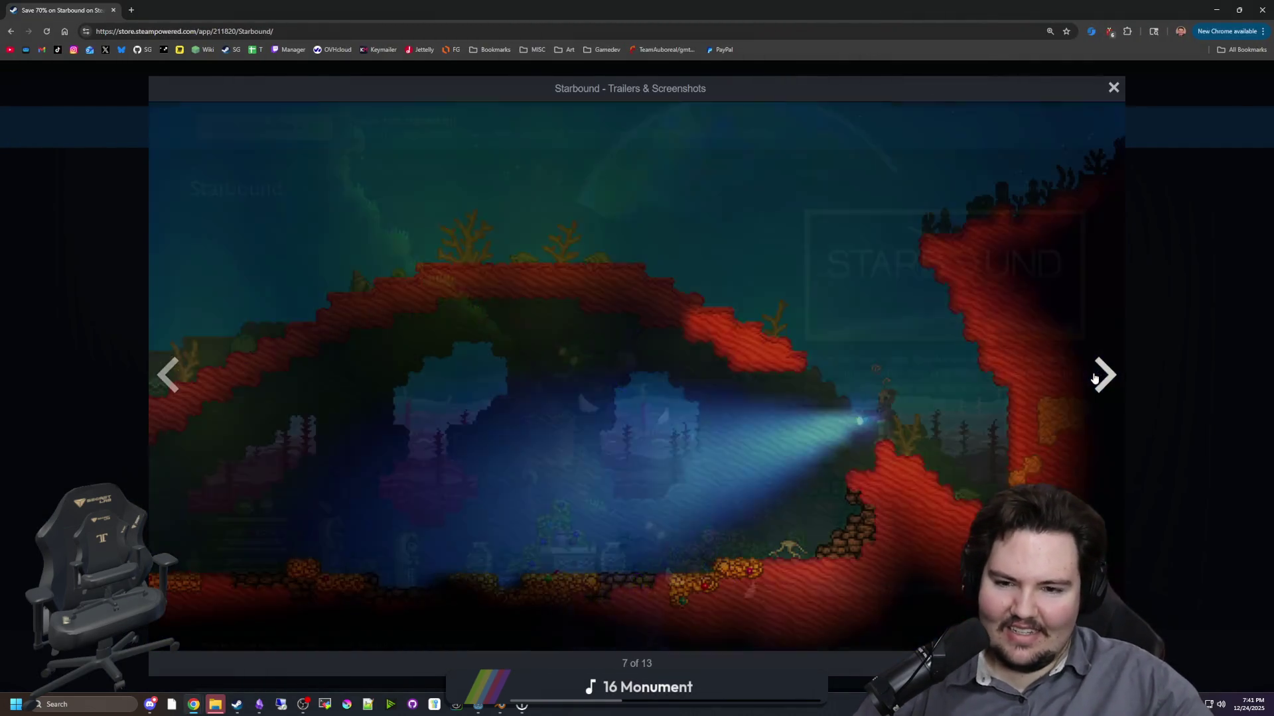
pyautogui.click(1094, 378)
pyautogui.click(1094, 378)
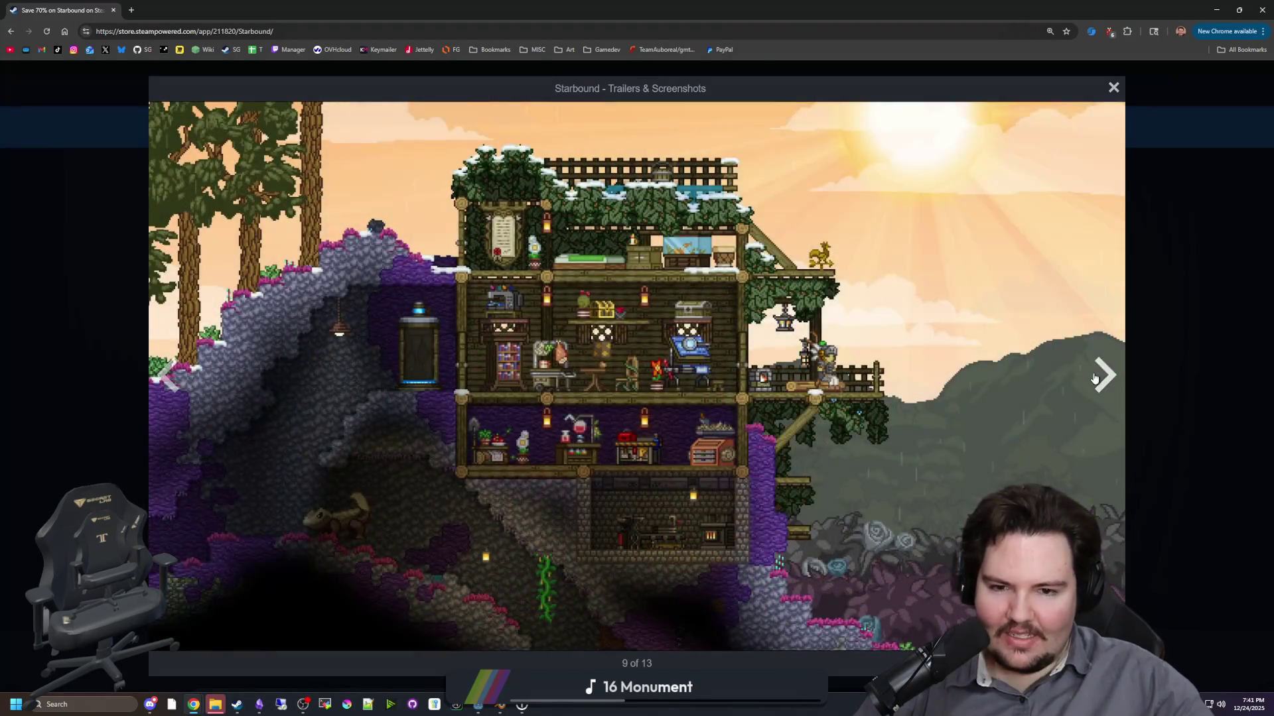
pyautogui.click(1095, 378)
pyautogui.click(1094, 378)
pyautogui.click(1095, 378)
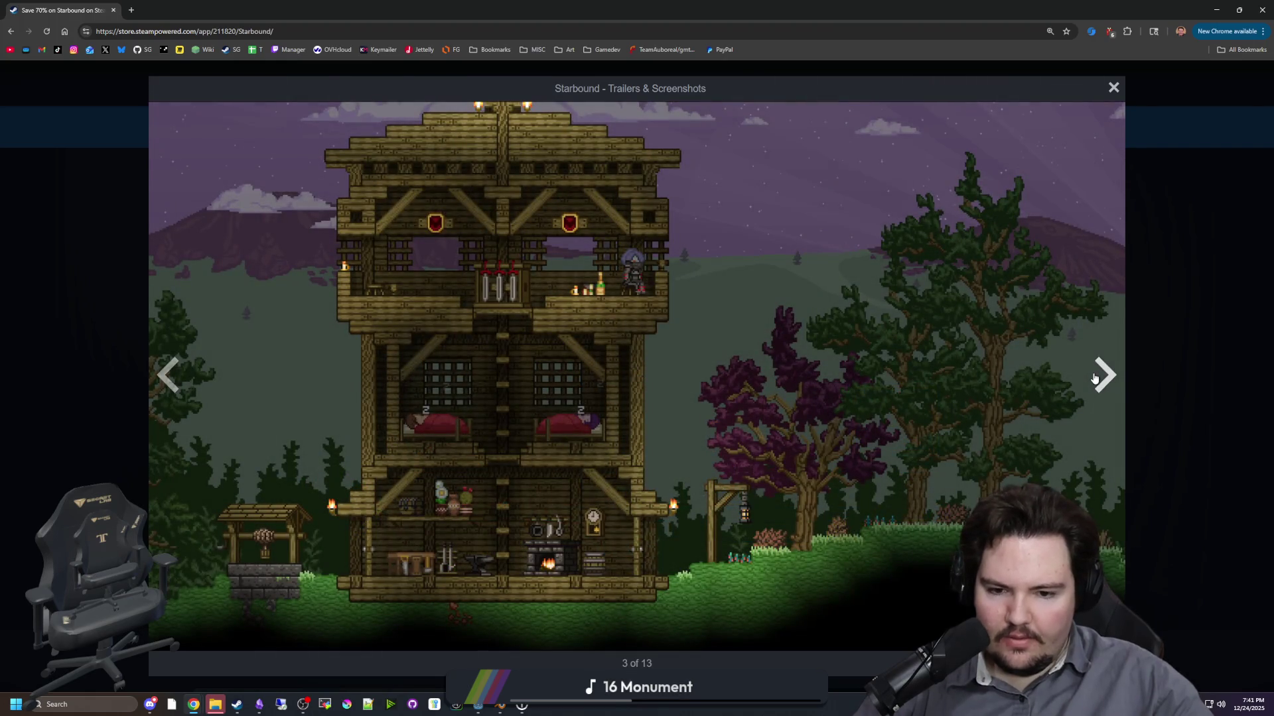
pyautogui.click(1095, 378)
pyautogui.click(1095, 378)
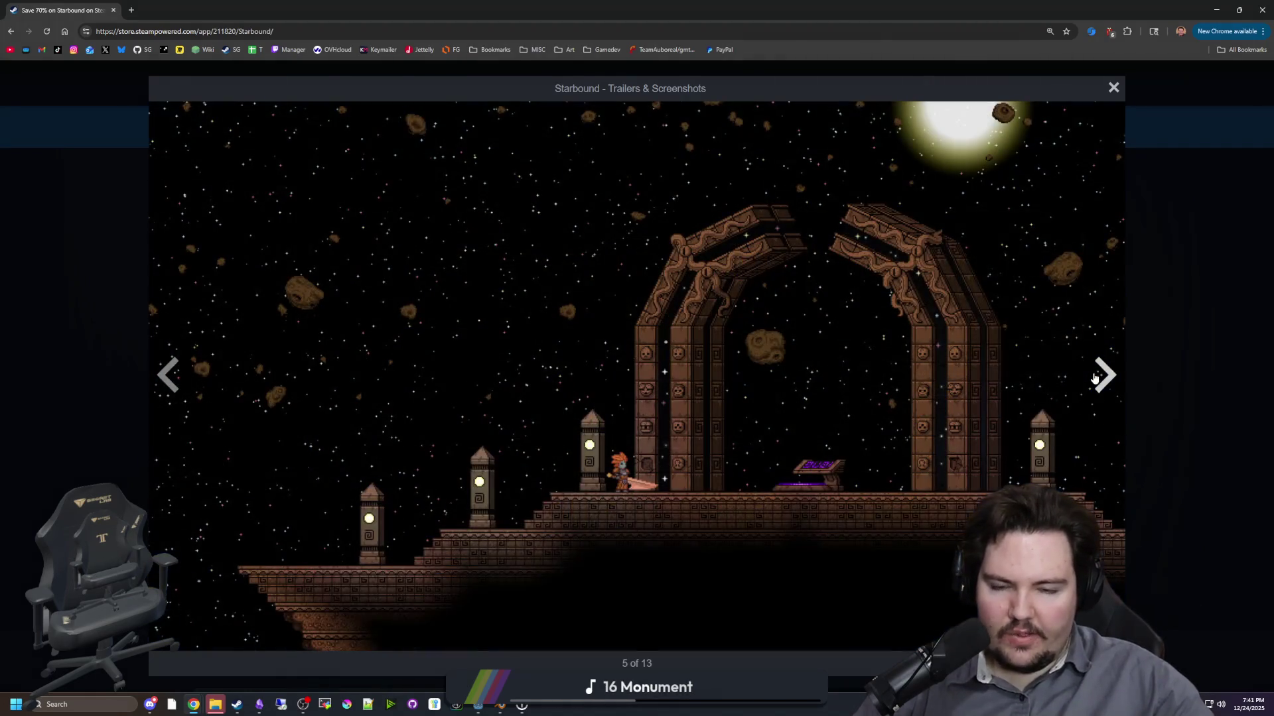
pyautogui.click(1094, 378)
pyautogui.click(1095, 378)
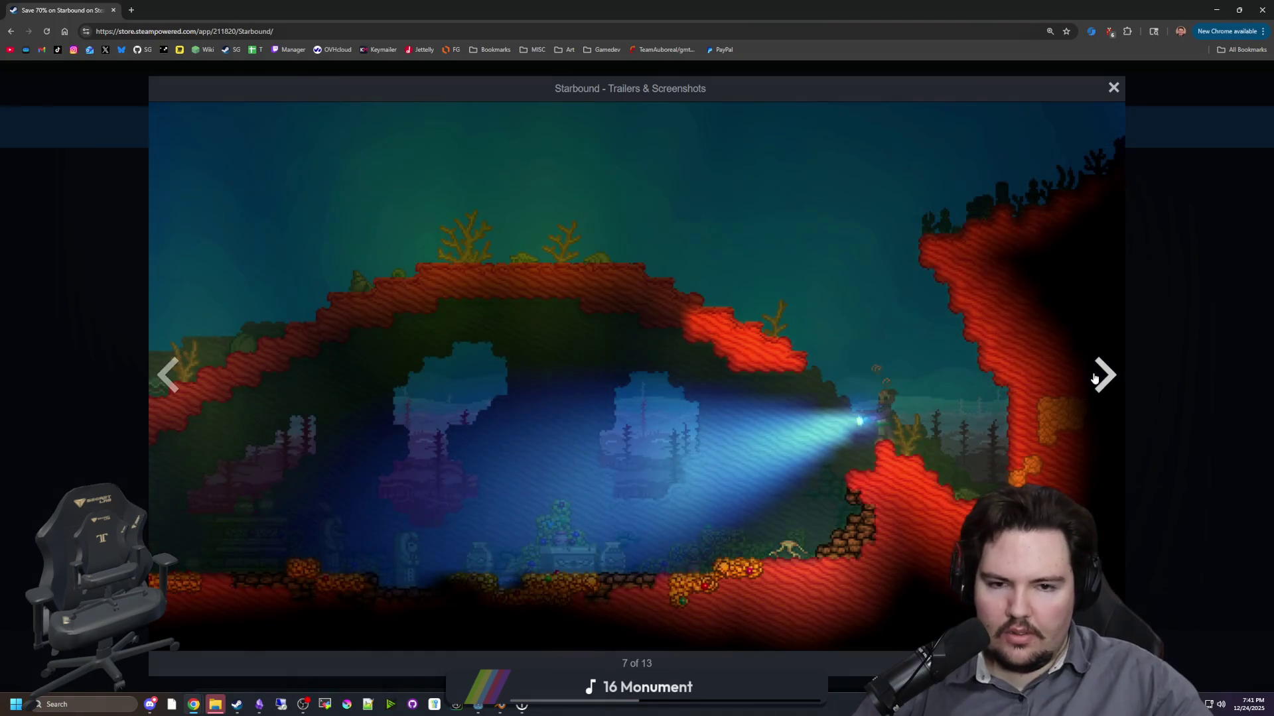
pyautogui.click(1095, 379)
pyautogui.click(1095, 378)
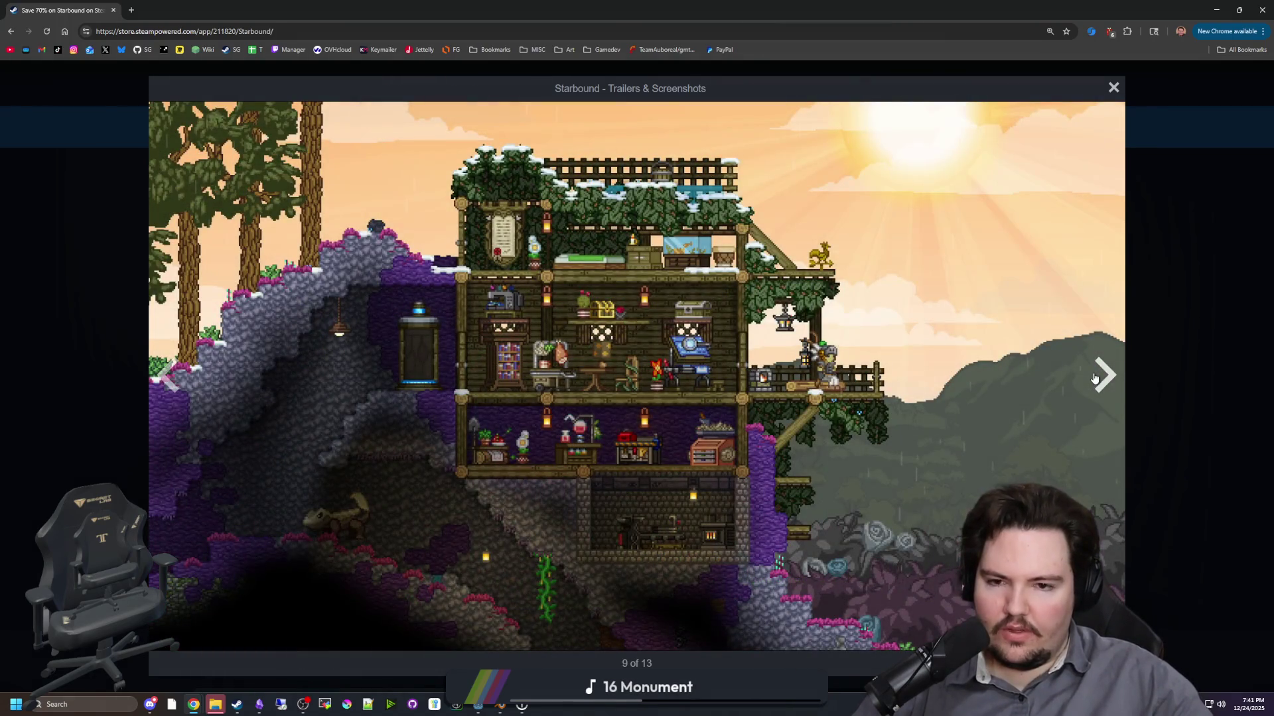
pyautogui.click(1095, 378)
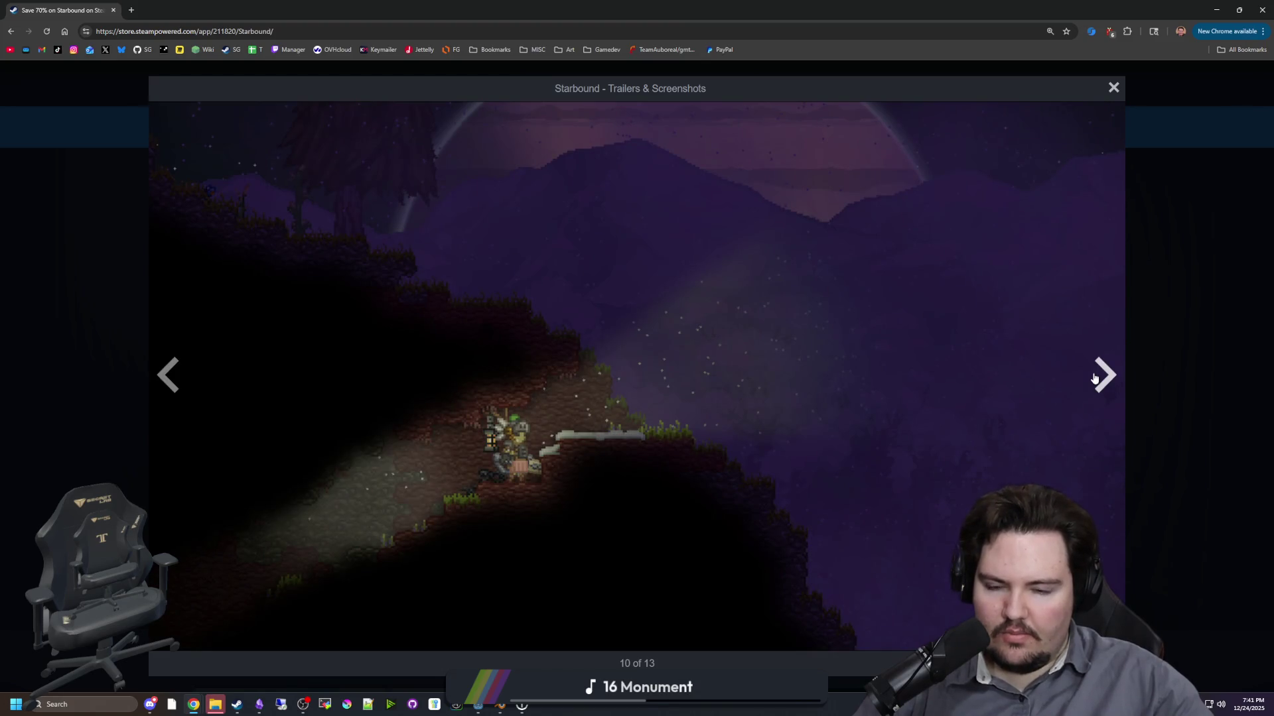
pyautogui.click(1095, 378)
pyautogui.click(1095, 378)
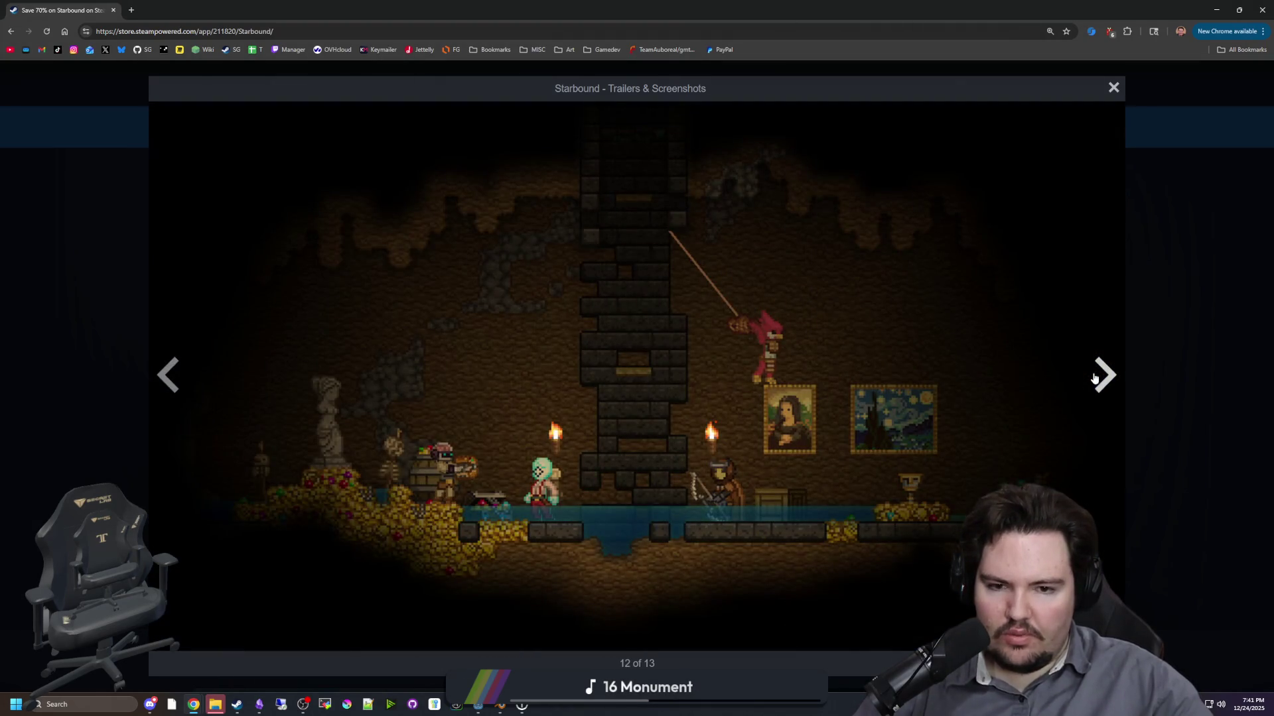
pyautogui.click(1095, 379)
pyautogui.click(1095, 378)
pyautogui.click(1094, 378)
pyautogui.click(1095, 378)
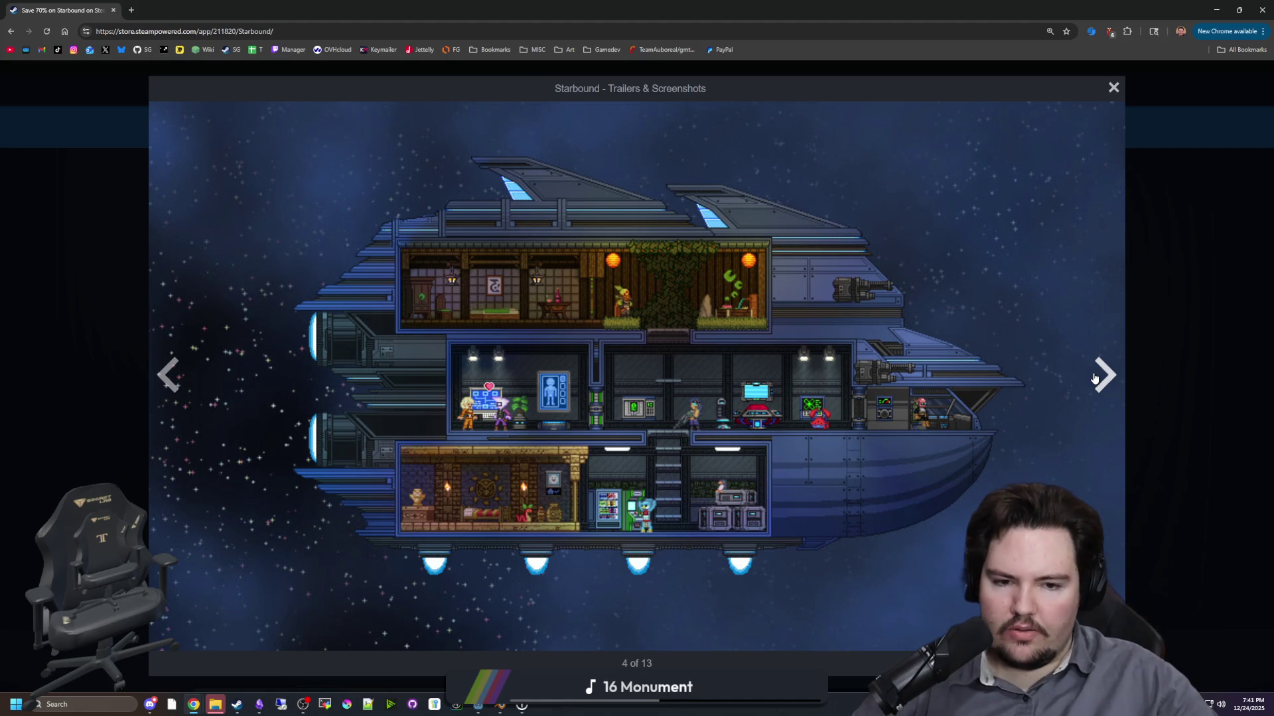
pyautogui.click(1094, 378)
pyautogui.click(1094, 379)
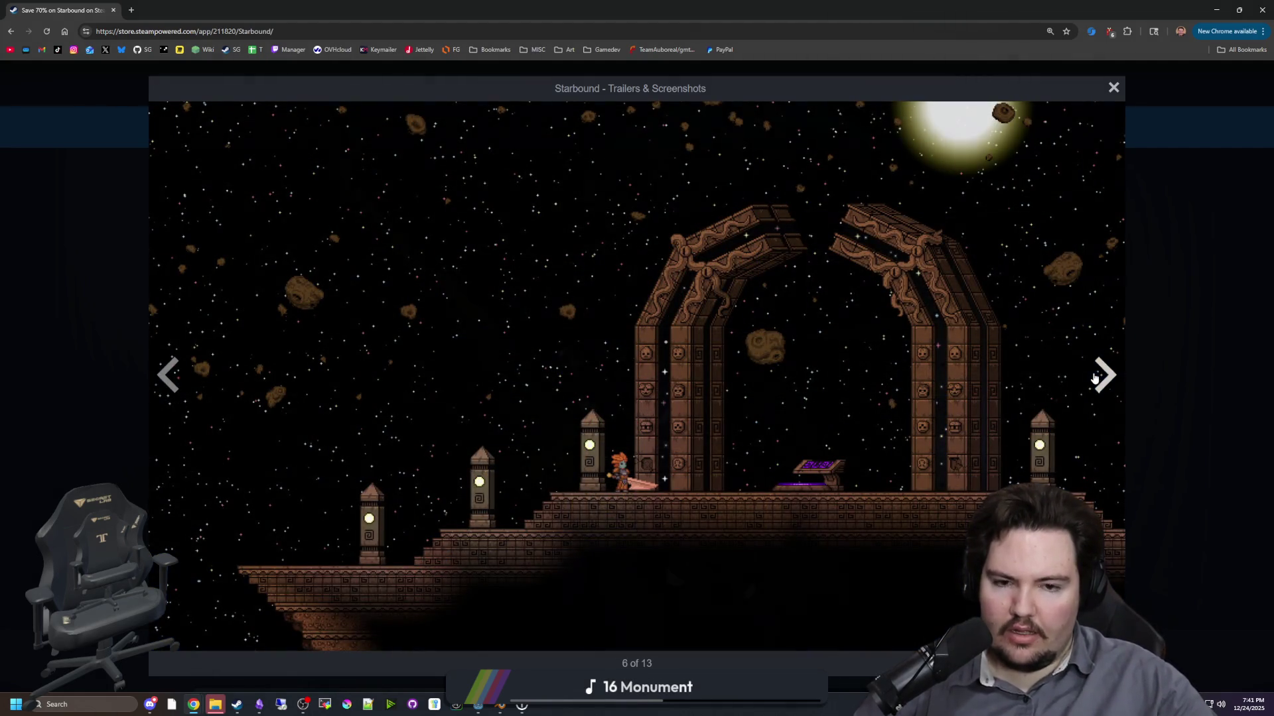
pyautogui.click(1095, 378)
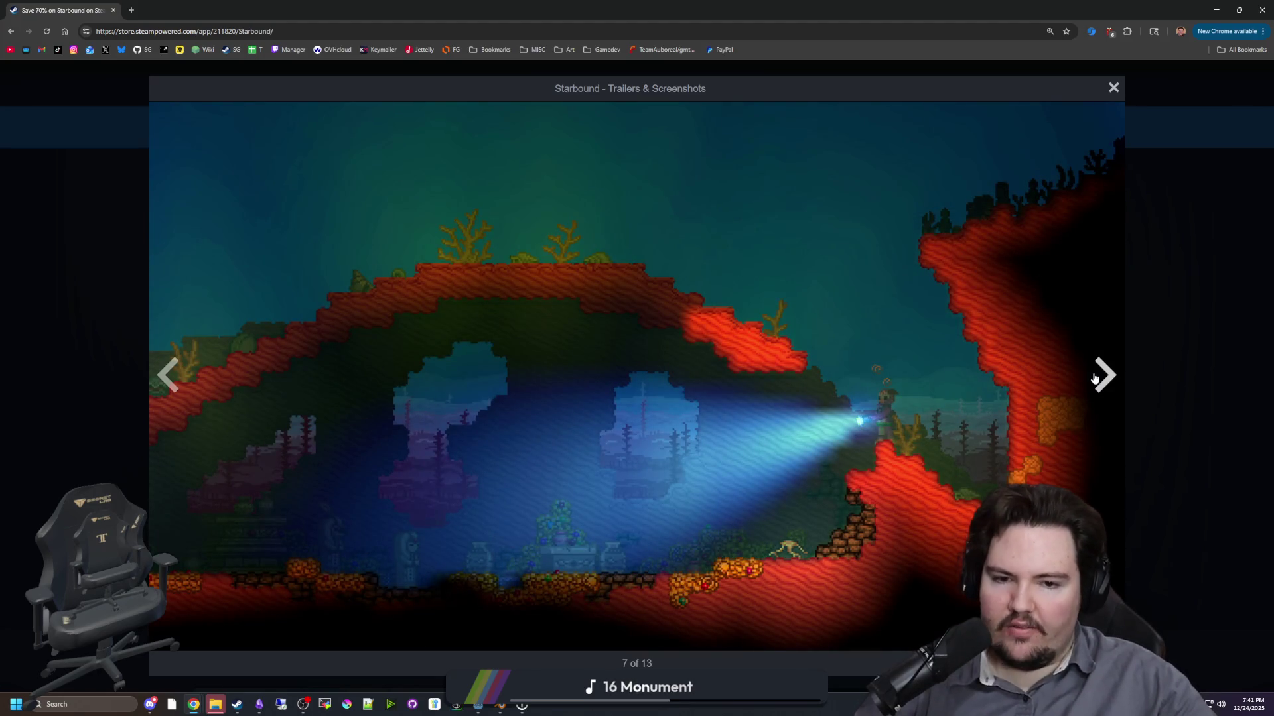
pyautogui.click(1095, 379)
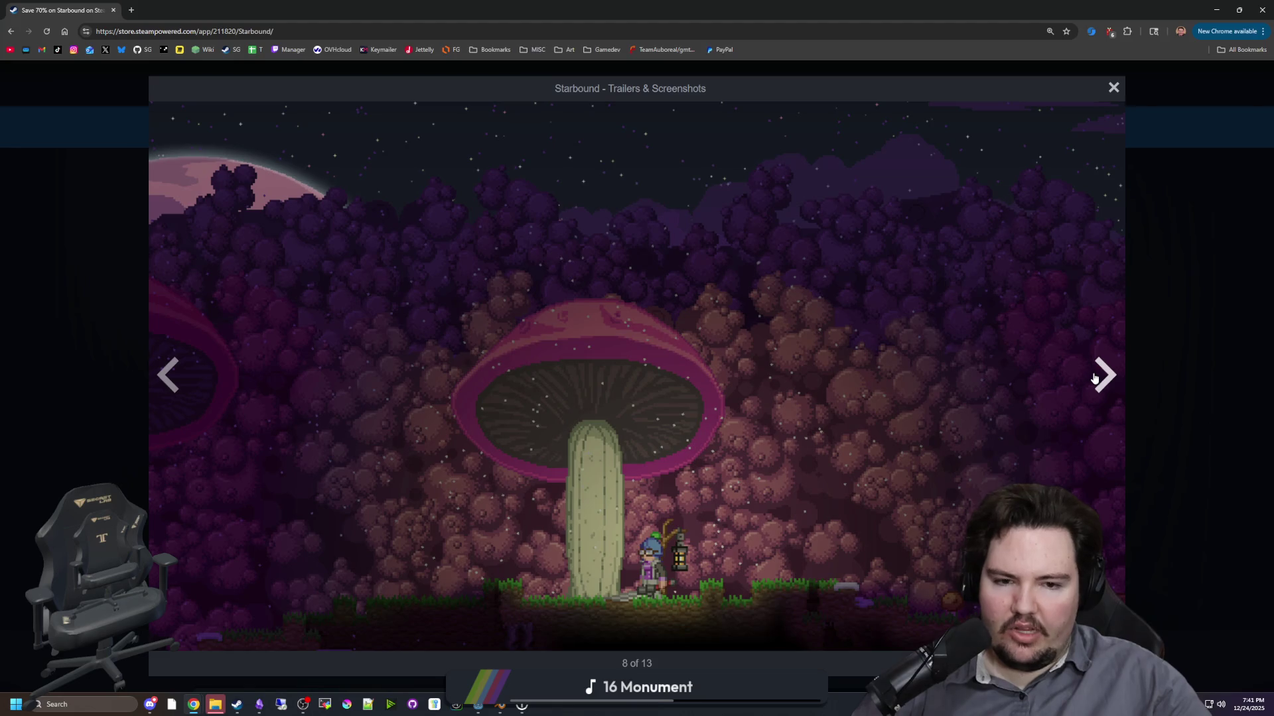
pyautogui.click(1095, 378)
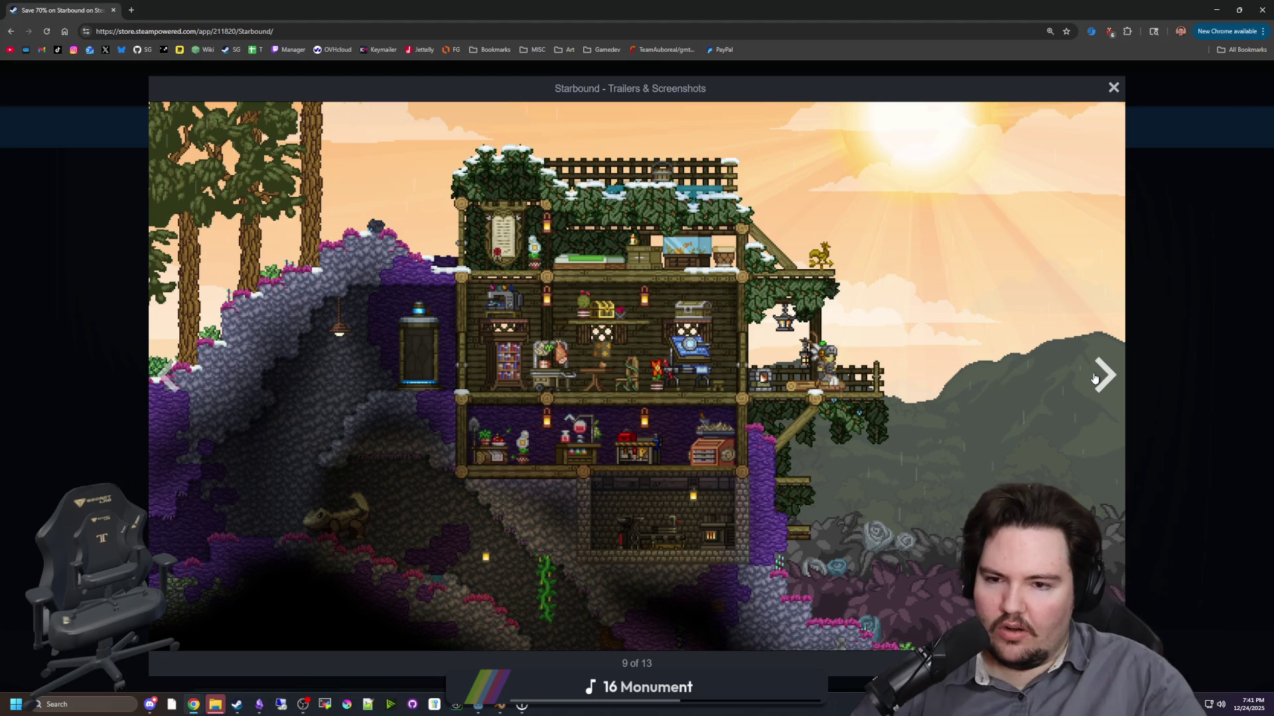
pyautogui.click(1094, 378)
pyautogui.click(1095, 378)
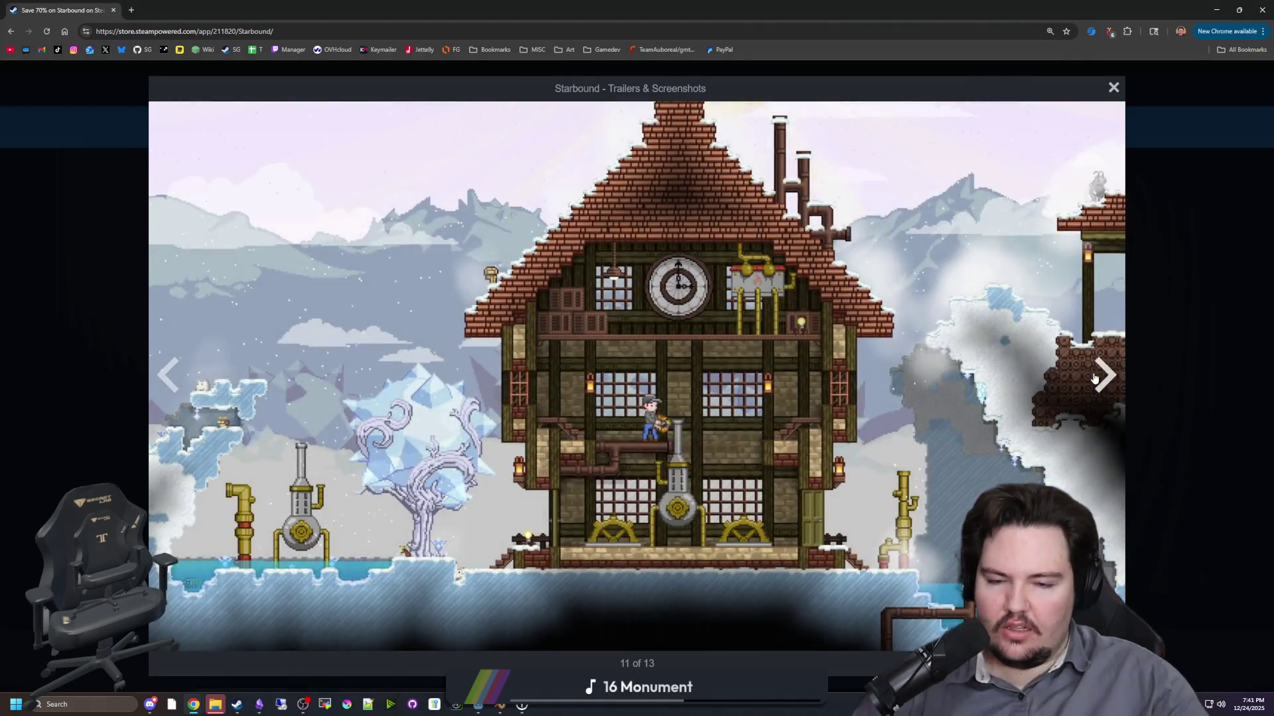
pyautogui.click(1094, 378)
pyautogui.click(1094, 378)
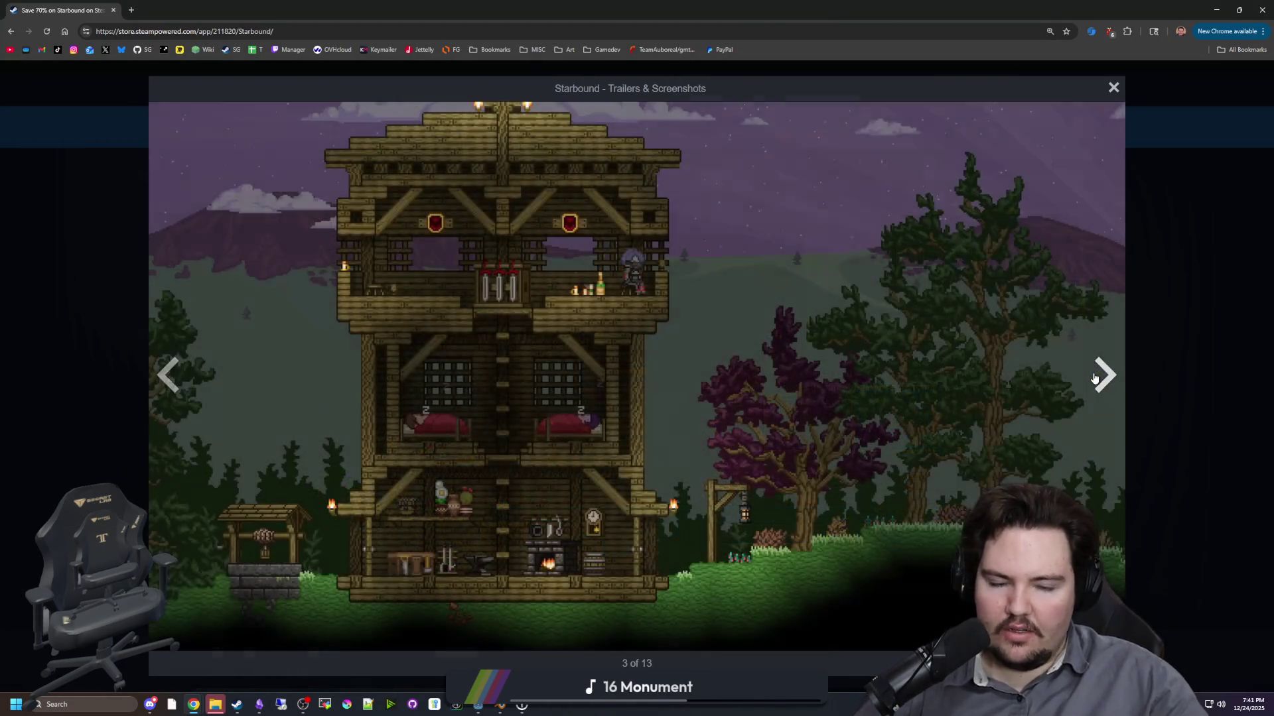
pyautogui.click(1095, 378)
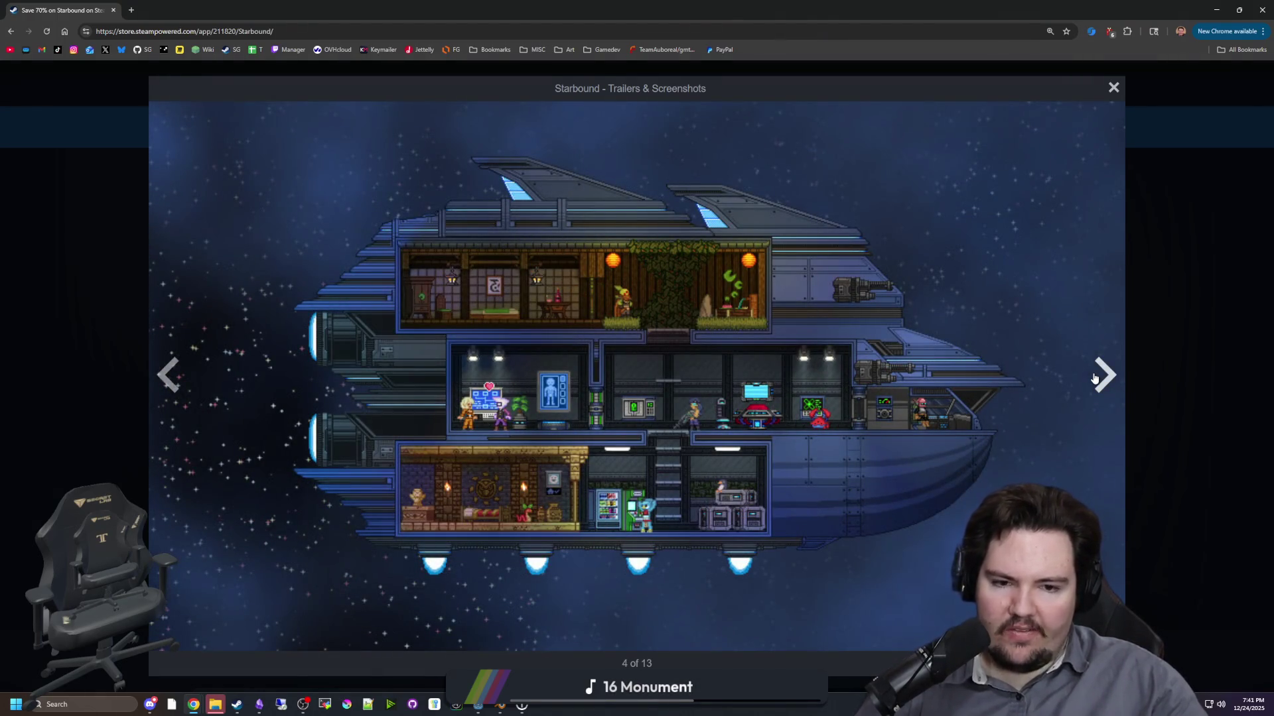
pyautogui.click(1095, 378)
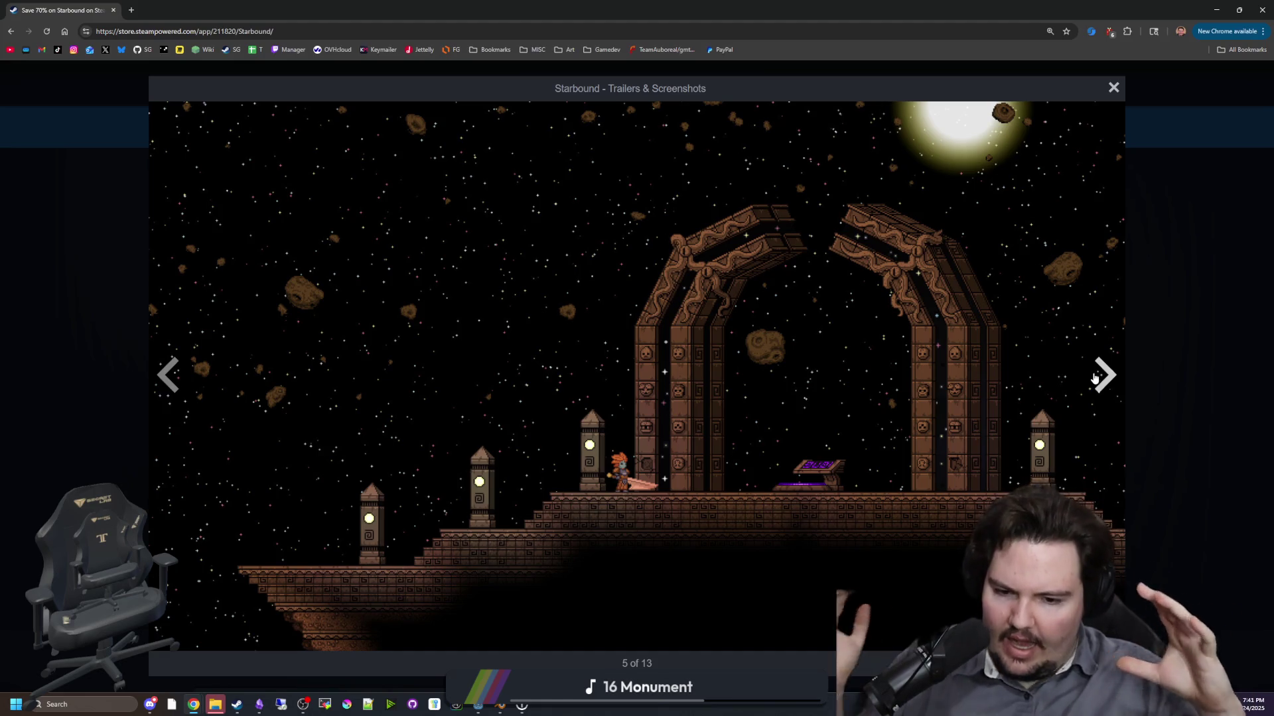
pyautogui.click(1095, 379)
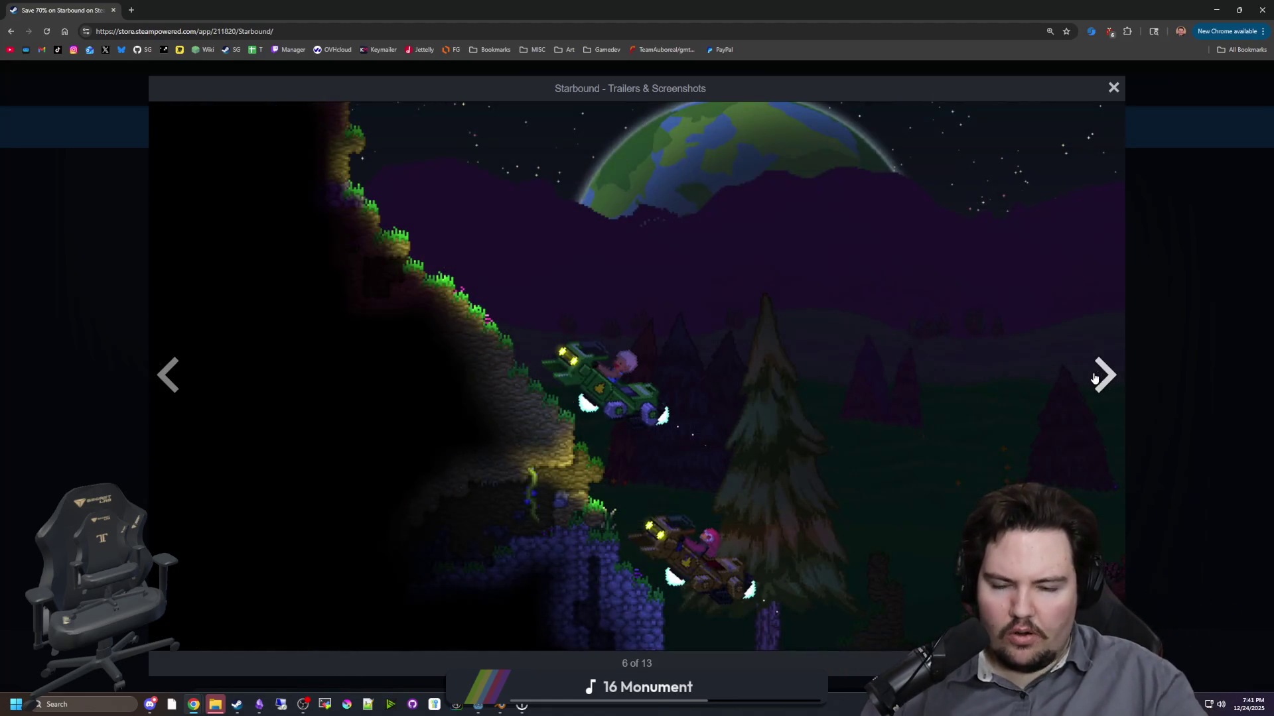
pyautogui.click(1095, 379)
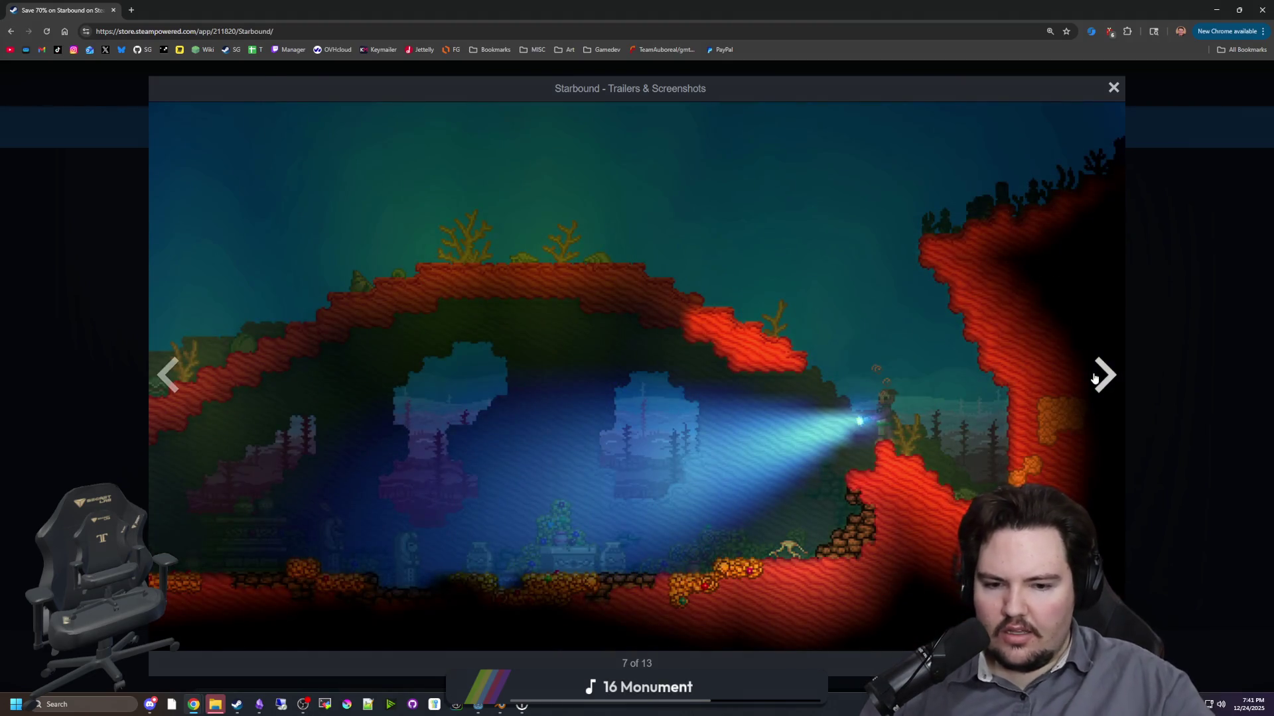
pyautogui.click(1096, 379)
pyautogui.click(1095, 379)
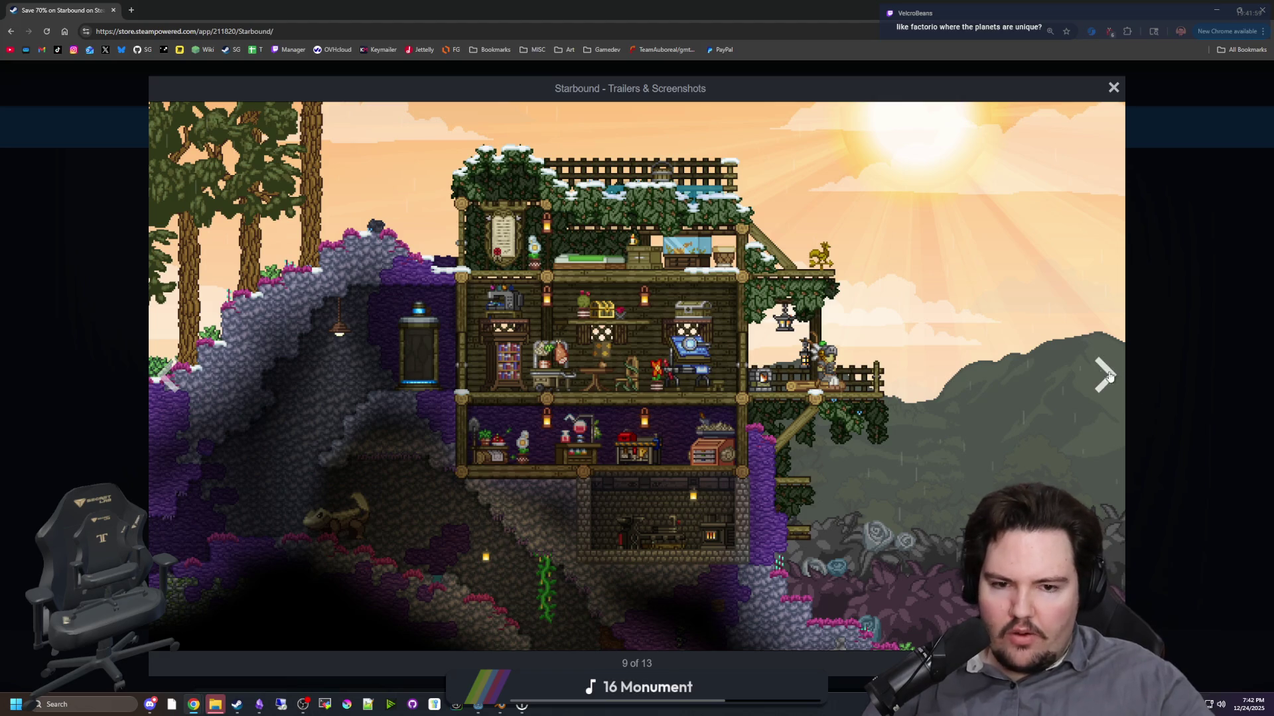
pyautogui.click(1096, 375)
pyautogui.click(1095, 374)
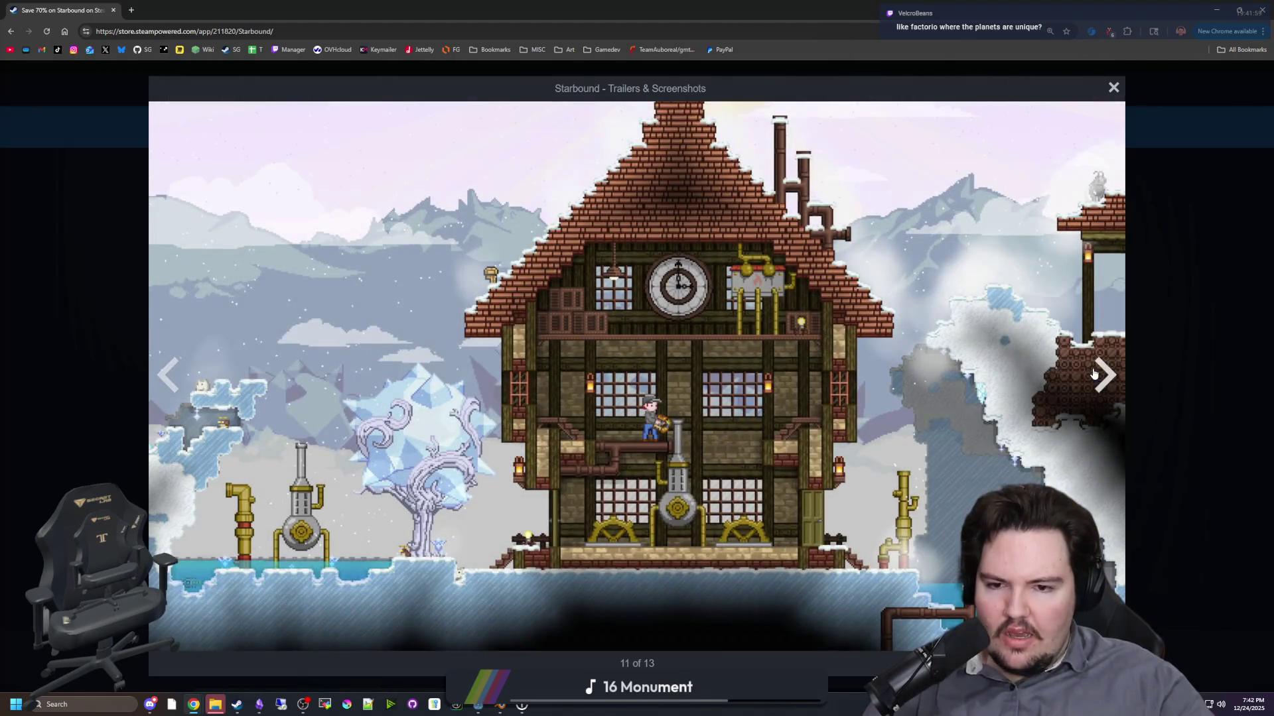
pyautogui.click(1095, 375)
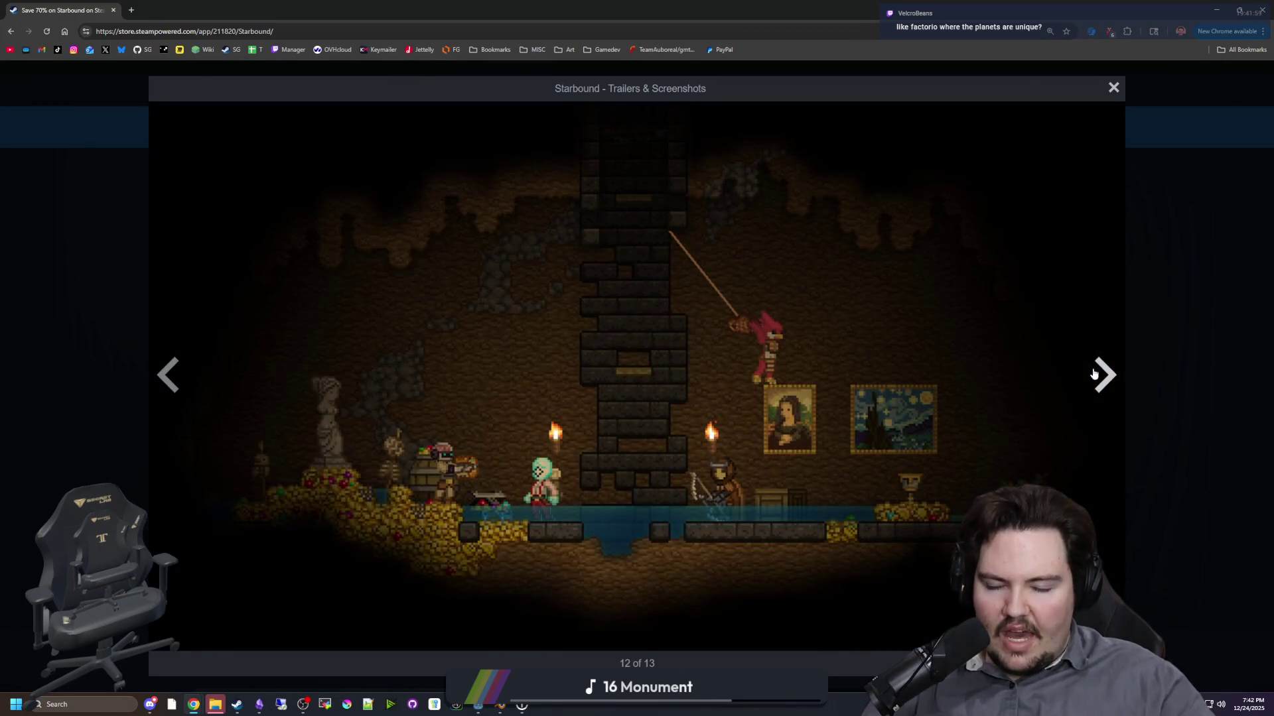
pyautogui.click(1095, 375)
pyautogui.click(1095, 375)
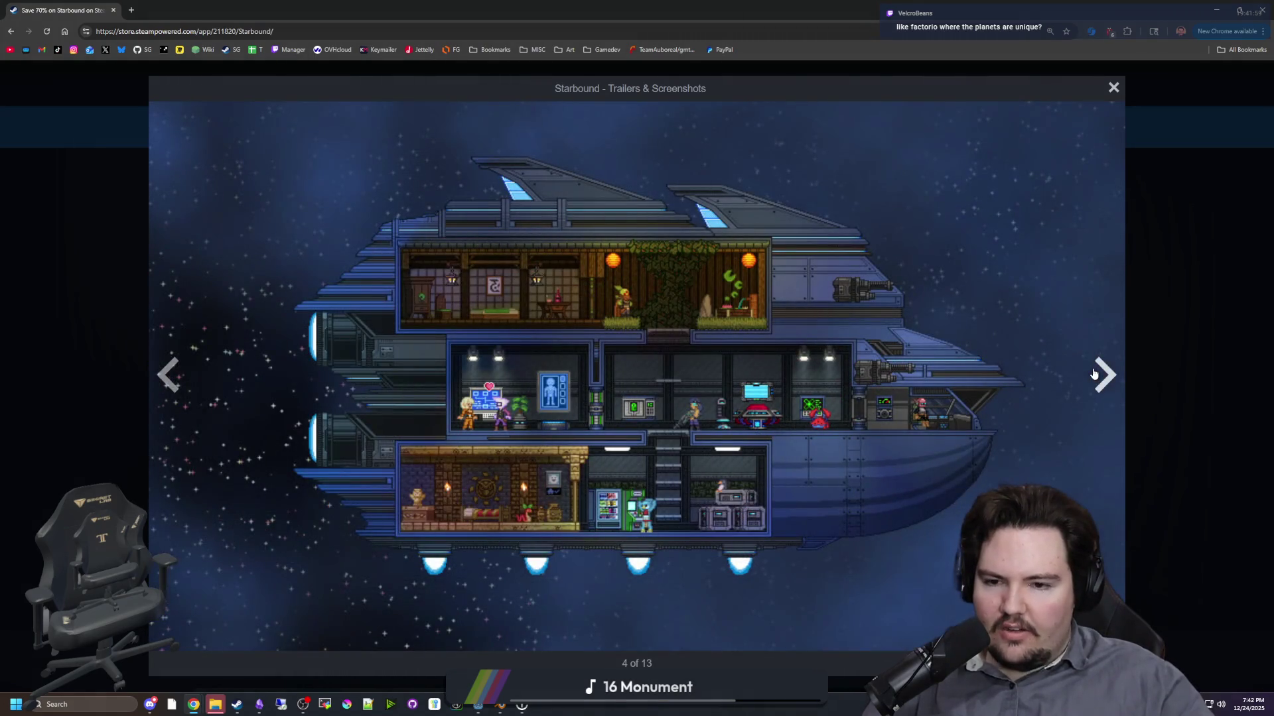
pyautogui.click(1095, 375)
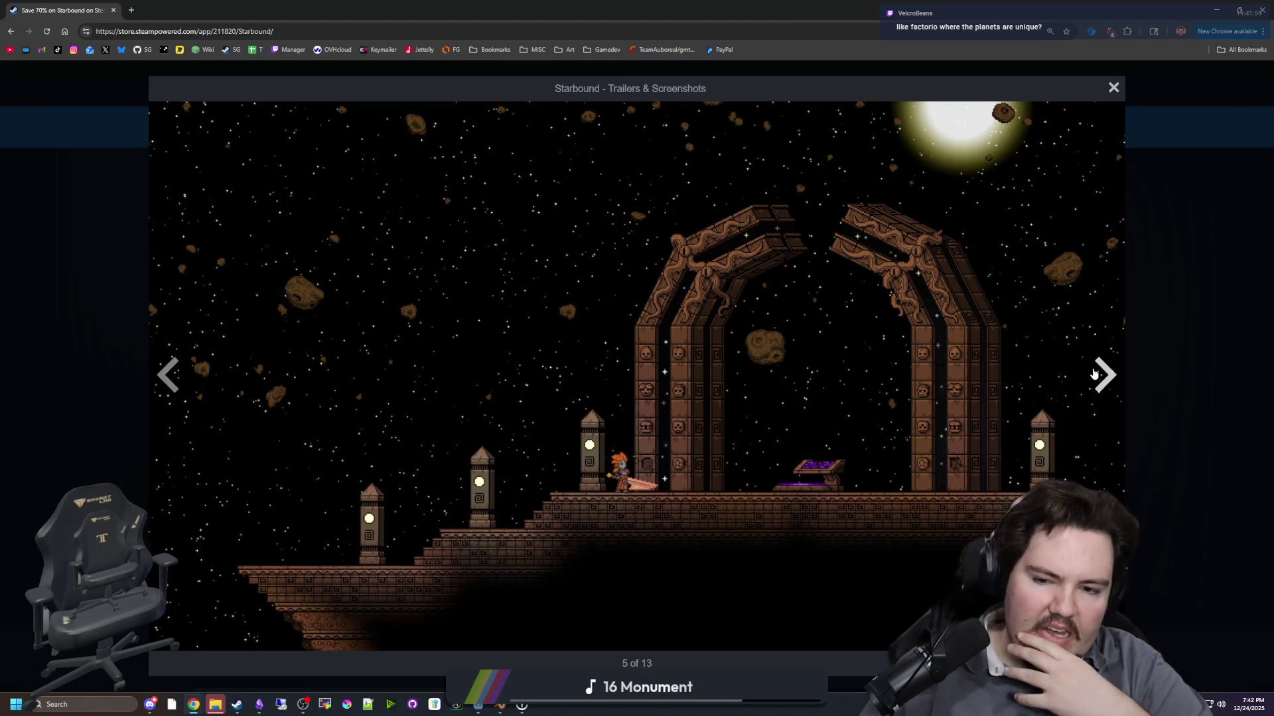
pyautogui.click(1095, 374)
pyautogui.click(1094, 374)
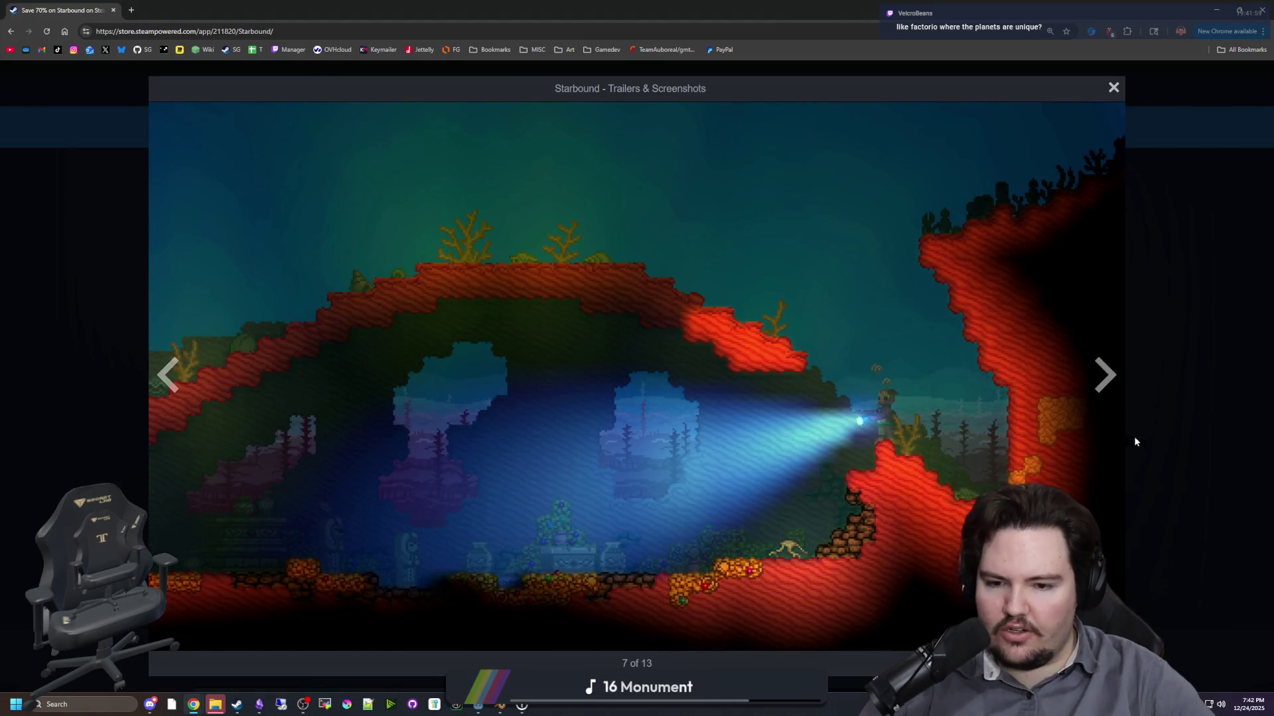
pyautogui.click(1120, 401)
pyautogui.click(1120, 401)
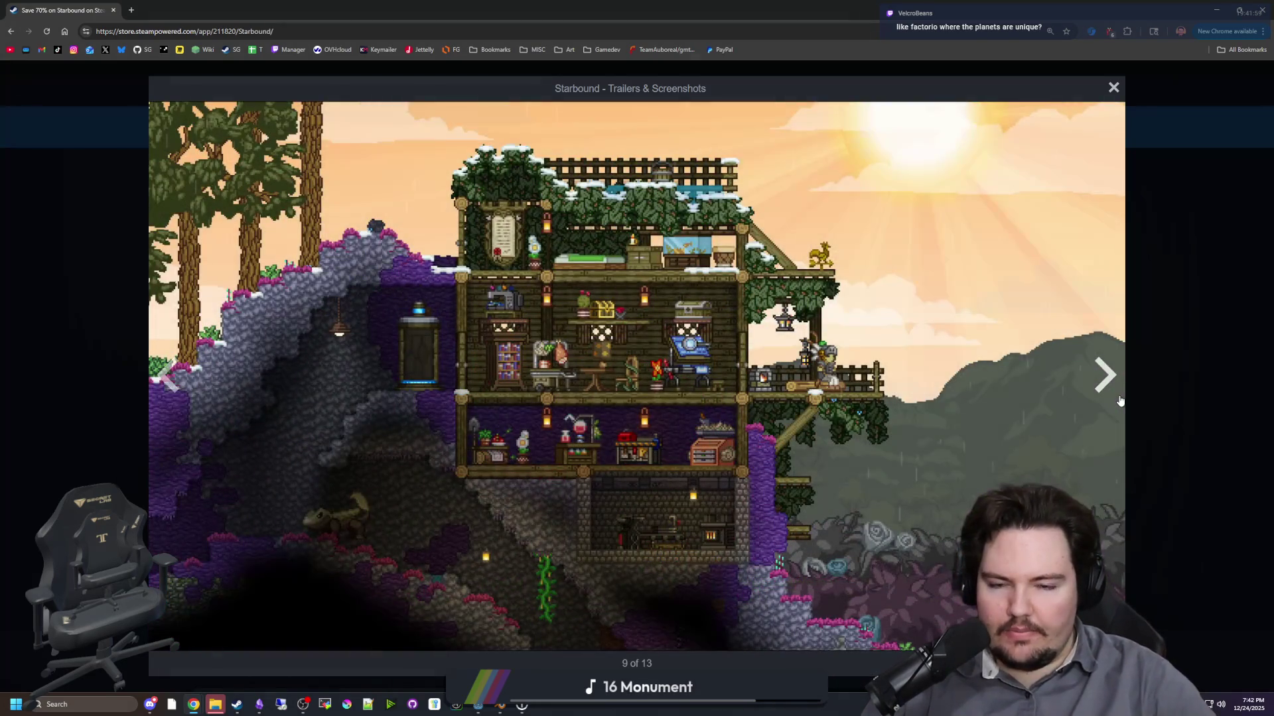
pyautogui.click(1119, 400)
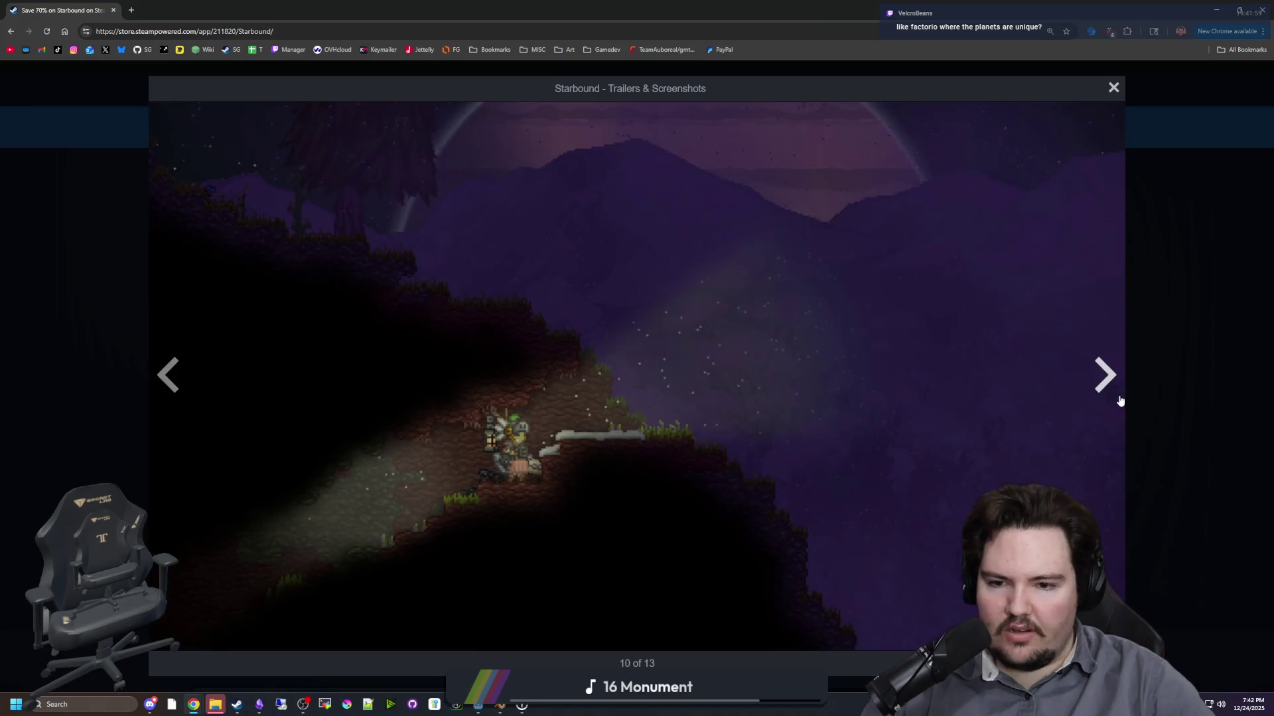
pyautogui.click(1120, 401)
pyautogui.click(1120, 401)
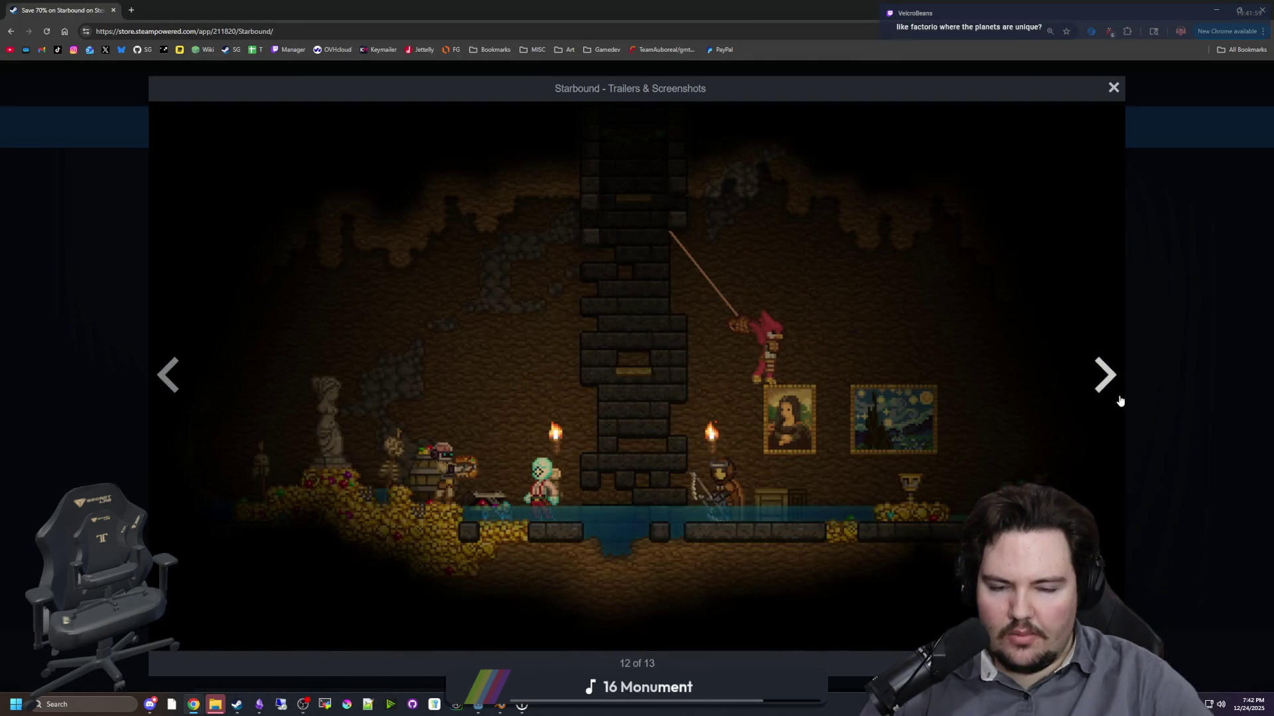
pyautogui.click(1120, 401)
pyautogui.click(1120, 401)
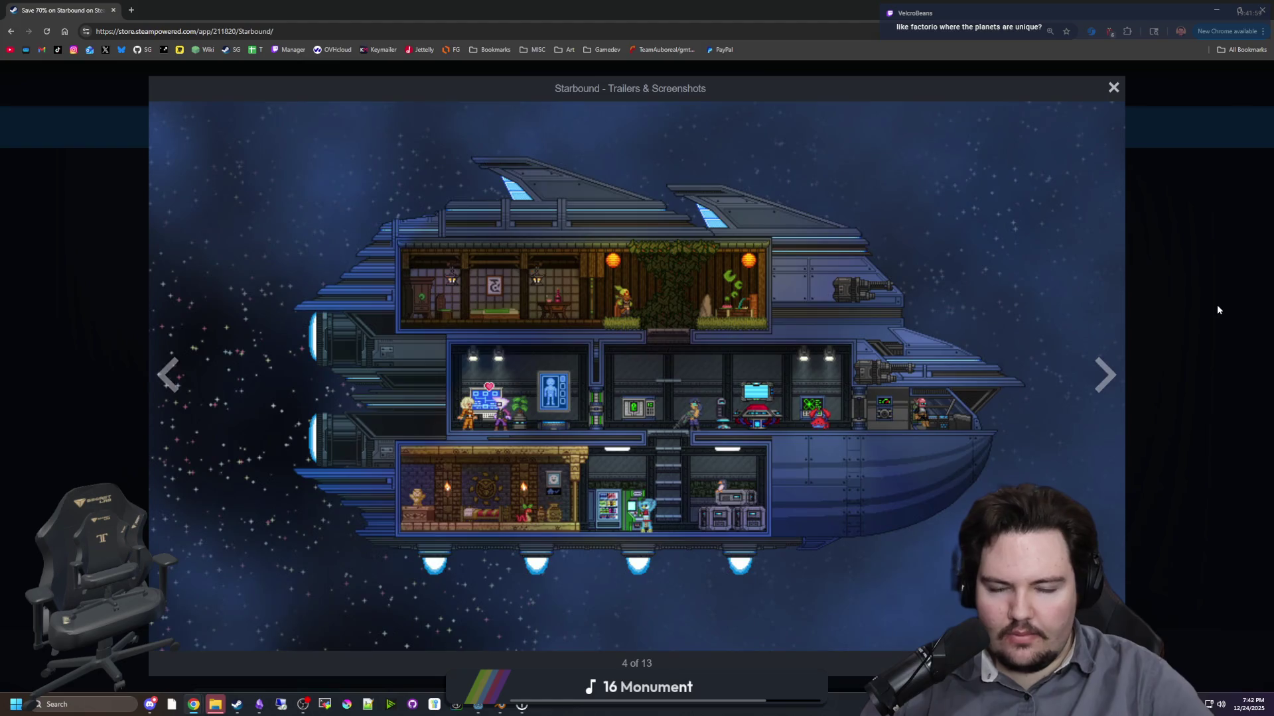
pyautogui.click(1217, 305)
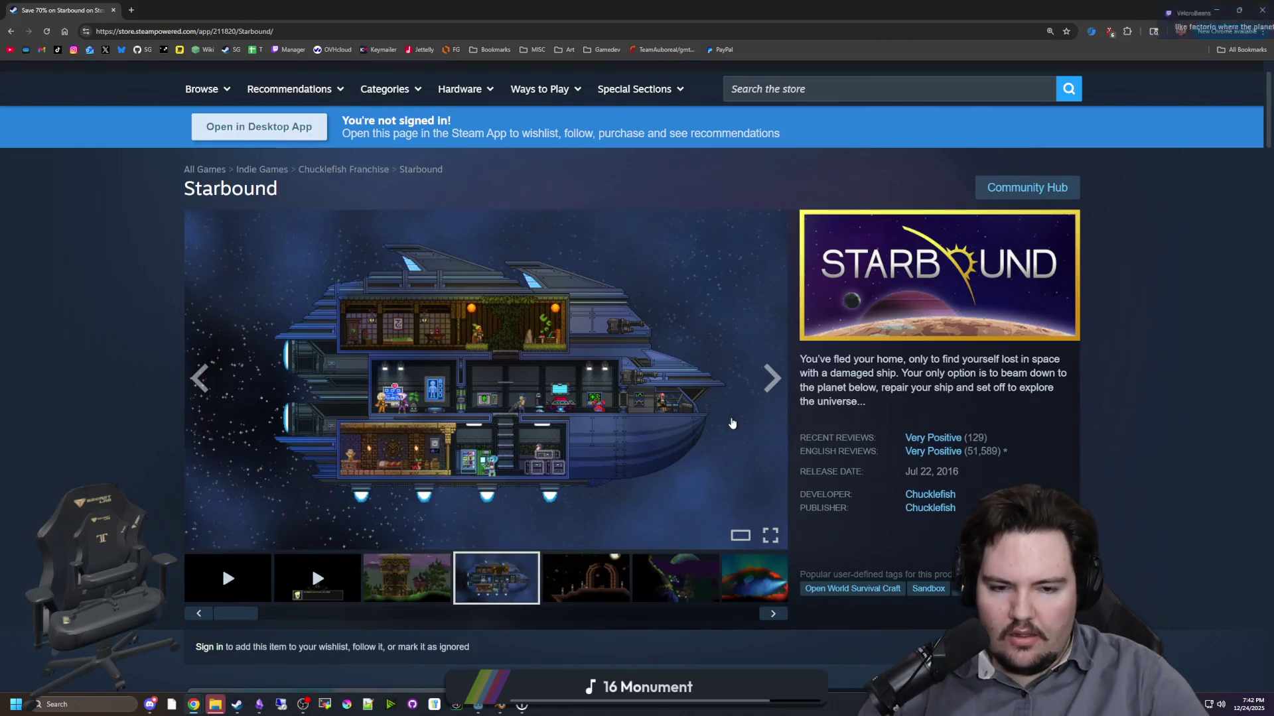
# - Scroll the Starbound page down to the reviews, jump back to the top, and restore the Chrome window
pyautogui.scroll(-5, 732, 424)
pyautogui.scroll(-20, 732, 424)
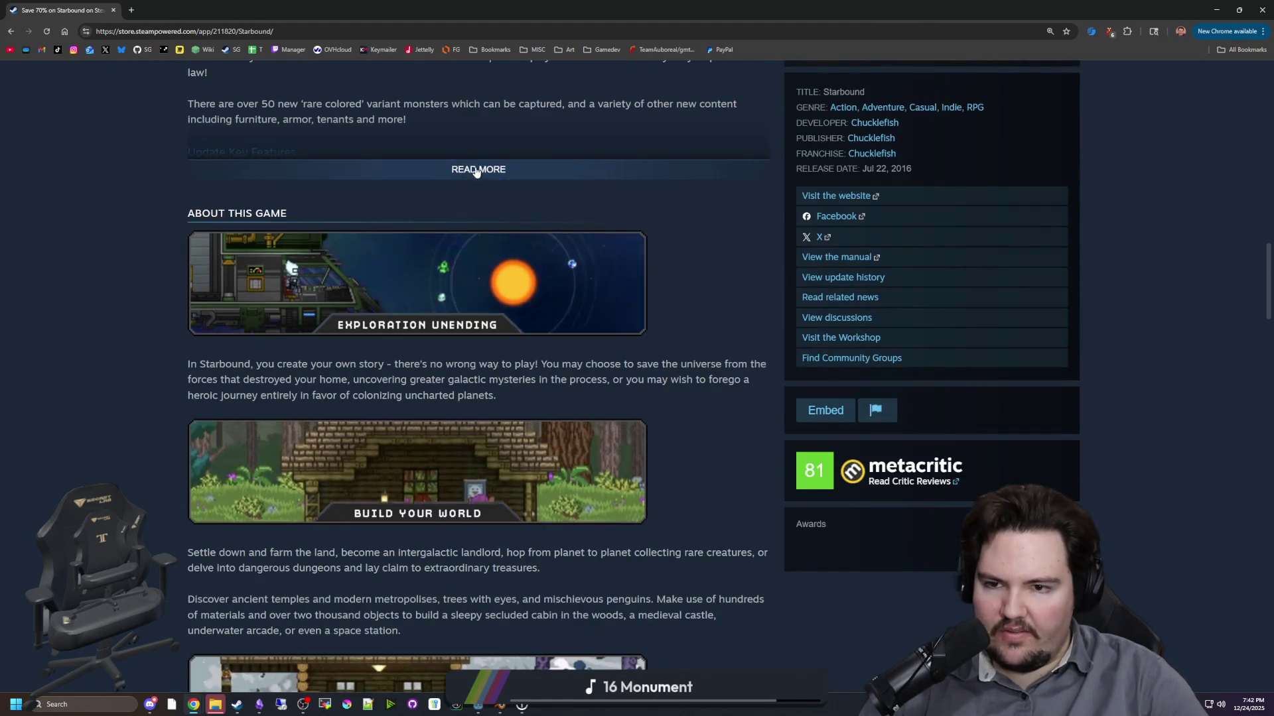
pyautogui.scroll(-13, 289, 379)
pyautogui.scroll(-3, 288, 378)
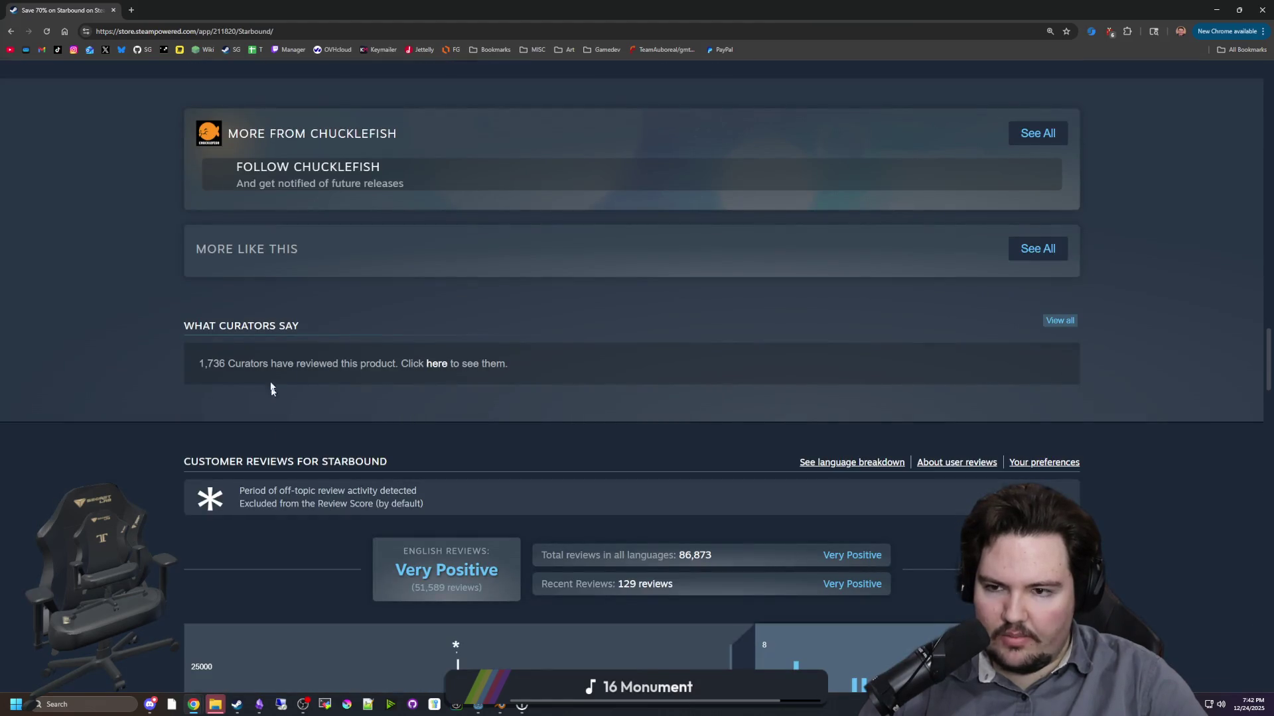
pyautogui.scroll(-4, 270, 389)
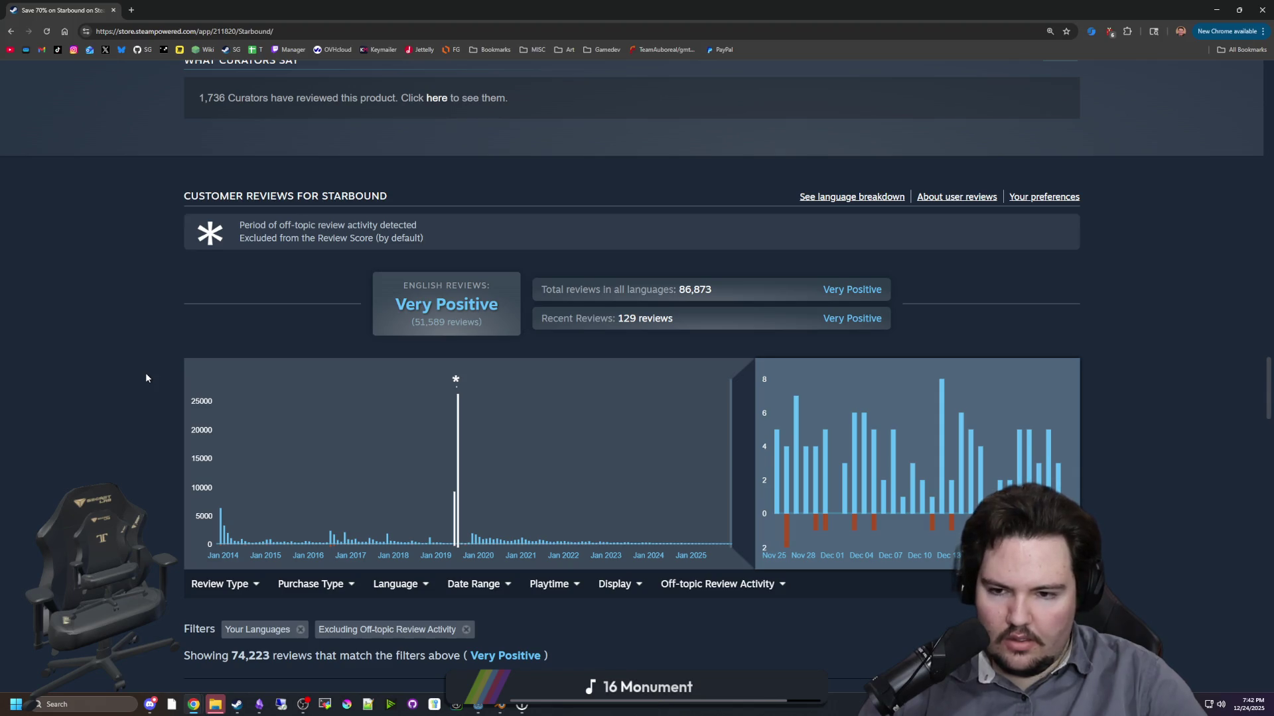
pyautogui.scroll(-5, 146, 378)
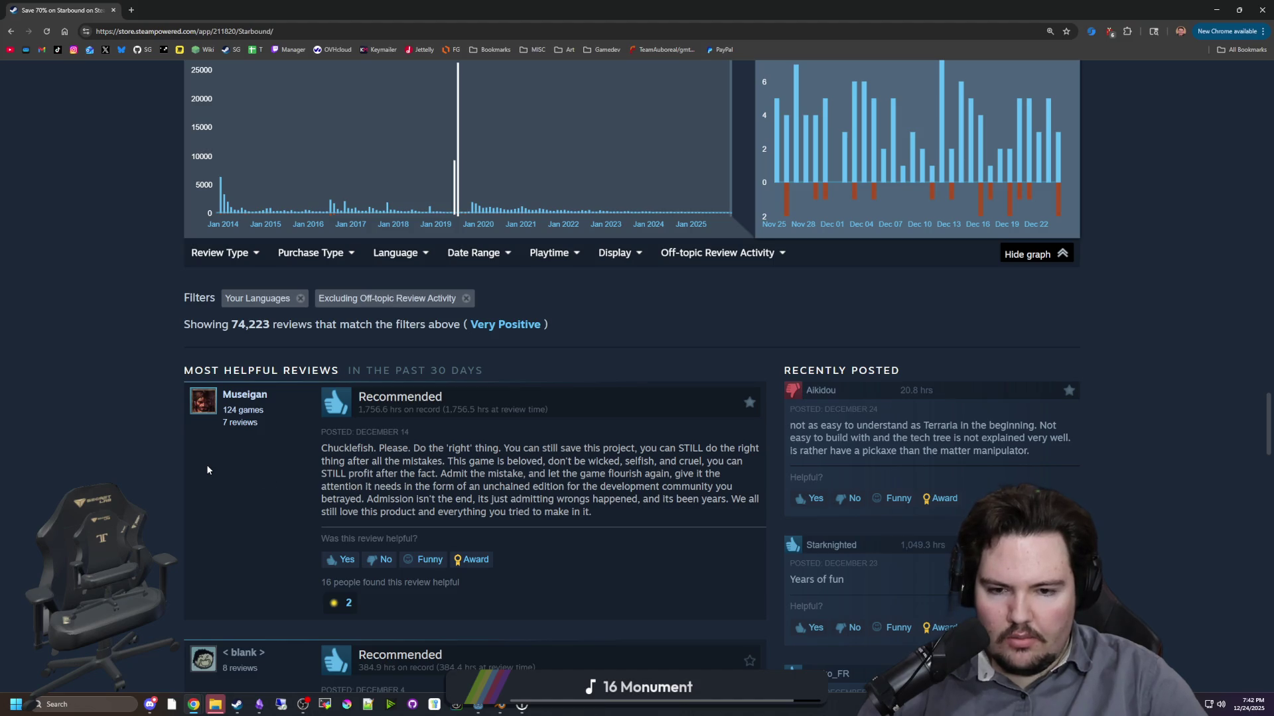
pyautogui.press('Home')
pyautogui.scroll(-1, 227, 393)
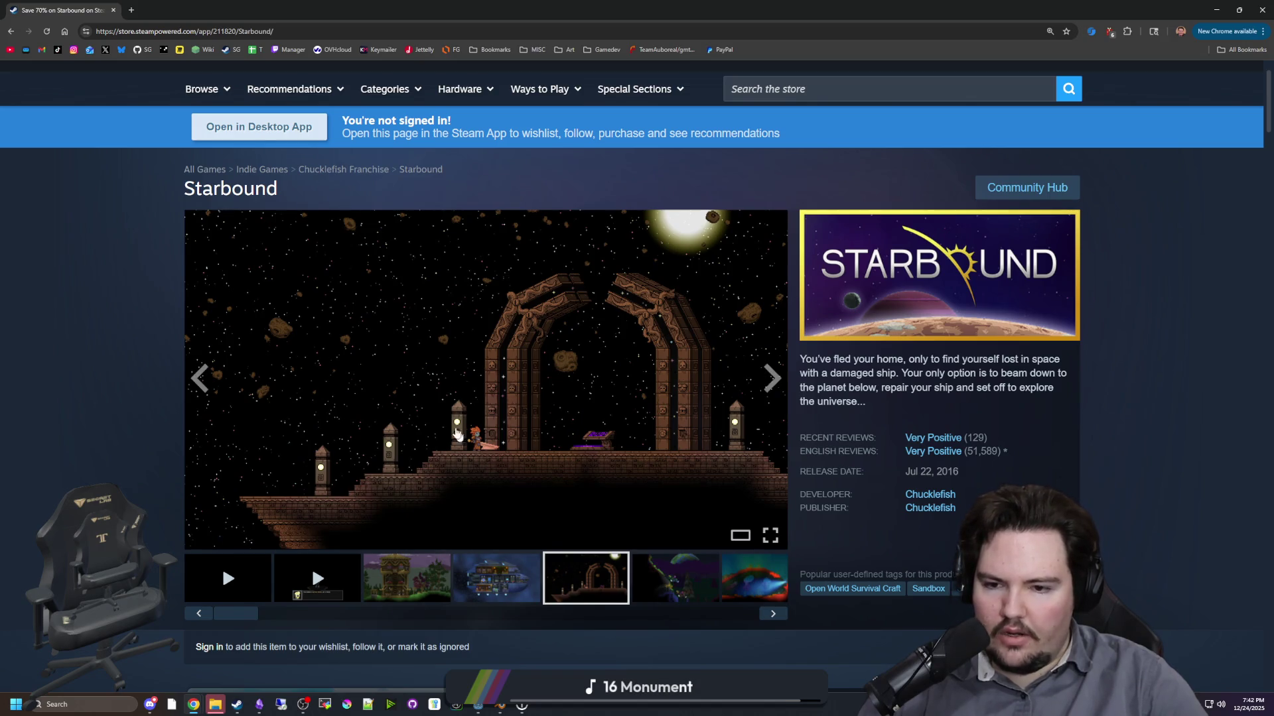
pyautogui.moveTo(431, 10)
pyautogui.mouseDown()
pyautogui.moveTo(777, 507)
pyautogui.moveTo(811, 535)
pyautogui.moveTo(1273, 531)
pyautogui.mouseUp()
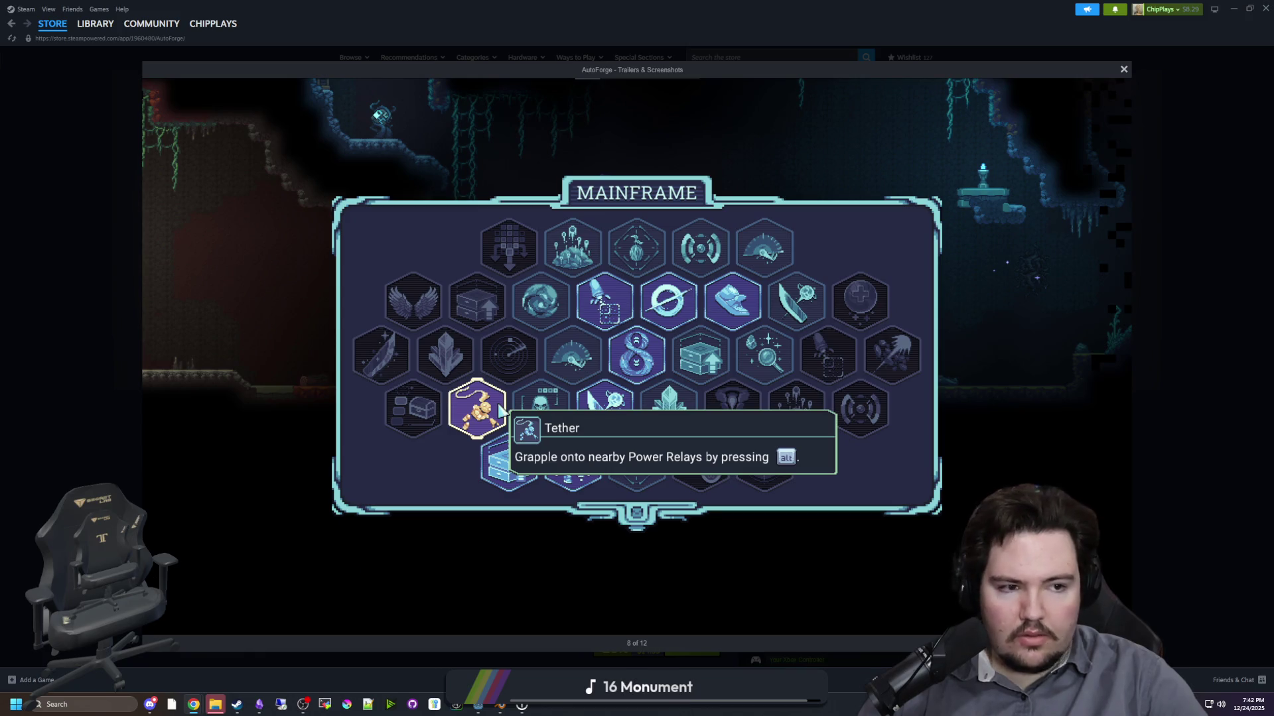
# - Browse AutoForge's screenshots back and forth until the trailer, then close the viewer
pyautogui.click(1113, 359)
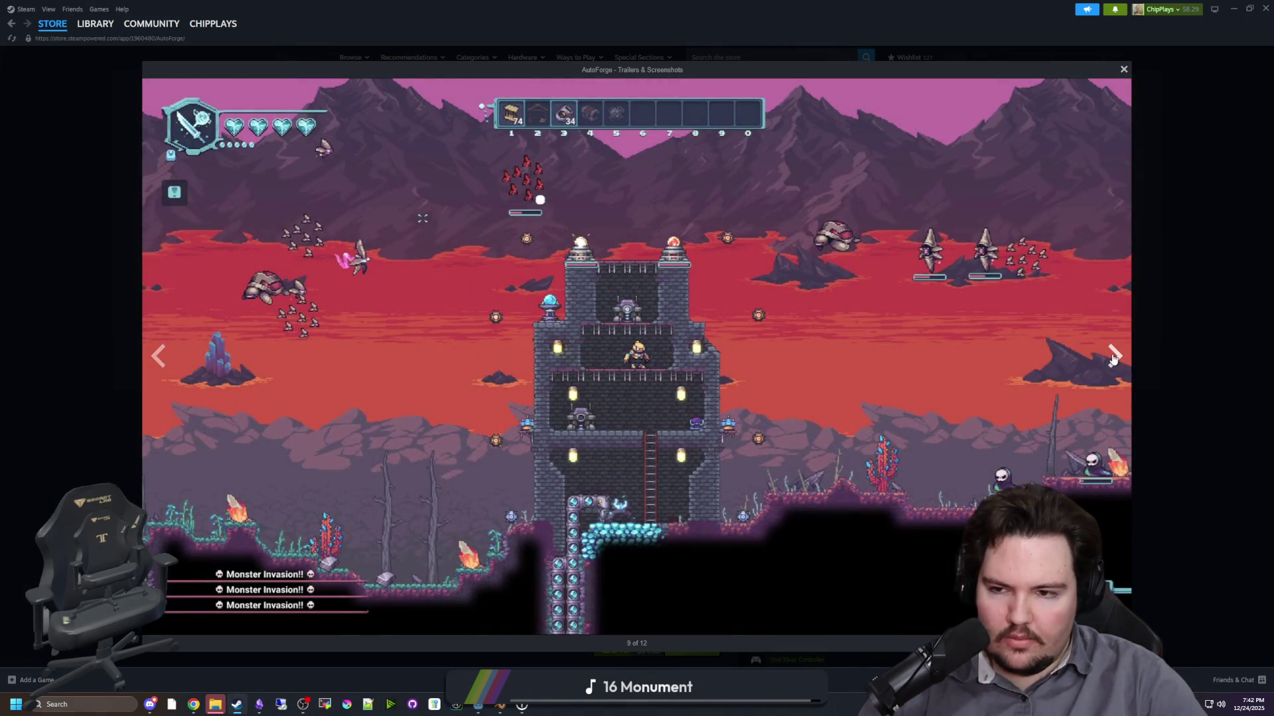
pyautogui.click(1113, 359)
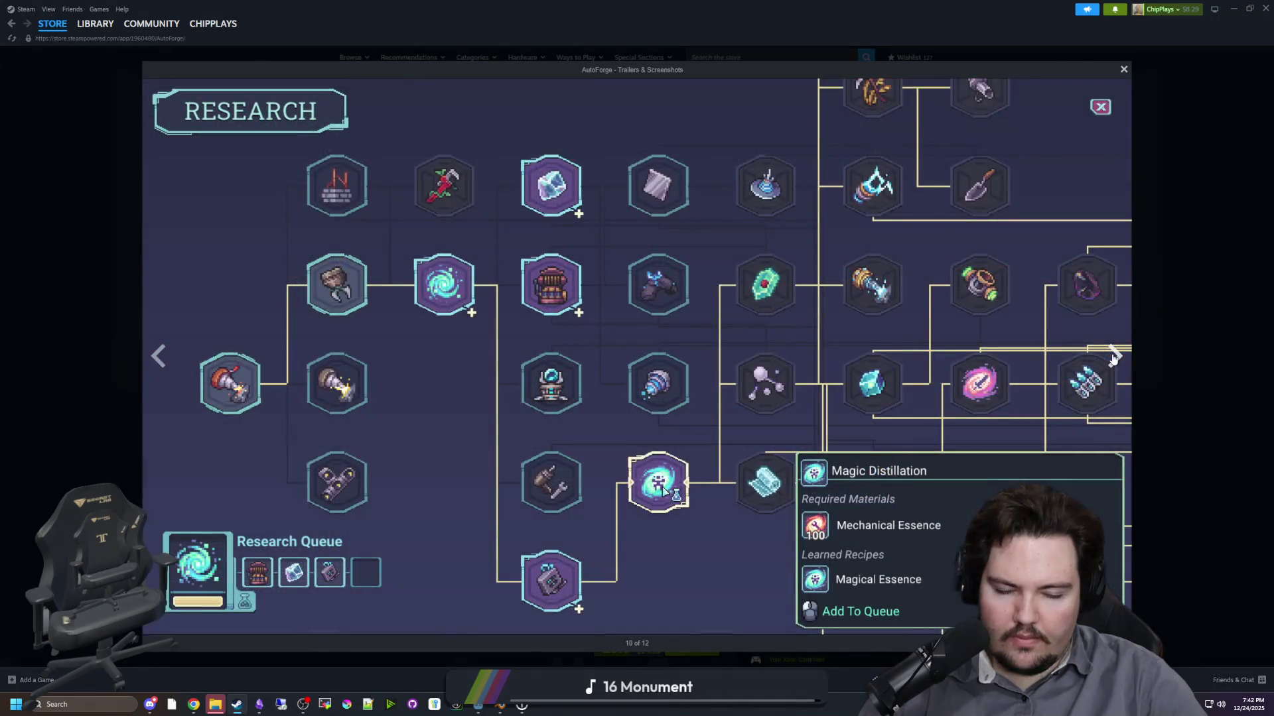
pyautogui.click(1113, 358)
pyautogui.click(158, 357)
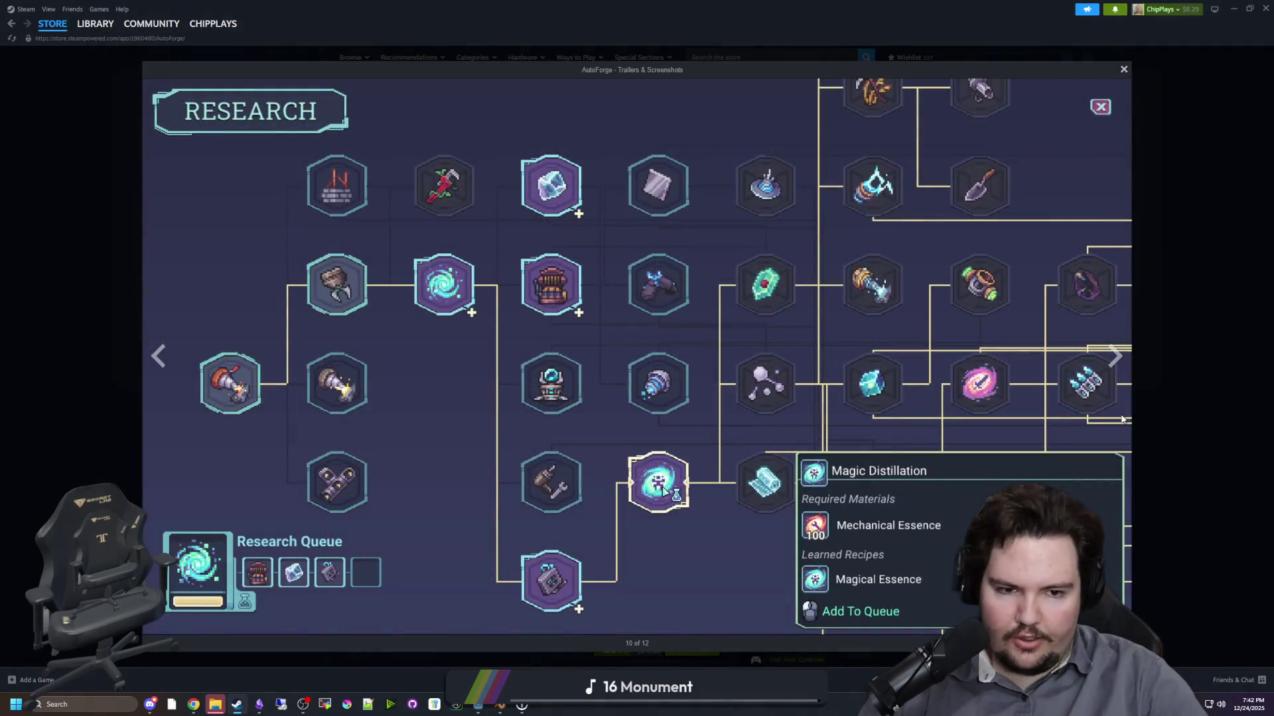
pyautogui.click(1114, 373)
pyautogui.click(1113, 373)
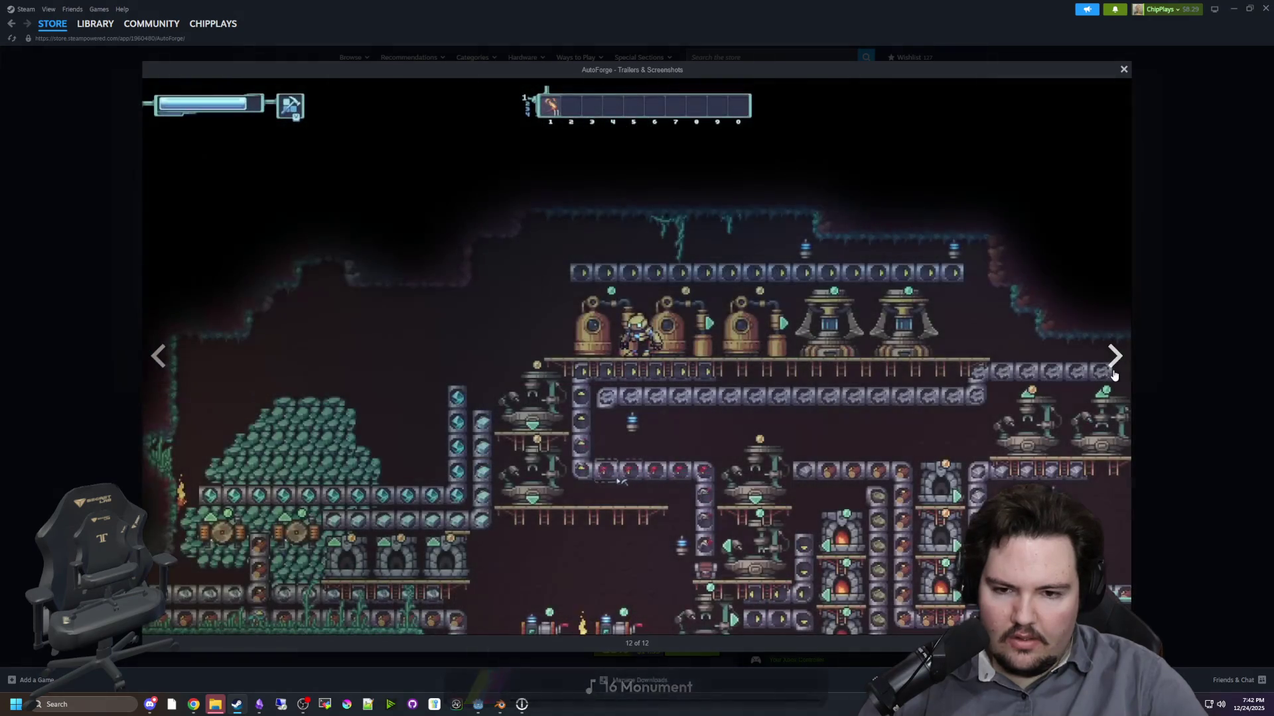
pyautogui.click(1113, 372)
pyautogui.press('Escape')
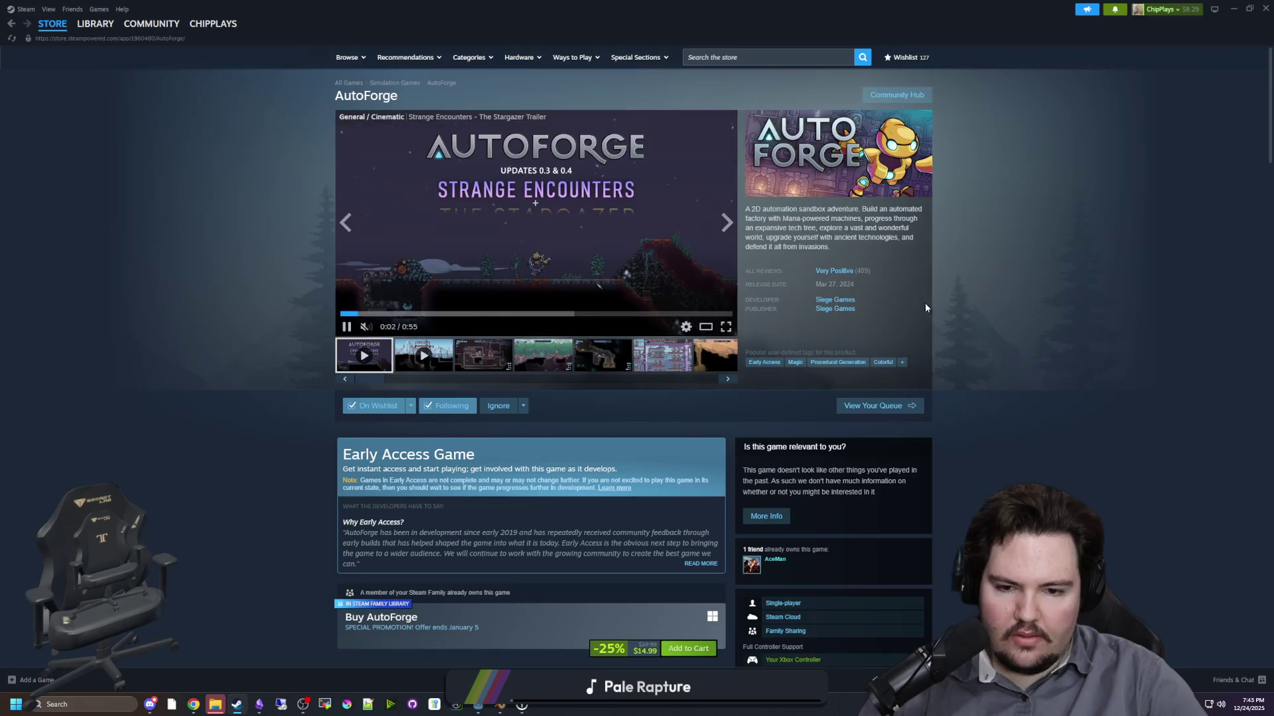
# - Expand and read through the full AutoForge Early Access roadmap, then return to the library
pyautogui.scroll(-9, 521, 489)
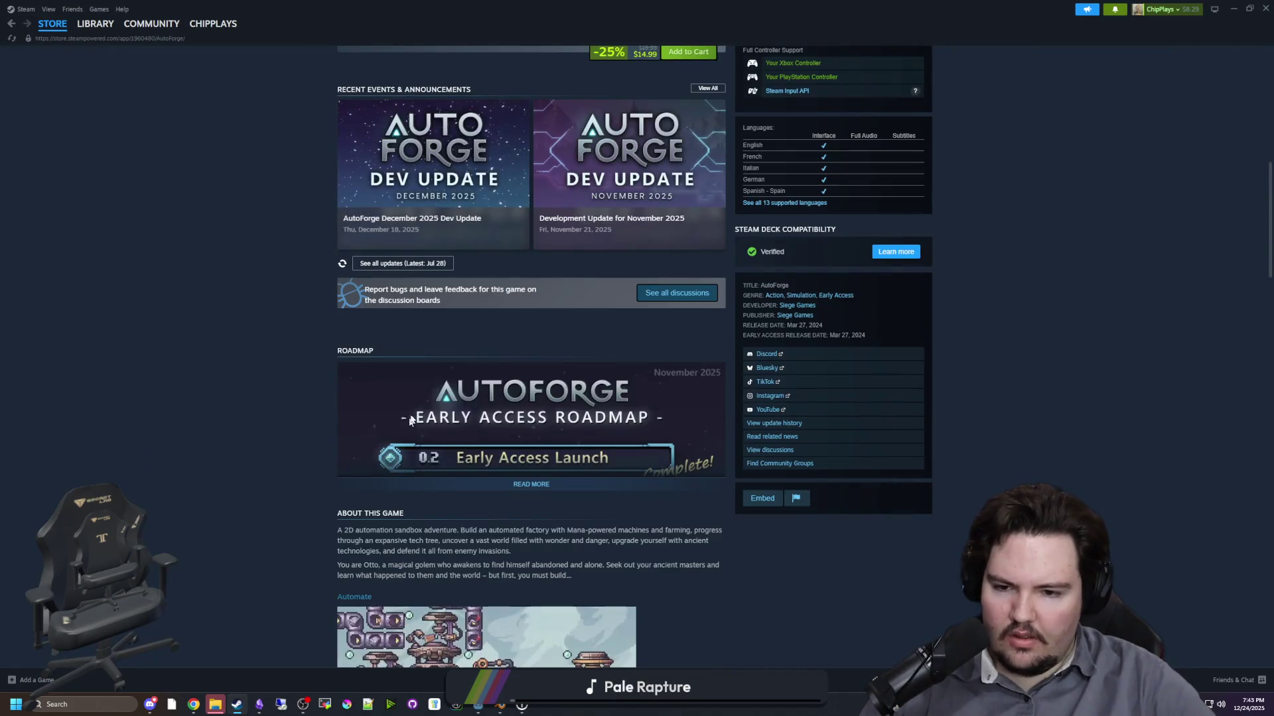
pyautogui.click(522, 485)
pyautogui.scroll(-5, 522, 490)
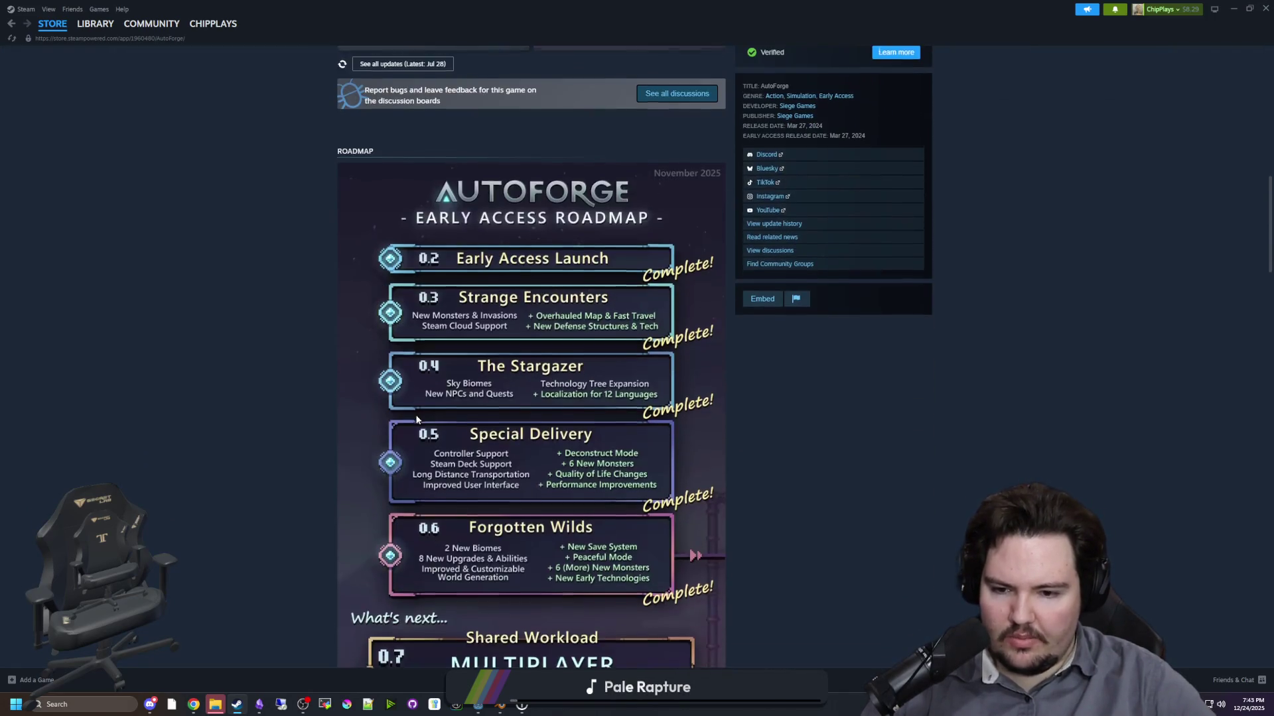
pyautogui.scroll(-2, 534, 407)
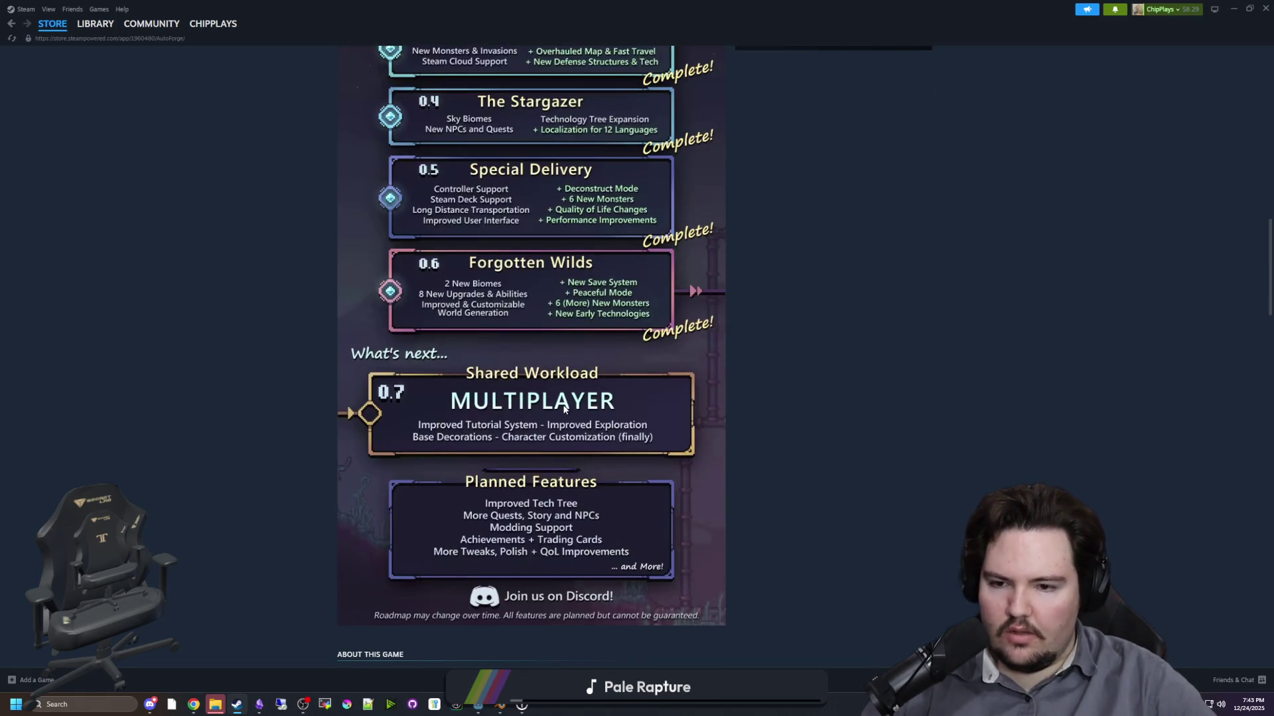
pyautogui.scroll(-2, 564, 410)
pyautogui.scroll(-3, 416, 430)
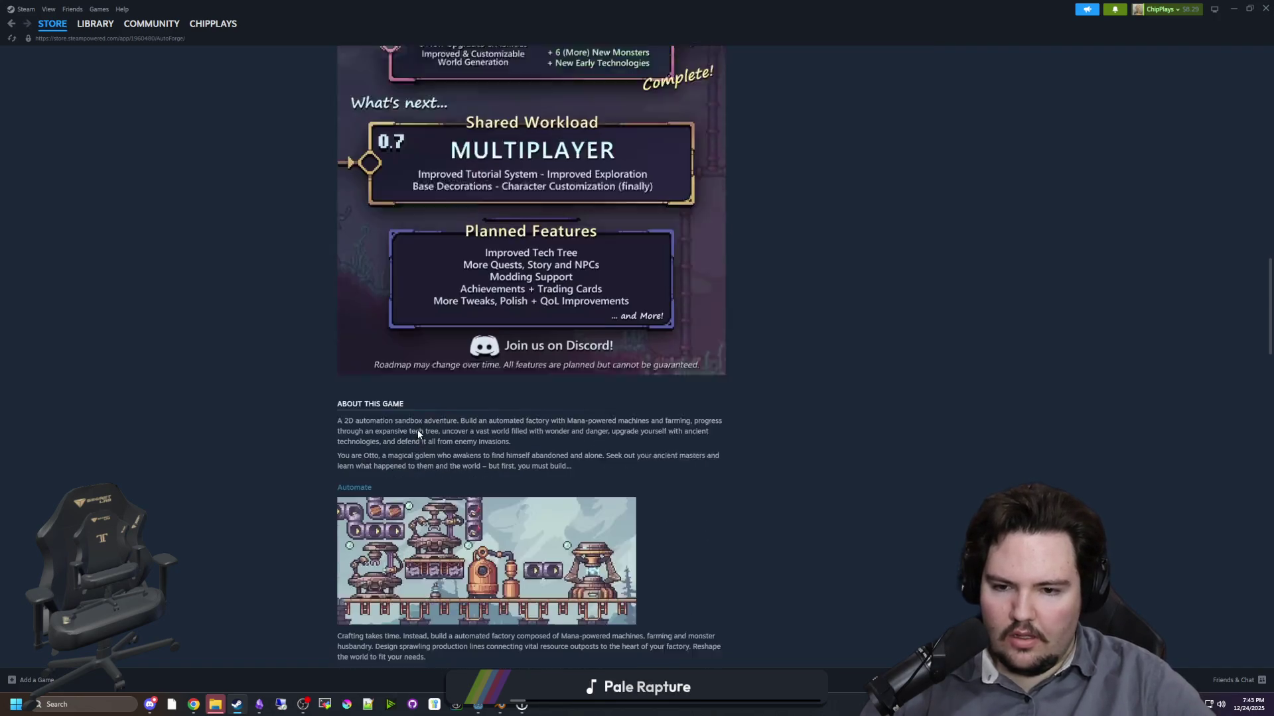
pyautogui.scroll(-6, 418, 435)
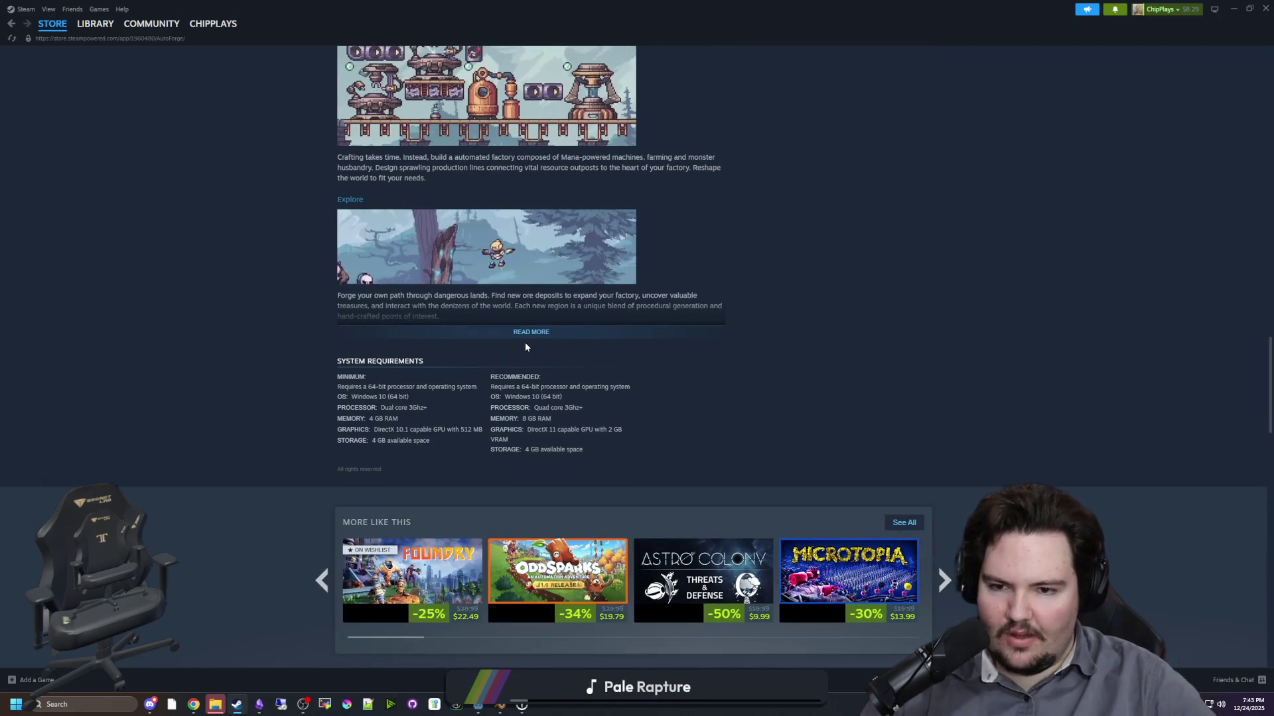
pyautogui.scroll(-1, 537, 372)
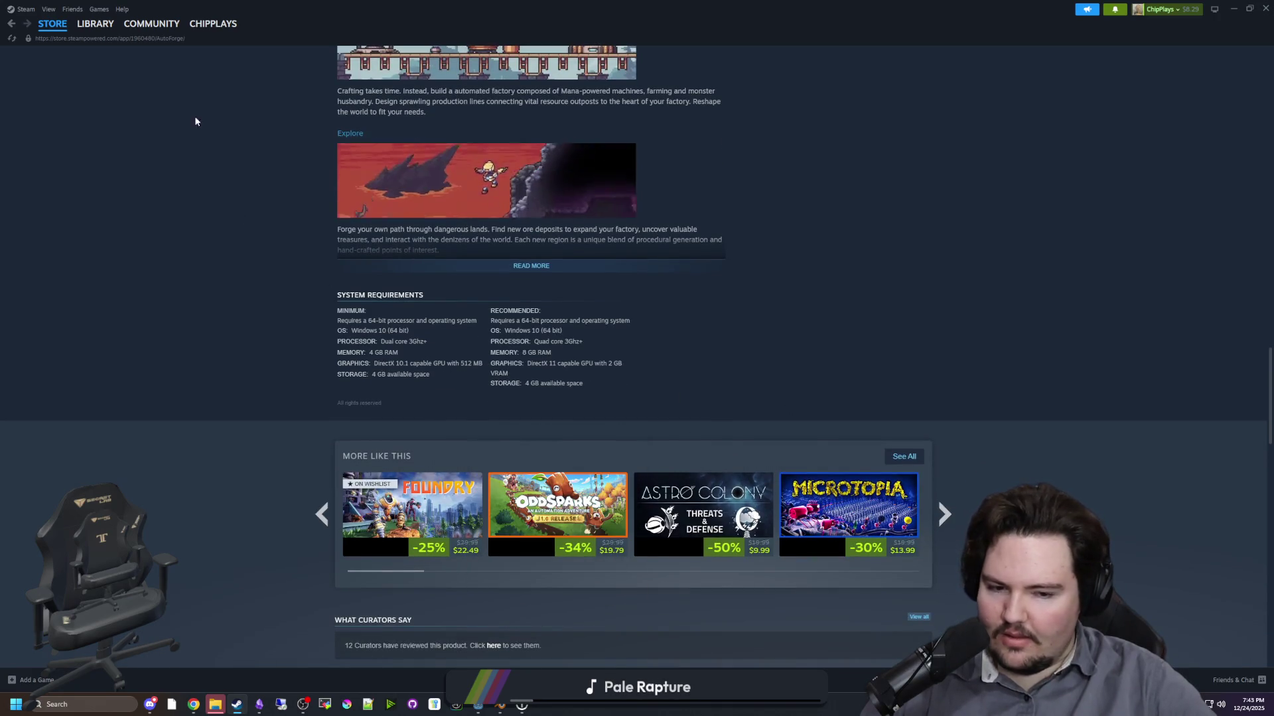
pyautogui.click(85, 21)
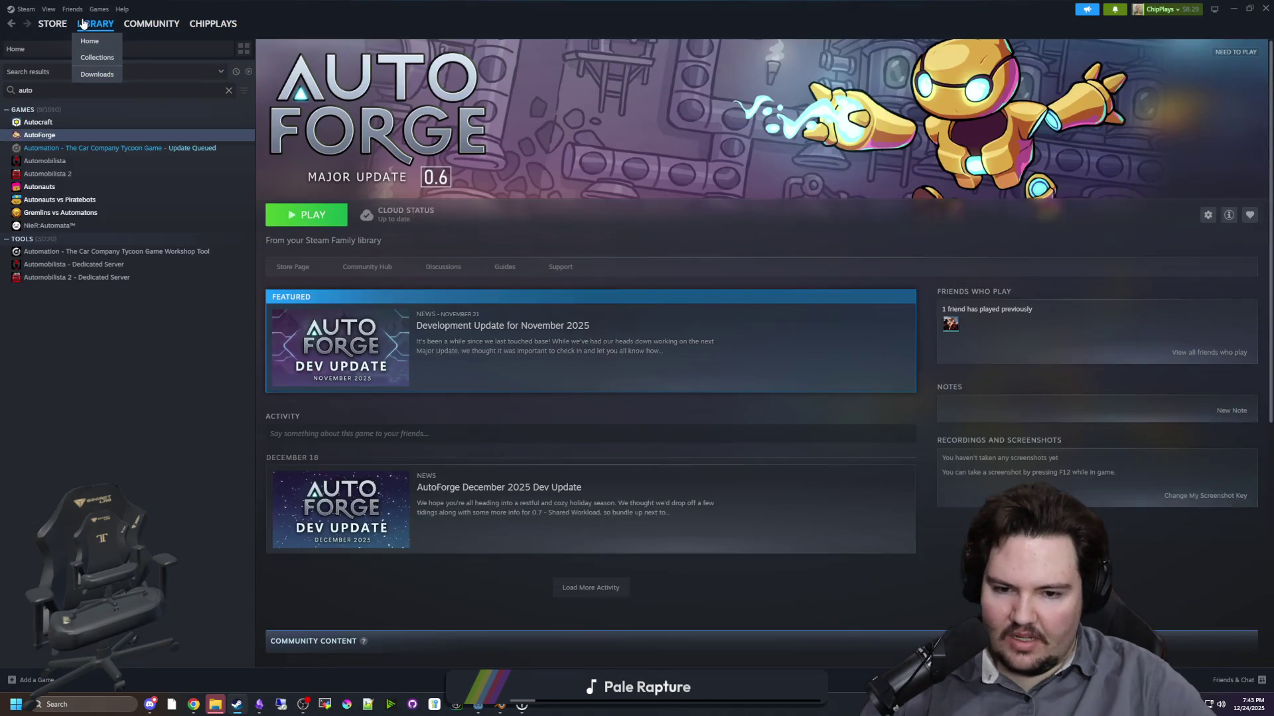
# - Filter the library by 'dyso' and open Dyson Sphere Program's store page
pyautogui.click(229, 91)
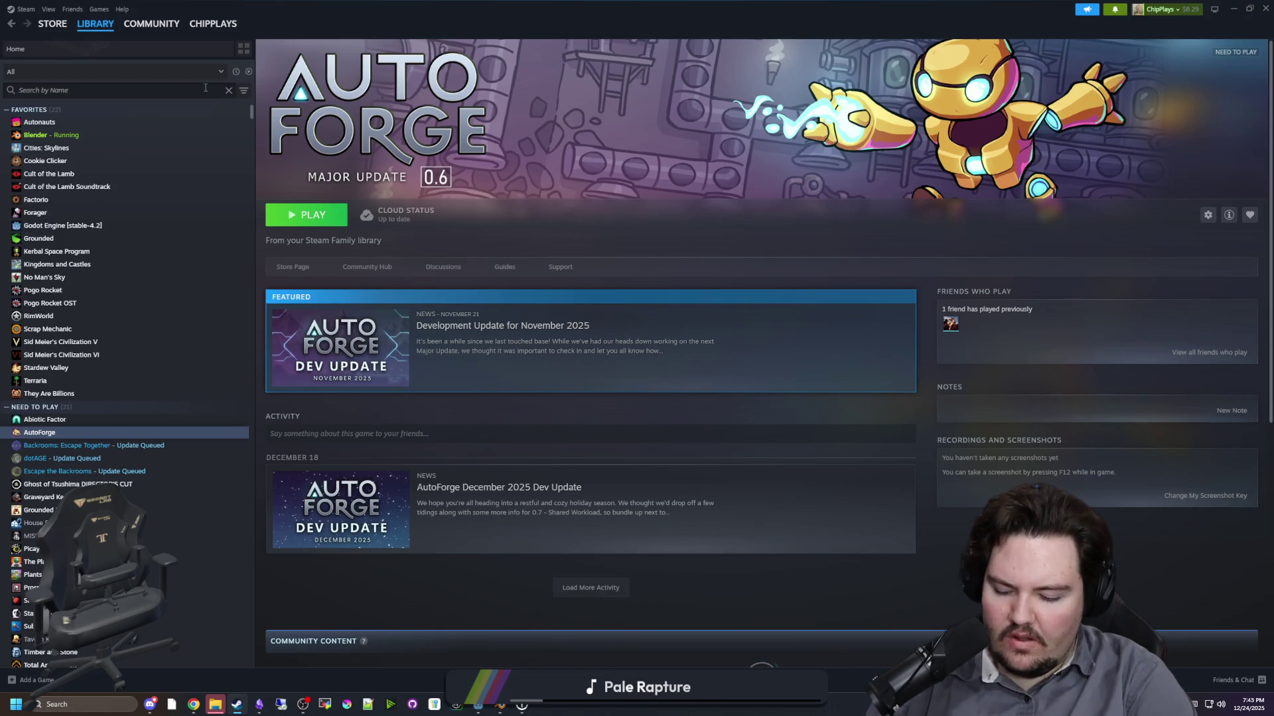
pyautogui.write('dyso')
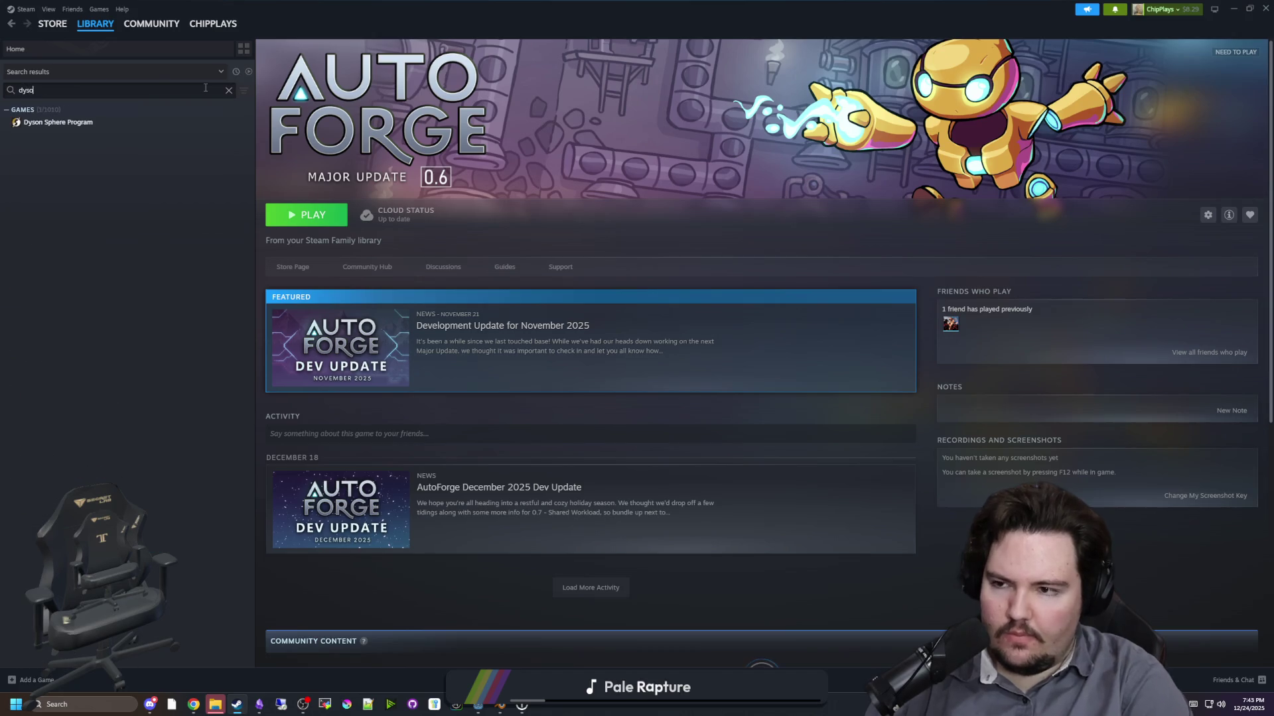
pyautogui.click(78, 123)
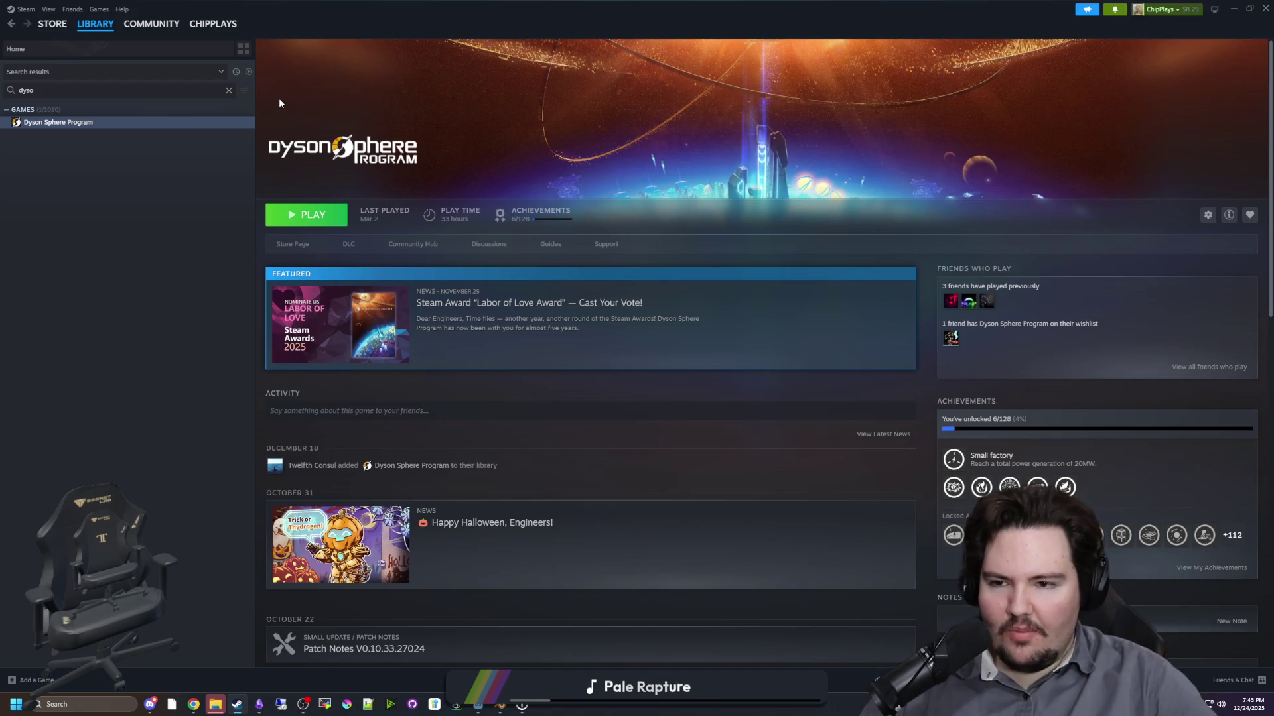
pyautogui.click(295, 245)
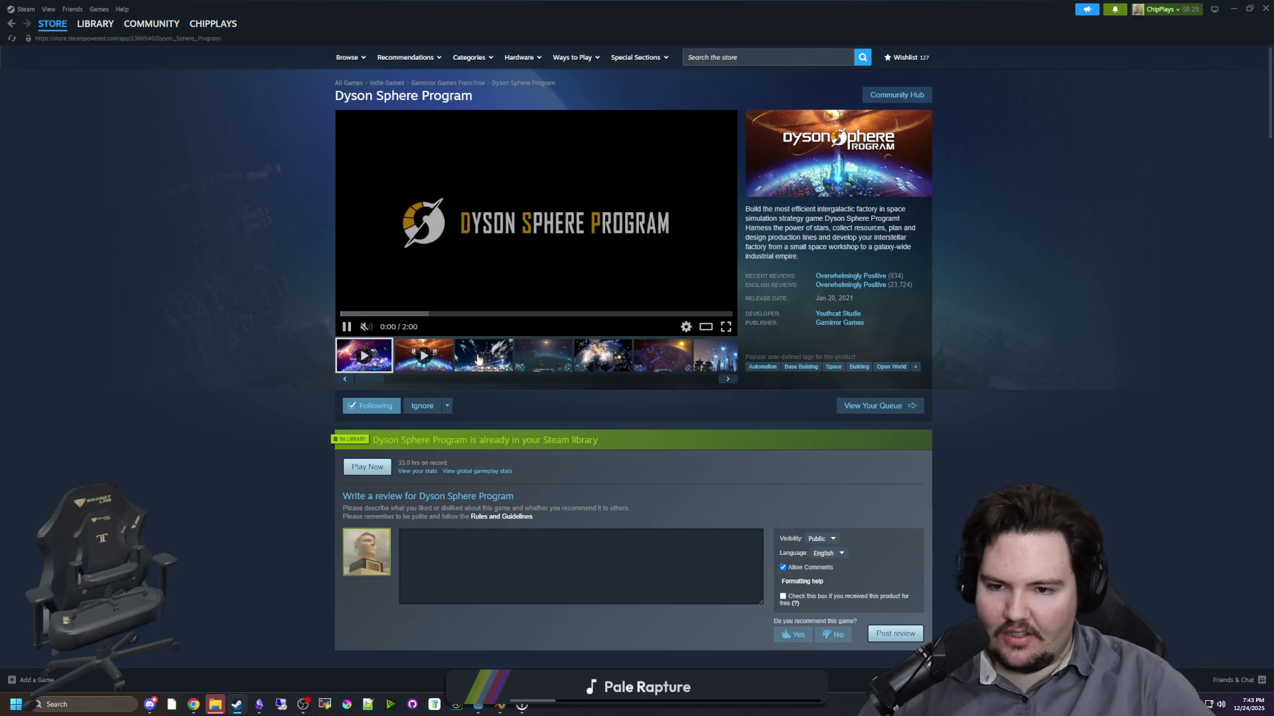
# - Open a Dyson Sphere Program screenshot full-size and advance through the tech-tree and star map shots
pyautogui.click(493, 358)
pyautogui.click(697, 299)
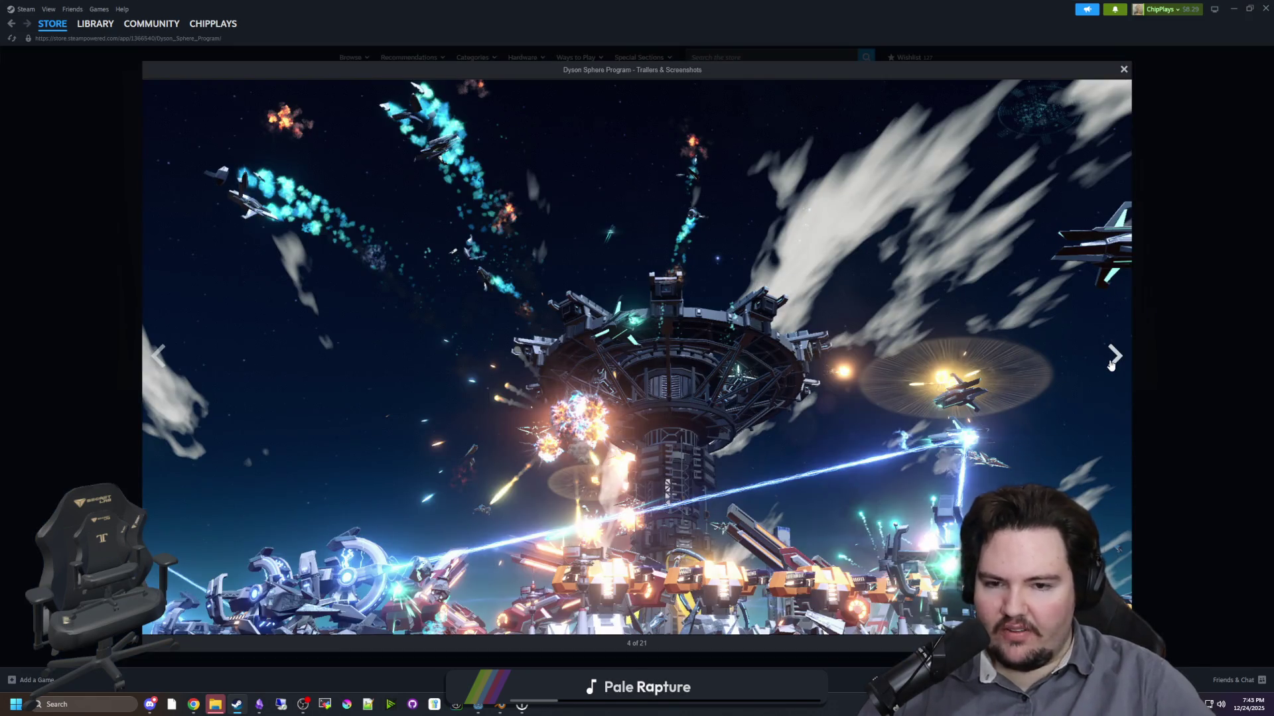
pyautogui.click(1111, 361)
pyautogui.click(1111, 364)
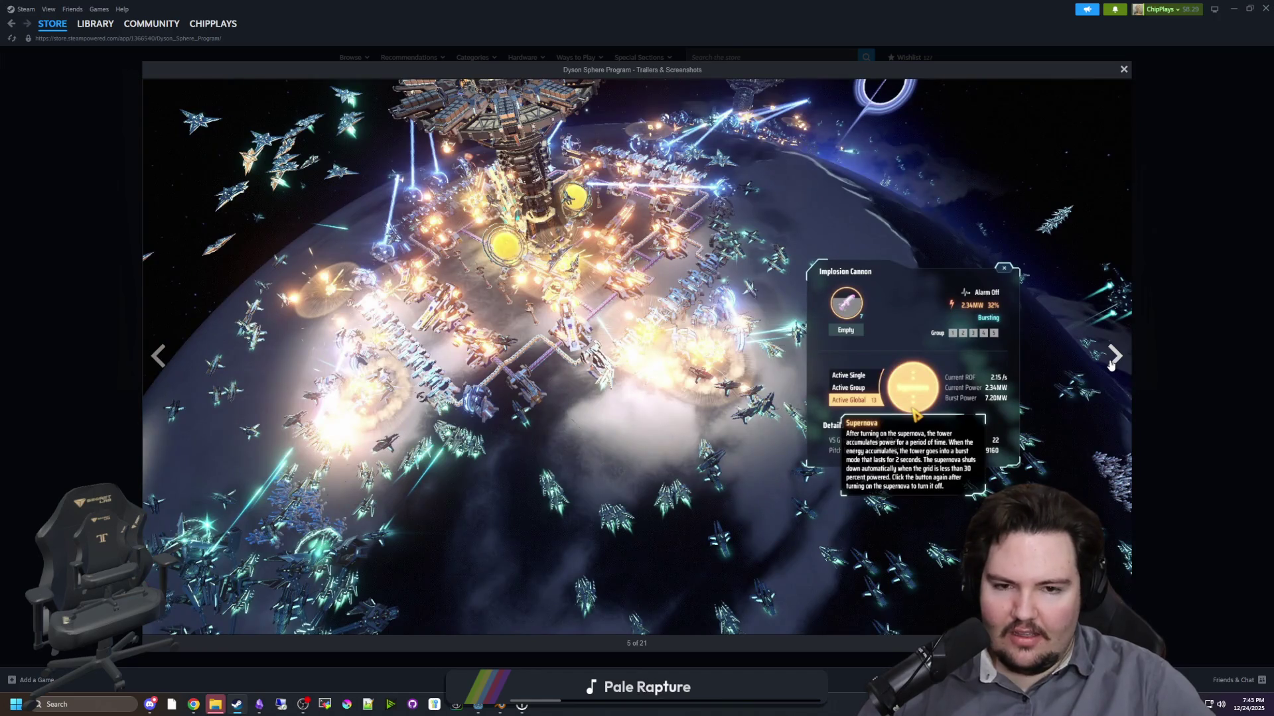
pyautogui.click(1111, 364)
pyautogui.click(1111, 364)
pyautogui.click(1111, 364)
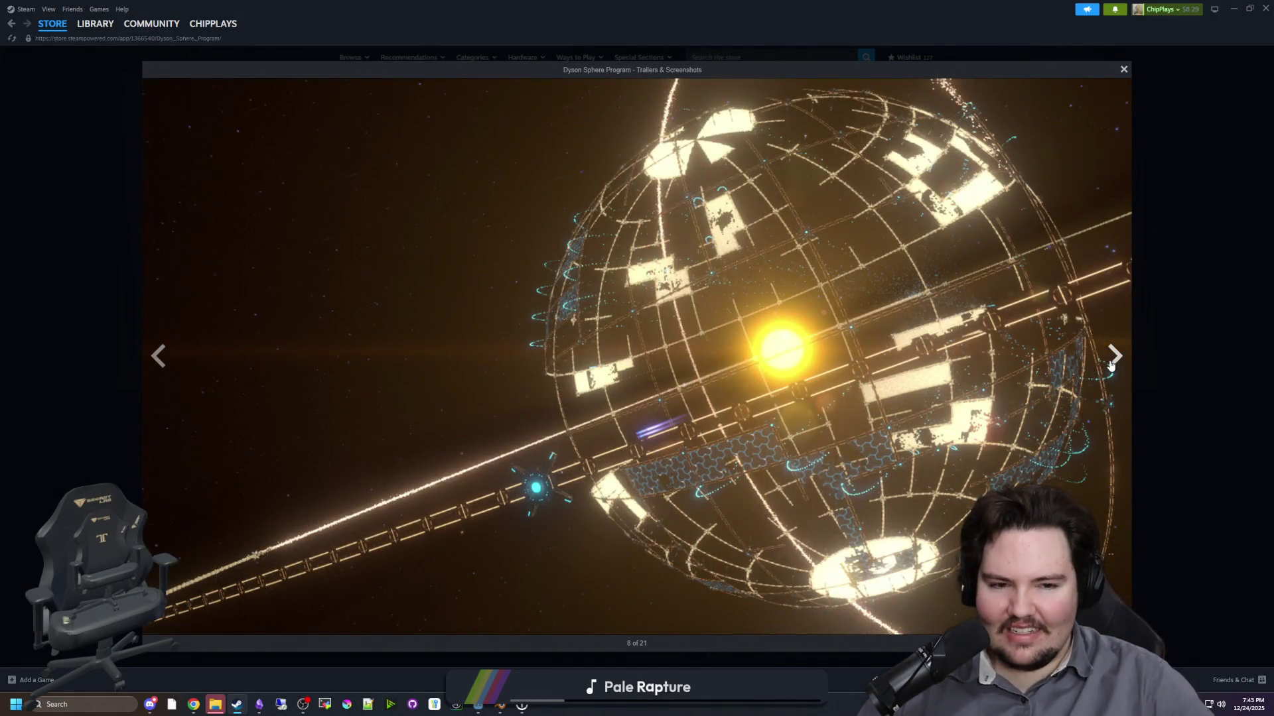
pyautogui.click(1111, 364)
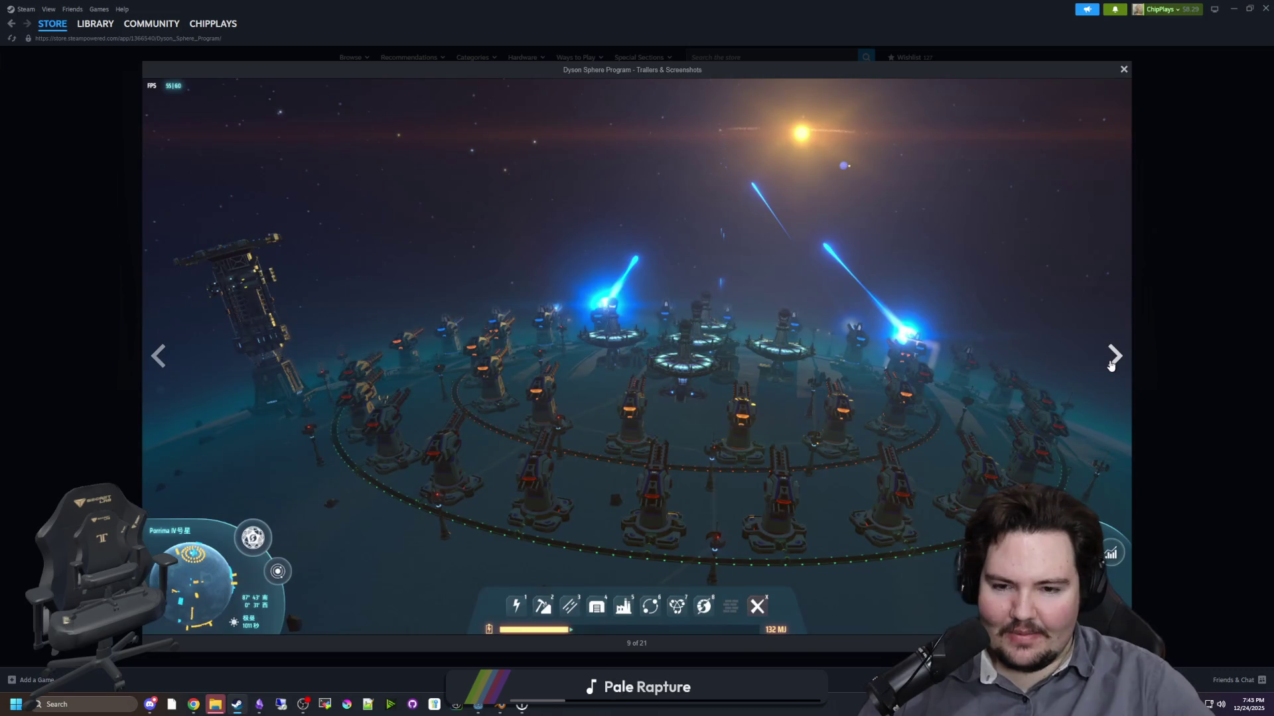
pyautogui.click(1111, 365)
pyautogui.click(1111, 365)
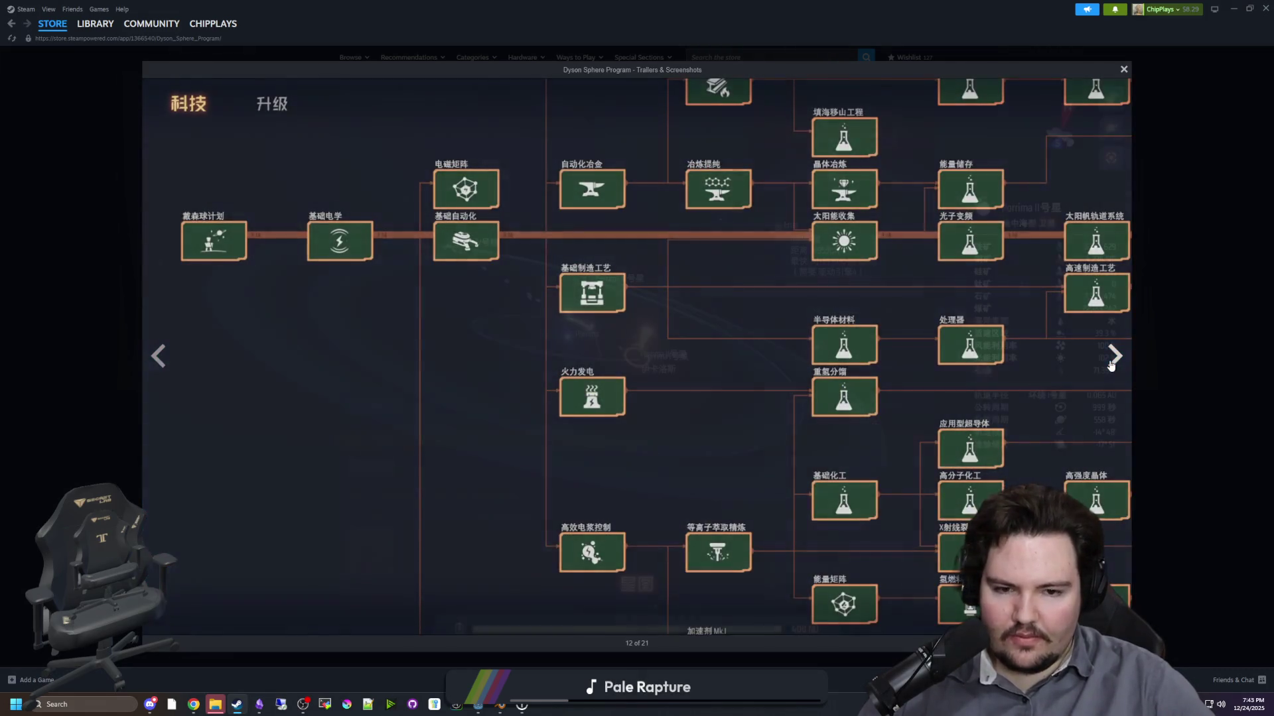
pyautogui.click(1111, 365)
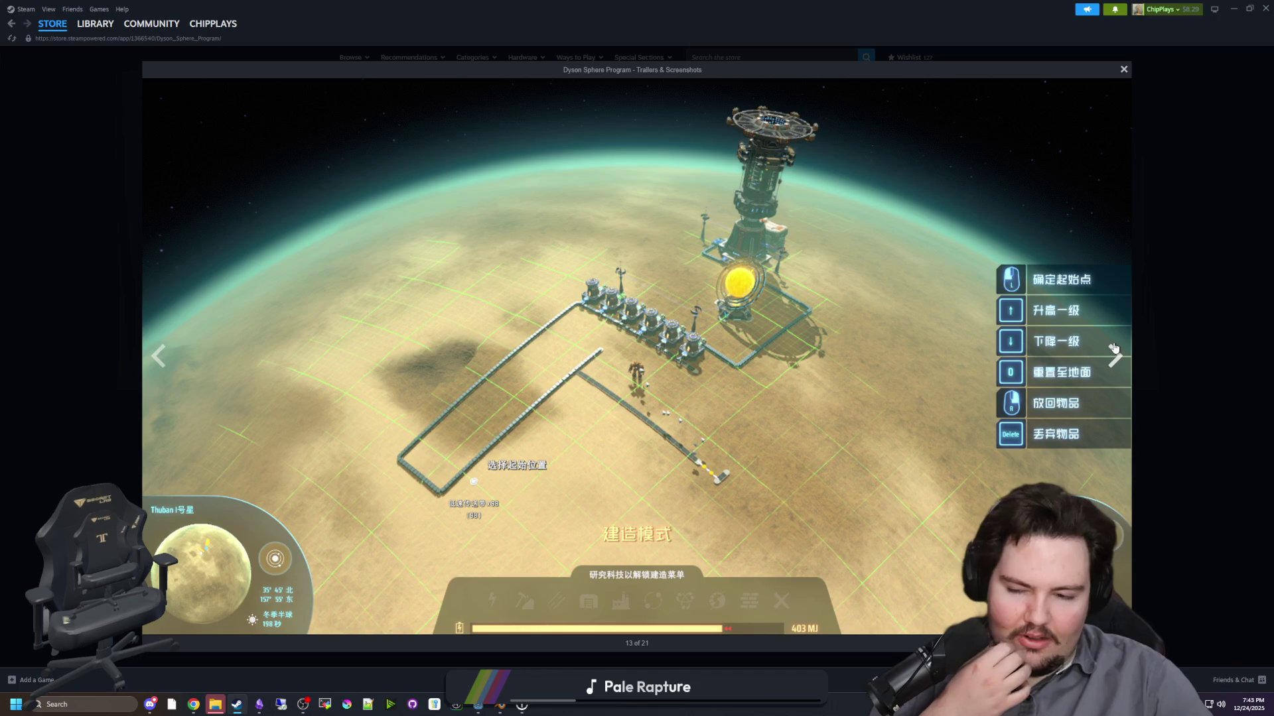
# - Continue past the space, lava, planet and logo items to the final media item, 21 of 21
pyautogui.click(1114, 348)
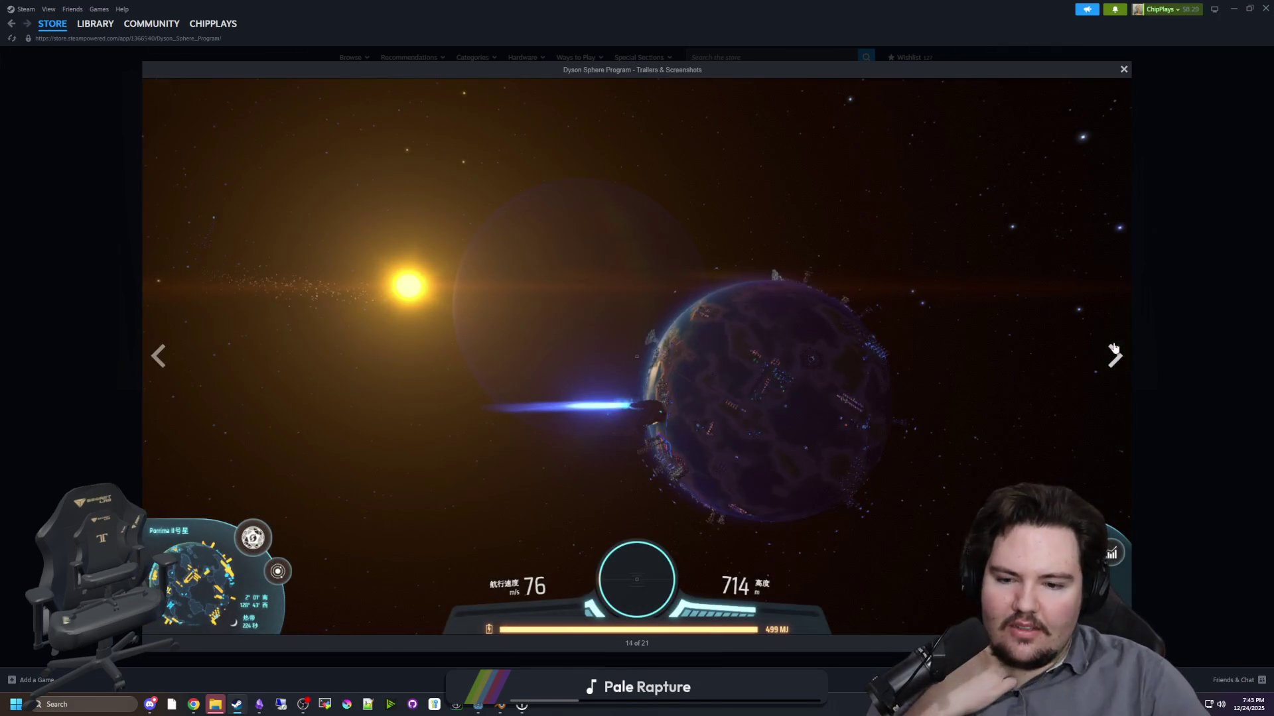
pyautogui.click(1114, 348)
pyautogui.click(1114, 348)
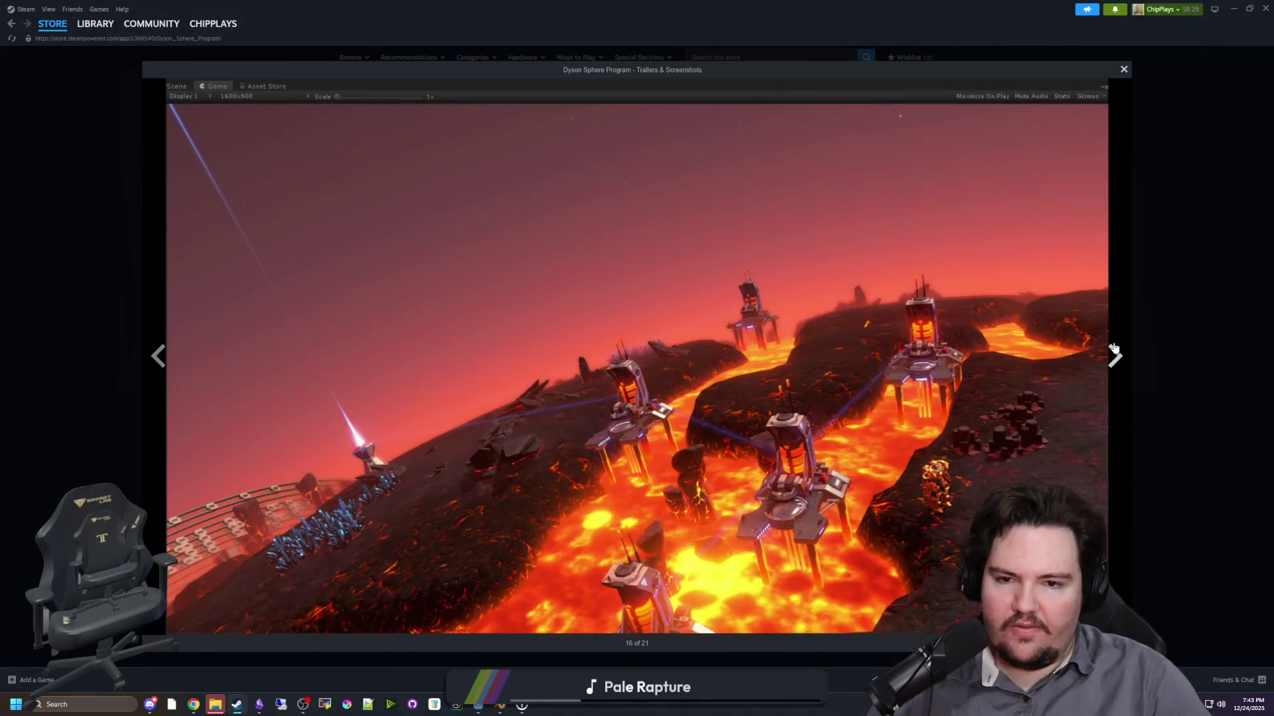
pyautogui.click(1114, 349)
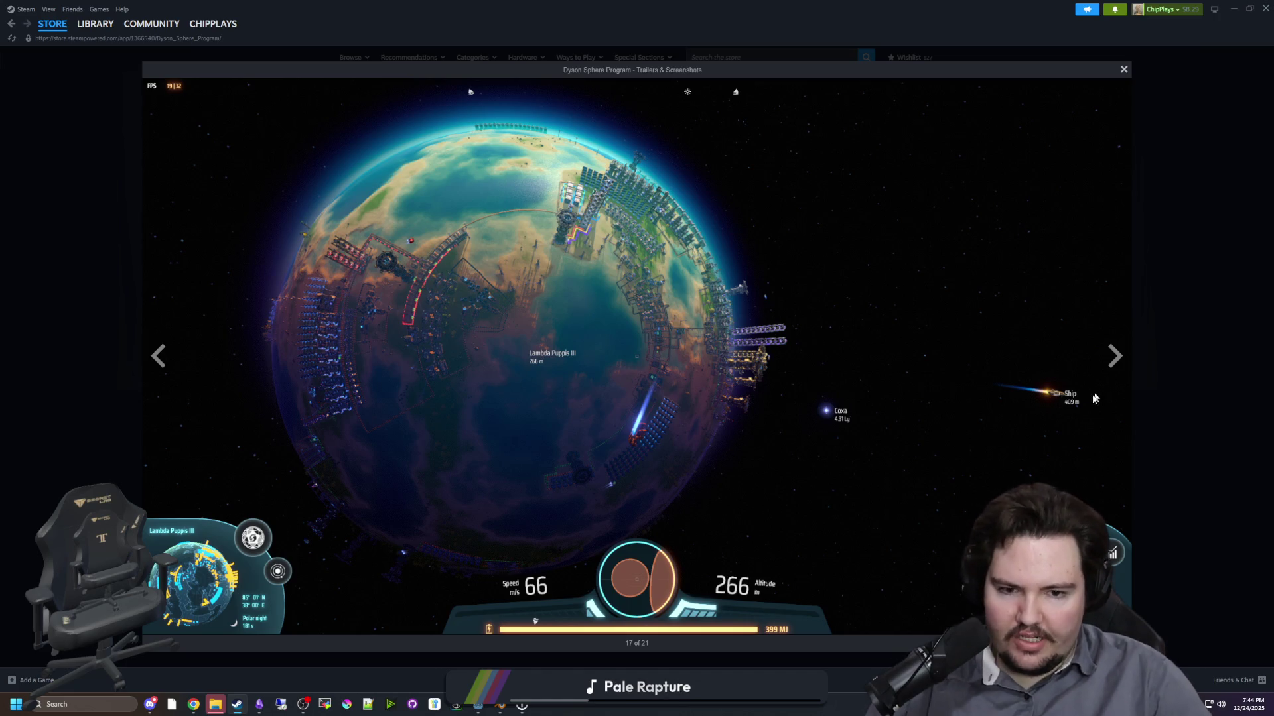
pyautogui.click(1114, 357)
pyautogui.click(1114, 356)
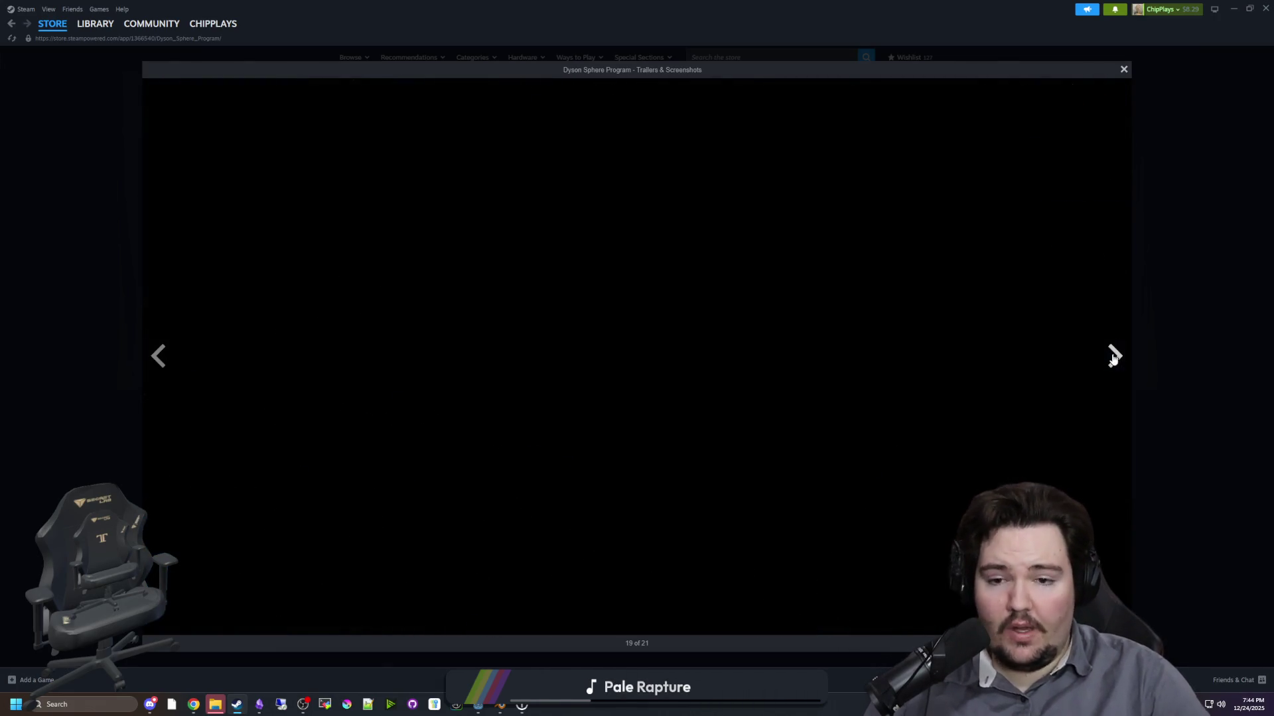
pyautogui.click(1114, 358)
pyautogui.click(1115, 368)
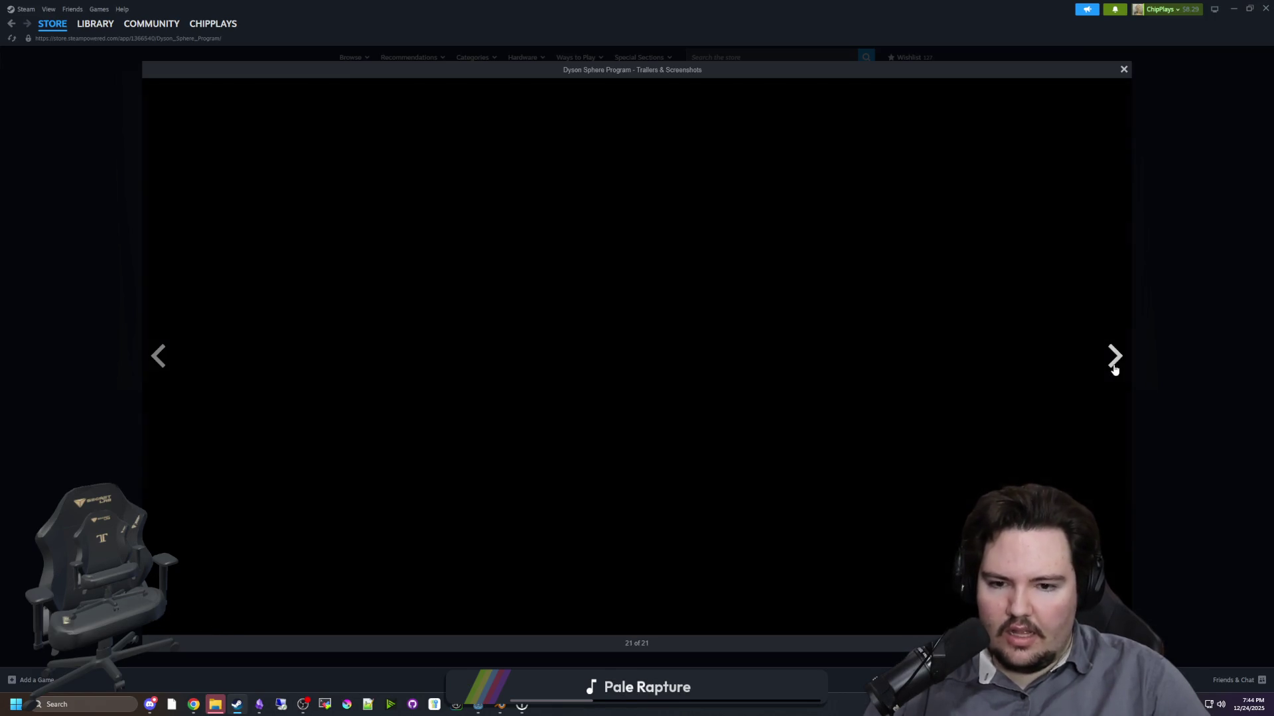